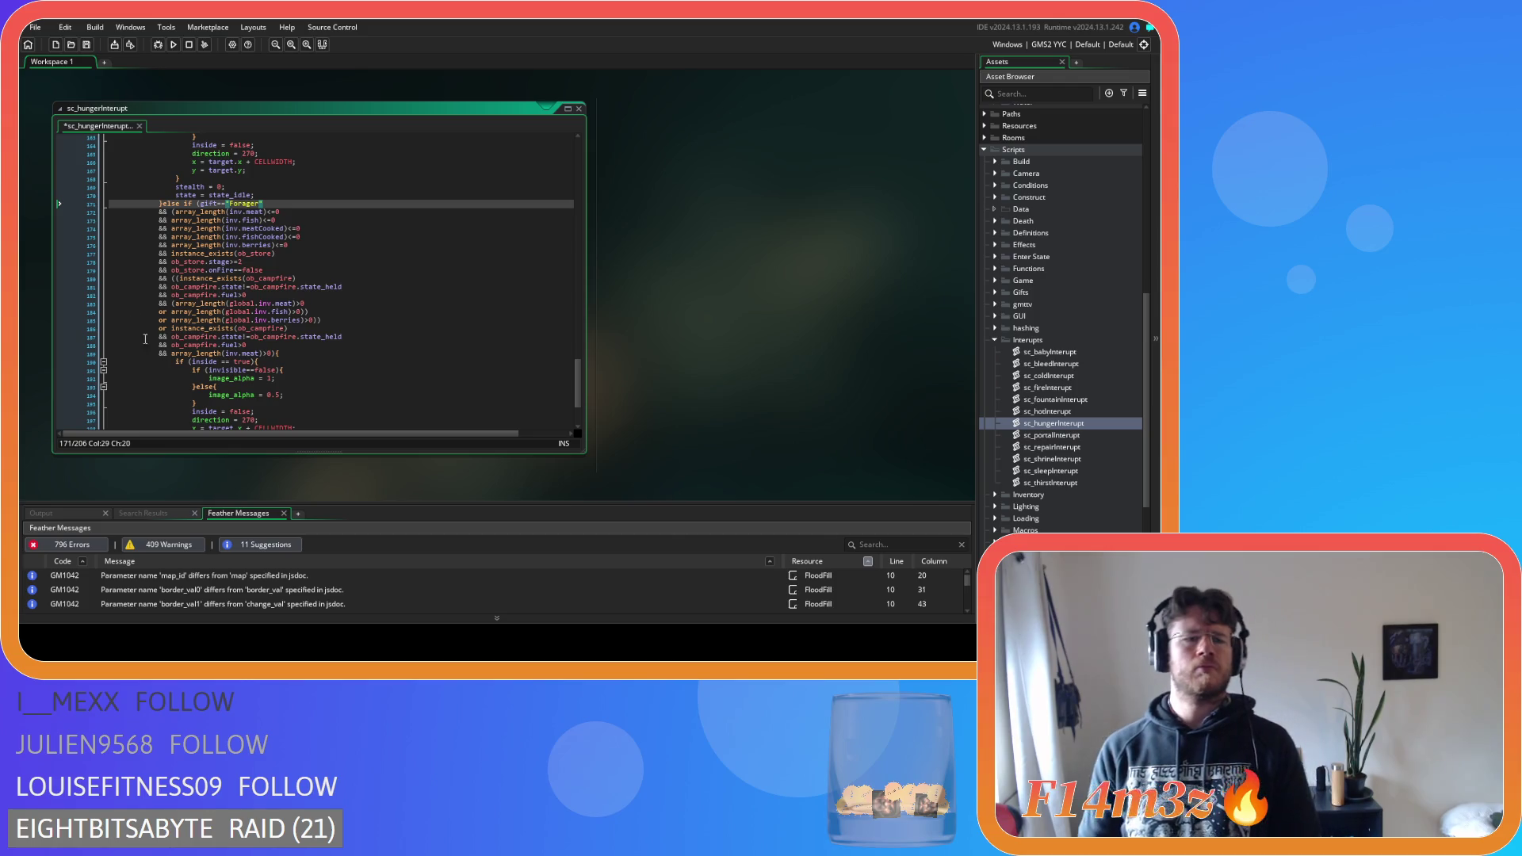
# Inspect the inventory and campfire condition groups to see where their brackets open and close
pyautogui.click(176, 213)
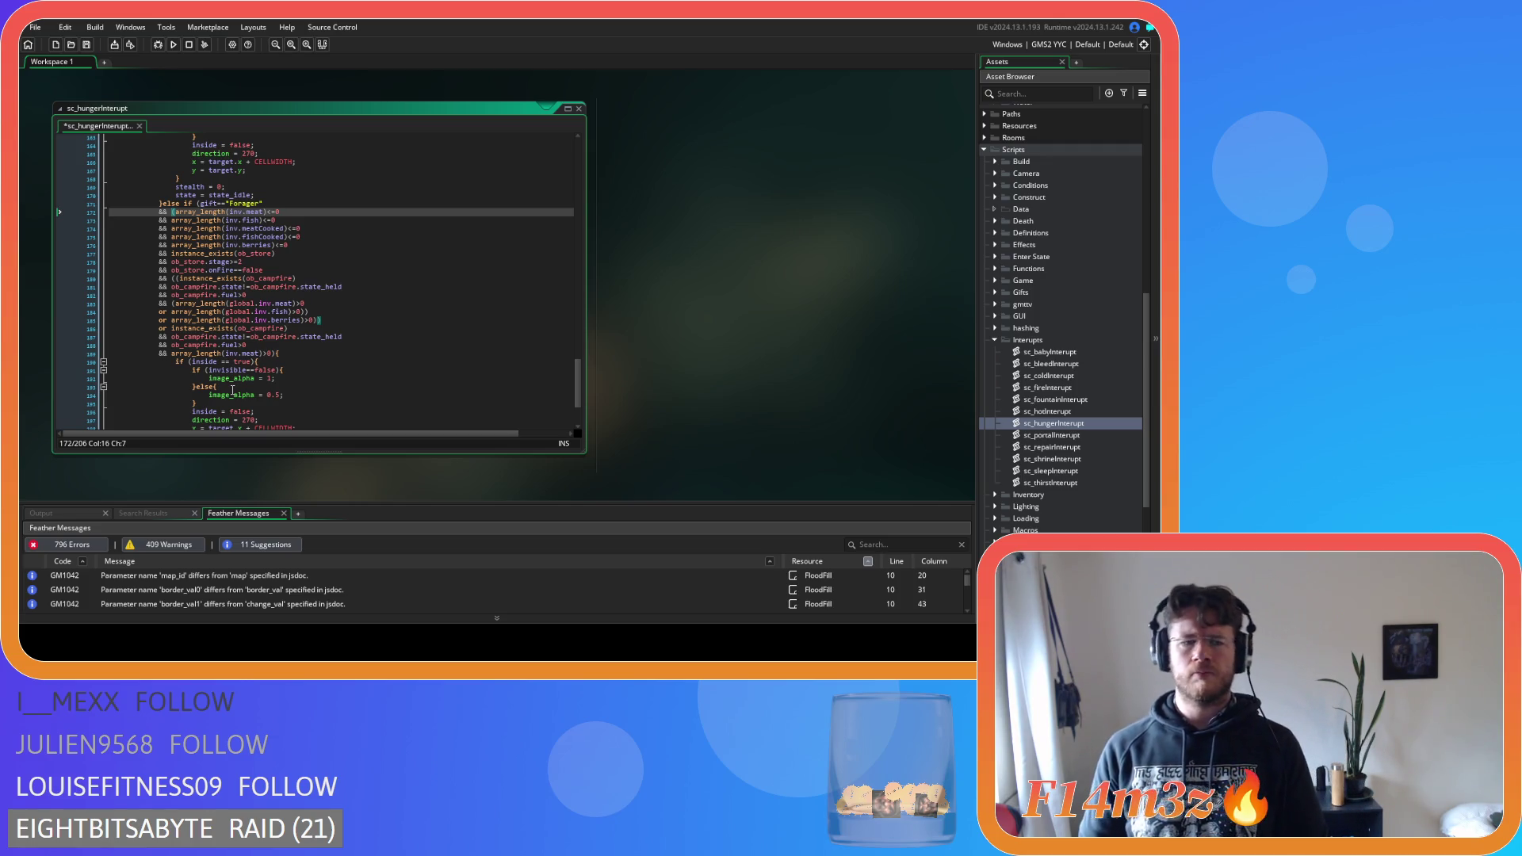
pyautogui.moveTo(172, 325)
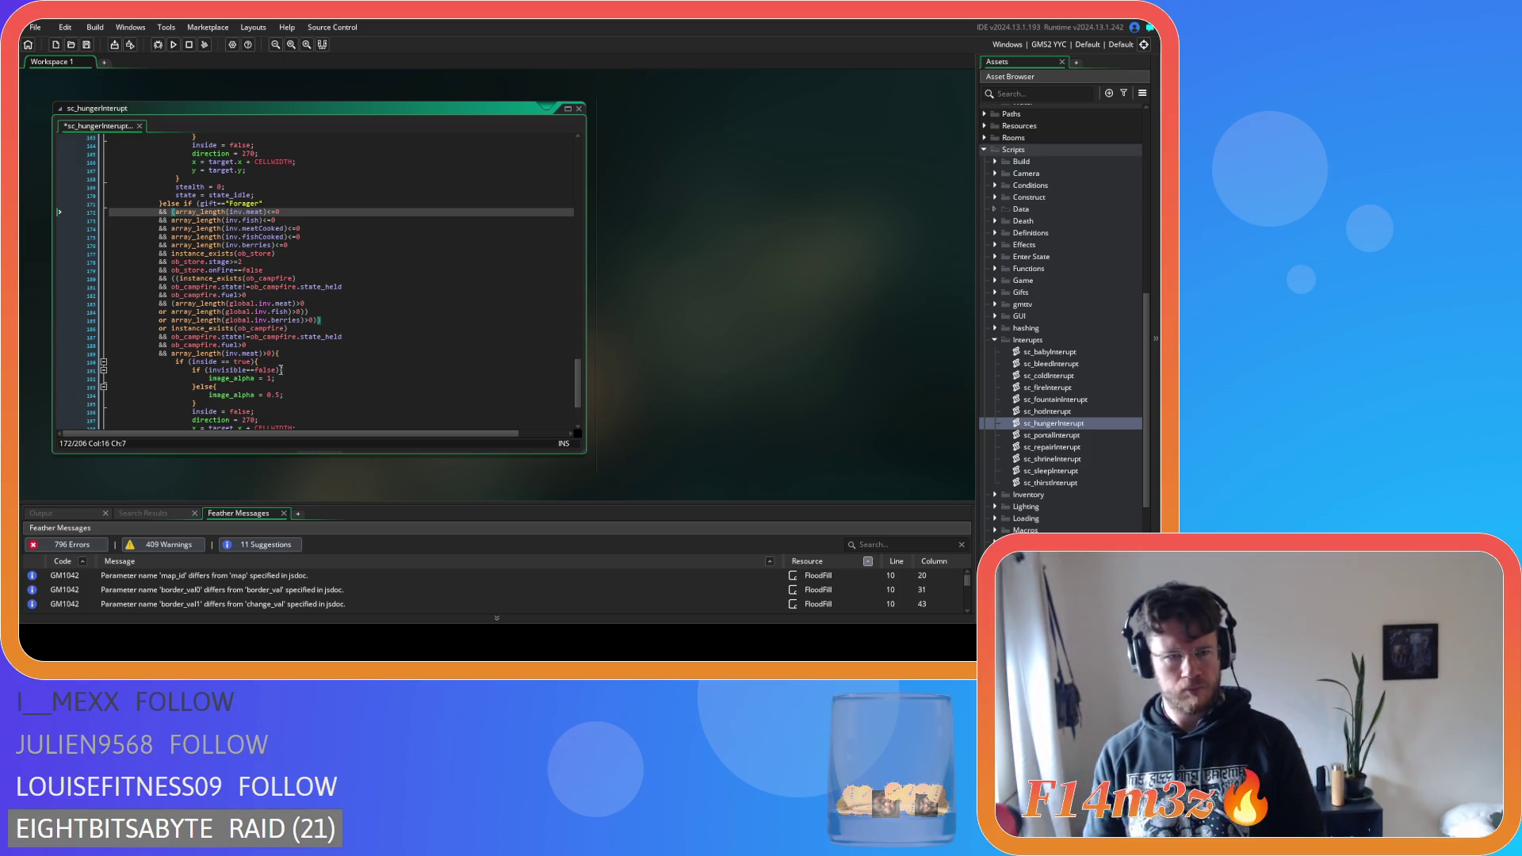
pyautogui.press('Down')
pyautogui.press('Down')
pyautogui.press('Down')
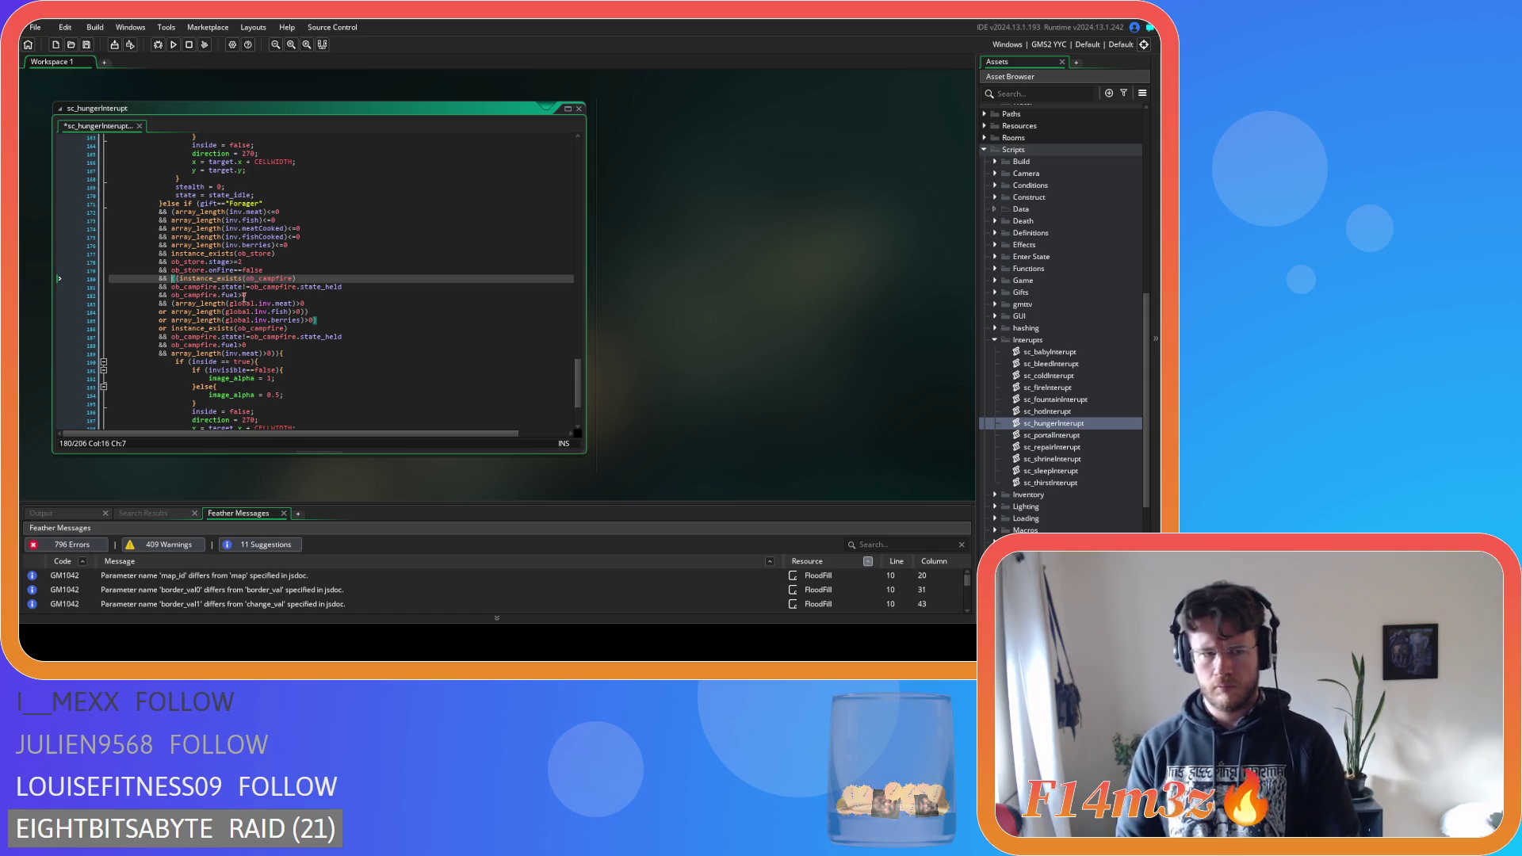
pyautogui.moveTo(296, 339)
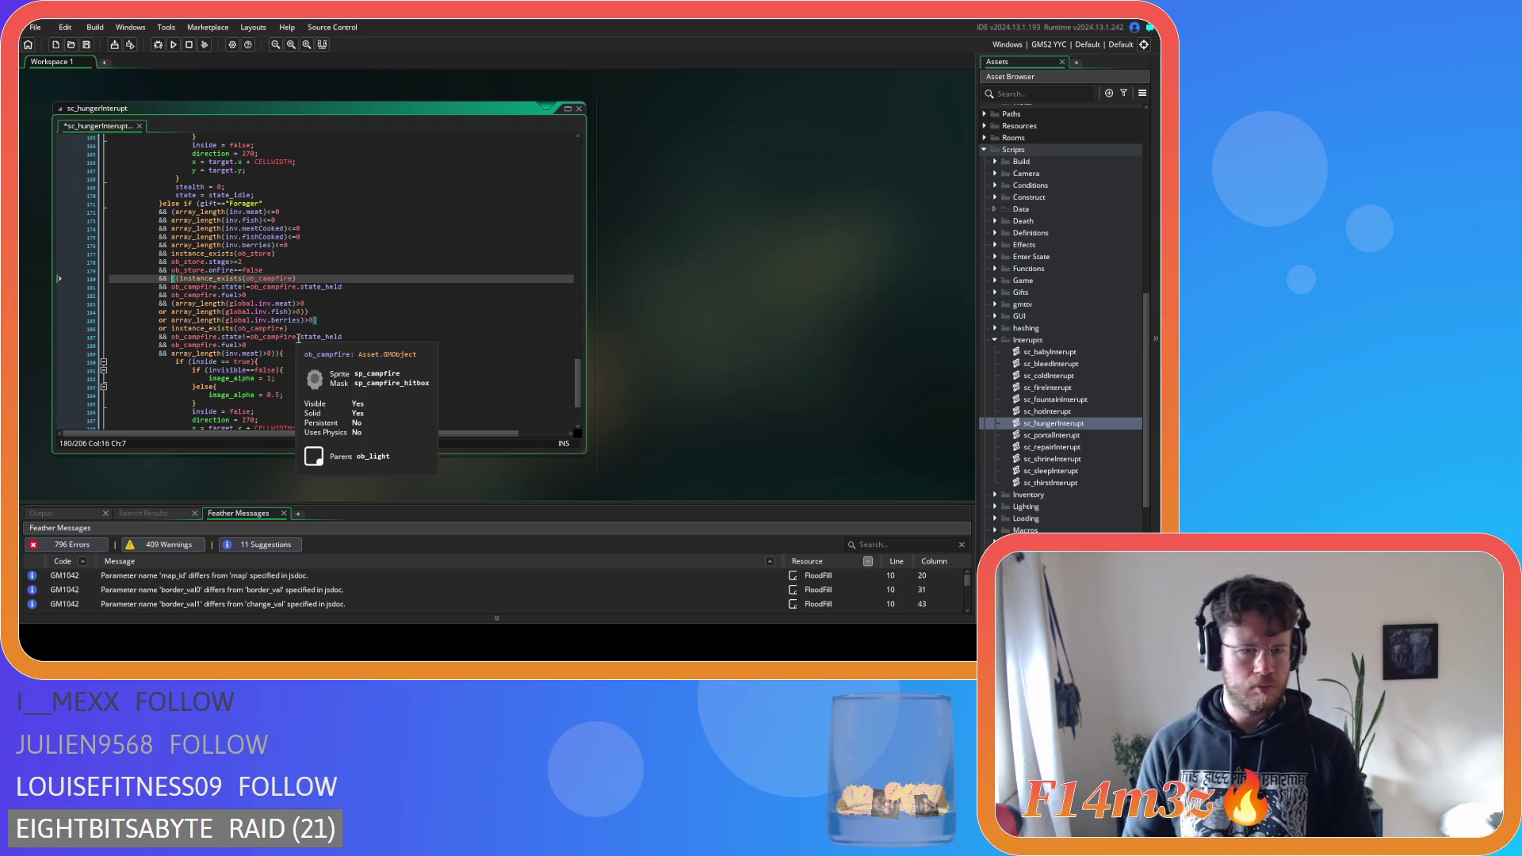
pyautogui.write('(')
pyautogui.click(336, 317)
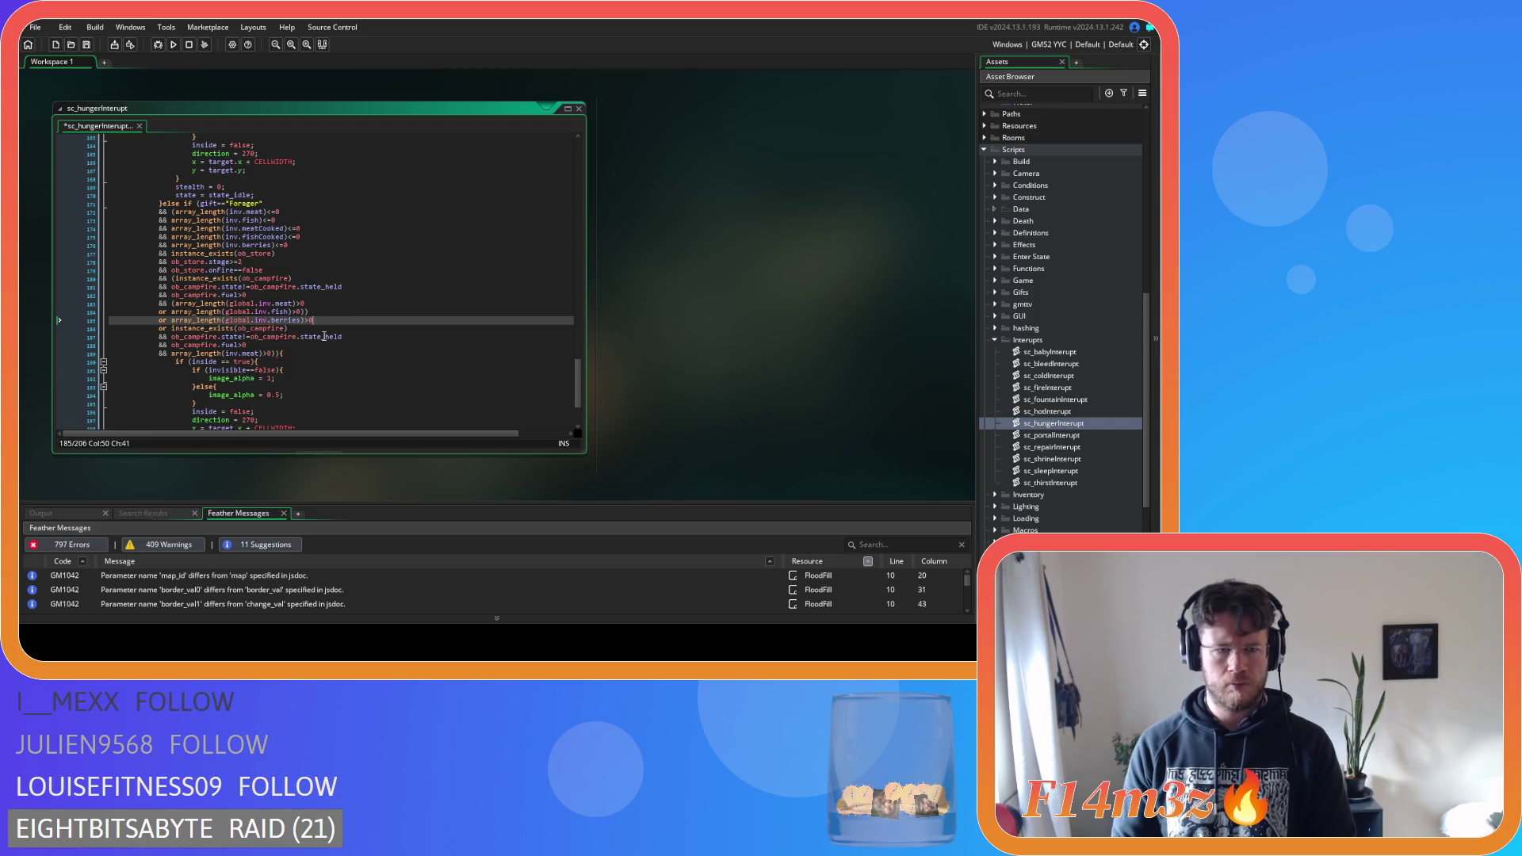
pyautogui.hotkey('ctrl', ']')
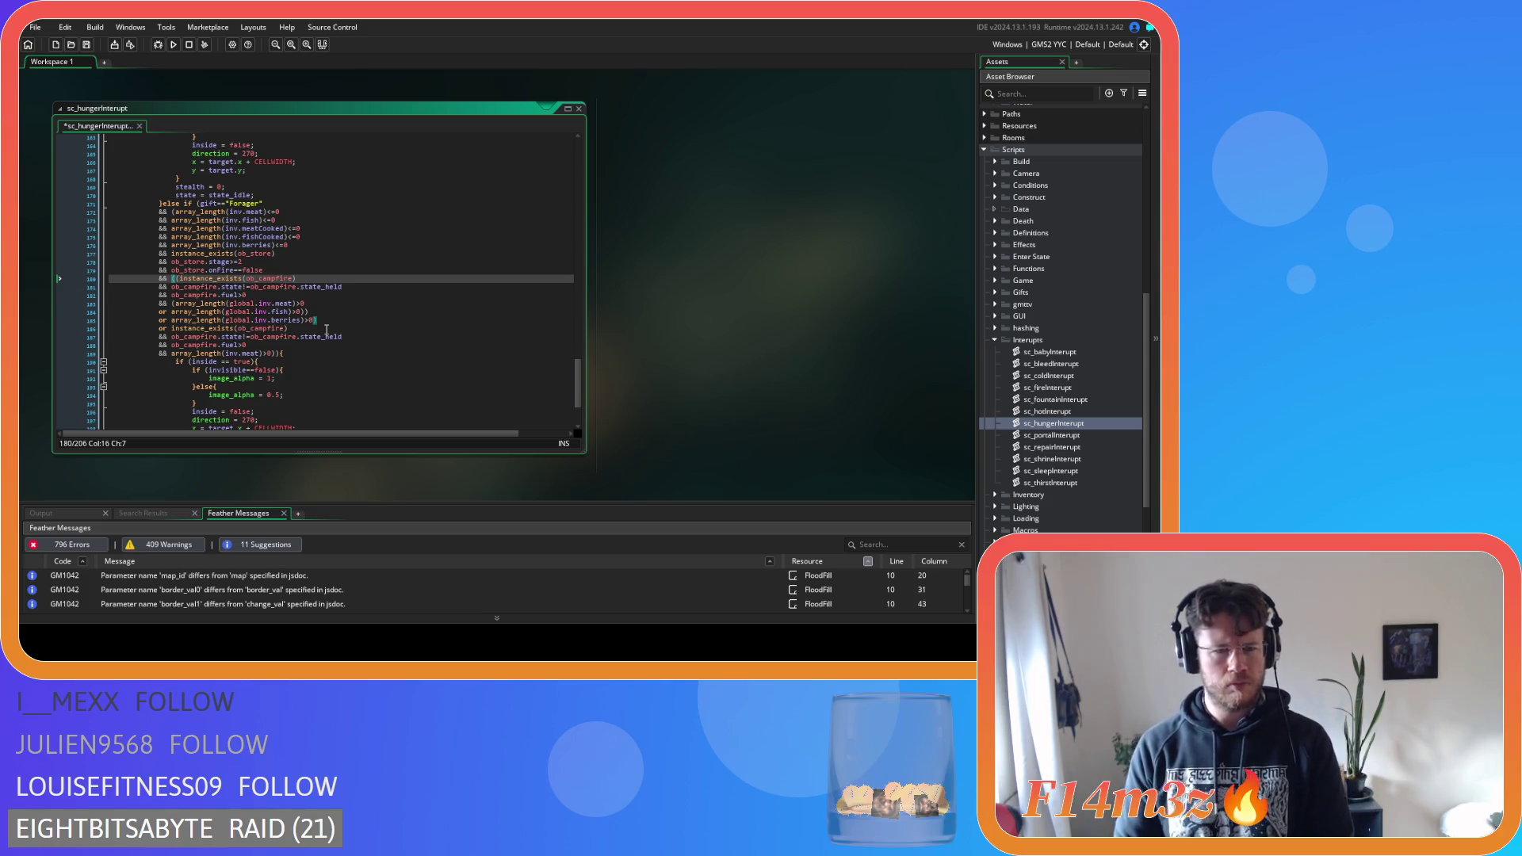
pyautogui.click(211, 320)
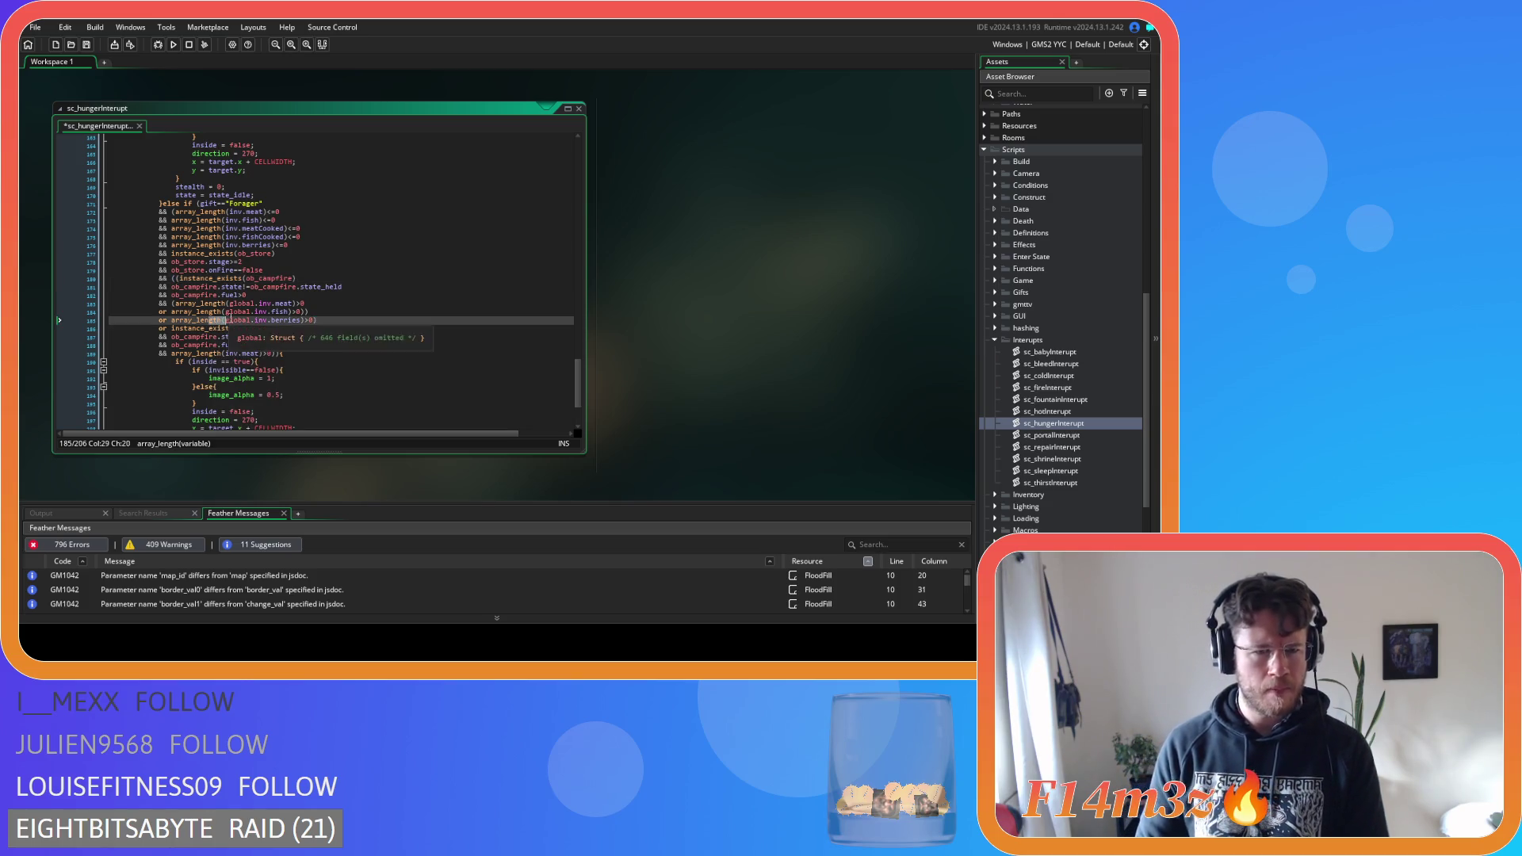
pyautogui.click(333, 311)
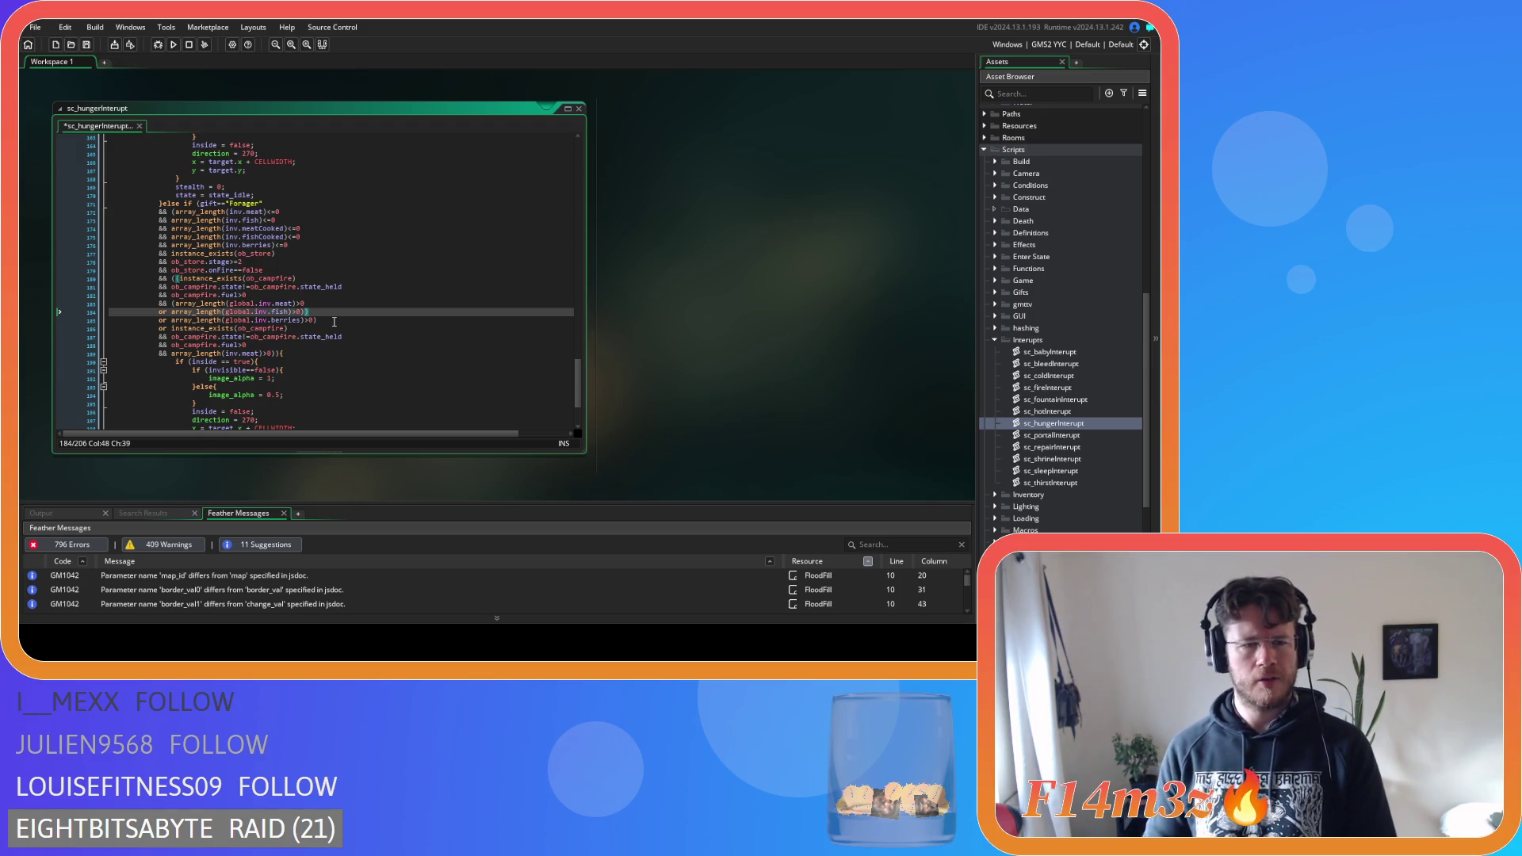
pyautogui.click(334, 321)
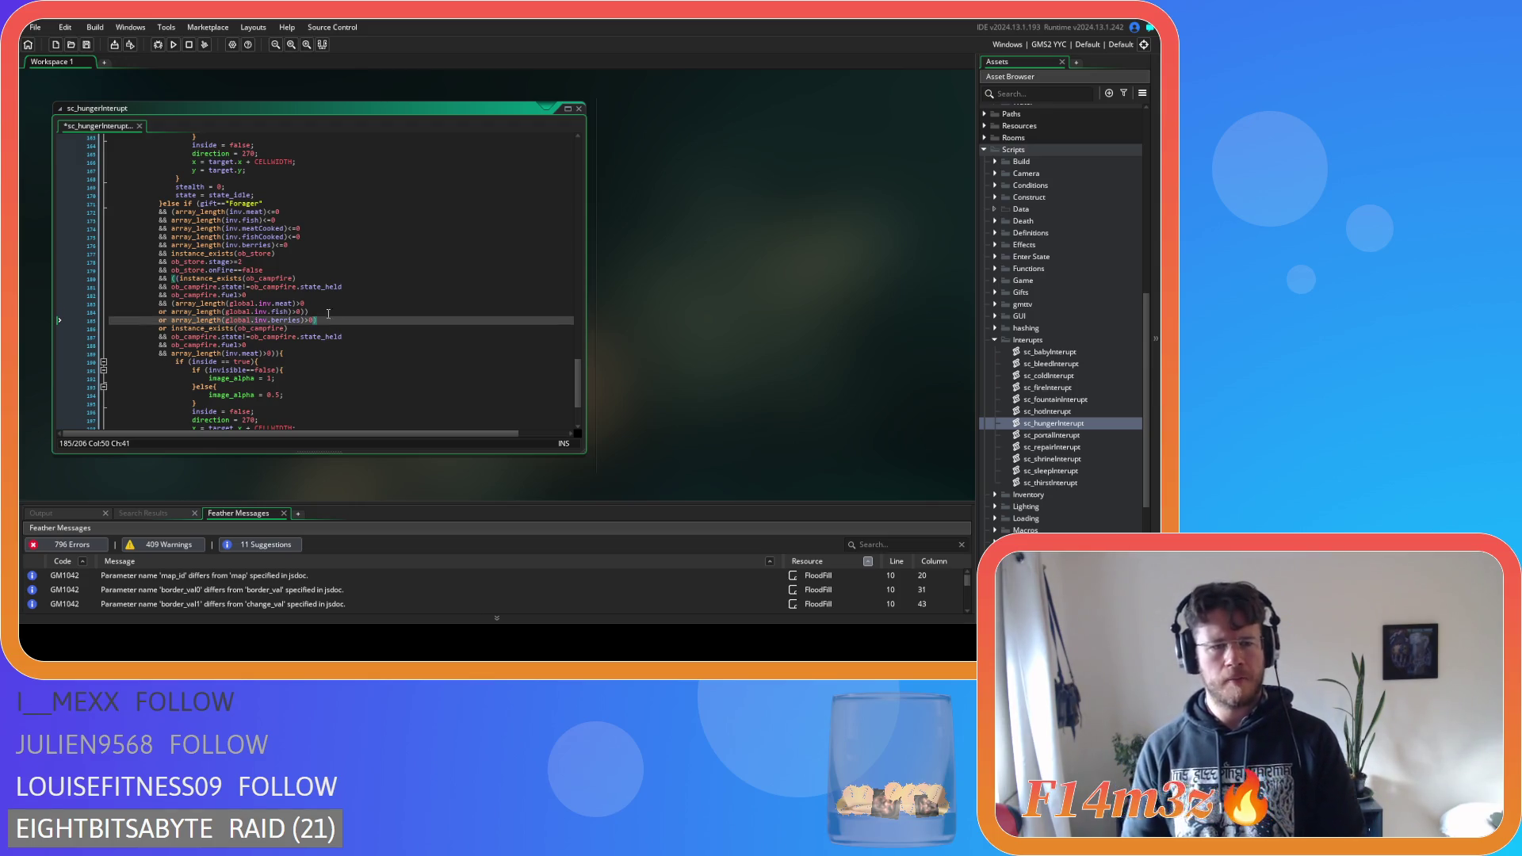
pyautogui.click(293, 255)
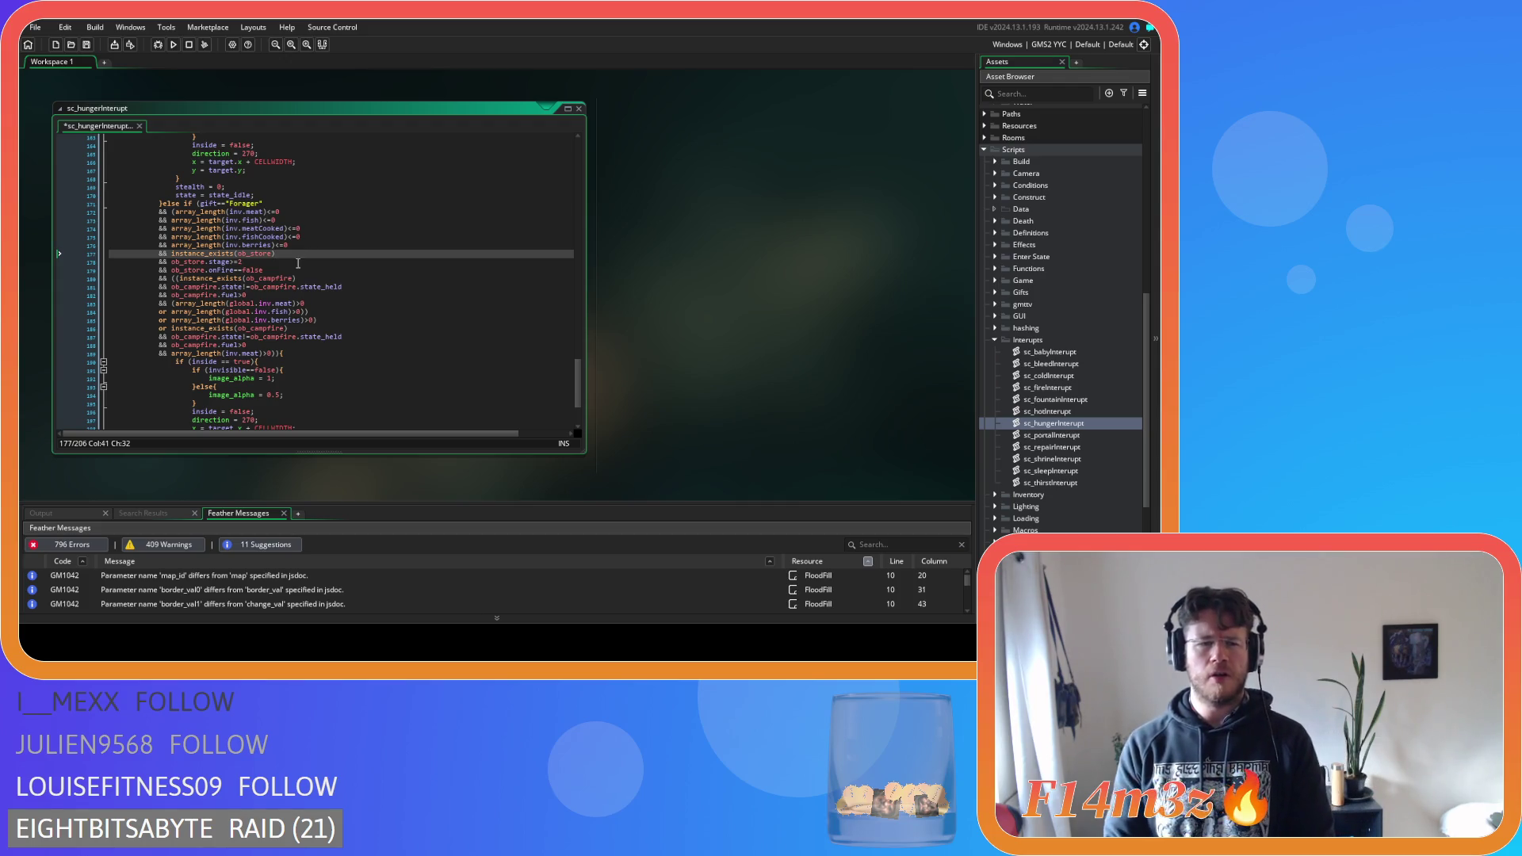
pyautogui.click(326, 320)
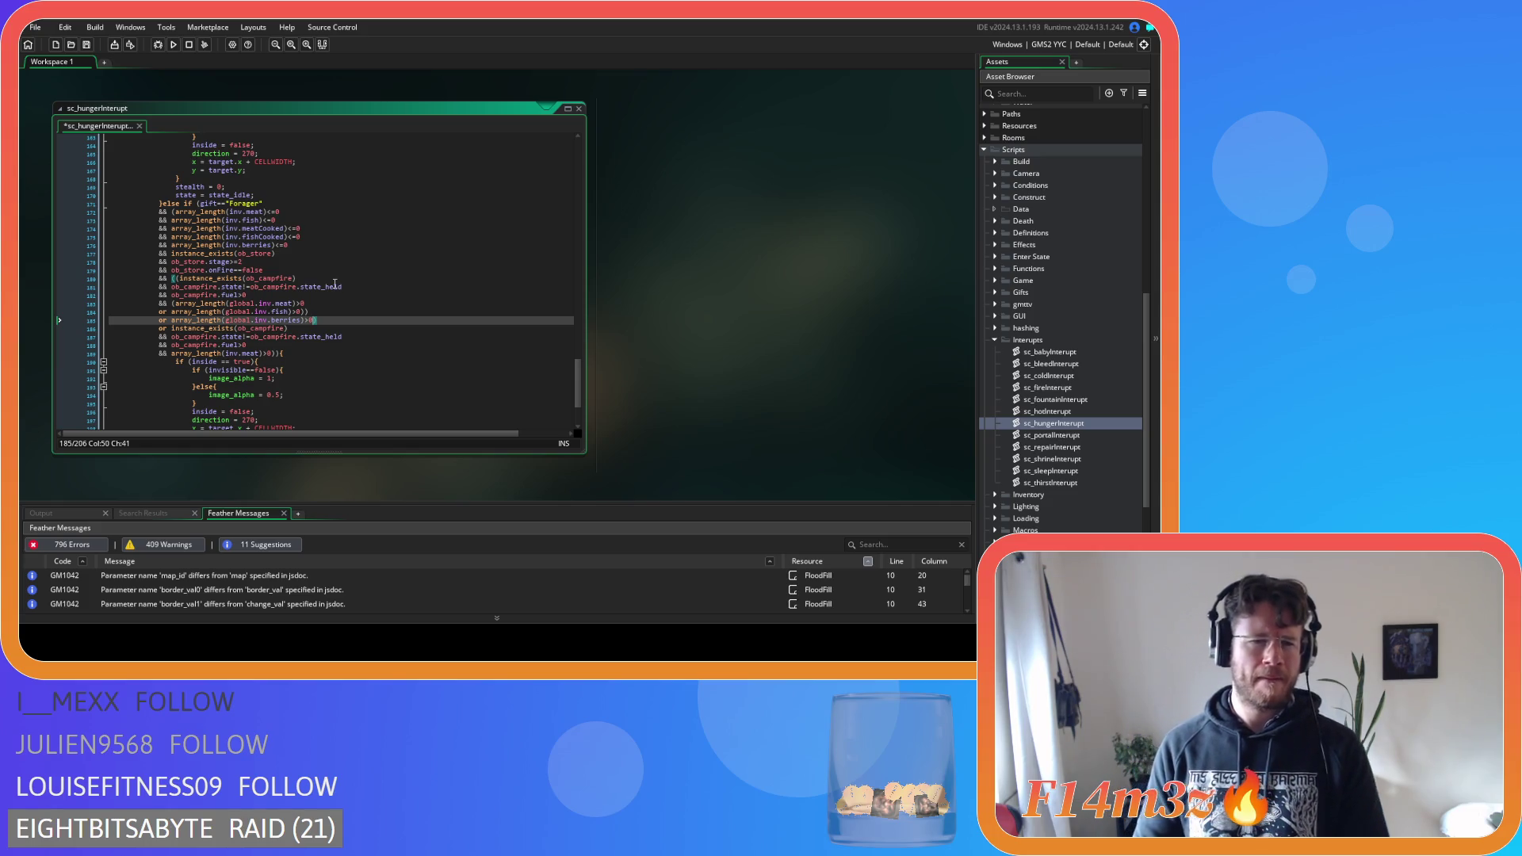
# Undo and redo the stray-space removal in the gift check, then review the Forager condition's brackets
pyautogui.press('Down')
pyautogui.press('Down')
pyautogui.press('Down')
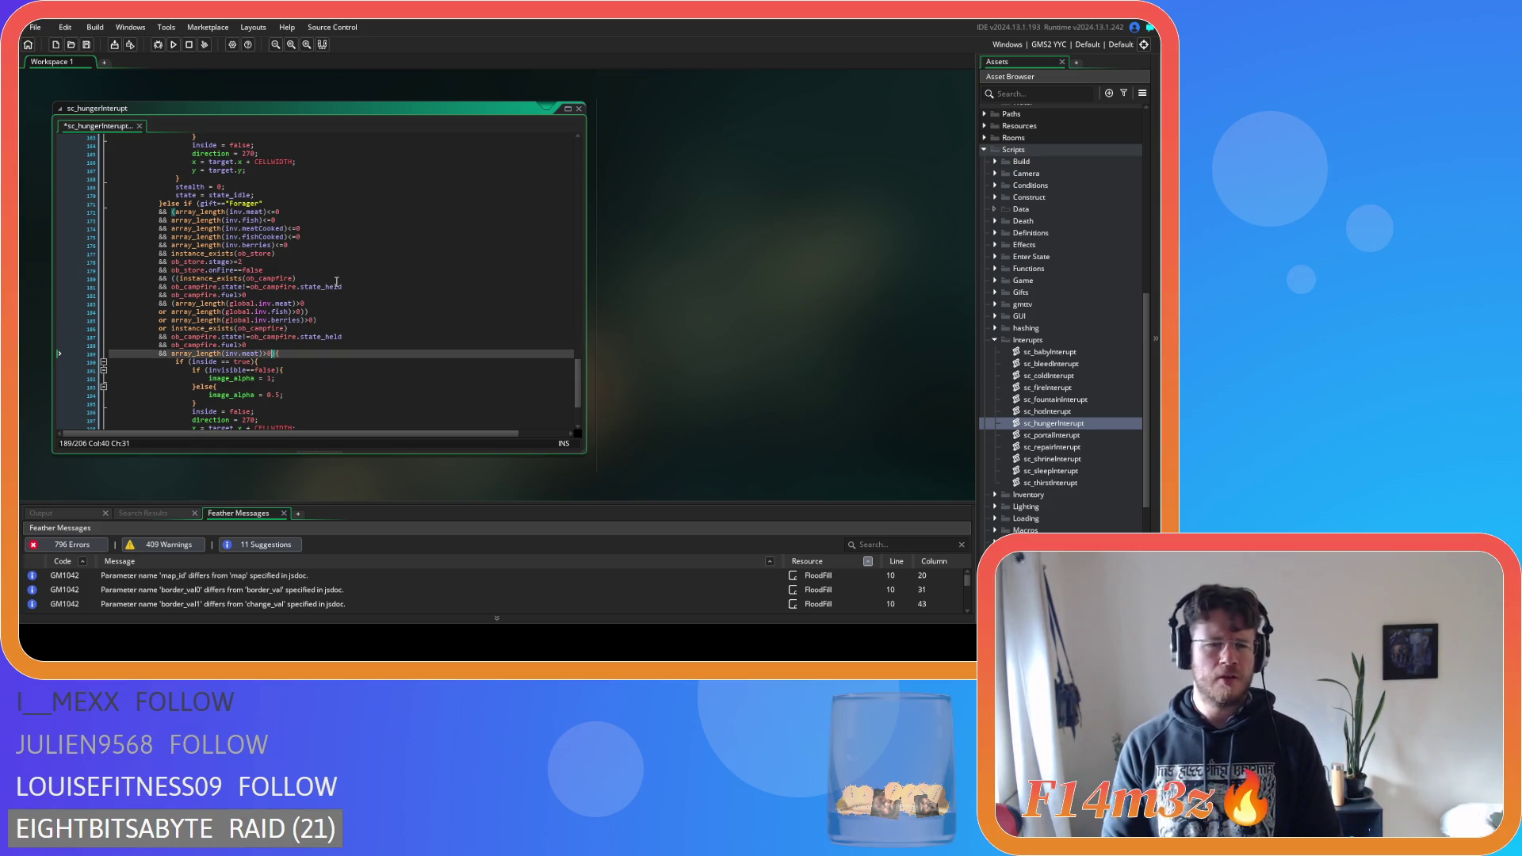
pyautogui.press('Up')
pyautogui.press('Up')
pyautogui.press('Up')
pyautogui.press('End')
pyautogui.hotkey('ctrl', 'z')
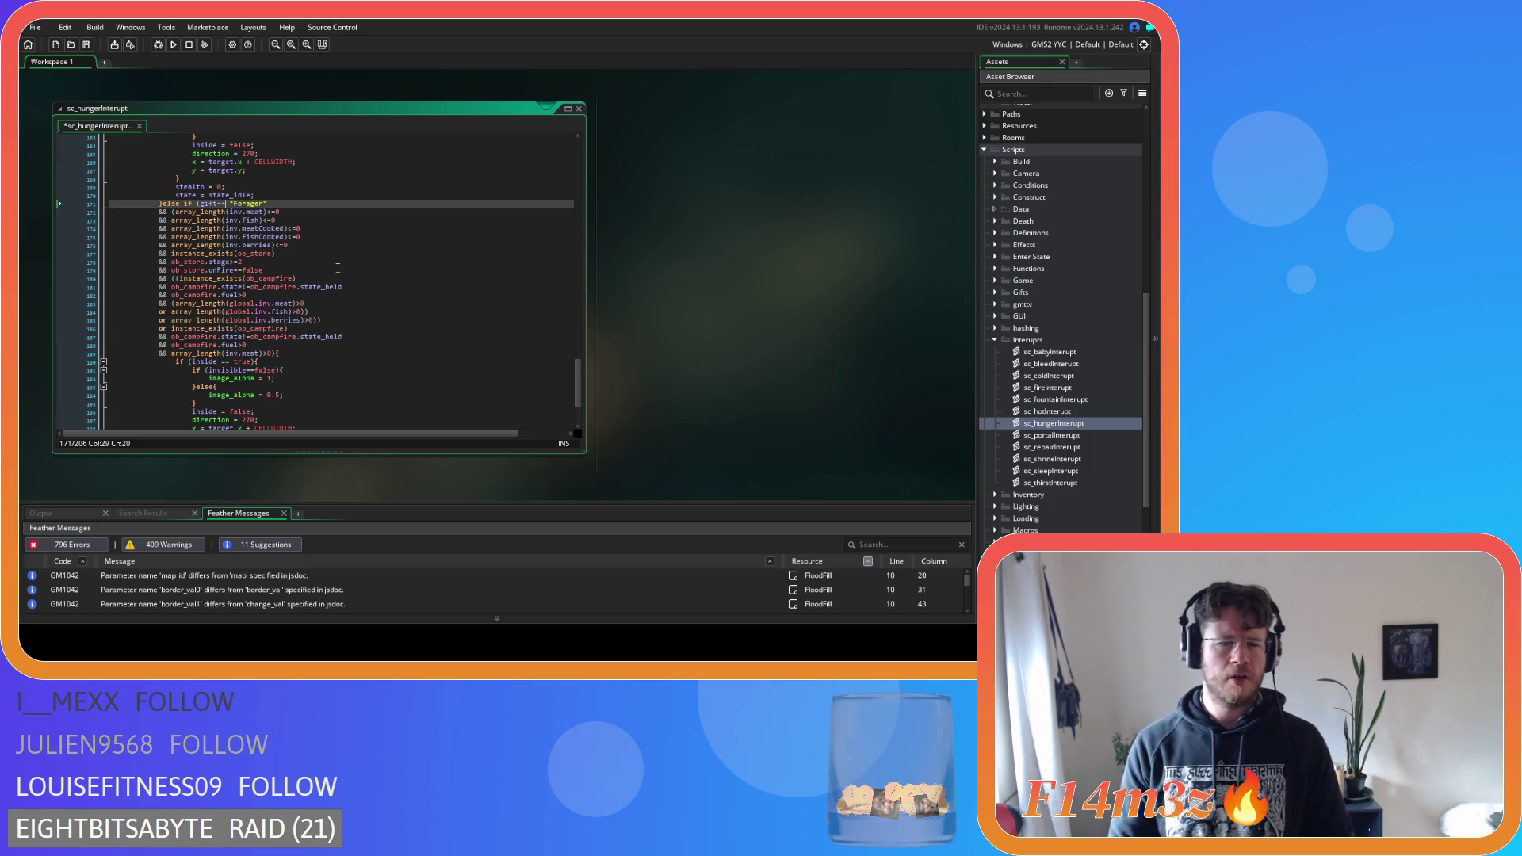
pyautogui.hotkey('ctrl', 'y')
pyautogui.hotkey('ctrl', 'y')
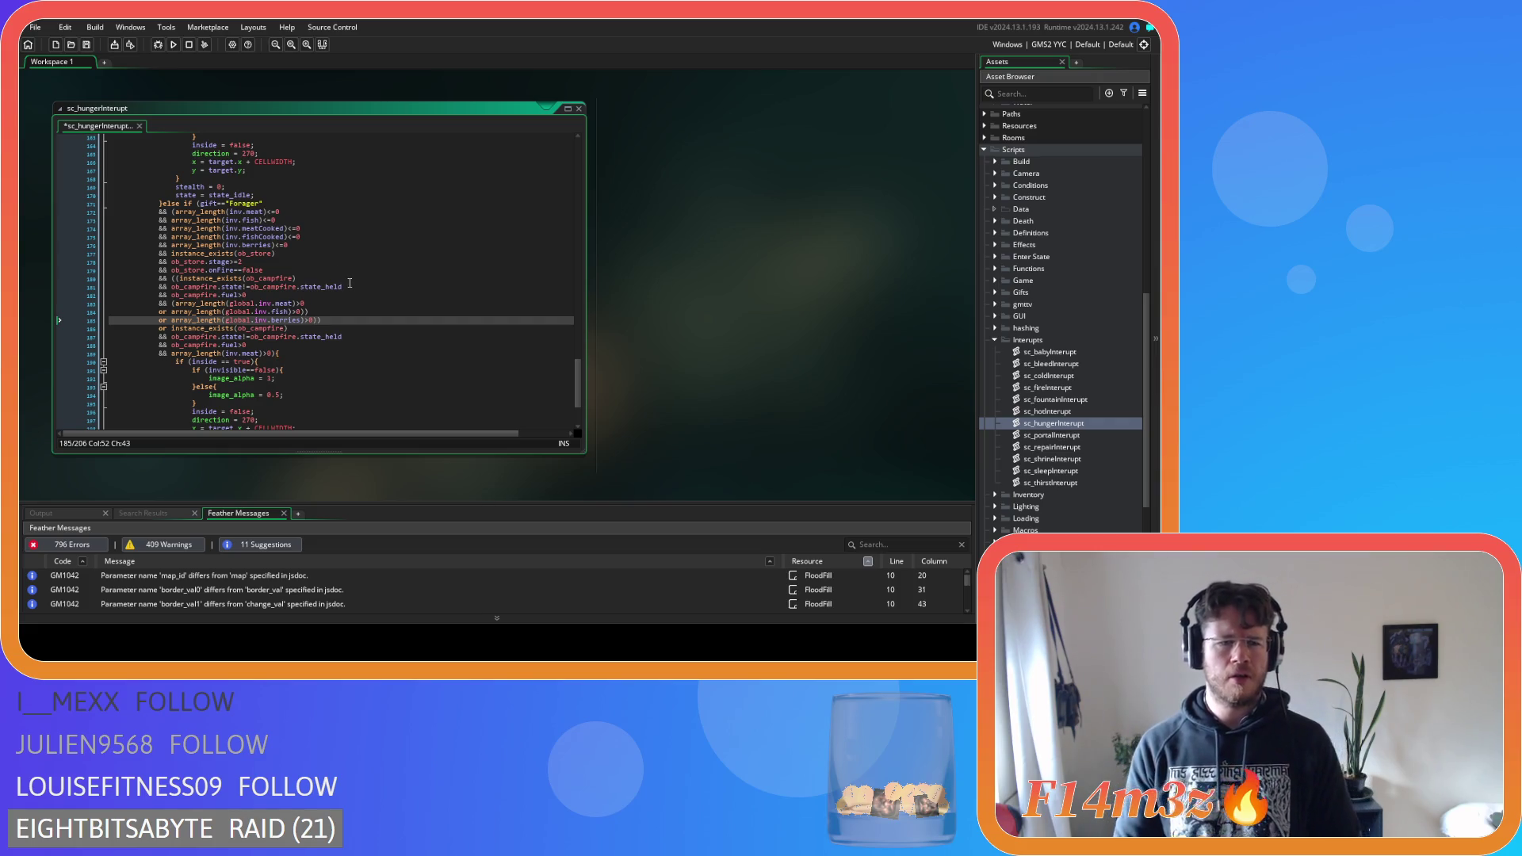
pyautogui.press('Left')
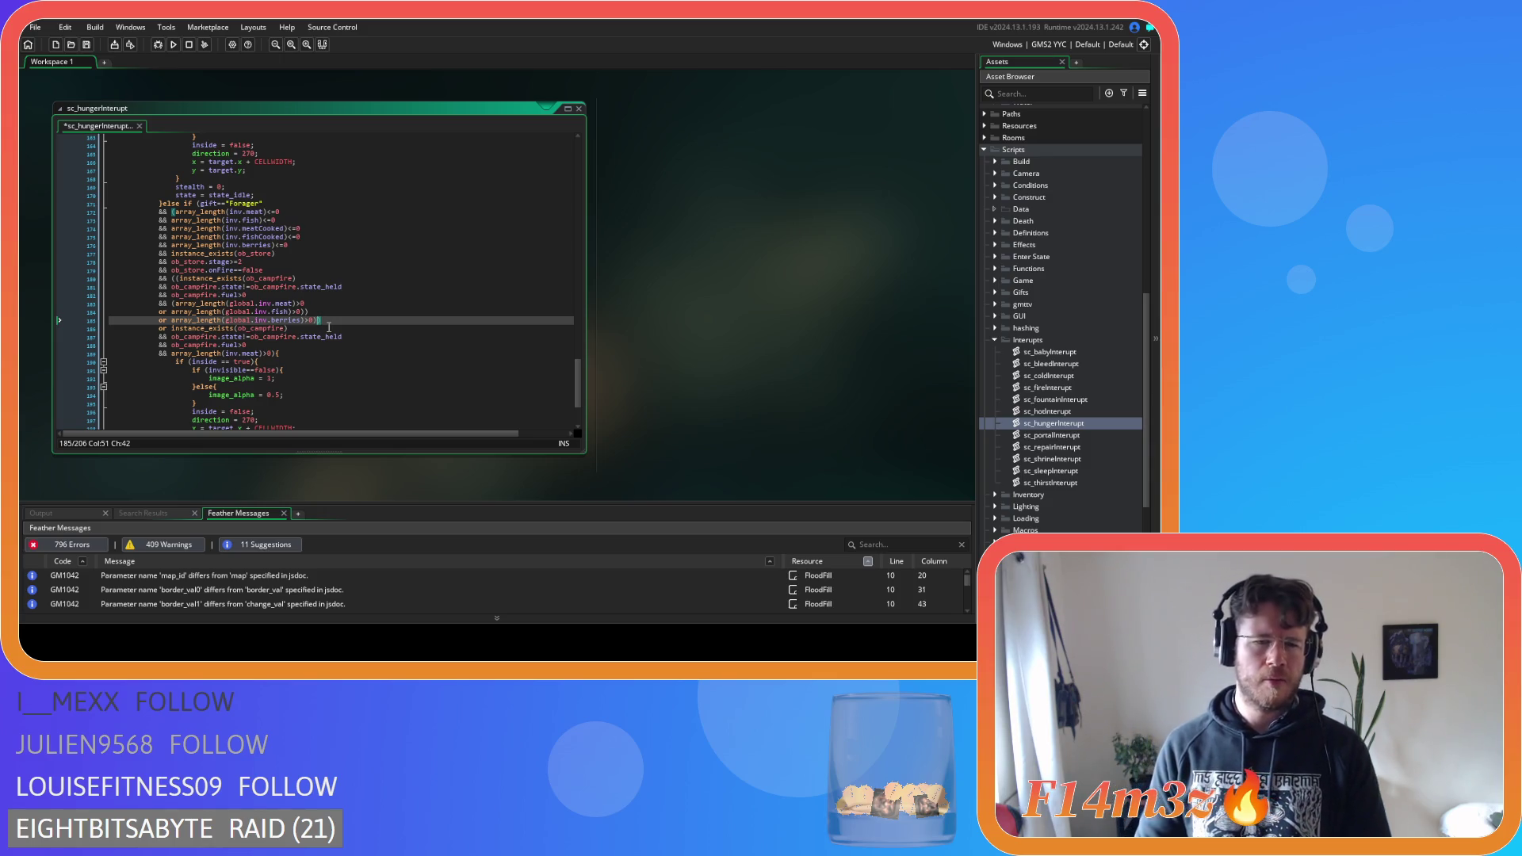
pyautogui.click(203, 204)
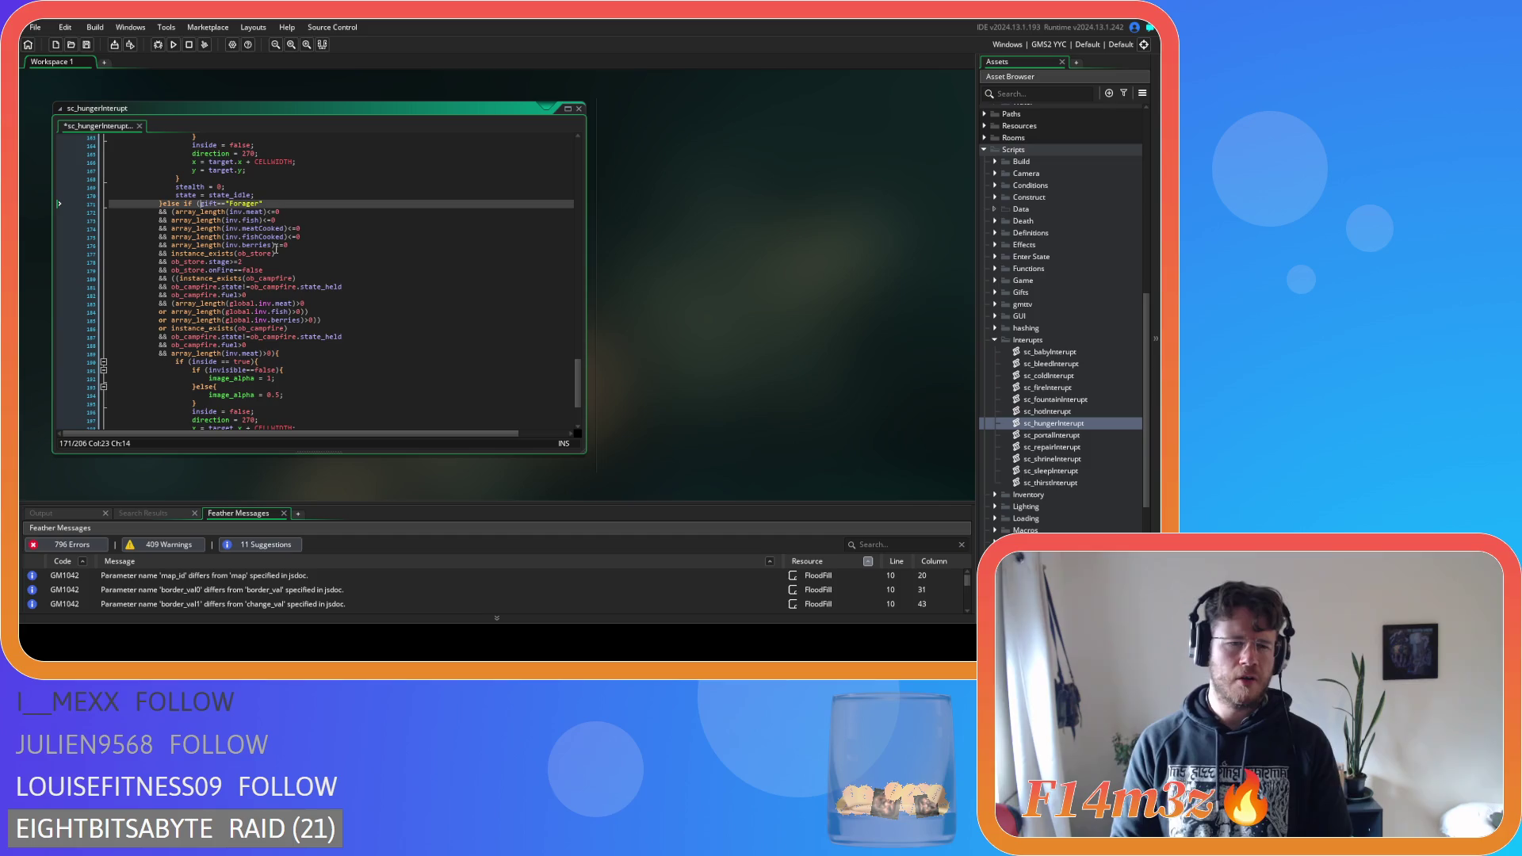
pyautogui.click(344, 319)
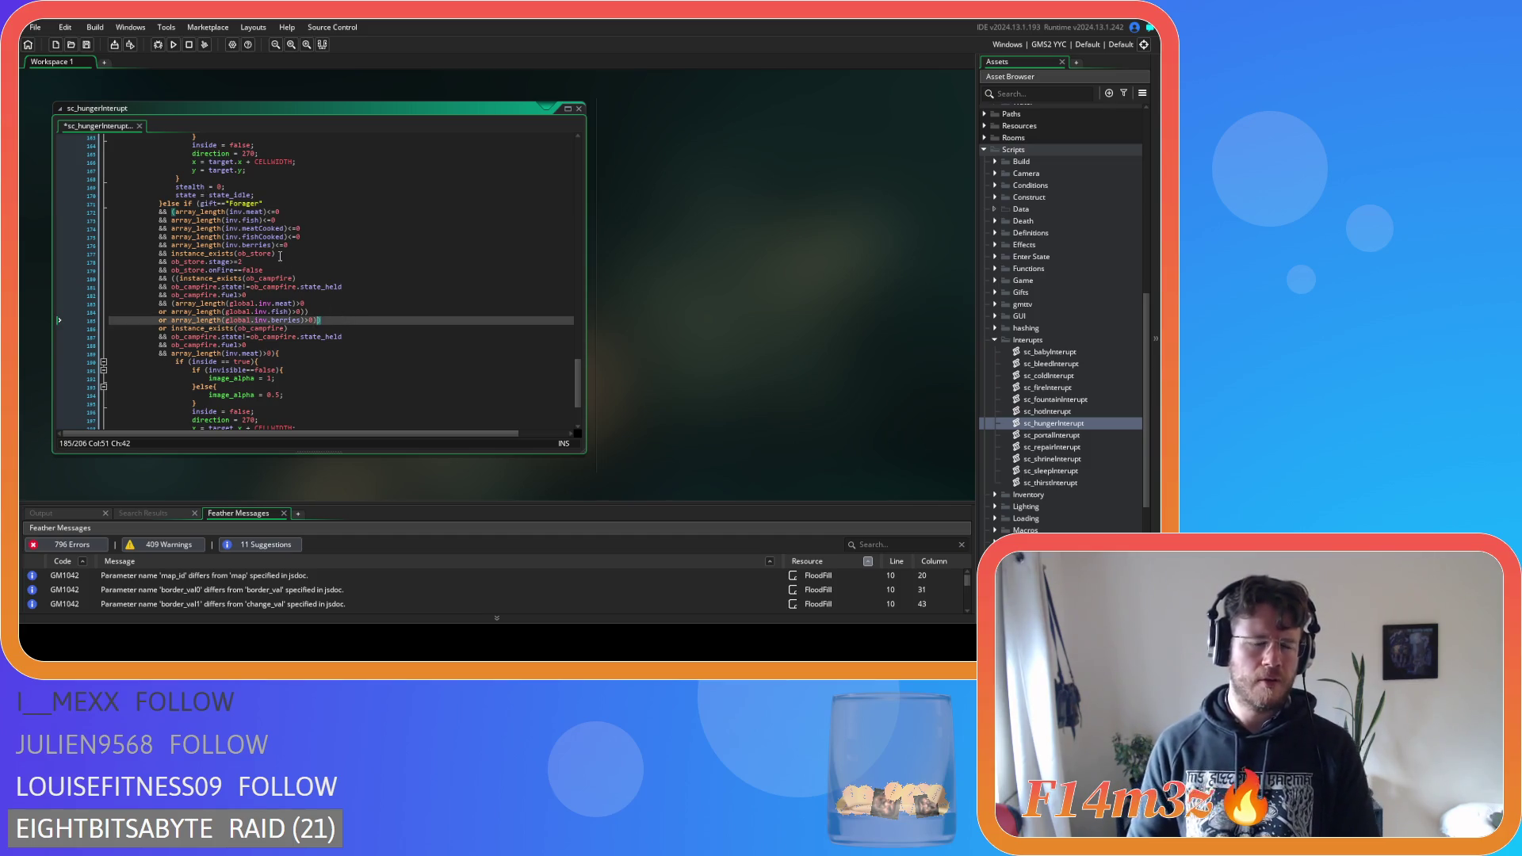
# Wrap the Forager branch's local inventory checks in an extra pair of parentheses
pyautogui.click(170, 212)
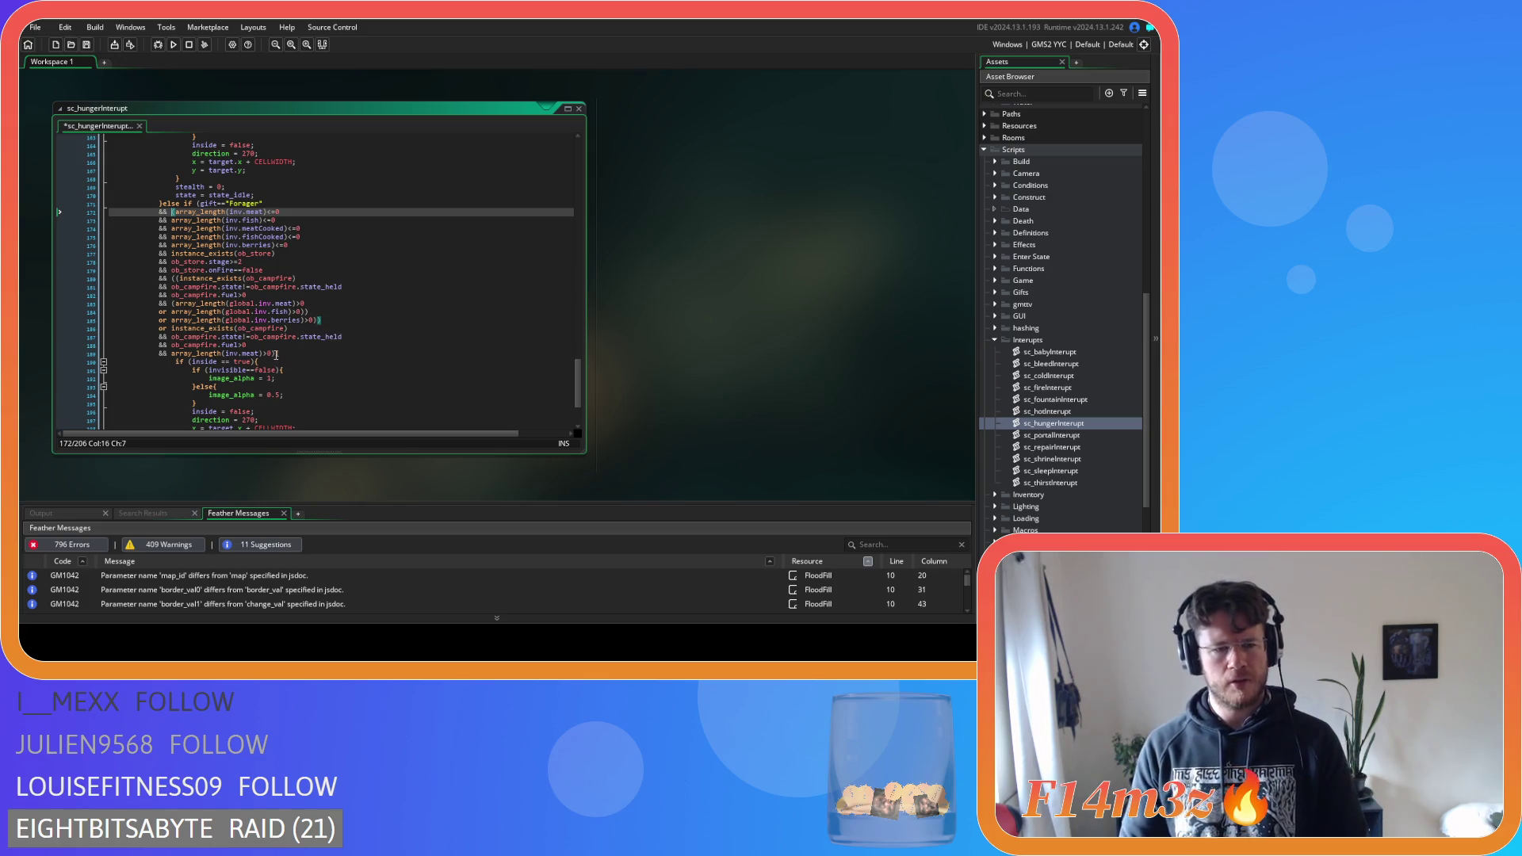
pyautogui.write('FloodSearch(')
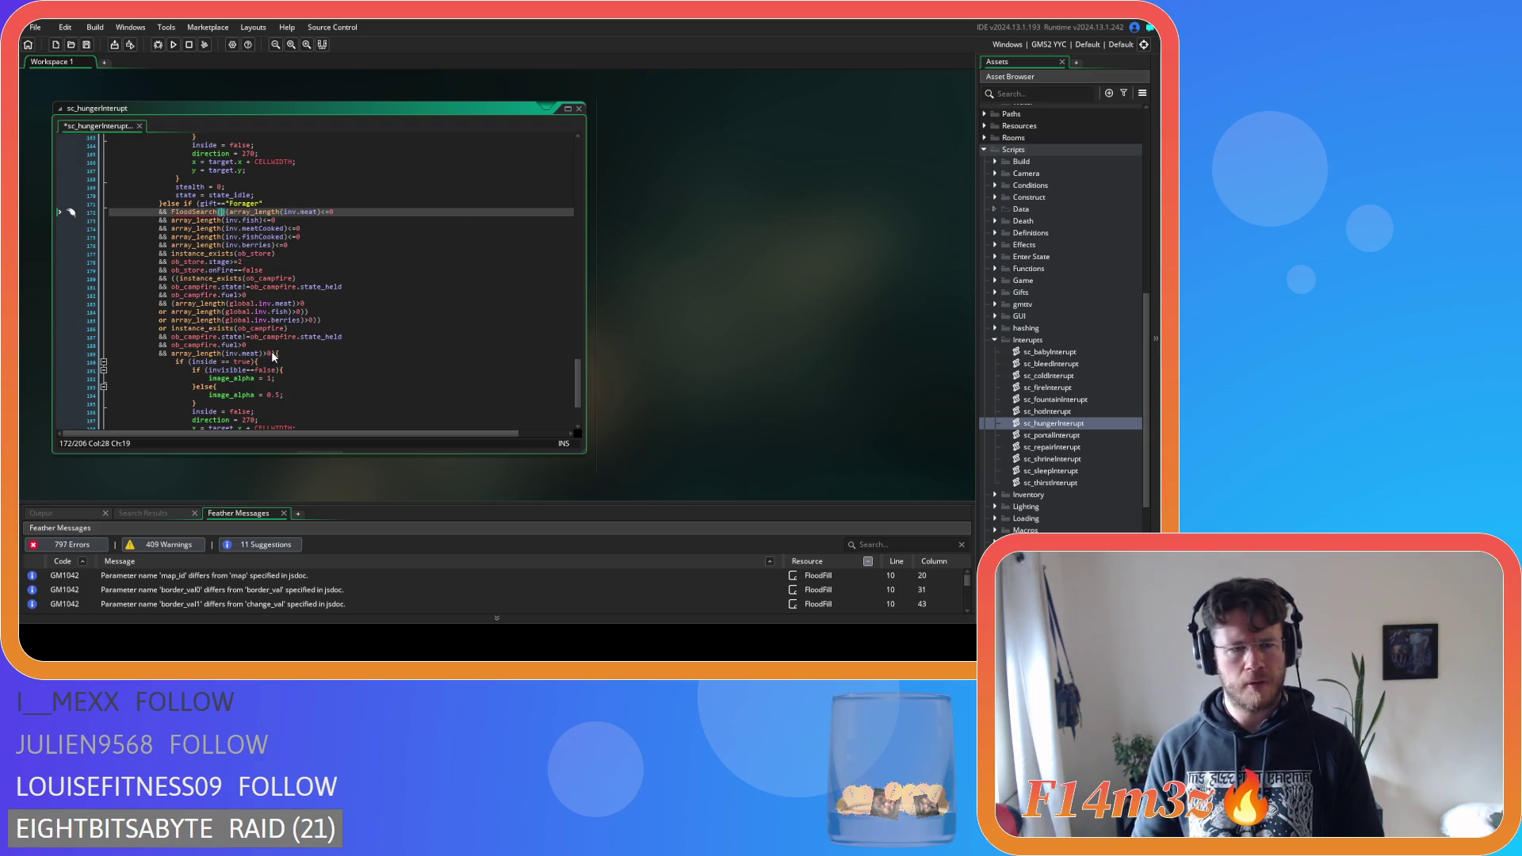
pyautogui.press('BackSpace')
pyautogui.press('BackSpace')
pyautogui.press('BackSpace')
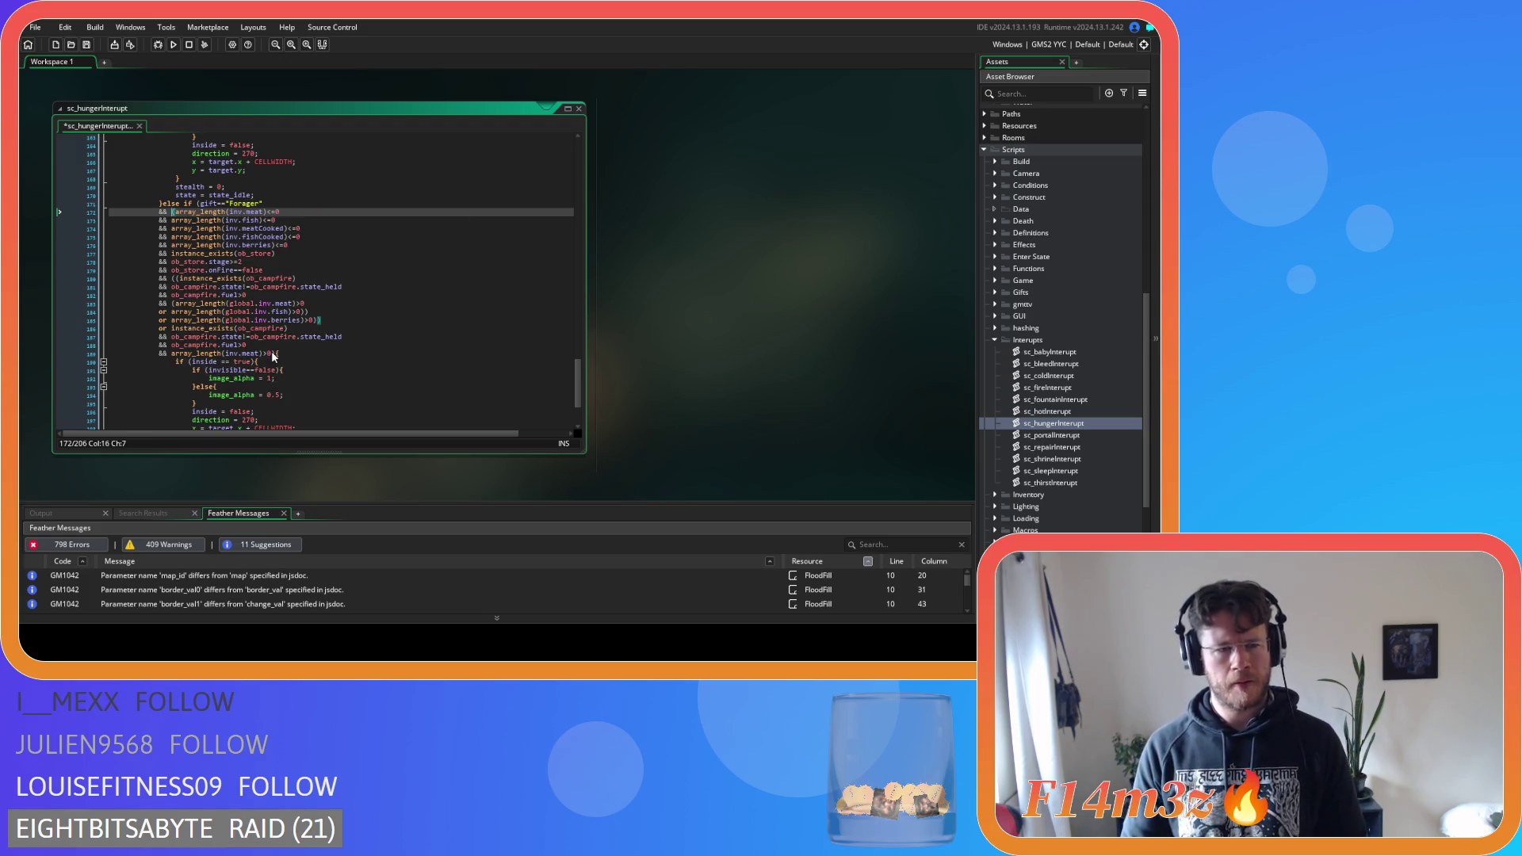
pyautogui.write('(')
pyautogui.click(273, 353)
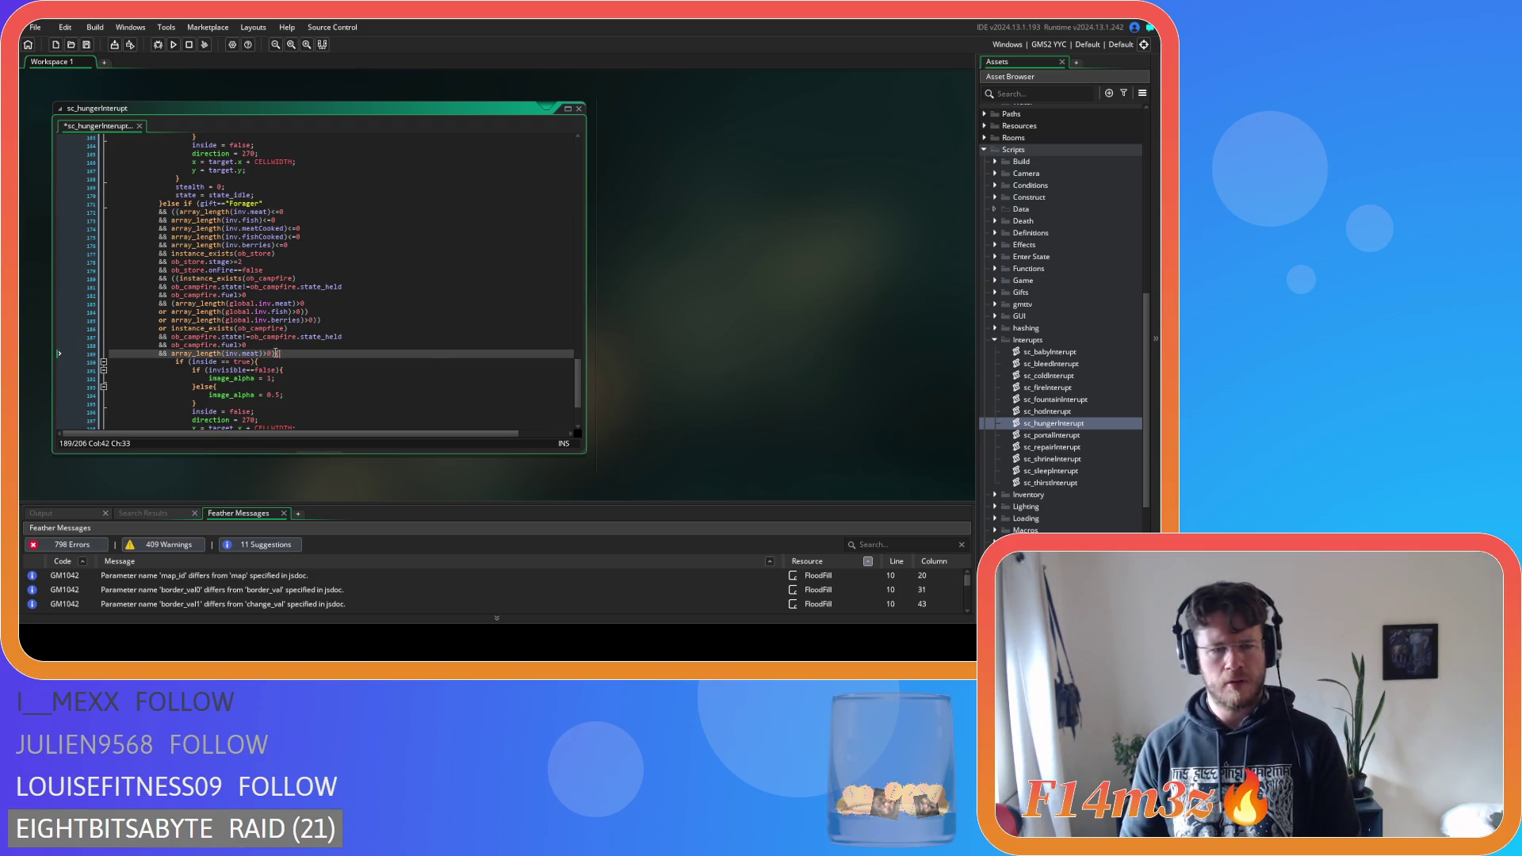
pyautogui.write(')')
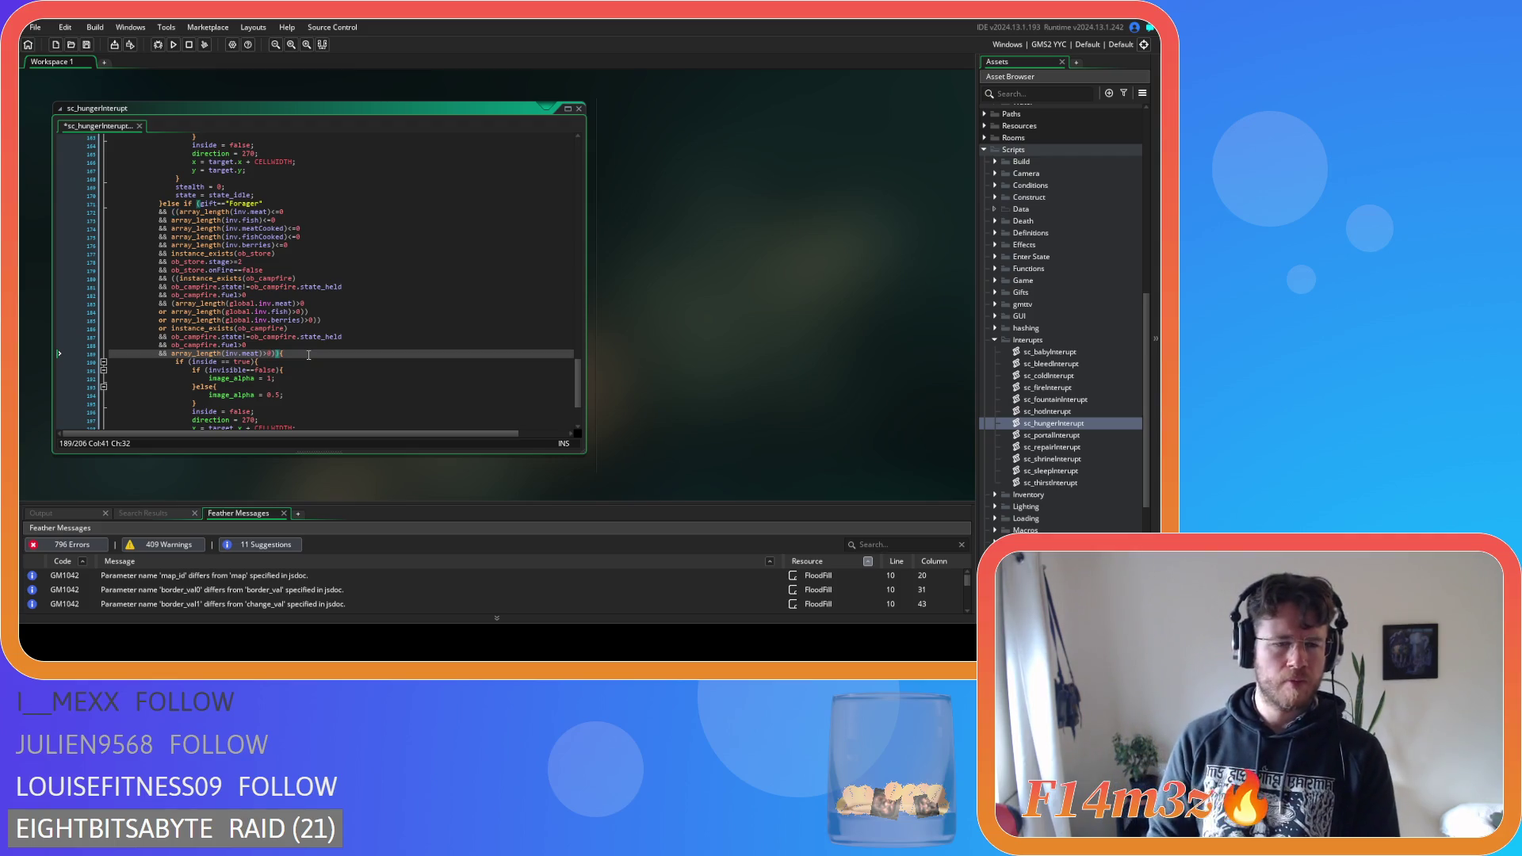
pyautogui.press('Left')
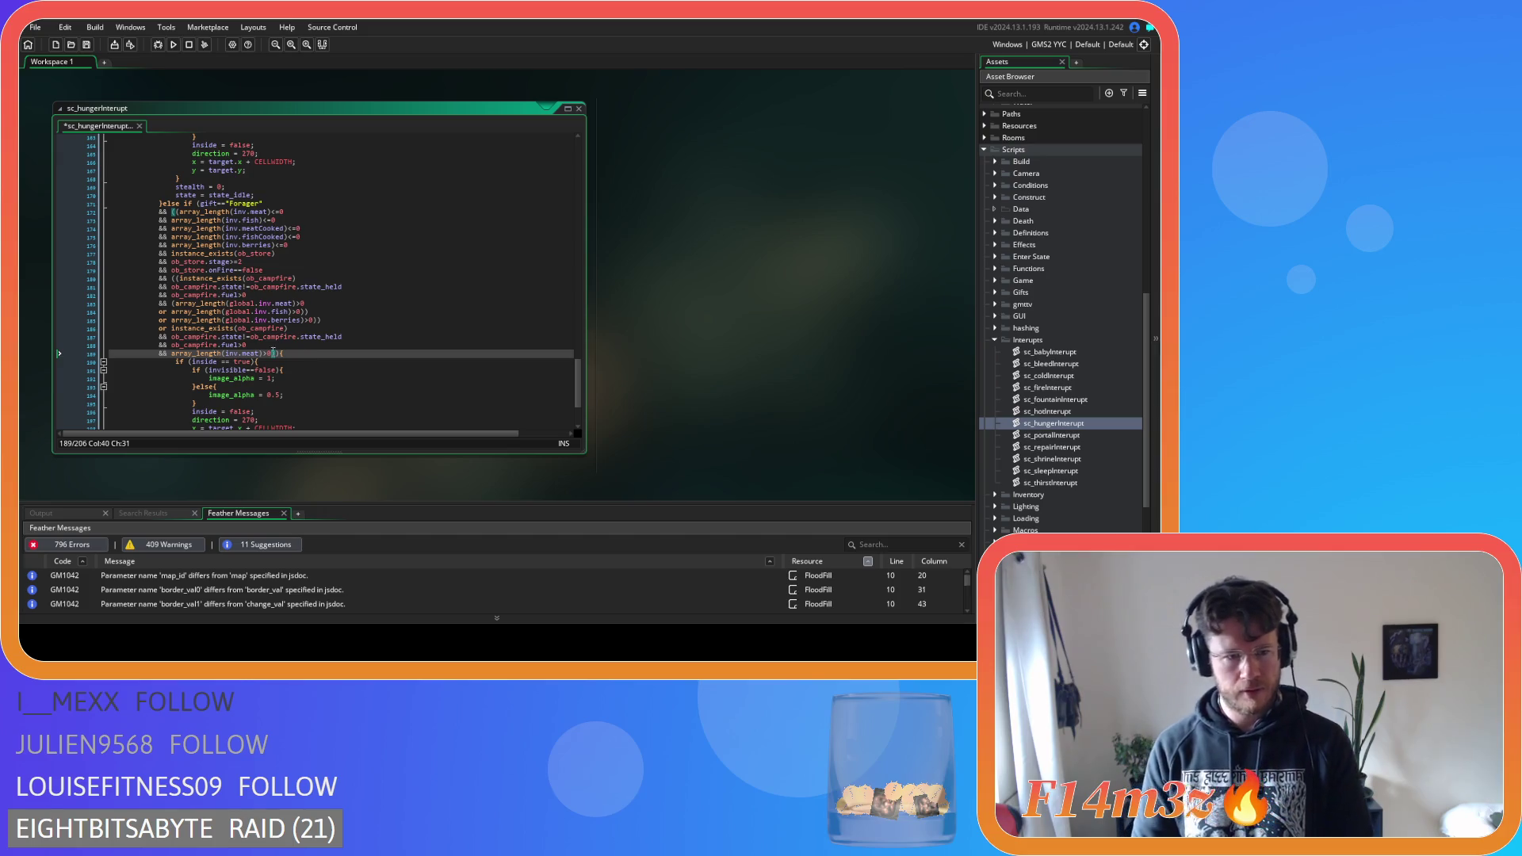
# Wrap the second campfire or-group in parentheses and put the closing brackets on their own line
pyautogui.click(174, 354)
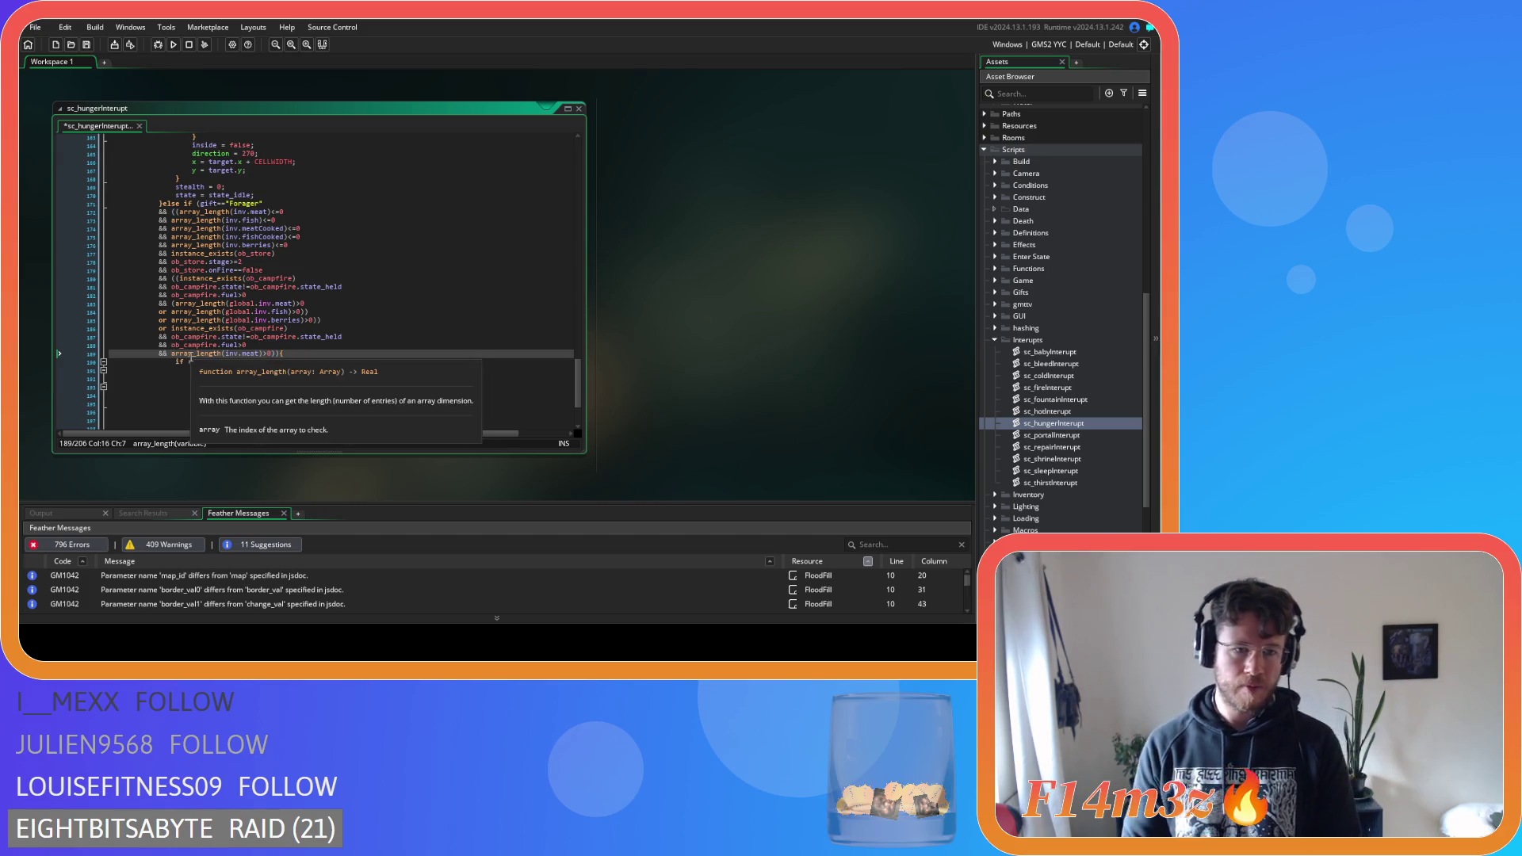
pyautogui.click(171, 329)
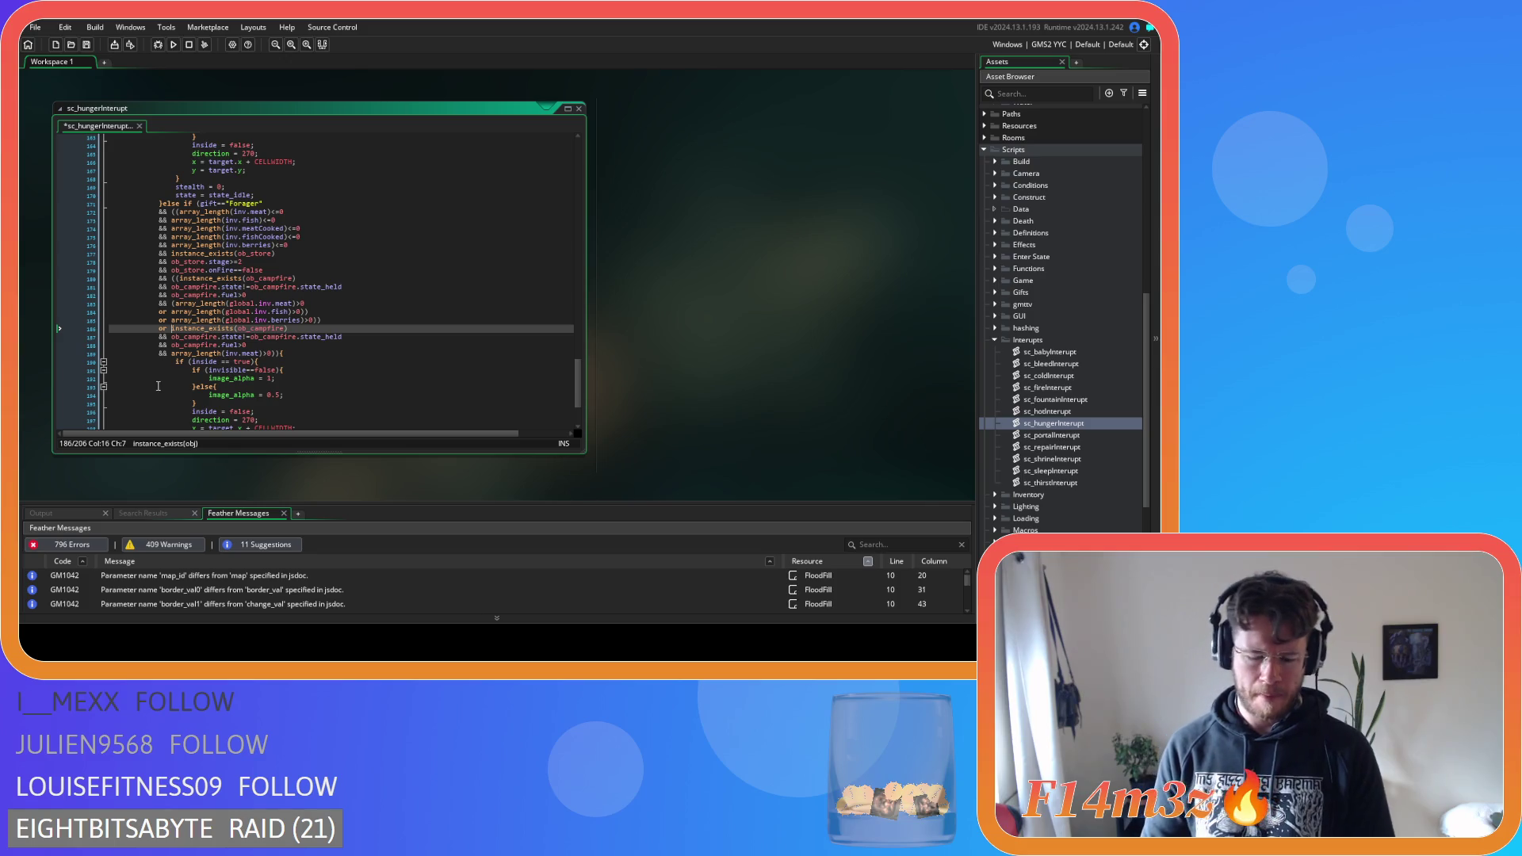
pyautogui.write('(')
pyautogui.click(274, 353)
pyautogui.write(')')
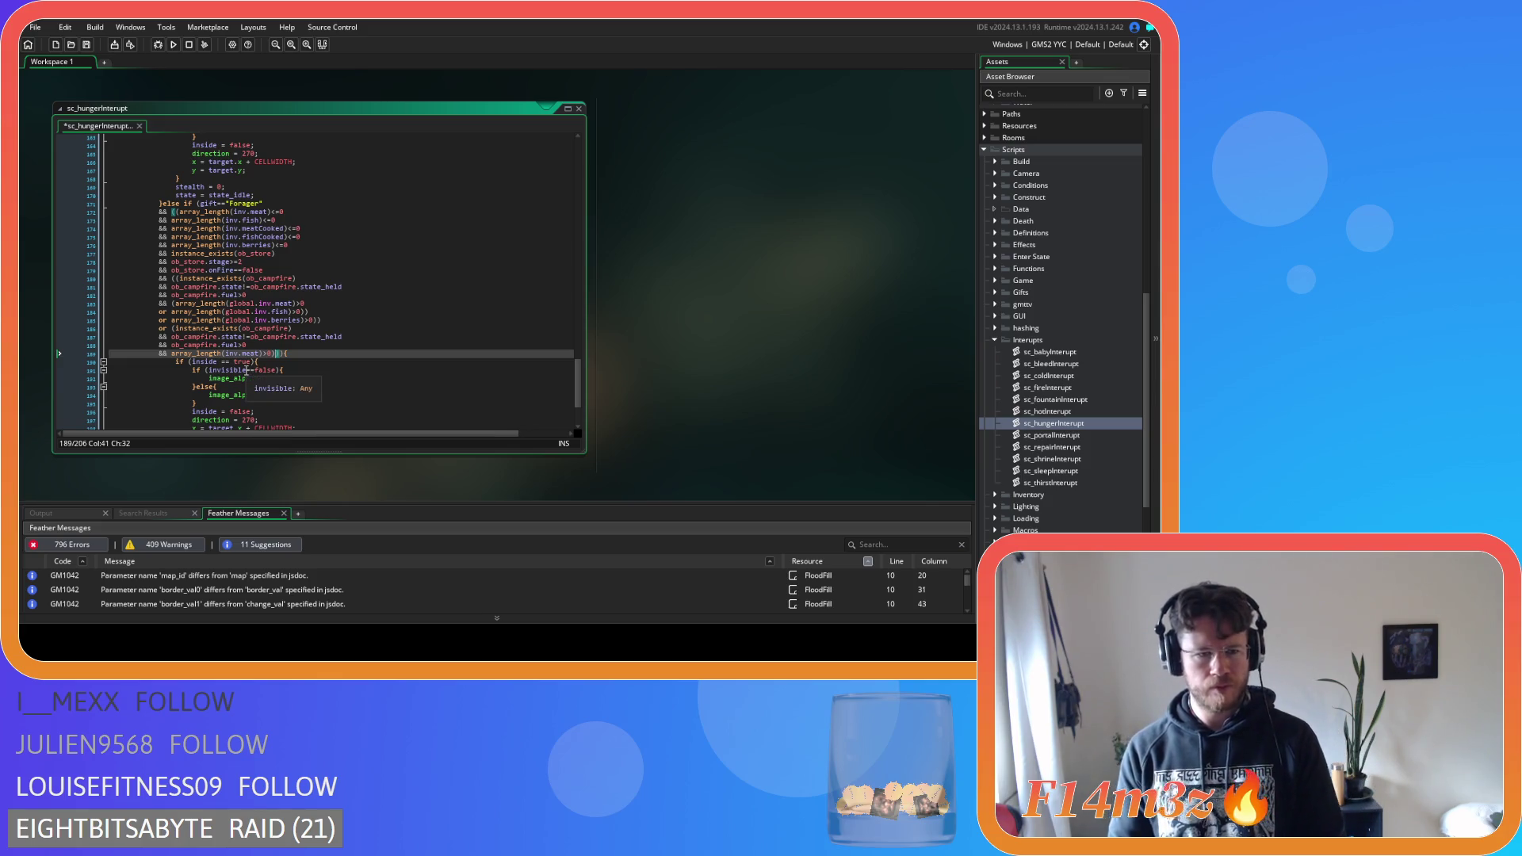
pyautogui.press('Left')
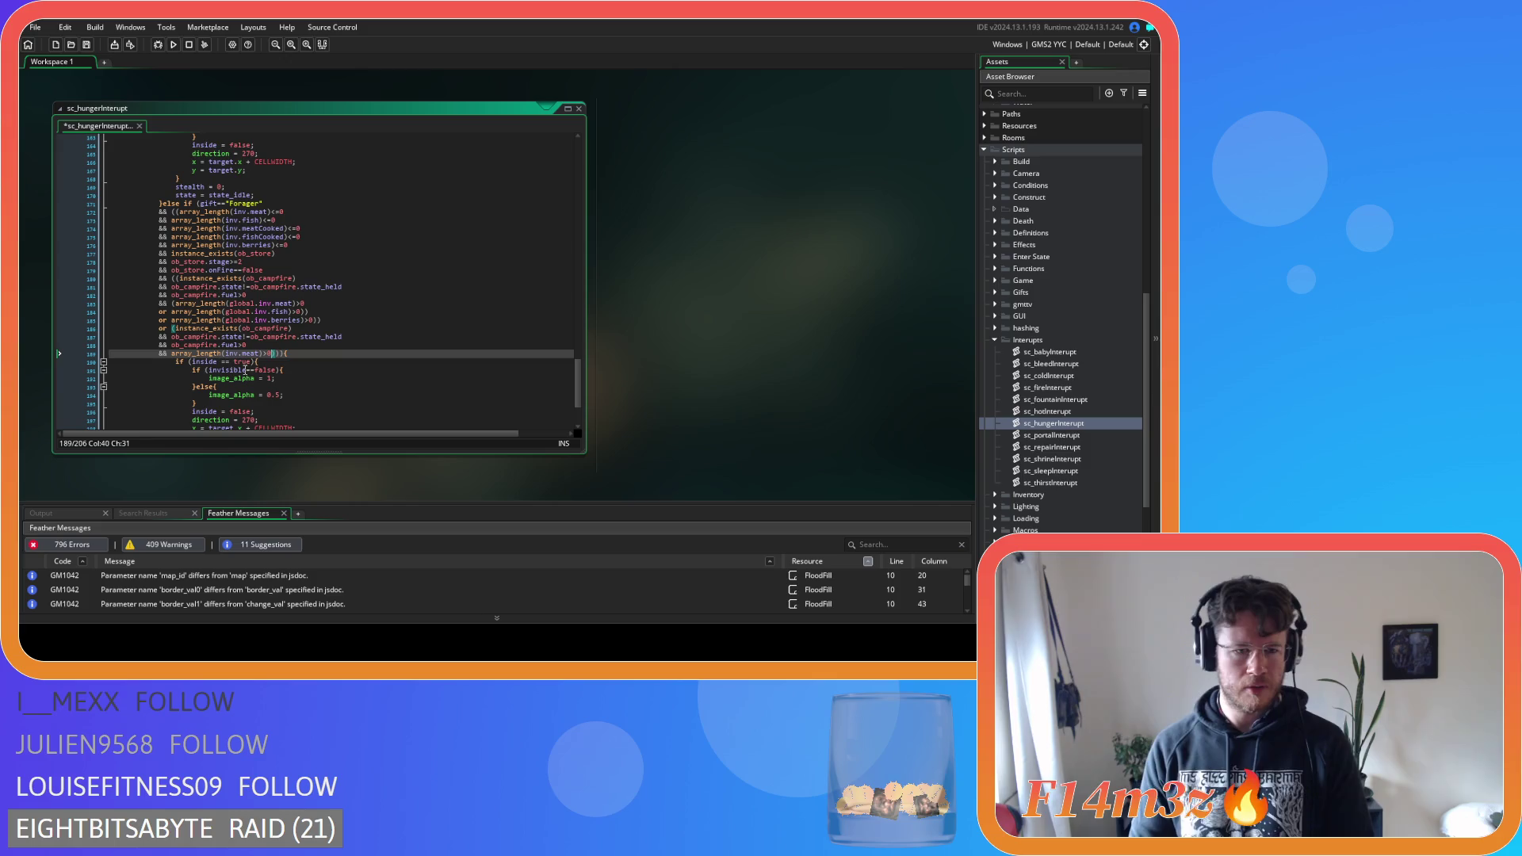
pyautogui.press('Return')
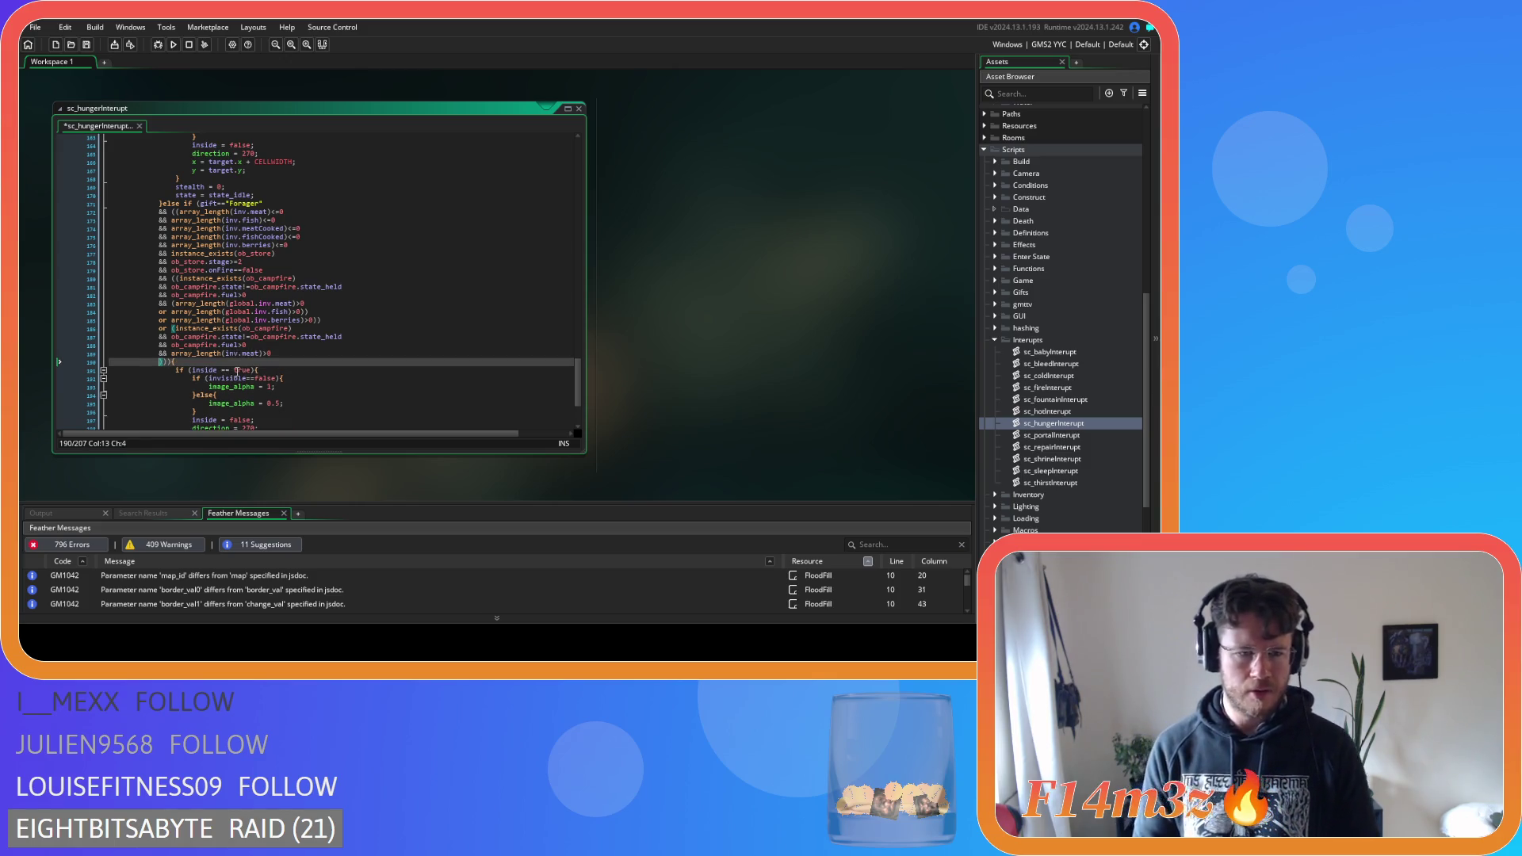
# Add 'or' on the closing line and an opening bracket before the last meat check
pyautogui.write('or')
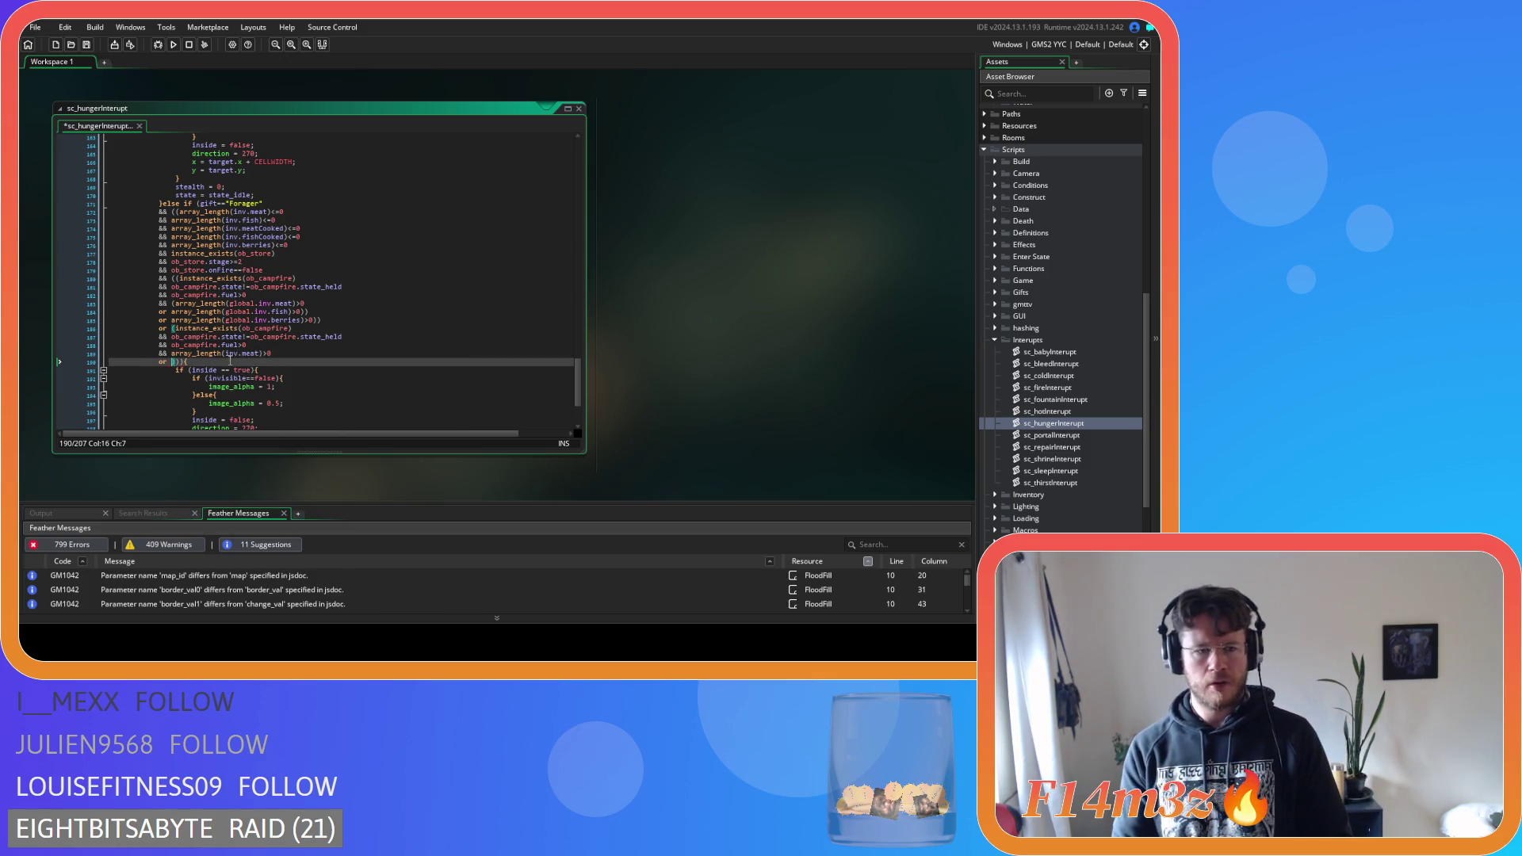
pyautogui.click(172, 353)
pyautogui.write('(')
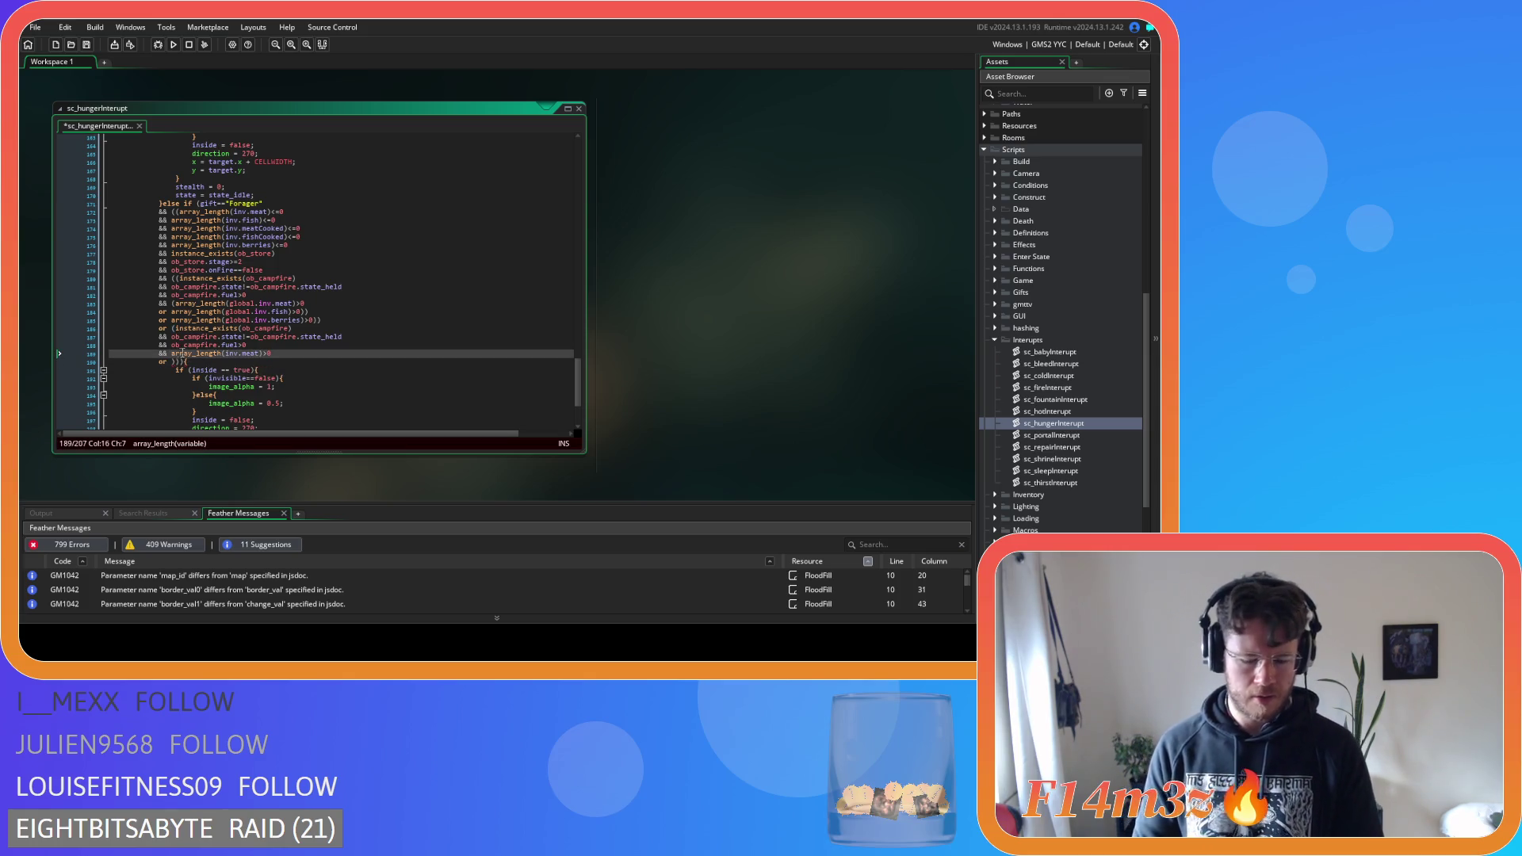
pyautogui.click(279, 354)
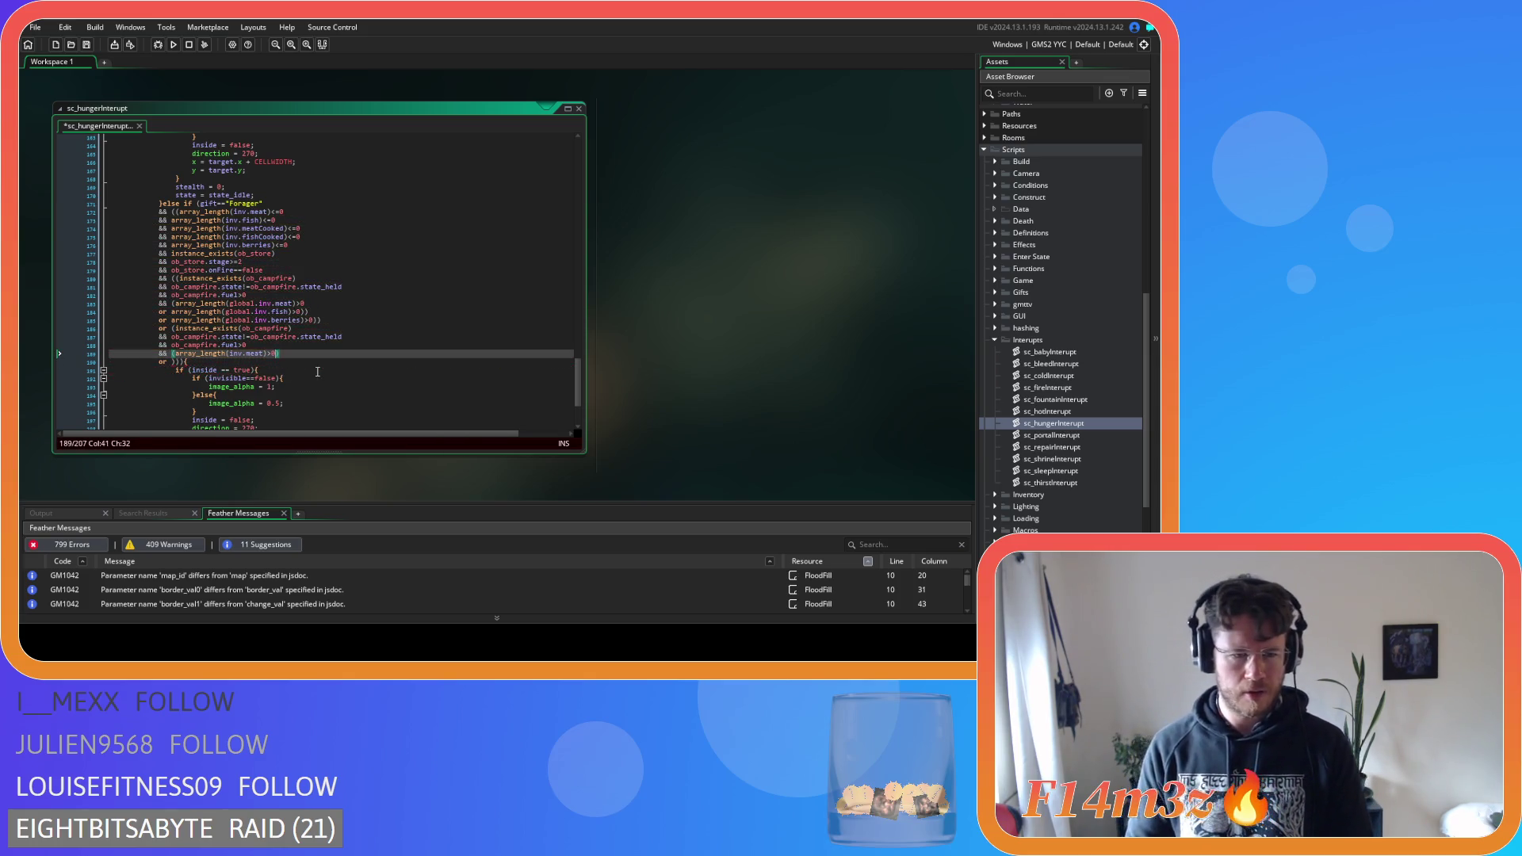
# Add an 'or array_length(inv.fish)>0' line below the meat check, copied from the meat check
pyautogui.press('Return')
pyautogui.write('or')
pyautogui.moveTo(276, 353); pyautogui.dragTo(244, 355)
pyautogui.click(187, 360)
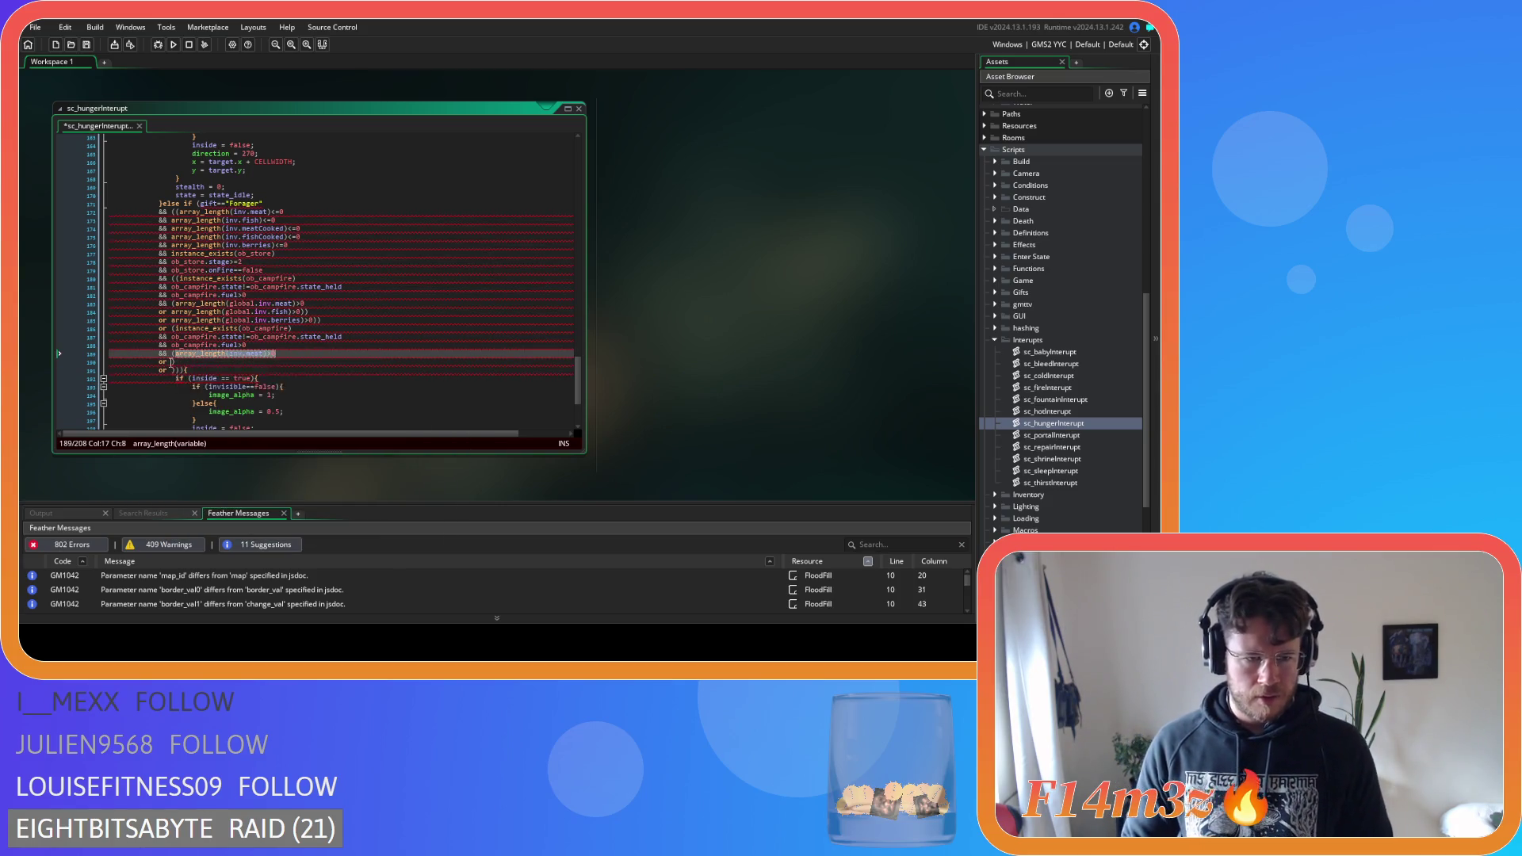
pyautogui.write('array_length(inv.meat)>0')
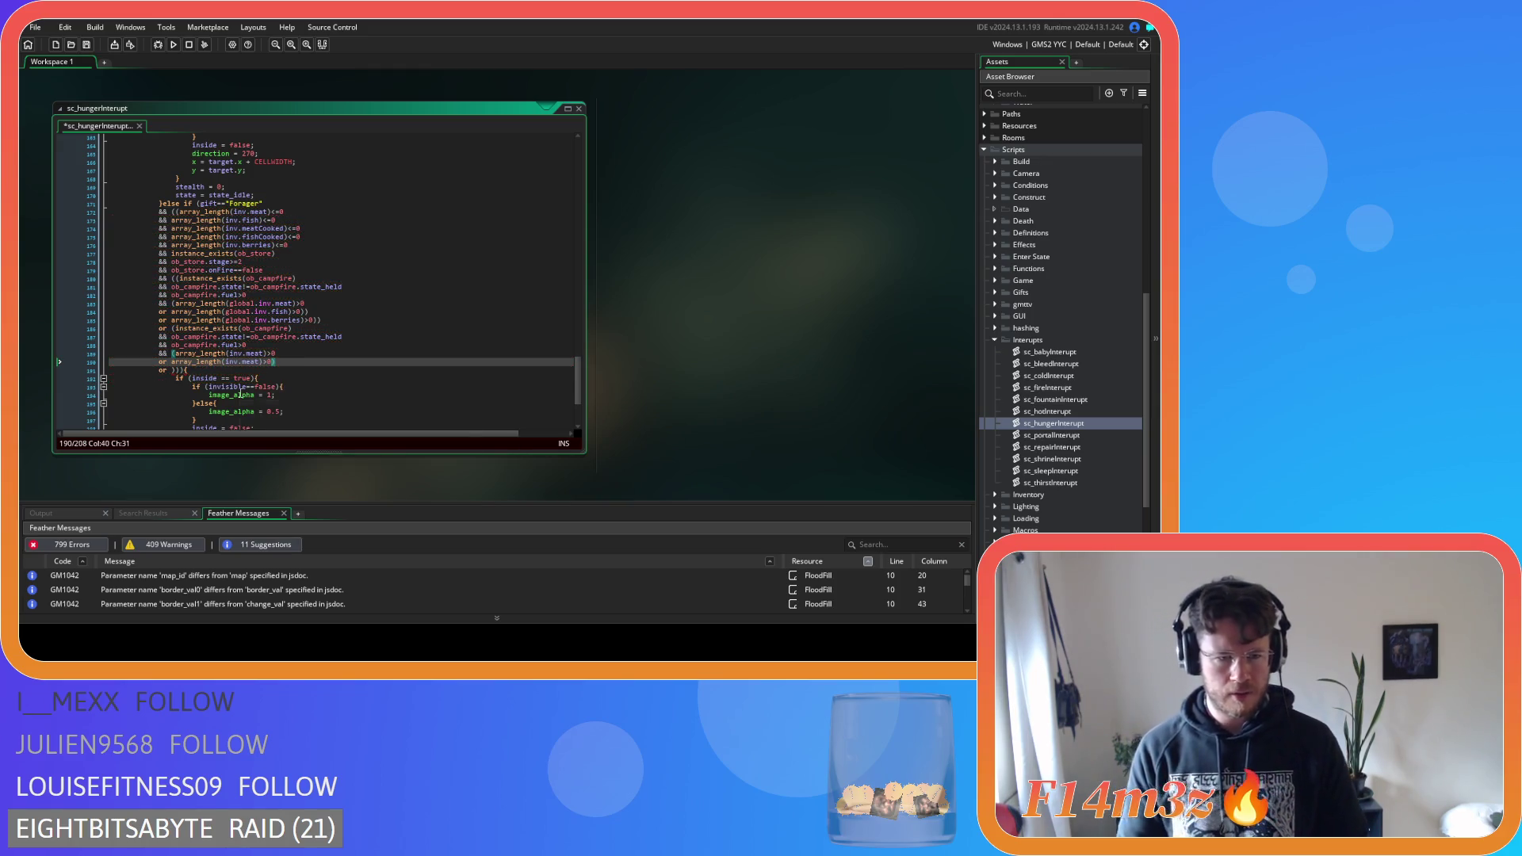
pyautogui.click(252, 363)
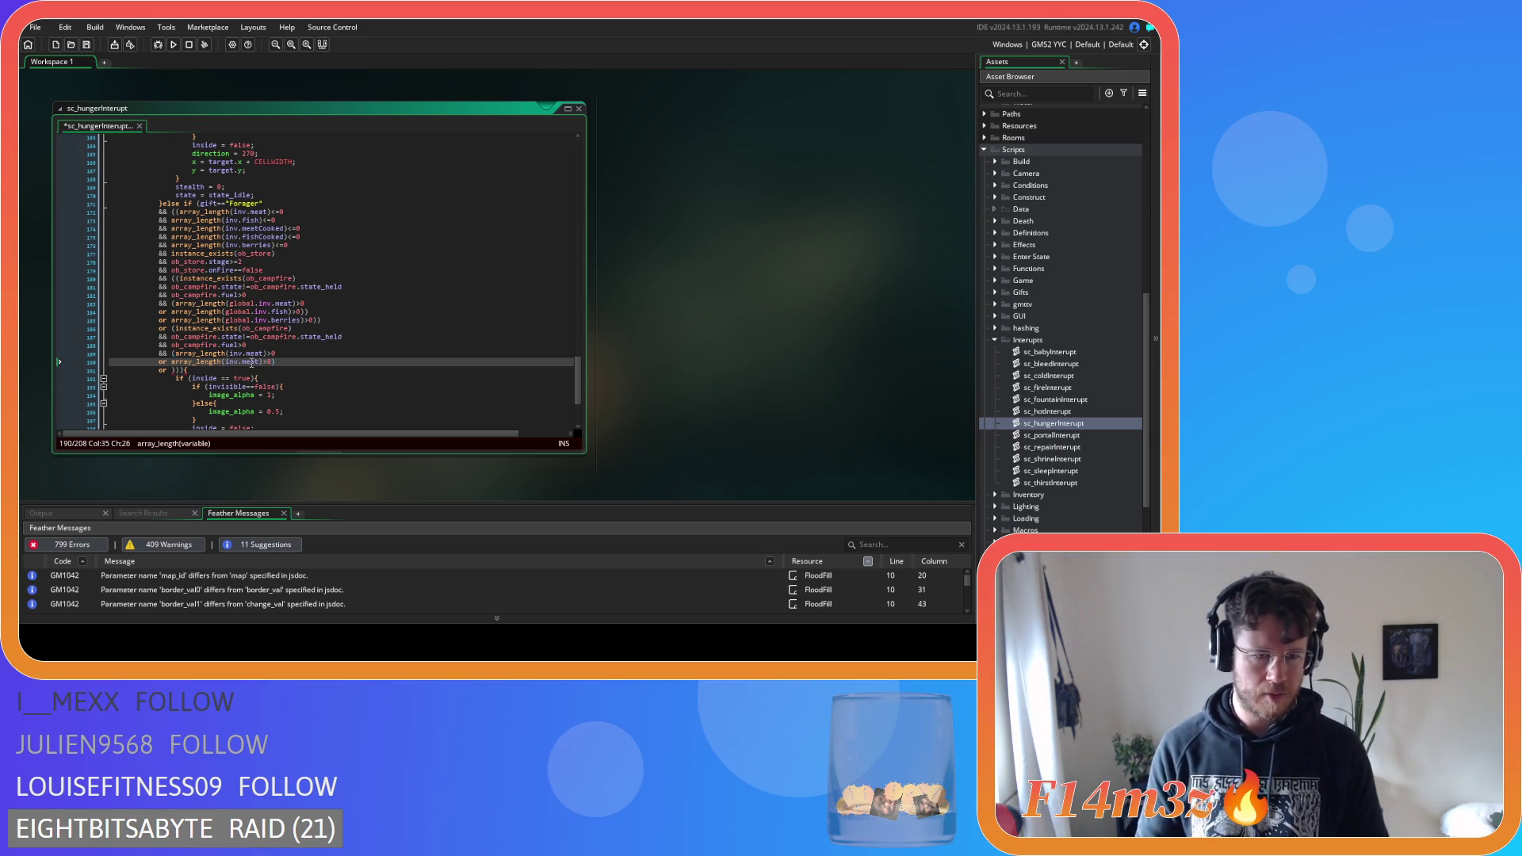
pyautogui.doubleClick(252, 362)
pyautogui.write('fish')
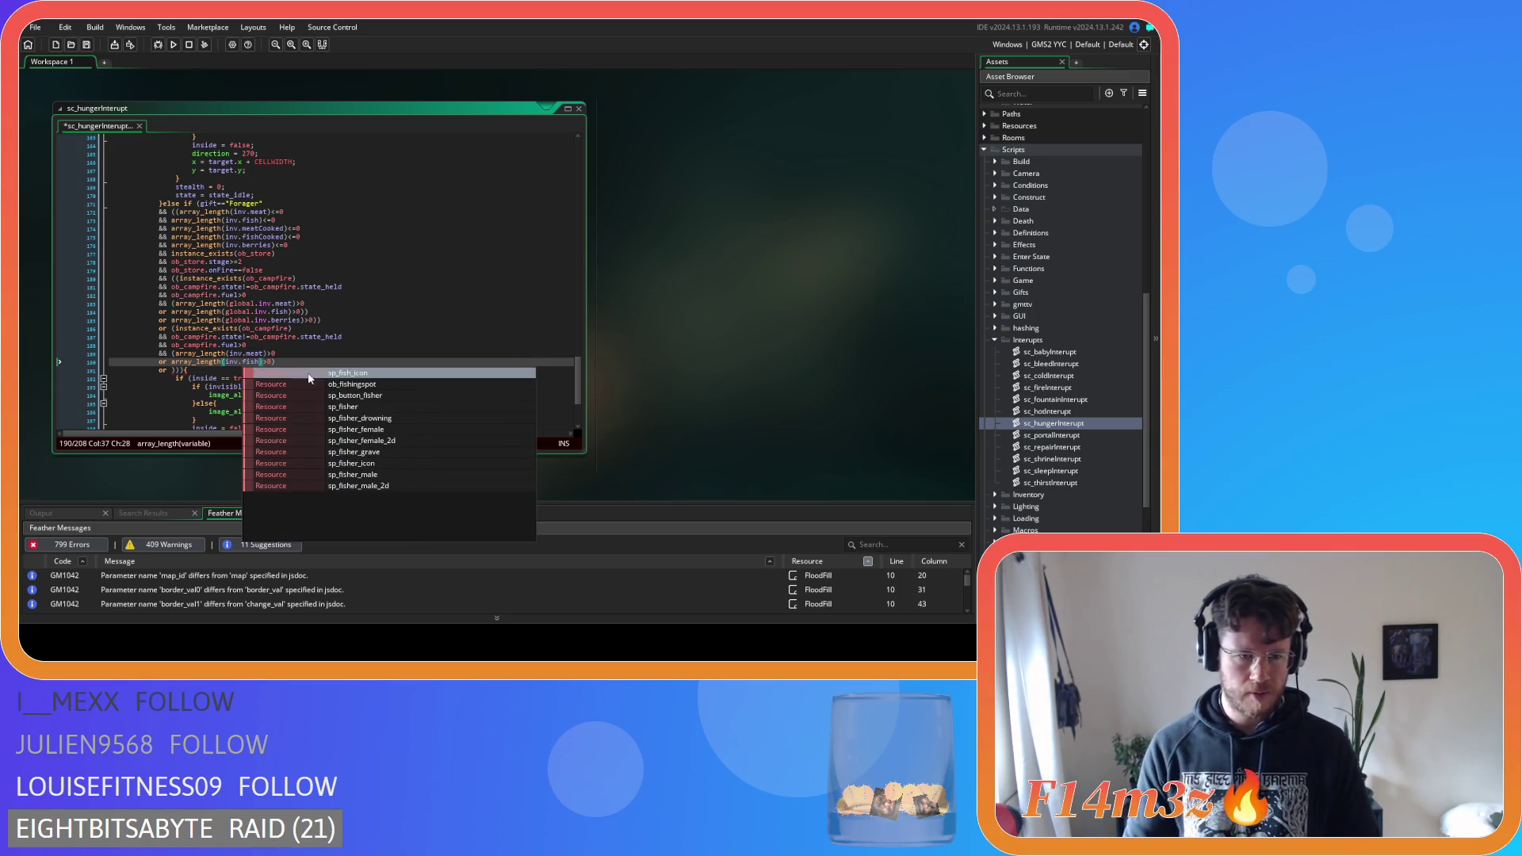
pyautogui.press('Escape')
pyautogui.click(171, 370)
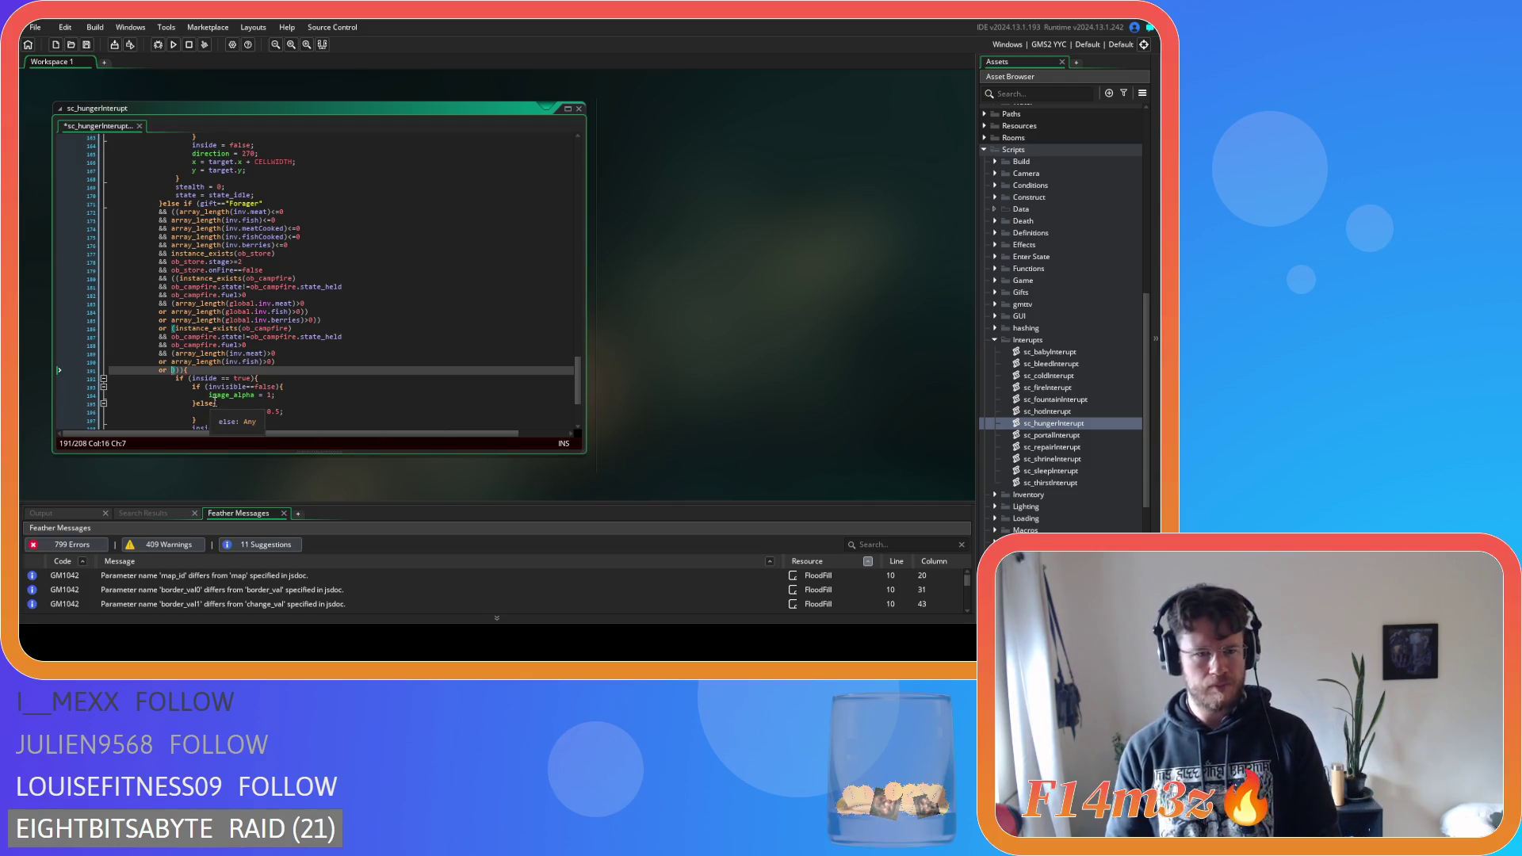
pyautogui.click(180, 328)
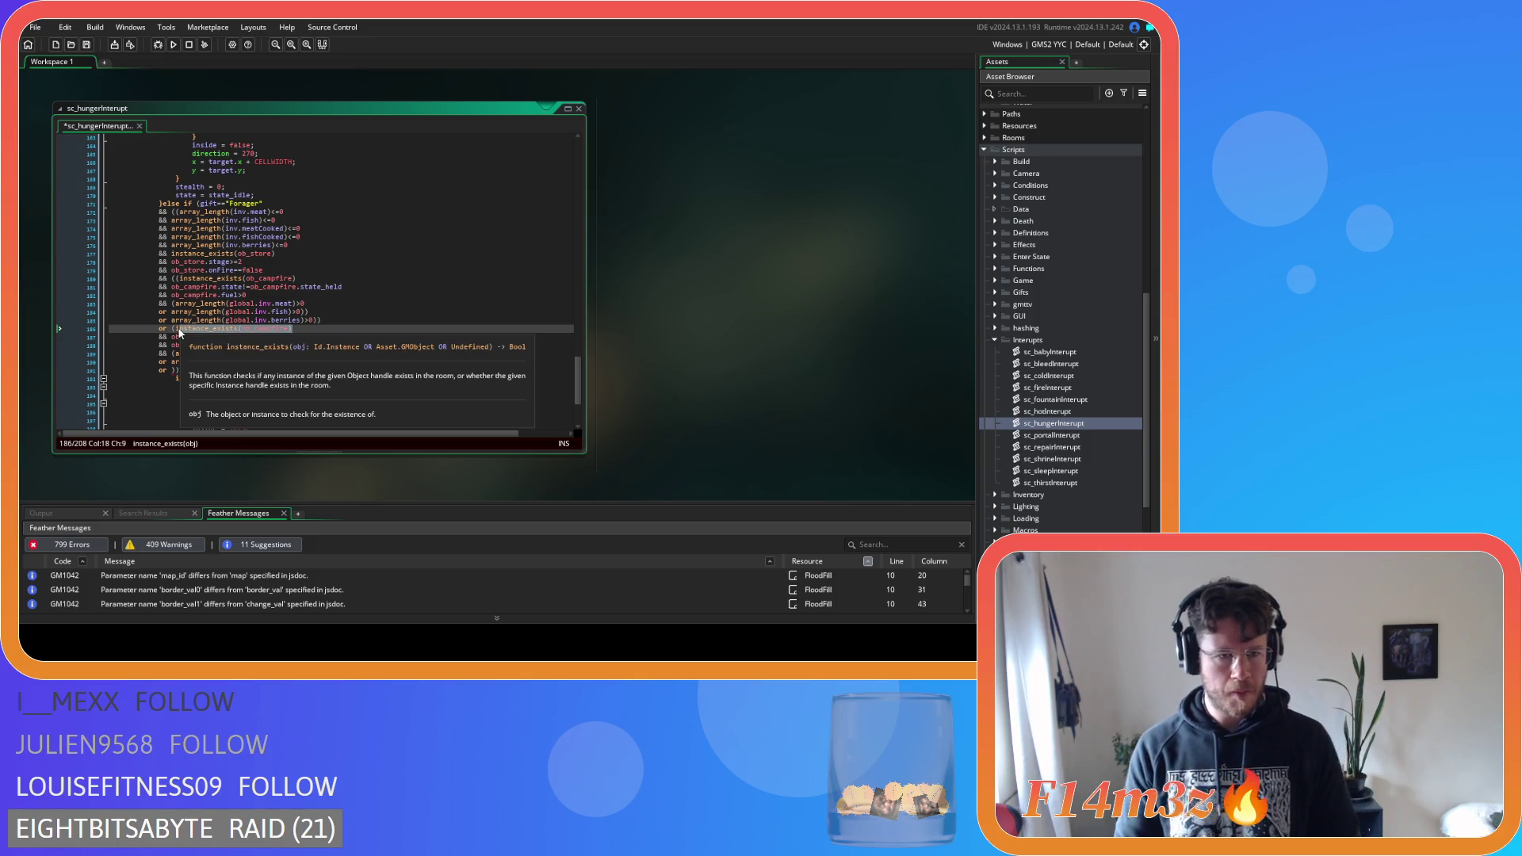
# Paste the campfire existence check after 'or' on line 191 and start another 'or' line
pyautogui.press('Left')
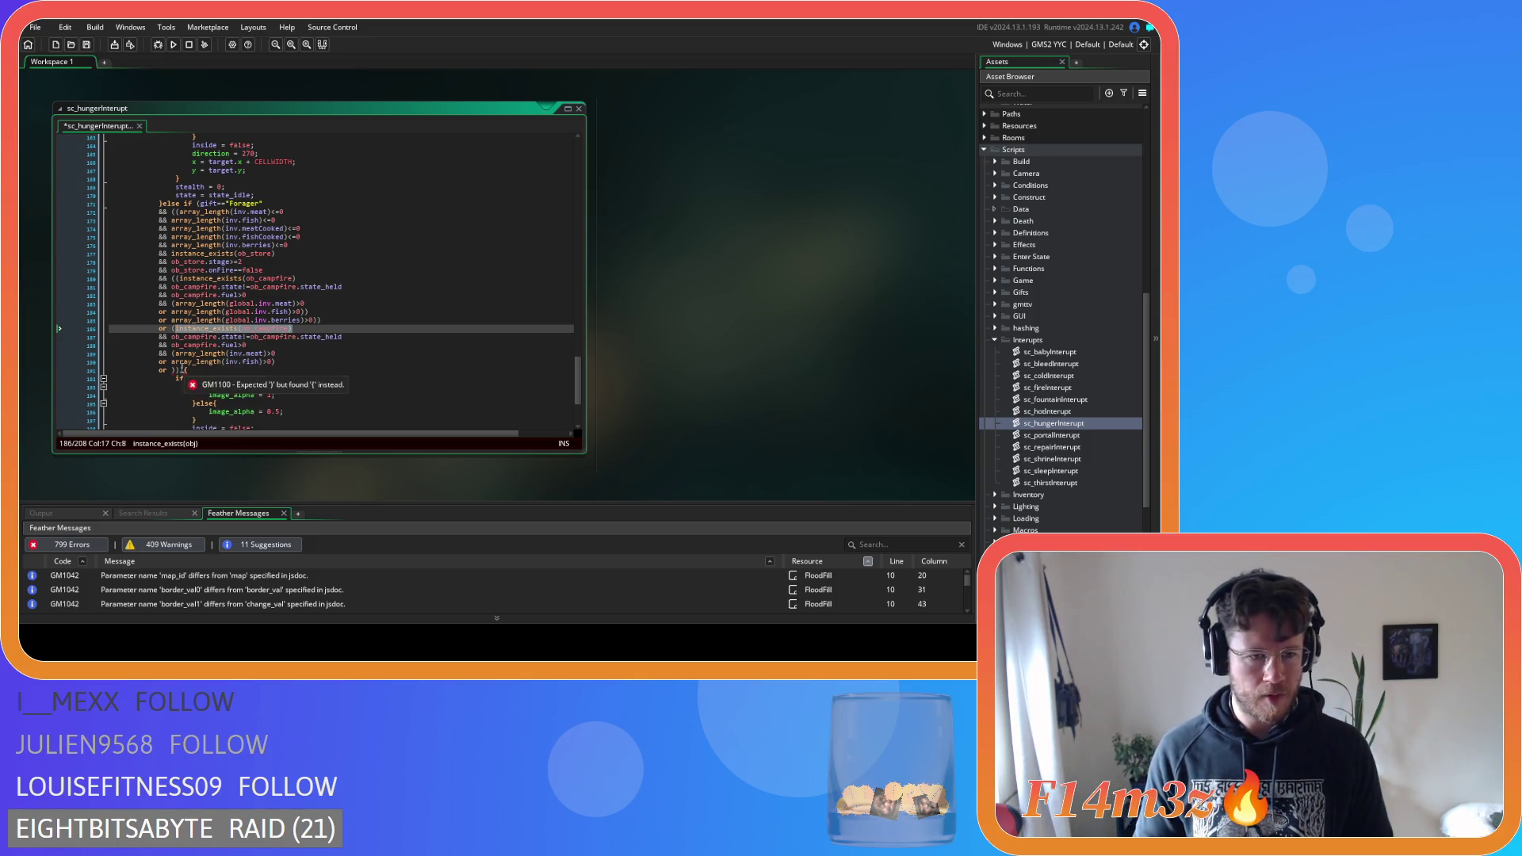
pyautogui.click(167, 370)
pyautogui.press('Right')
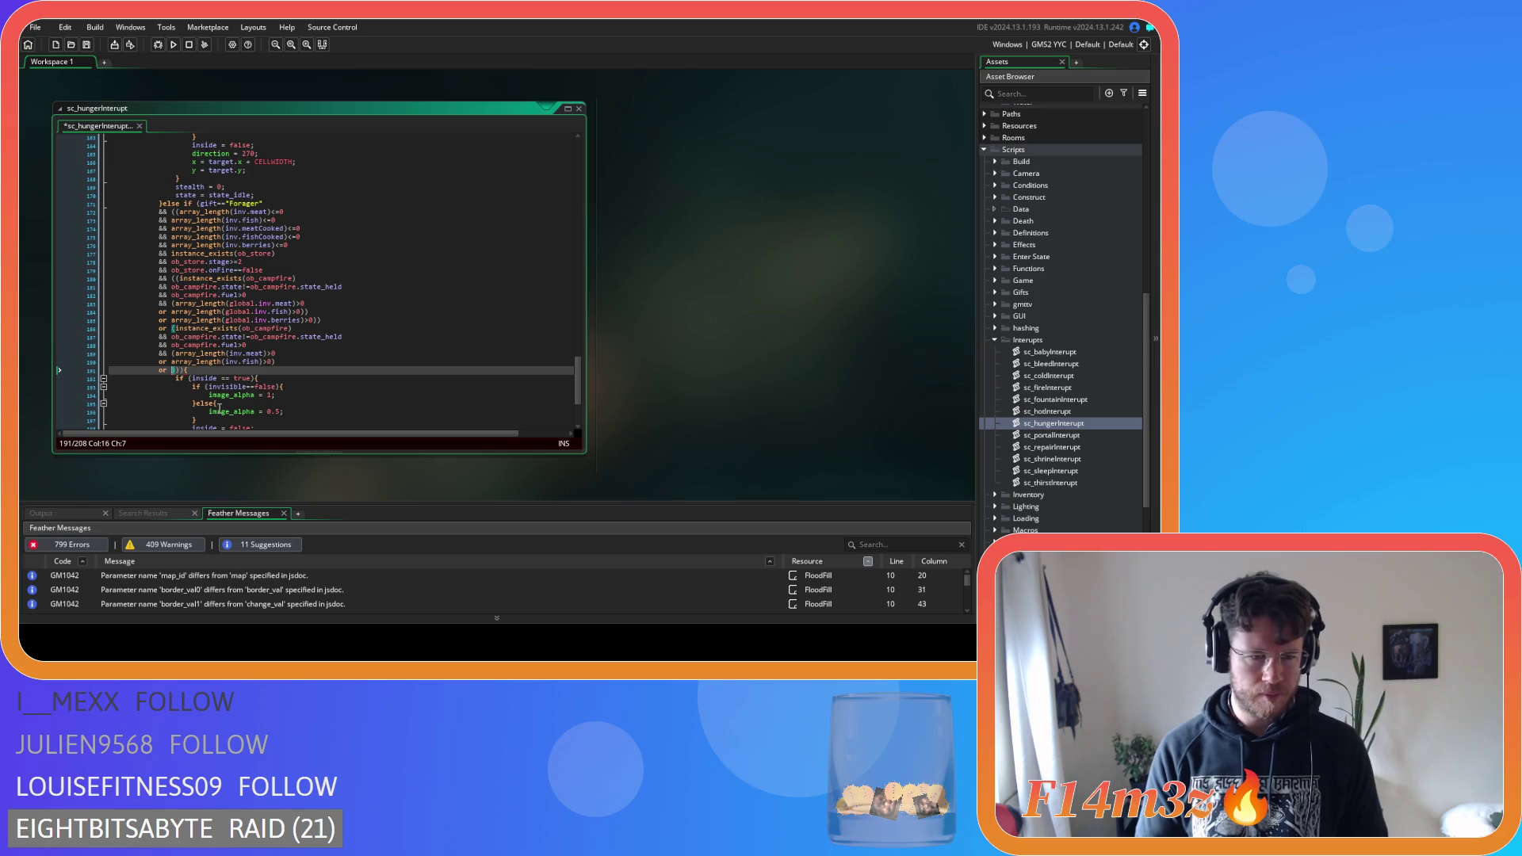
pyautogui.write('instance_exists(ob_campfire)')
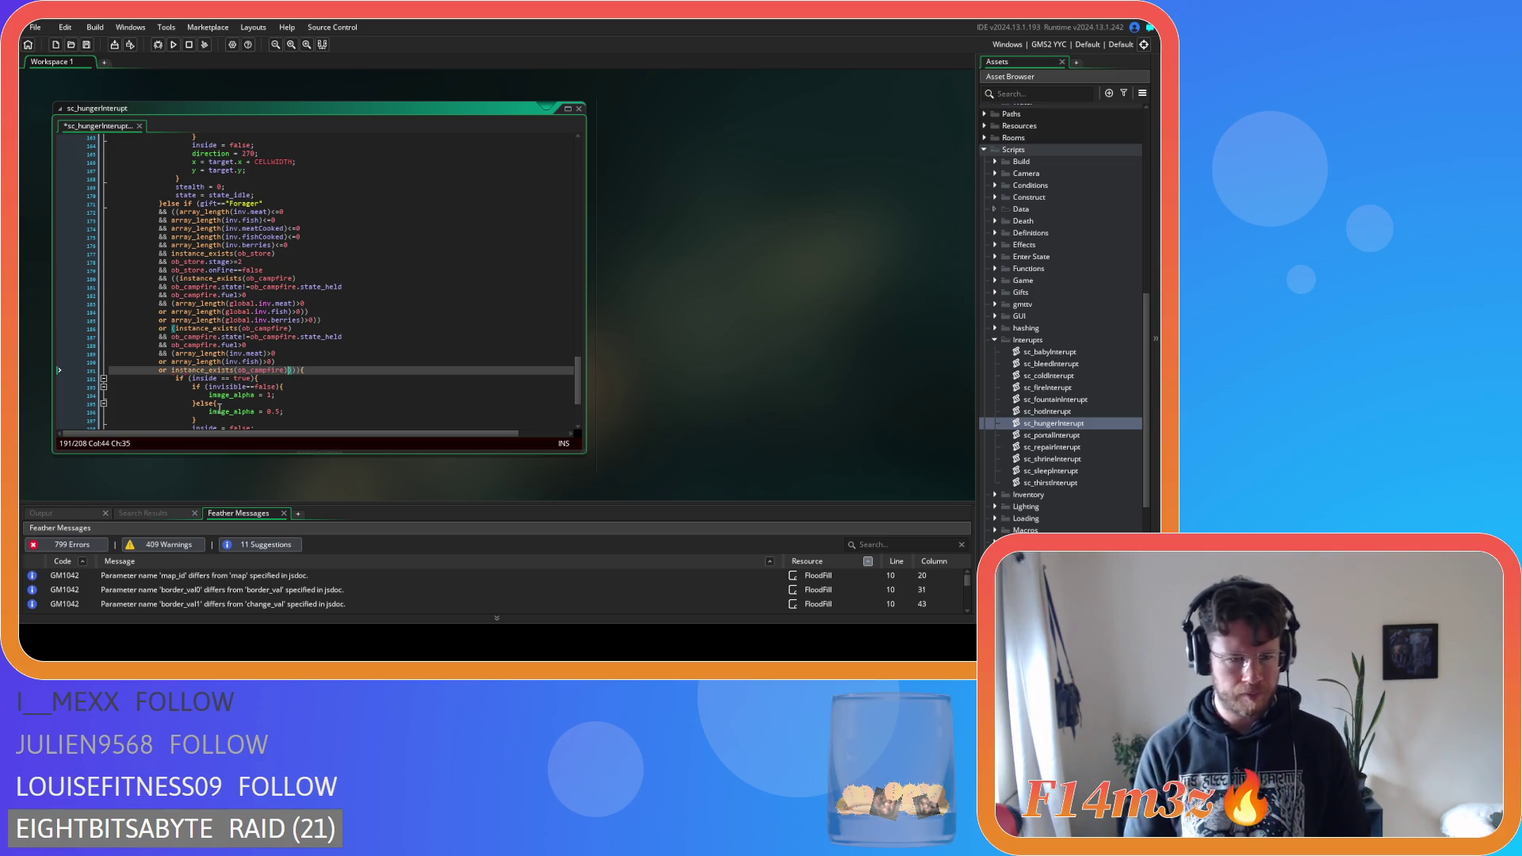
pyautogui.hotkey('ctrl', 'z')
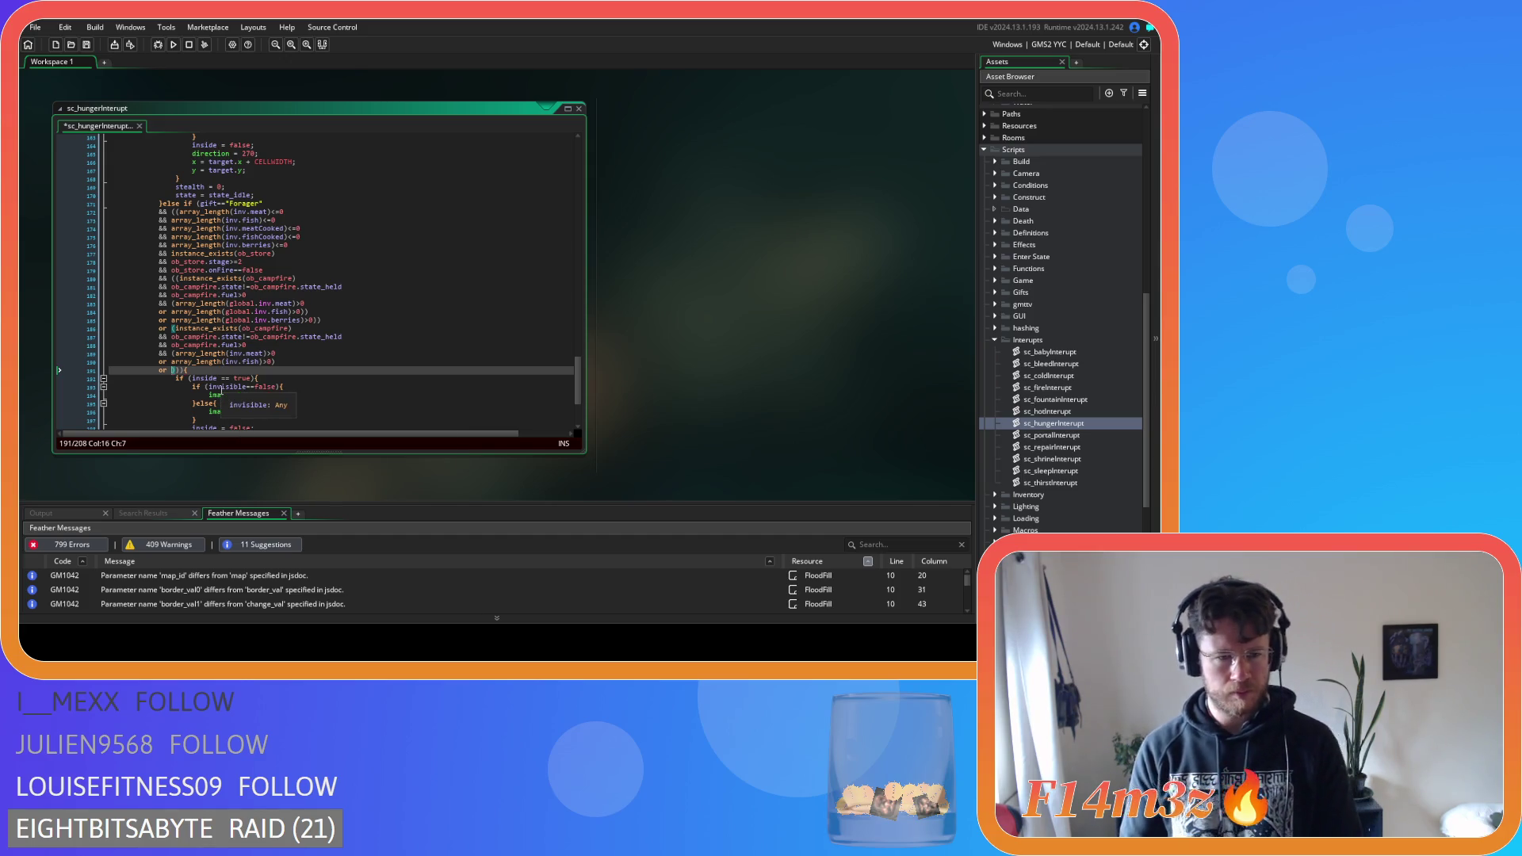
pyautogui.write('instance_exists(ob_campfire)')
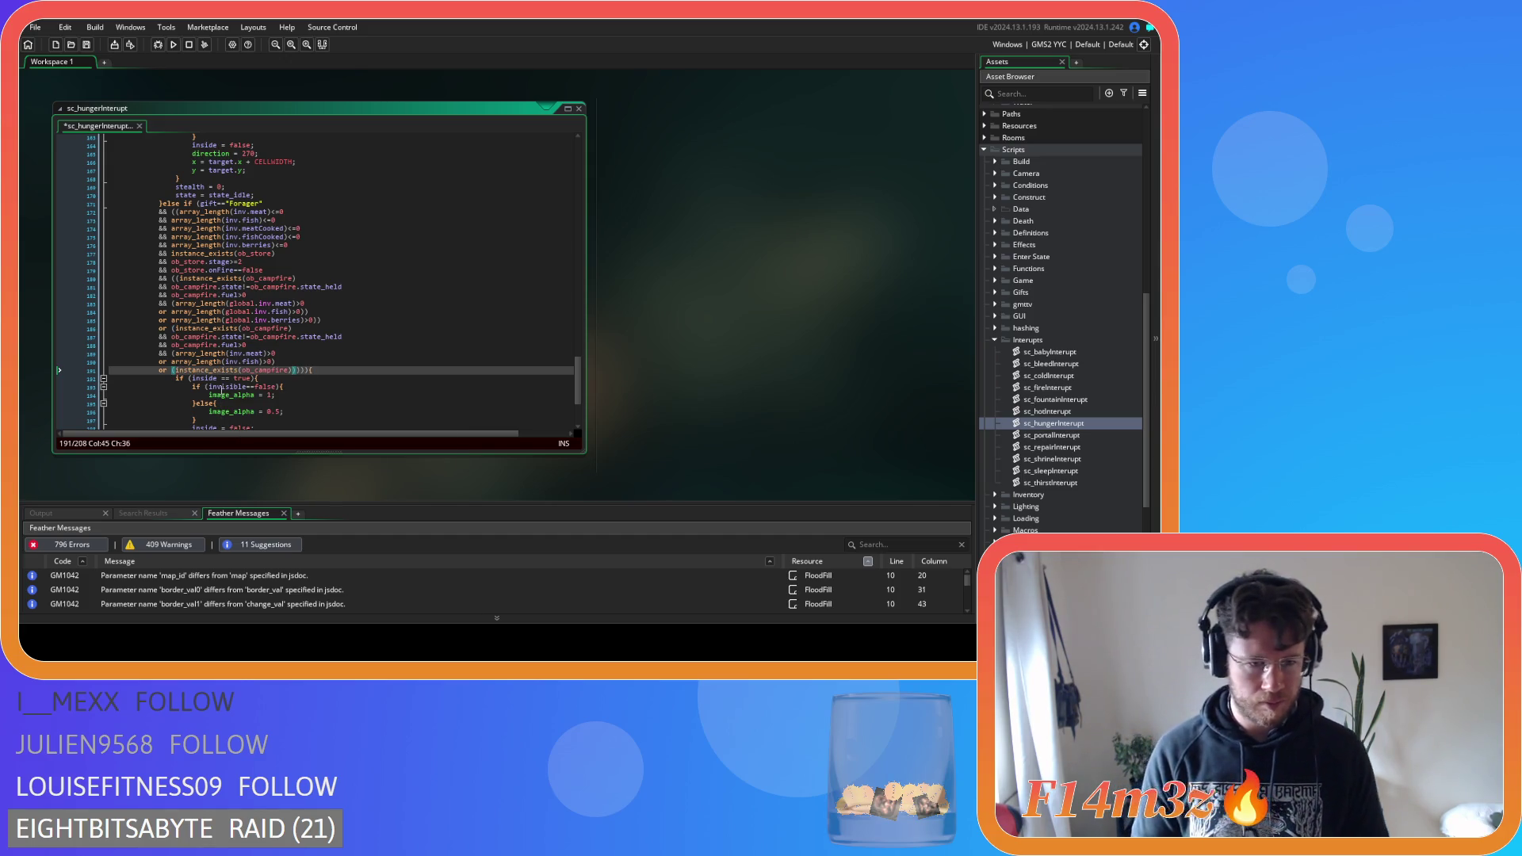
pyautogui.press('Return')
pyautogui.write('or ())')
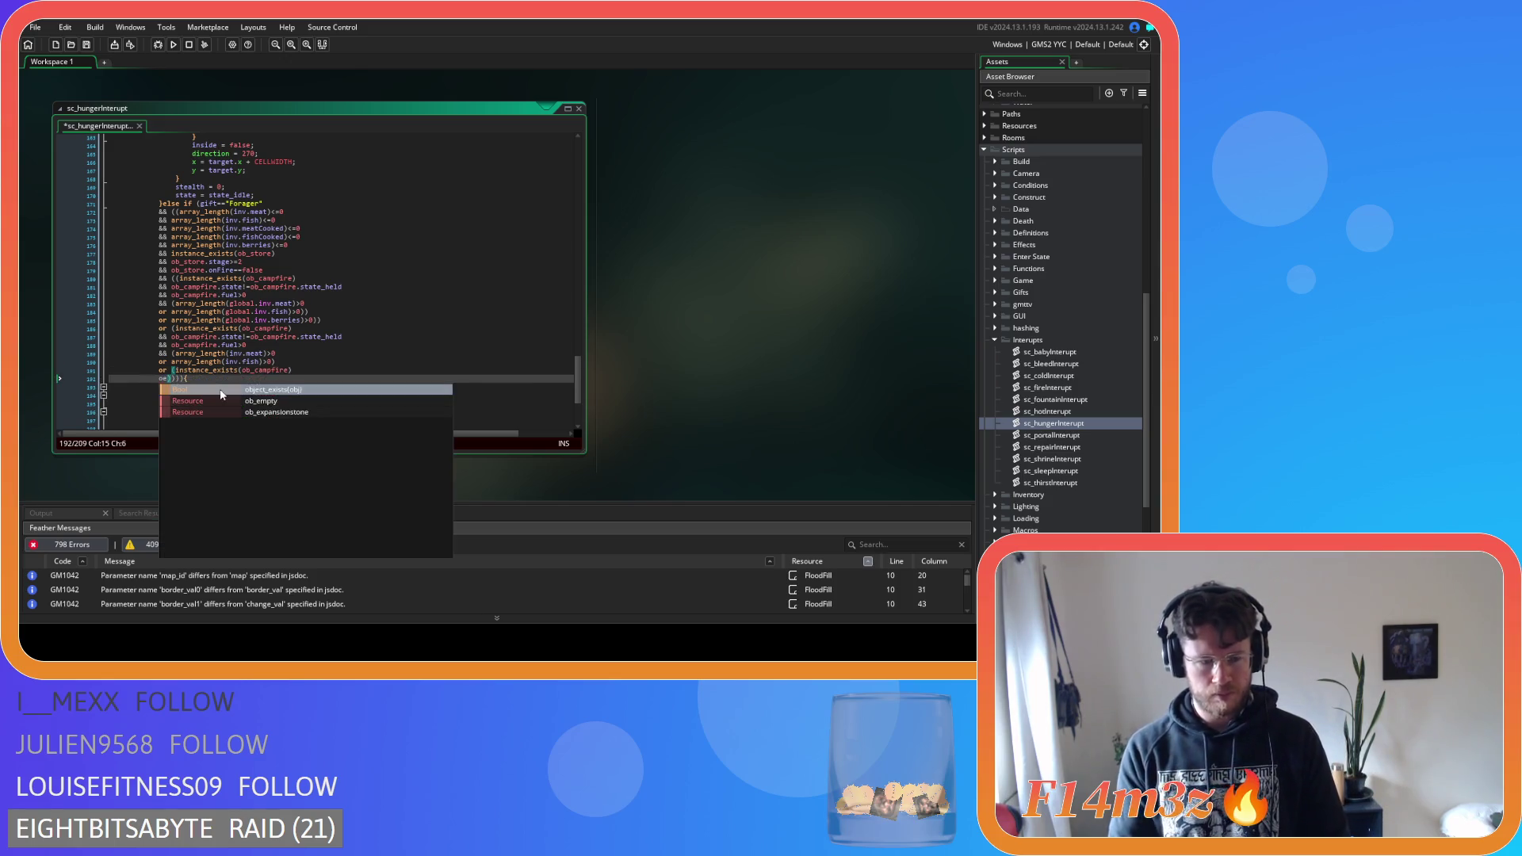
# Delete the trial campfire clause and empty 'or' line so the closing brackets end the fish line
pyautogui.click(174, 369)
pyautogui.write('!')
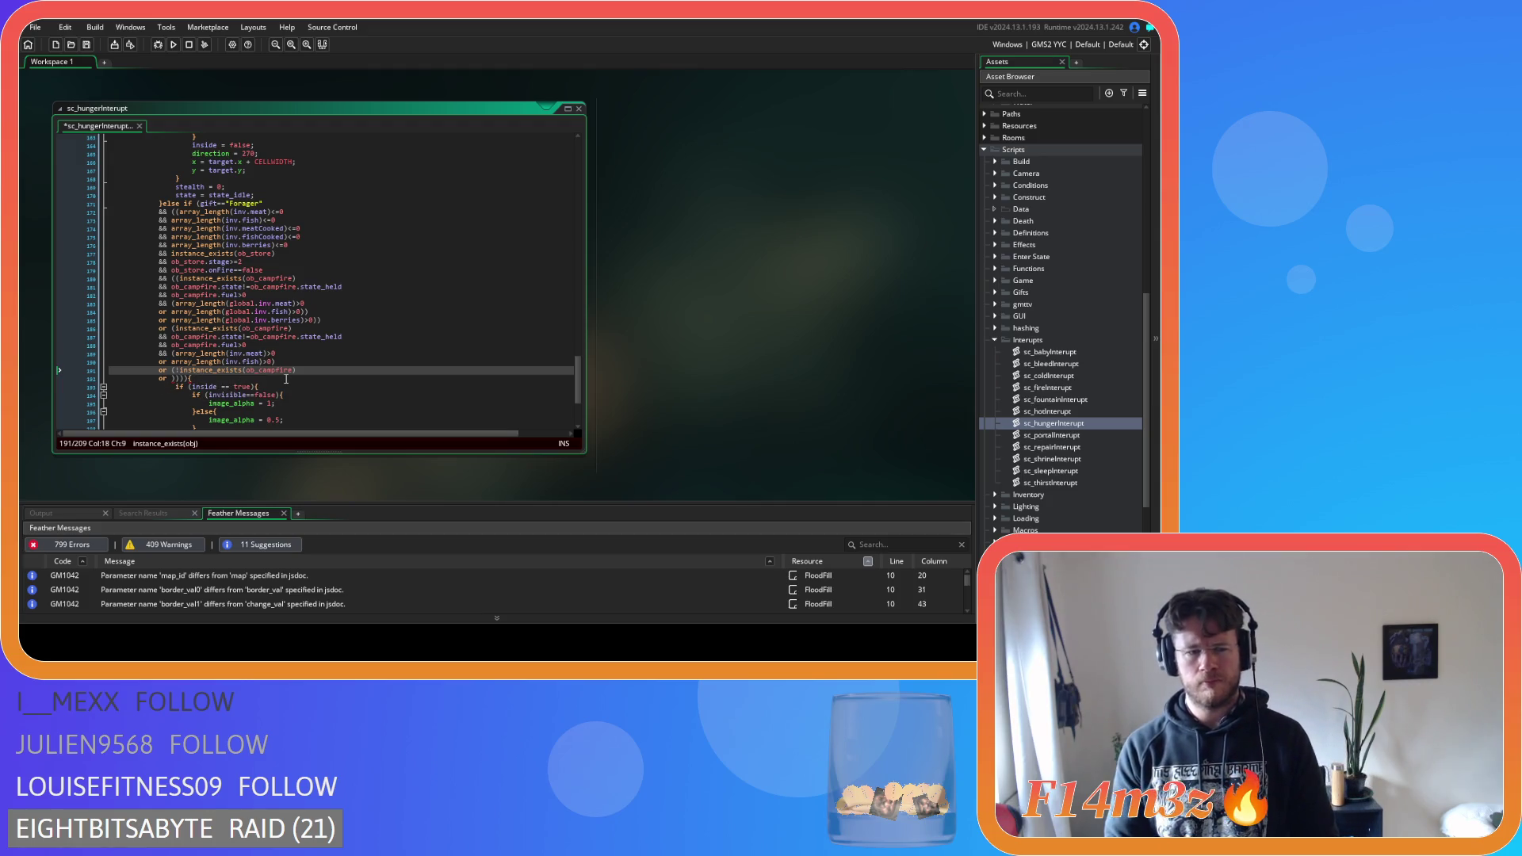
pyautogui.moveTo(299, 370); pyautogui.dragTo(179, 371)
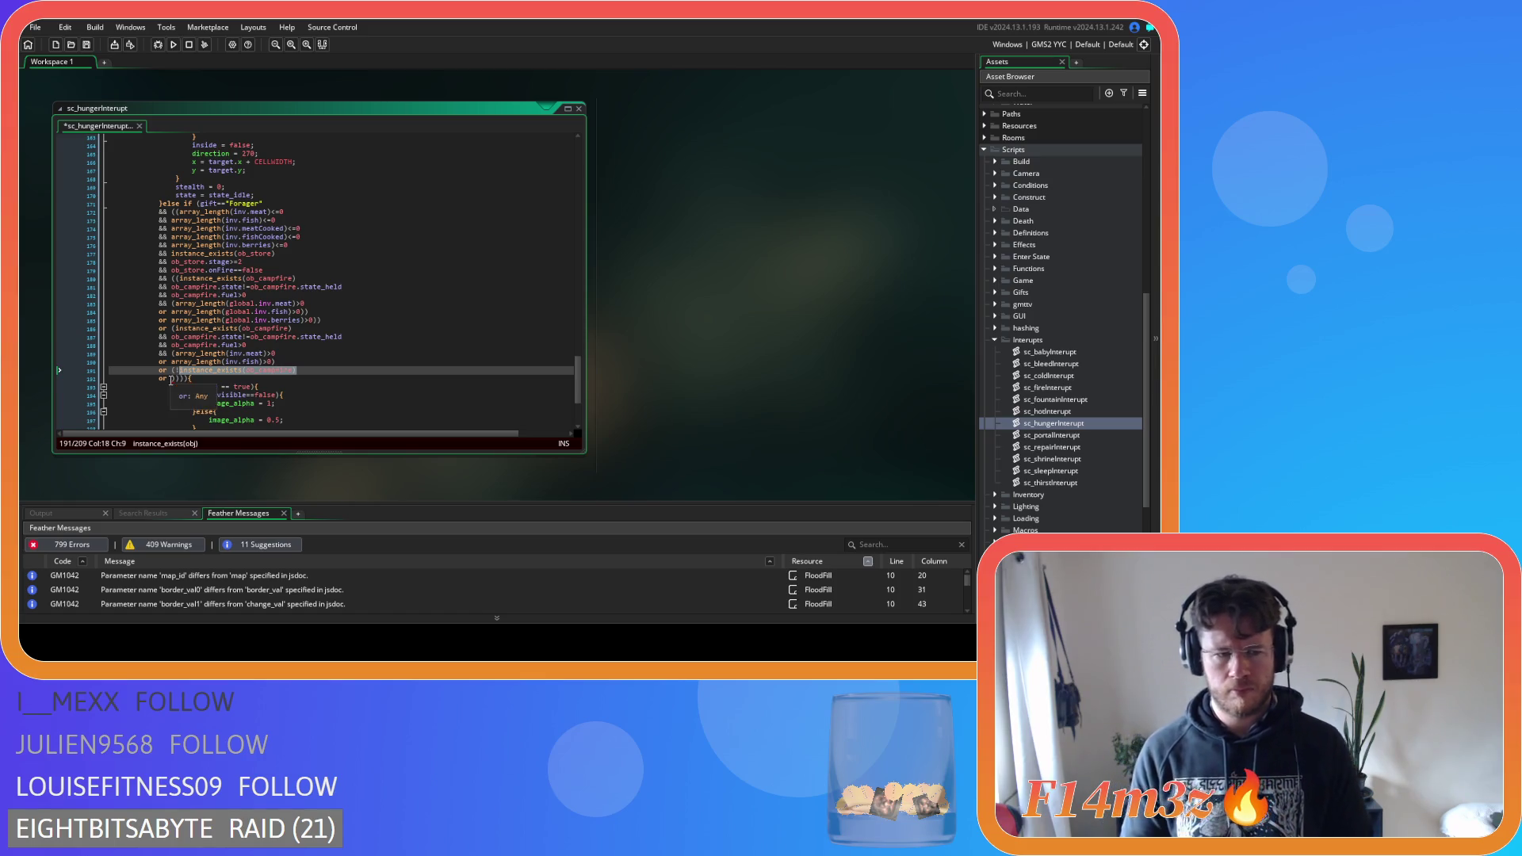
pyautogui.click(168, 379)
pyautogui.press('Right')
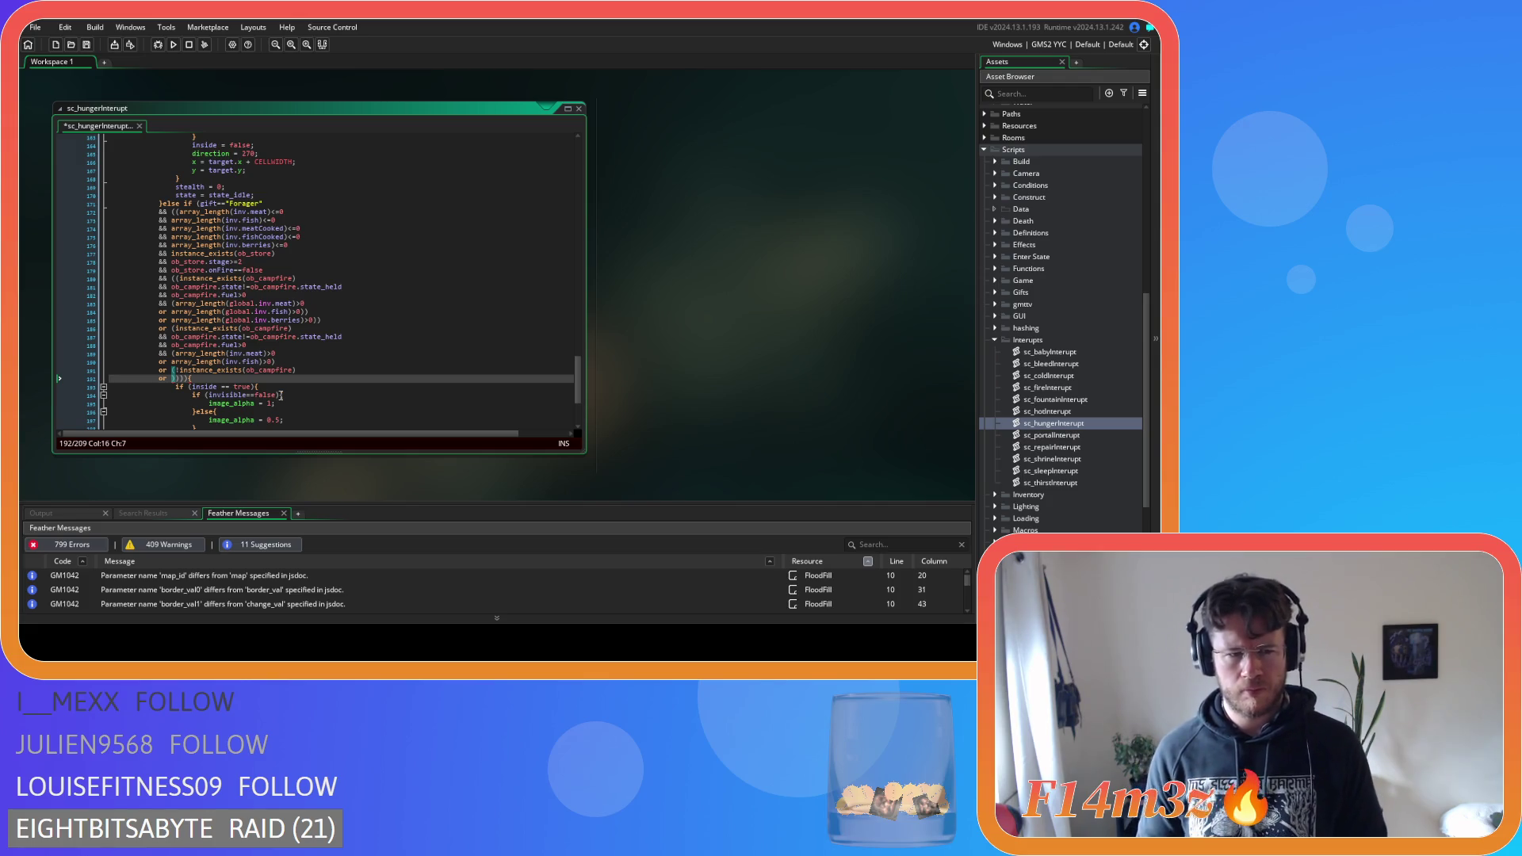
pyautogui.press('BackSpace')
pyautogui.press('BackSpace')
pyautogui.press('BackSpace')
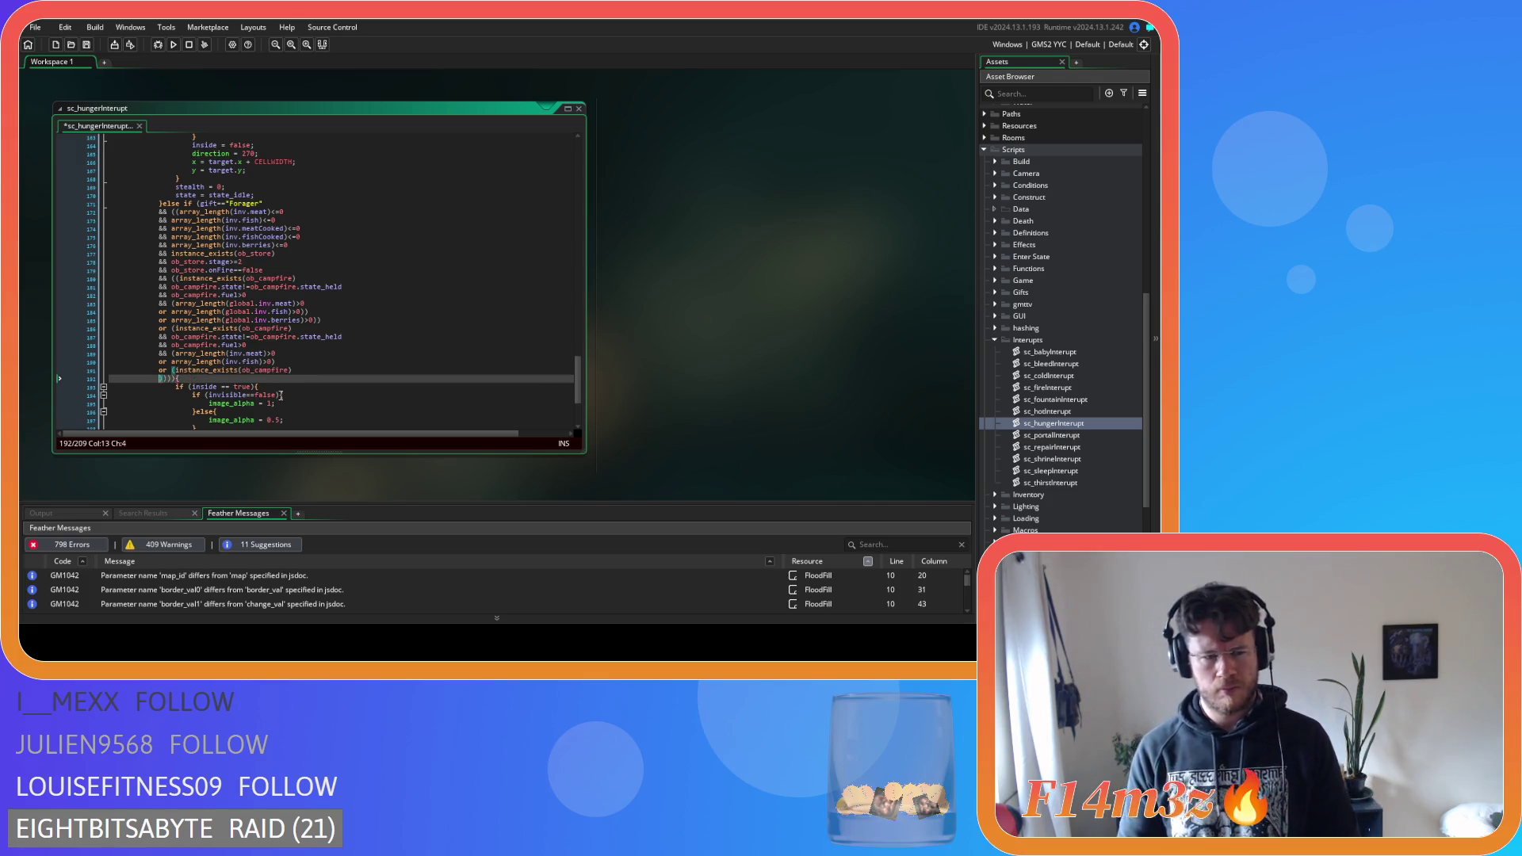
pyautogui.hotkey('ctrl', 'BackSpace')
pyautogui.hotkey('ctrl', 'BackSpace')
pyautogui.hotkey('ctrl', 'BackSpace')
pyautogui.press('BackSpace')
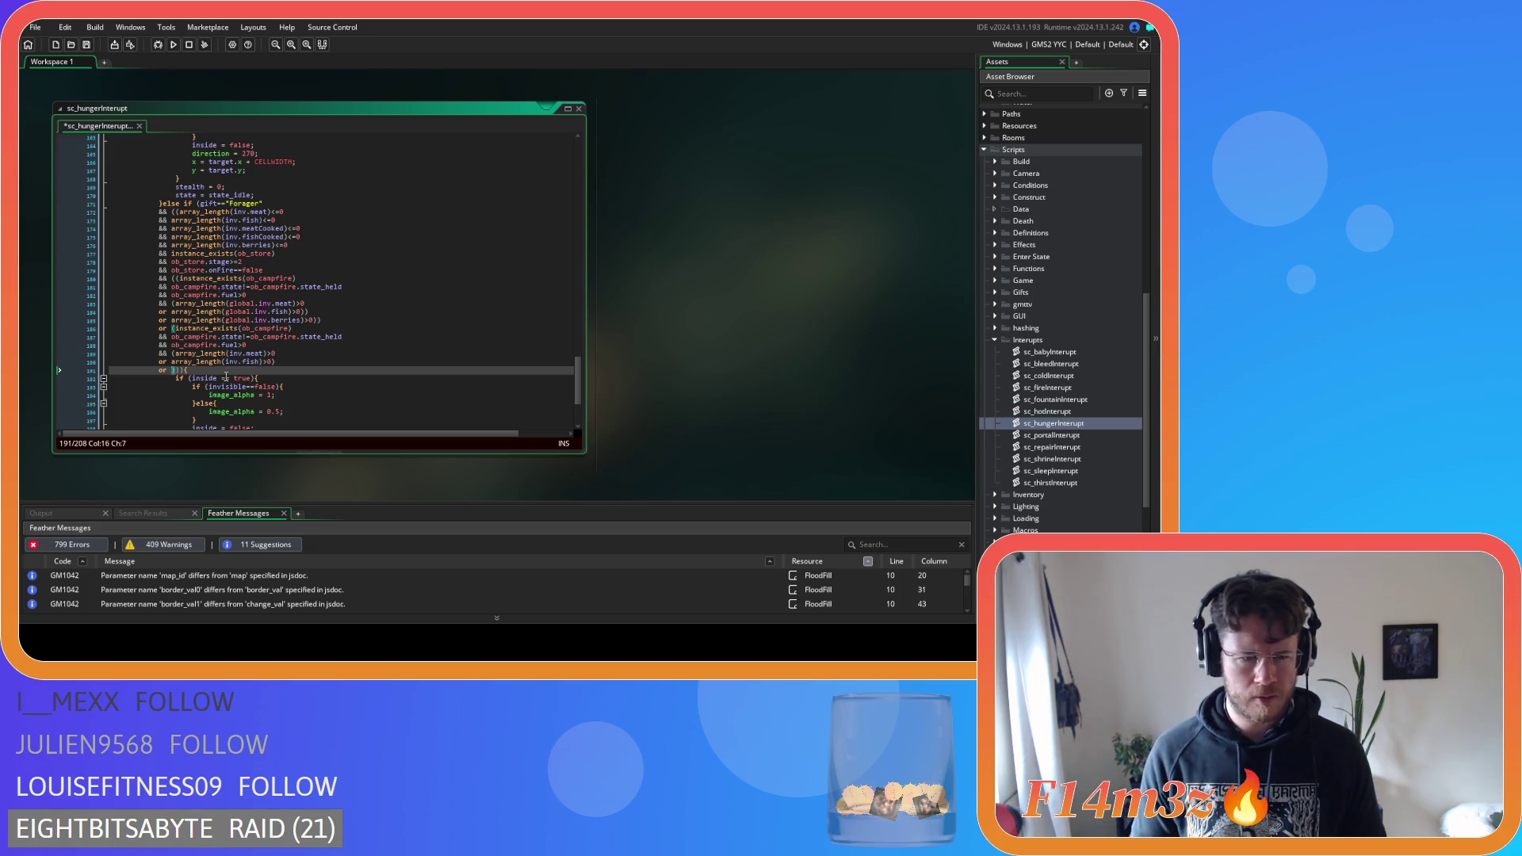
pyautogui.press('BackSpace')
pyautogui.press('BackSpace')
pyautogui.press('BackSpace')
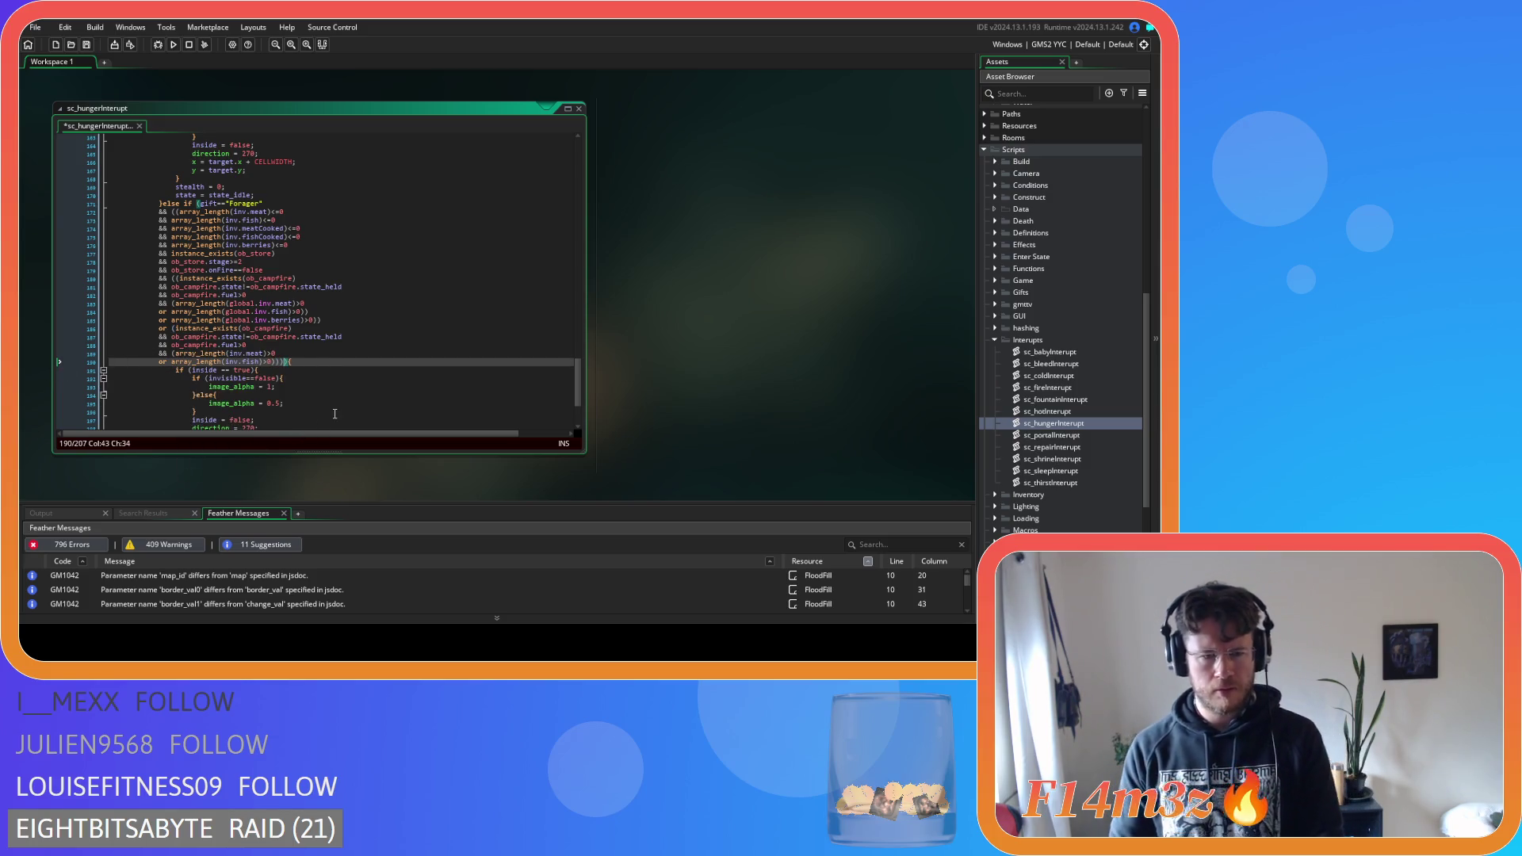
# Put an opening bracket before the ob_campfire.state check on line 187
pyautogui.press('Right')
pyautogui.press('Left')
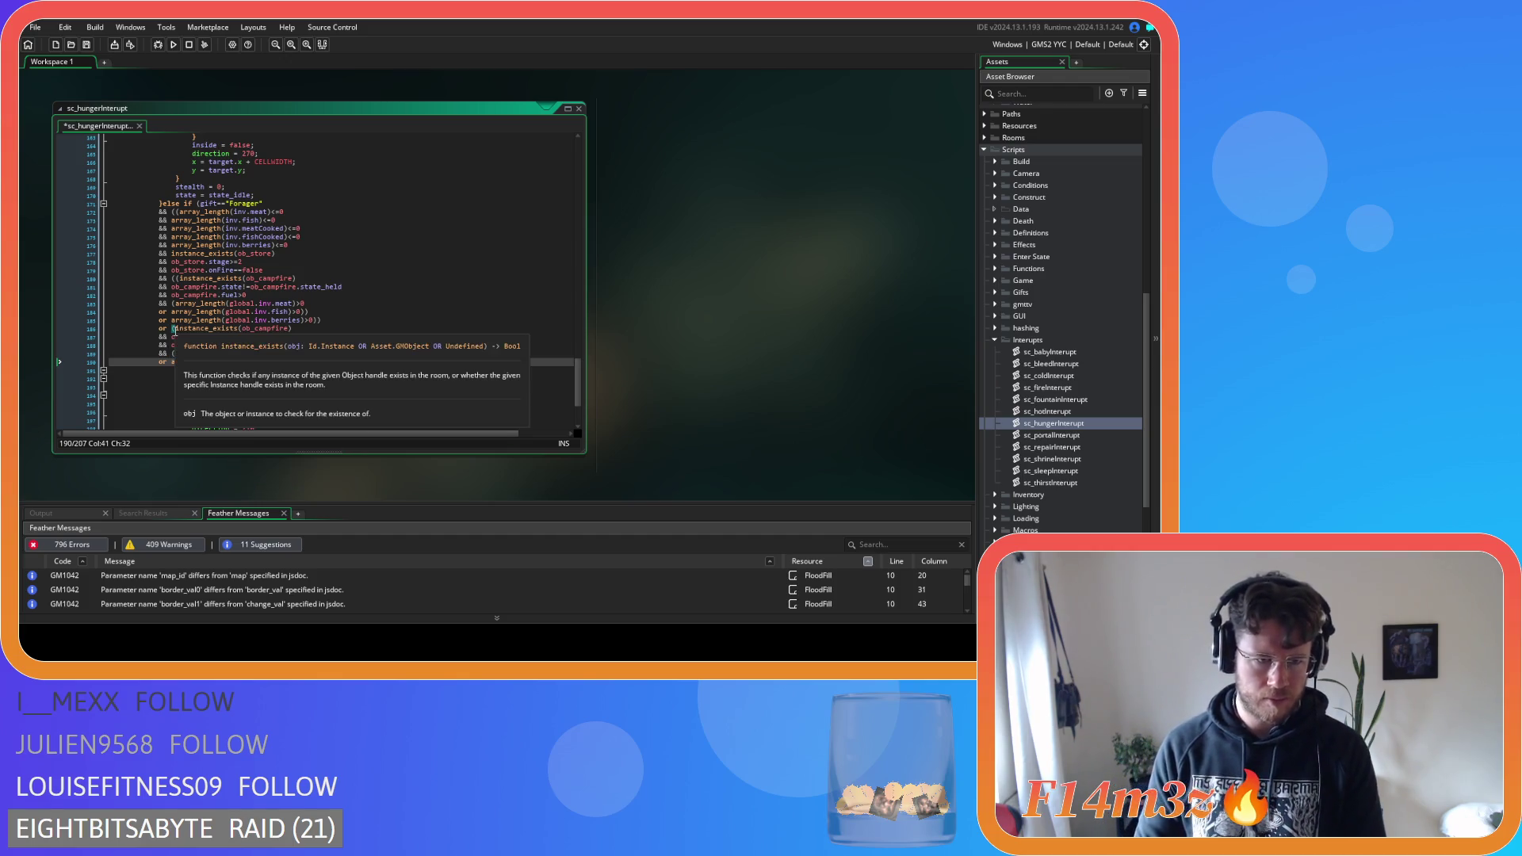
pyautogui.click(170, 337)
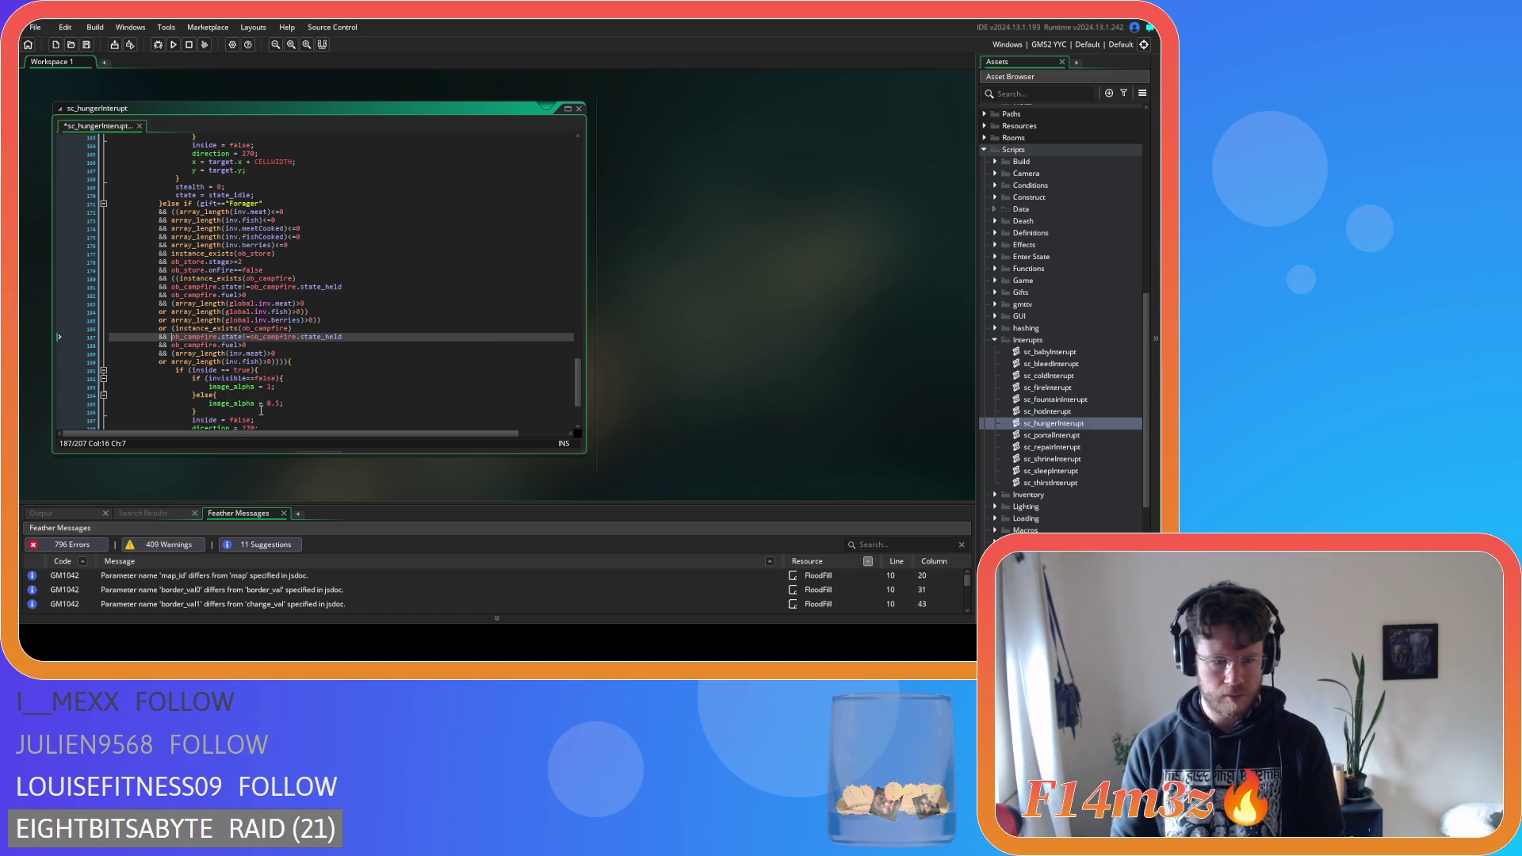
pyautogui.write('(')
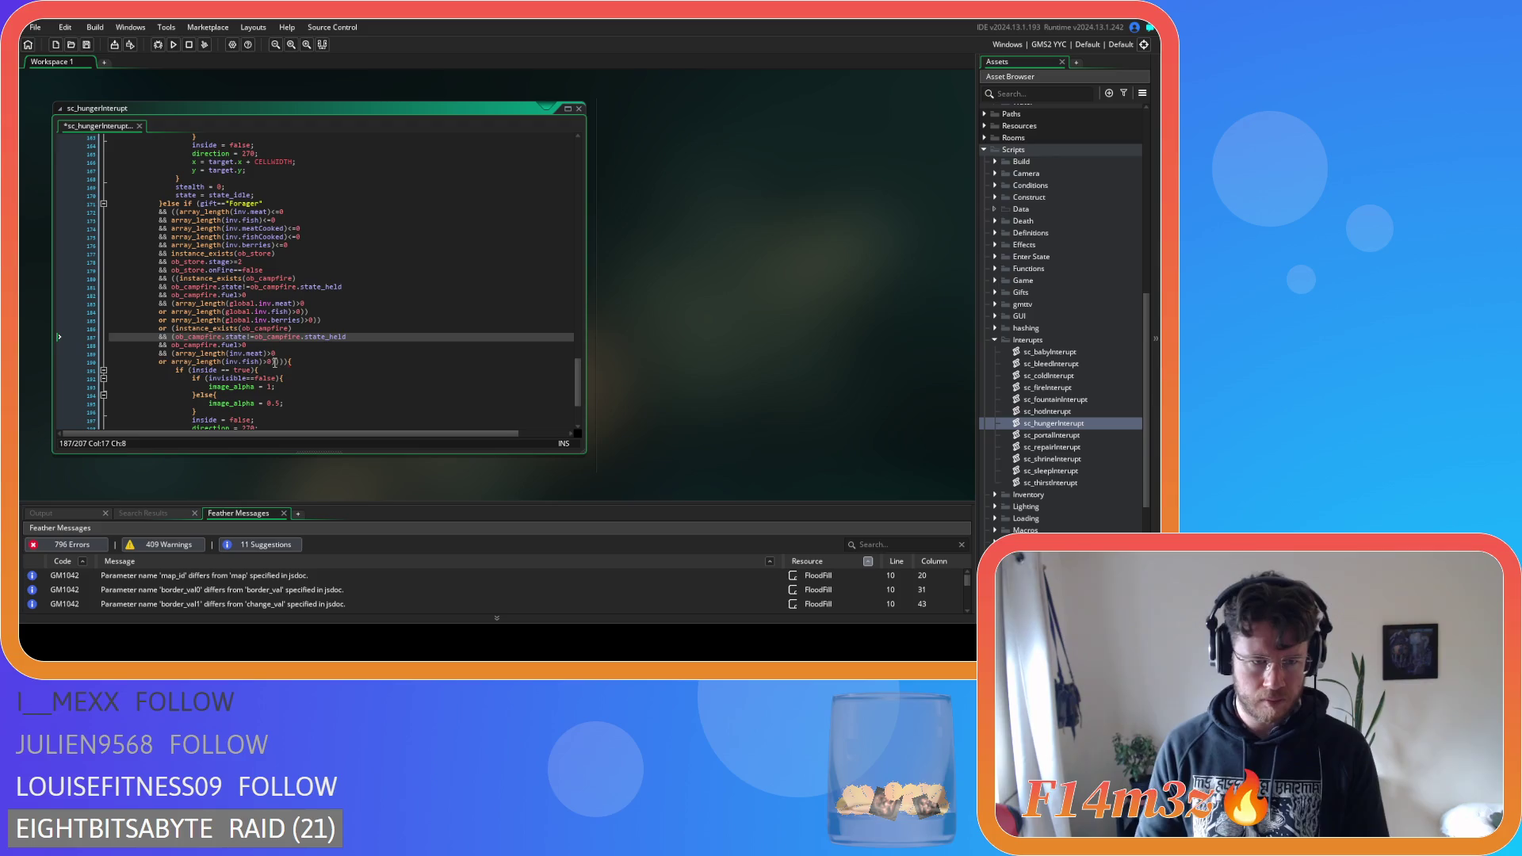
pyautogui.click(275, 362)
pyautogui.press('Left')
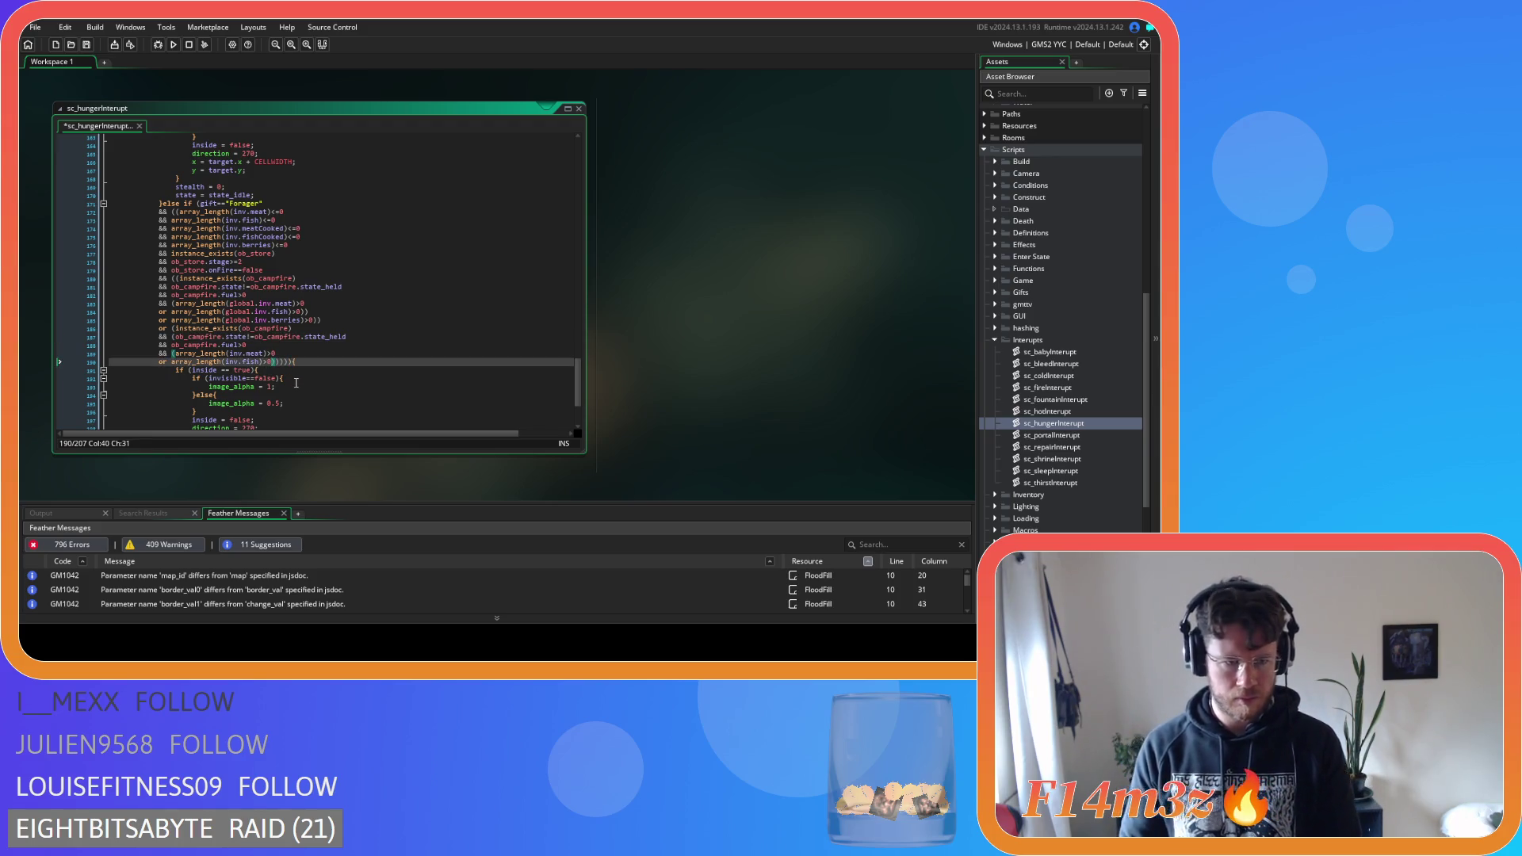
pyautogui.press('Right')
pyautogui.click(175, 337)
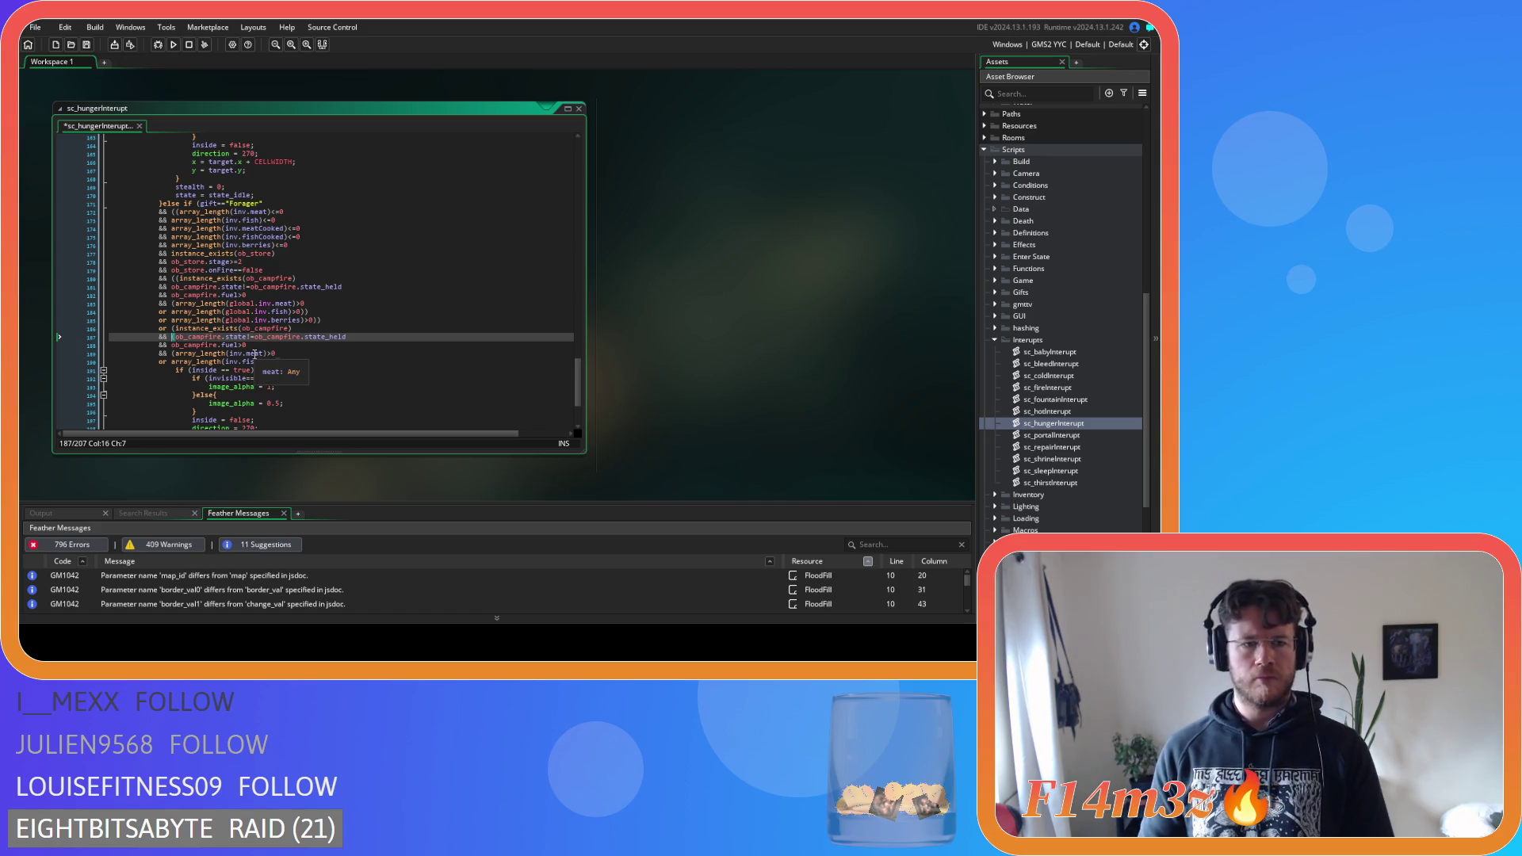
# Add a new 'or ob_campfire.fuel<=0' line before the Forager condition's closing brackets
pyautogui.moveTo(222, 353)
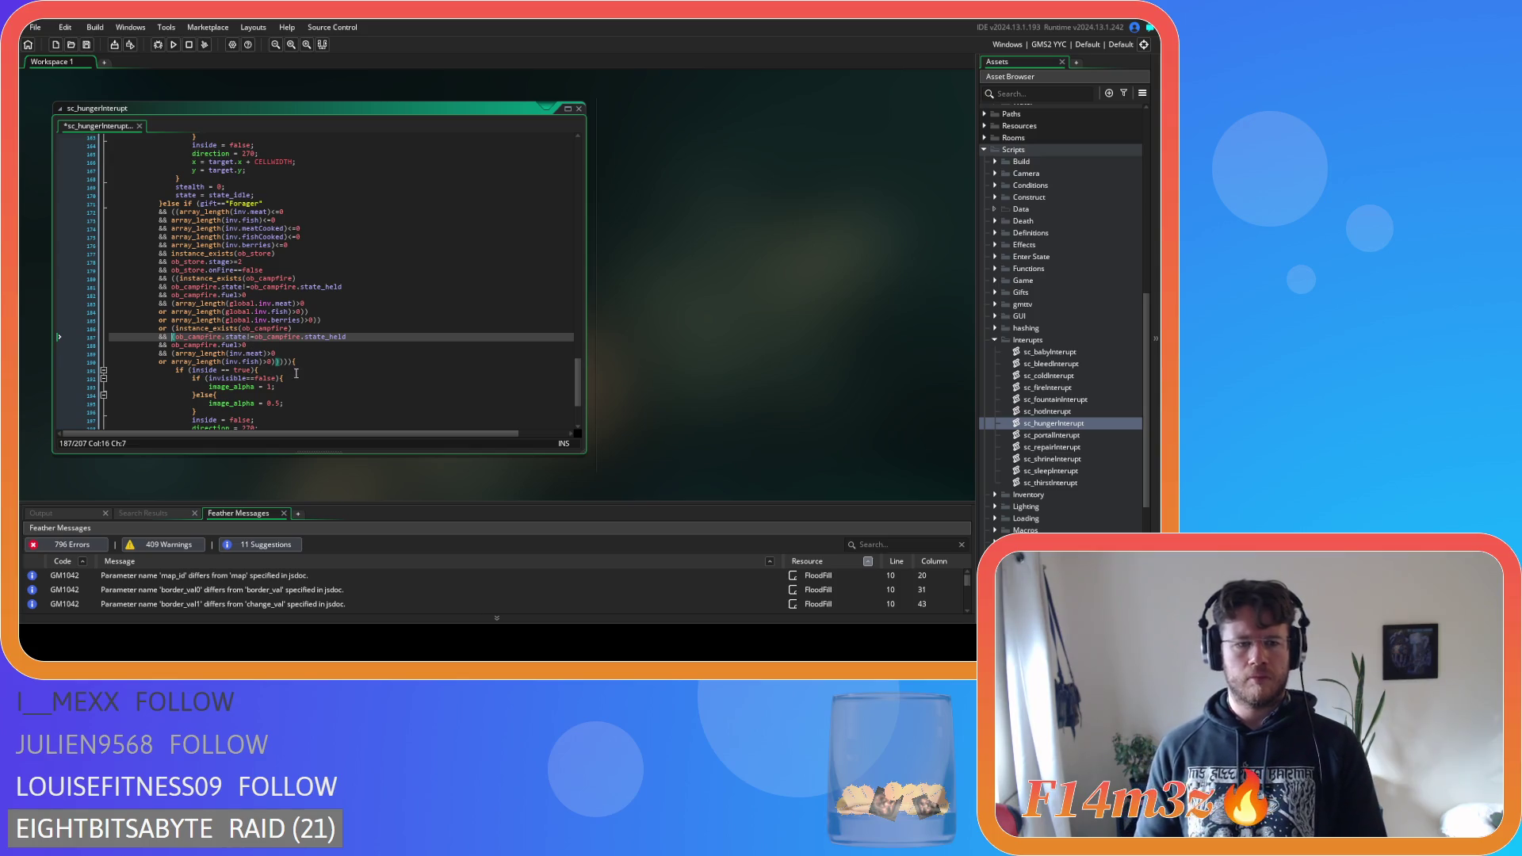
pyautogui.click(290, 362)
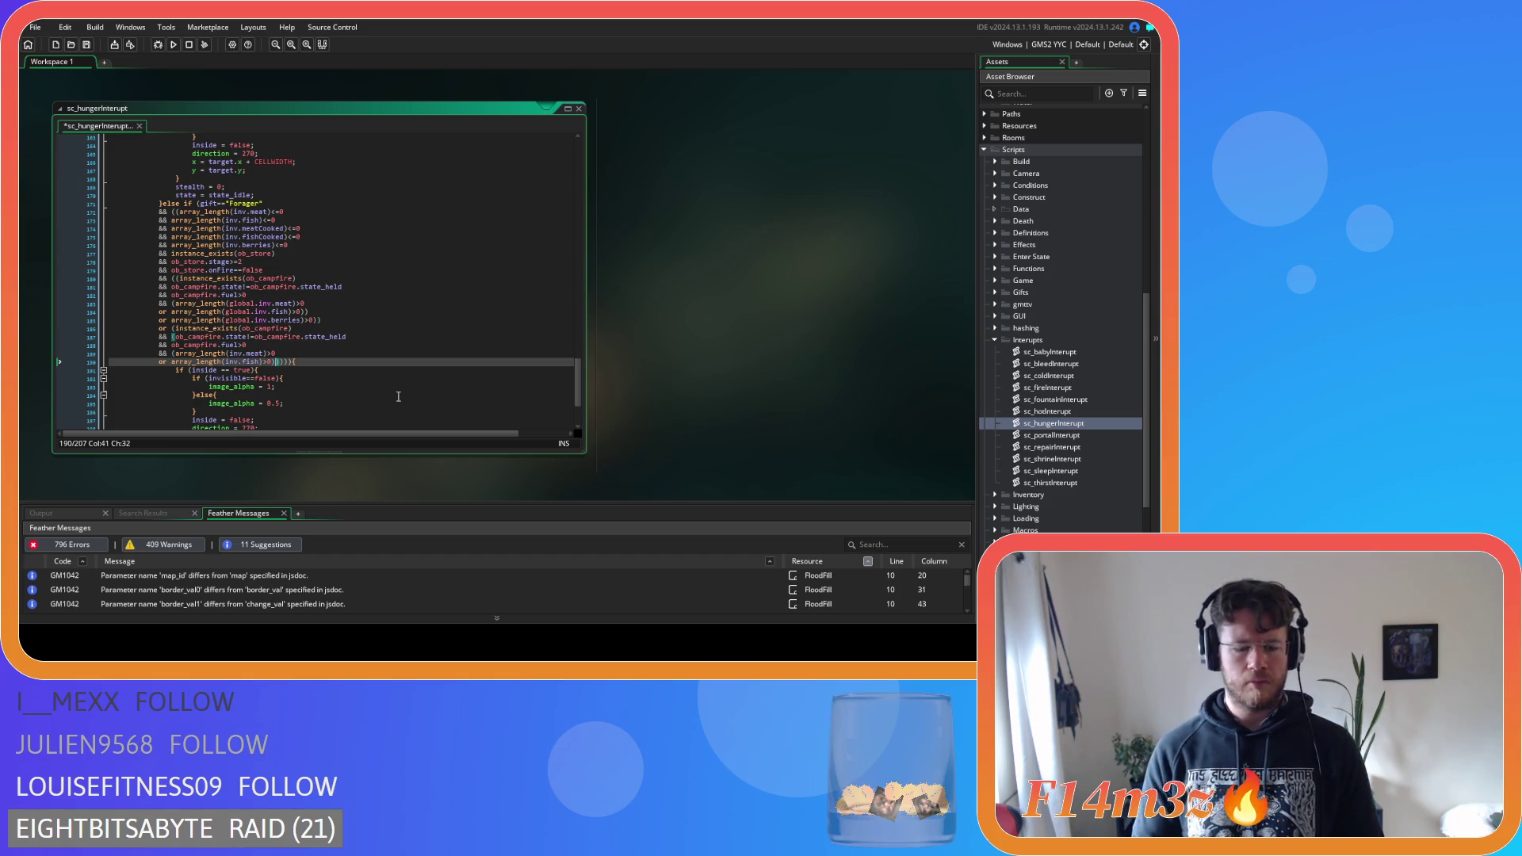
pyautogui.press('Return')
pyautogui.write('or ))){')
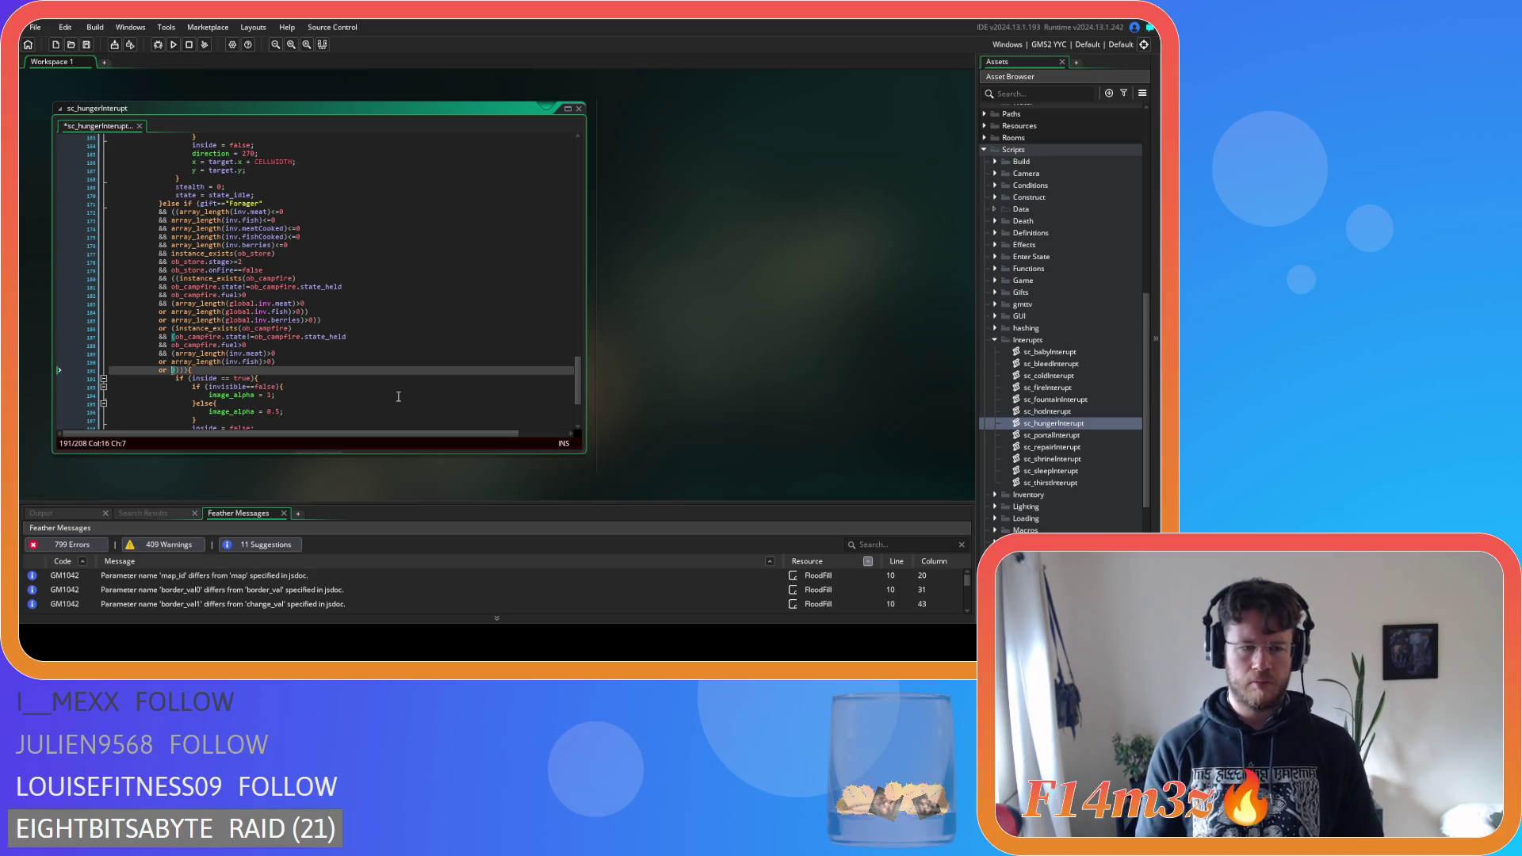
pyautogui.write('ob_campfire.')
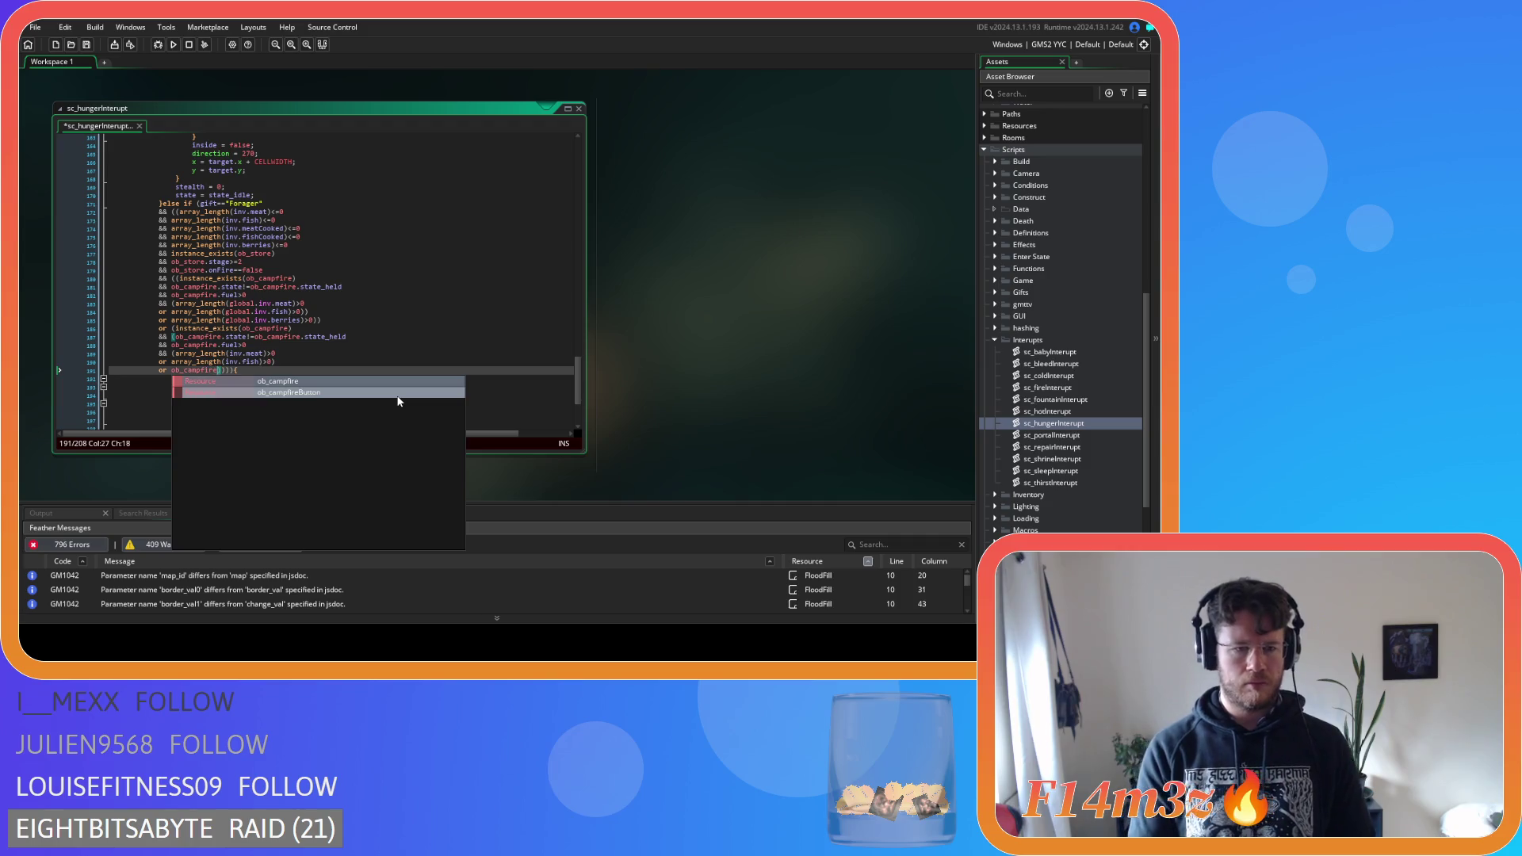
pyautogui.write('fuel')
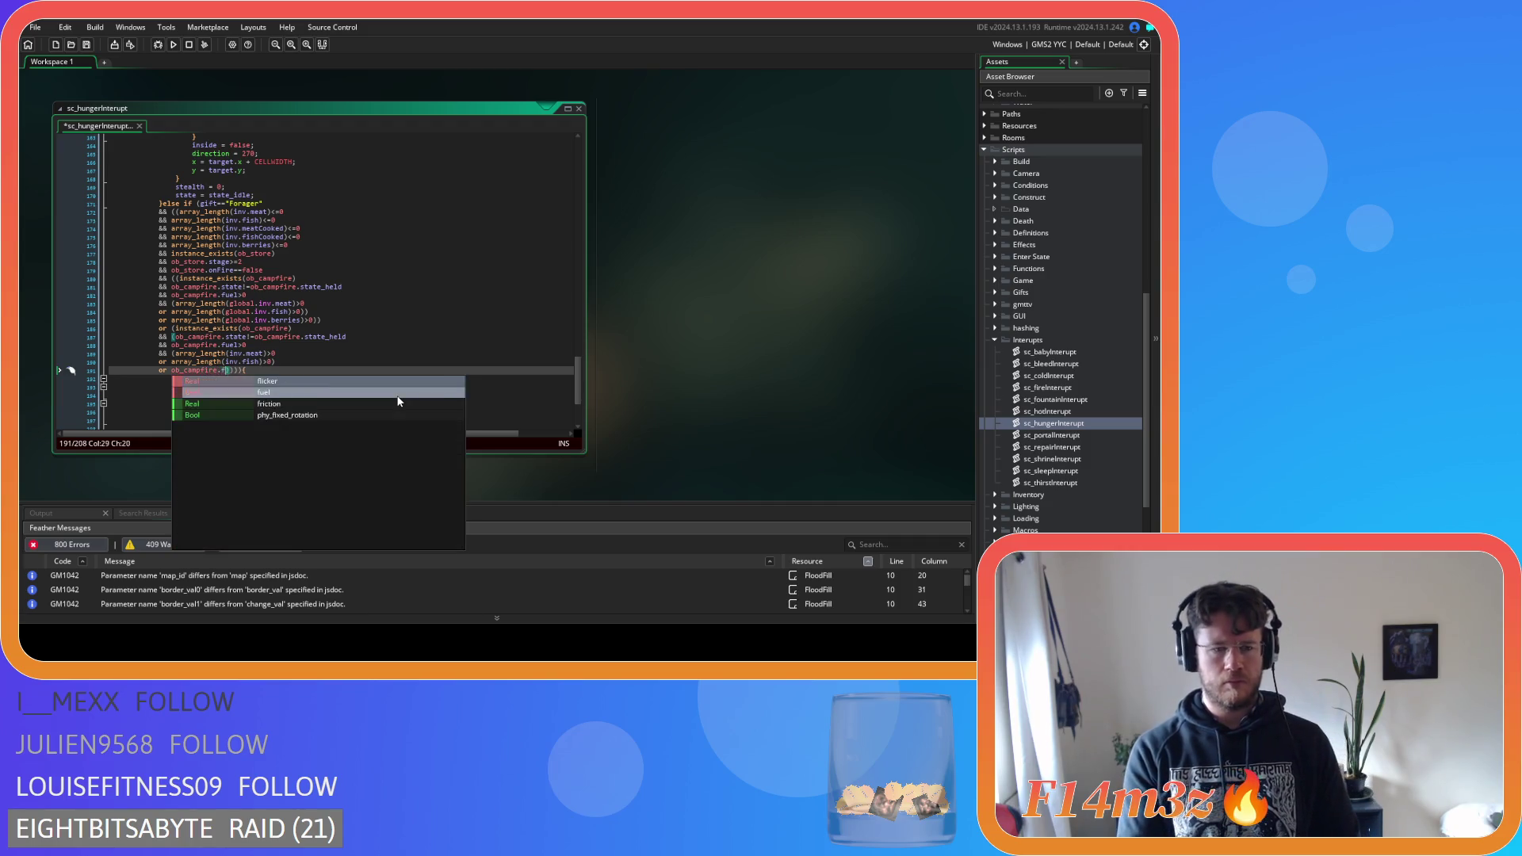
pyautogui.write('<')
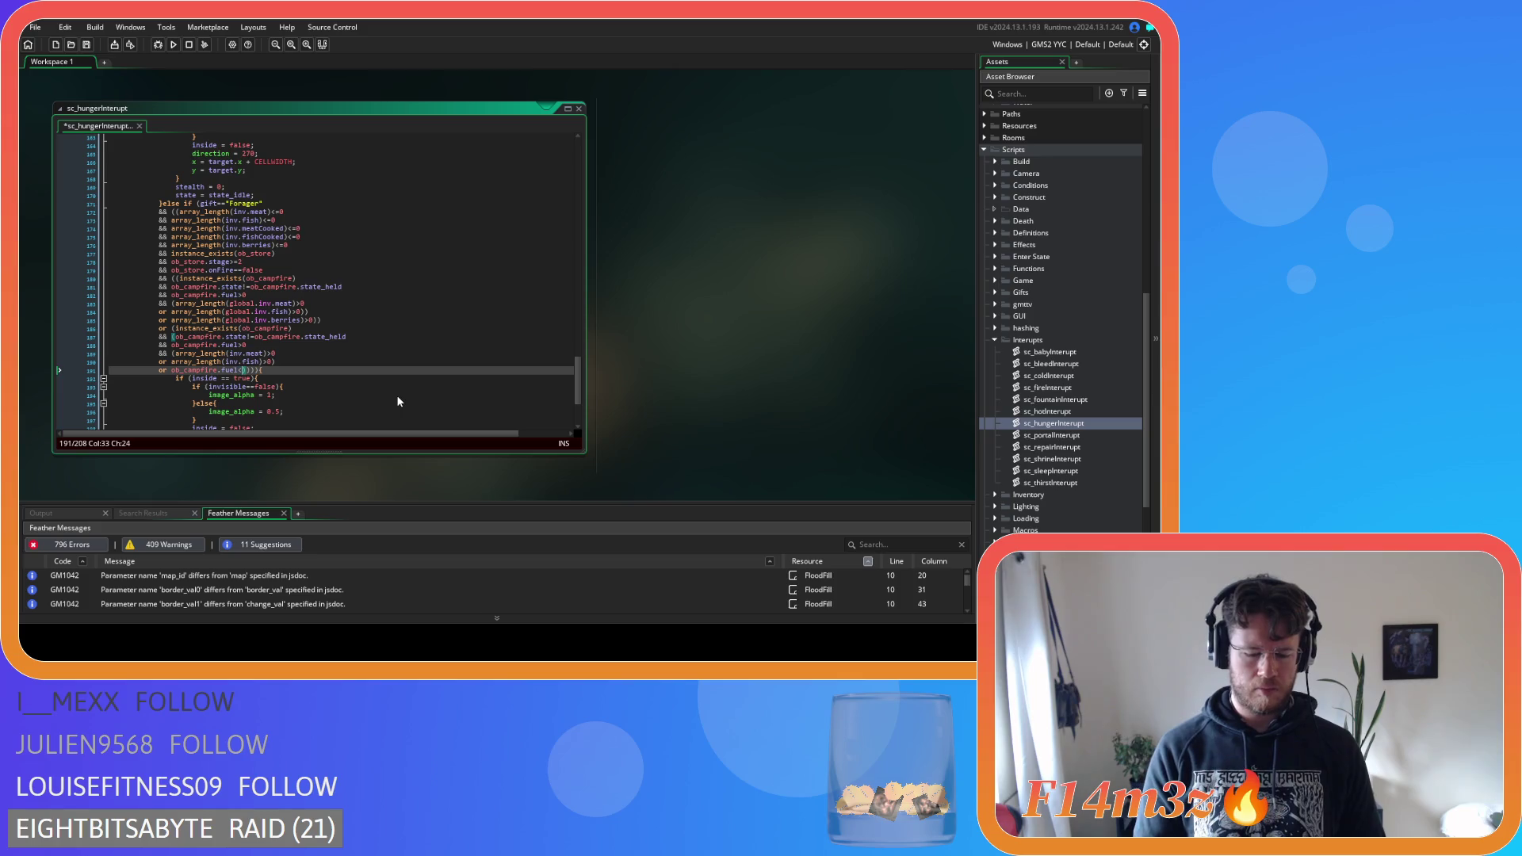
pyautogui.write('=')
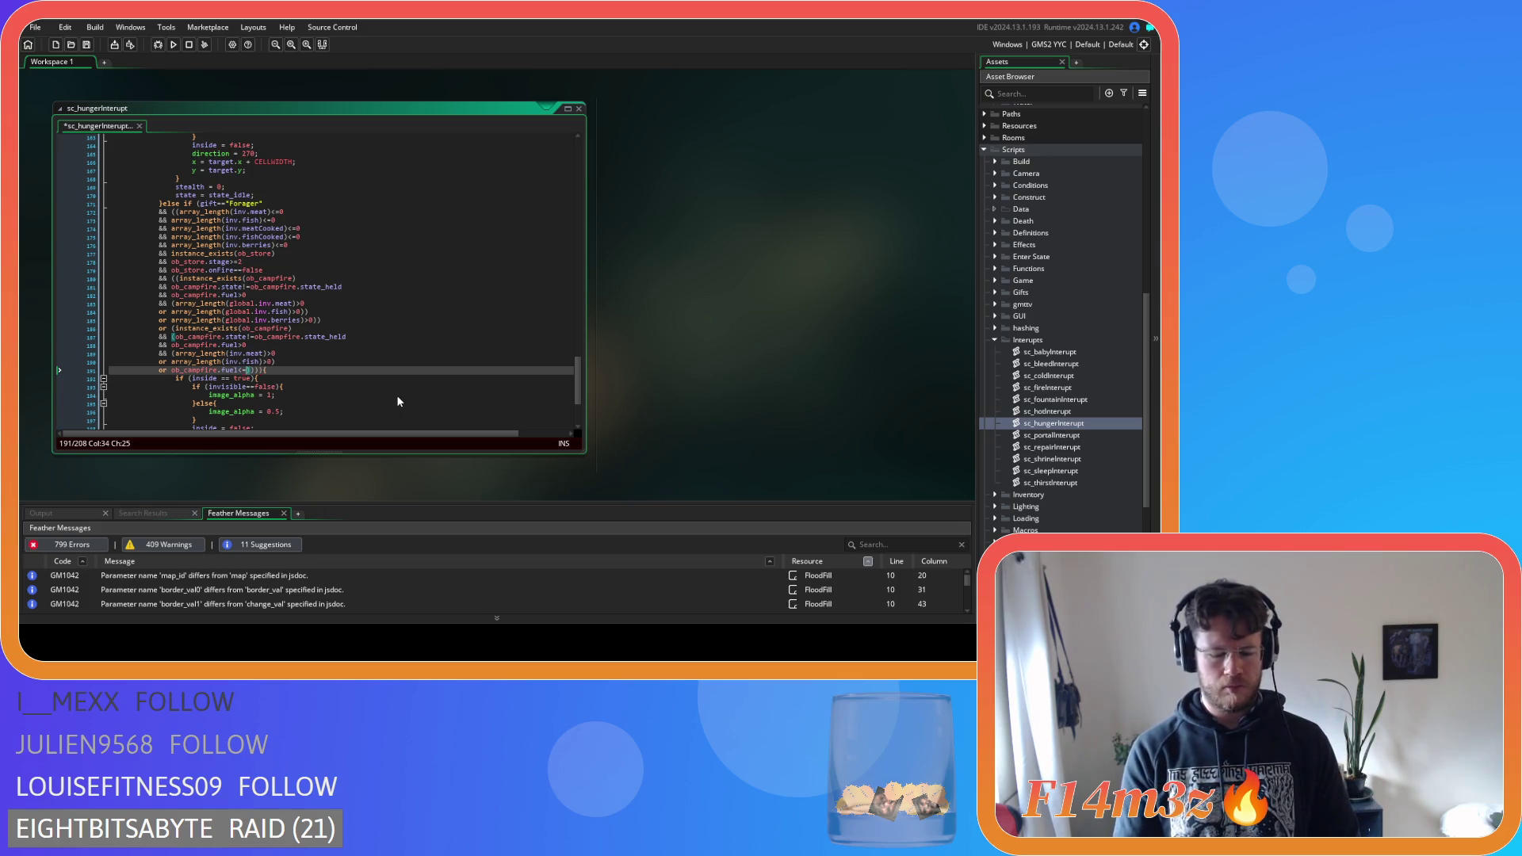
pyautogui.write('0')
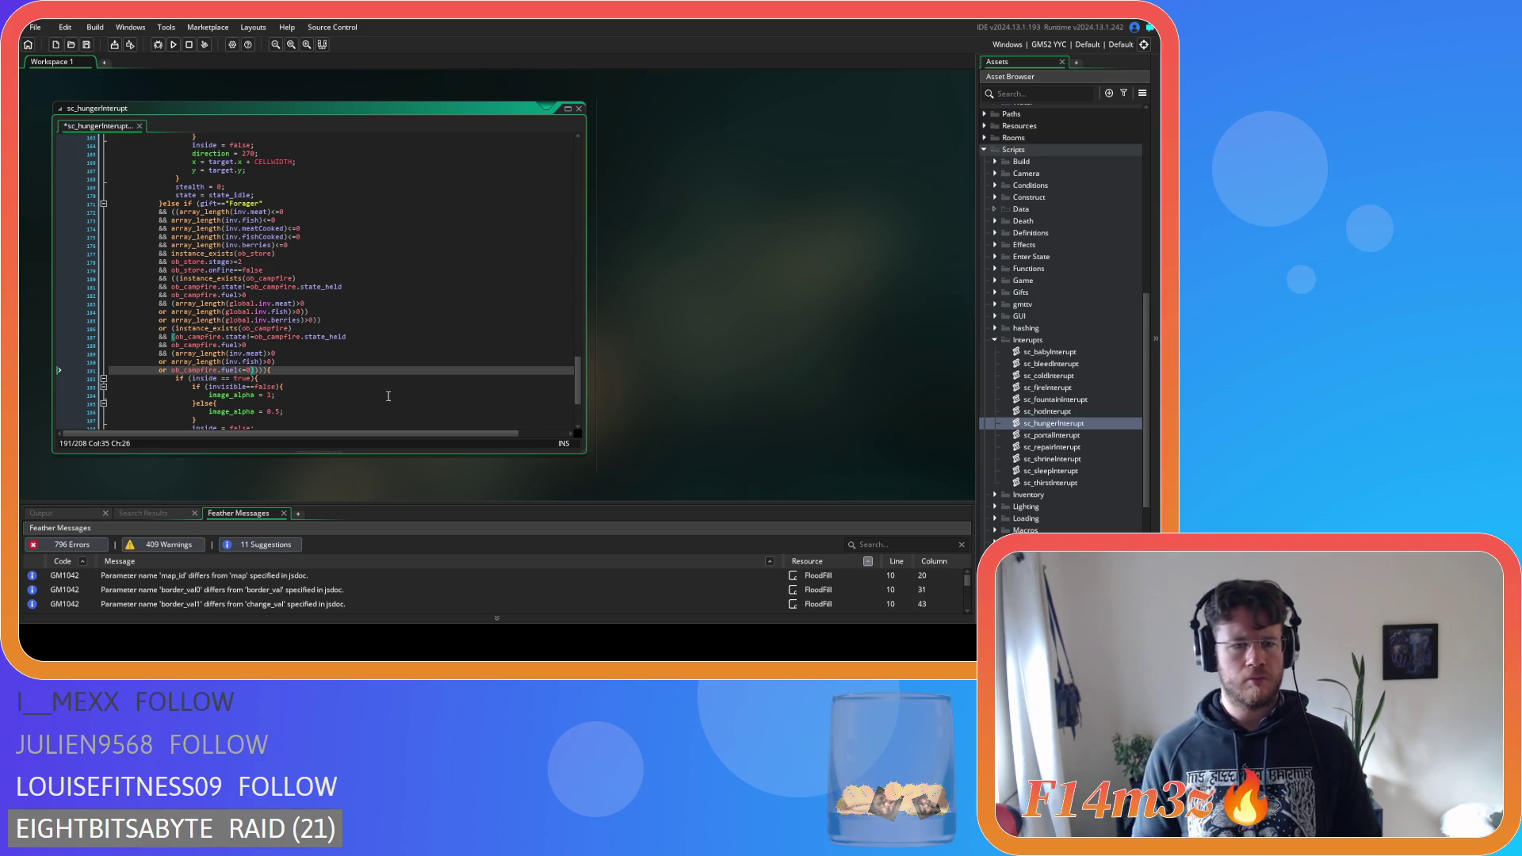
# Add '&& array_length(inv.berries)>0' on a new line after the campfire fuel check
pyautogui.moveTo(275, 354); pyautogui.dragTo(175, 354)
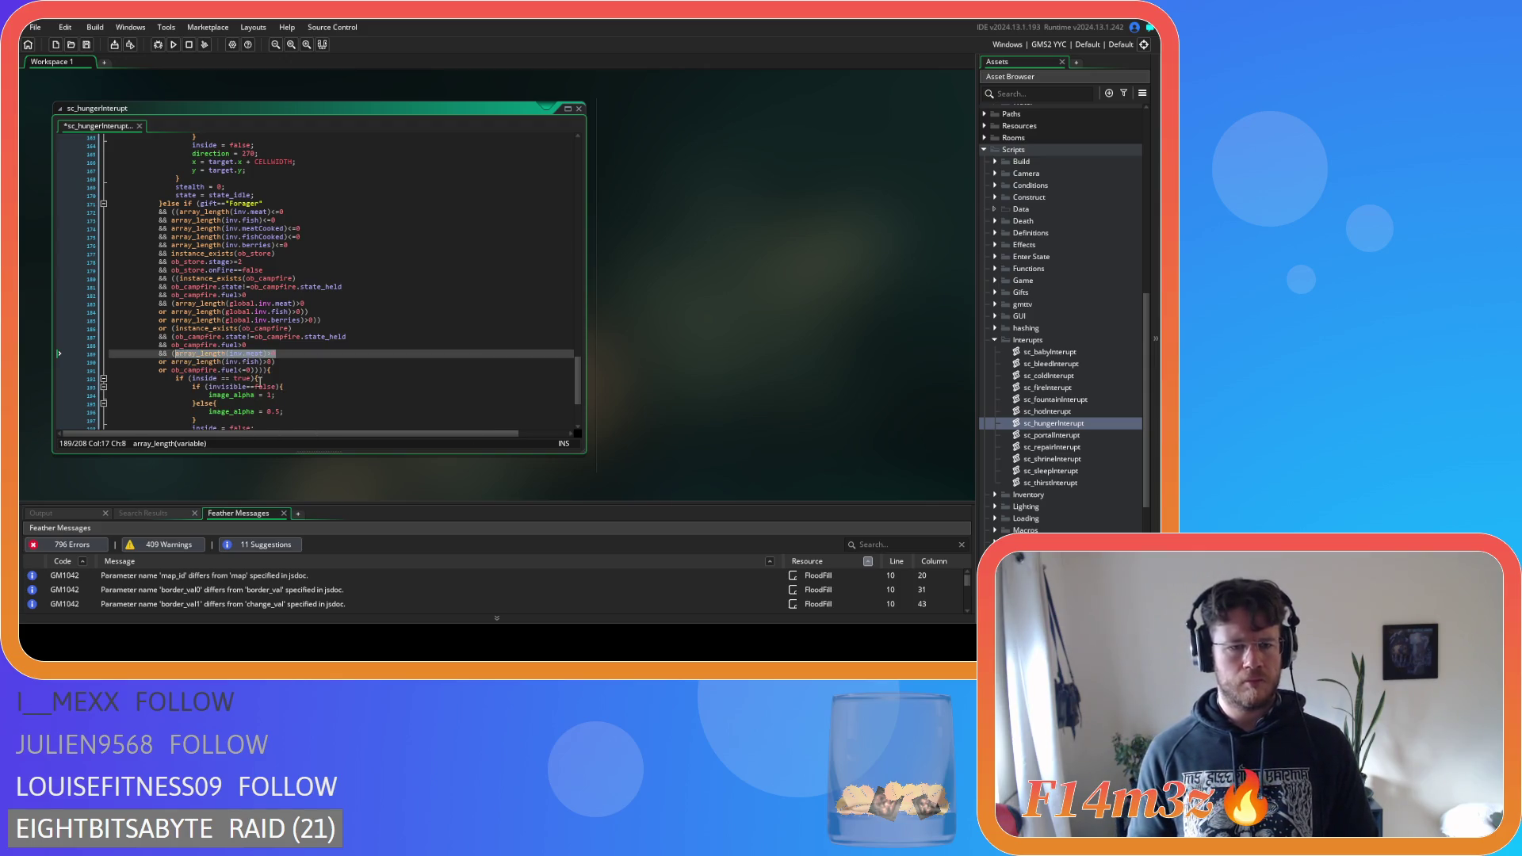
pyautogui.click(255, 370)
pyautogui.press('Left')
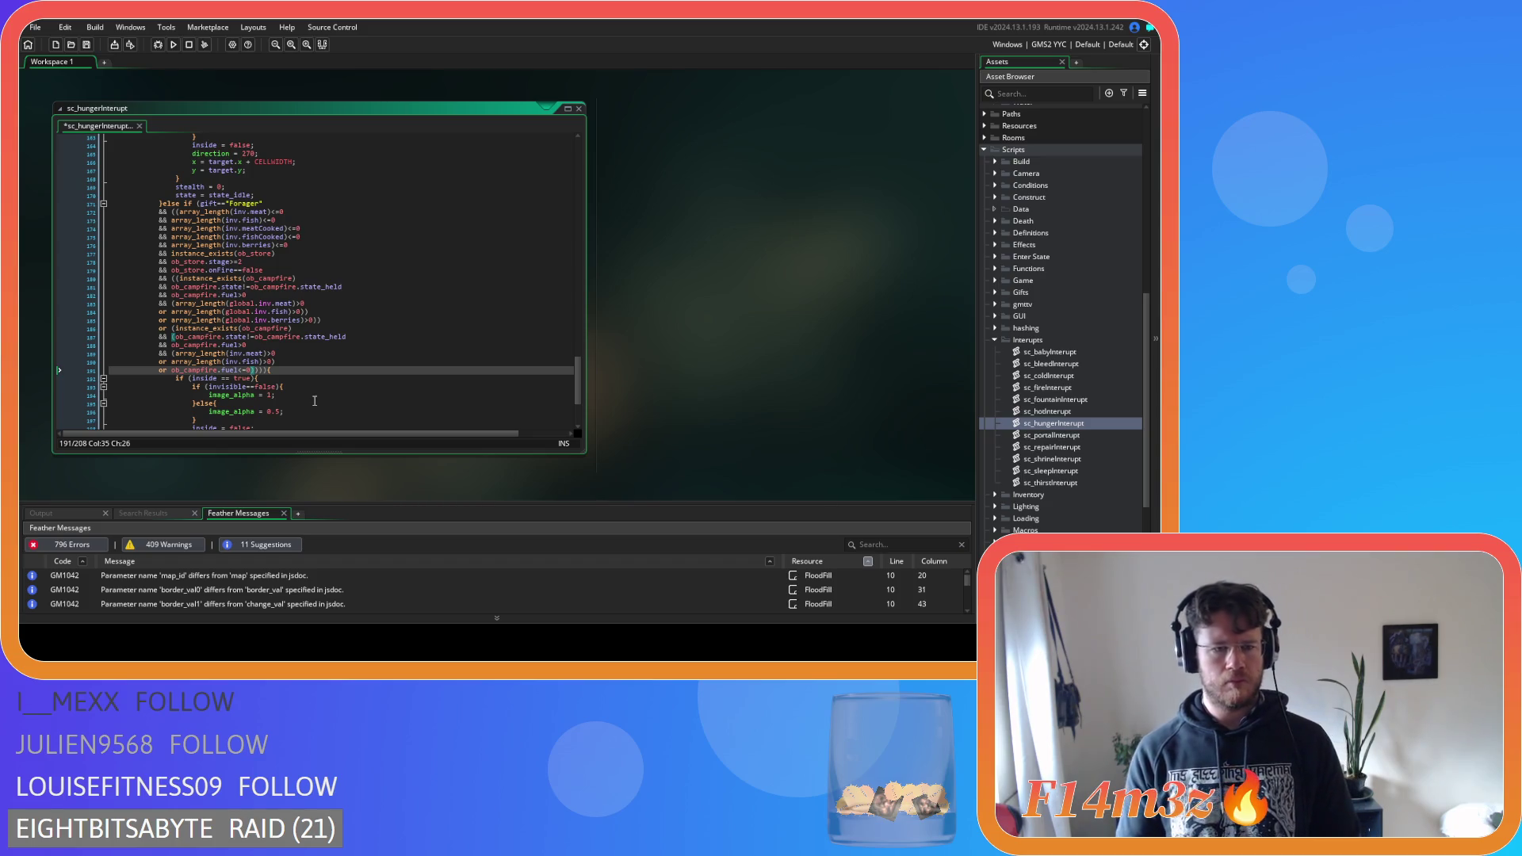
pyautogui.press('Return')
pyautogui.write('&& array_length(inv.meat)>0')
pyautogui.press('BackSpace')
pyautogui.press('BackSpace')
pyautogui.press('BackSpace')
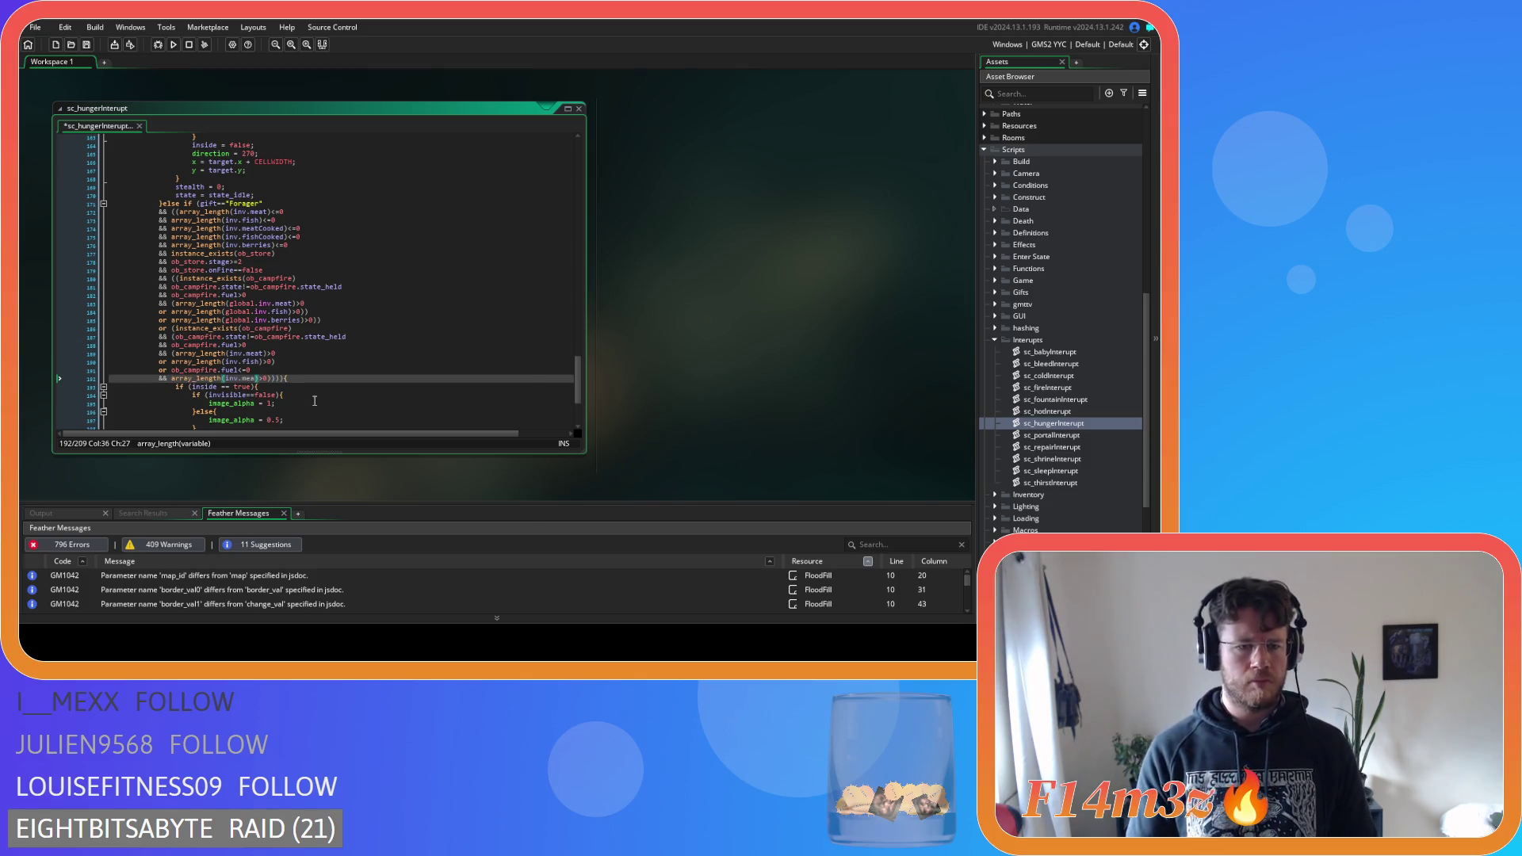
pyautogui.write('berrie')
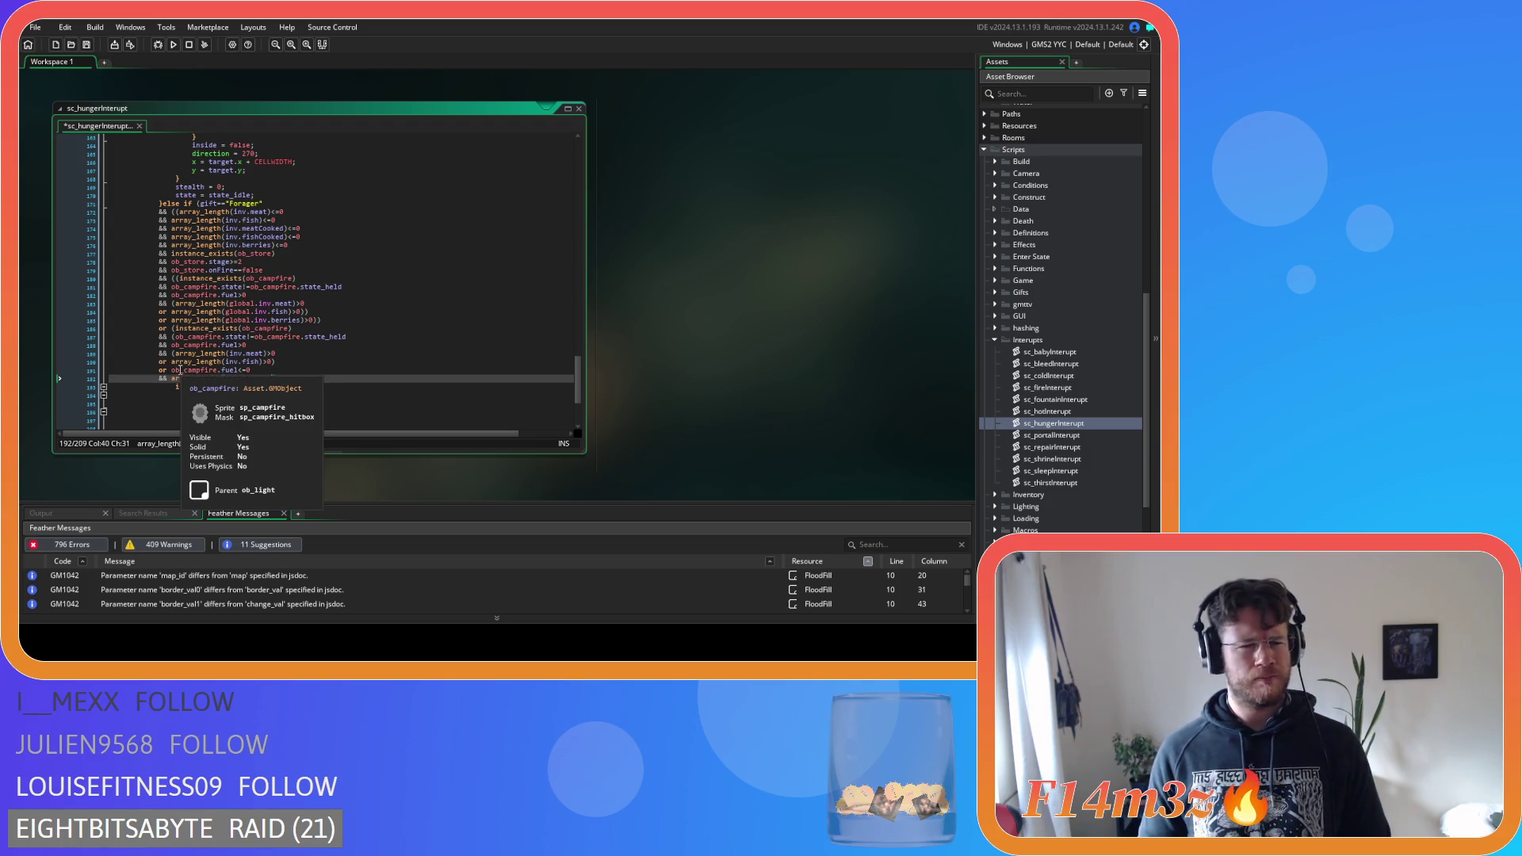
pyautogui.click(172, 370)
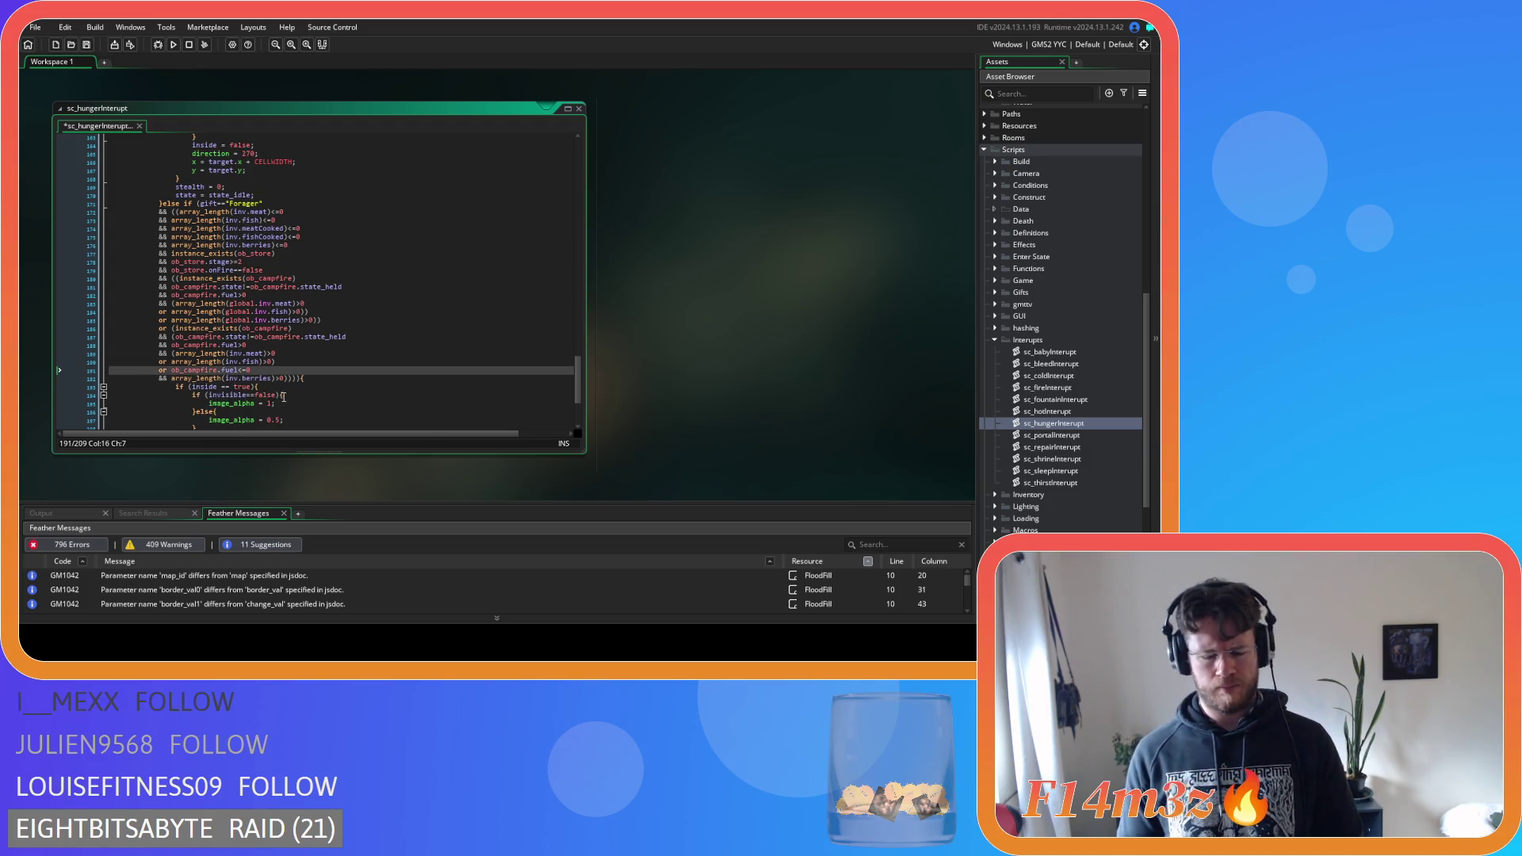
# Bracket the fuel check with a new 'or ob_campfire.state==ob_campfire.state_held' line, then save
pyautogui.write('(')
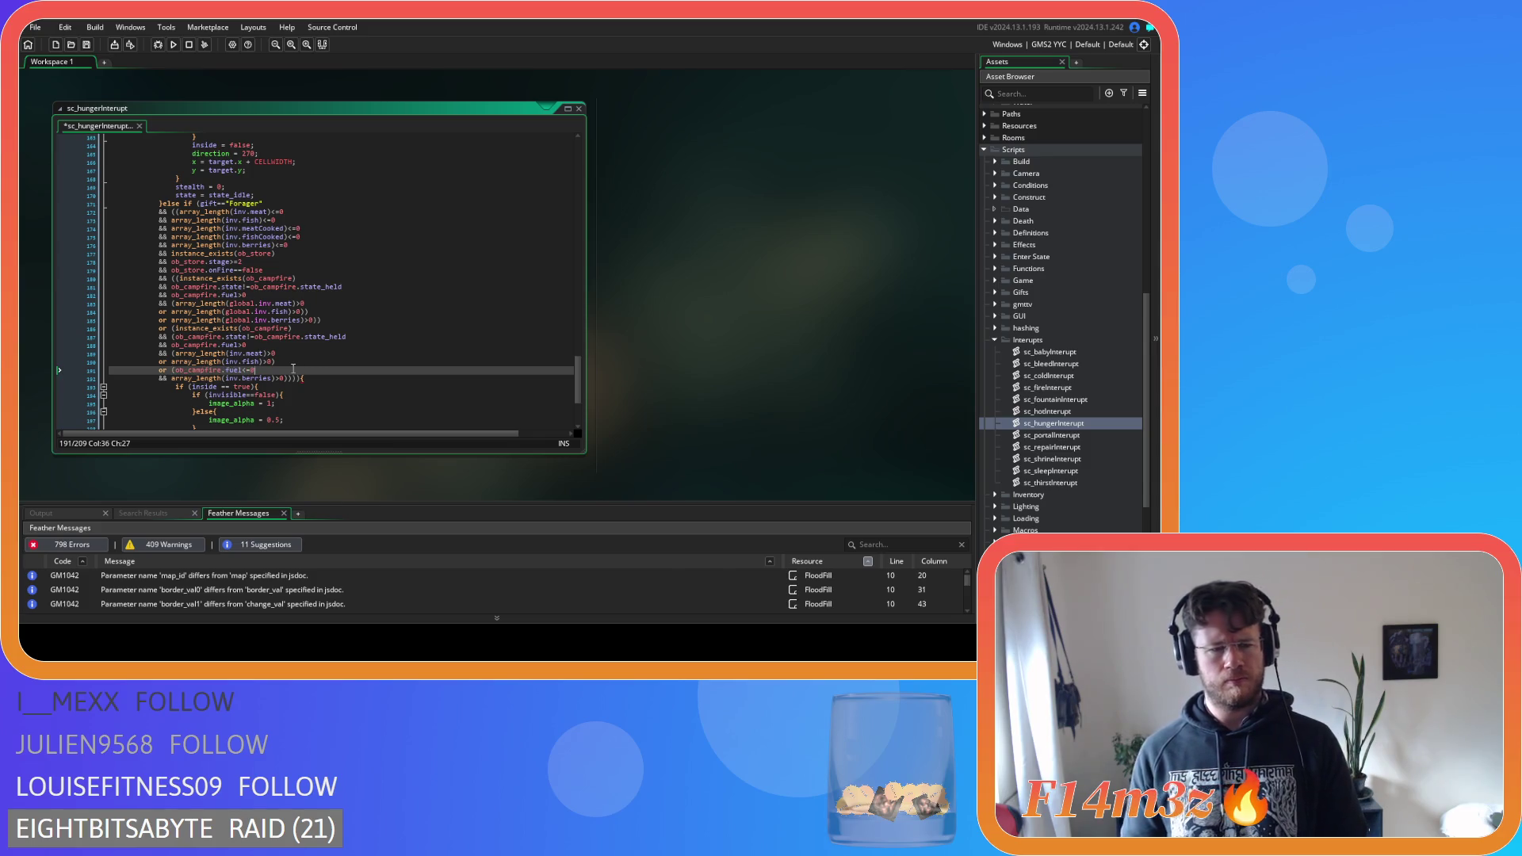
pyautogui.press('Return')
pyautogui.write('or')
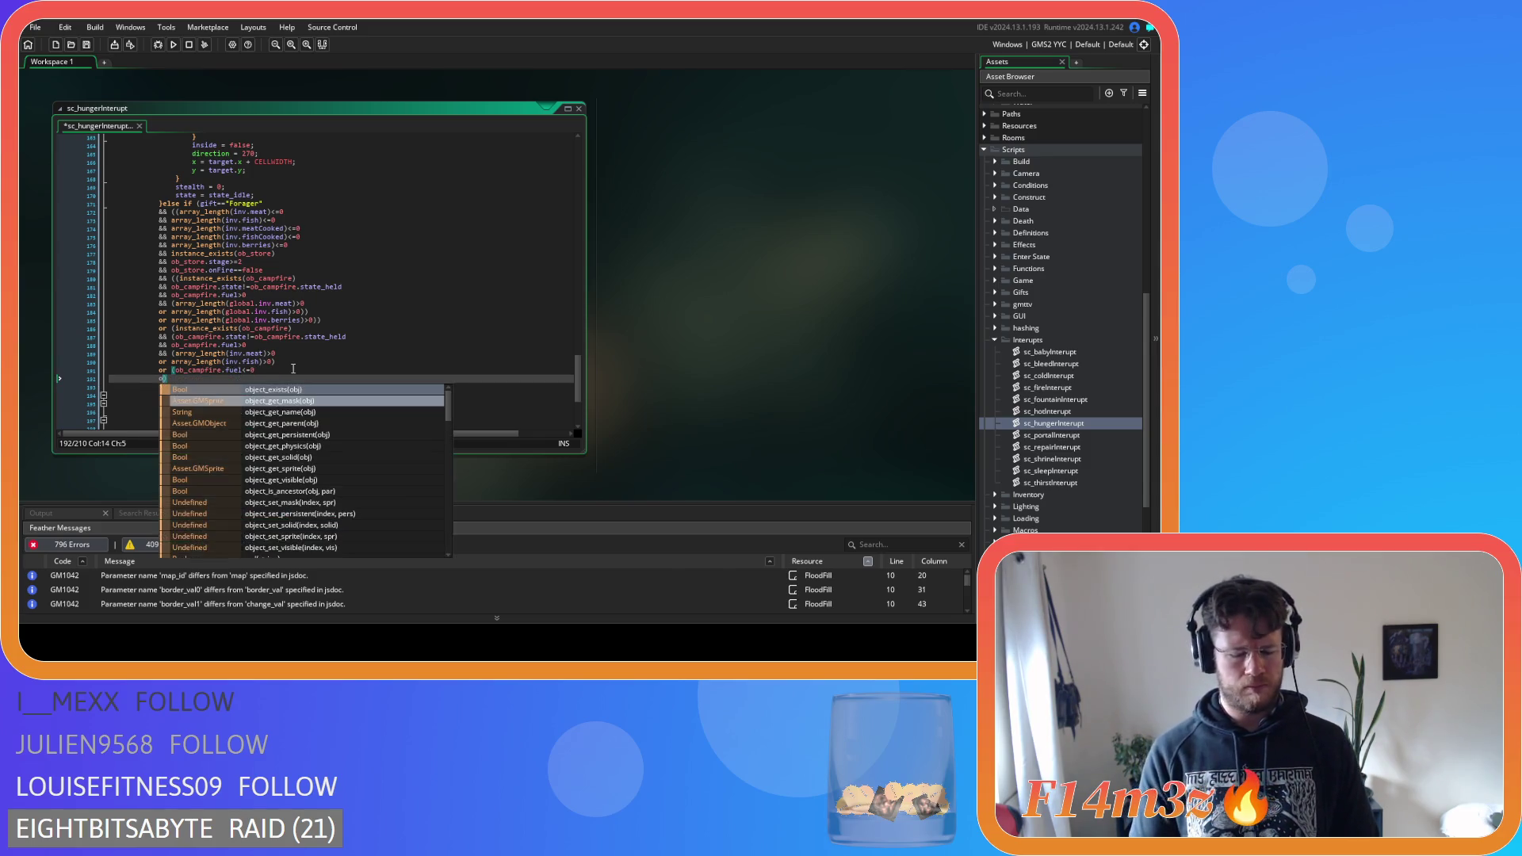
pyautogui.moveTo(347, 337); pyautogui.dragTo(175, 337)
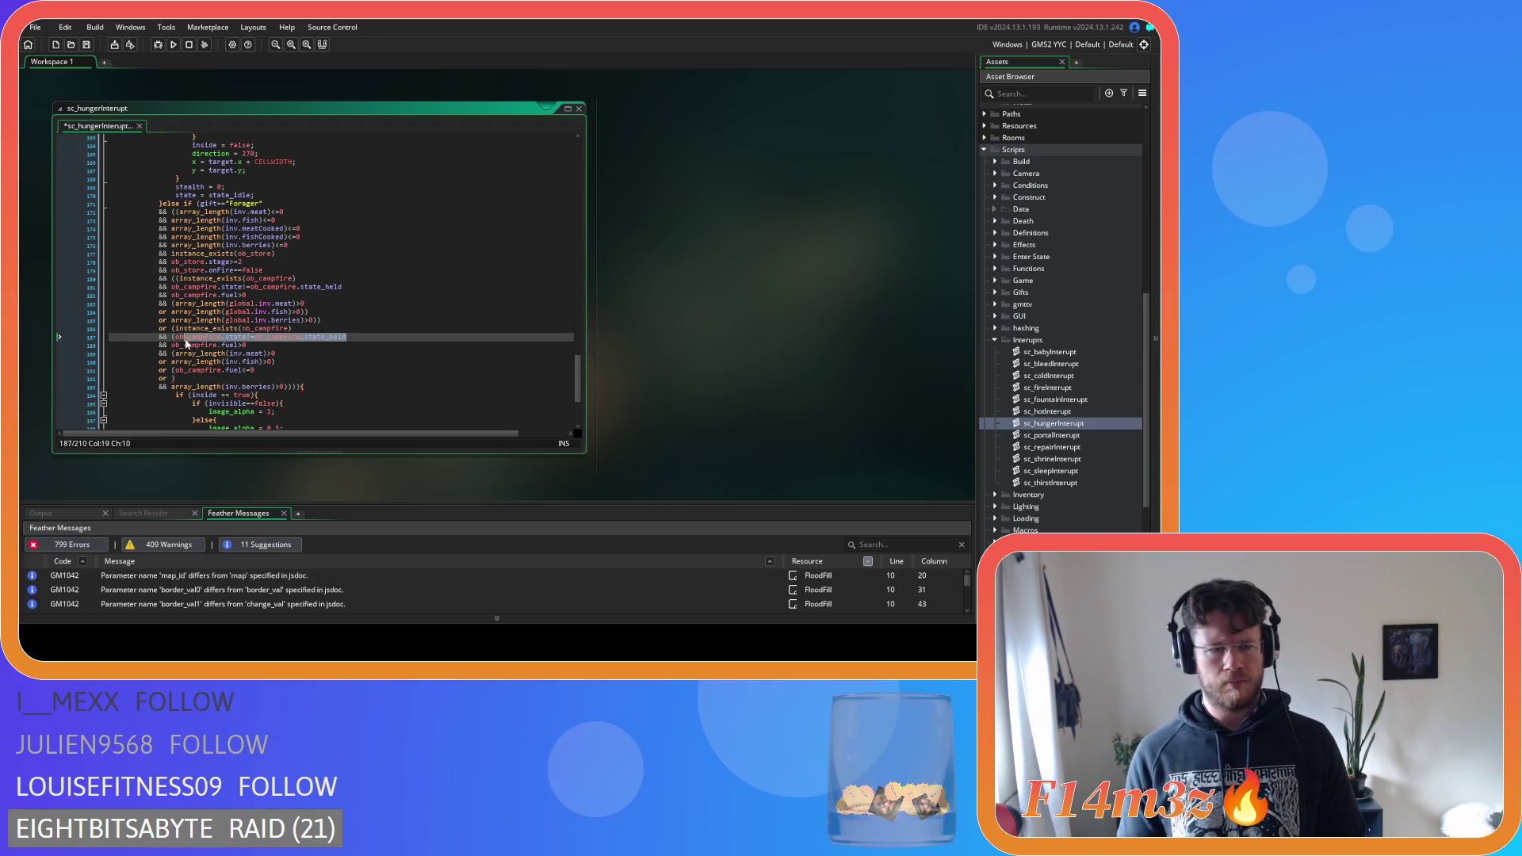
pyautogui.hotkey('ctrl', 'c')
pyautogui.click(172, 378)
pyautogui.hotkey('ctrl', 'v')
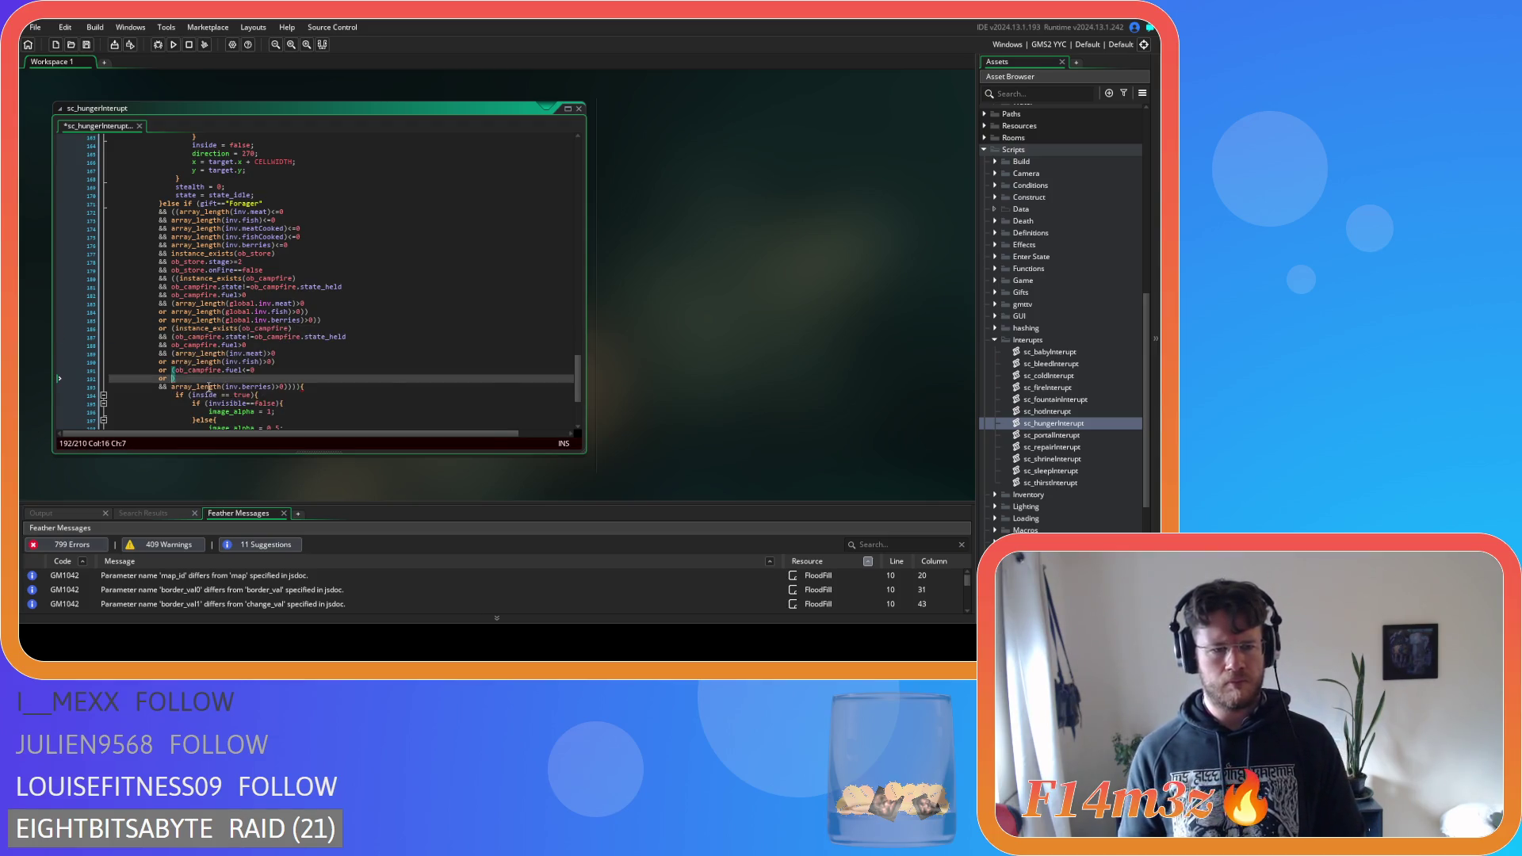
pyautogui.click(246, 379)
pyautogui.press('BackSpace')
pyautogui.write('==ob_campfire.state_held')
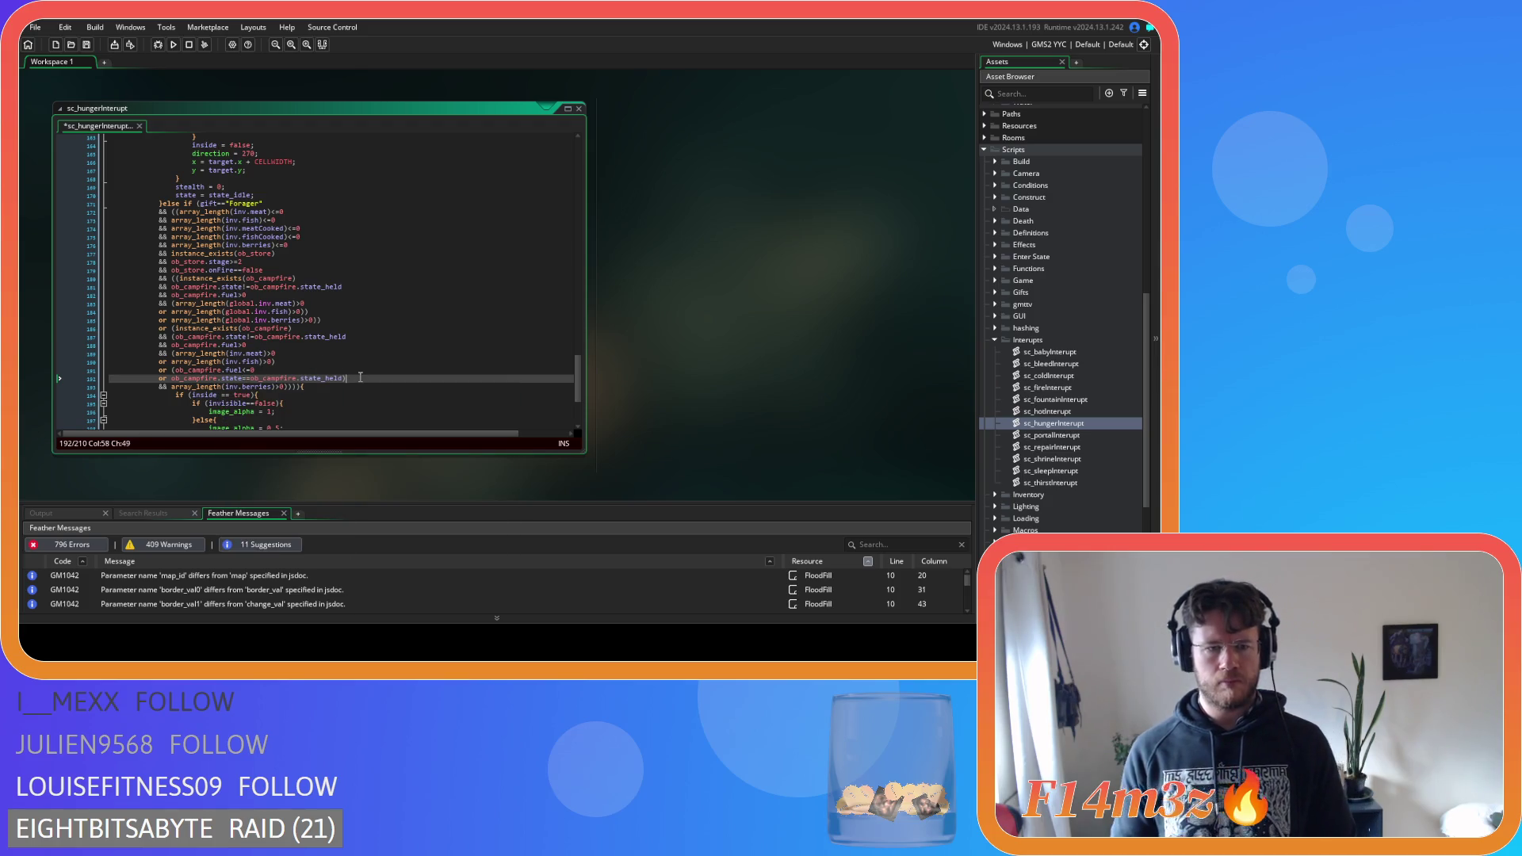
pyautogui.hotkey('ctrl', 's')
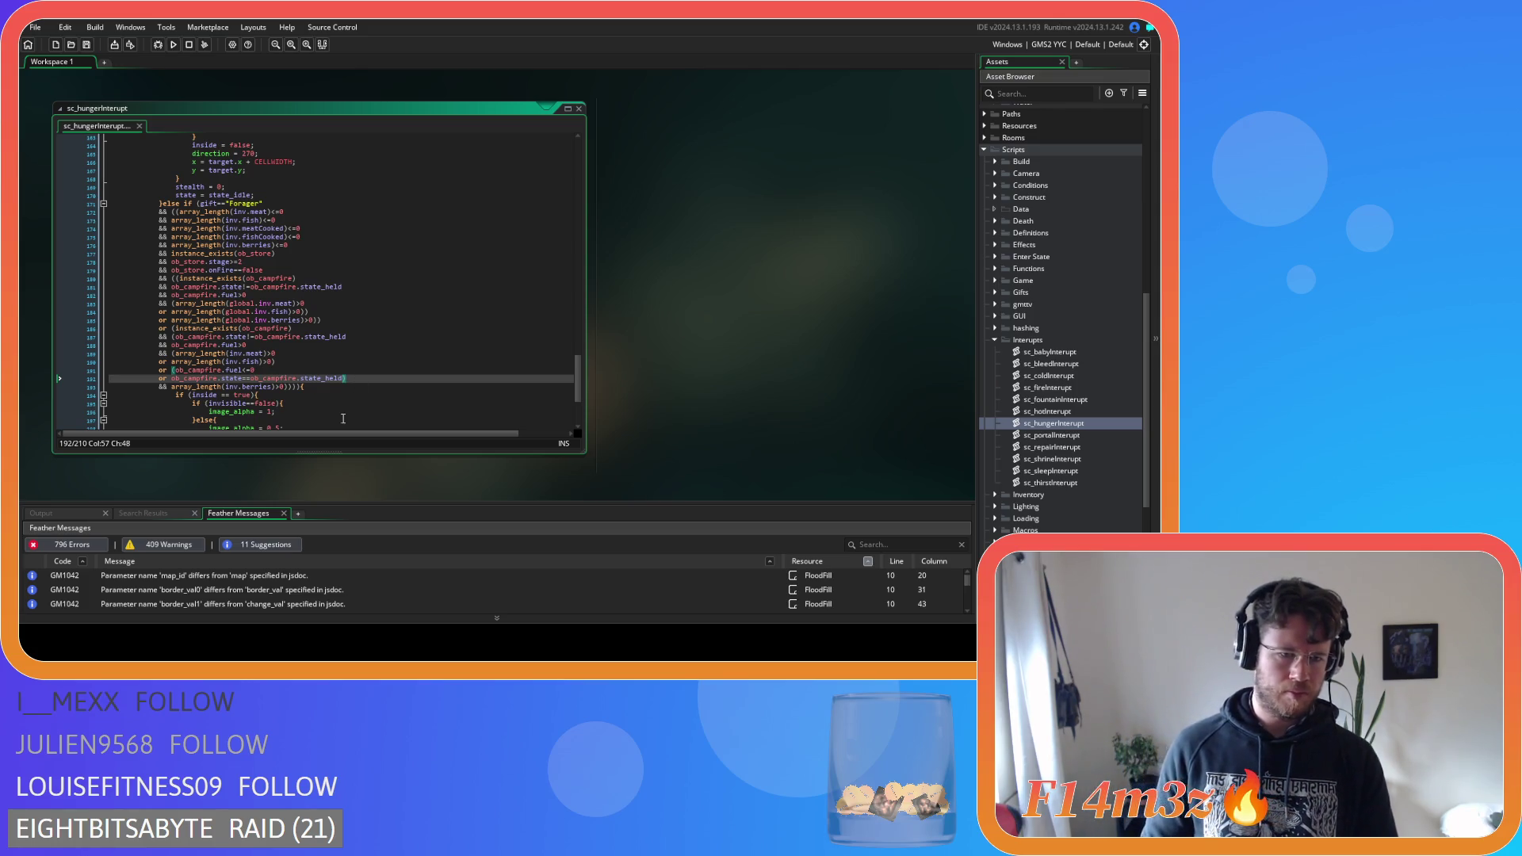
# Review the campfire lines and verify bracket matching on the berries line
pyautogui.press('Up')
pyautogui.press('Up')
pyautogui.press('Up')
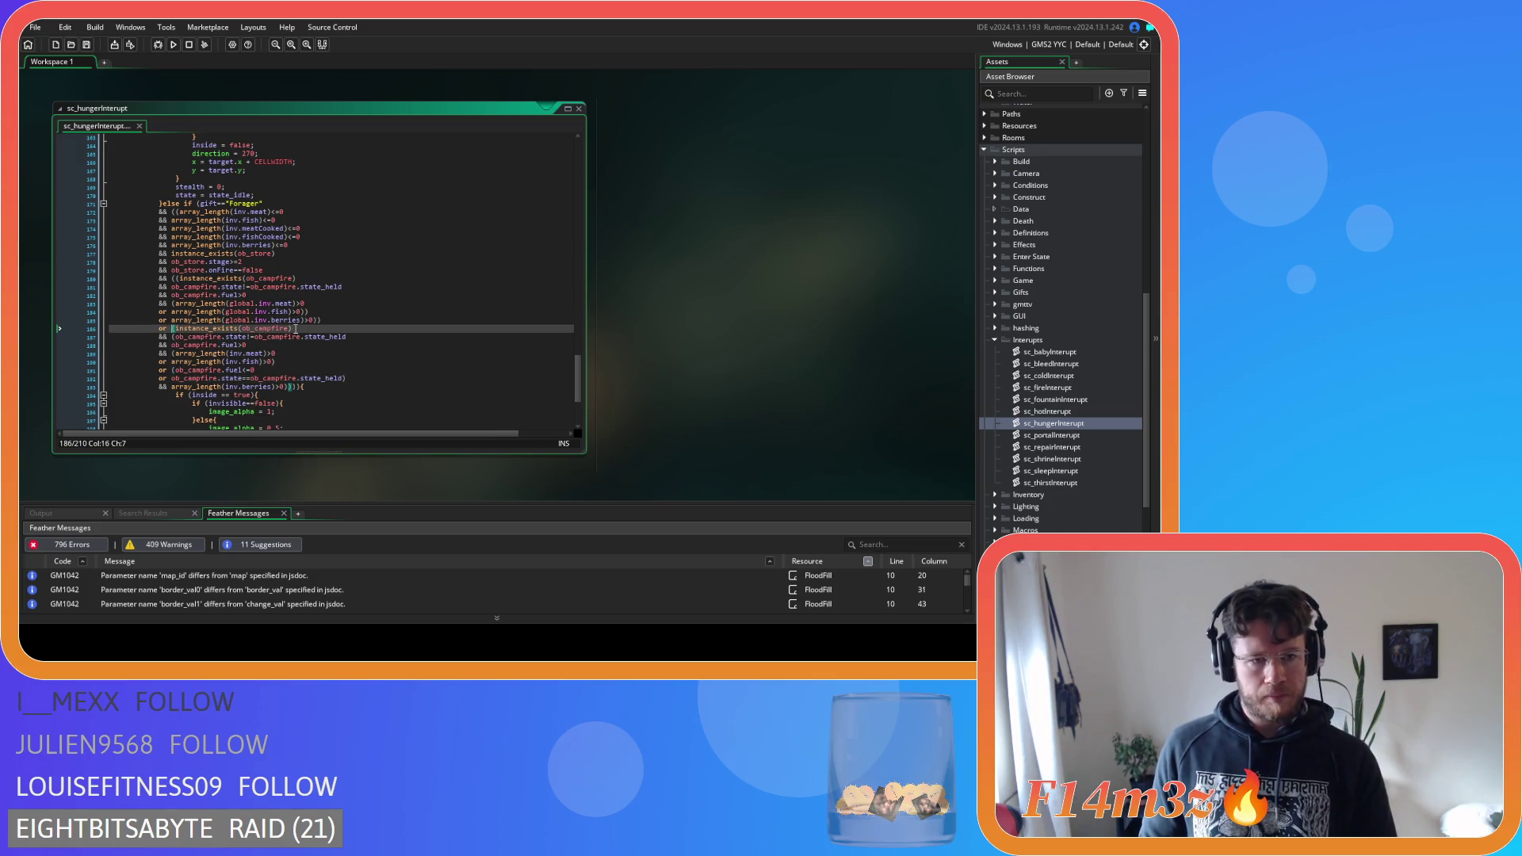
pyautogui.press('Down')
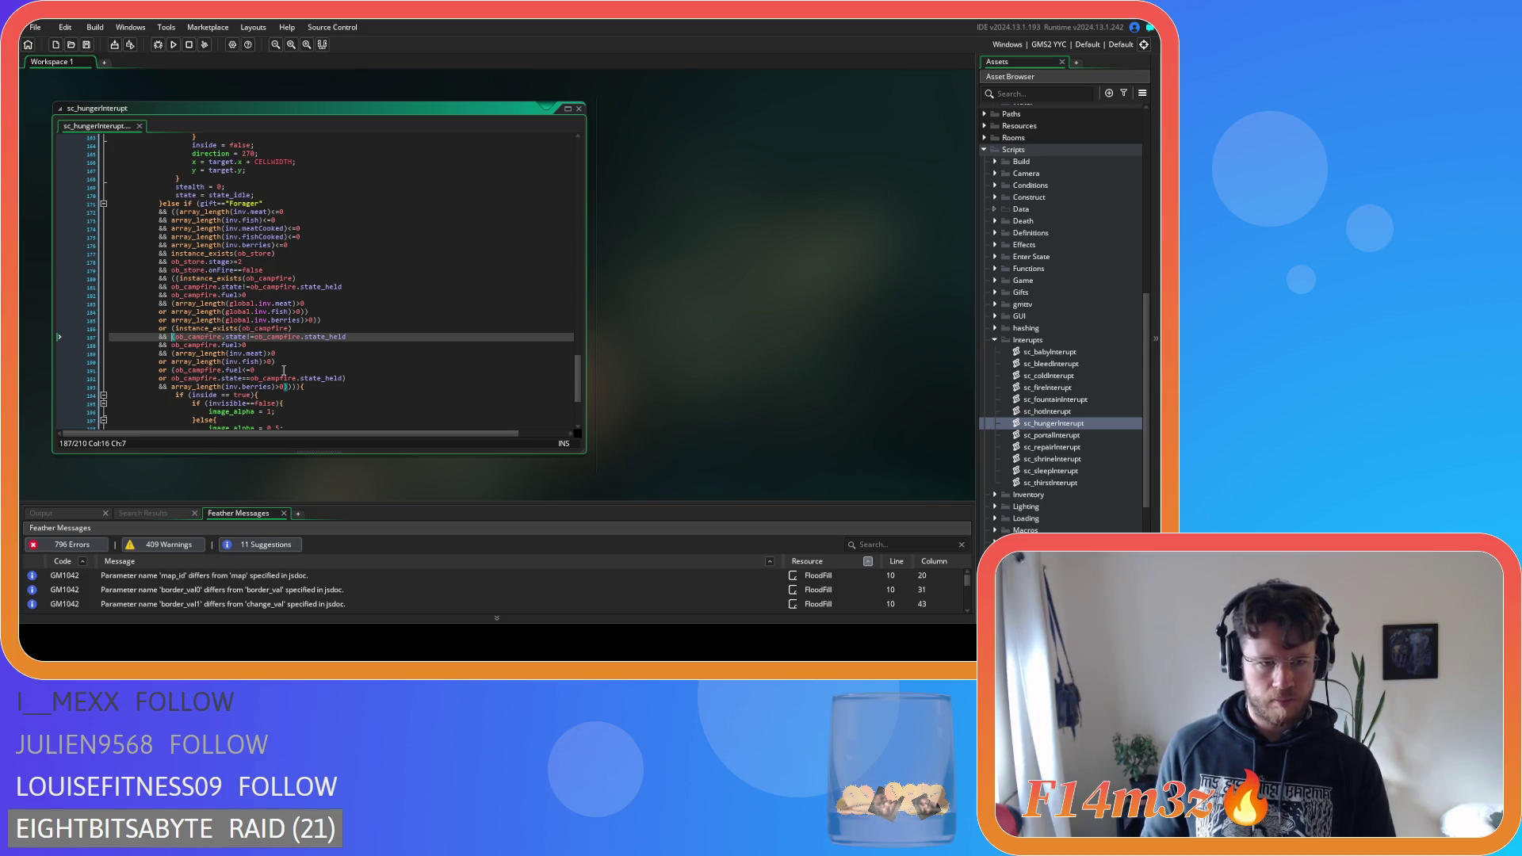
pyautogui.click(172, 369)
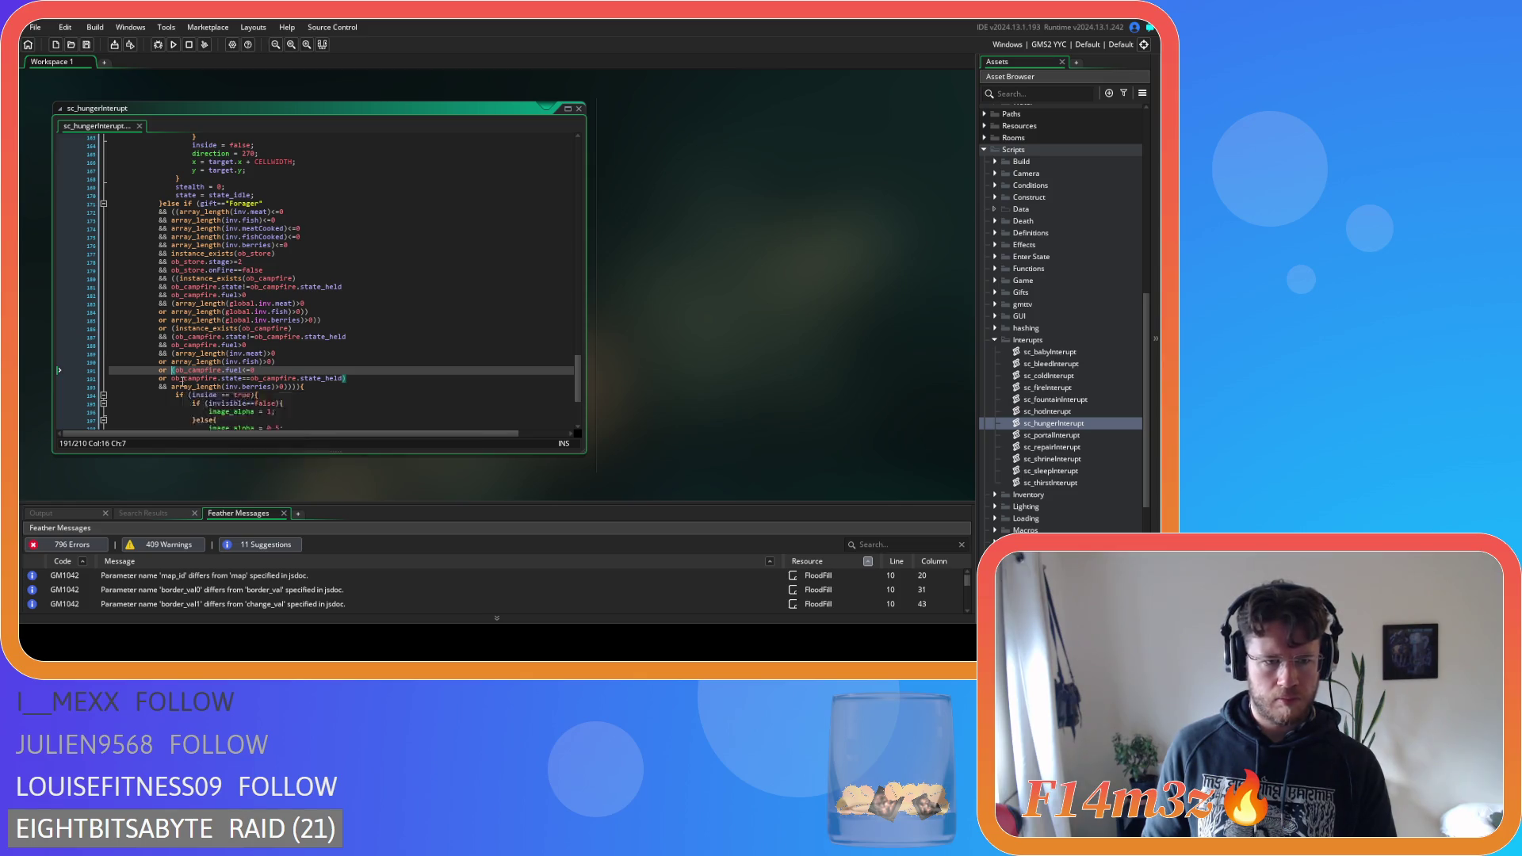
pyautogui.click(283, 387)
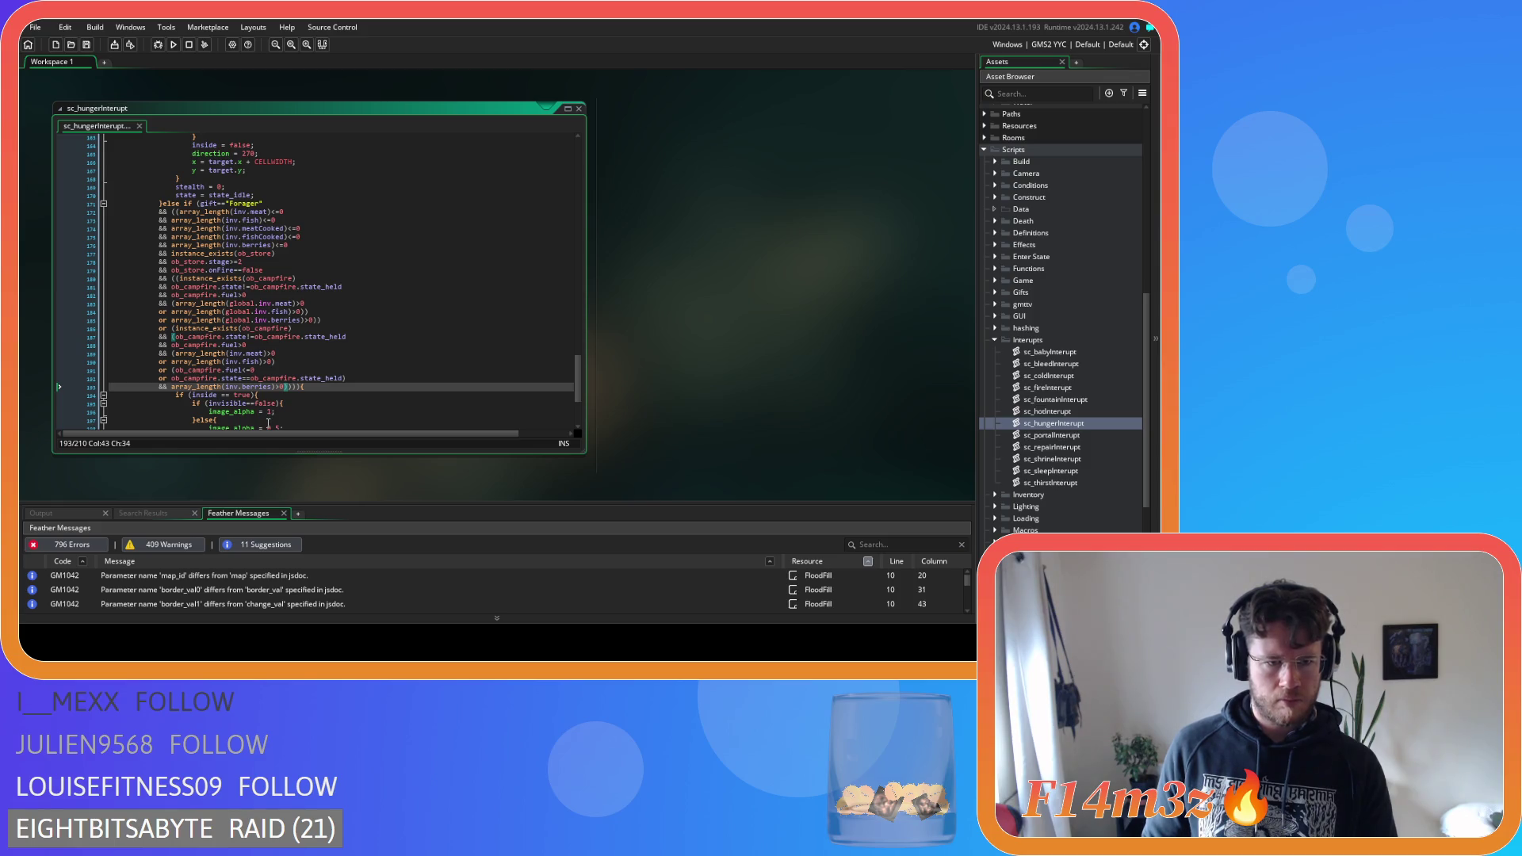
pyautogui.press('Right')
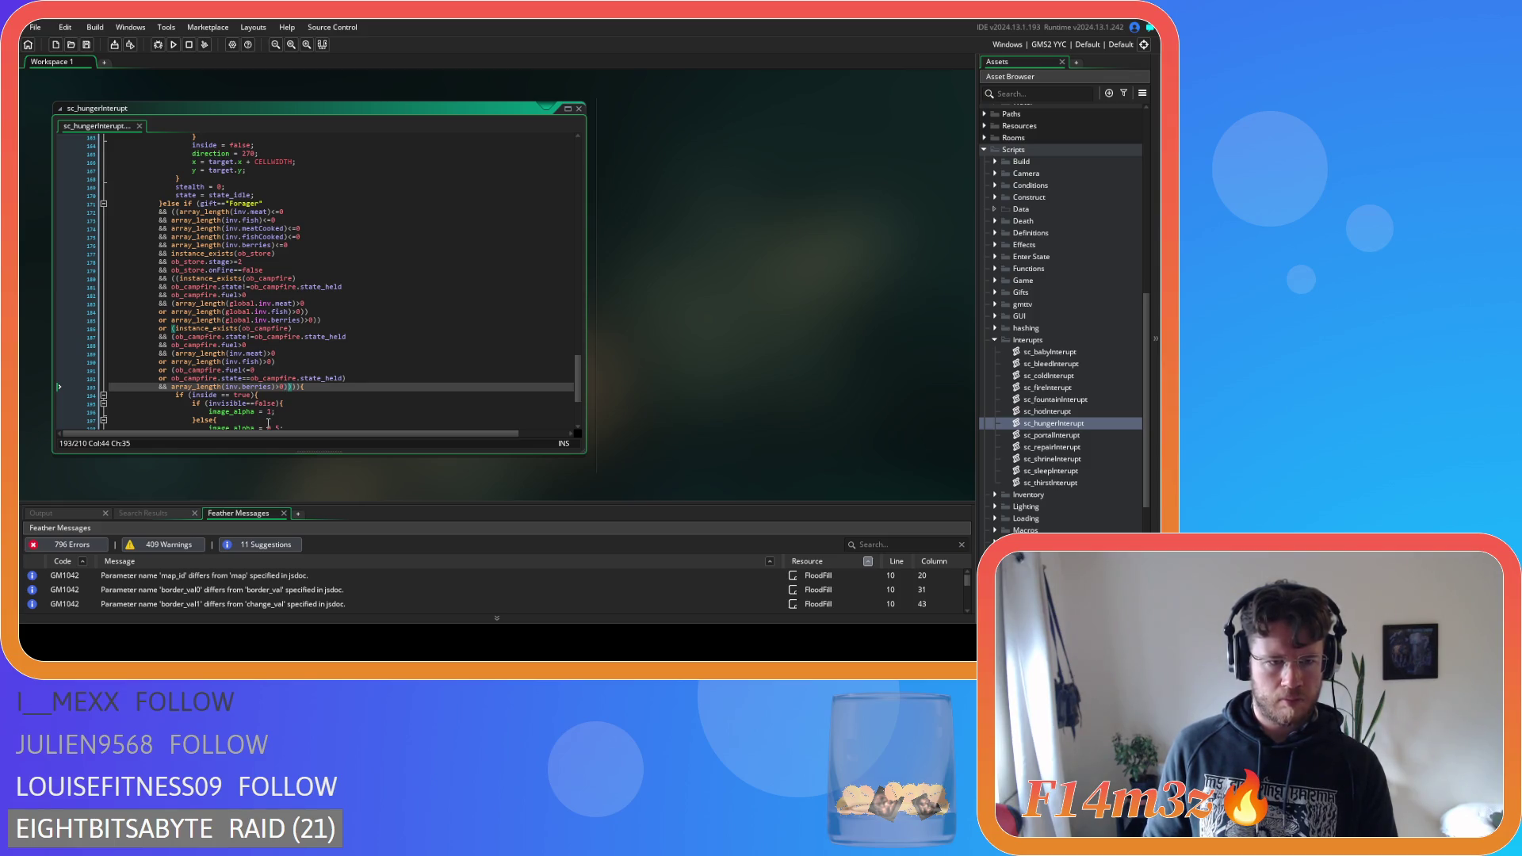
pyautogui.press('Left')
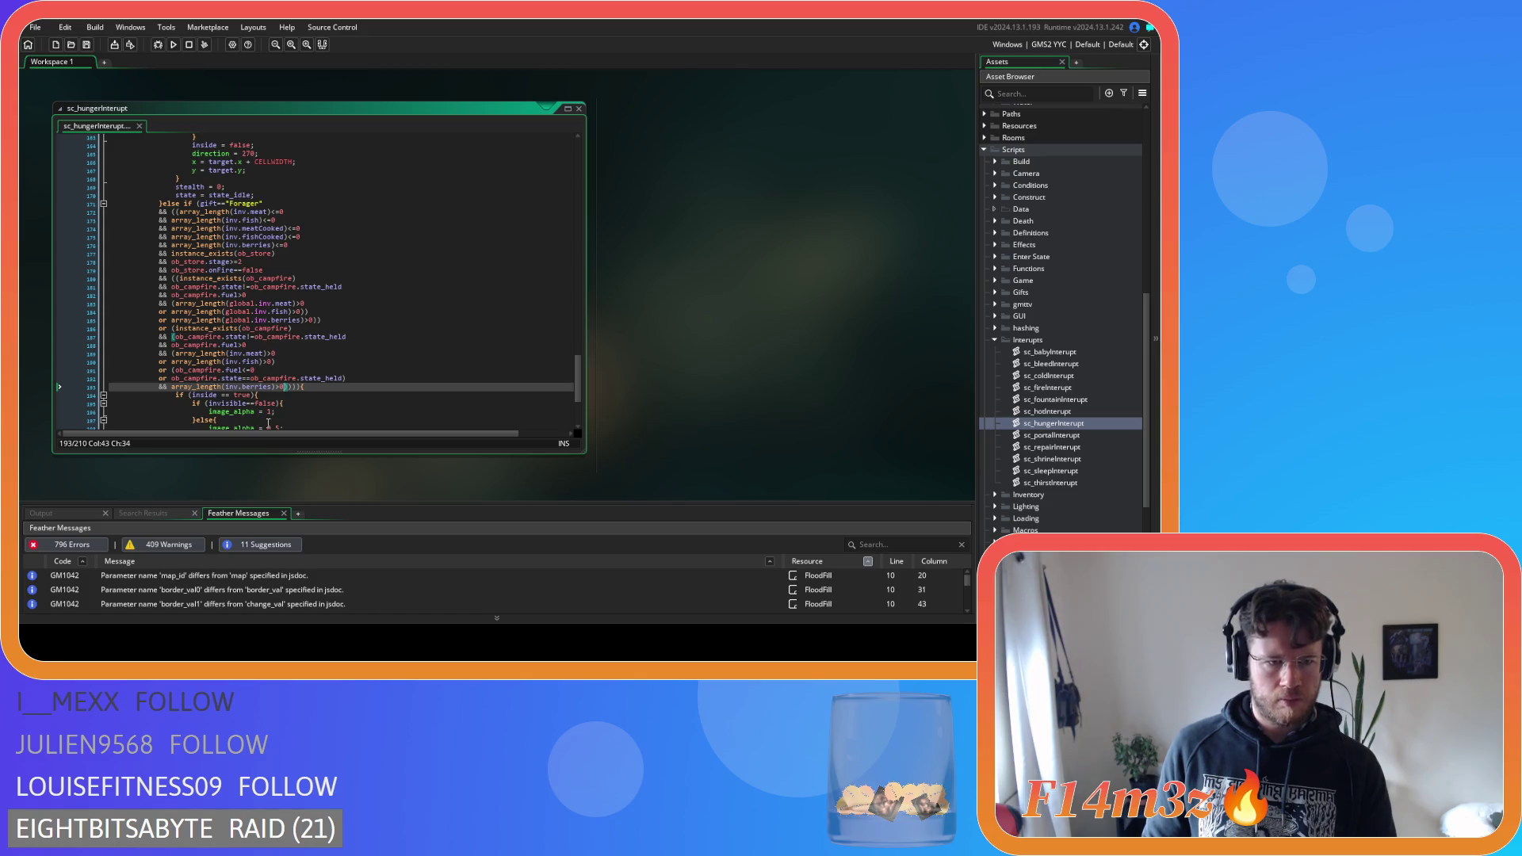
pyautogui.press('Left')
pyautogui.press('Right')
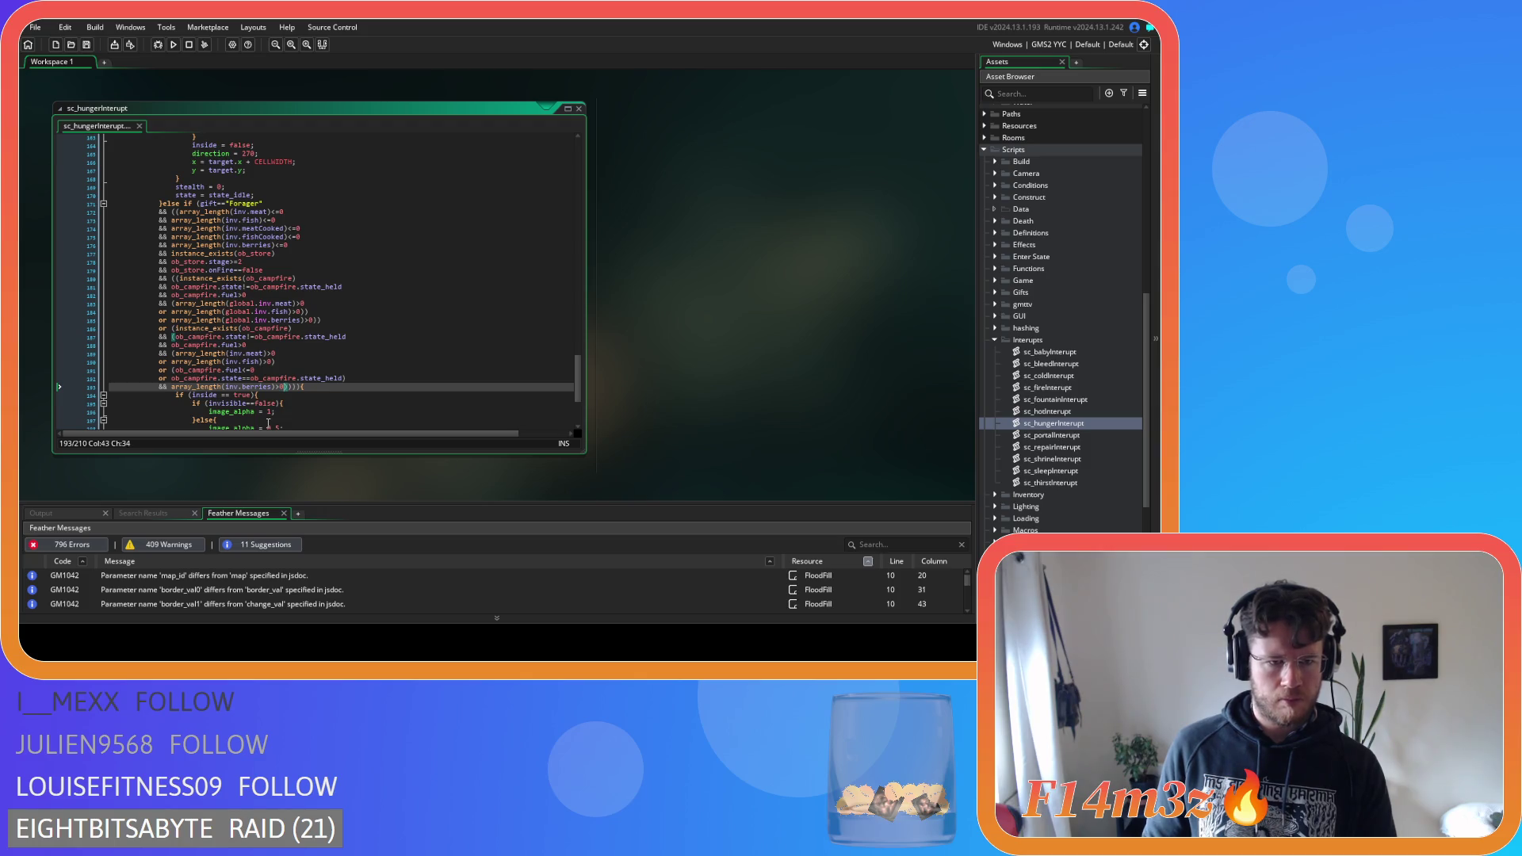
# Review the held-state, local fish and campfire existence lines
pyautogui.click(378, 380)
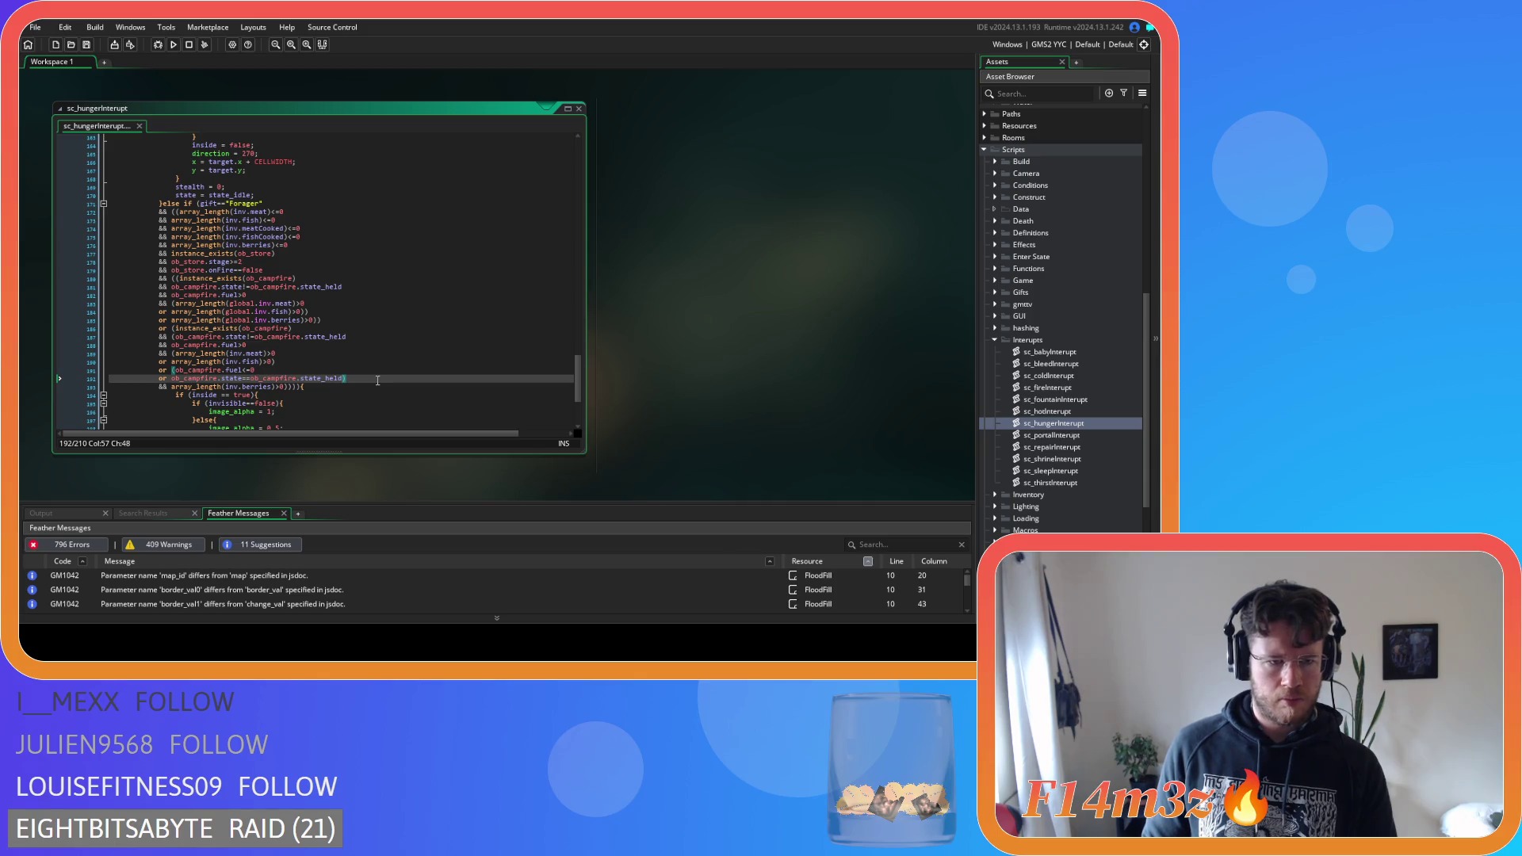
pyautogui.moveTo(183, 376)
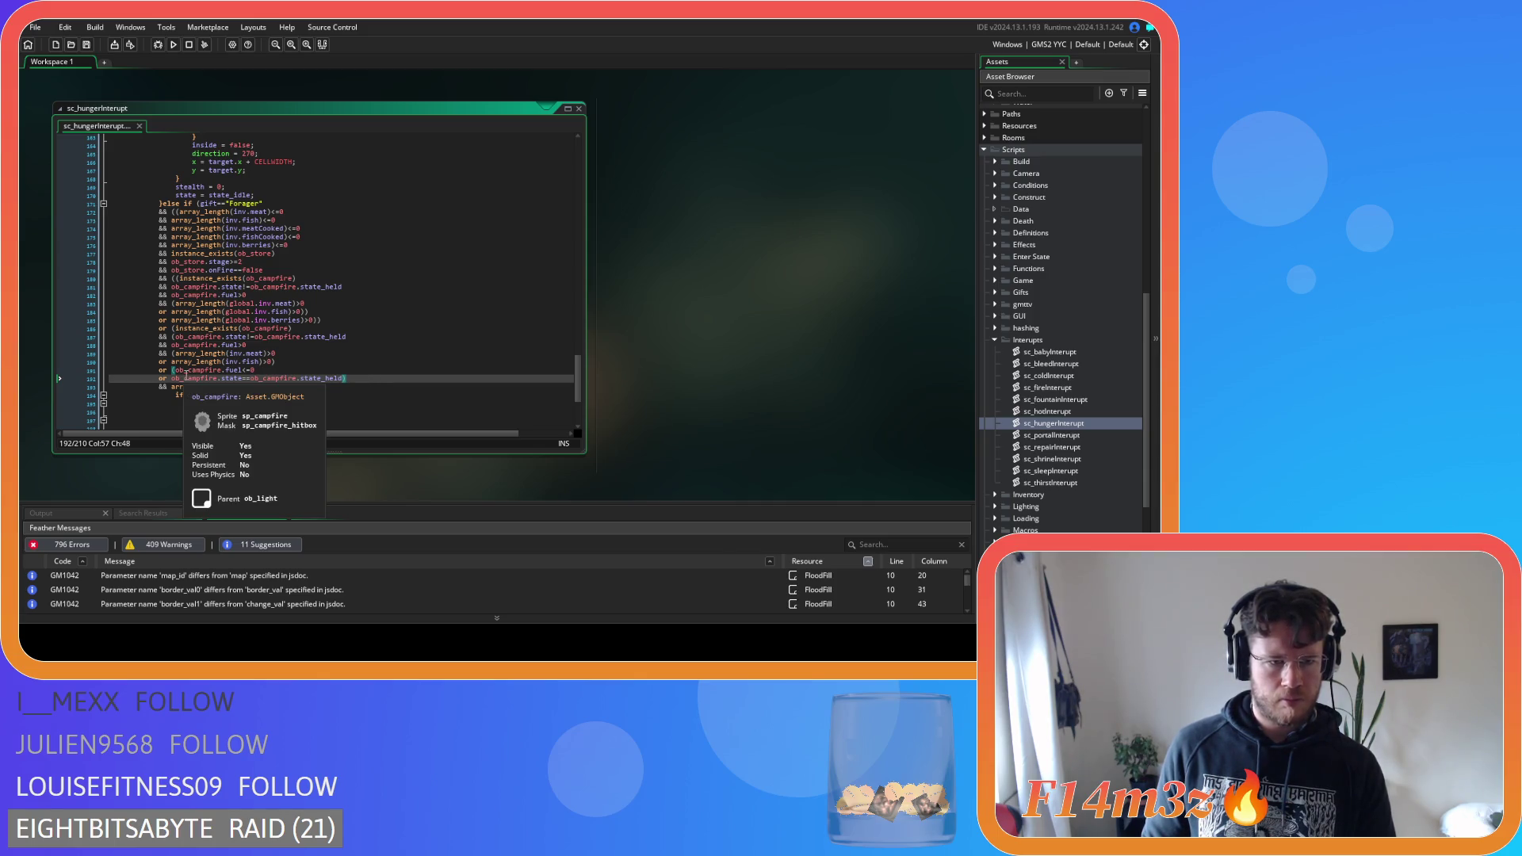
pyautogui.click(295, 362)
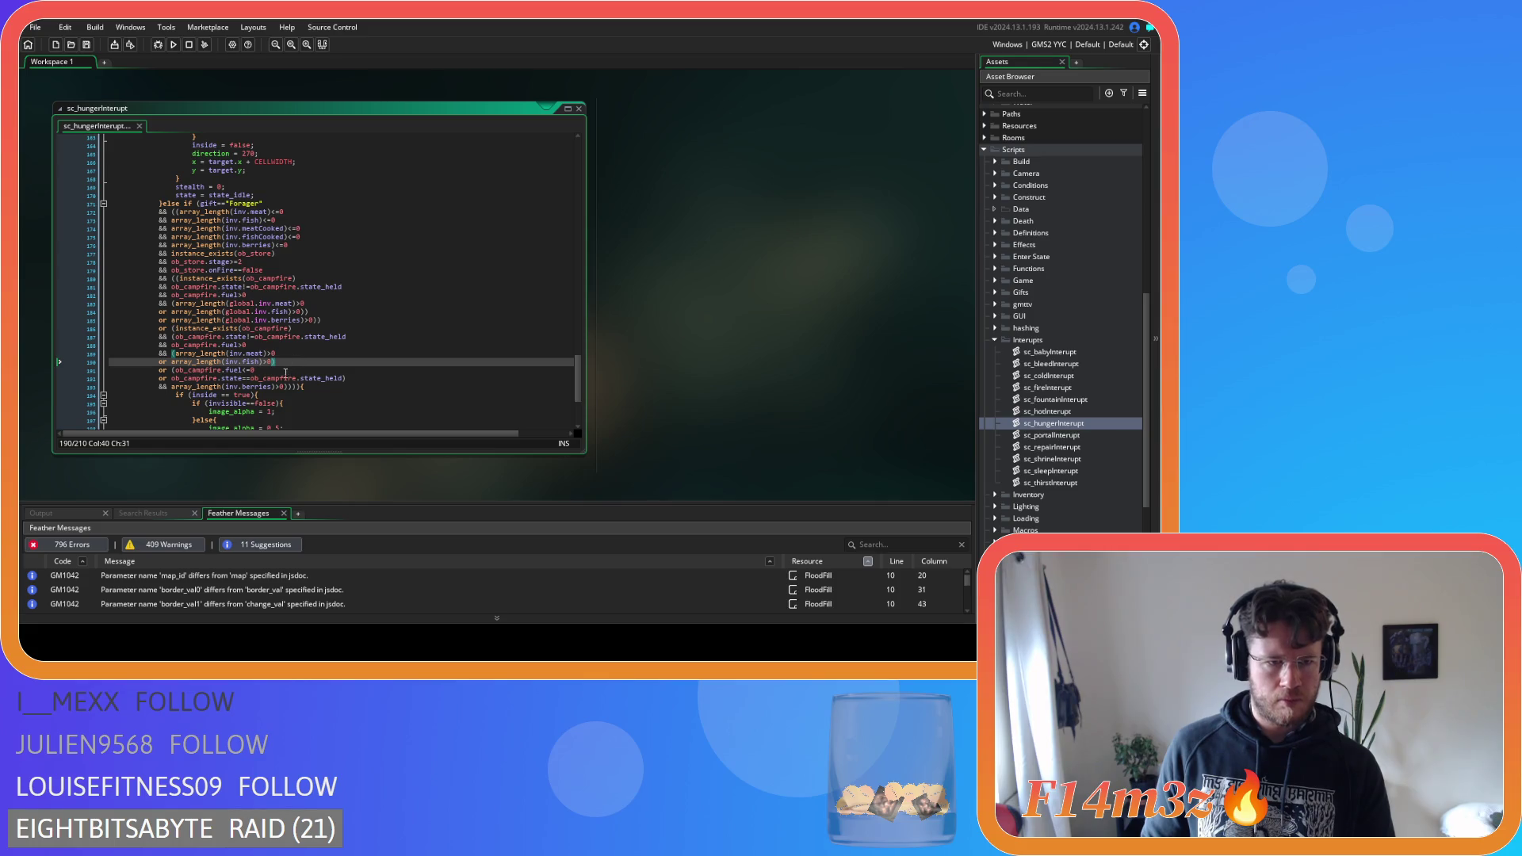
pyautogui.click(173, 337)
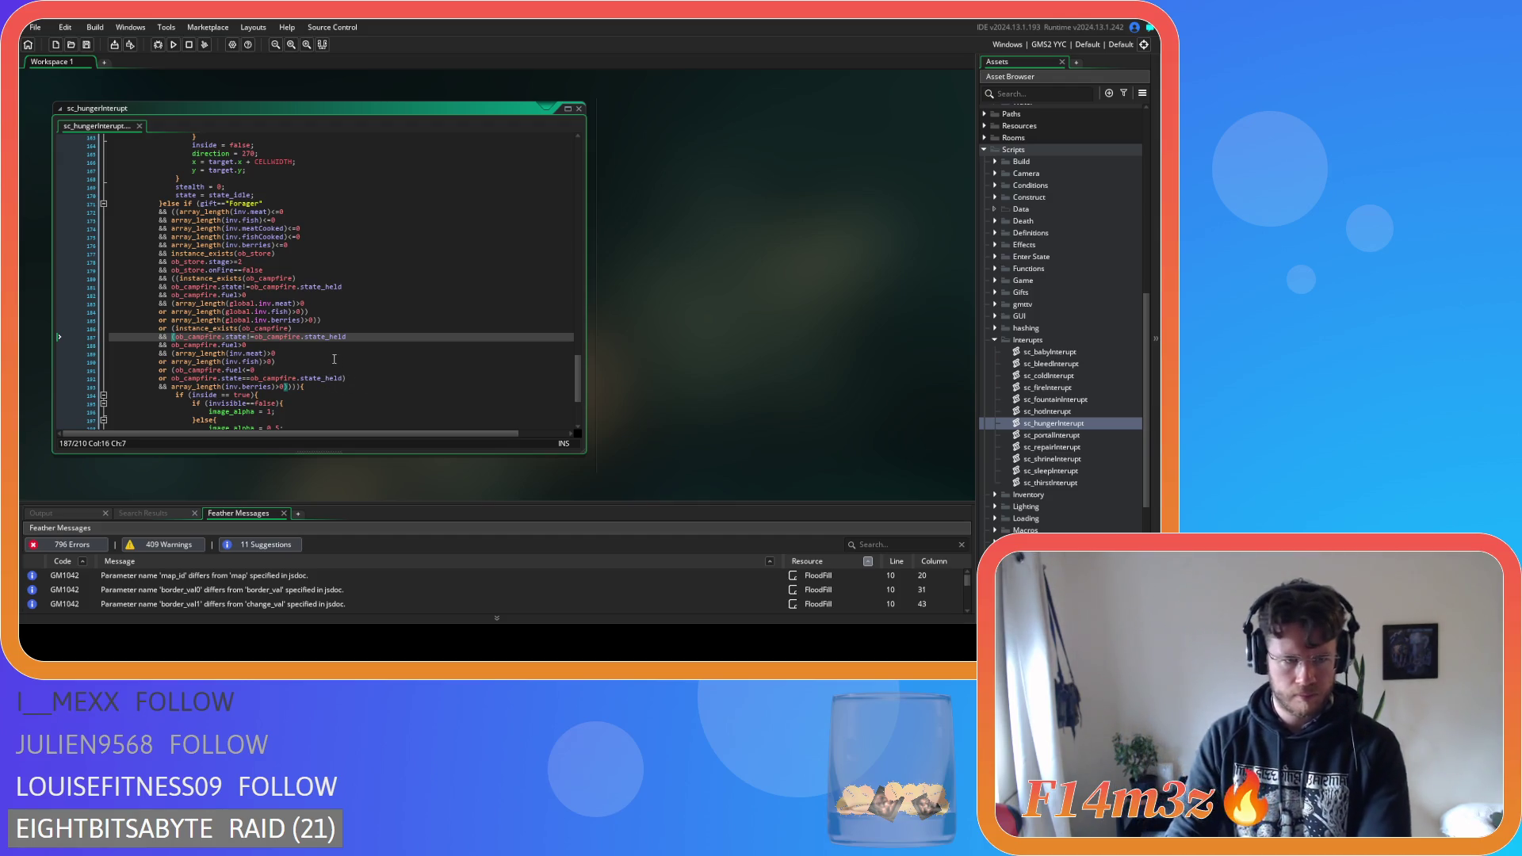
pyautogui.press('Up')
pyautogui.press('Down')
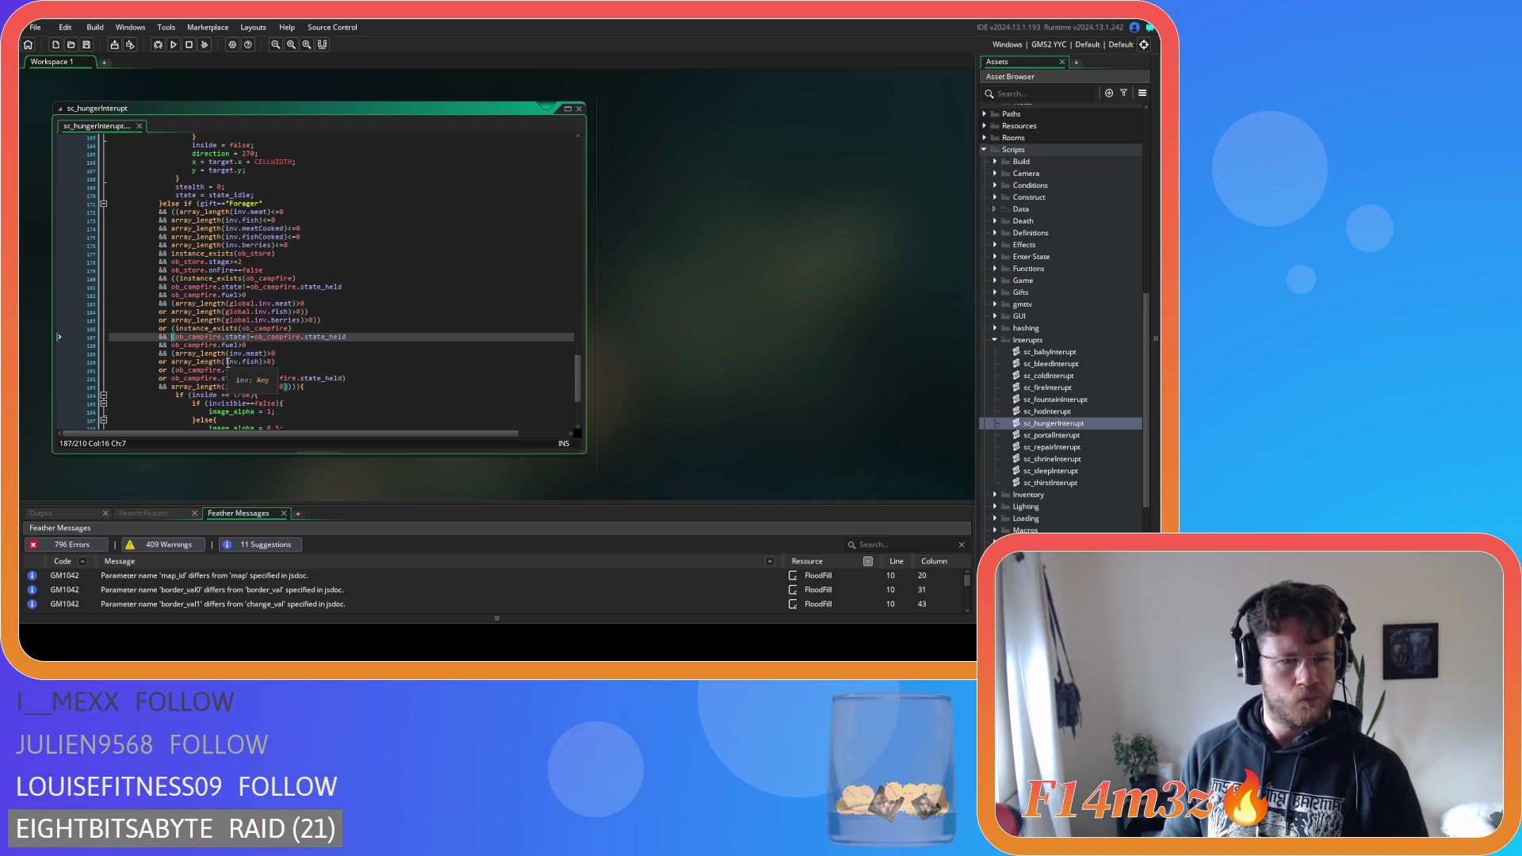
pyautogui.press('Up')
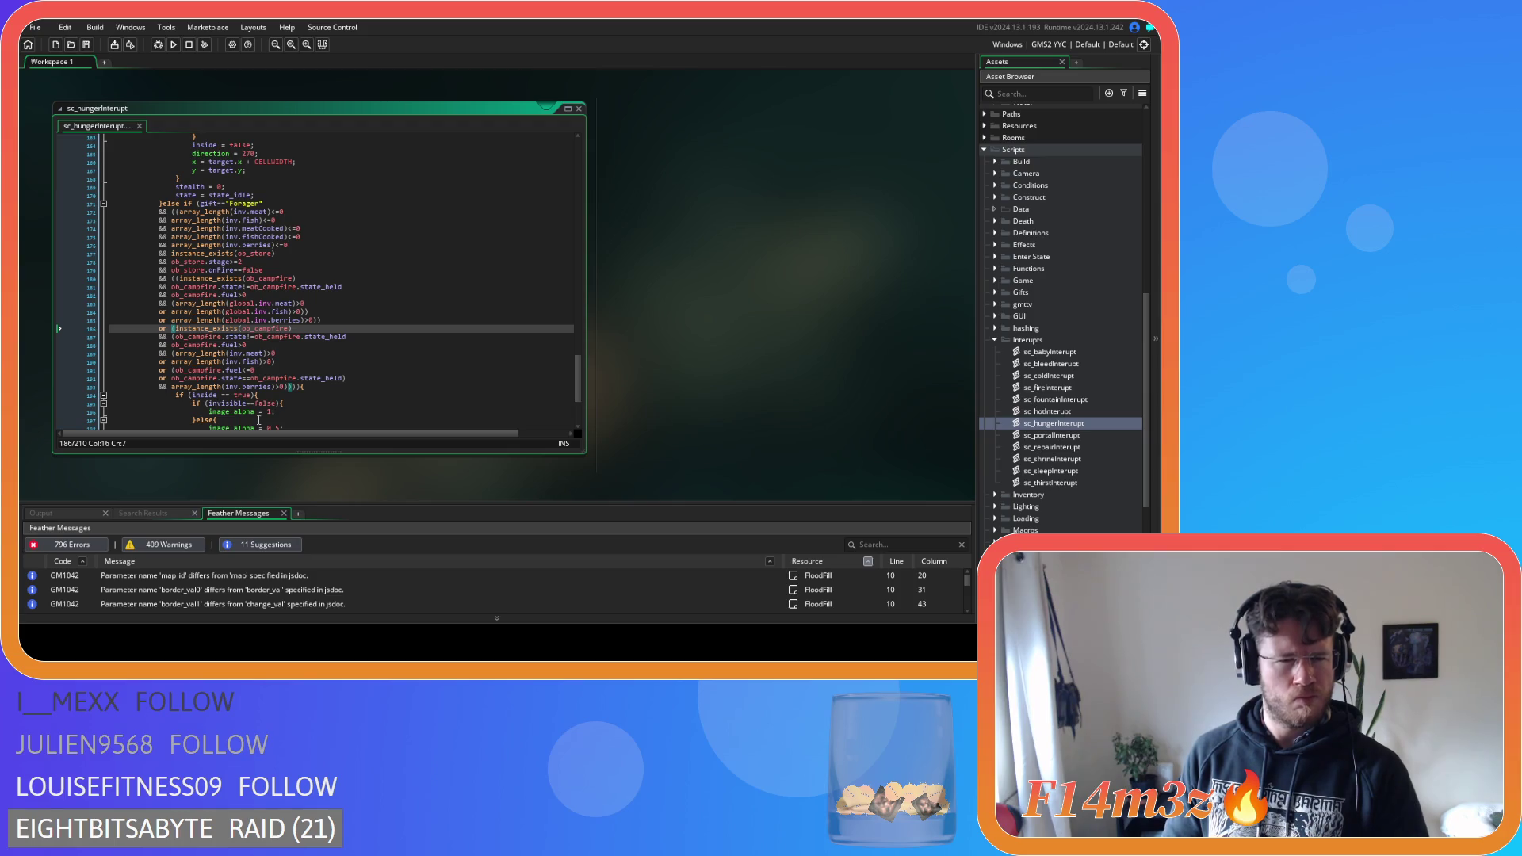
# Add an 'or !instance_exists(ob_campfire))' line before the closing brackets
pyautogui.click(289, 387)
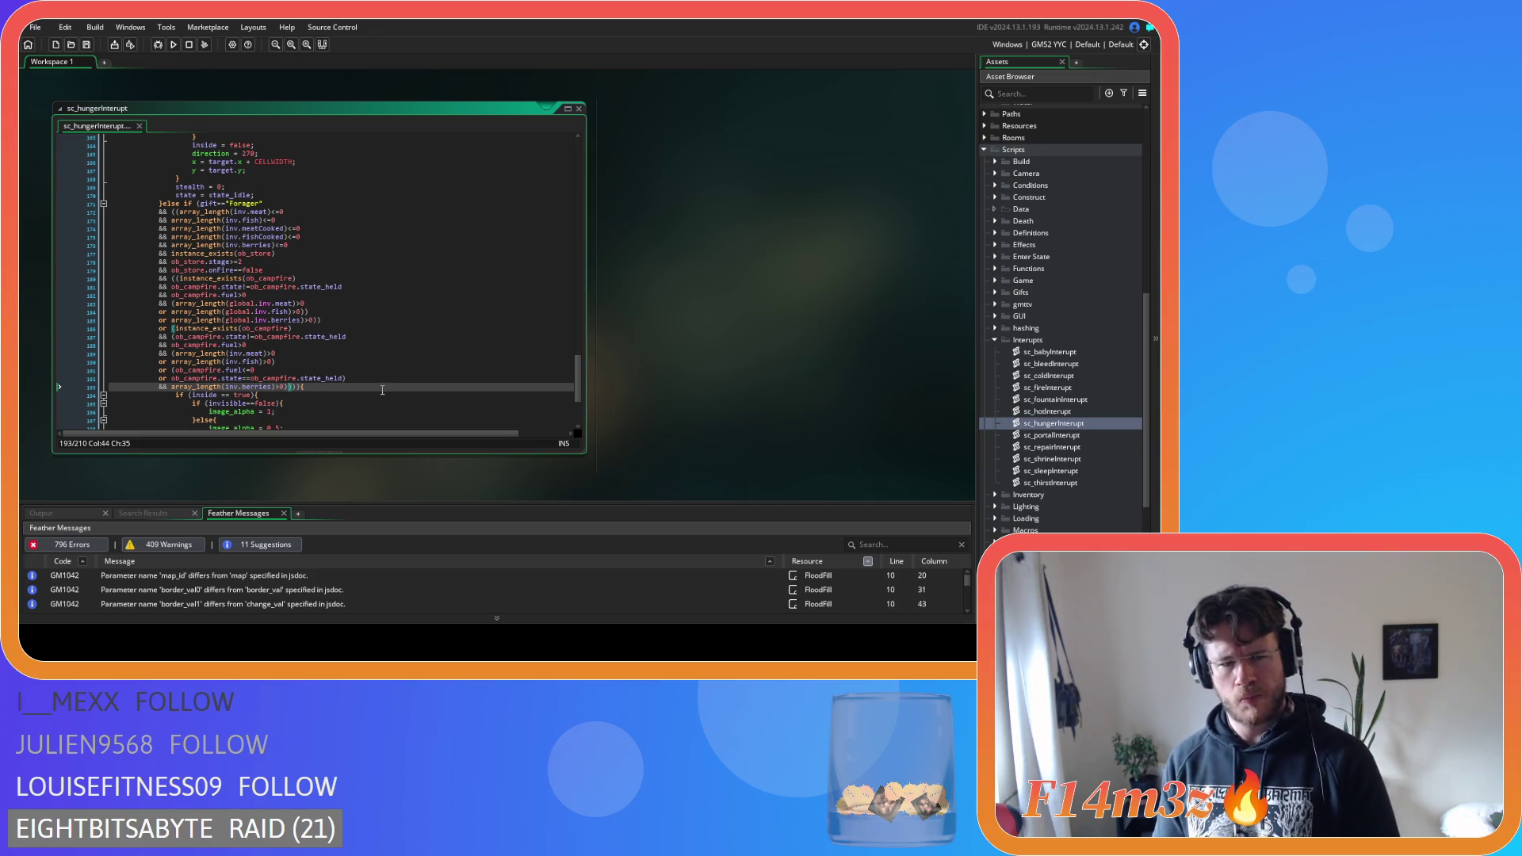
pyautogui.press('Return')
pyautogui.write('or')
pyautogui.click(280, 329)
pyautogui.moveTo(280, 333); pyautogui.dragTo(175, 329)
pyautogui.hotkey('ctrl', 'c')
pyautogui.click(172, 395)
pyautogui.write('!')
pyautogui.hotkey('ctrl', 'v')
pyautogui.write(')')
# Paste the local berries check on a new line beneath it and save the script
pyautogui.moveTo(287, 388); pyautogui.dragTo(159, 390)
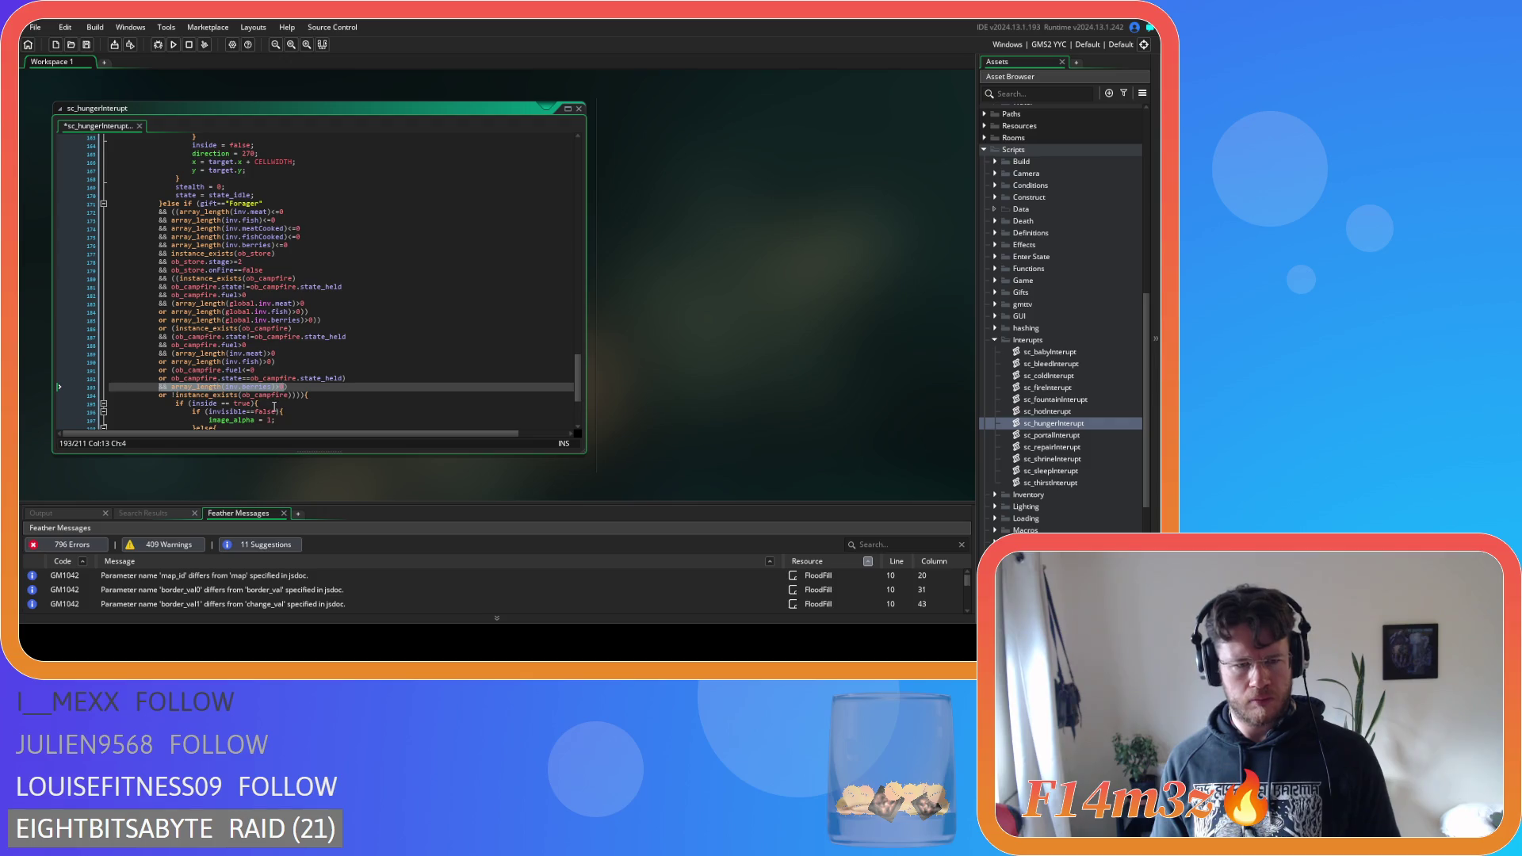
pyautogui.click(287, 394)
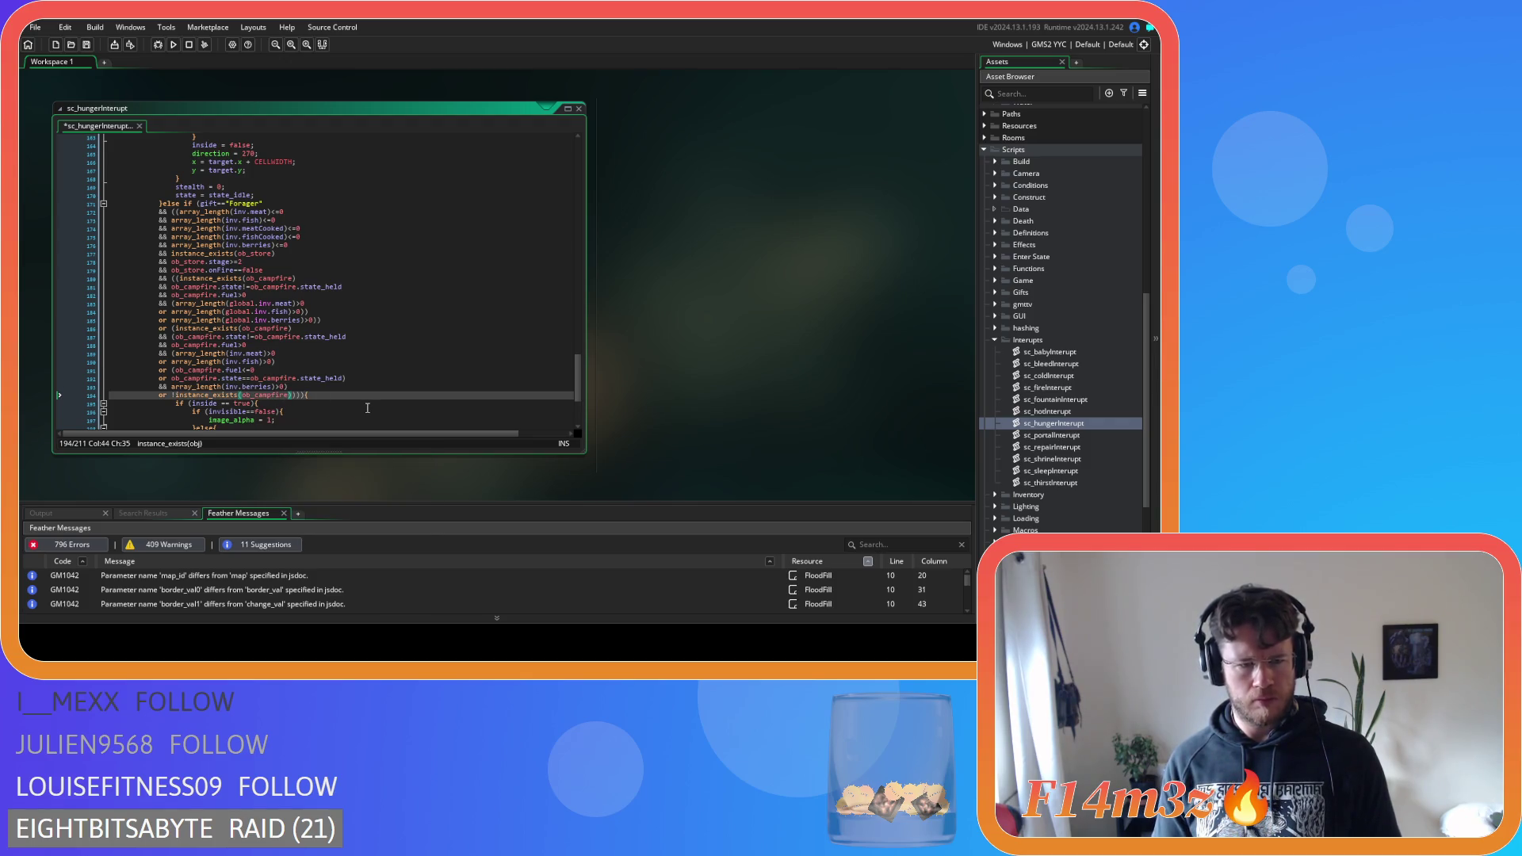
pyautogui.press('Return')
pyautogui.hotkey('ctrl', 'v')
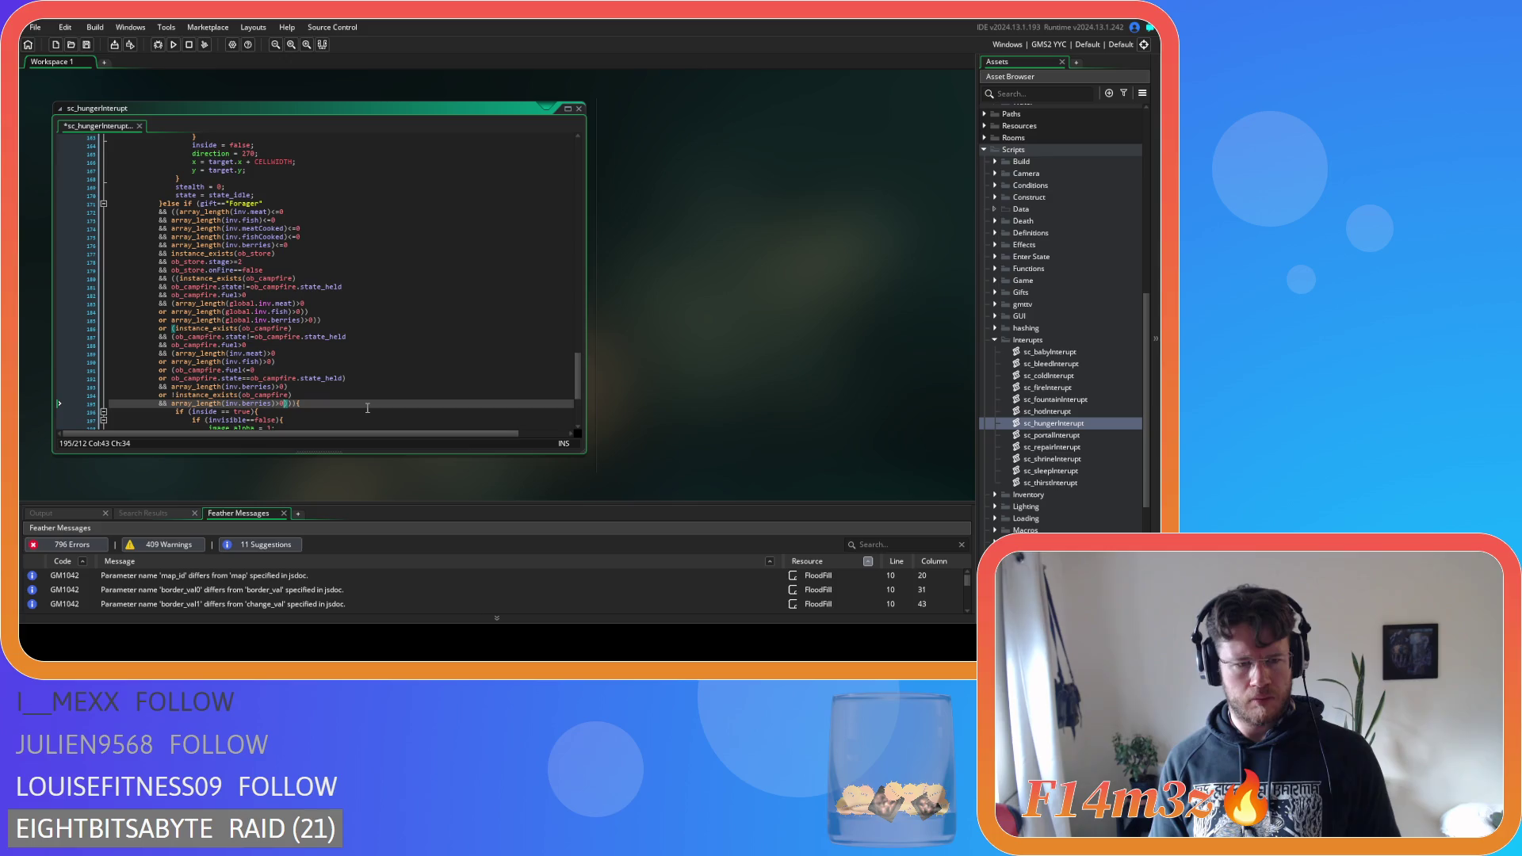
pyautogui.hotkey('ctrl', 's')
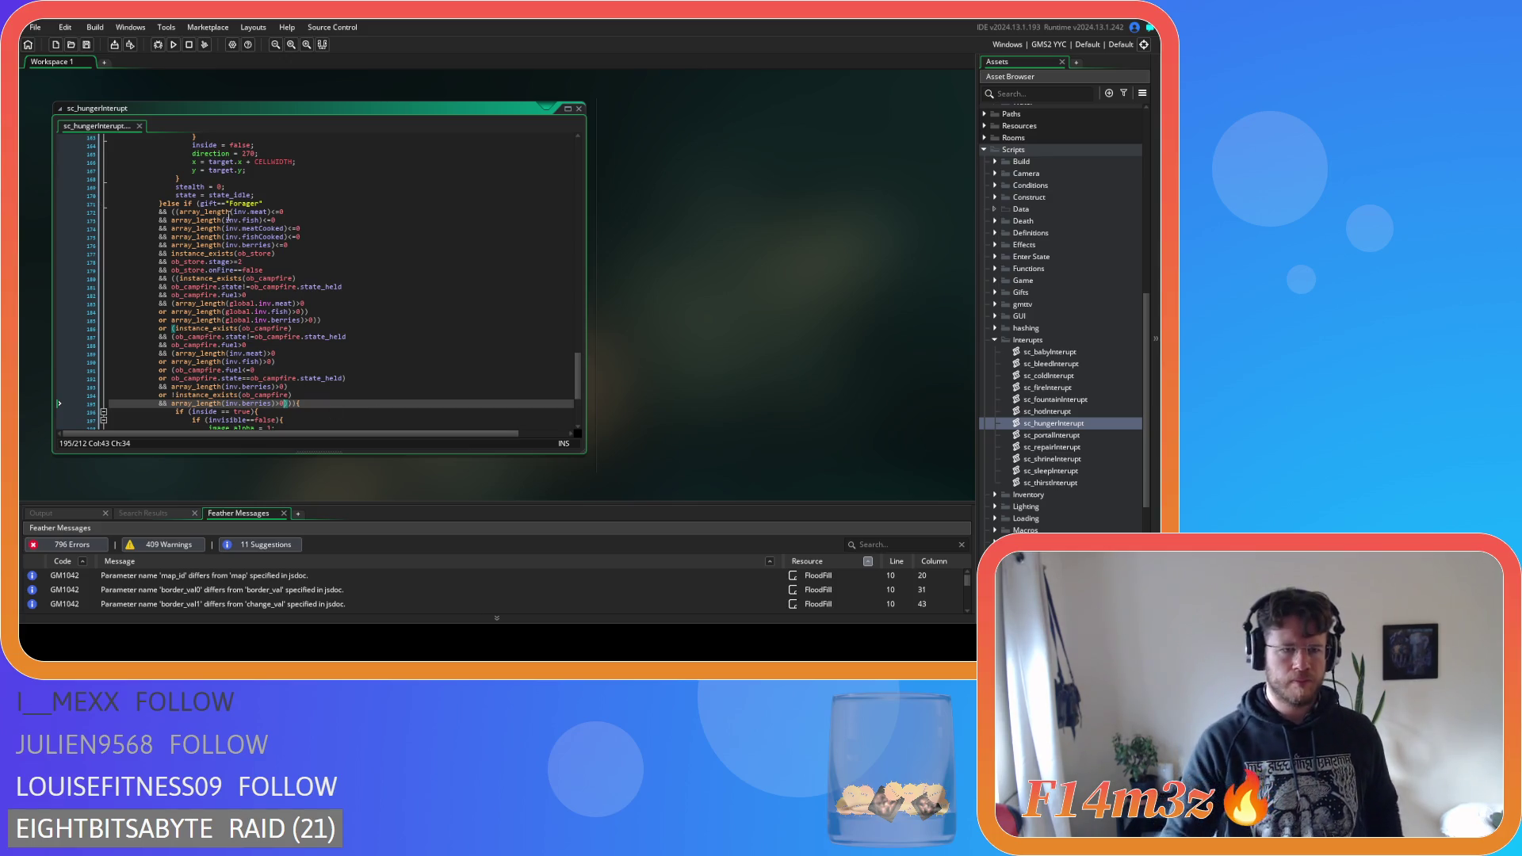
pyautogui.click(173, 211)
pyautogui.moveTo(229, 249)
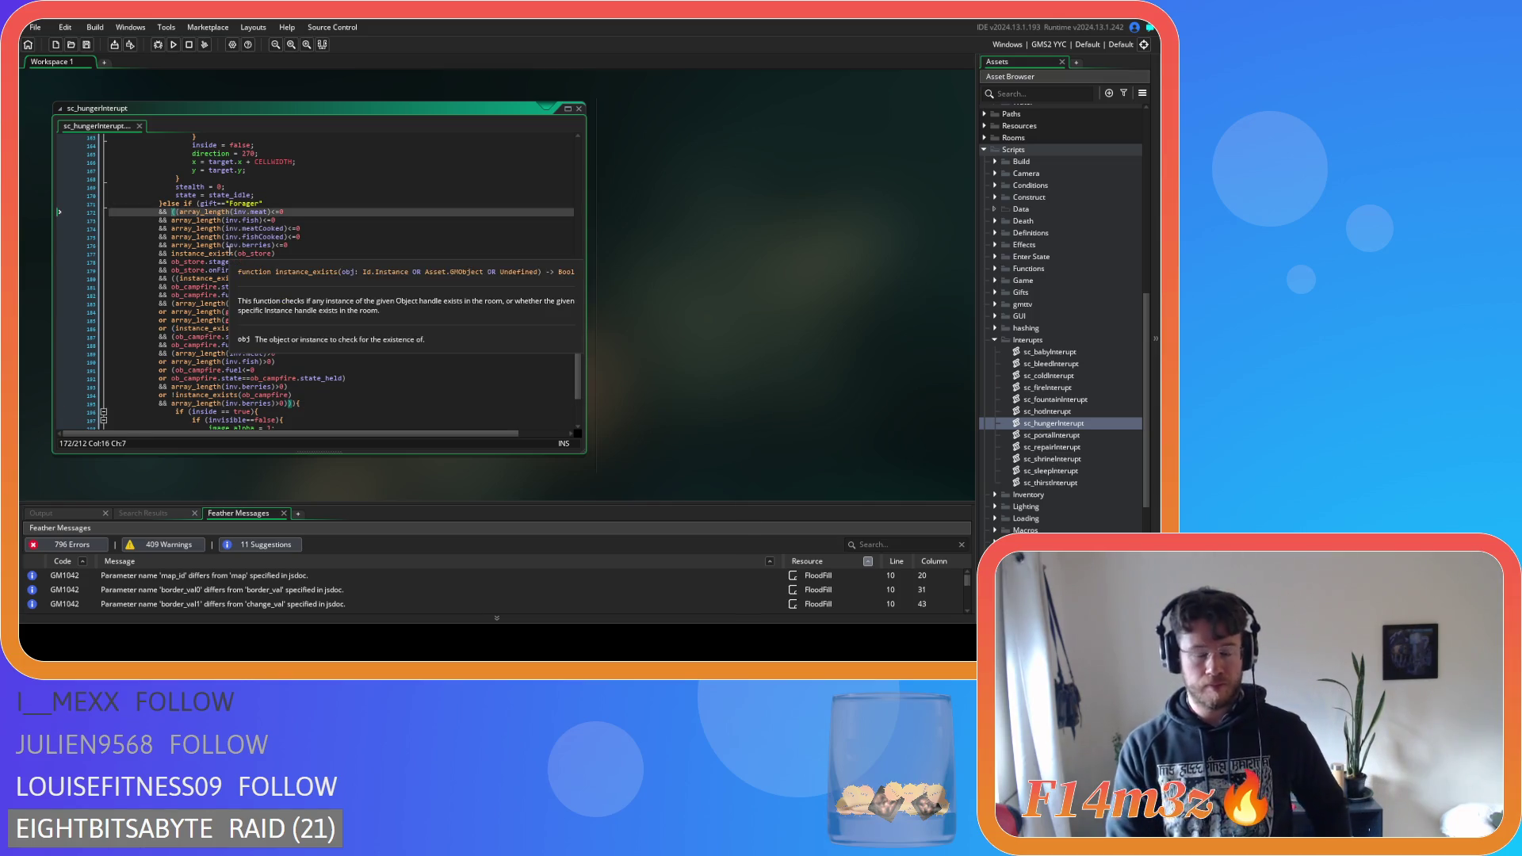
pyautogui.moveTo(277, 305)
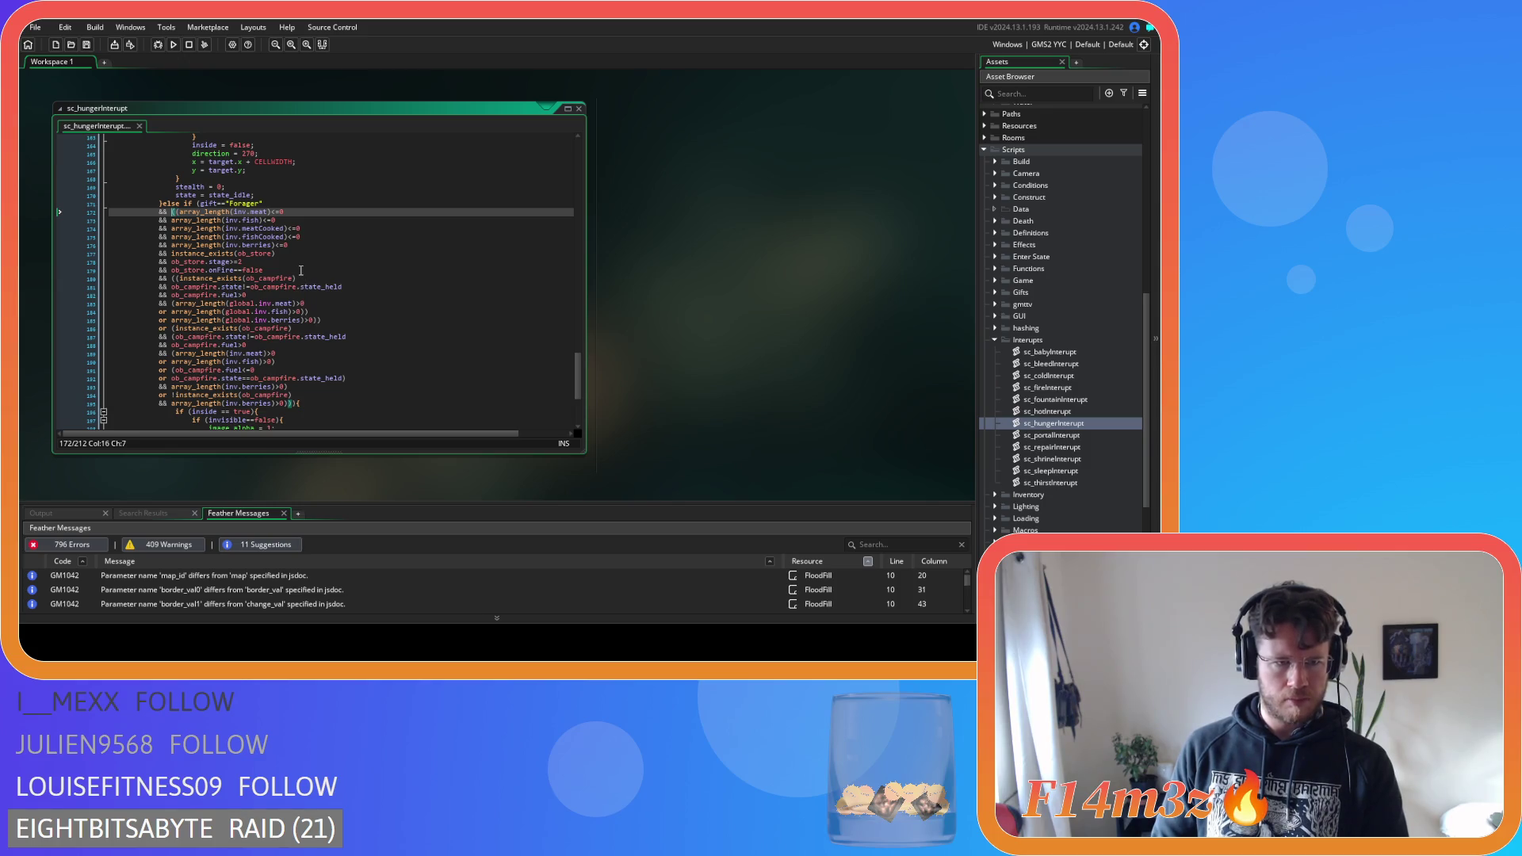
pyautogui.press('Right')
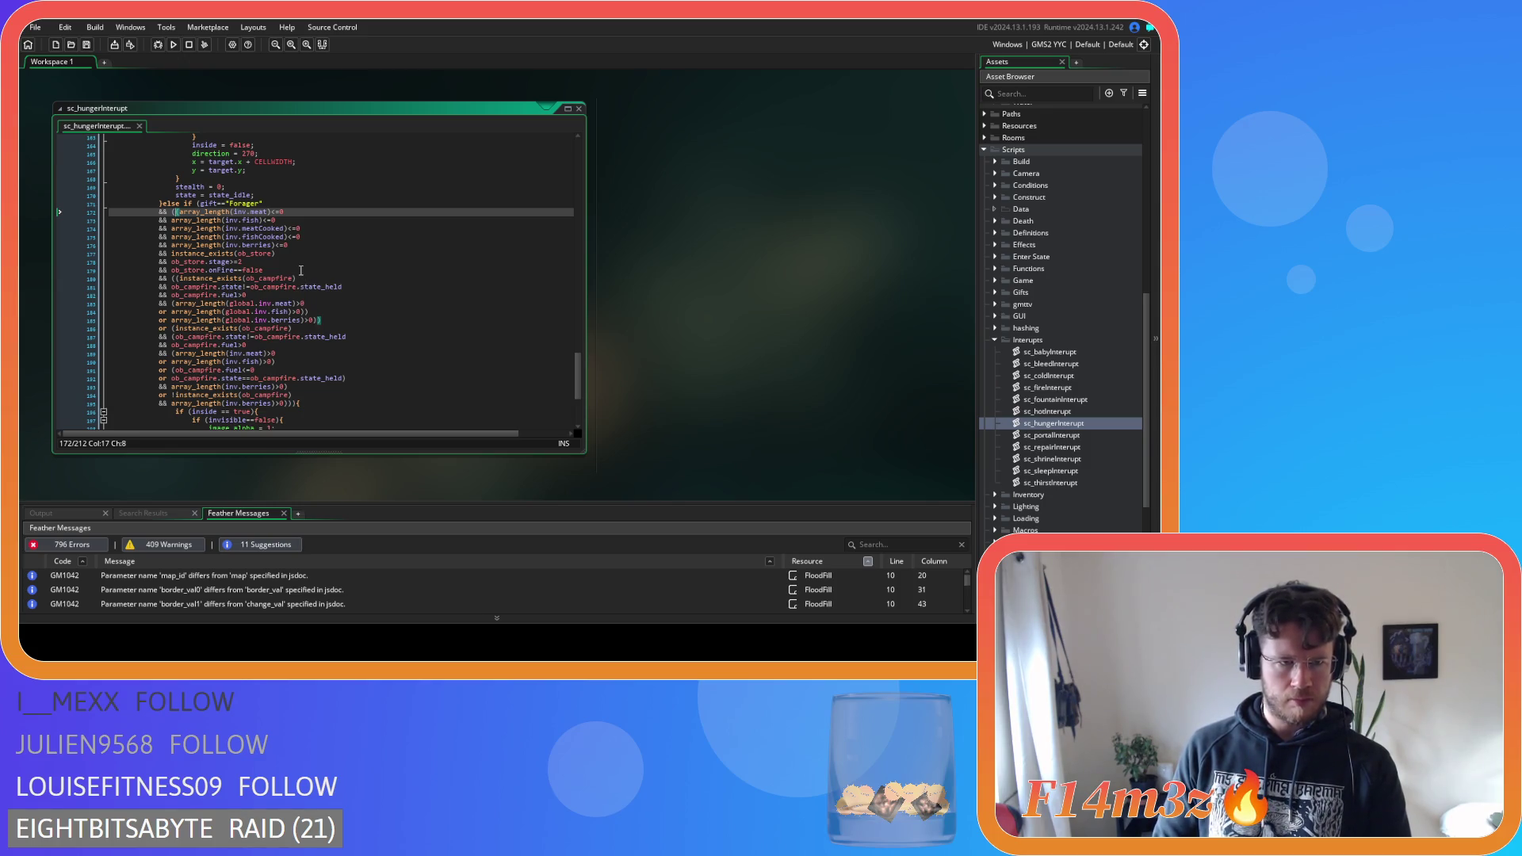
pyautogui.press('Left')
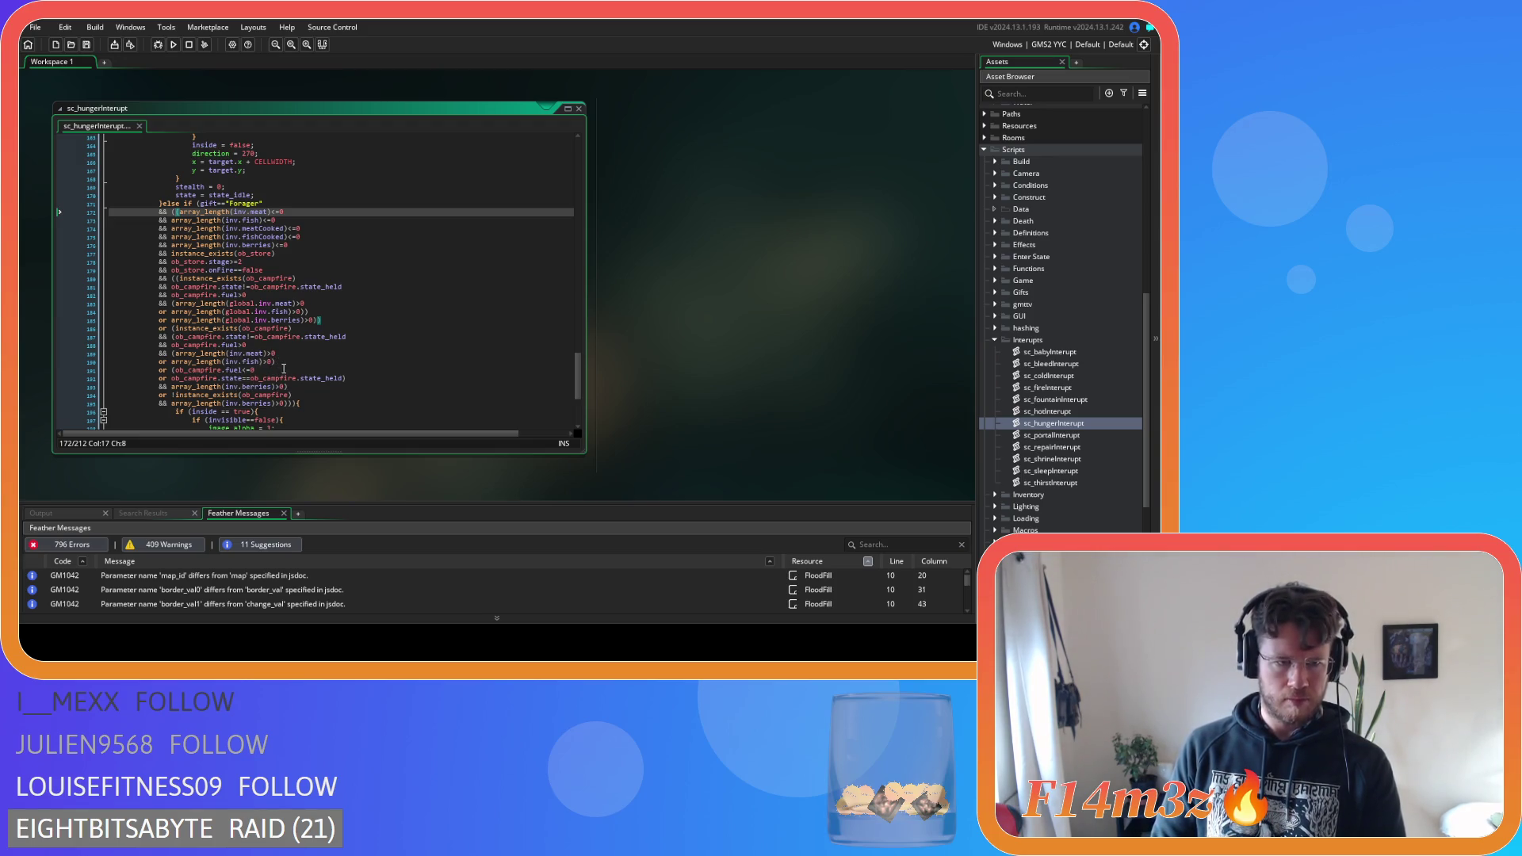
pyautogui.click(172, 328)
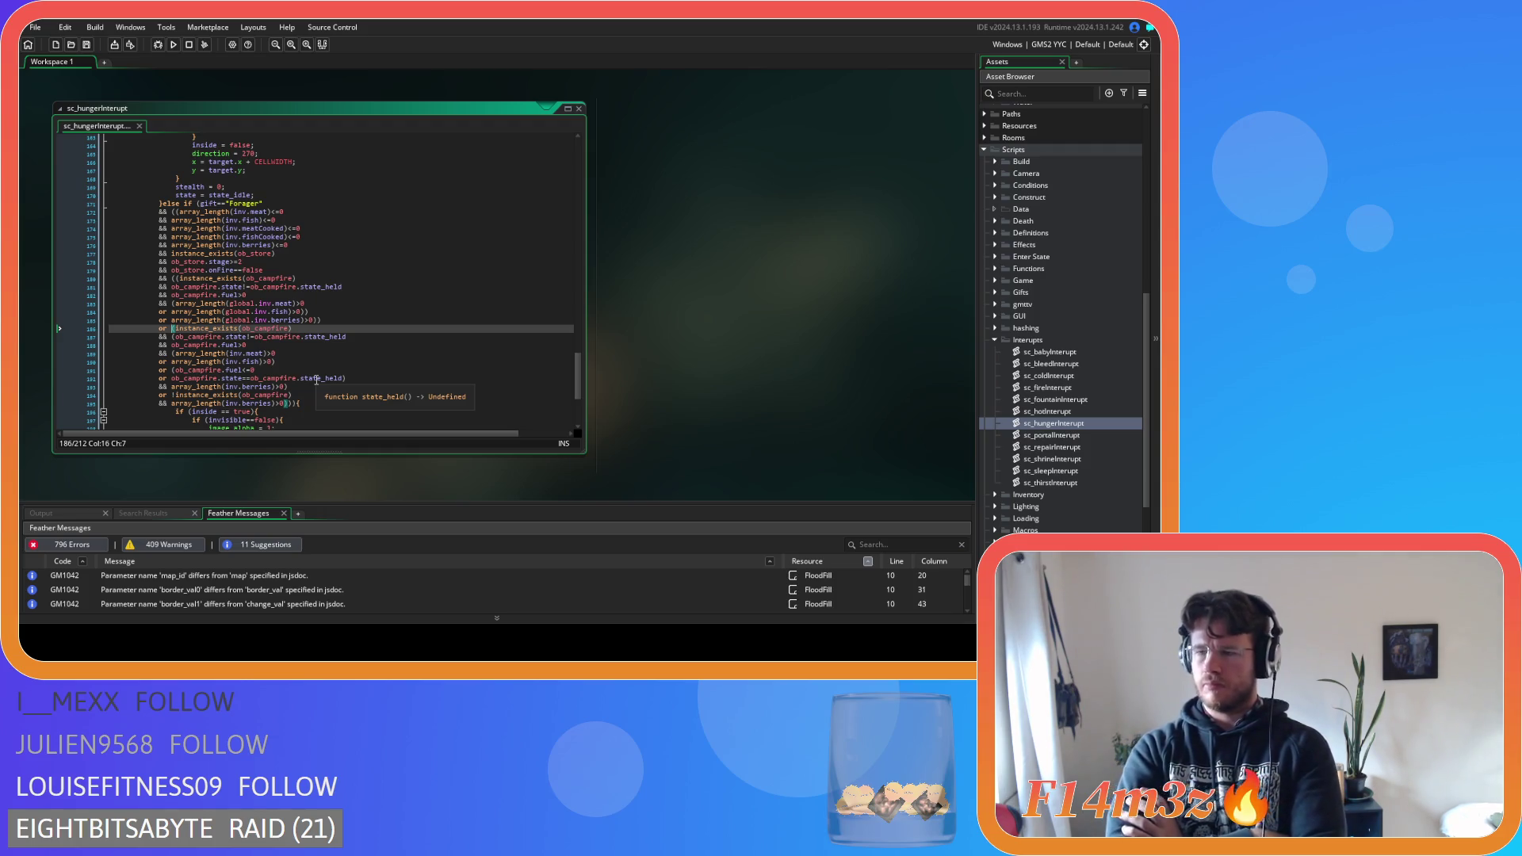
pyautogui.scroll(10, 321, 389)
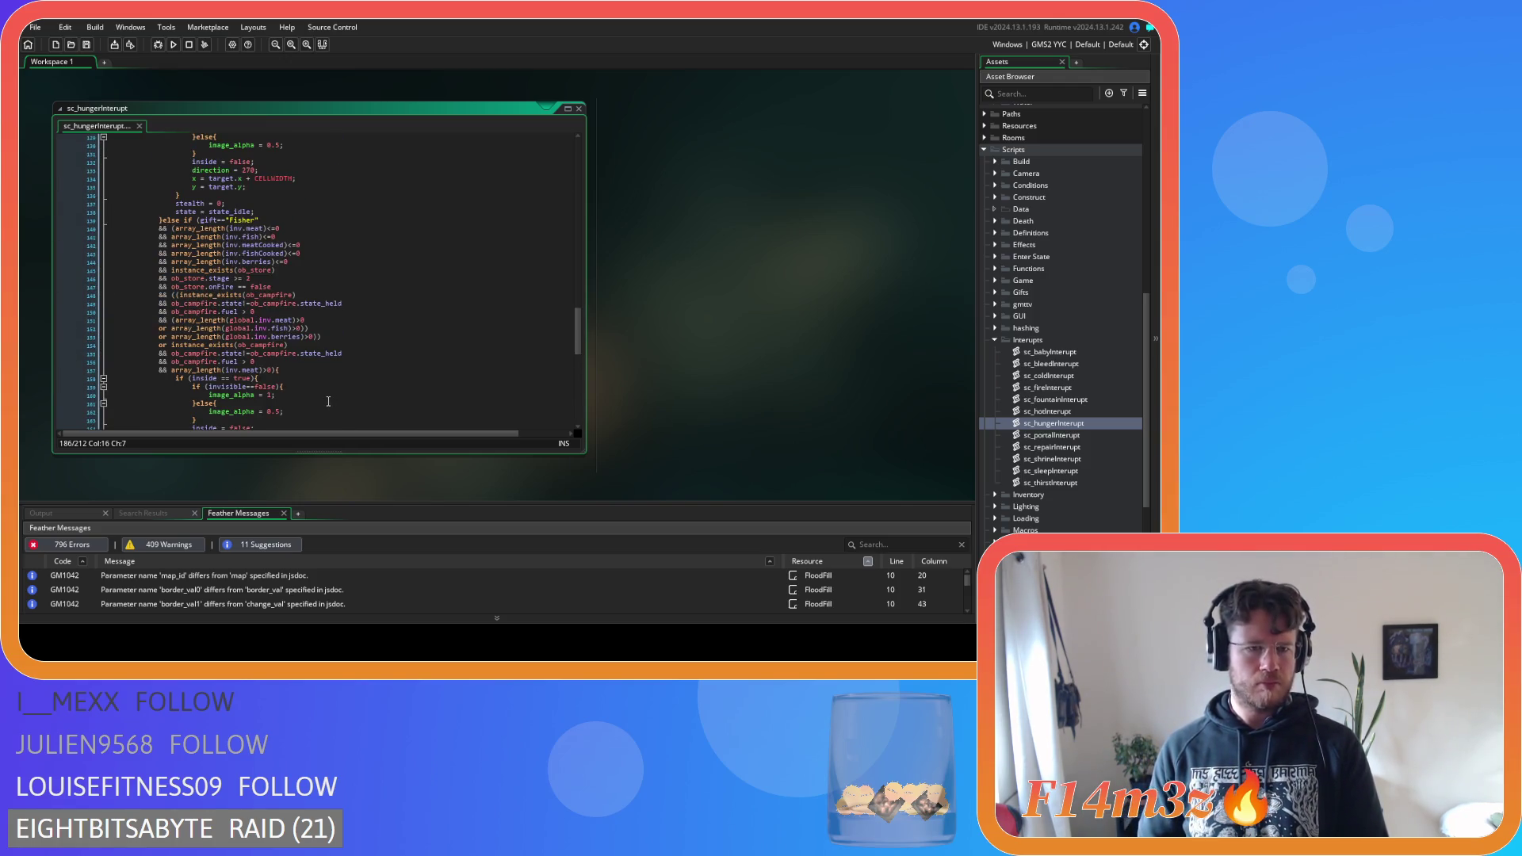
pyautogui.scroll(1, 328, 402)
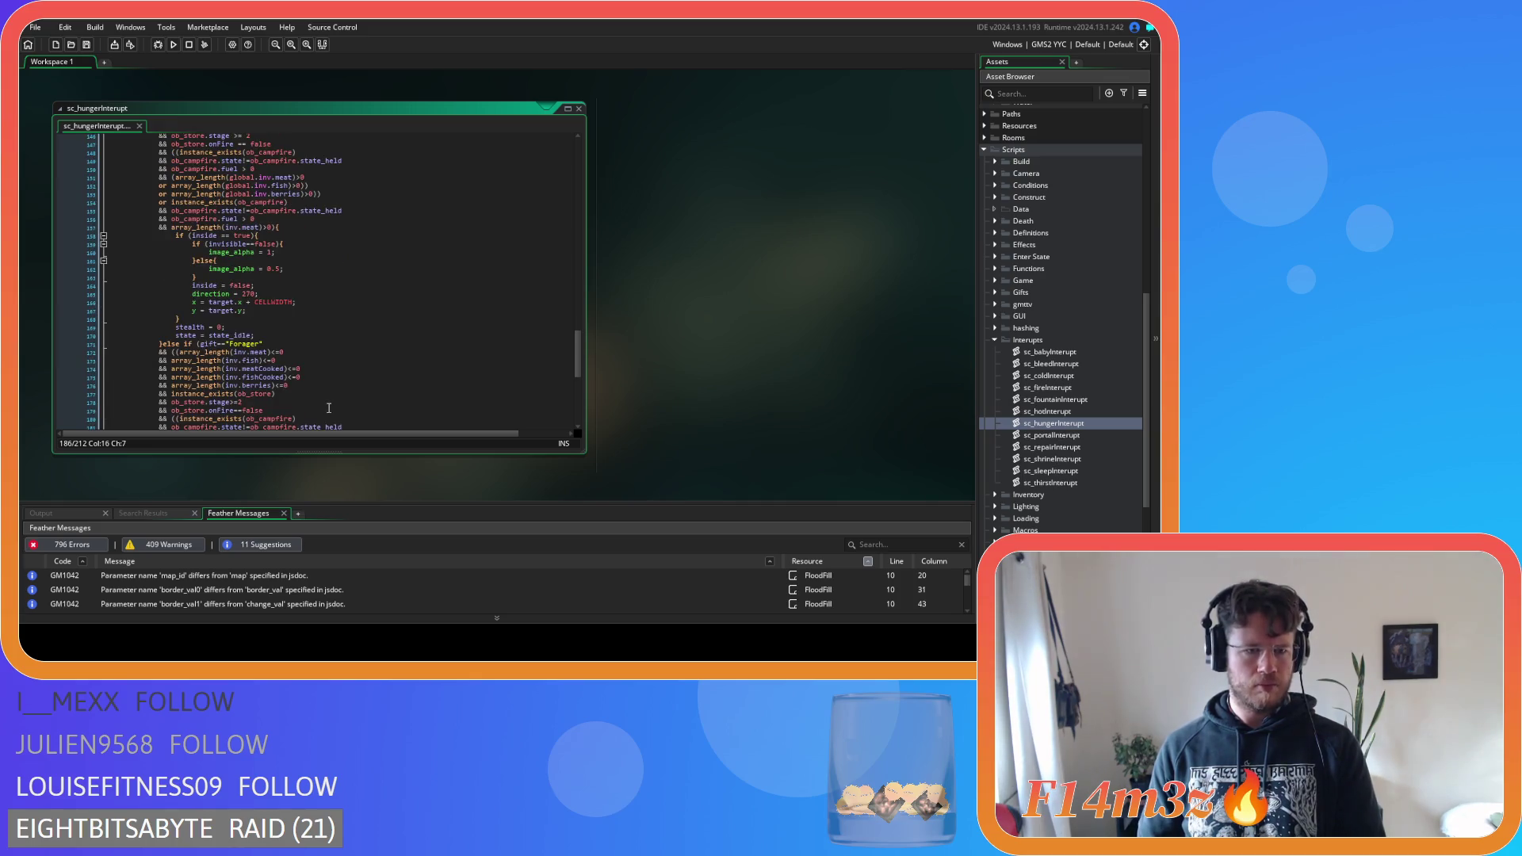
pyautogui.scroll(8, 329, 410)
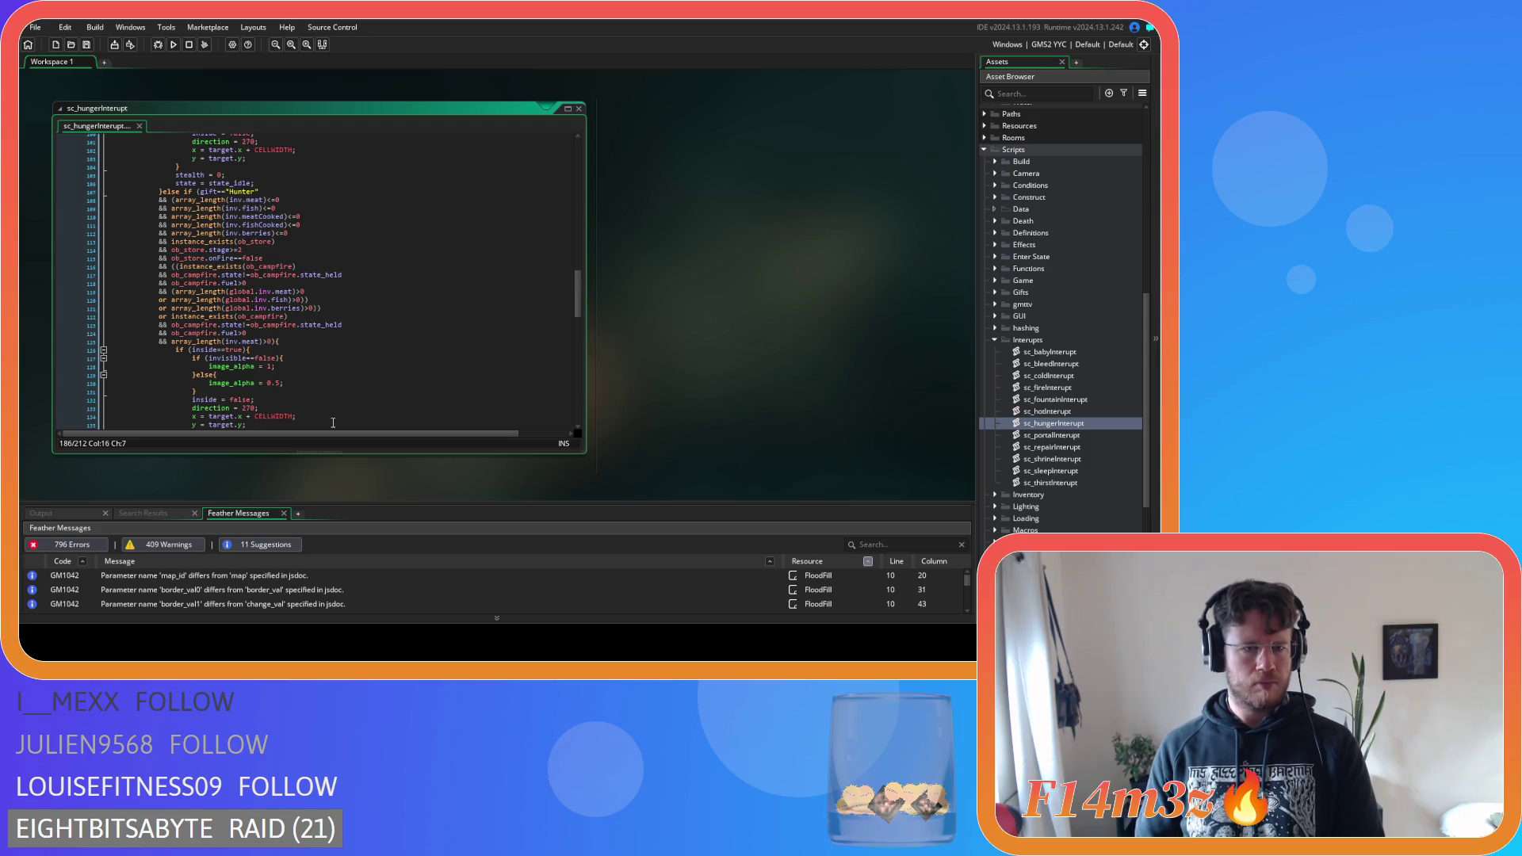
pyautogui.scroll(10, 333, 427)
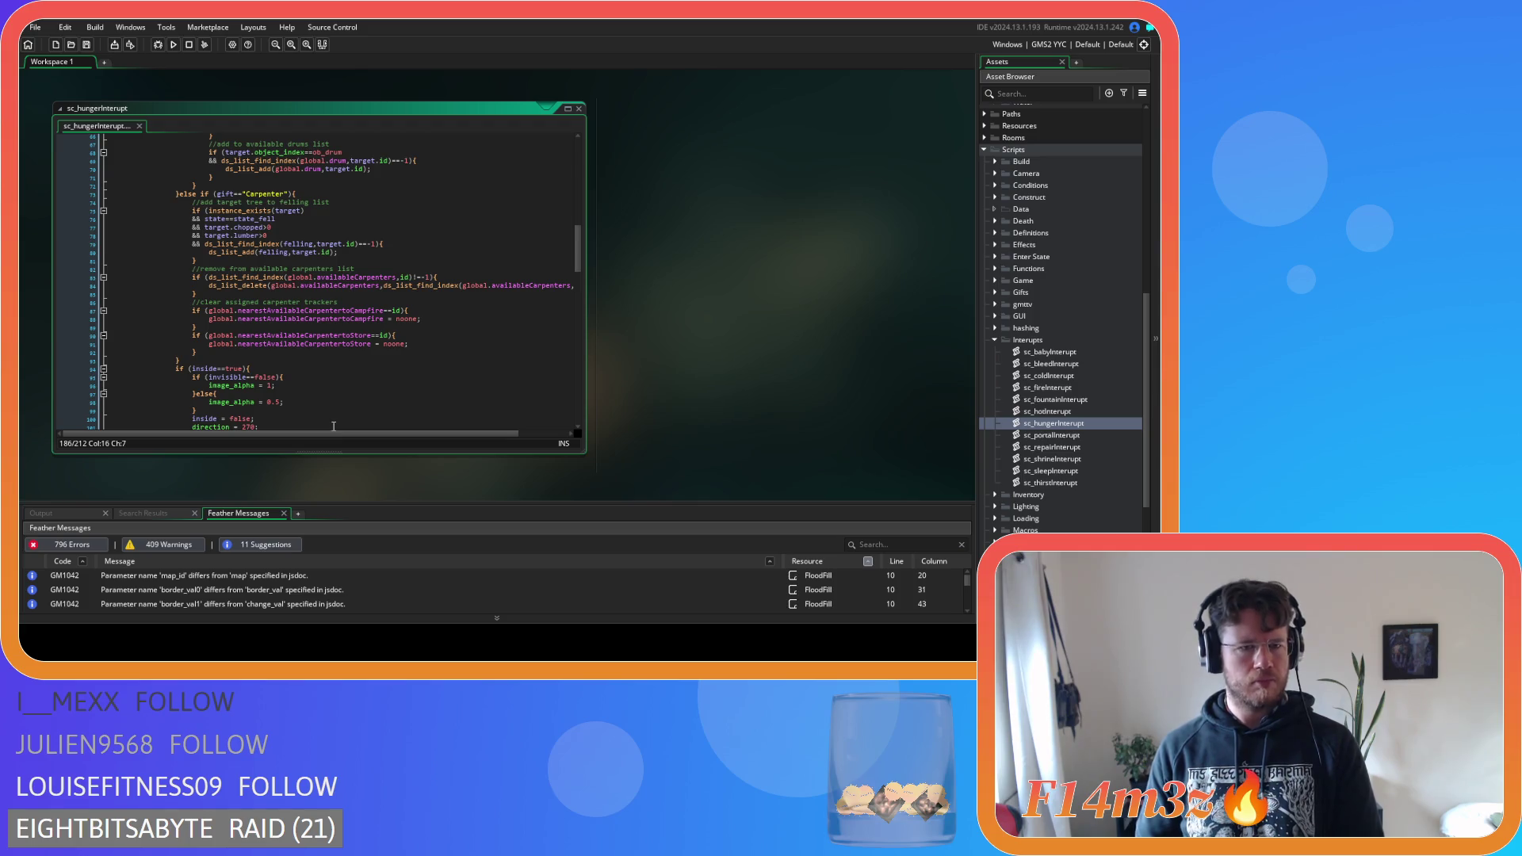
pyautogui.scroll(-15, 333, 426)
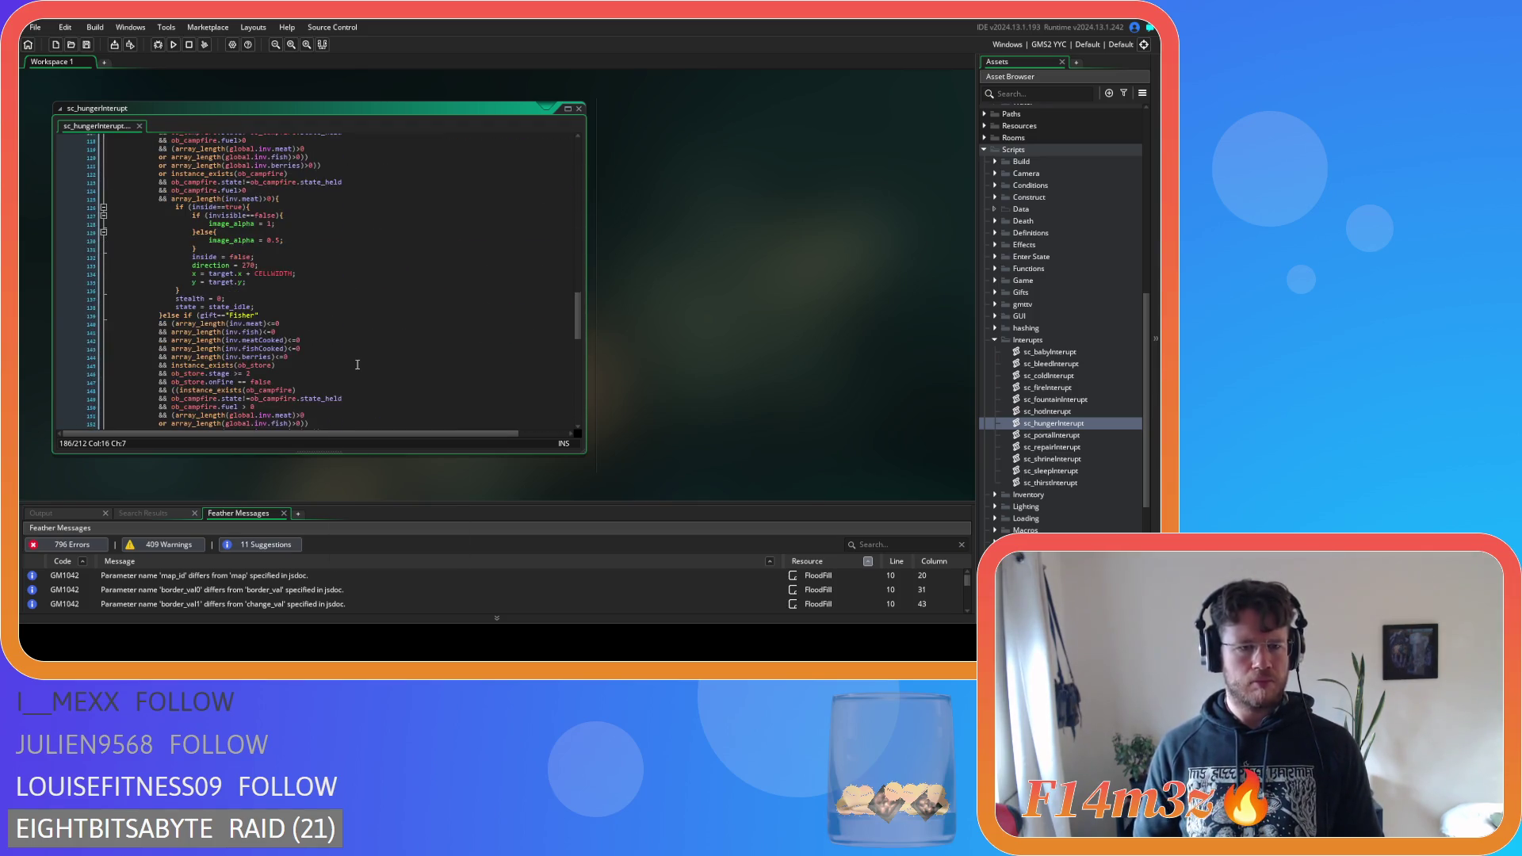
pyautogui.press('Down')
pyautogui.press('Down')
pyautogui.press('Down')
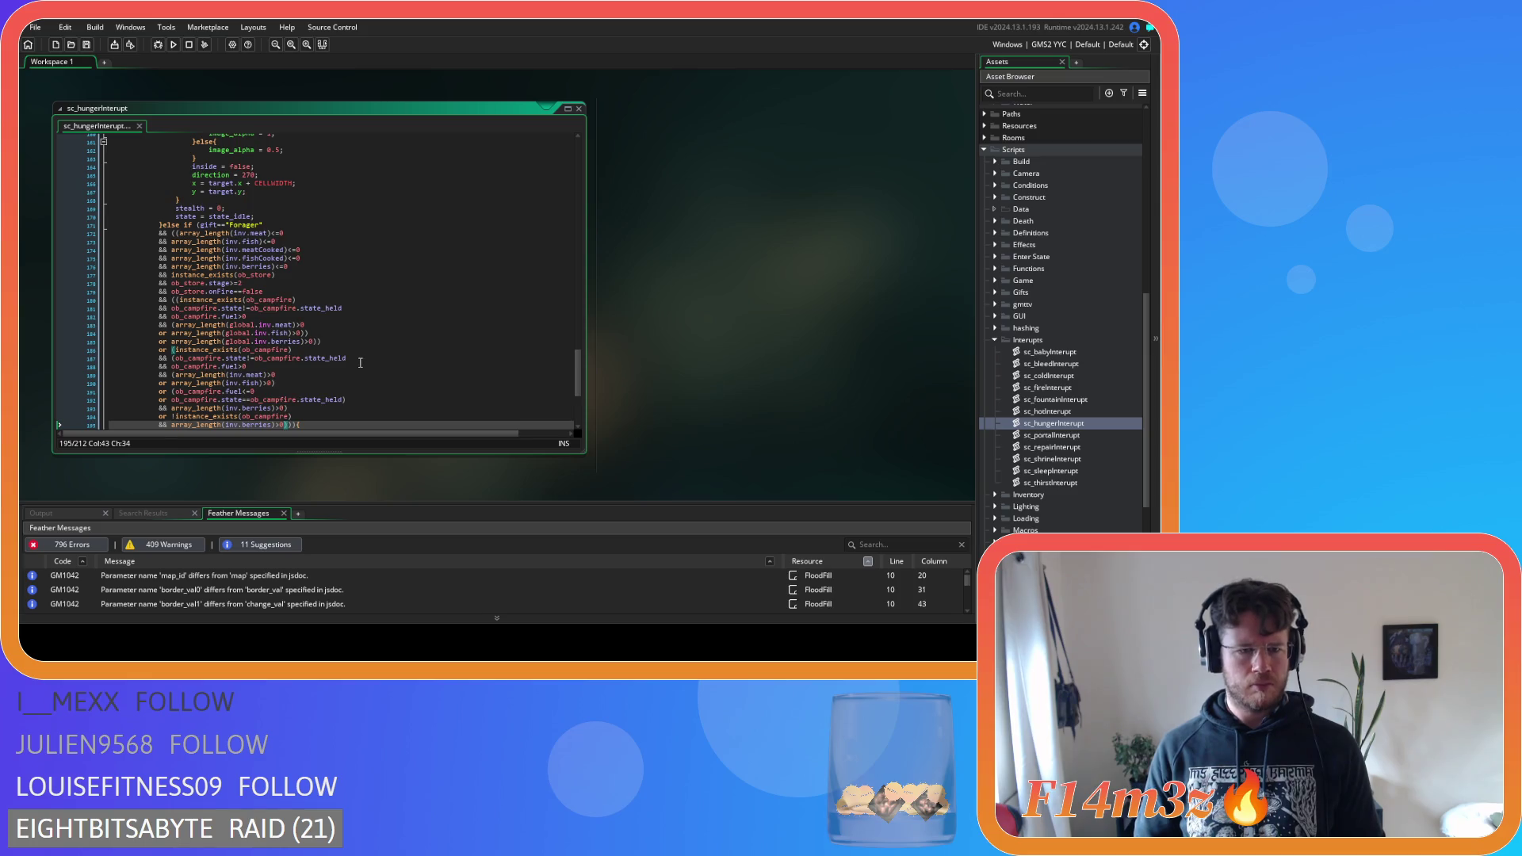
pyautogui.scroll(20, 360, 362)
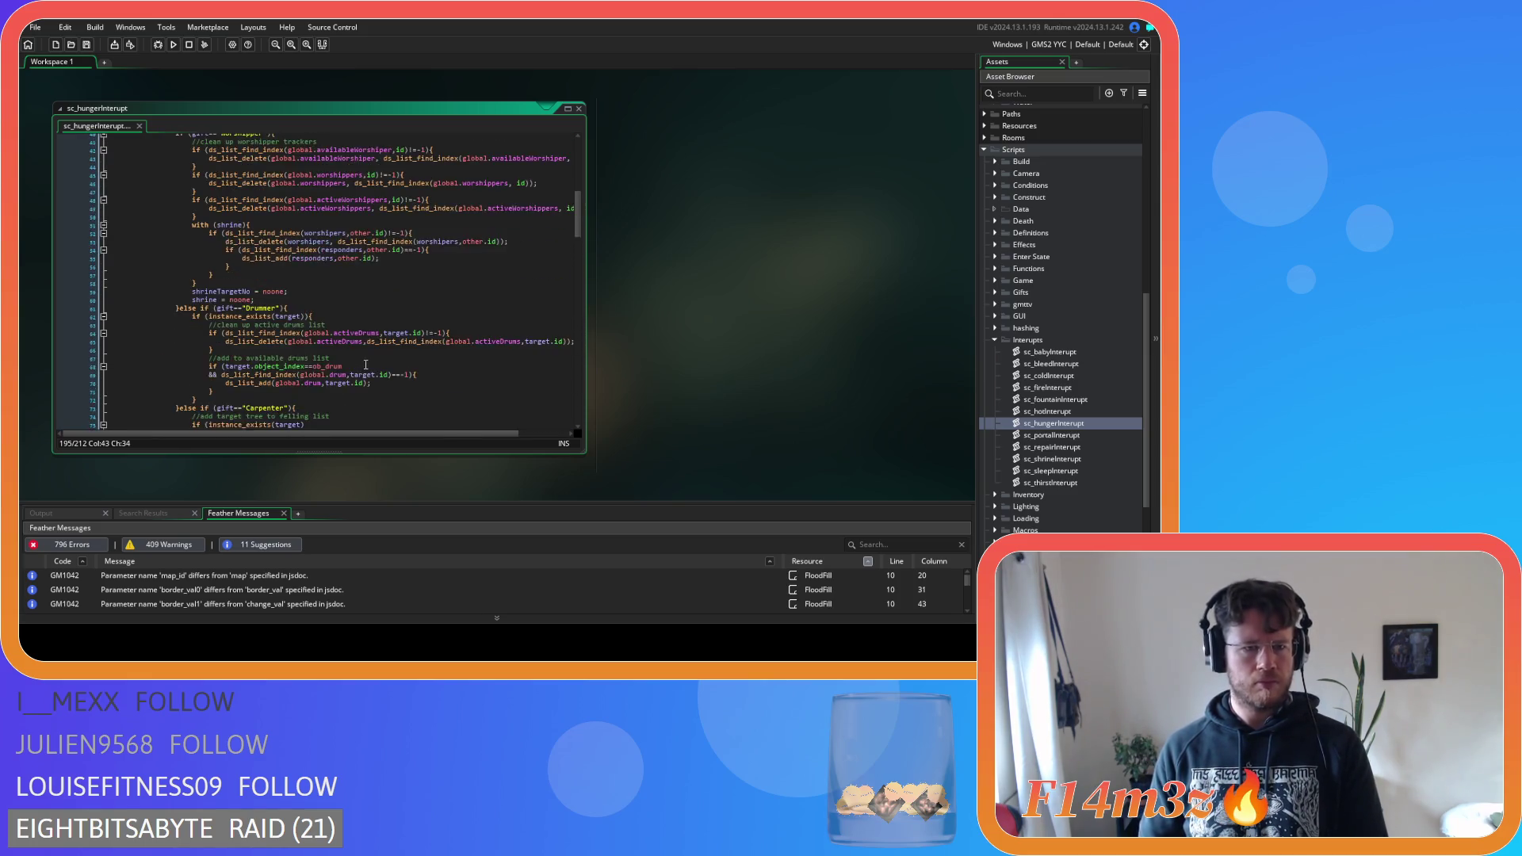
pyautogui.scroll(13, 366, 365)
pyautogui.click(367, 365)
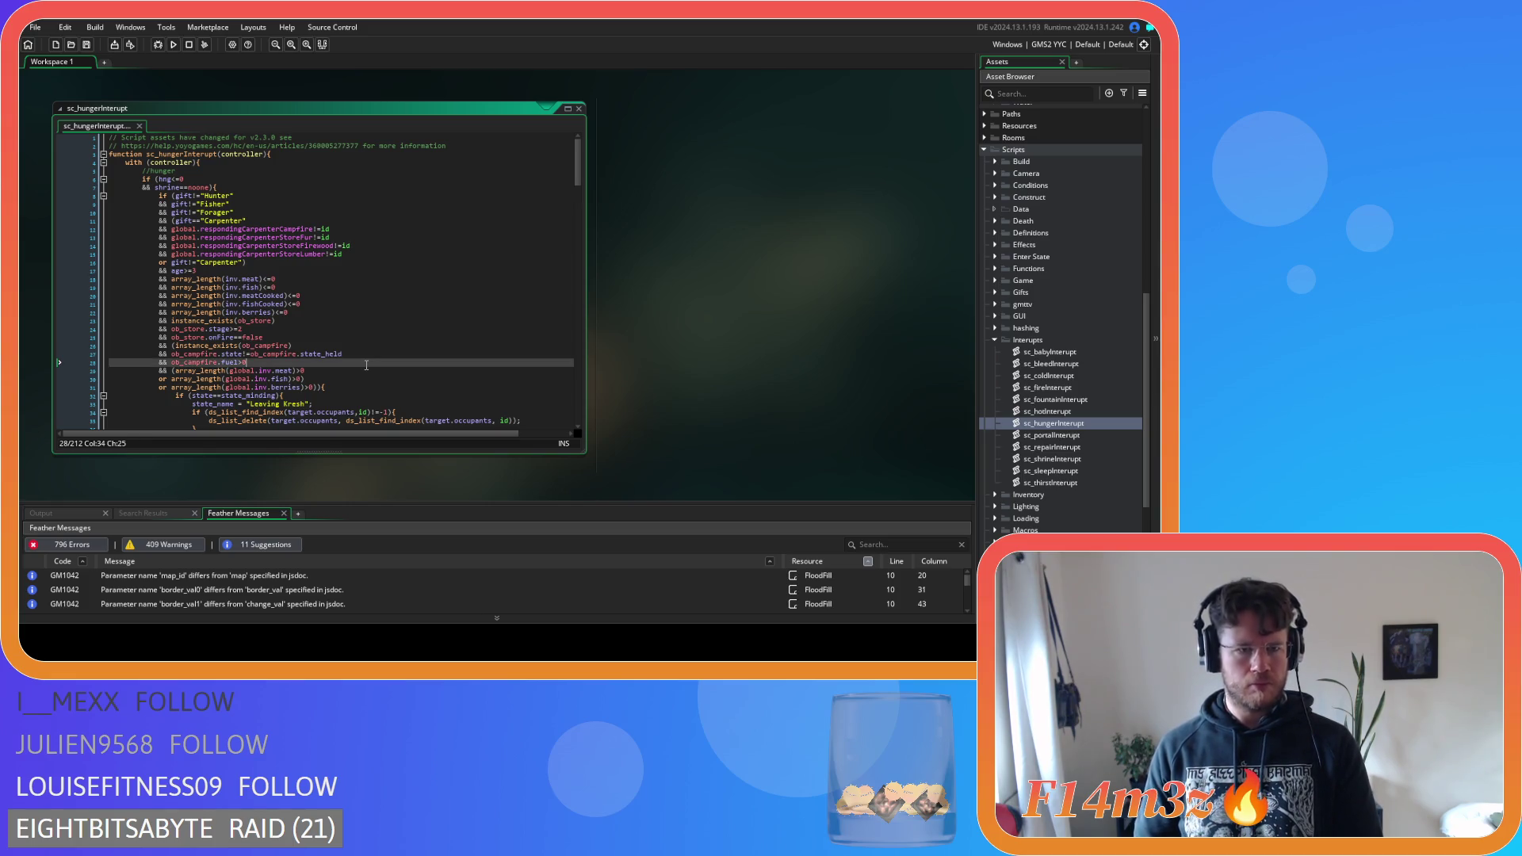
pyautogui.scroll(-3, 367, 365)
pyautogui.scroll(2, 366, 364)
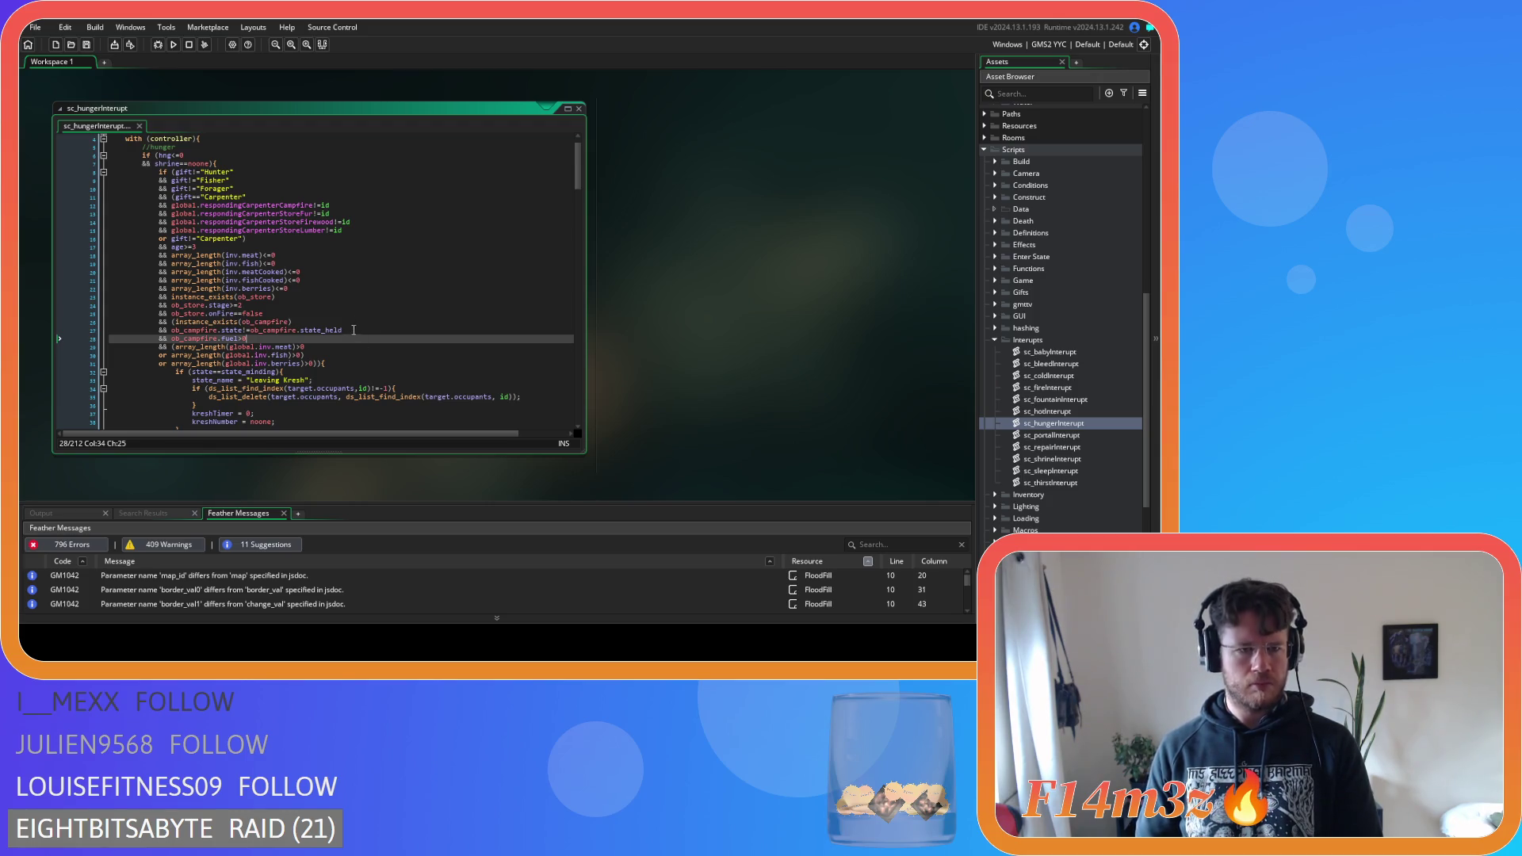
pyautogui.click(341, 264)
pyautogui.click(311, 249)
pyautogui.hotkey('shift', 'Home')
pyautogui.scroll(-6, 282, 289)
pyautogui.scroll(6, 282, 289)
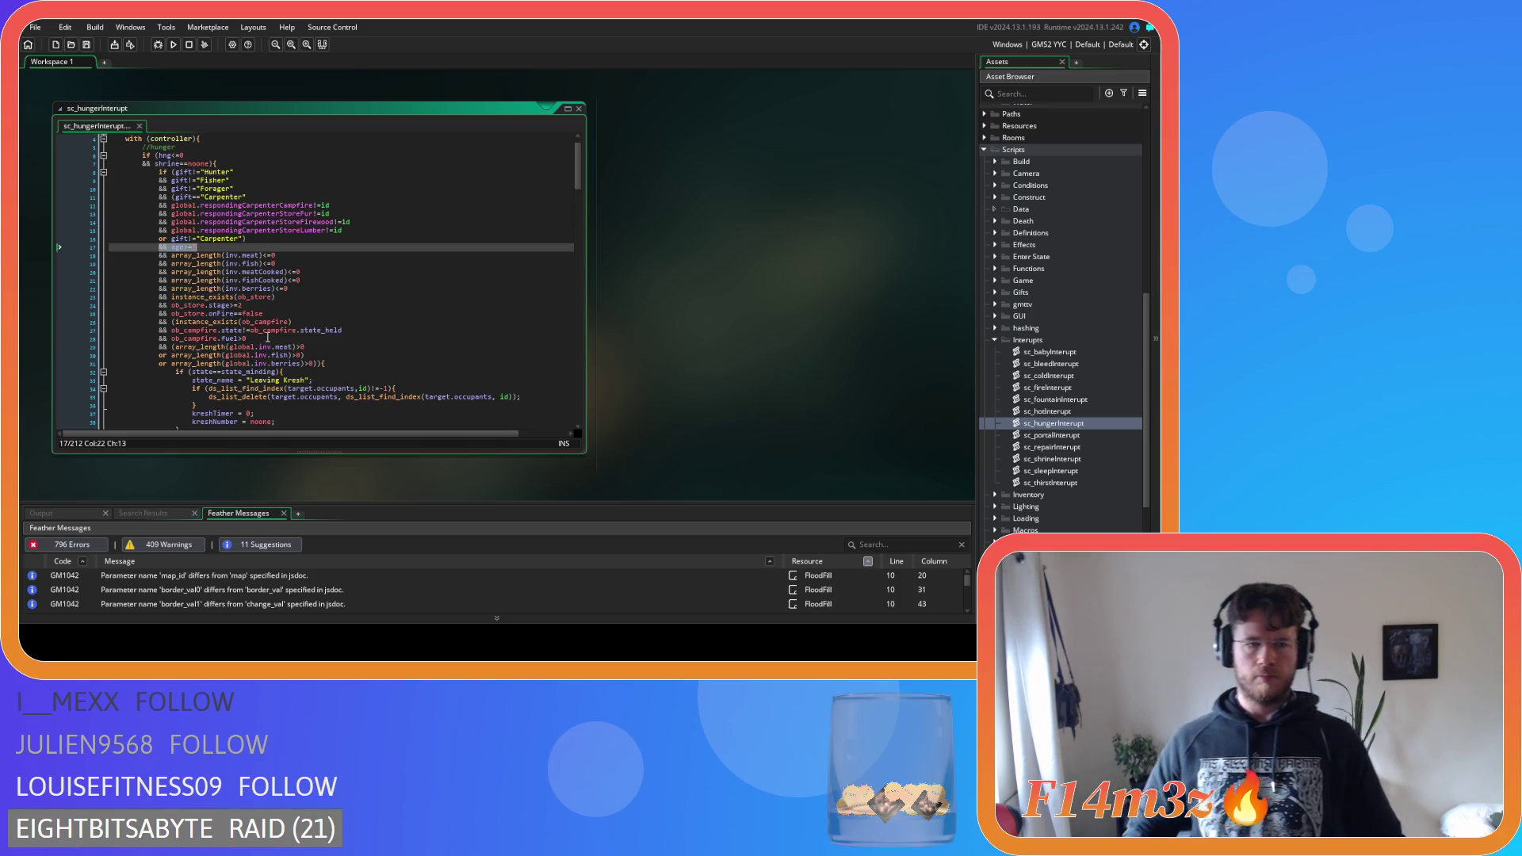
# Complete the age>=3 check and review the global meat, fish and berries inventory checks
pyautogui.write('3')
pyautogui.click(367, 288)
pyautogui.scroll(-3, 366, 289)
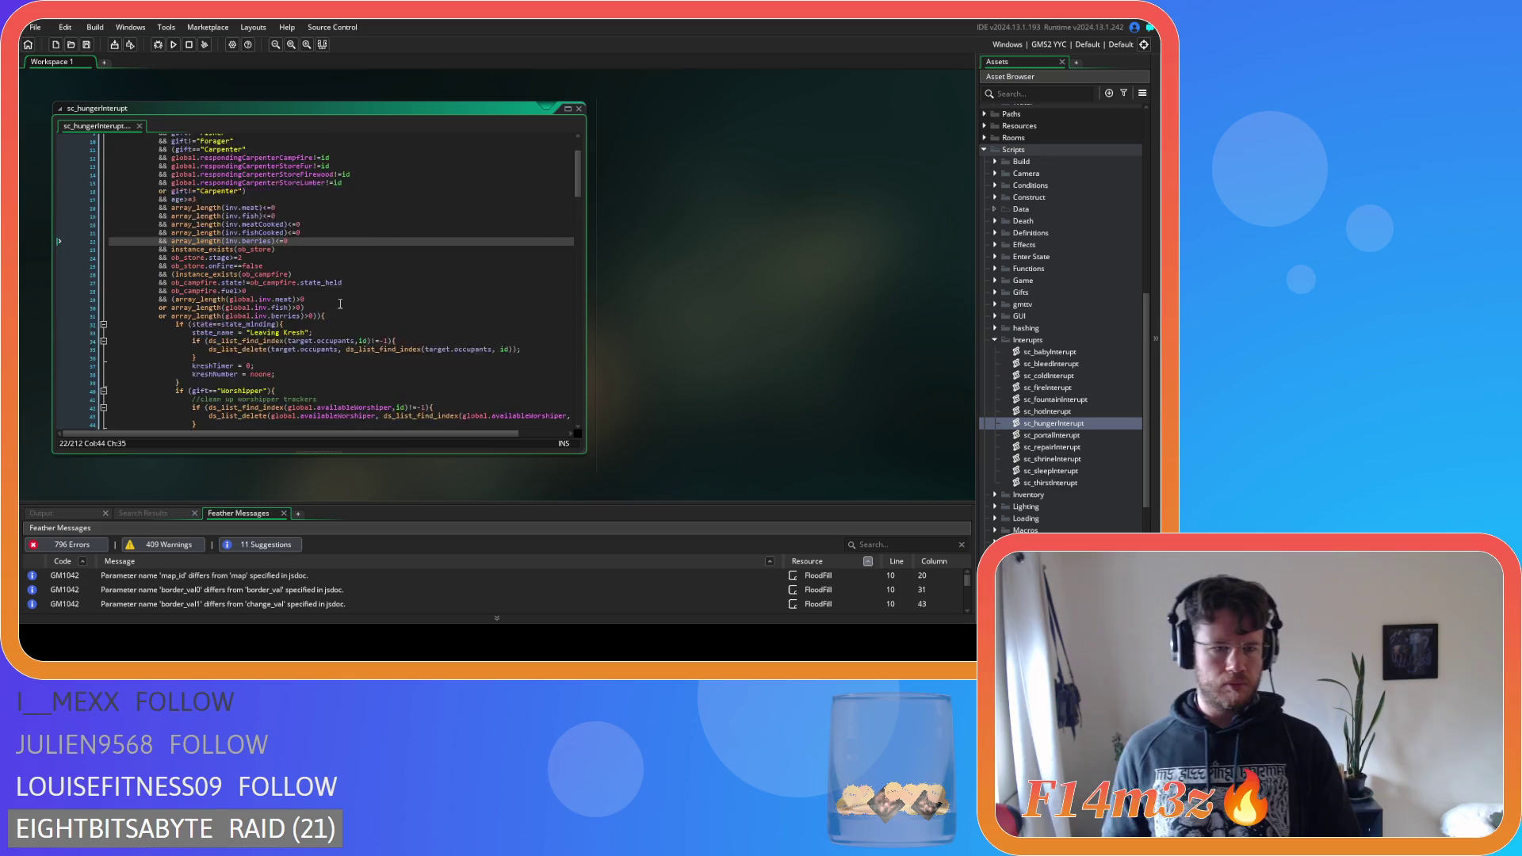
pyautogui.click(367, 289)
pyautogui.scroll(4, 367, 289)
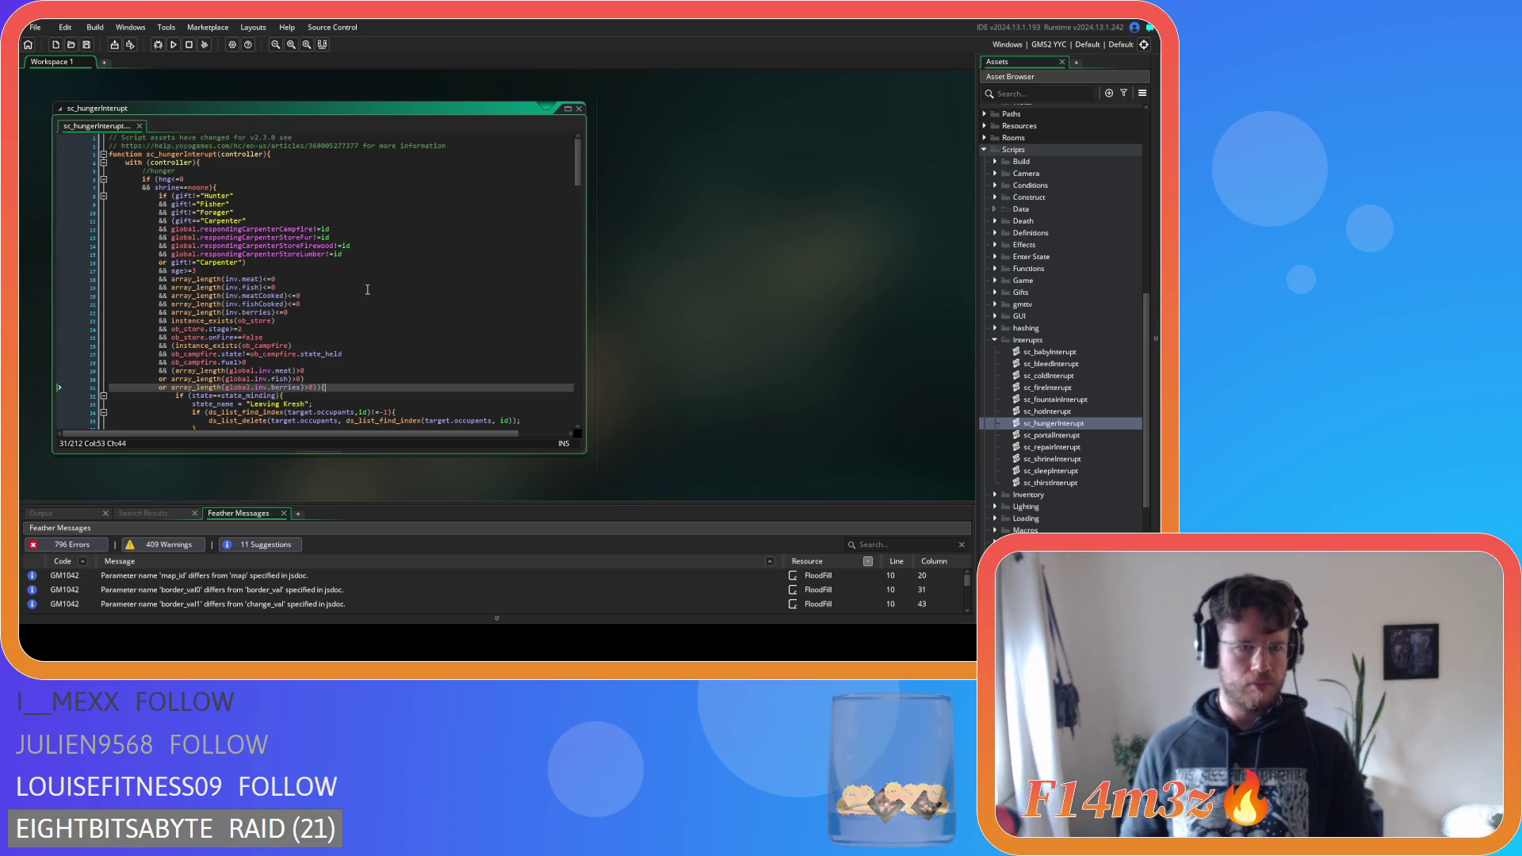
pyautogui.scroll(-1, 367, 290)
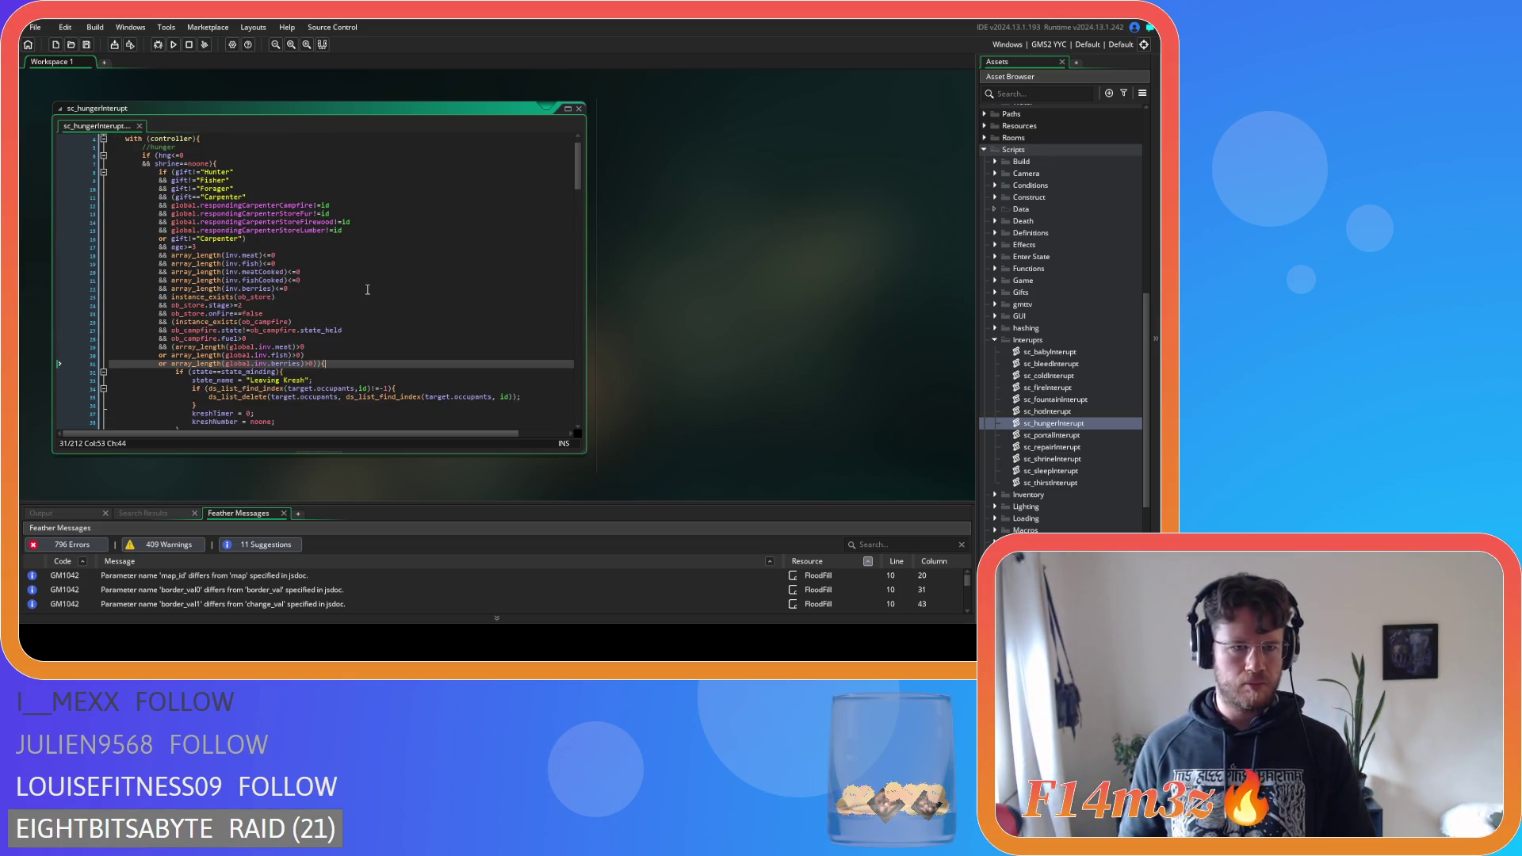
pyautogui.click(325, 255)
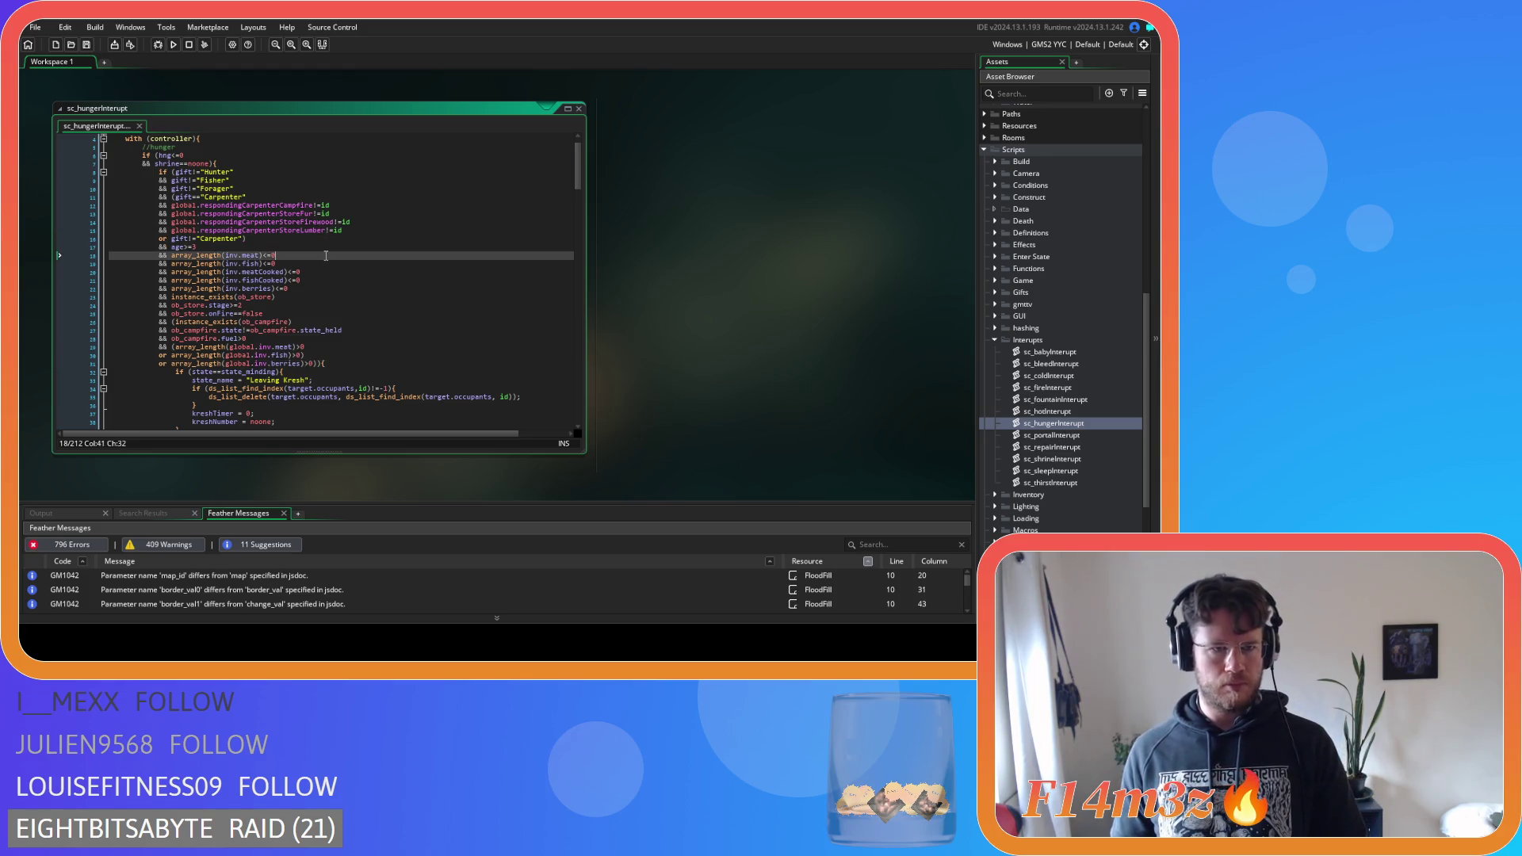
pyautogui.click(310, 237)
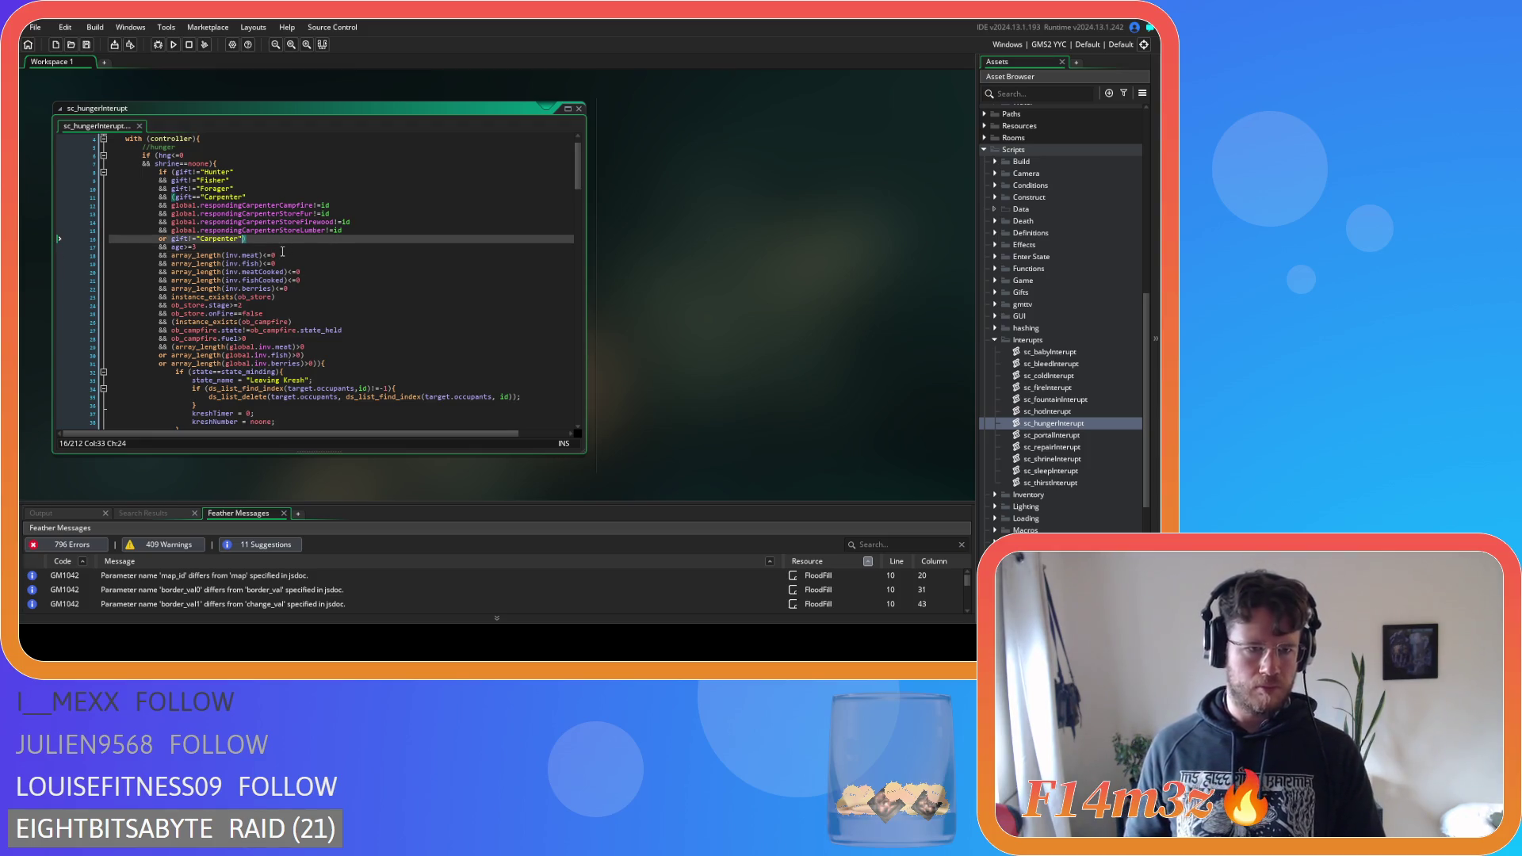
# Review the campfire group, store stage check and campfire fuel check in the condition block
pyautogui.click(173, 321)
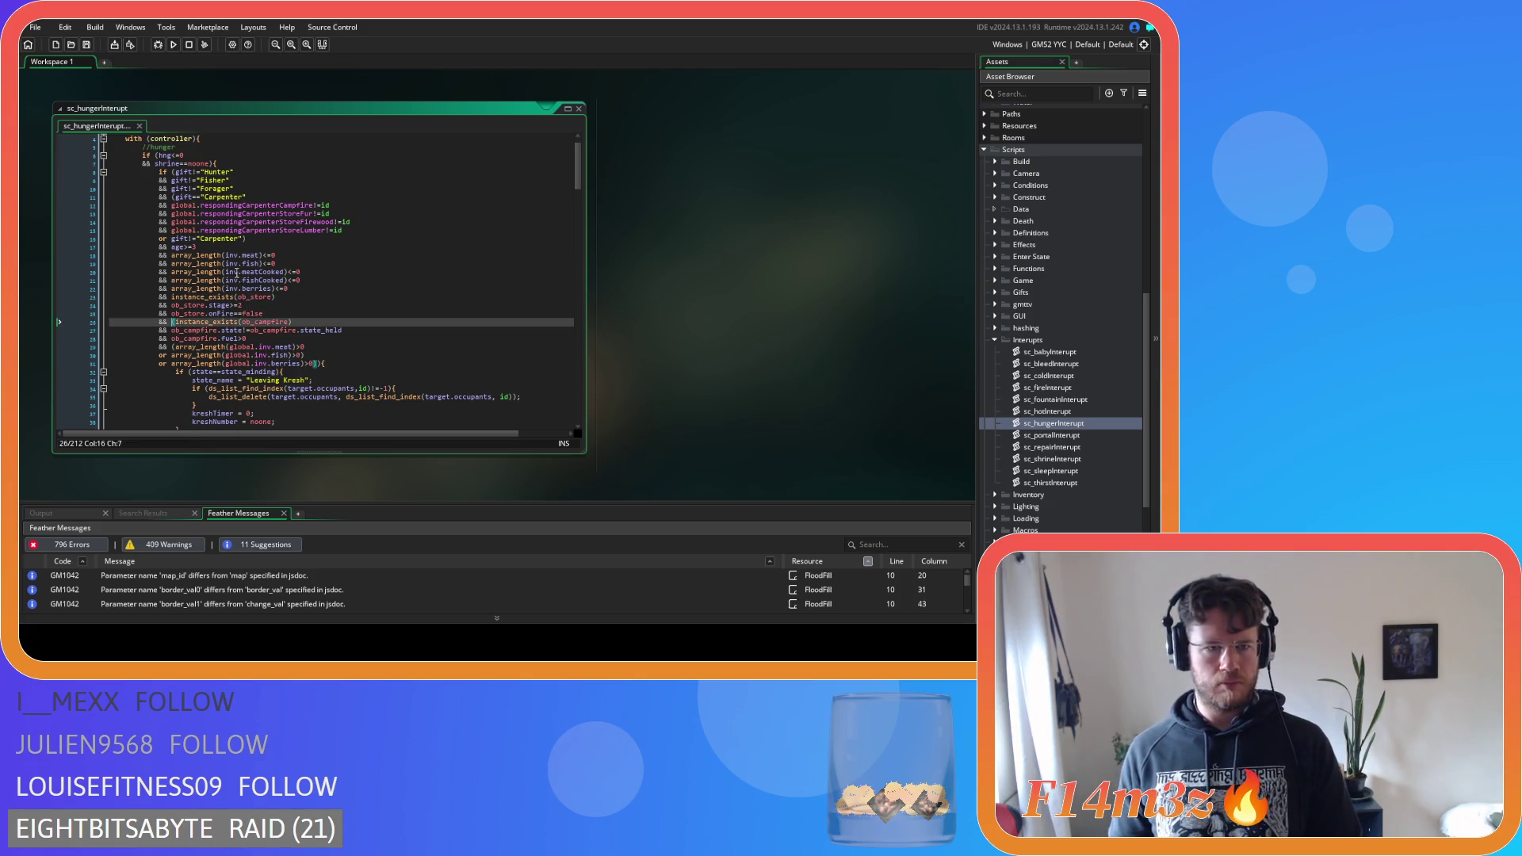
pyautogui.click(247, 248)
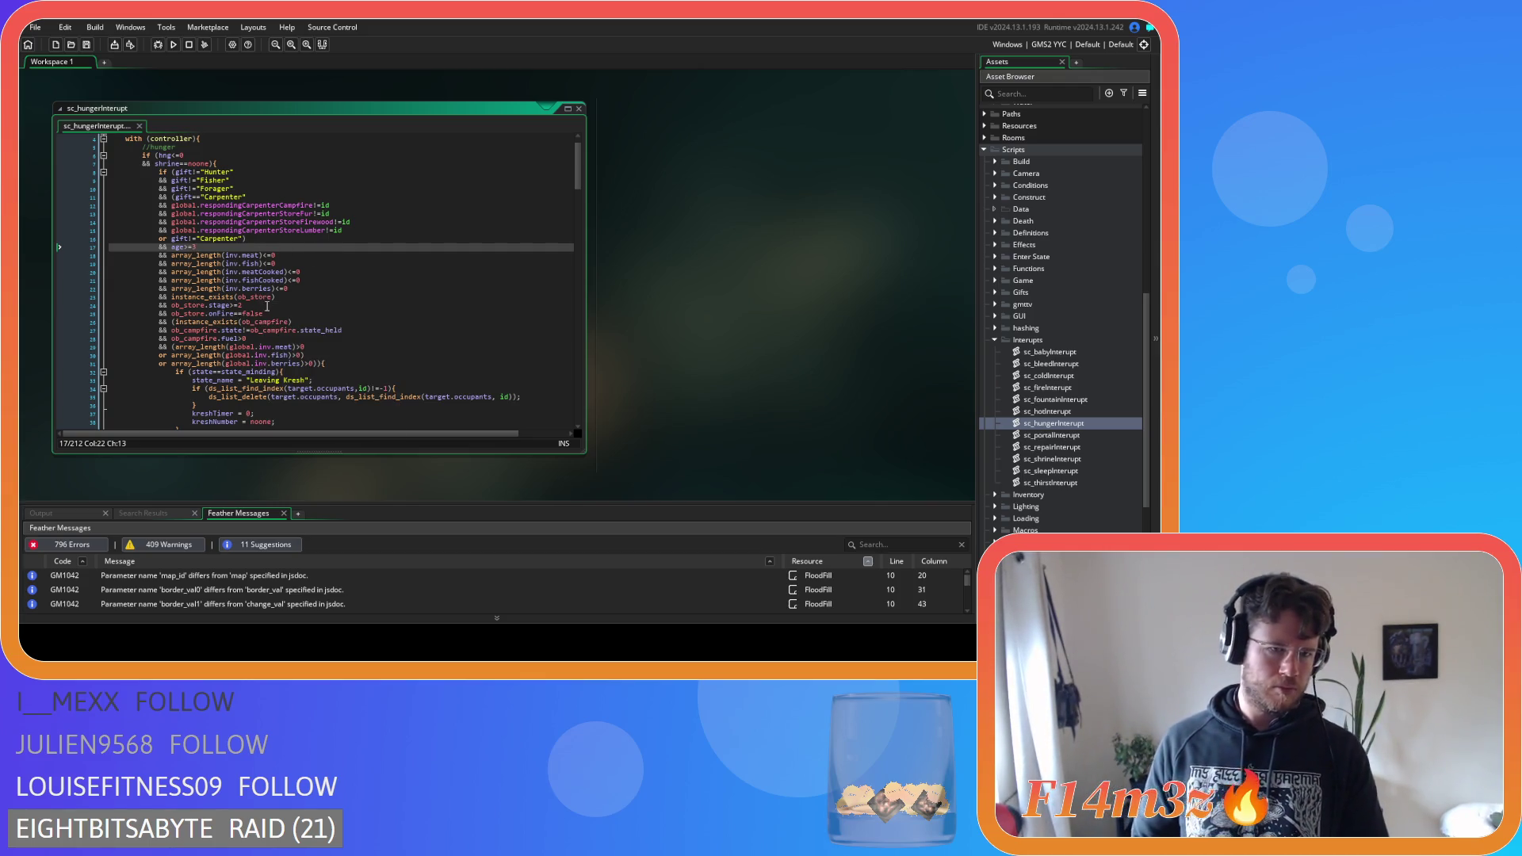
pyautogui.click(173, 323)
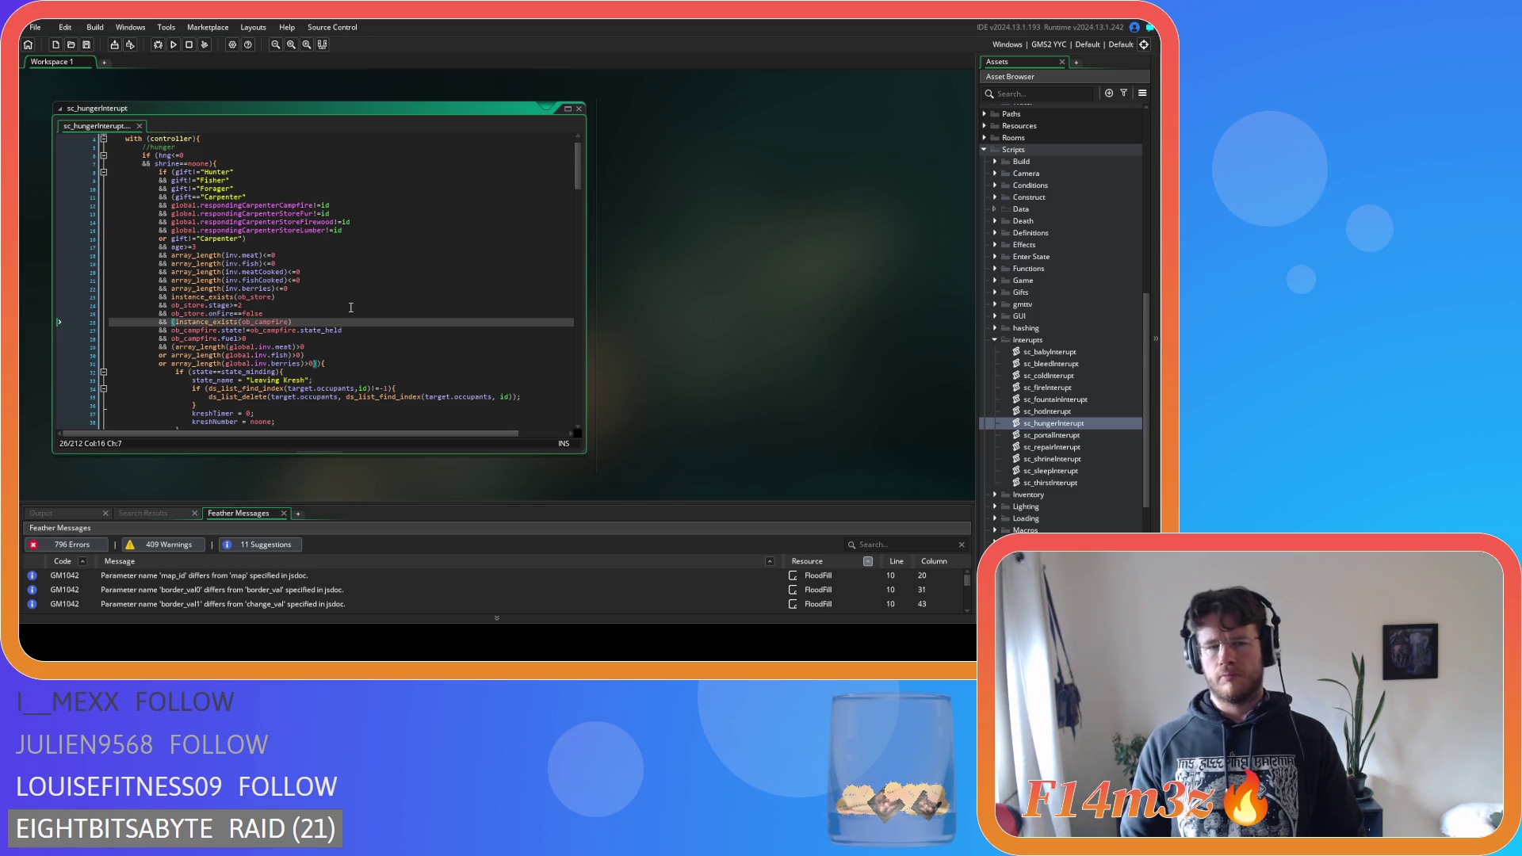
pyautogui.rightClick(349, 307)
pyautogui.click(313, 305)
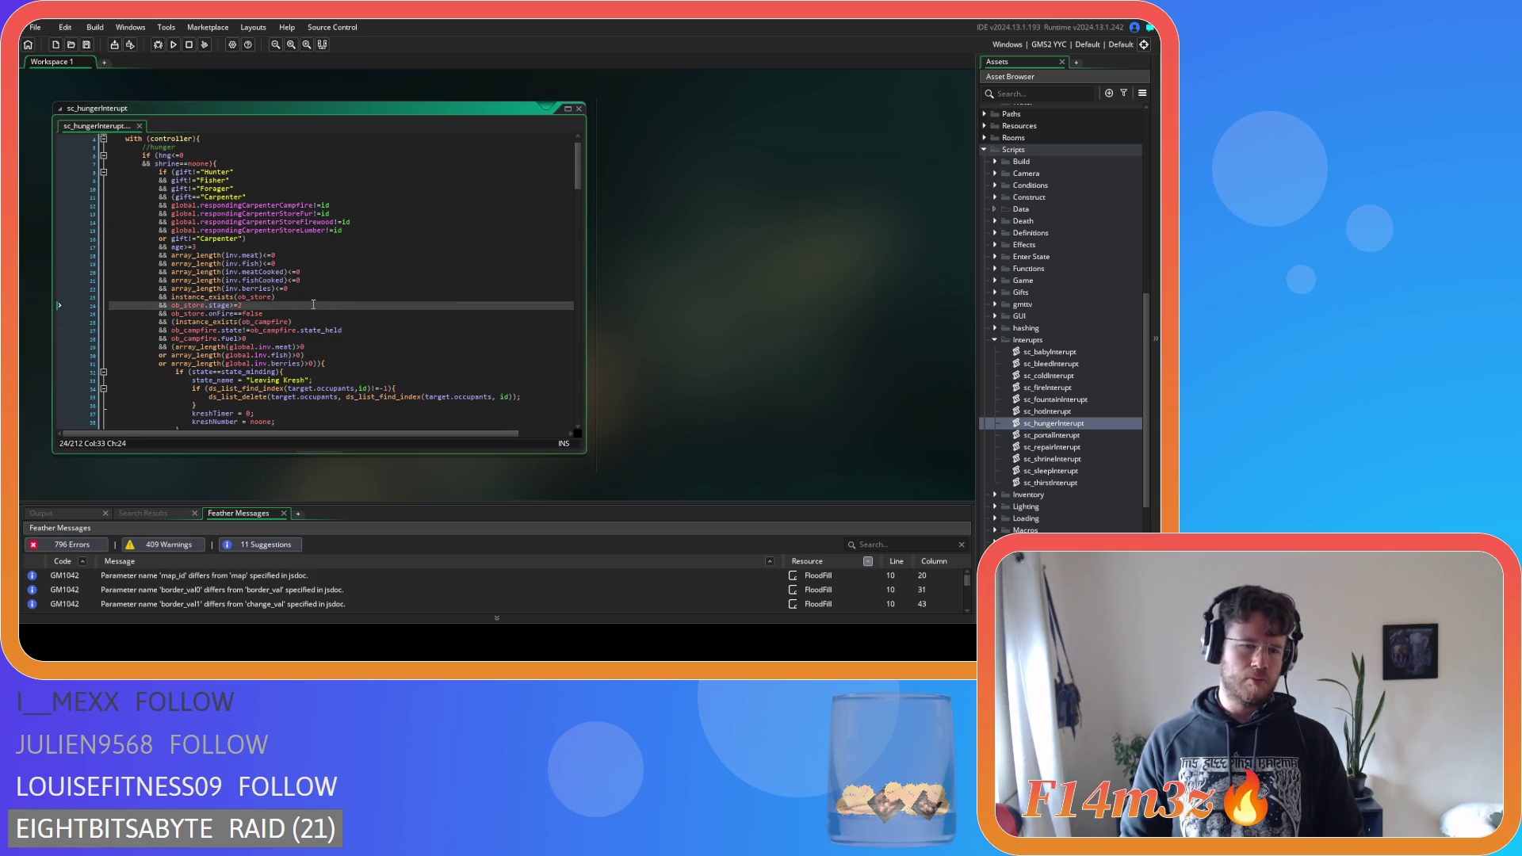
pyautogui.click(313, 338)
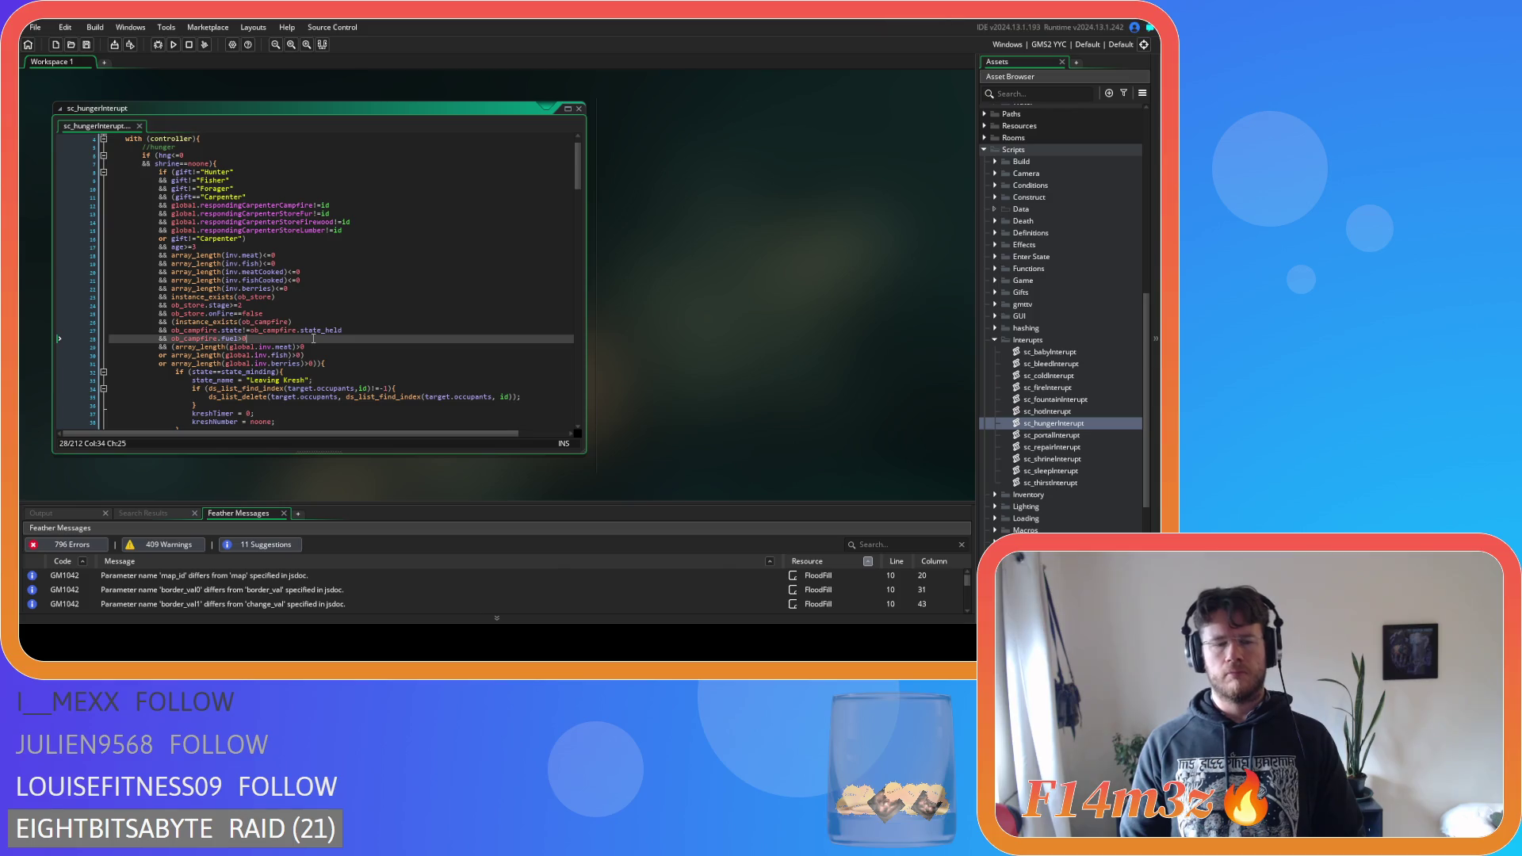
pyautogui.click(315, 356)
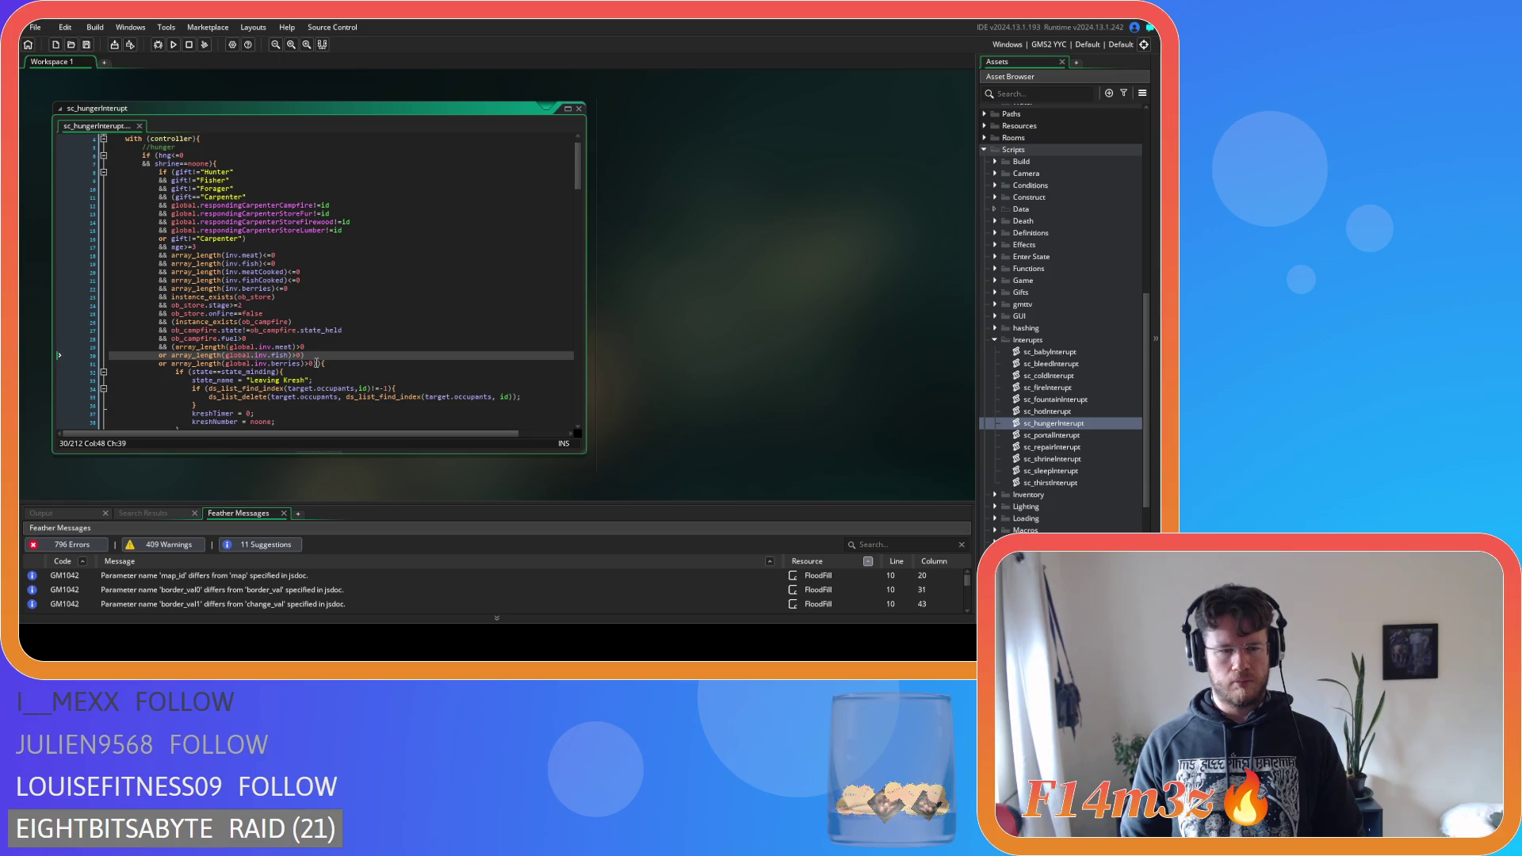
# Scroll down through sc_hungerInterrupt to the inside check below the Forager condition
pyautogui.scroll(-3, 316, 363)
pyautogui.scroll(-2, 316, 363)
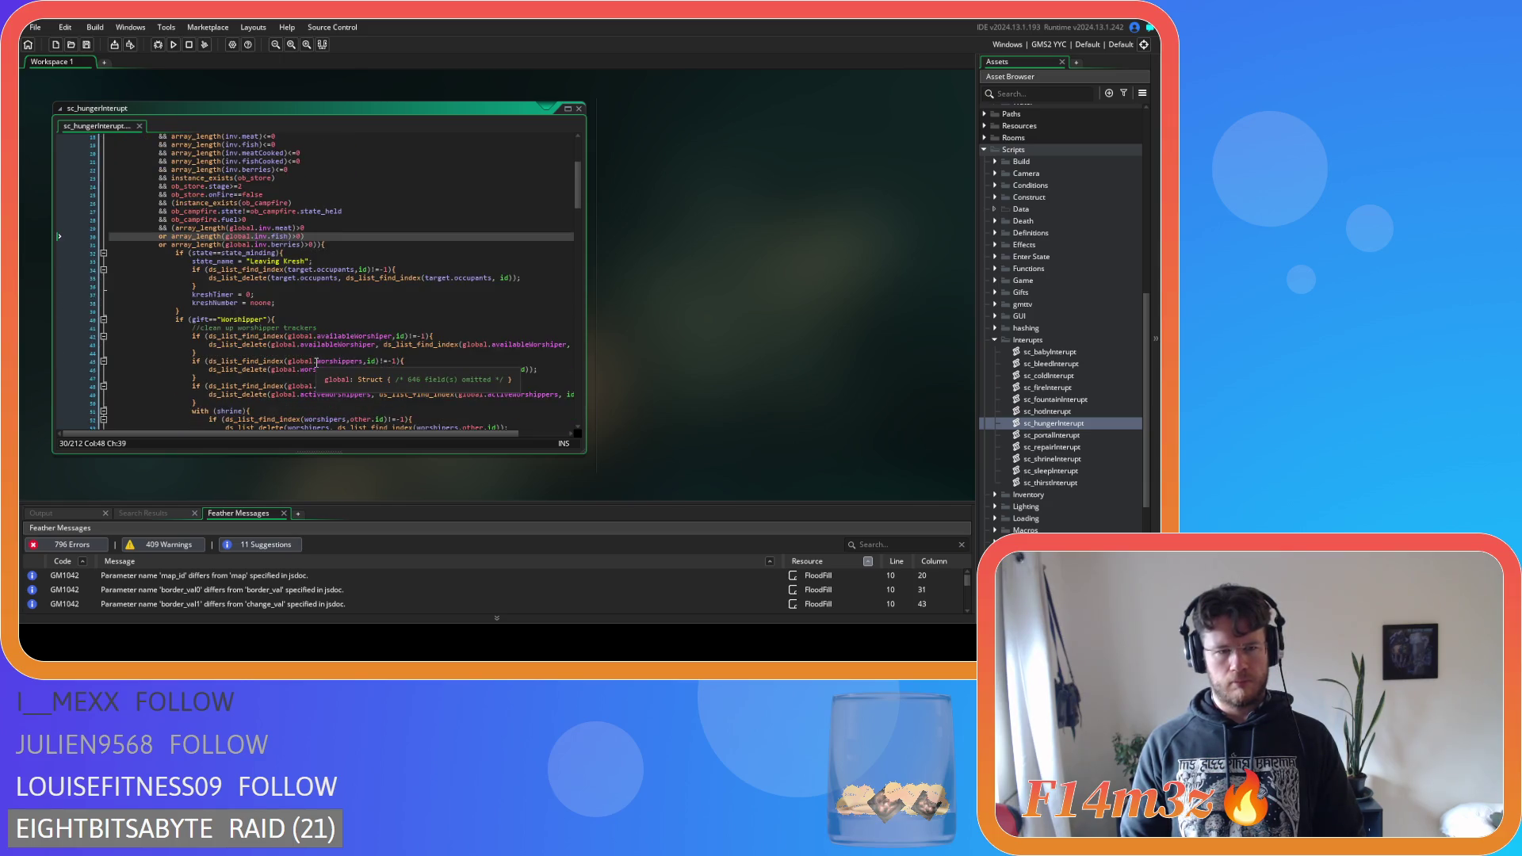
pyautogui.scroll(-12, 316, 363)
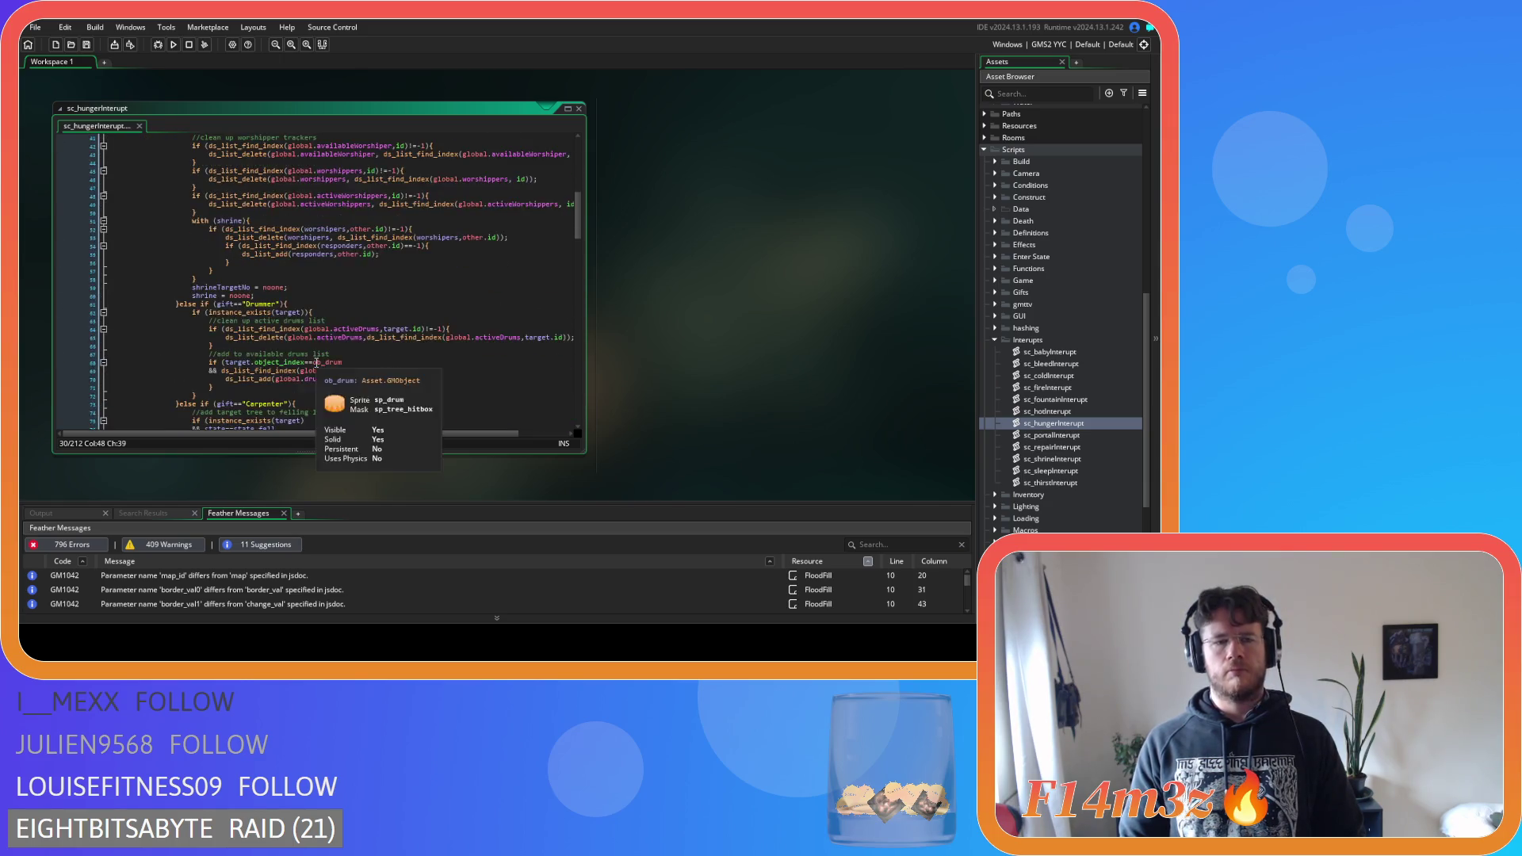
pyautogui.scroll(-6, 316, 363)
pyautogui.scroll(-6, 317, 363)
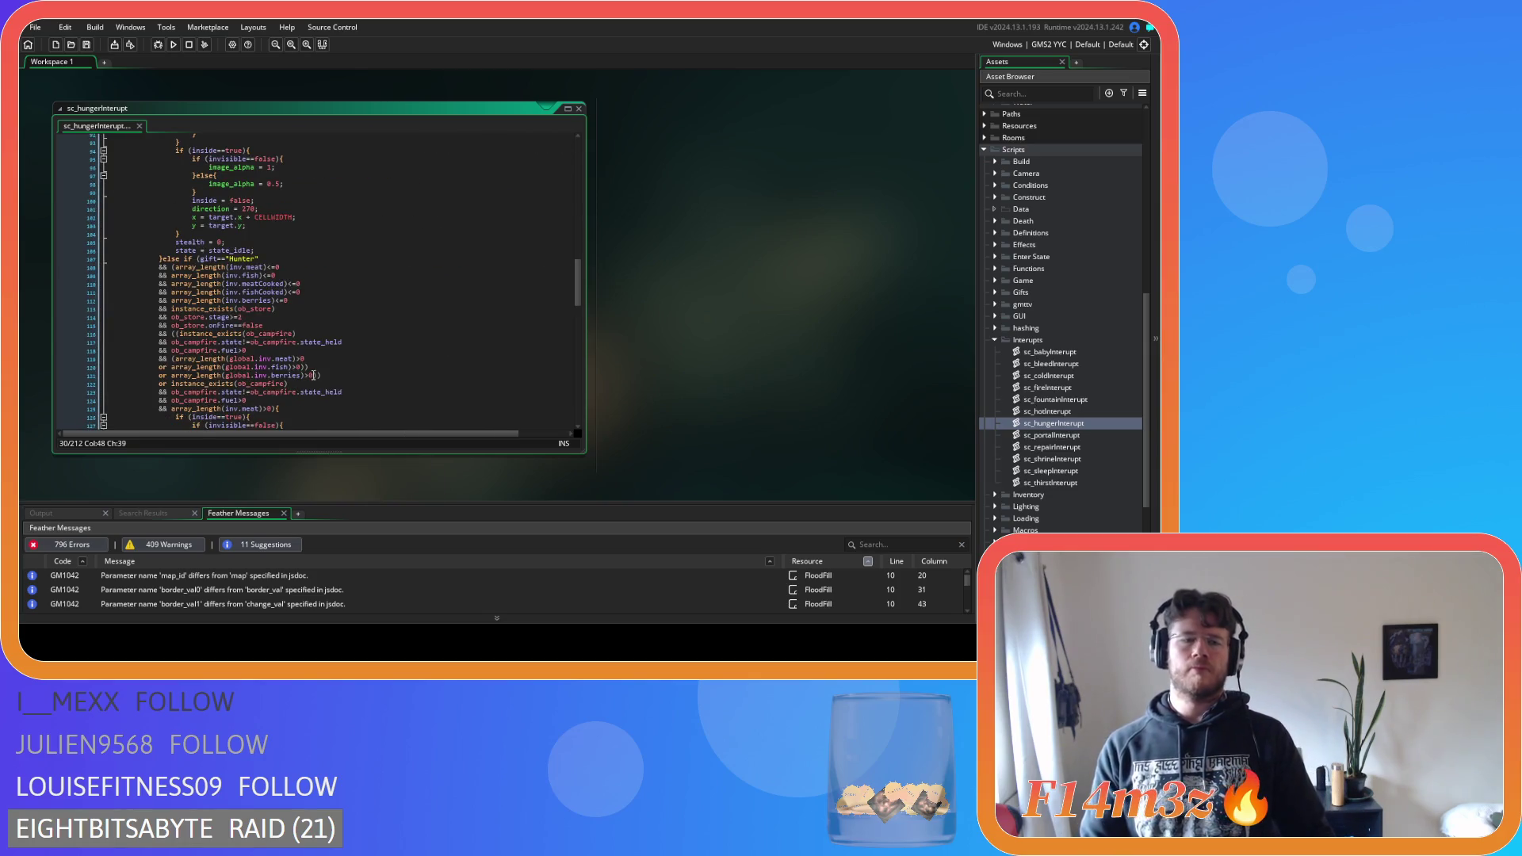
pyautogui.scroll(-2, 328, 340)
pyautogui.scroll(-1, 325, 337)
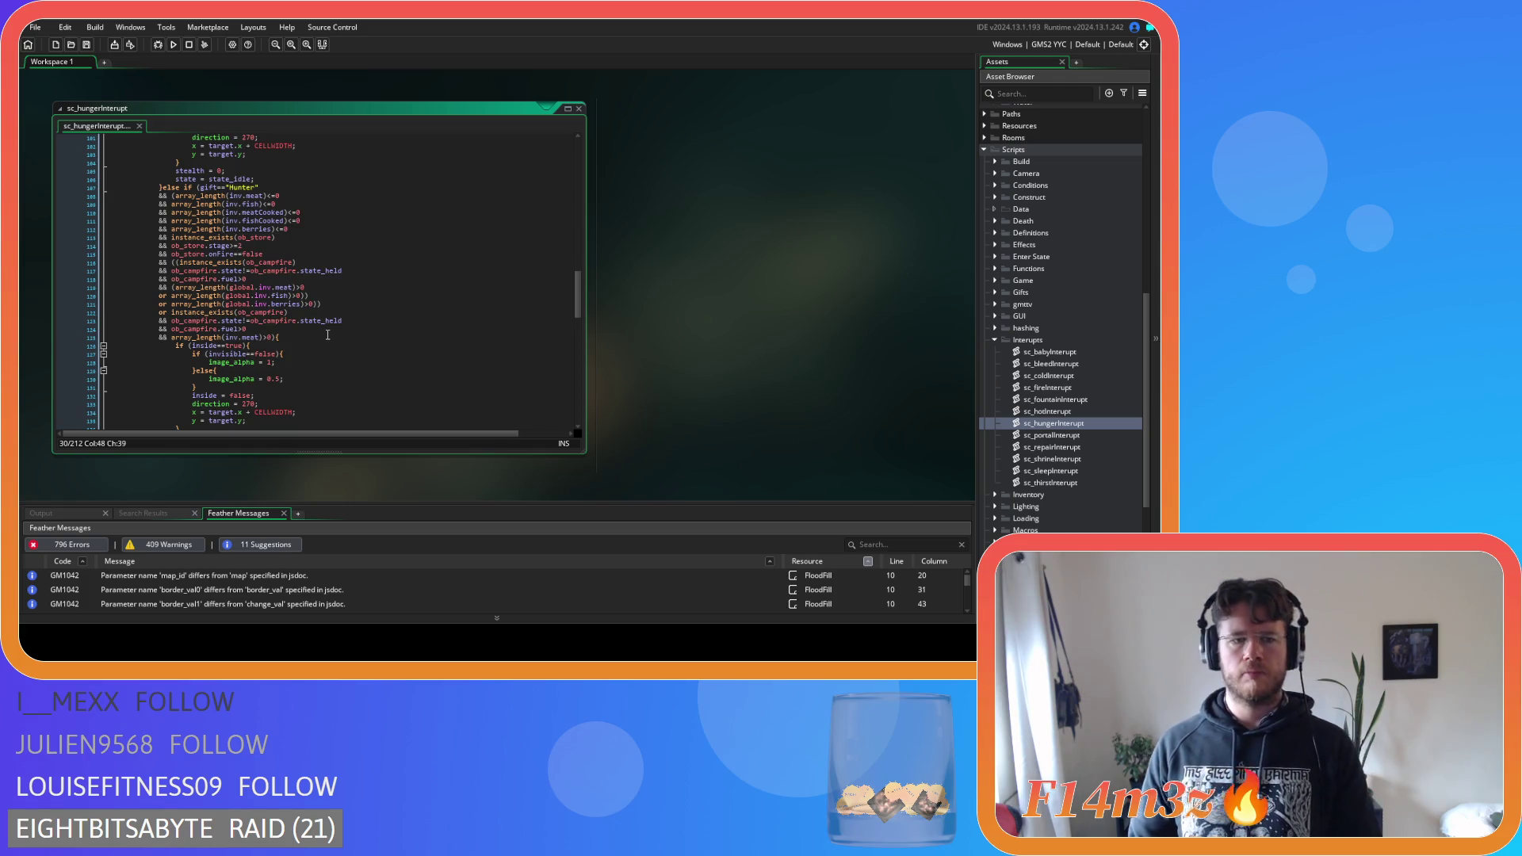
pyautogui.scroll(-6, 327, 335)
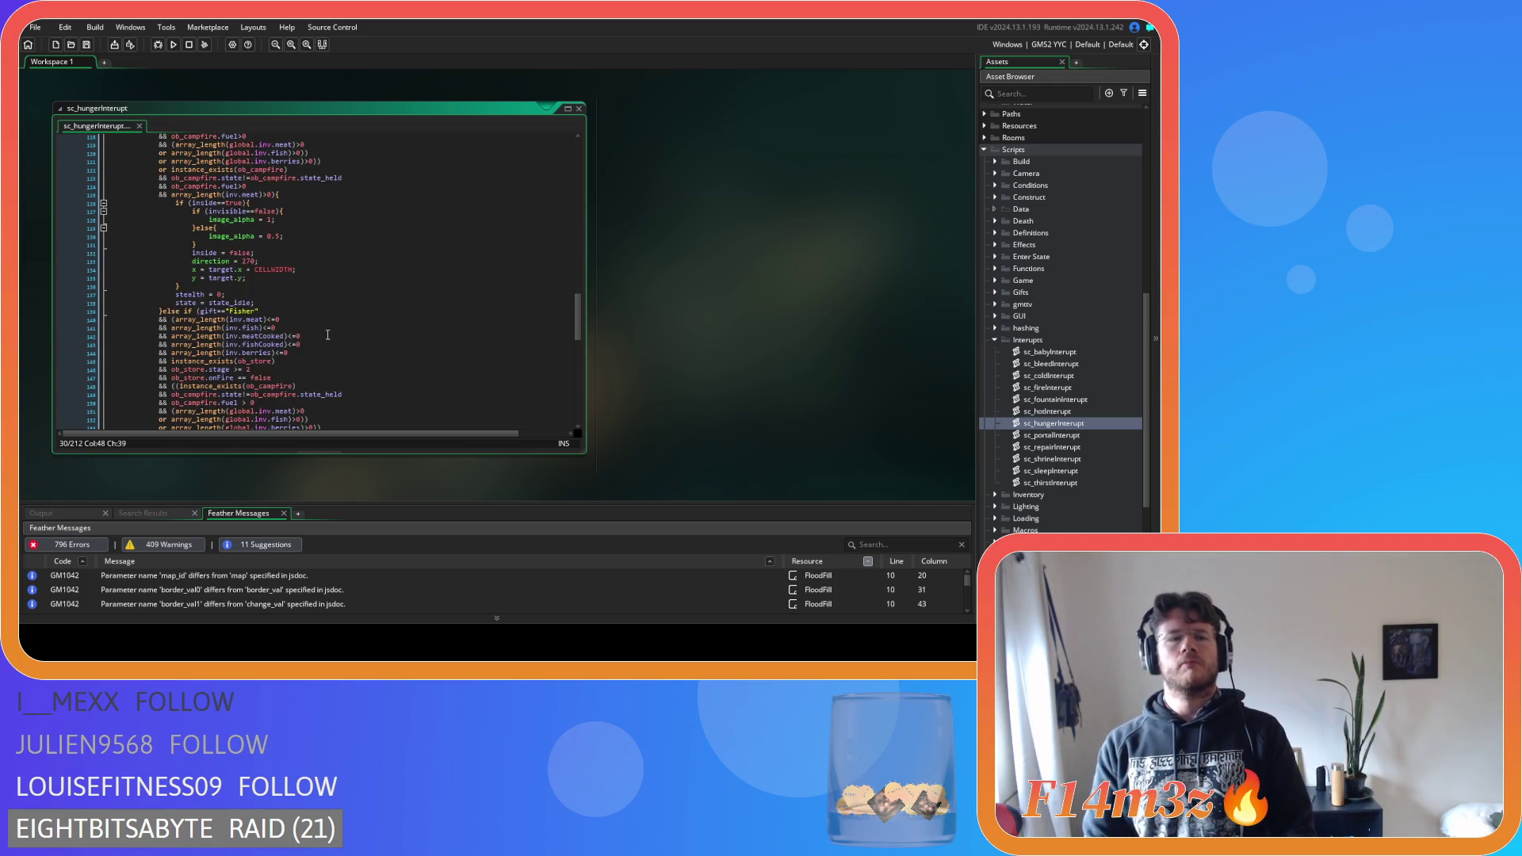
pyautogui.scroll(-10, 327, 335)
pyautogui.scroll(-10, 327, 336)
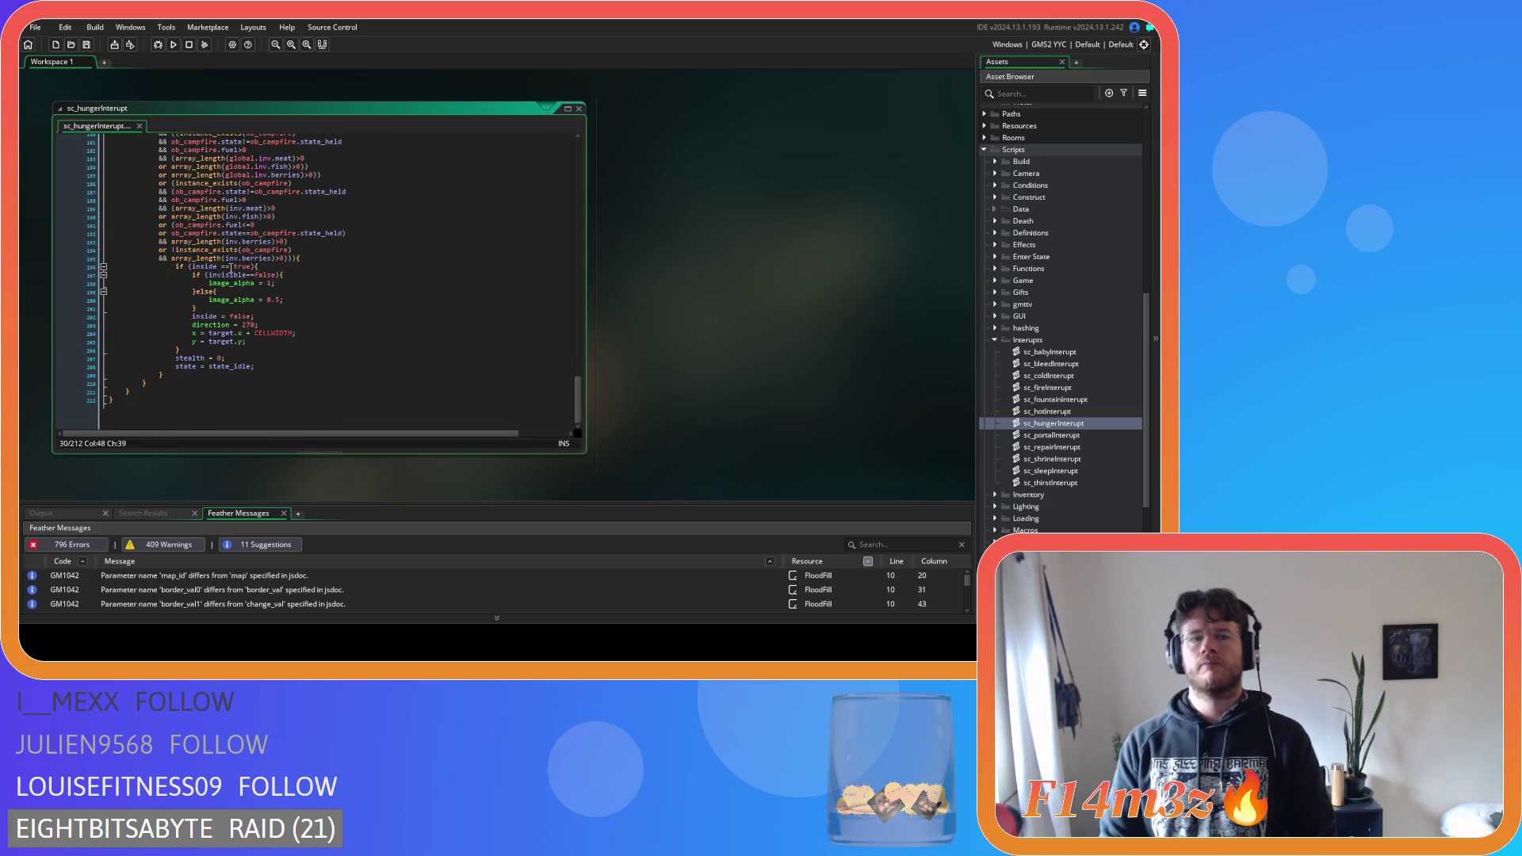
pyautogui.click(232, 270)
# Save sc_hungerInterrupt from the Fisher branch and return toward the top of the script
pyautogui.scroll(7, 301, 301)
pyautogui.scroll(4, 301, 301)
pyautogui.click(217, 221)
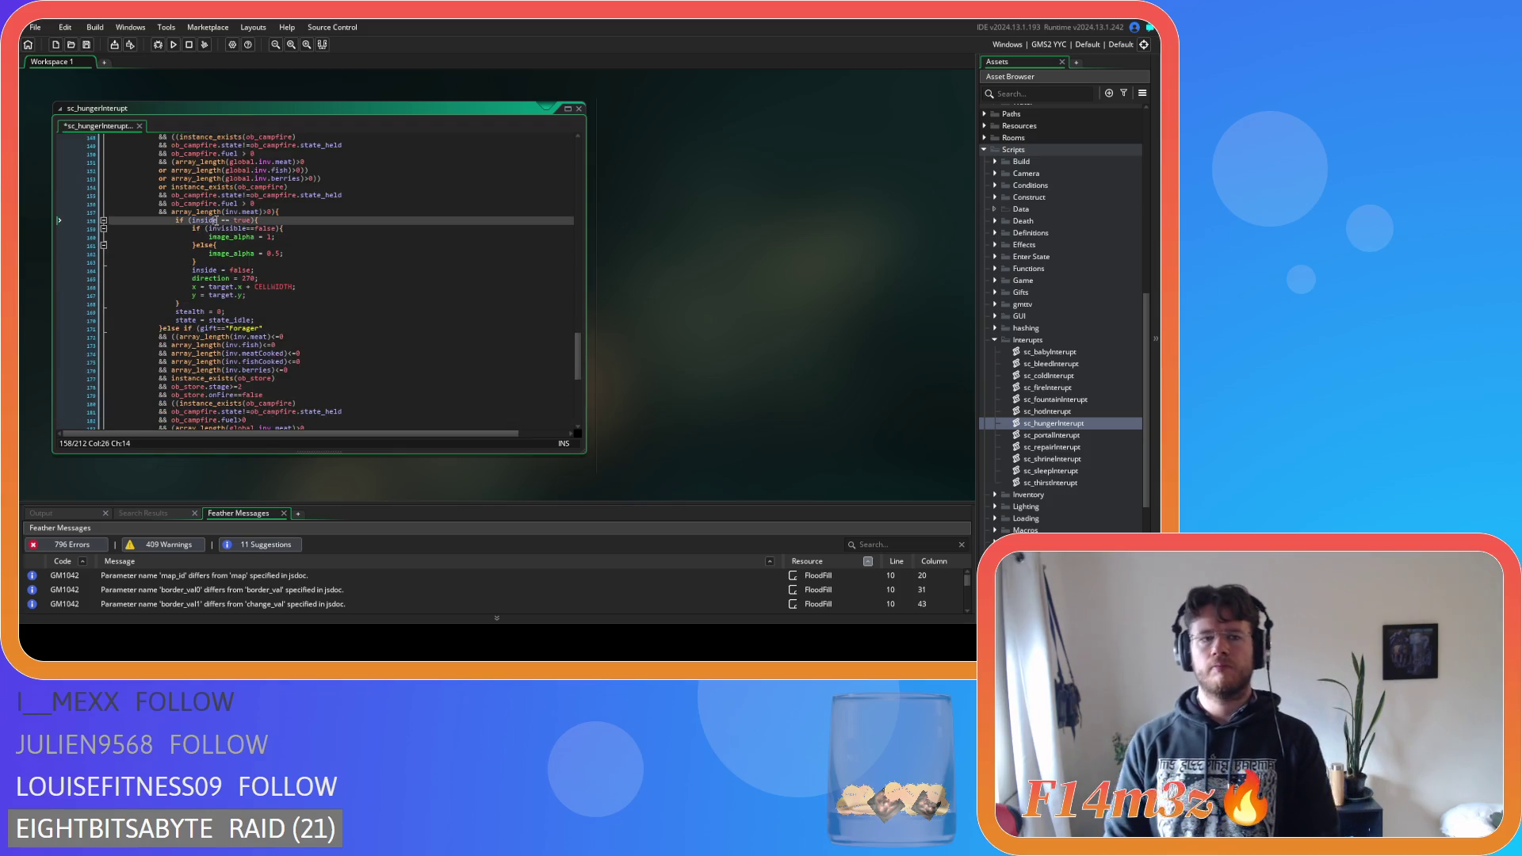
pyautogui.scroll(10, 233, 257)
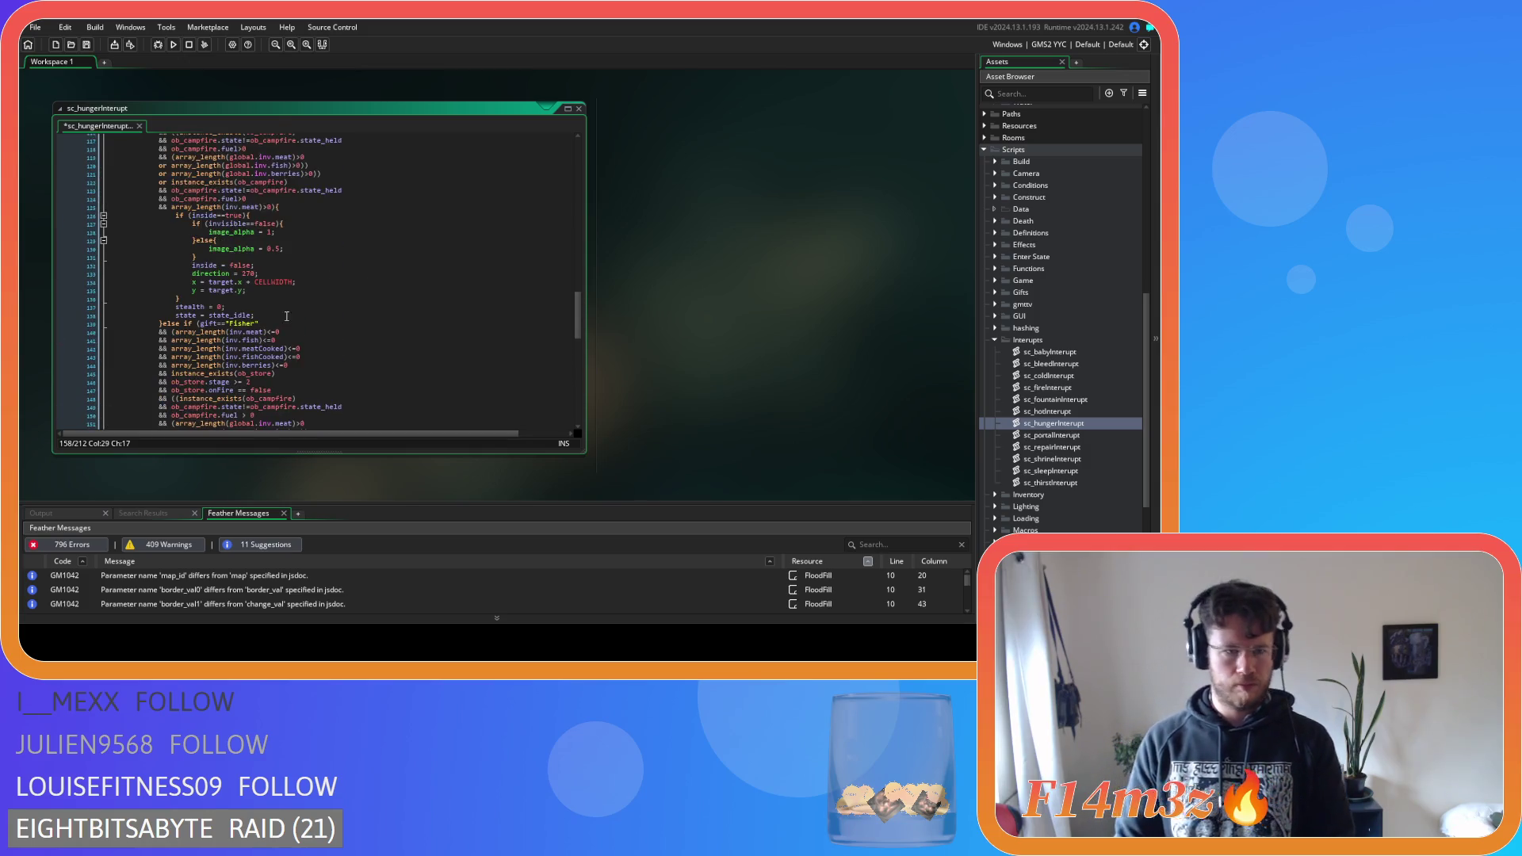
pyautogui.click(343, 308)
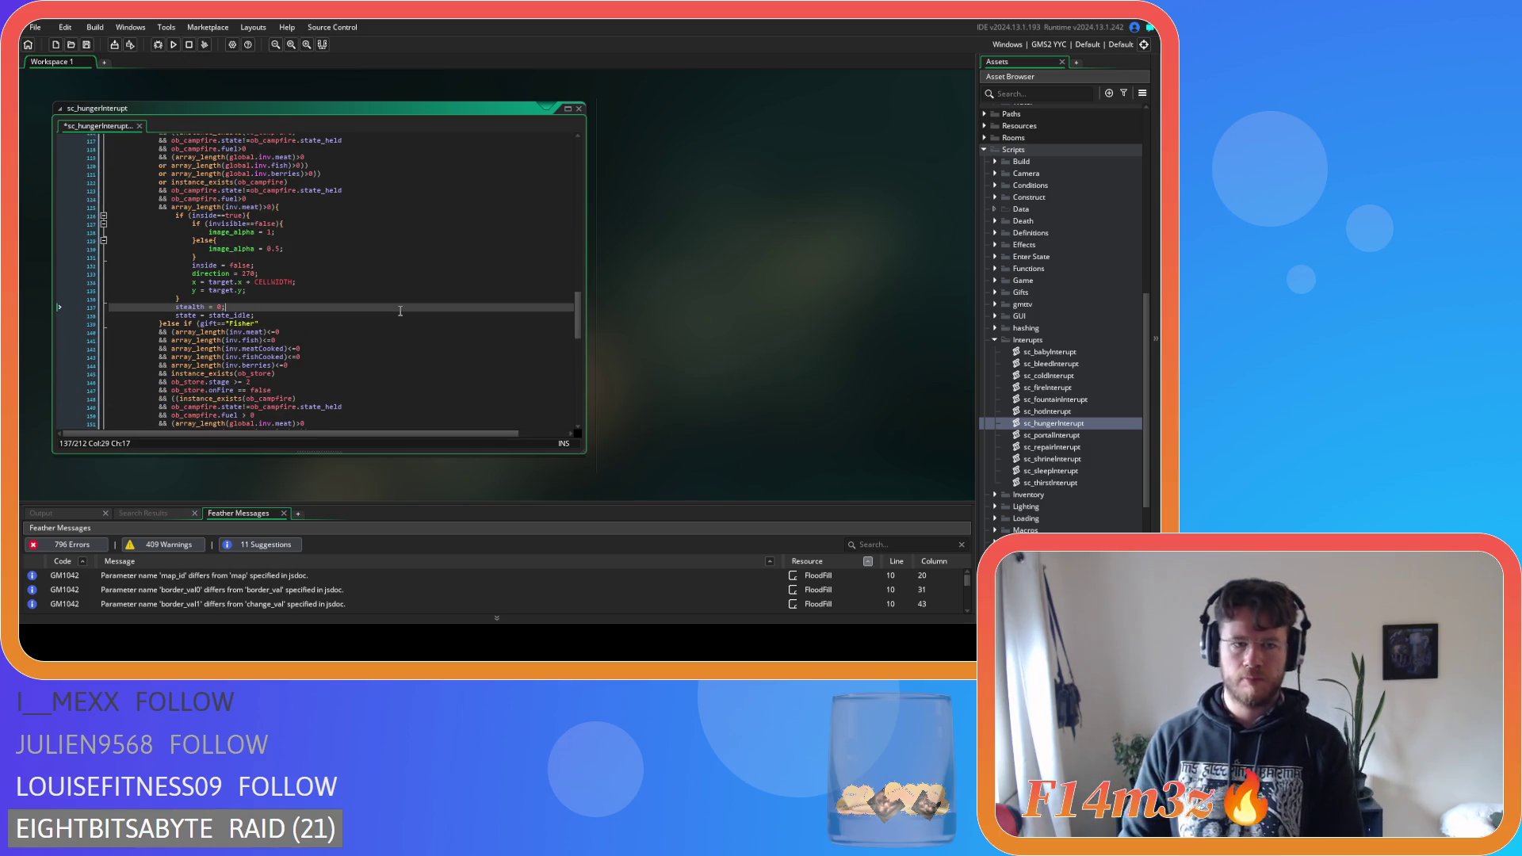
pyautogui.scroll(3, 380, 341)
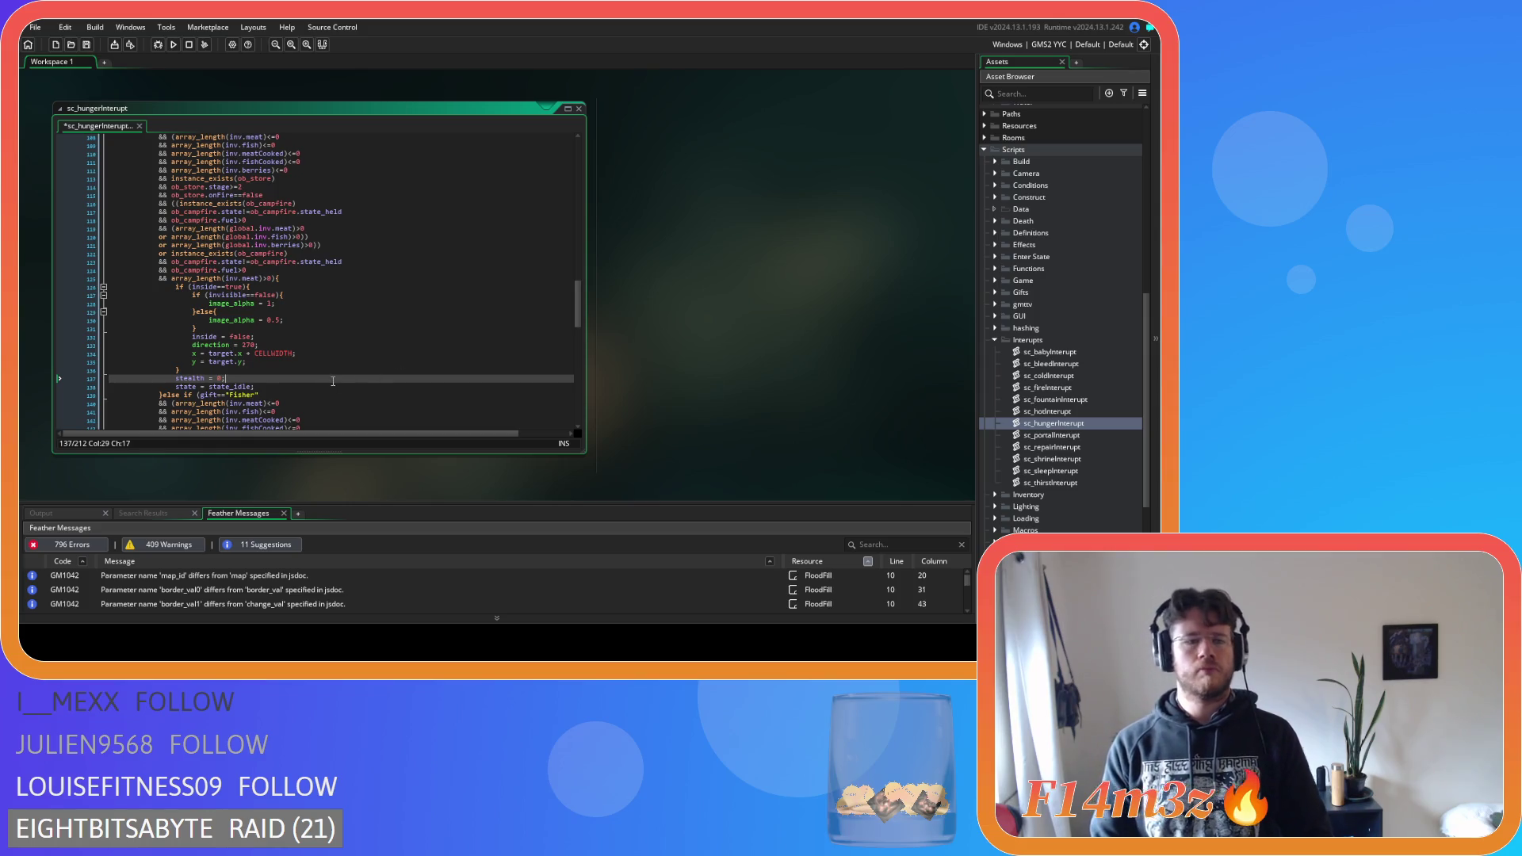
pyautogui.hotkey('ctrl', 's')
pyautogui.scroll(2, 332, 381)
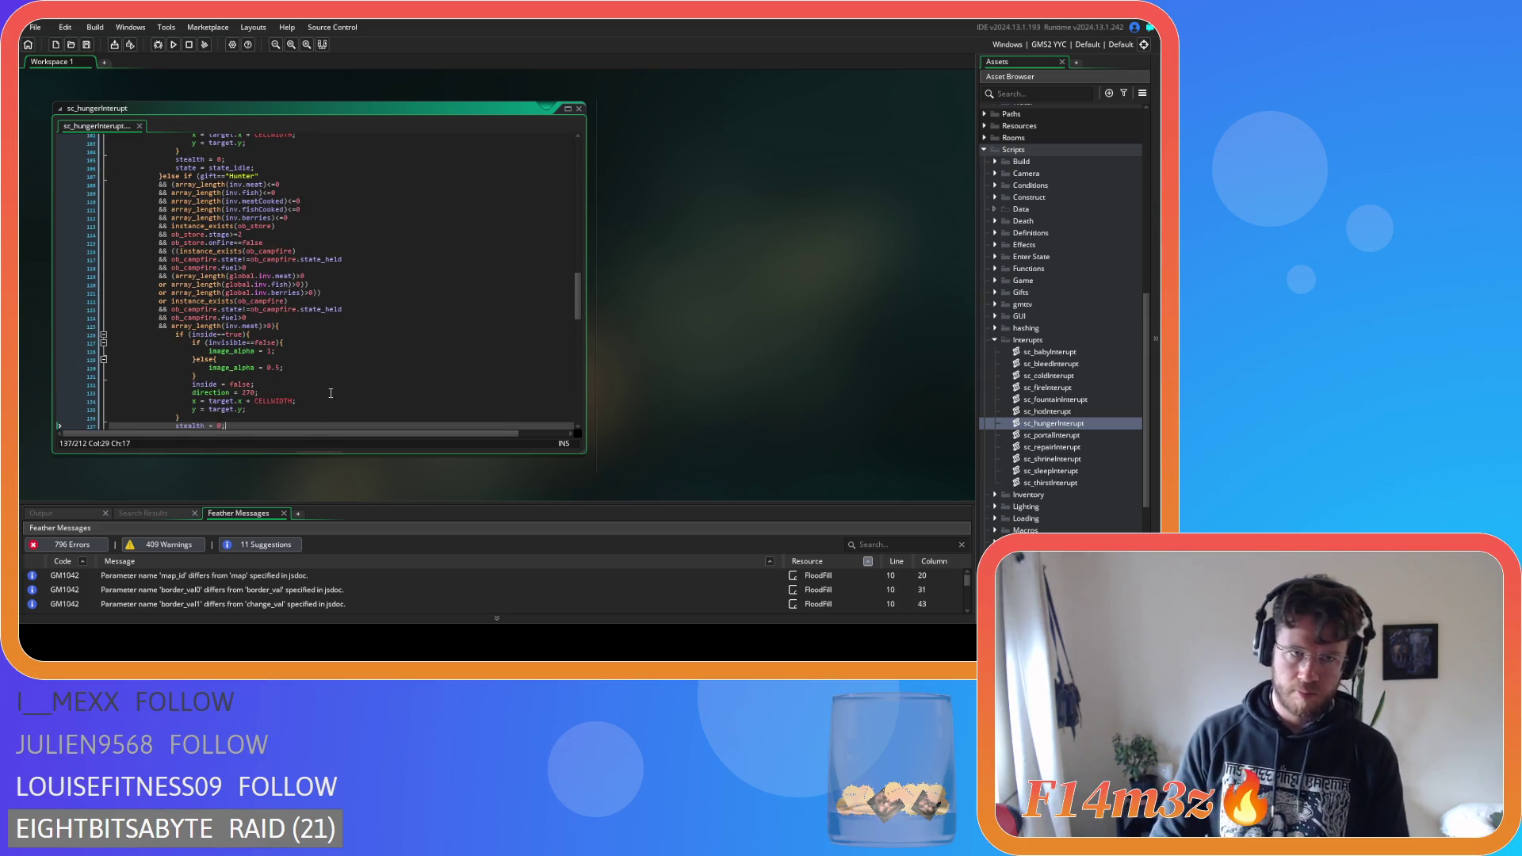
pyautogui.scroll(20, 331, 393)
pyautogui.scroll(9, 331, 412)
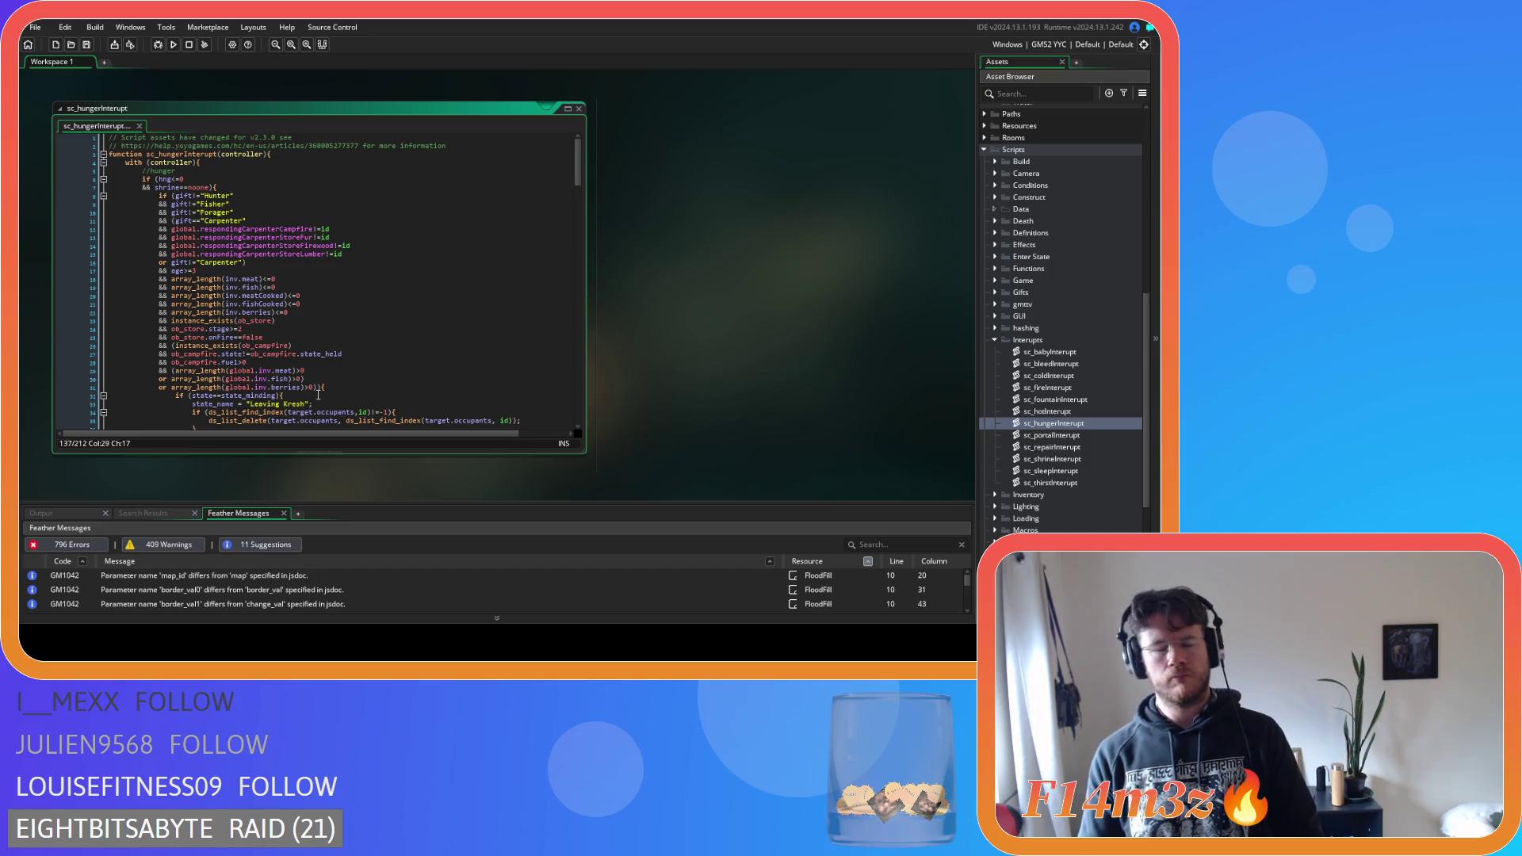
pyautogui.scroll(-5, 318, 393)
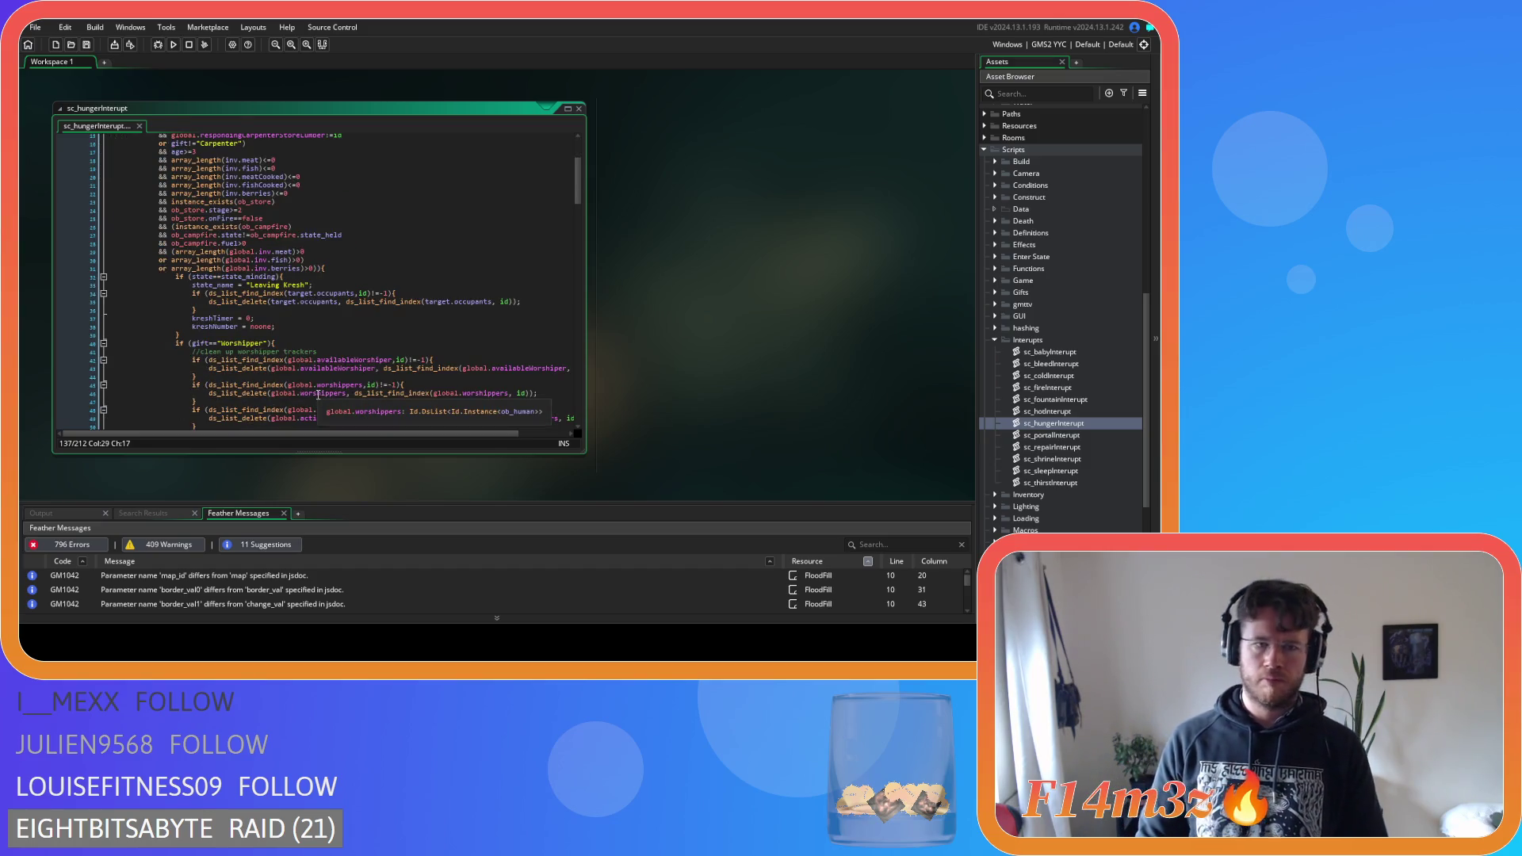
pyautogui.scroll(-15, 318, 394)
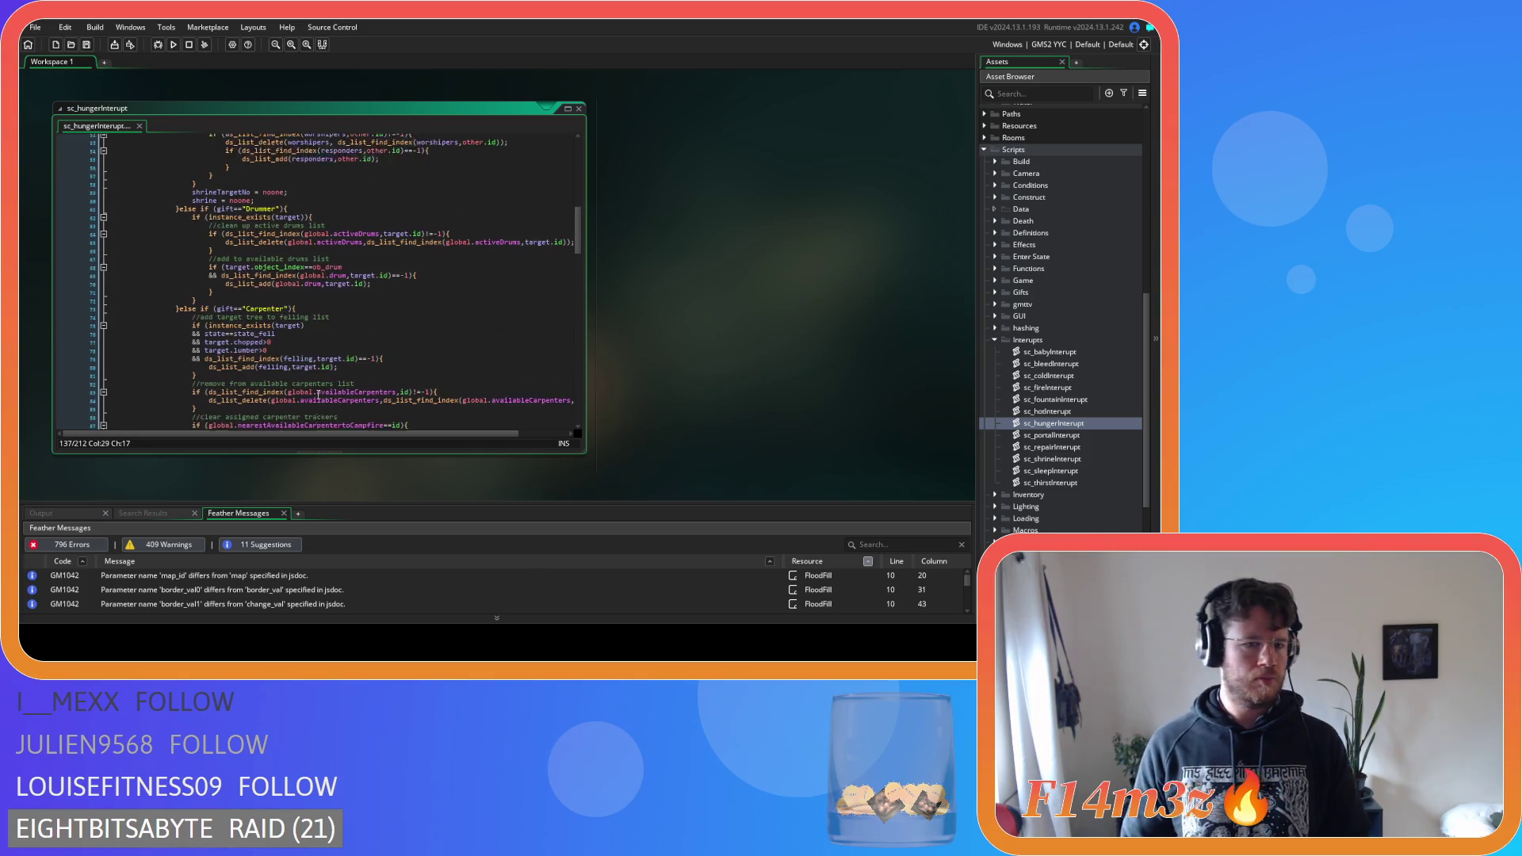
pyautogui.scroll(-8, 317, 394)
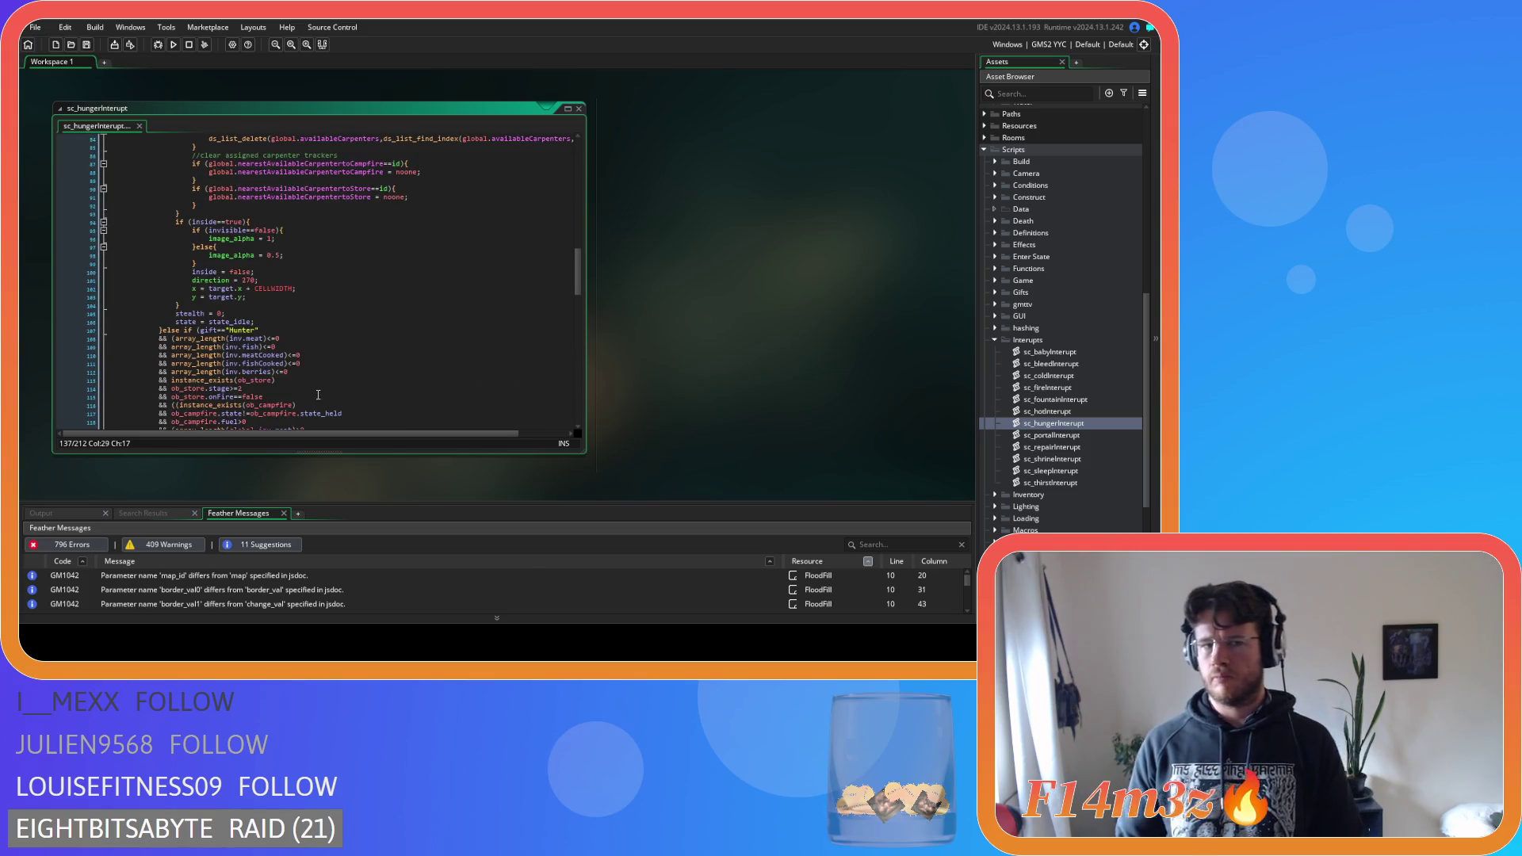
pyautogui.scroll(5, 318, 394)
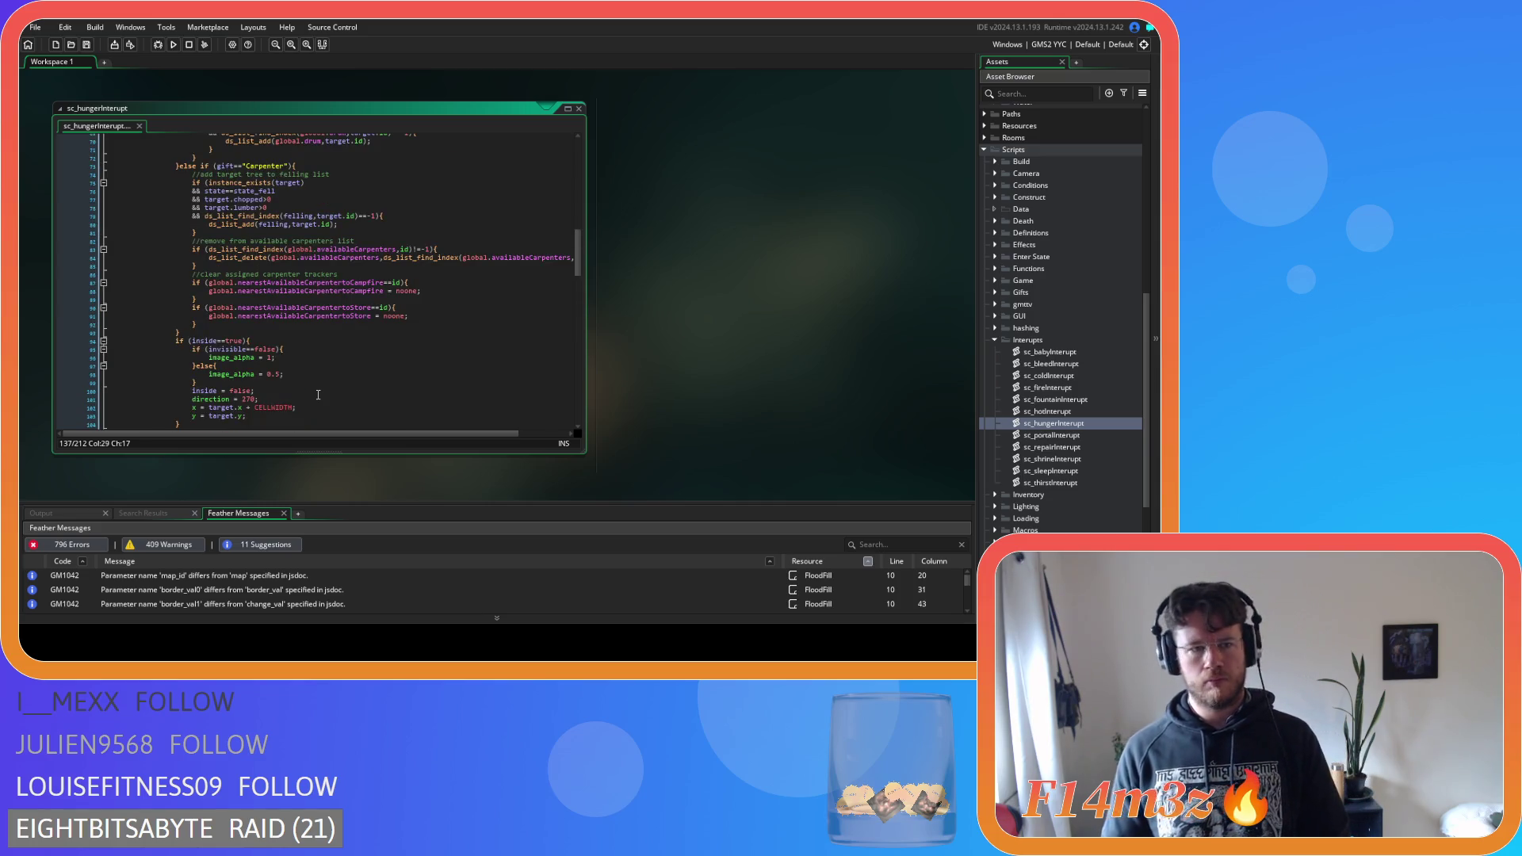
pyautogui.scroll(6, 318, 394)
pyautogui.scroll(12, 318, 394)
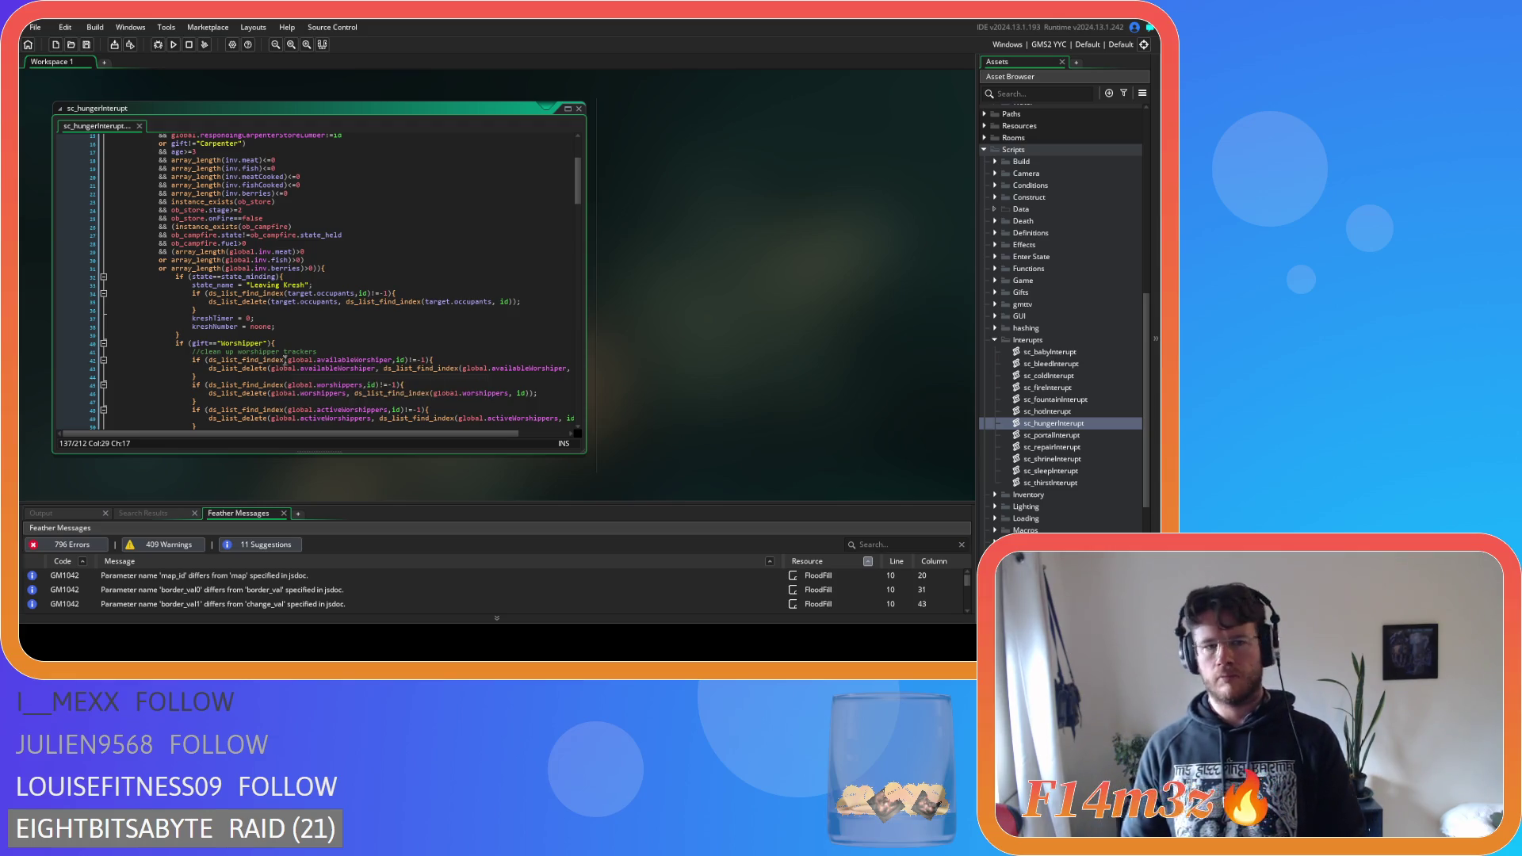
pyautogui.click(378, 287)
pyautogui.scroll(-20, 367, 263)
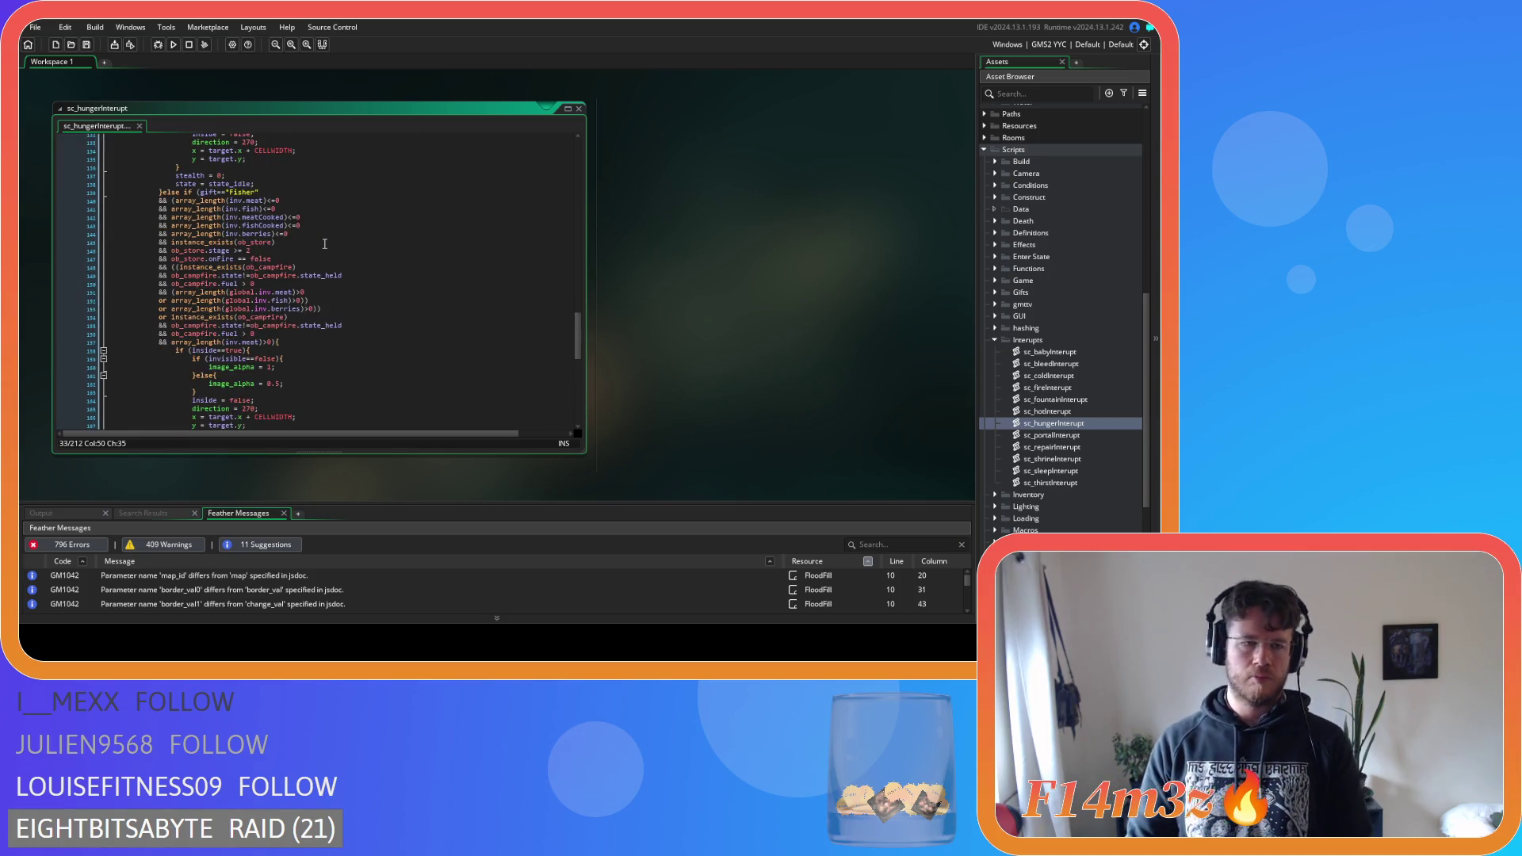
# Paste the campfire and inventory or-group lines into the Forager condition block
pyautogui.click(248, 257)
pyautogui.press('BackSpace')
pyautogui.scroll(-7, 269, 255)
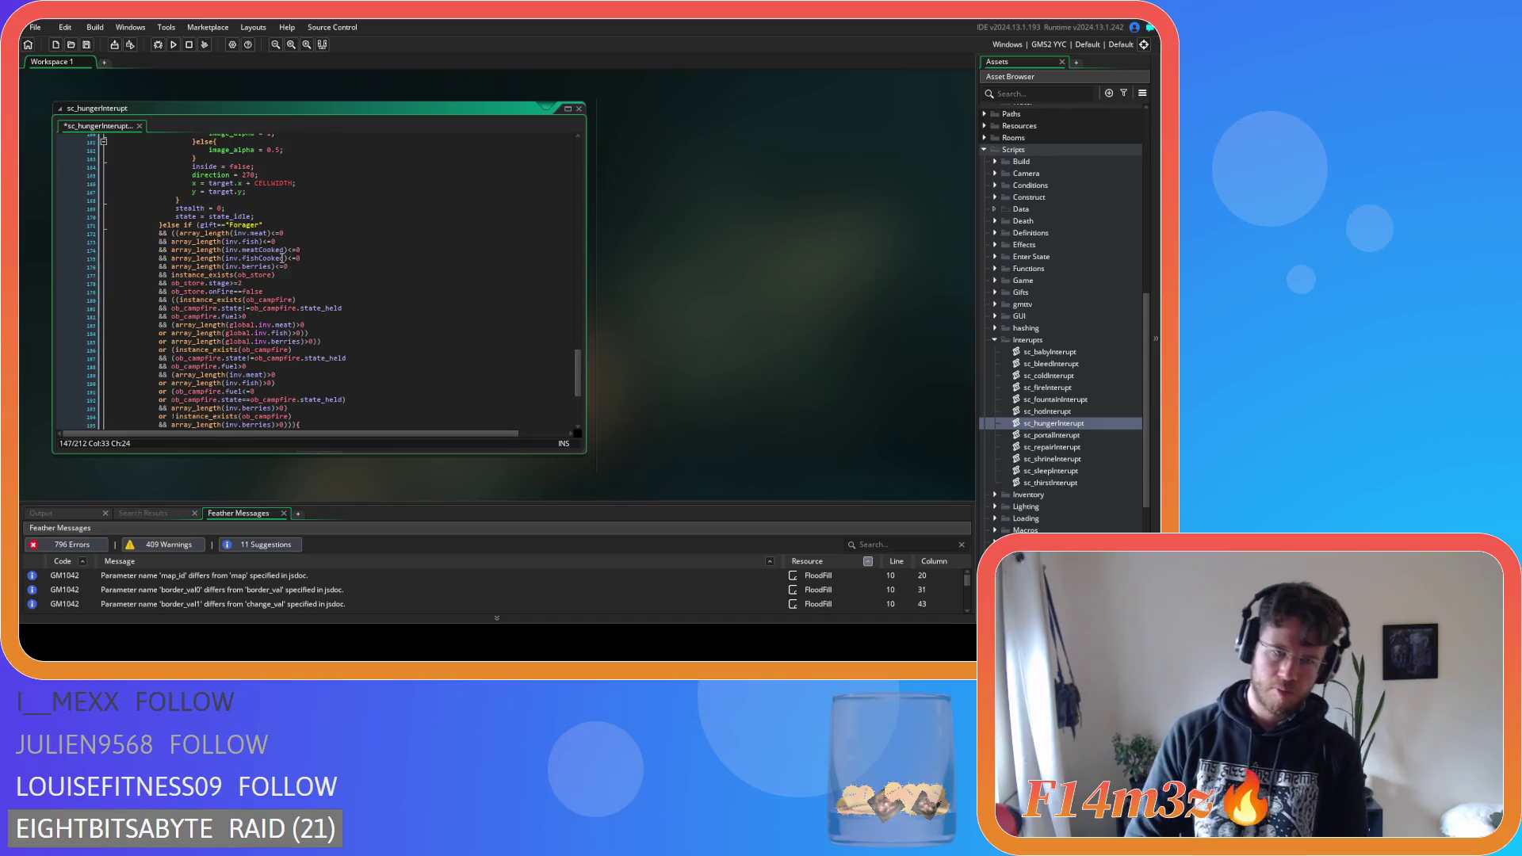
pyautogui.scroll(-3, 295, 327)
pyautogui.scroll(-1, 294, 328)
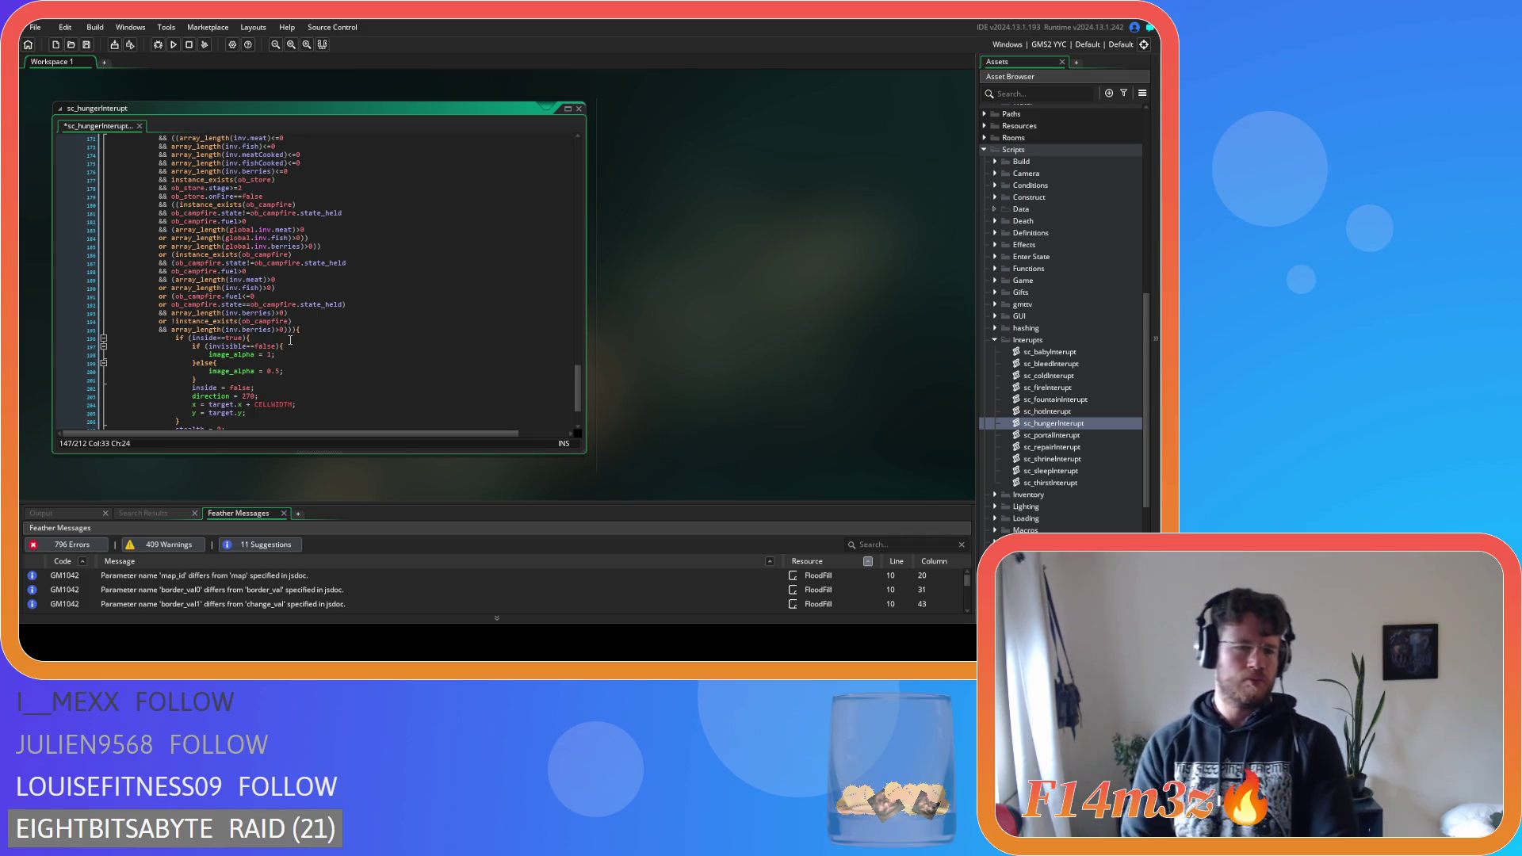
pyautogui.scroll(10, 333, 325)
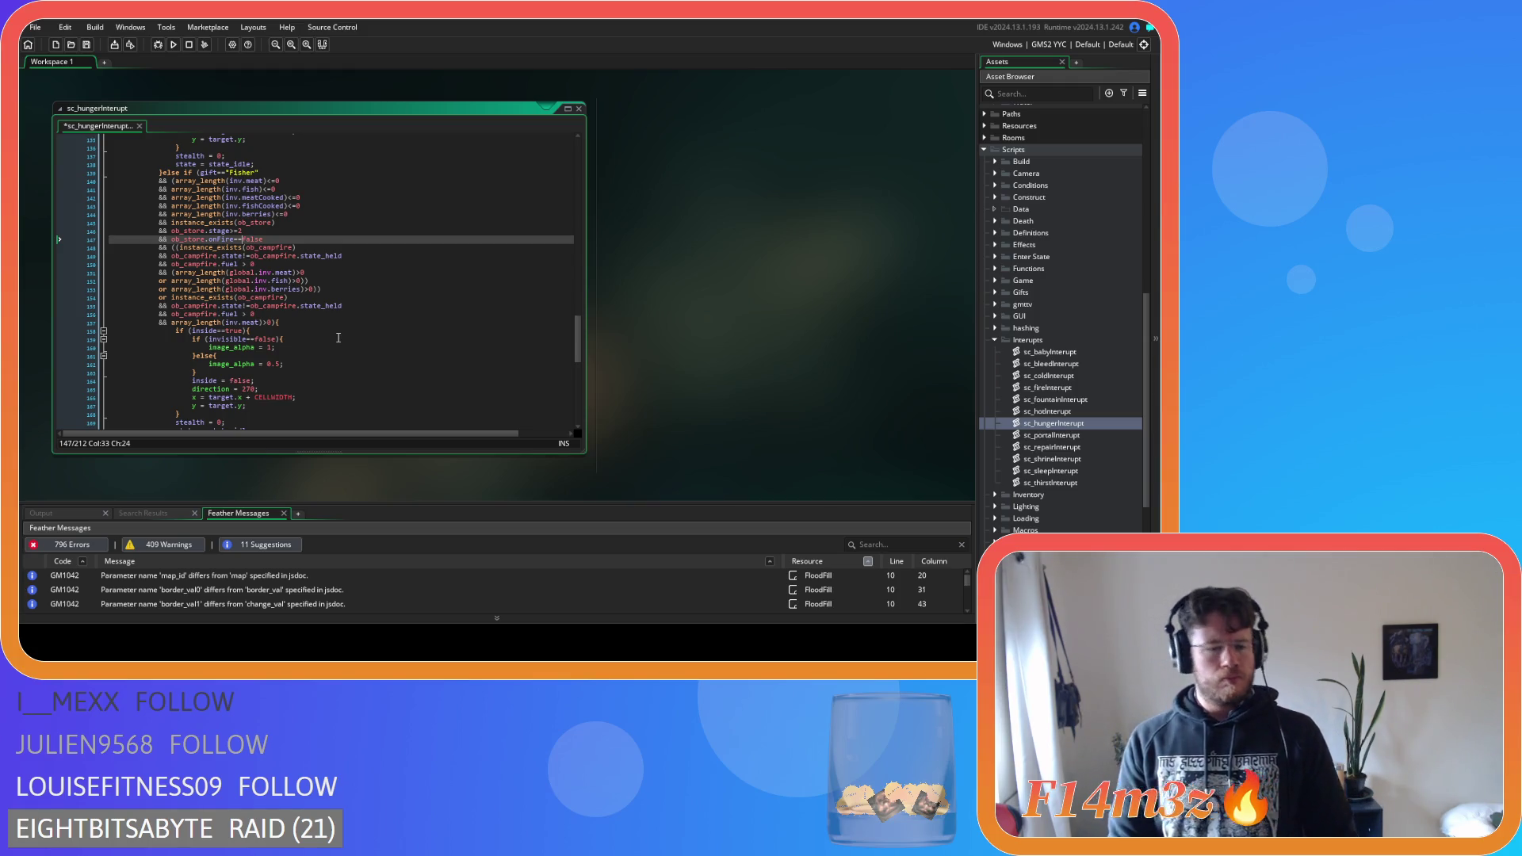
pyautogui.scroll(-8, 338, 338)
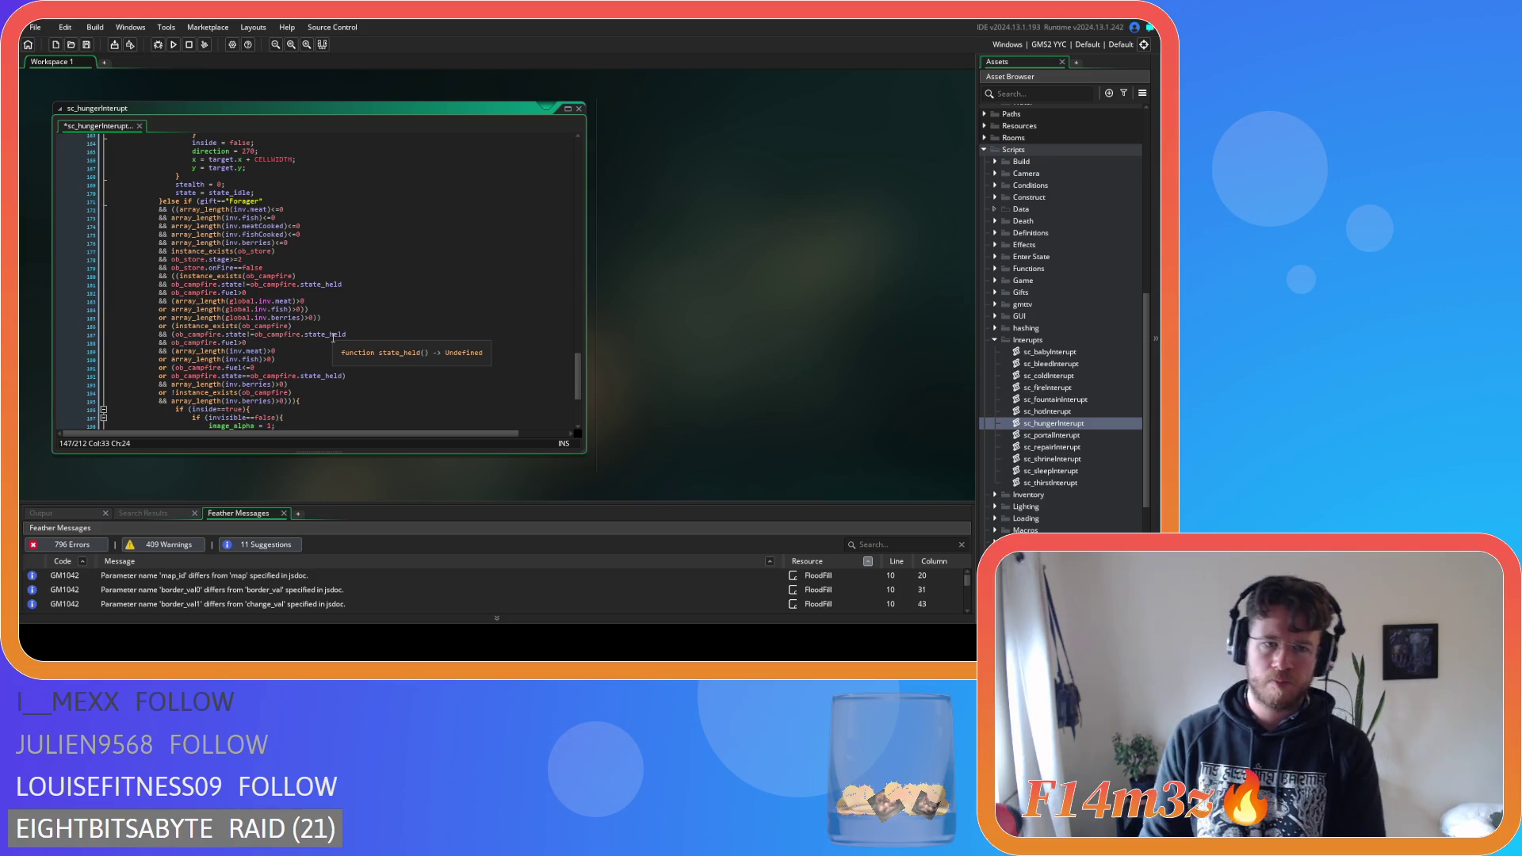
pyautogui.click(172, 209)
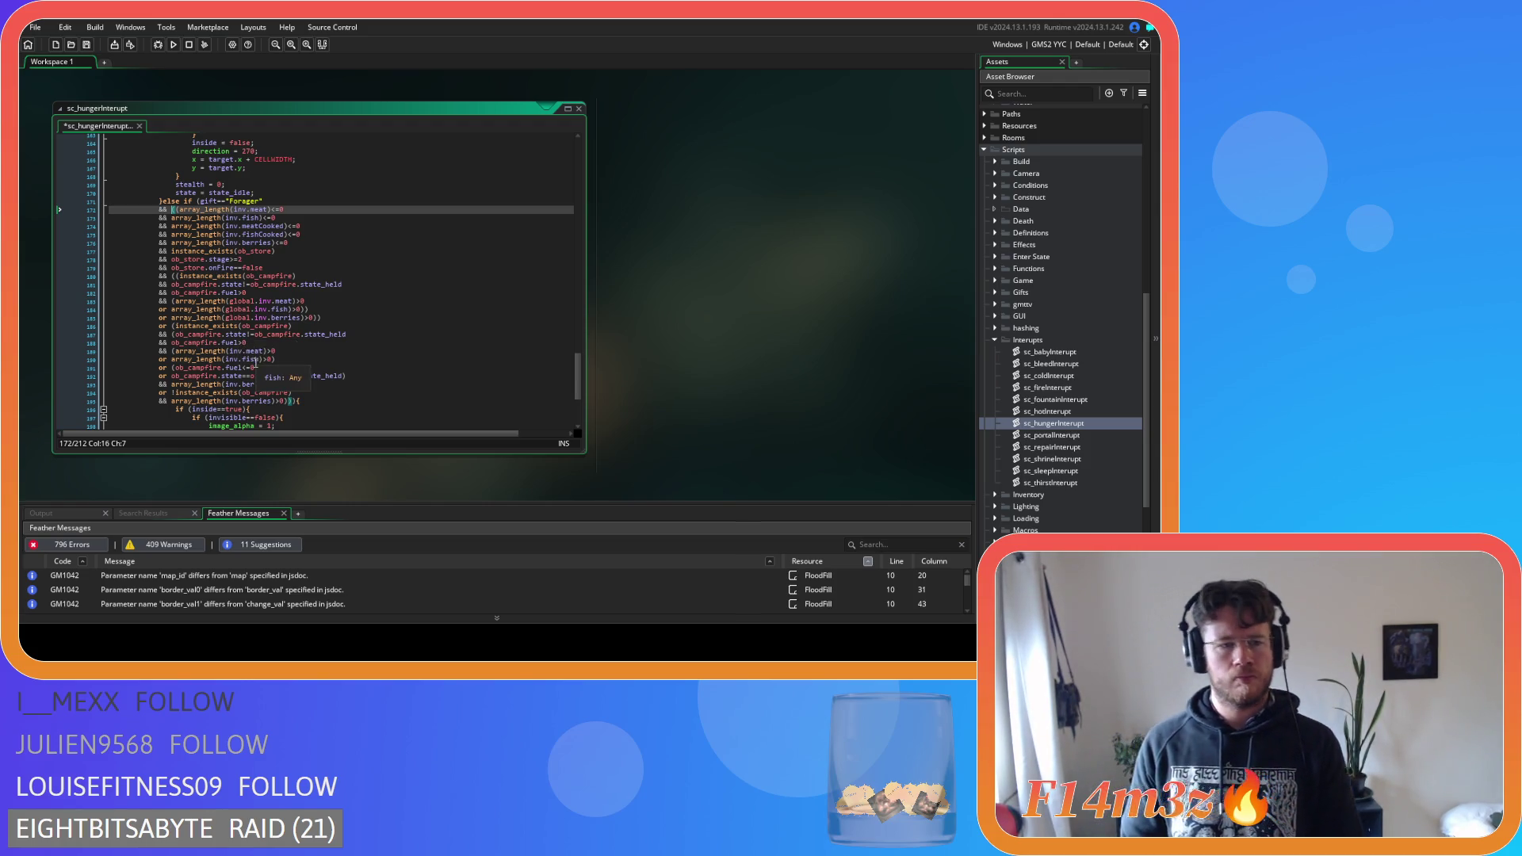
pyautogui.scroll(1, 286, 404)
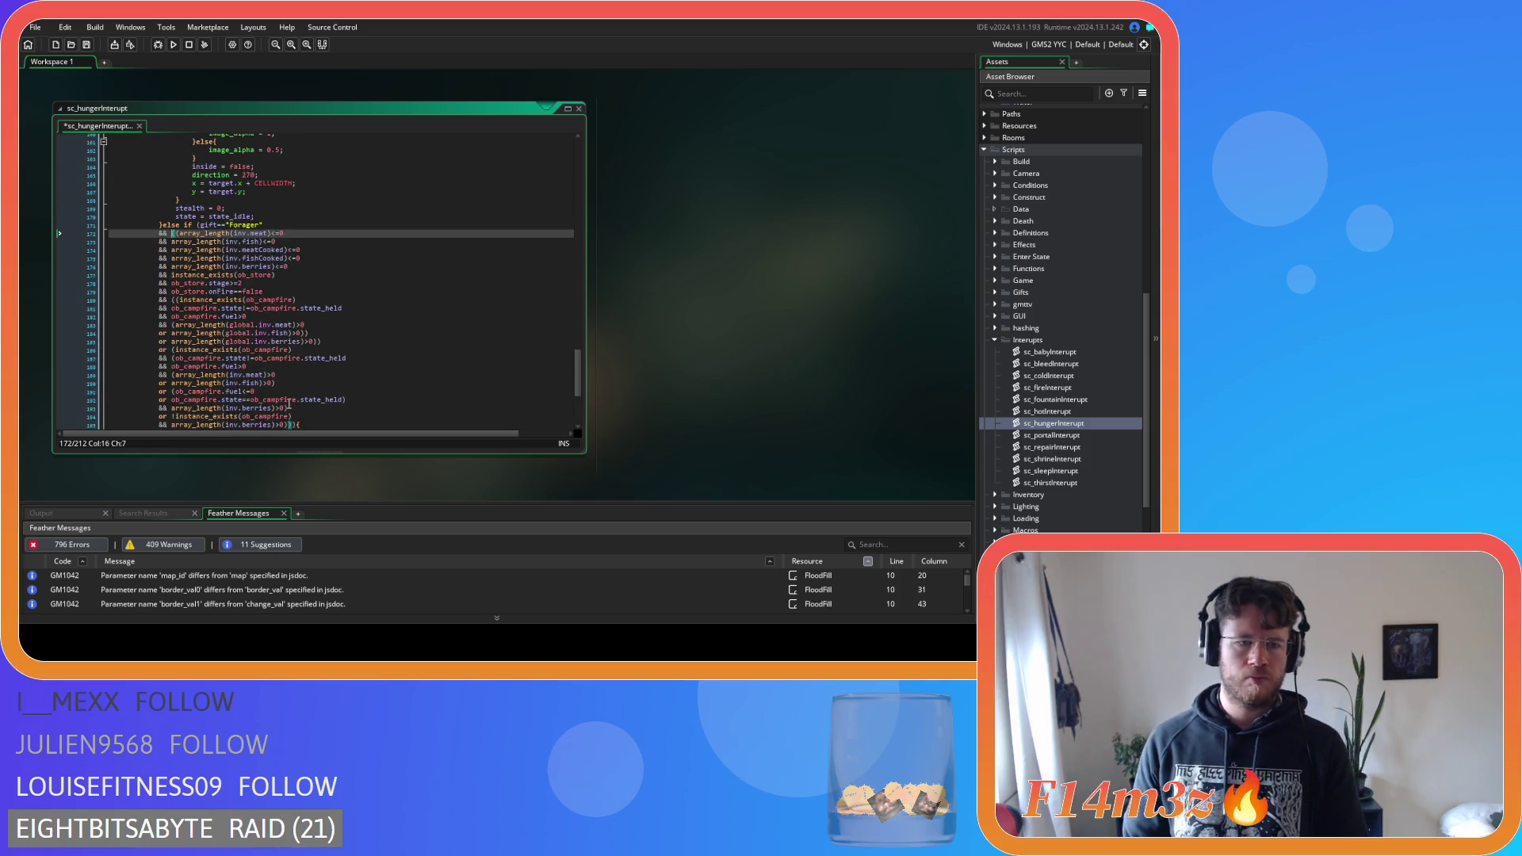
pyautogui.scroll(11, 279, 411)
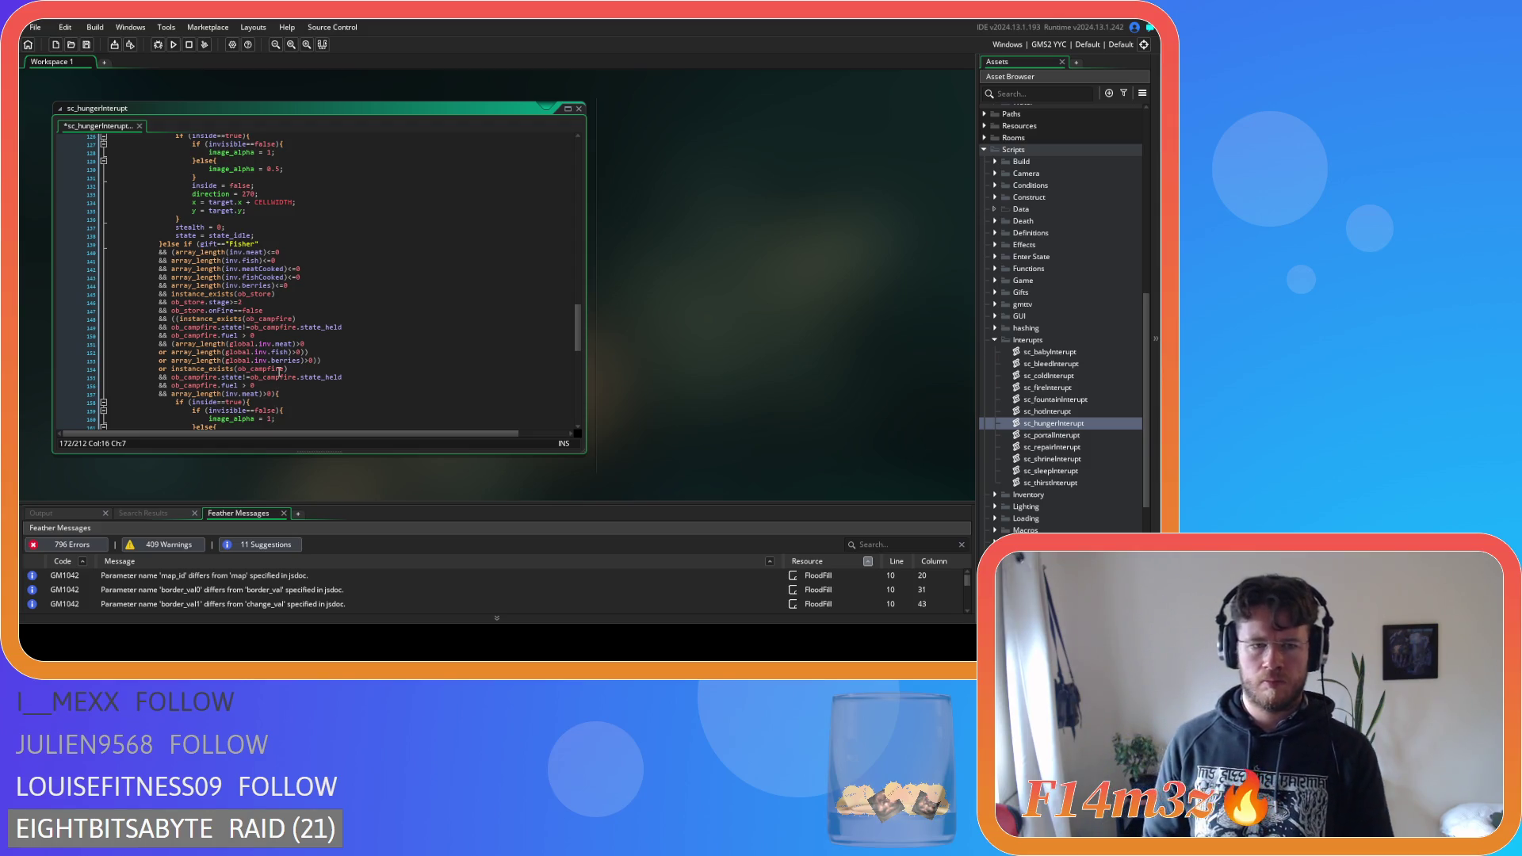
pyautogui.scroll(-5, 333, 378)
pyautogui.scroll(-8, 334, 378)
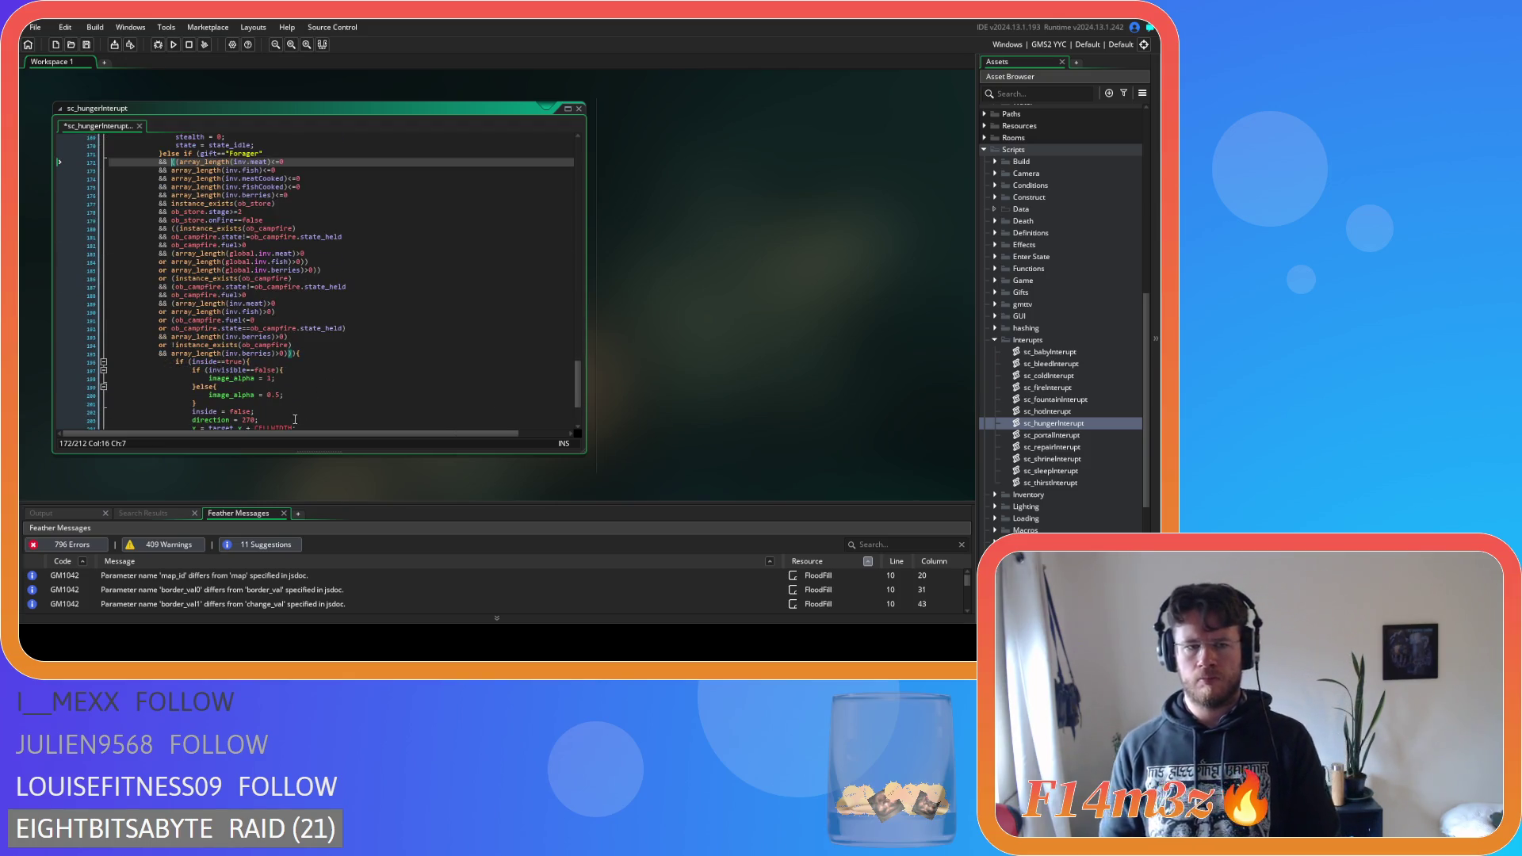
pyautogui.click(292, 353)
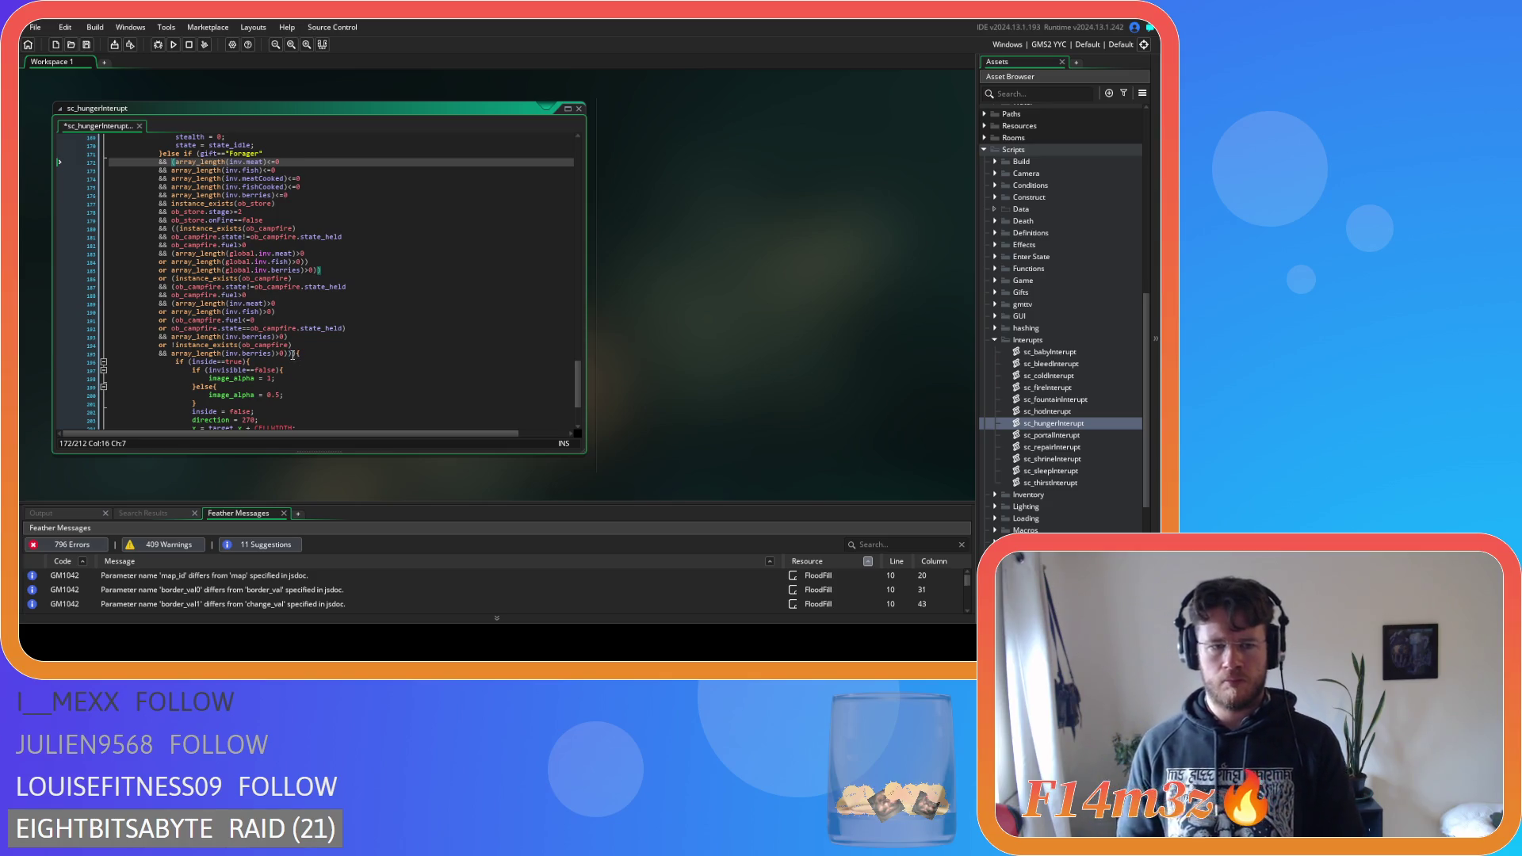
pyautogui.click(201, 155)
pyautogui.moveTo(202, 155); pyautogui.dragTo(179, 172)
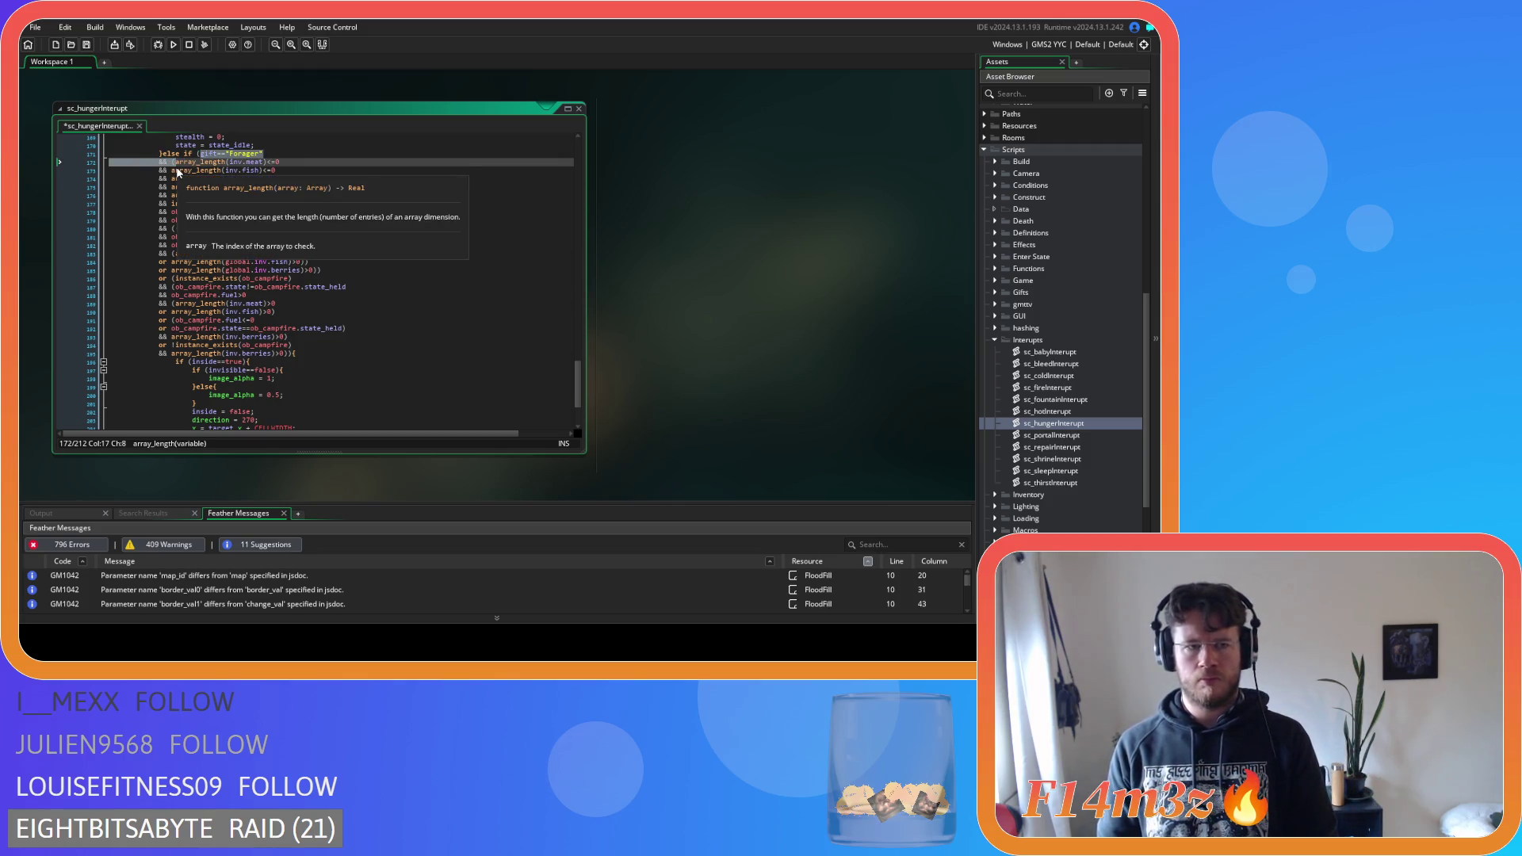
# Replace the gift=="Forager" check with an opening '(' and review the enclosed conditions
pyautogui.write('(array_length(inv.meat)<=0')
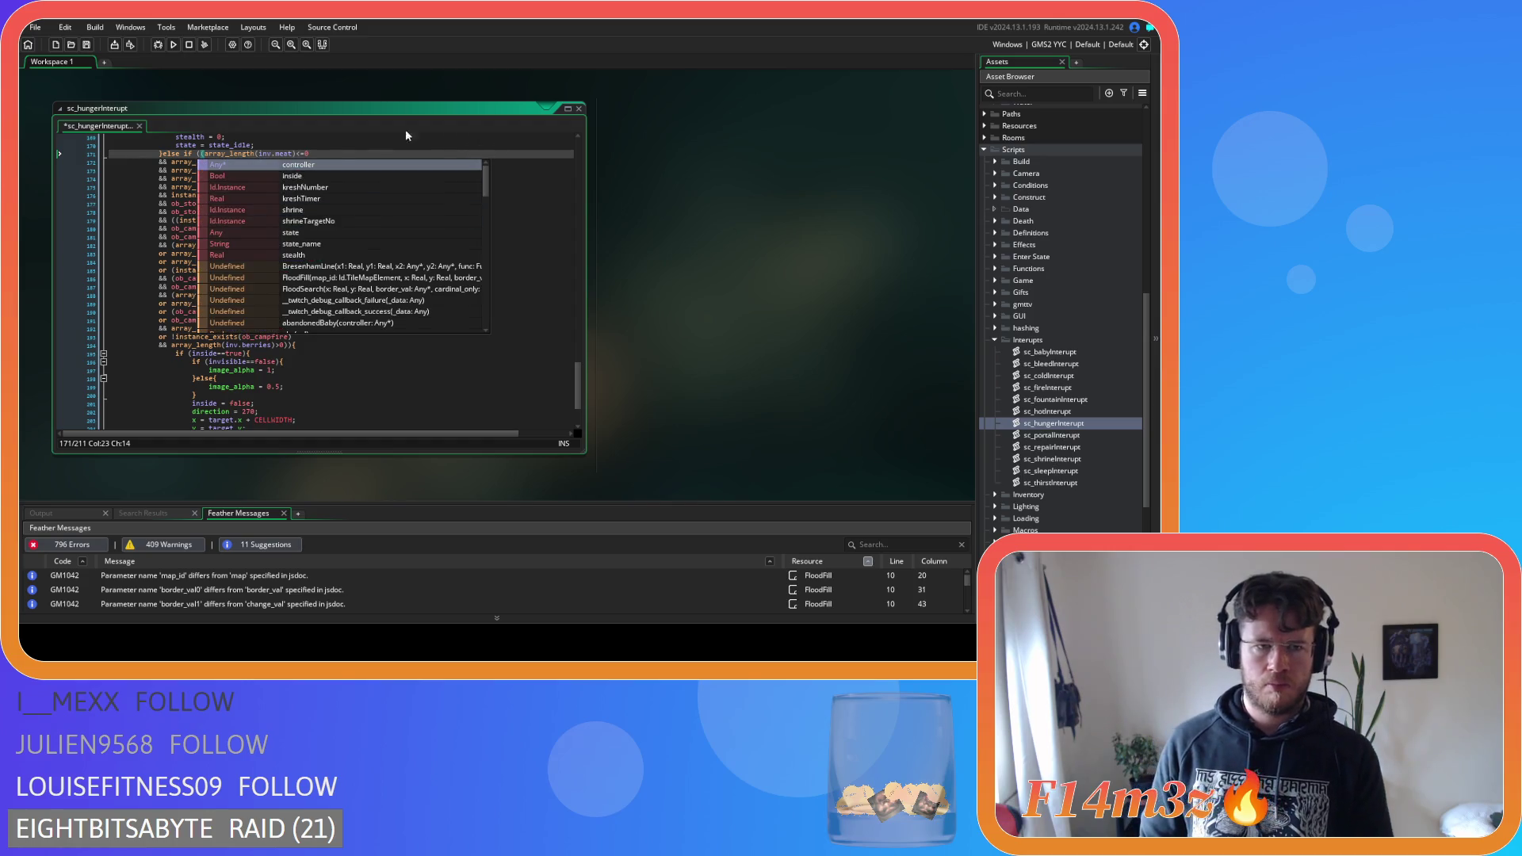
pyautogui.click(332, 149)
pyautogui.click(200, 154)
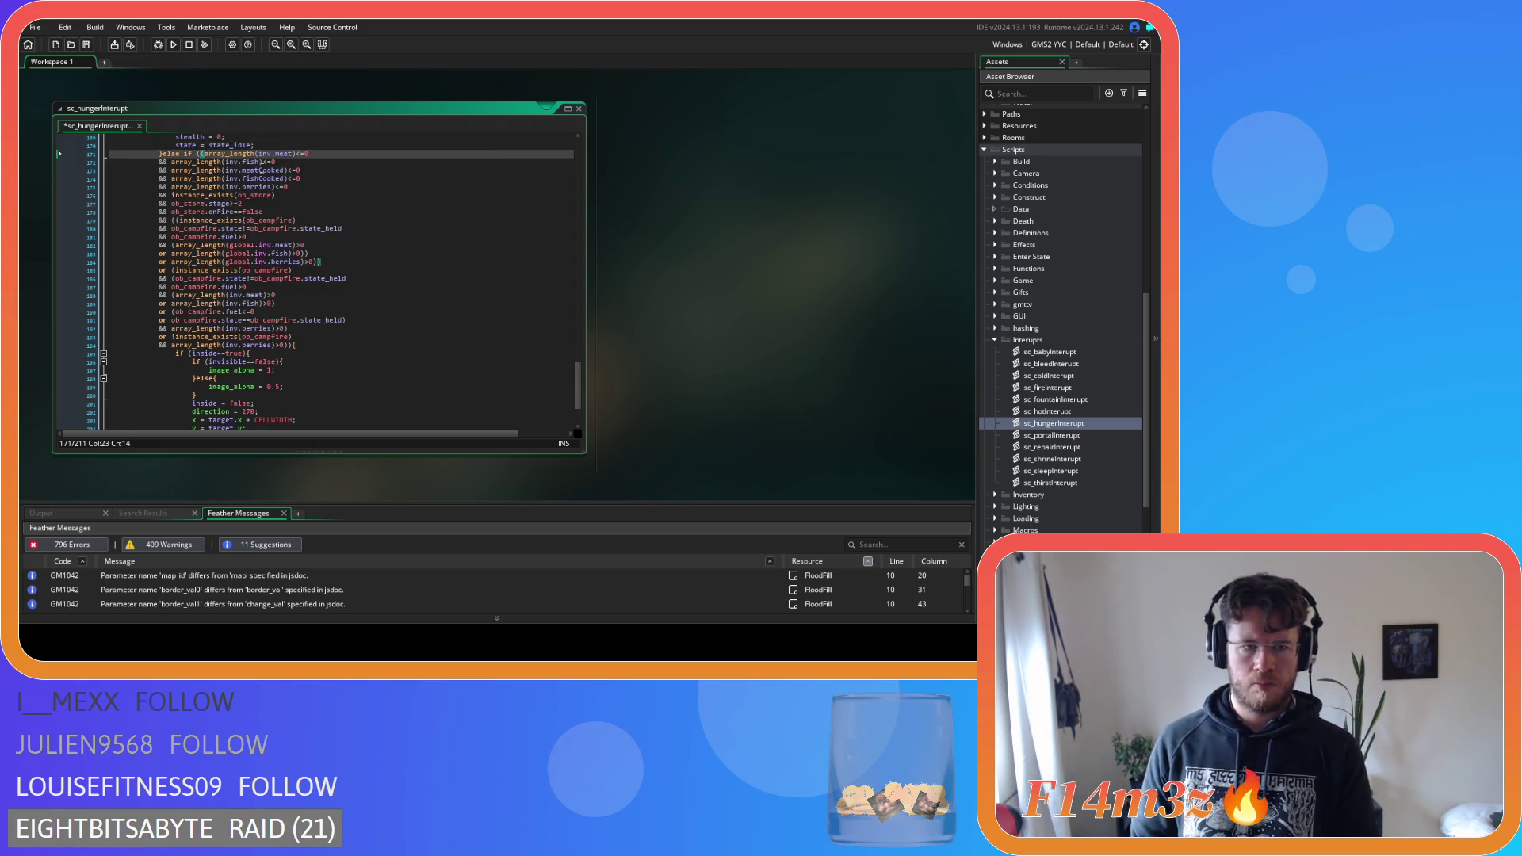
pyautogui.click(332, 263)
pyautogui.moveTo(310, 161); pyautogui.dragTo(325, 197)
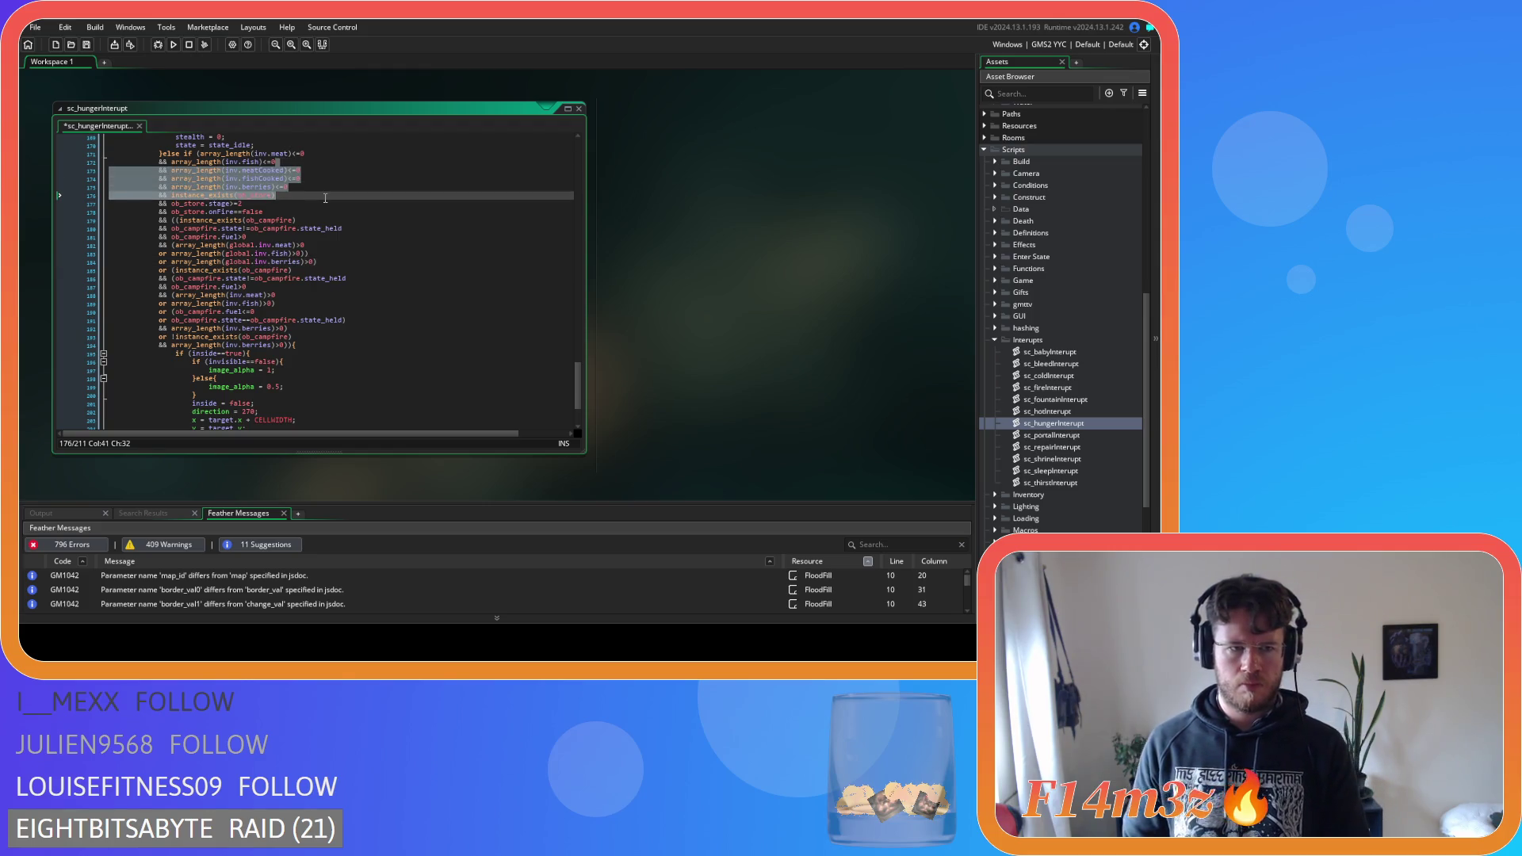
pyautogui.click(325, 198)
pyautogui.click(175, 220)
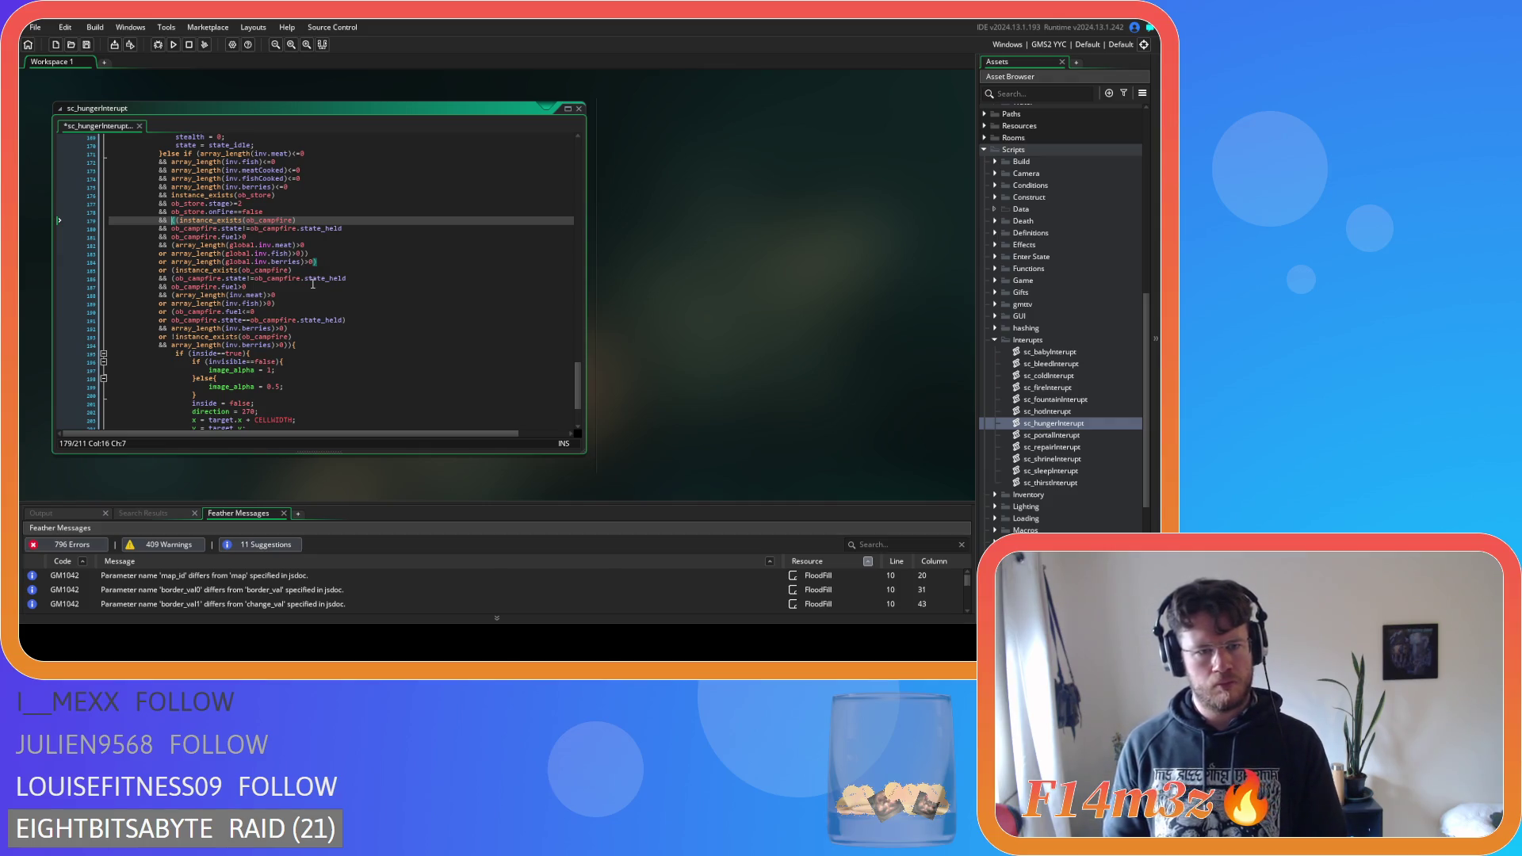
# Add the matching ')' at the end of the group and rebalance the opening bracket
pyautogui.press('Down')
pyautogui.press('Down')
pyautogui.press('Down')
pyautogui.press('End')
pyautogui.write(')')
pyautogui.press('Up')
pyautogui.press('Up')
pyautogui.press('Up')
pyautogui.write('(')
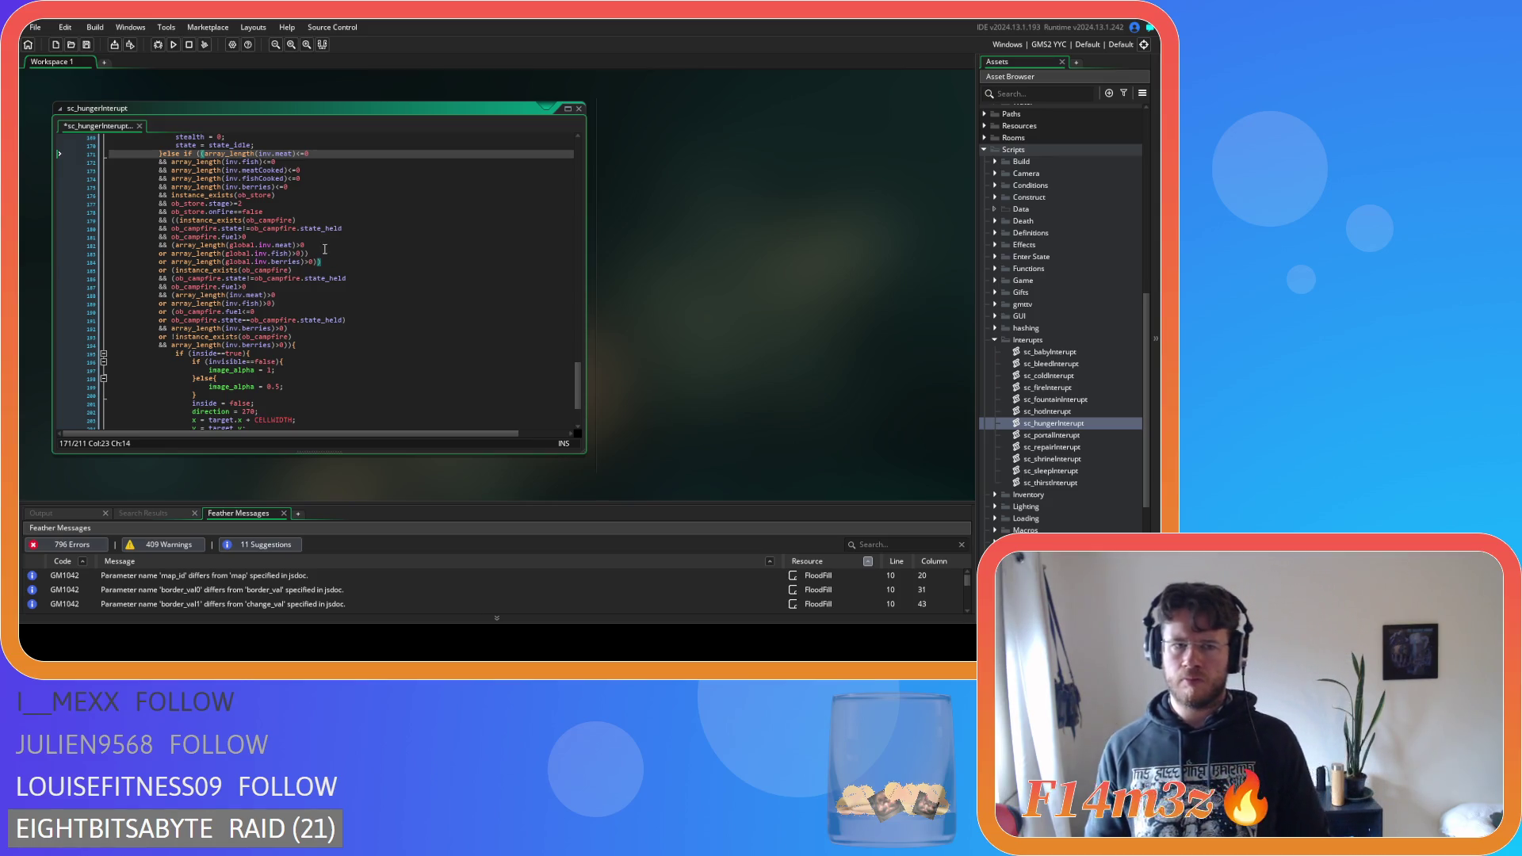
pyautogui.click(324, 262)
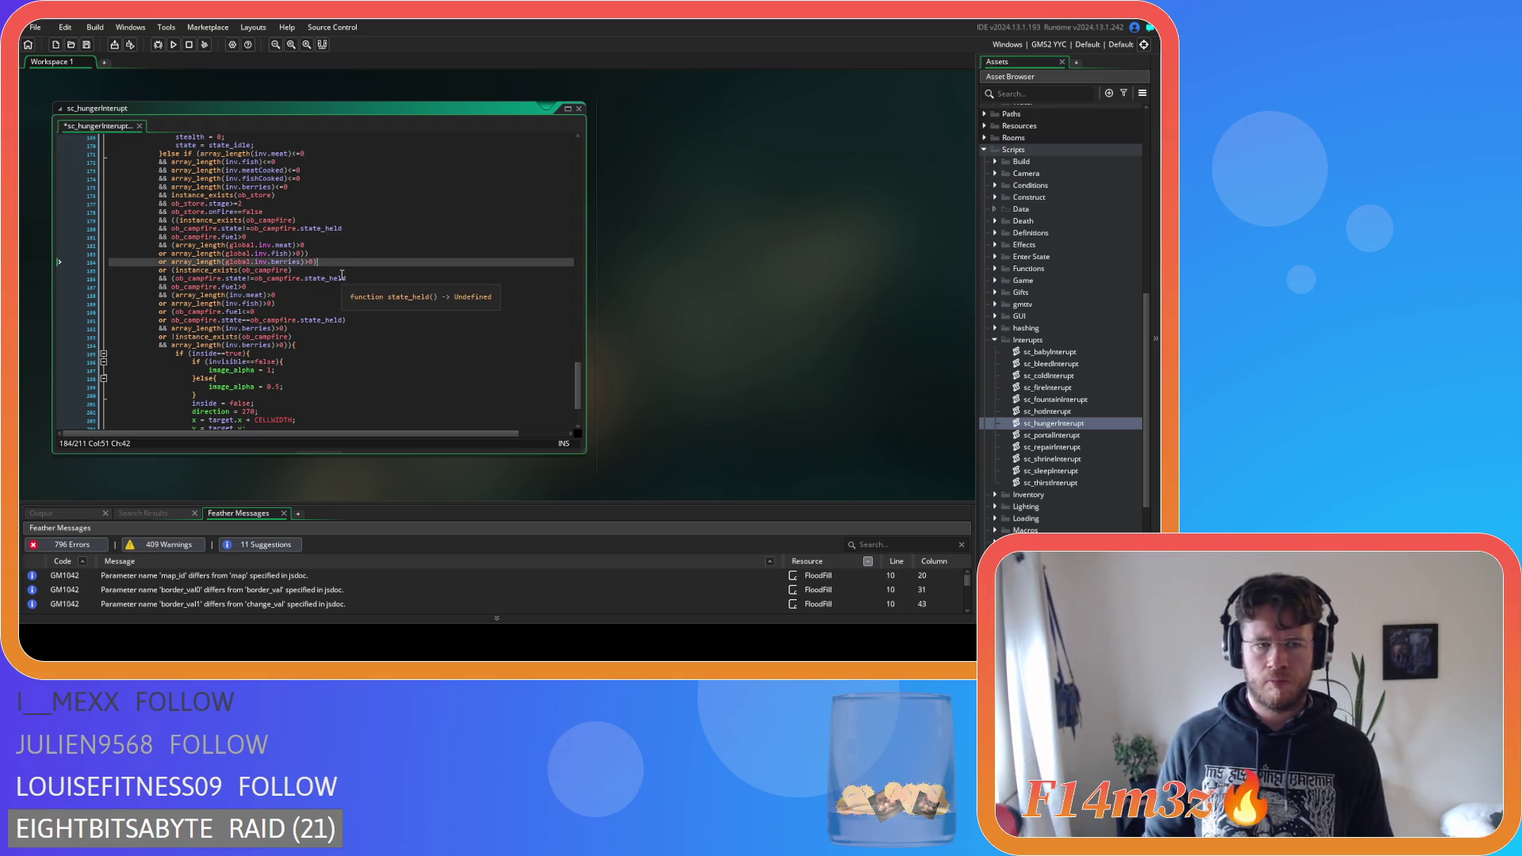
pyautogui.click(173, 271)
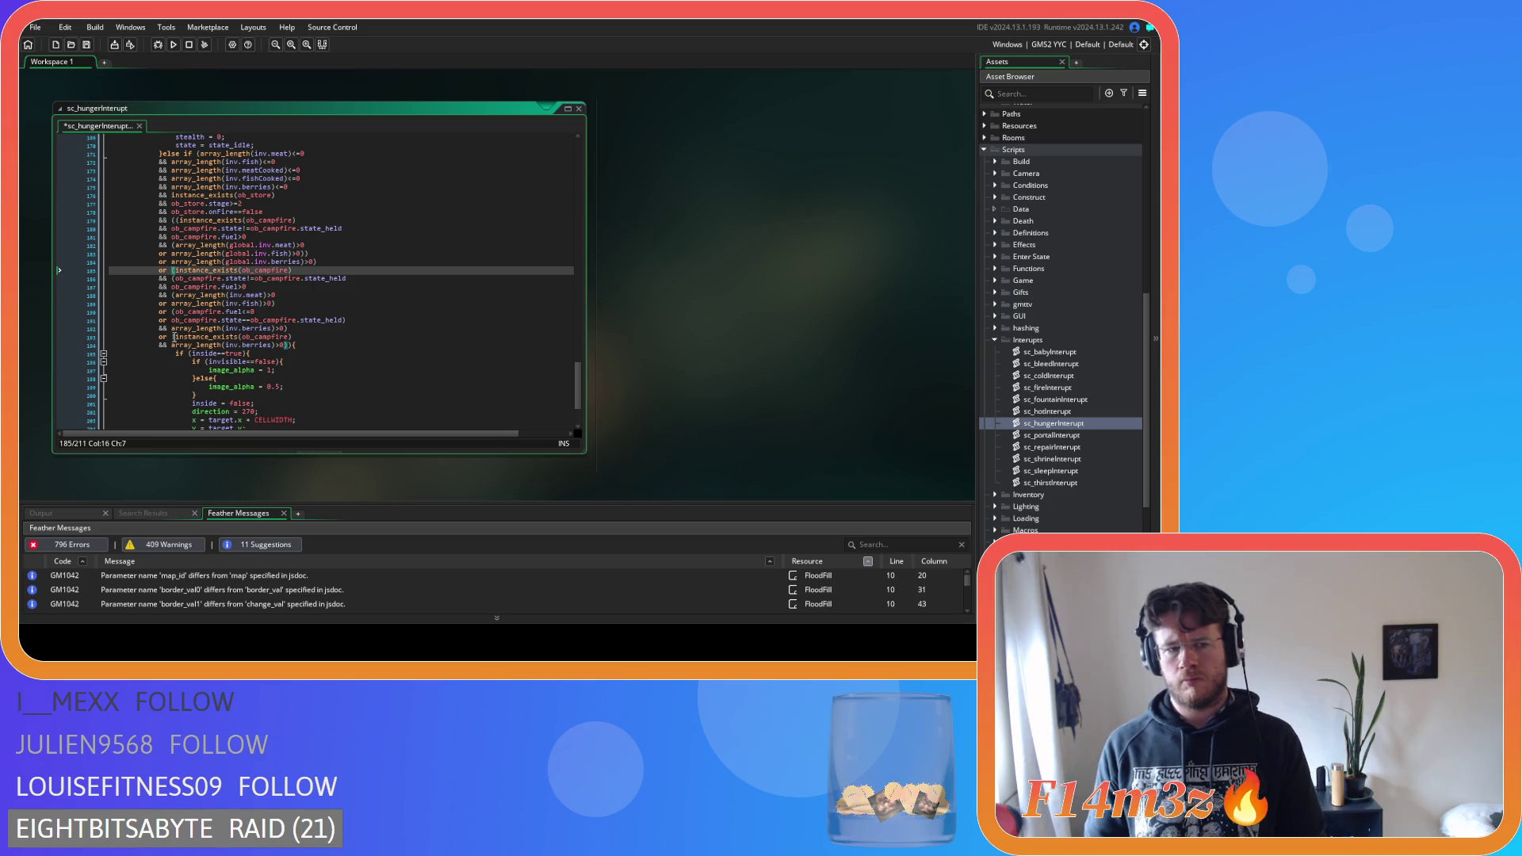
pyautogui.moveTo(173, 346)
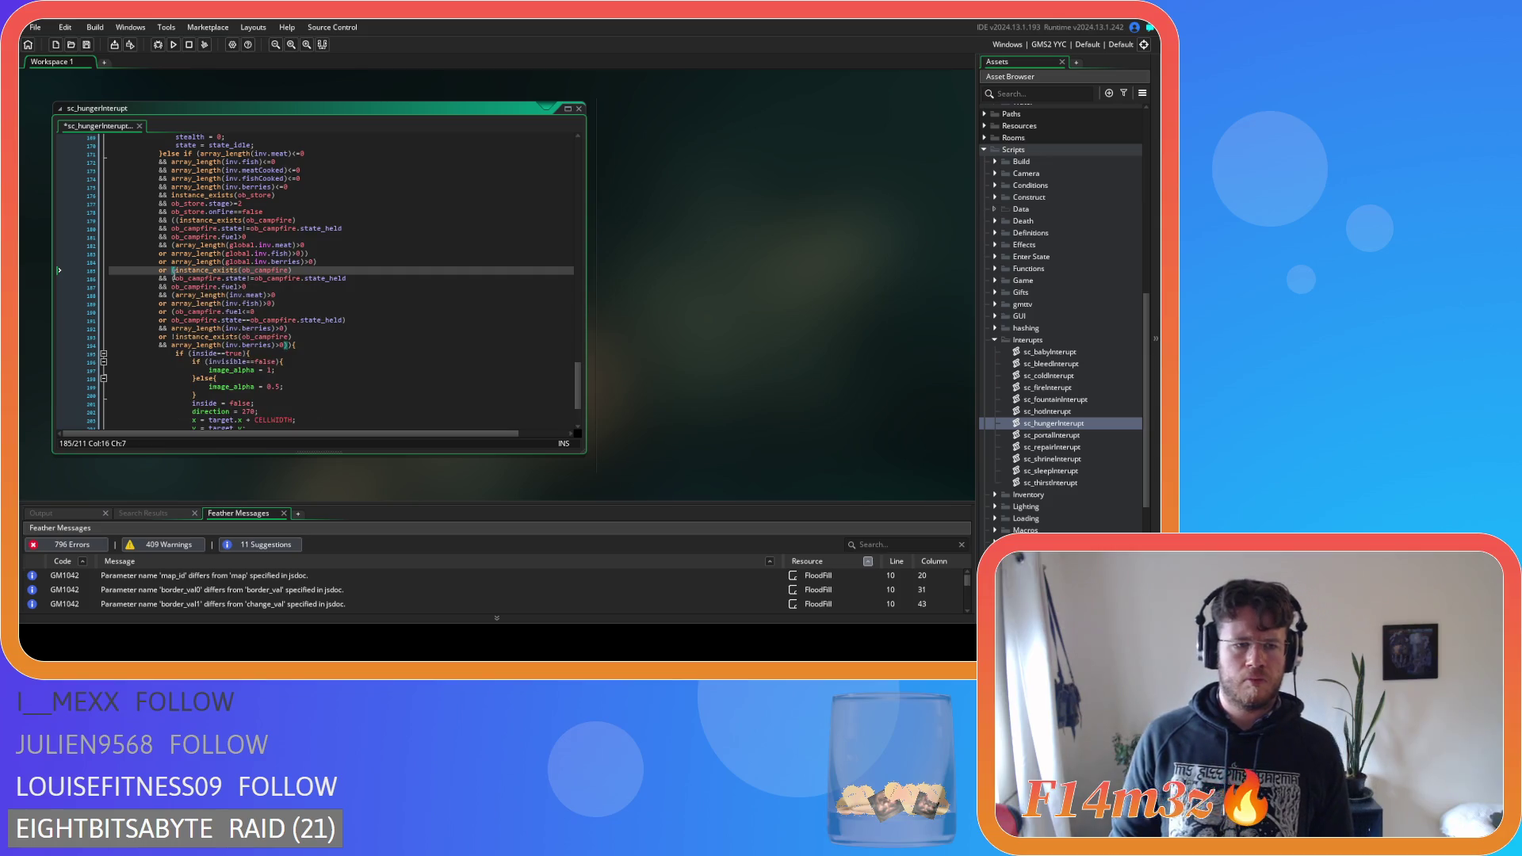
pyautogui.click(172, 279)
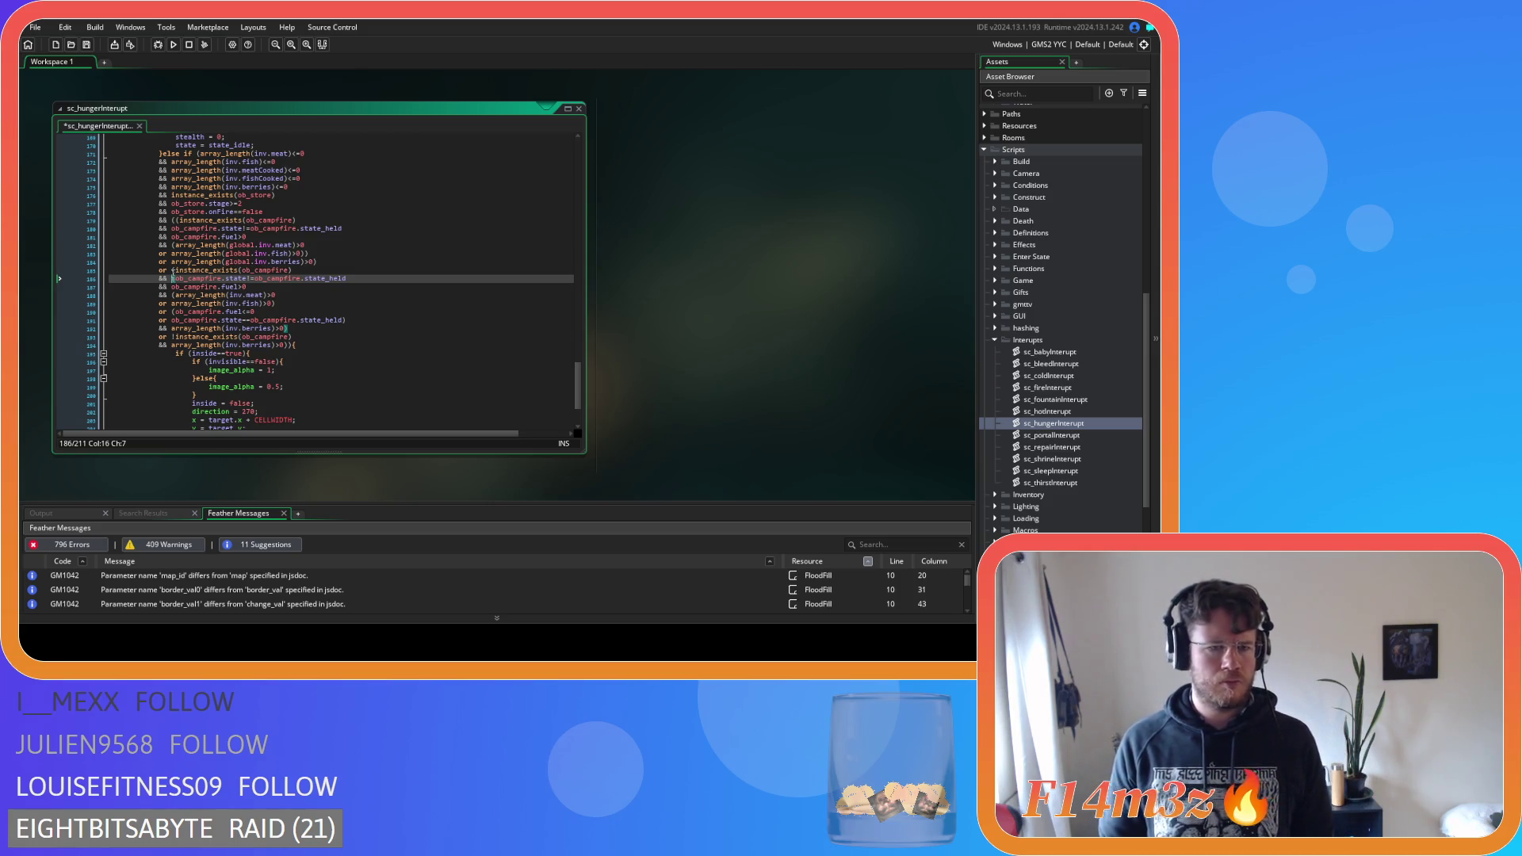
pyautogui.click(170, 271)
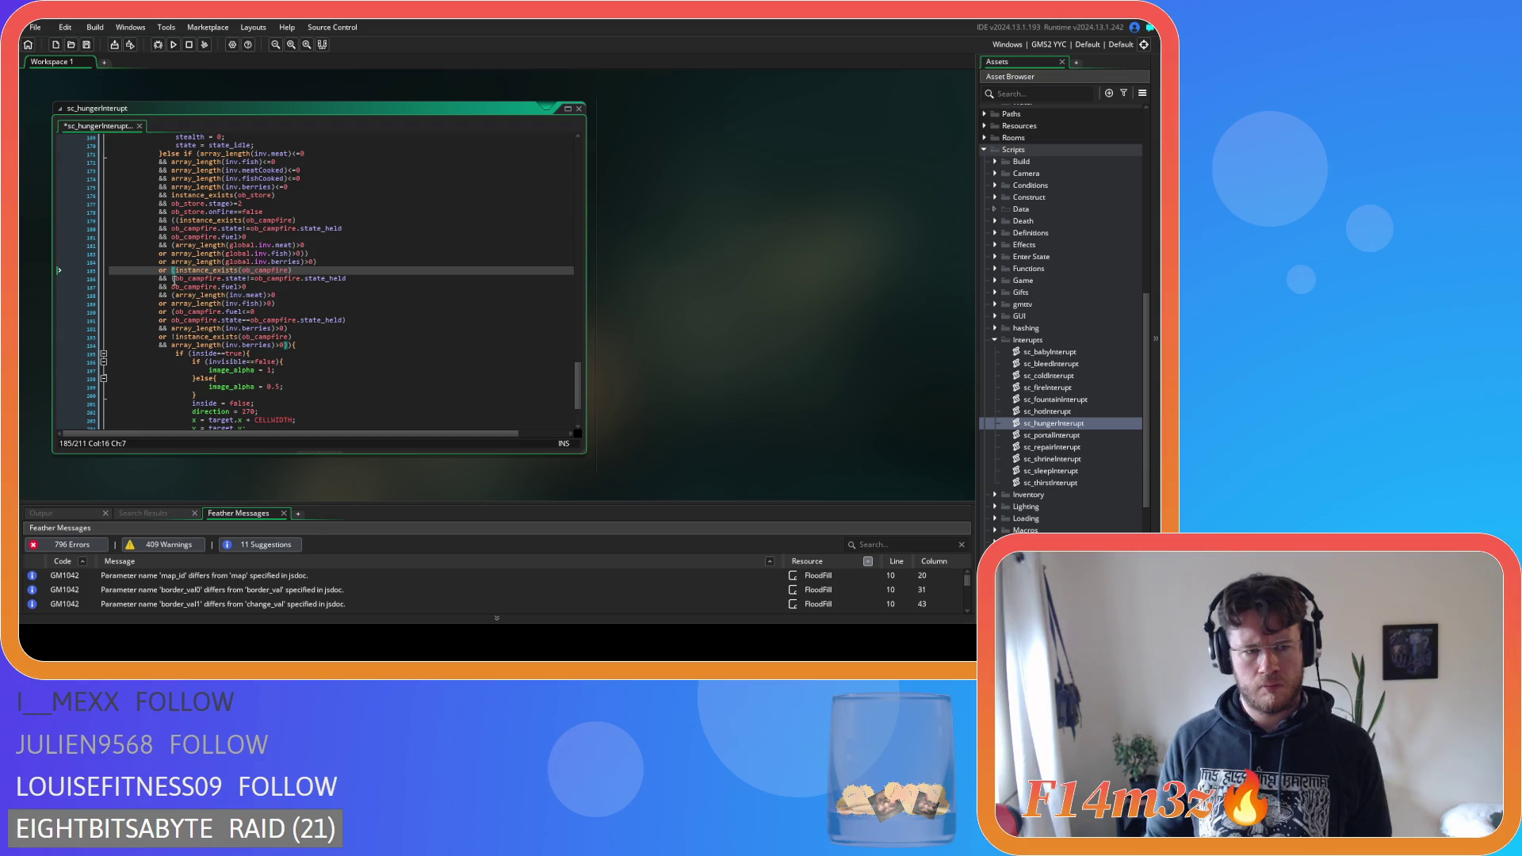
pyautogui.click(173, 279)
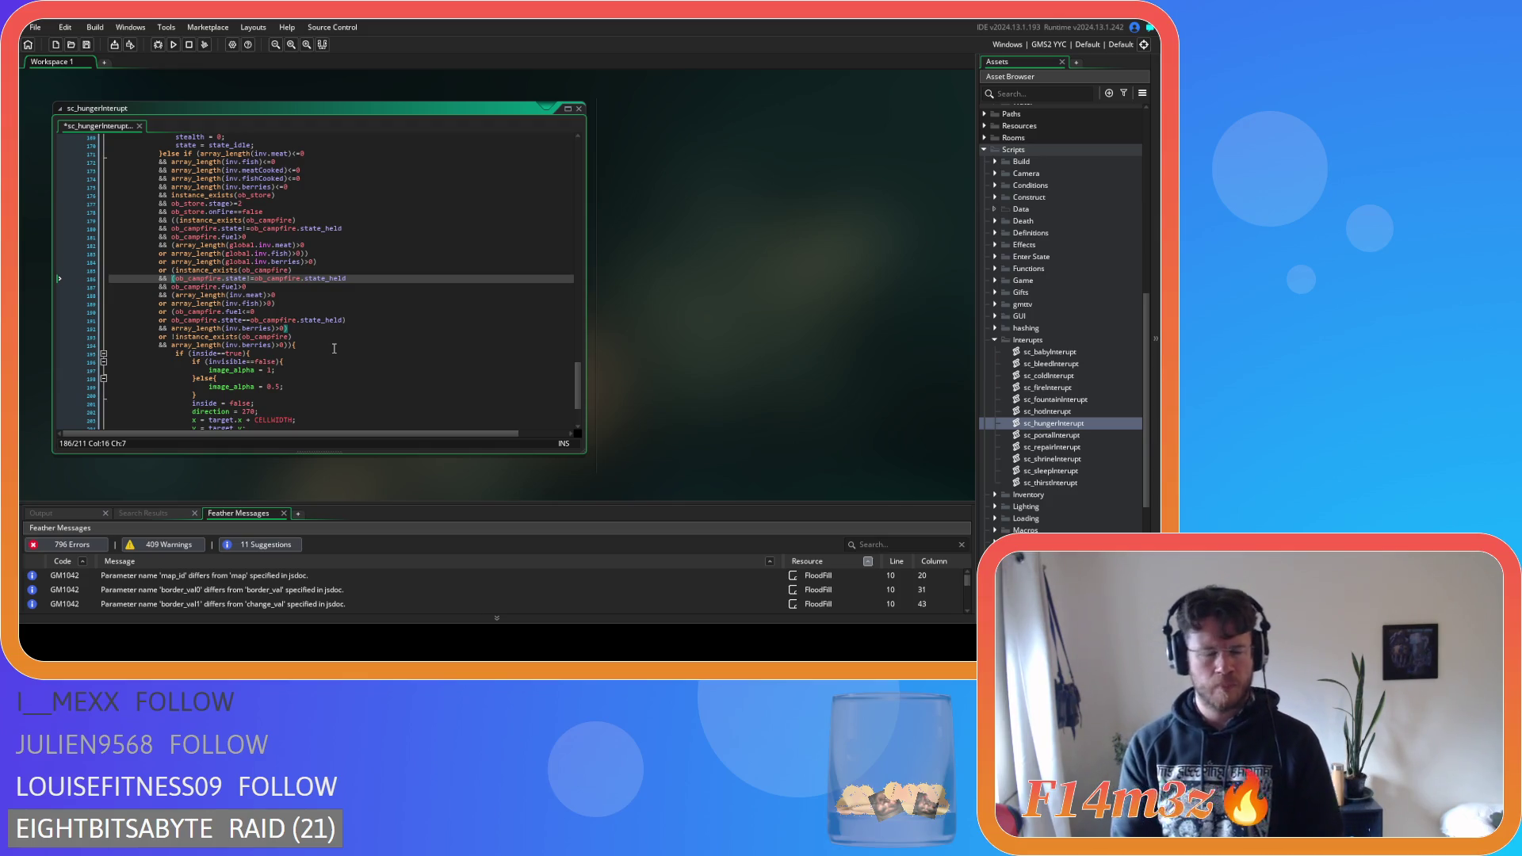
# Delete the redundant campfire fuel and state checks after the local inventory checks
pyautogui.press('Up')
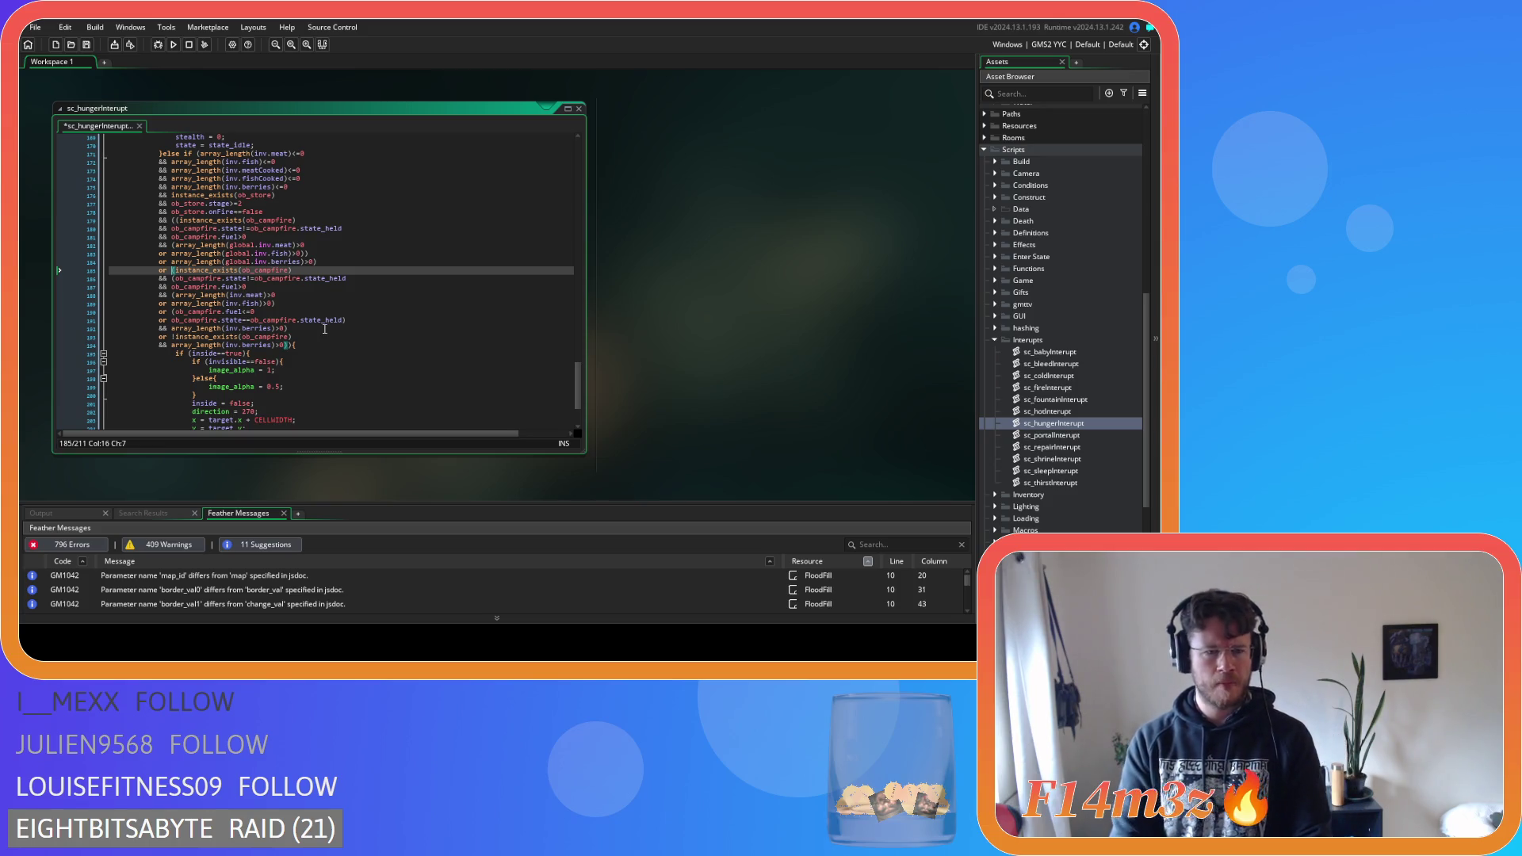
pyautogui.press('Down')
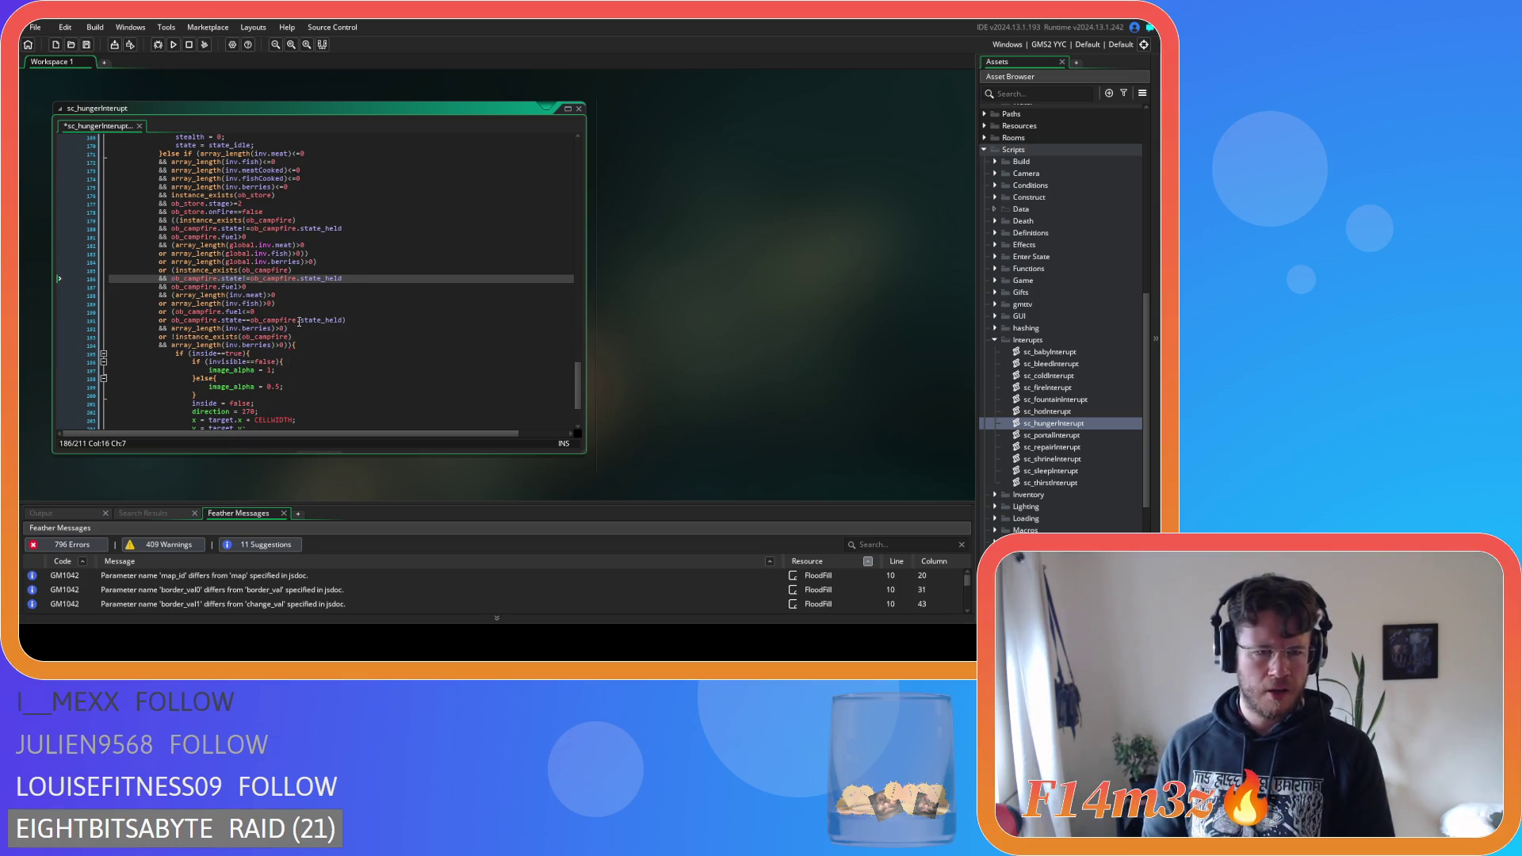
pyautogui.click(293, 329)
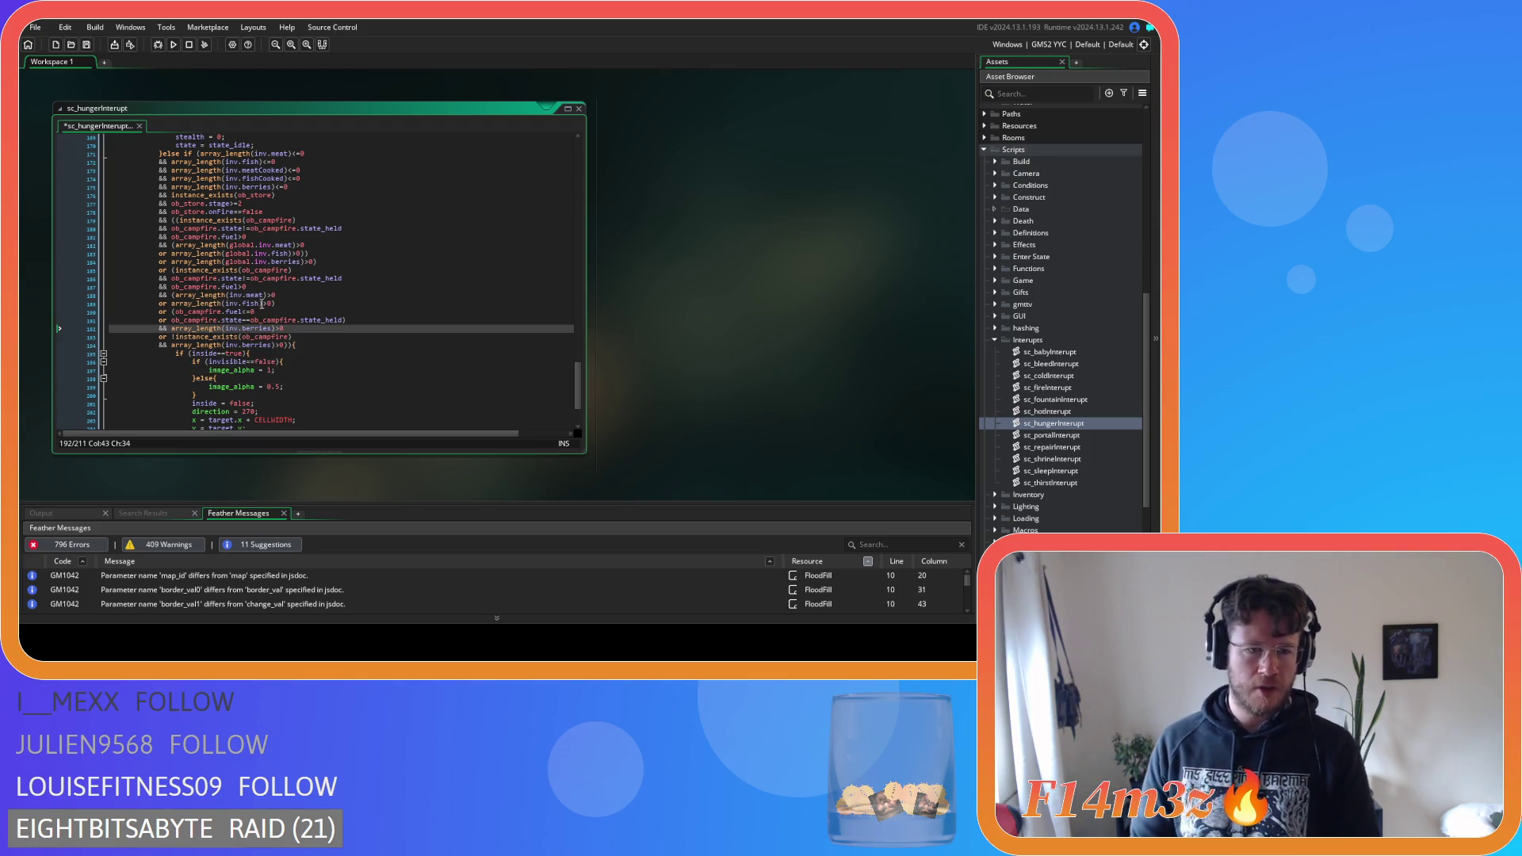
pyautogui.click(174, 313)
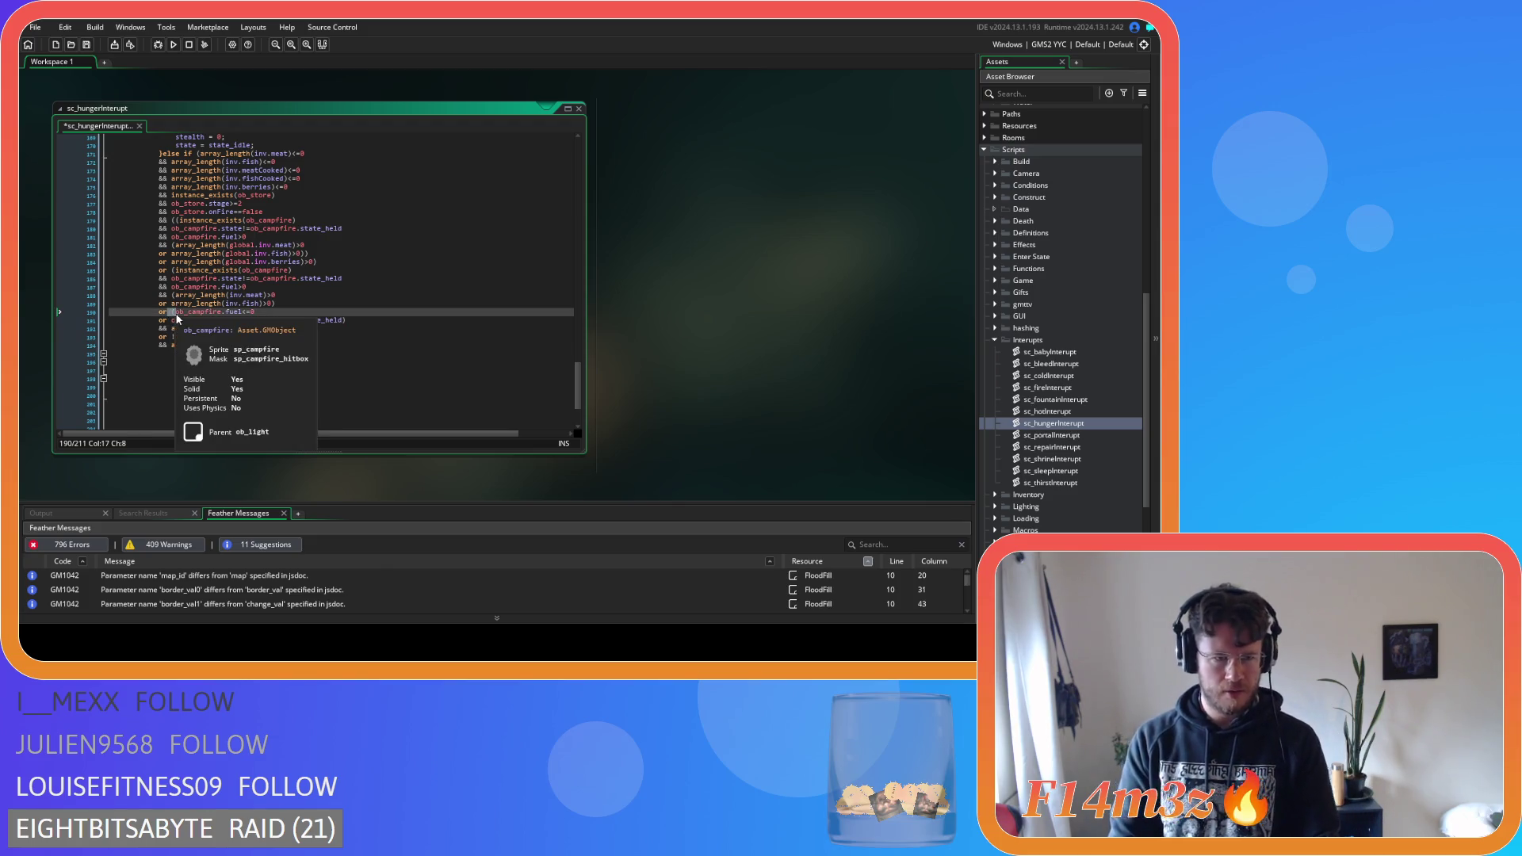
pyautogui.moveTo(174, 314); pyautogui.dragTo(351, 323)
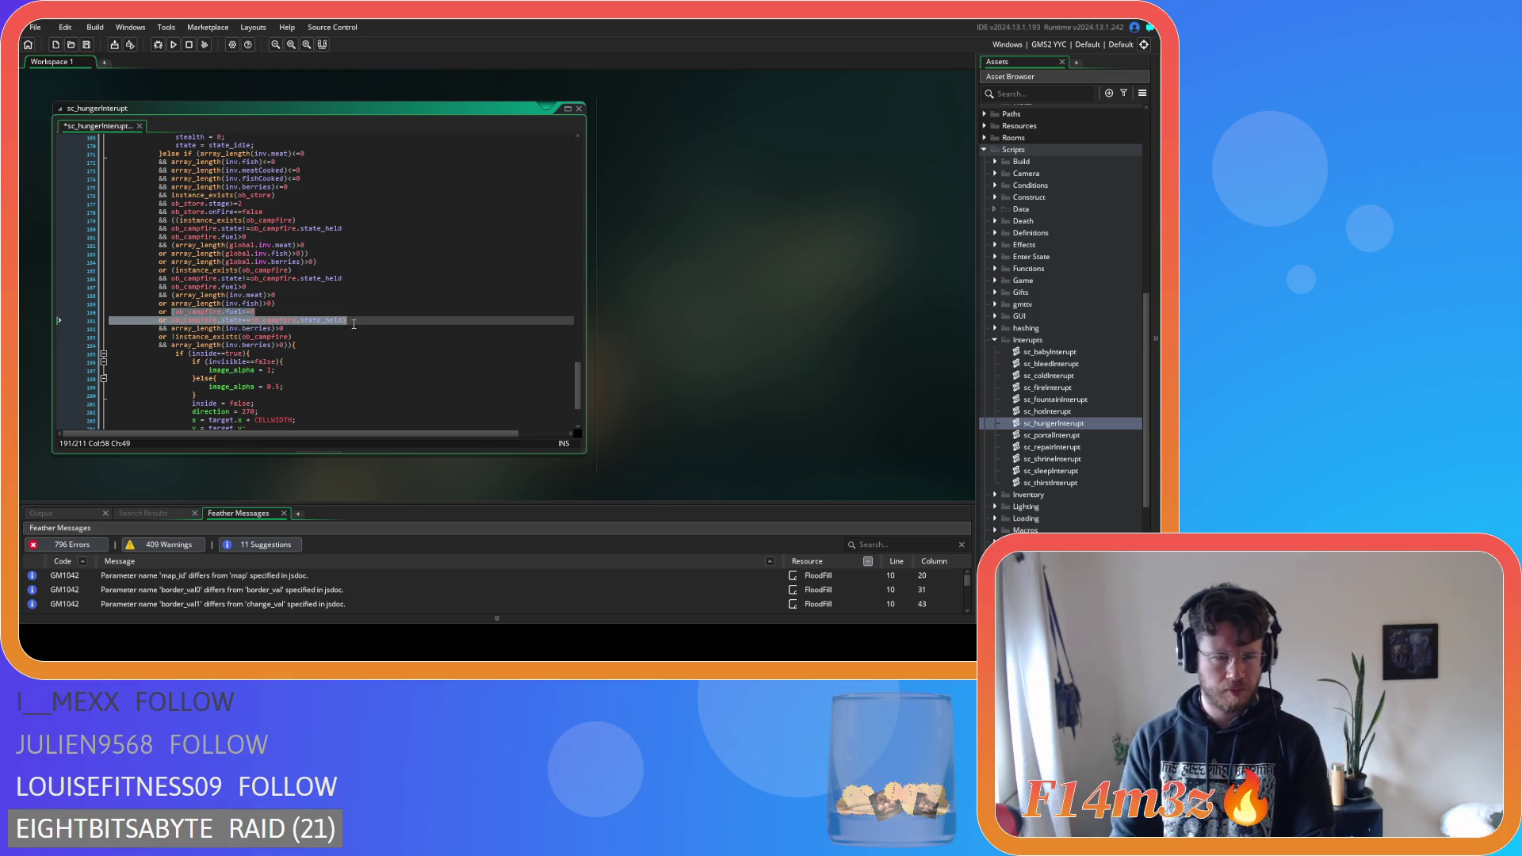
pyautogui.press('BackSpace')
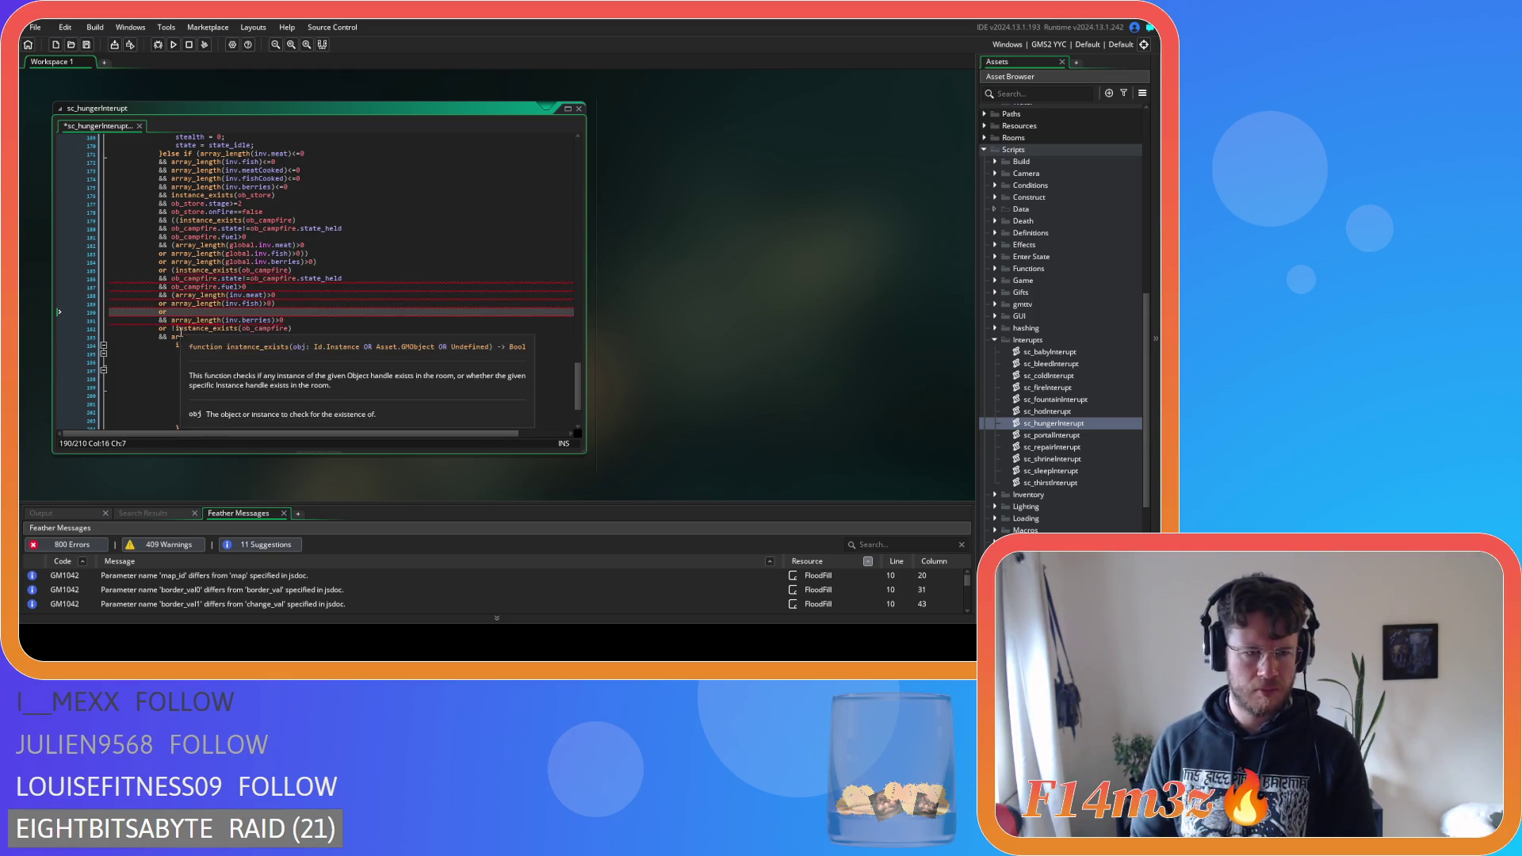
# Delete the leftover berries and !instance_exists campfire lines, then compare with the earlier branch
pyautogui.click(293, 328)
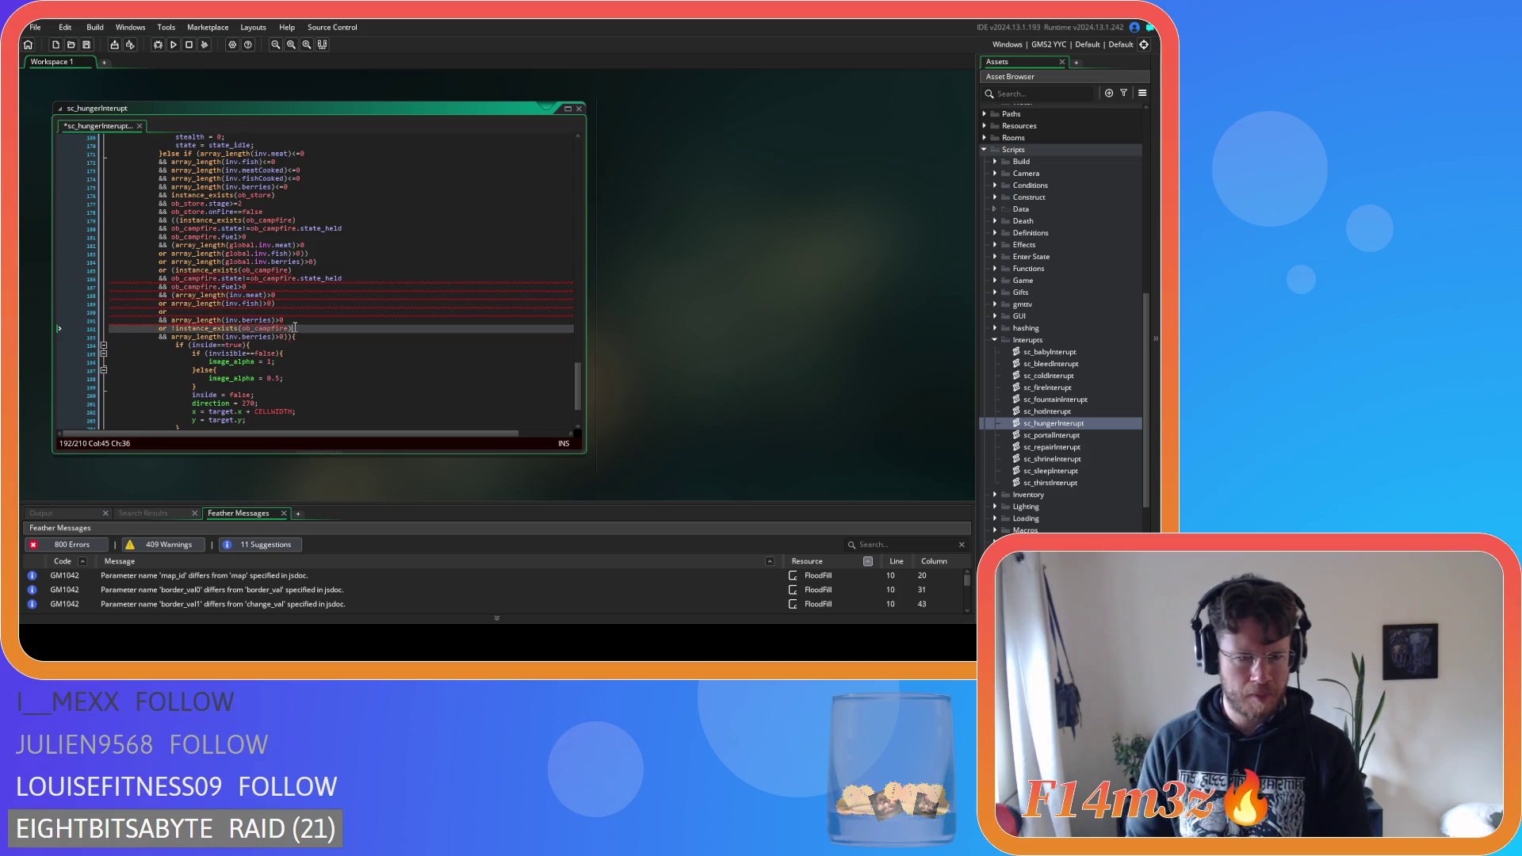
pyautogui.click(248, 330)
pyautogui.moveTo(171, 337); pyautogui.dragTo(175, 315)
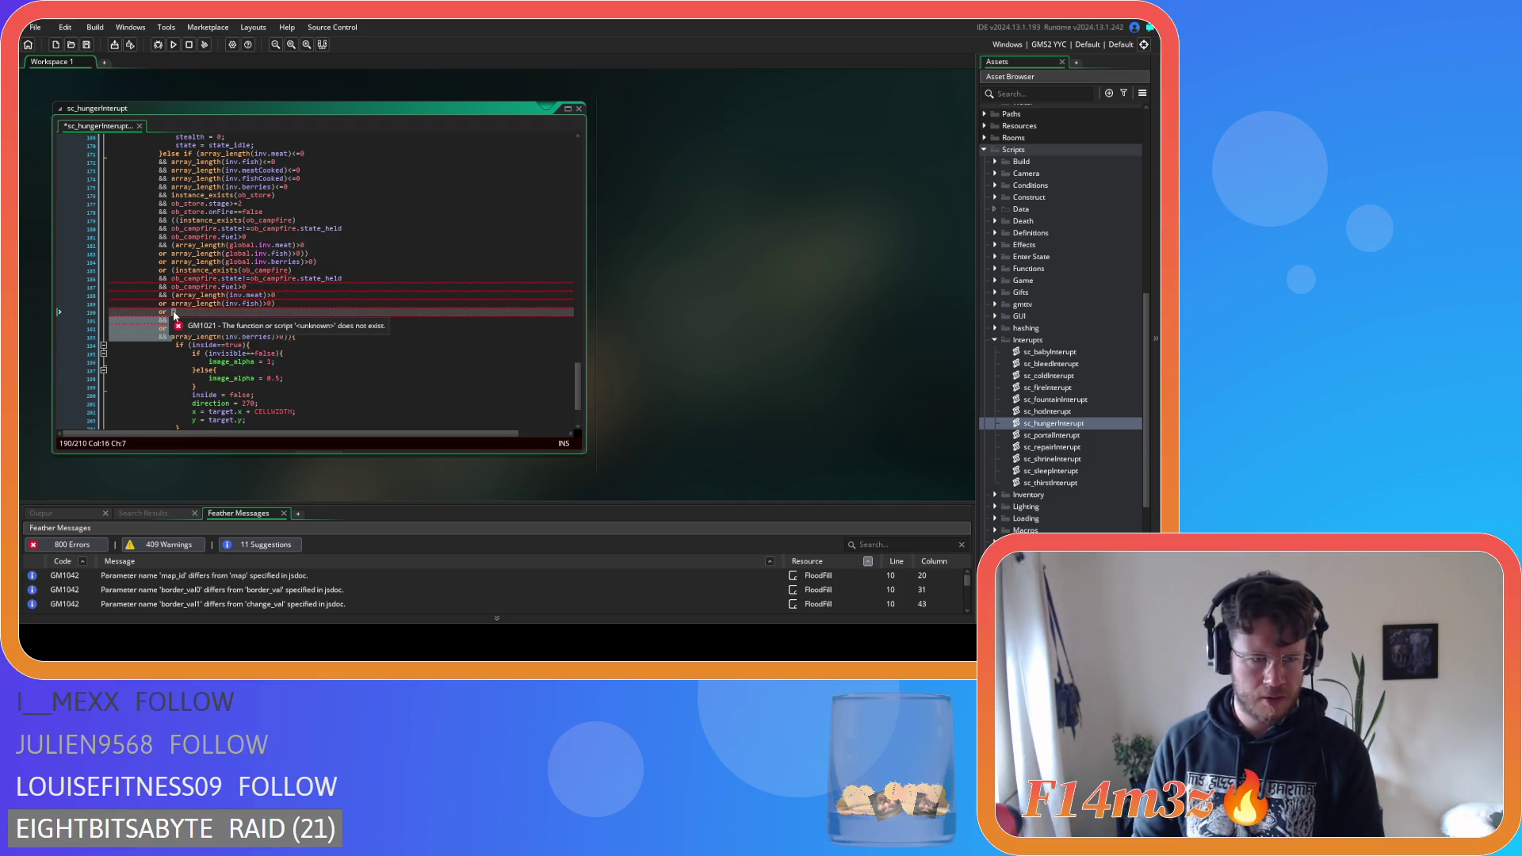
pyautogui.press('Delete')
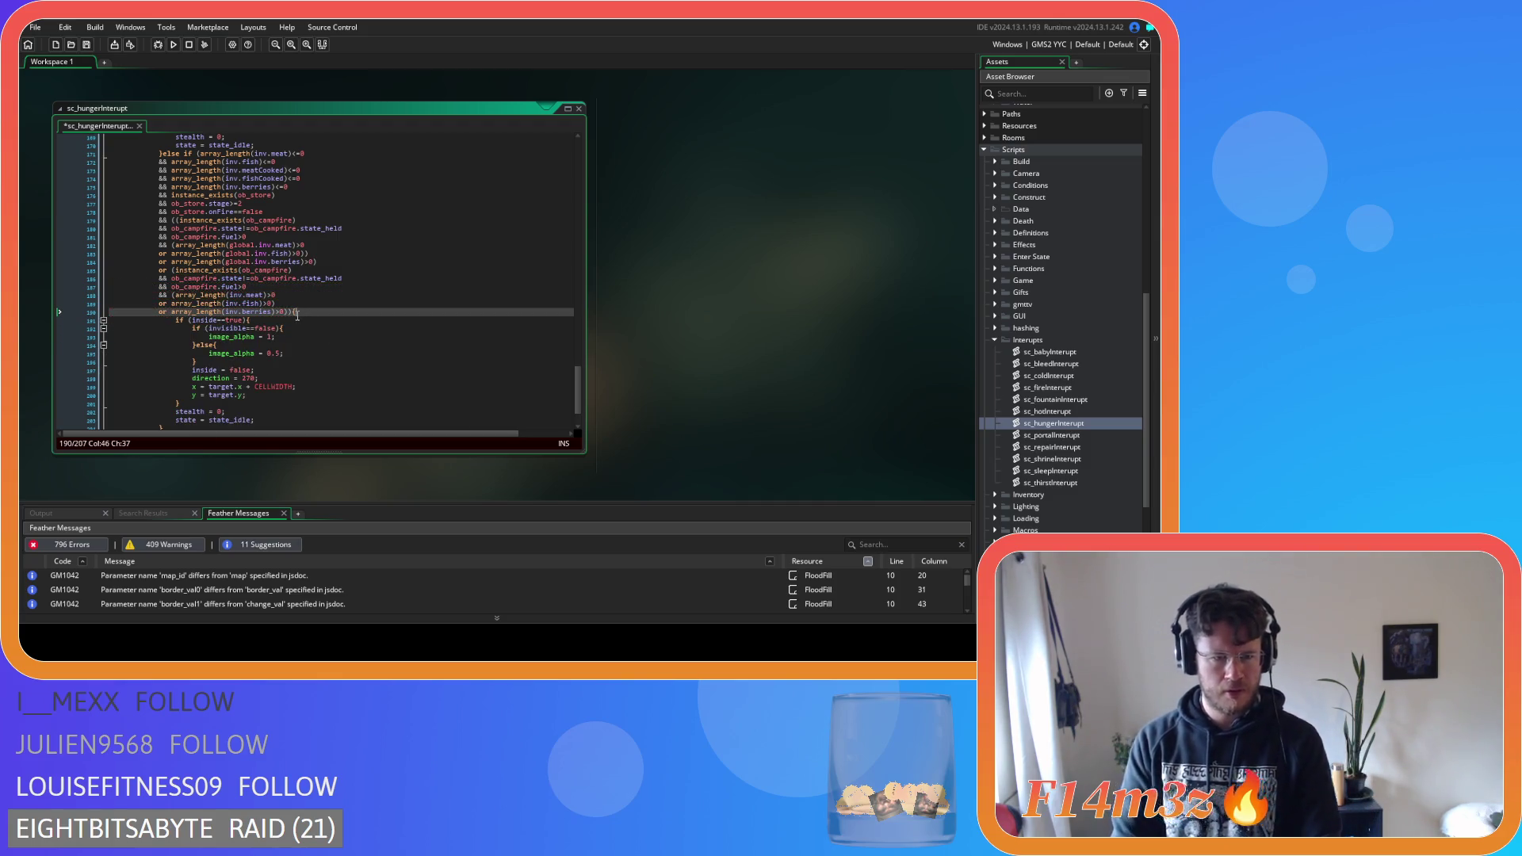
pyautogui.press('Left')
pyautogui.press('Left')
pyautogui.press('Left')
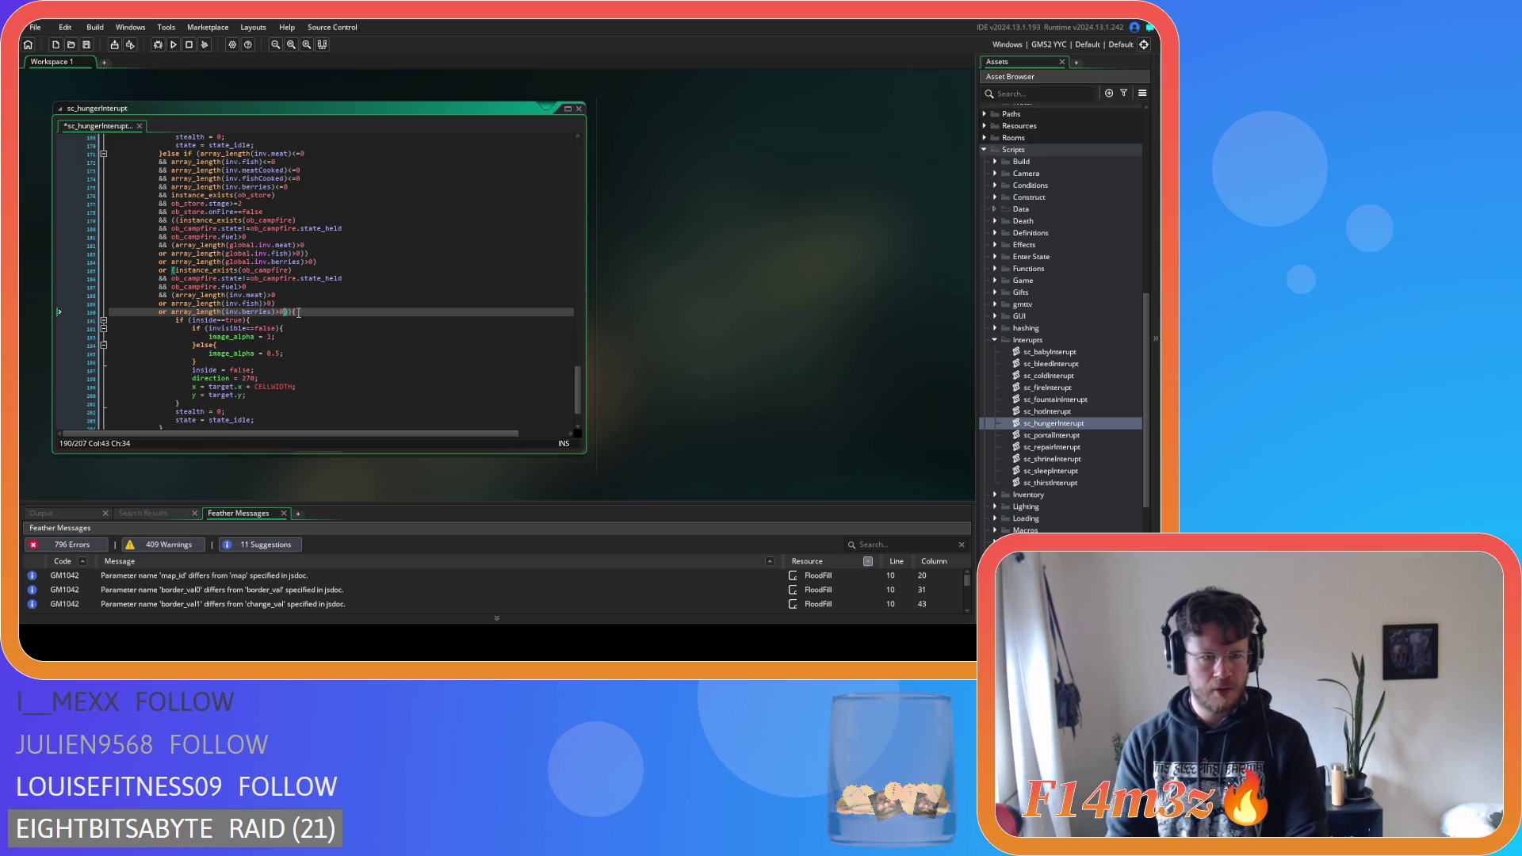
pyautogui.click(323, 145)
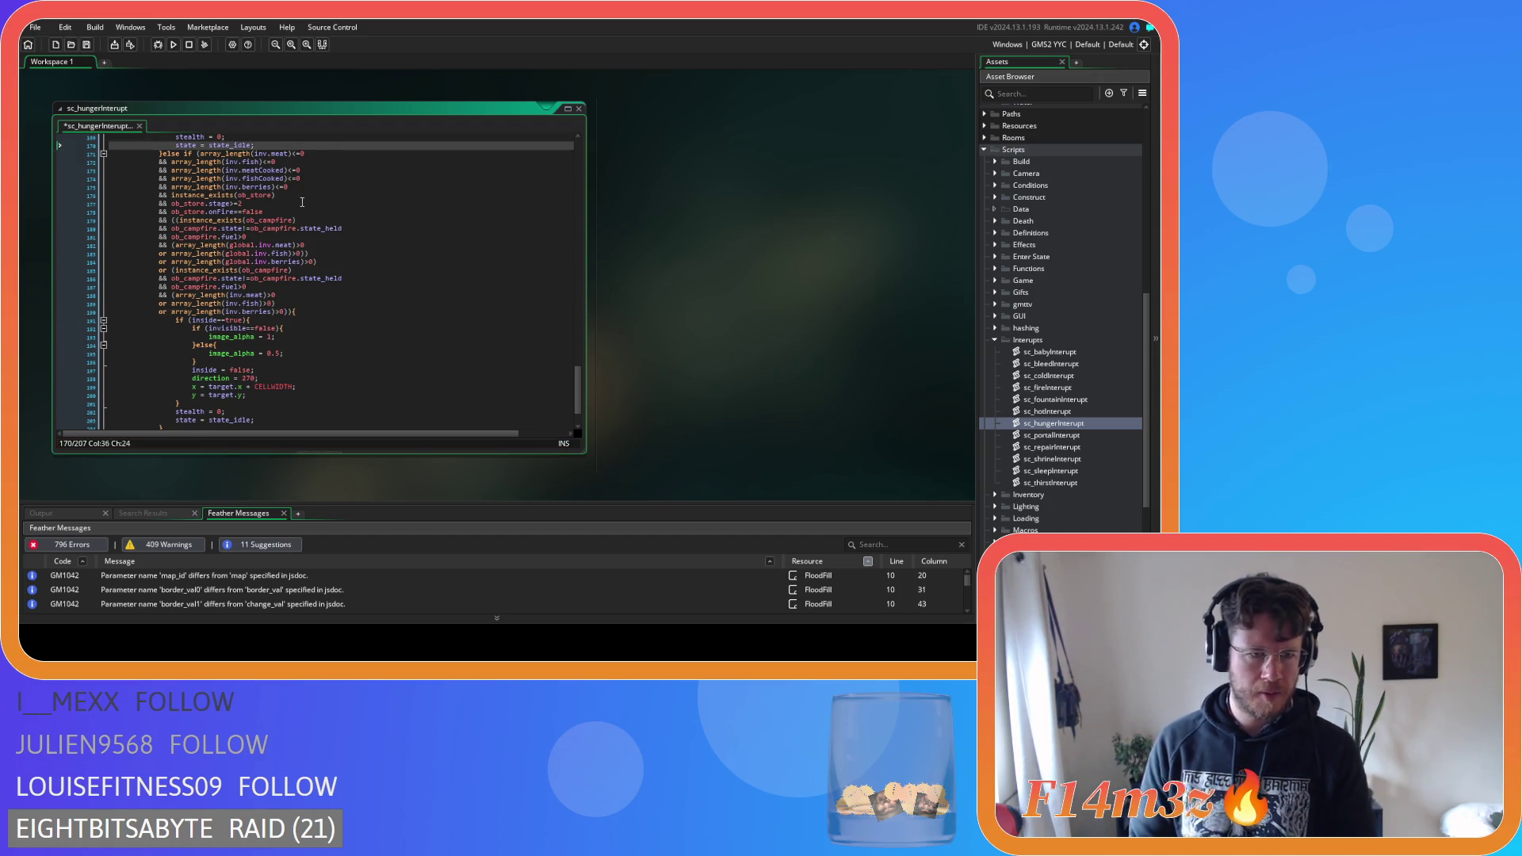
pyautogui.moveTo(327, 165); pyautogui.dragTo(329, 181)
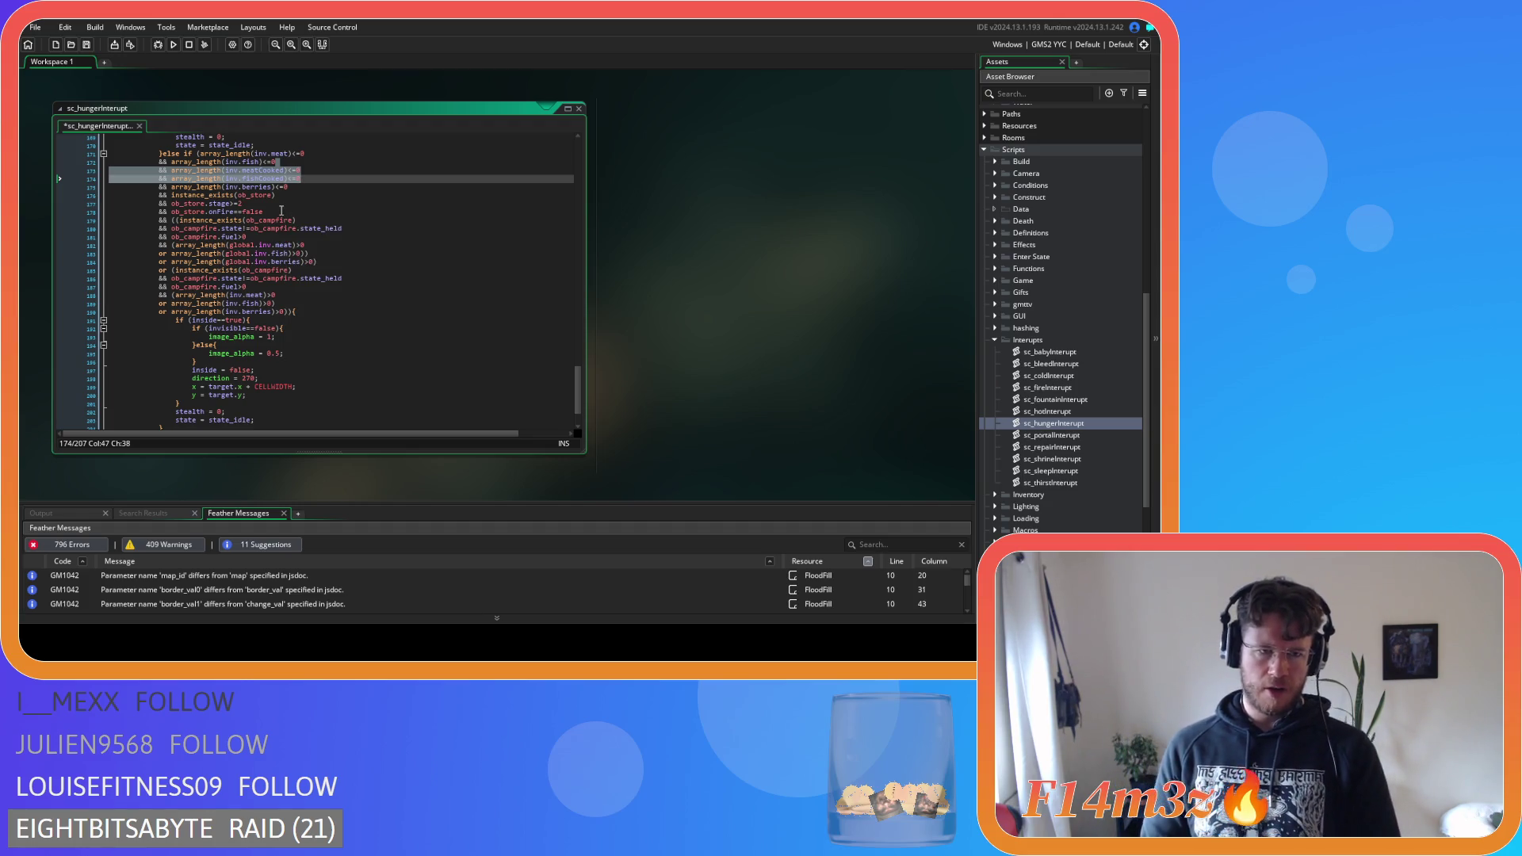
pyautogui.click(283, 203)
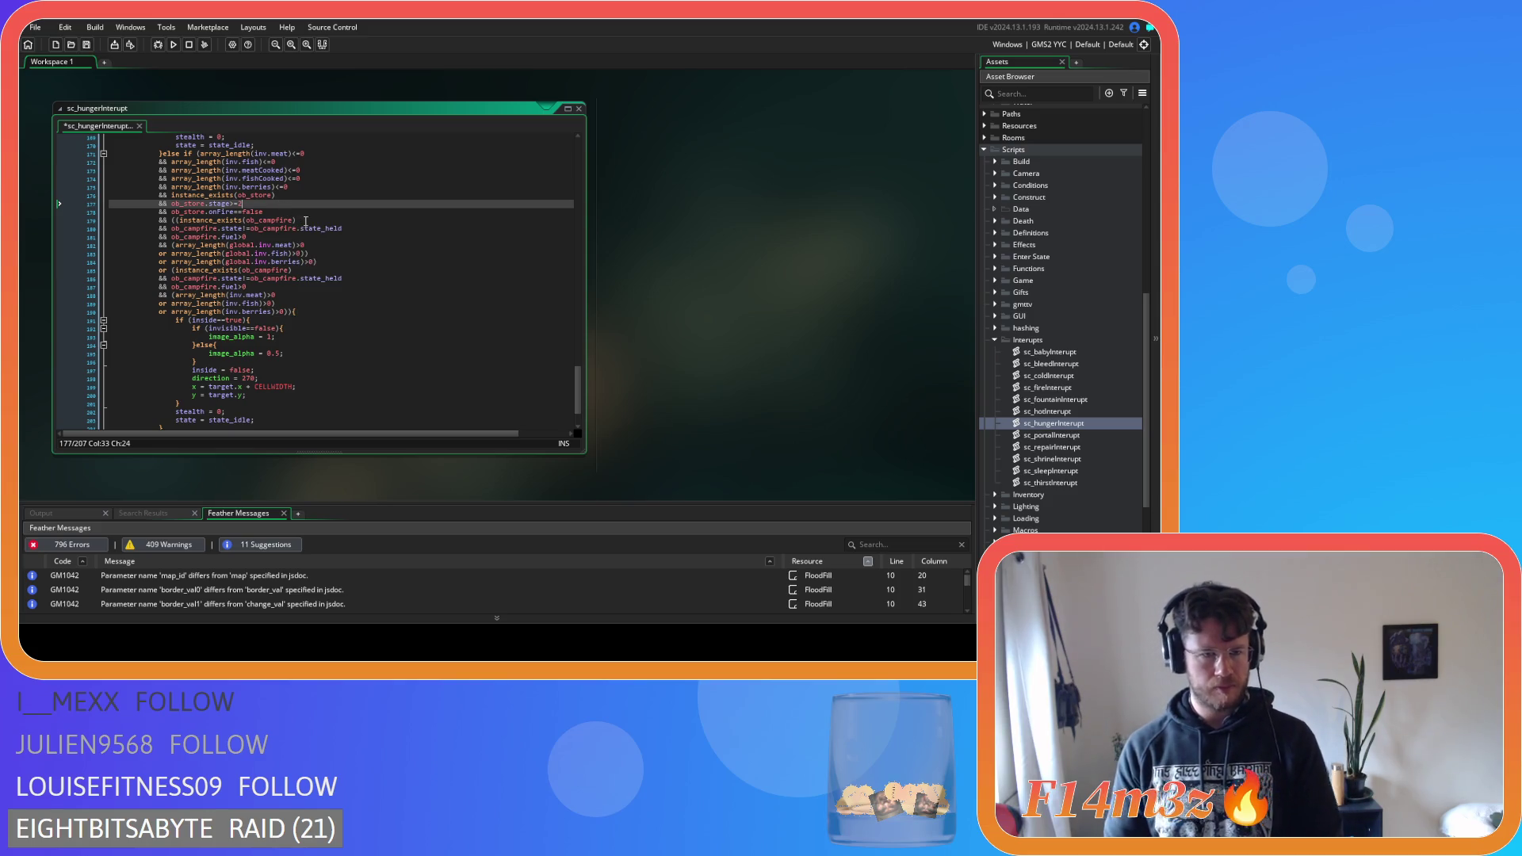
pyautogui.click(172, 221)
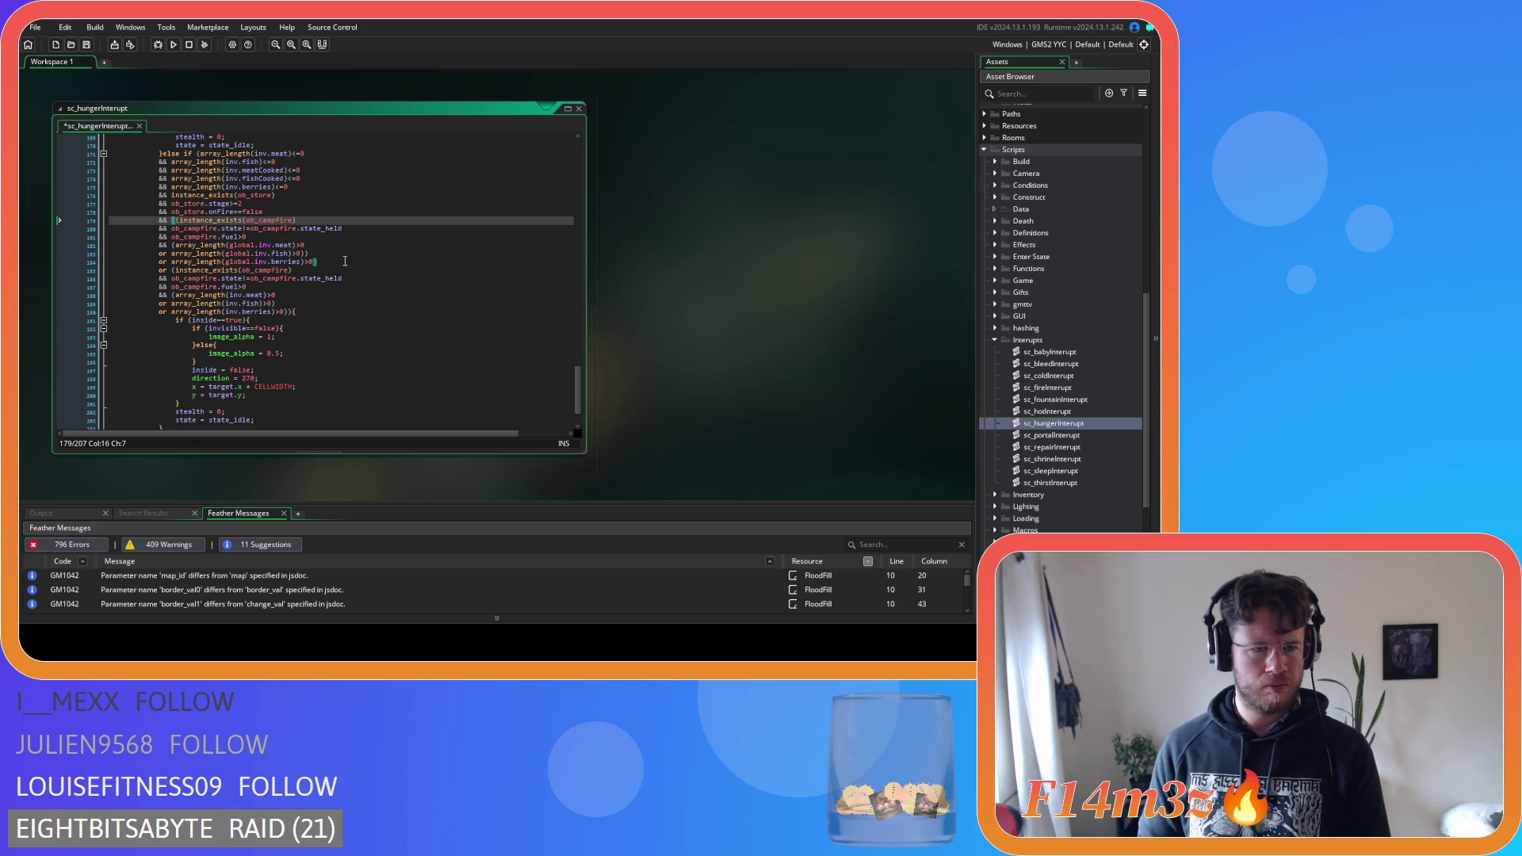
pyautogui.click(345, 261)
pyautogui.click(174, 220)
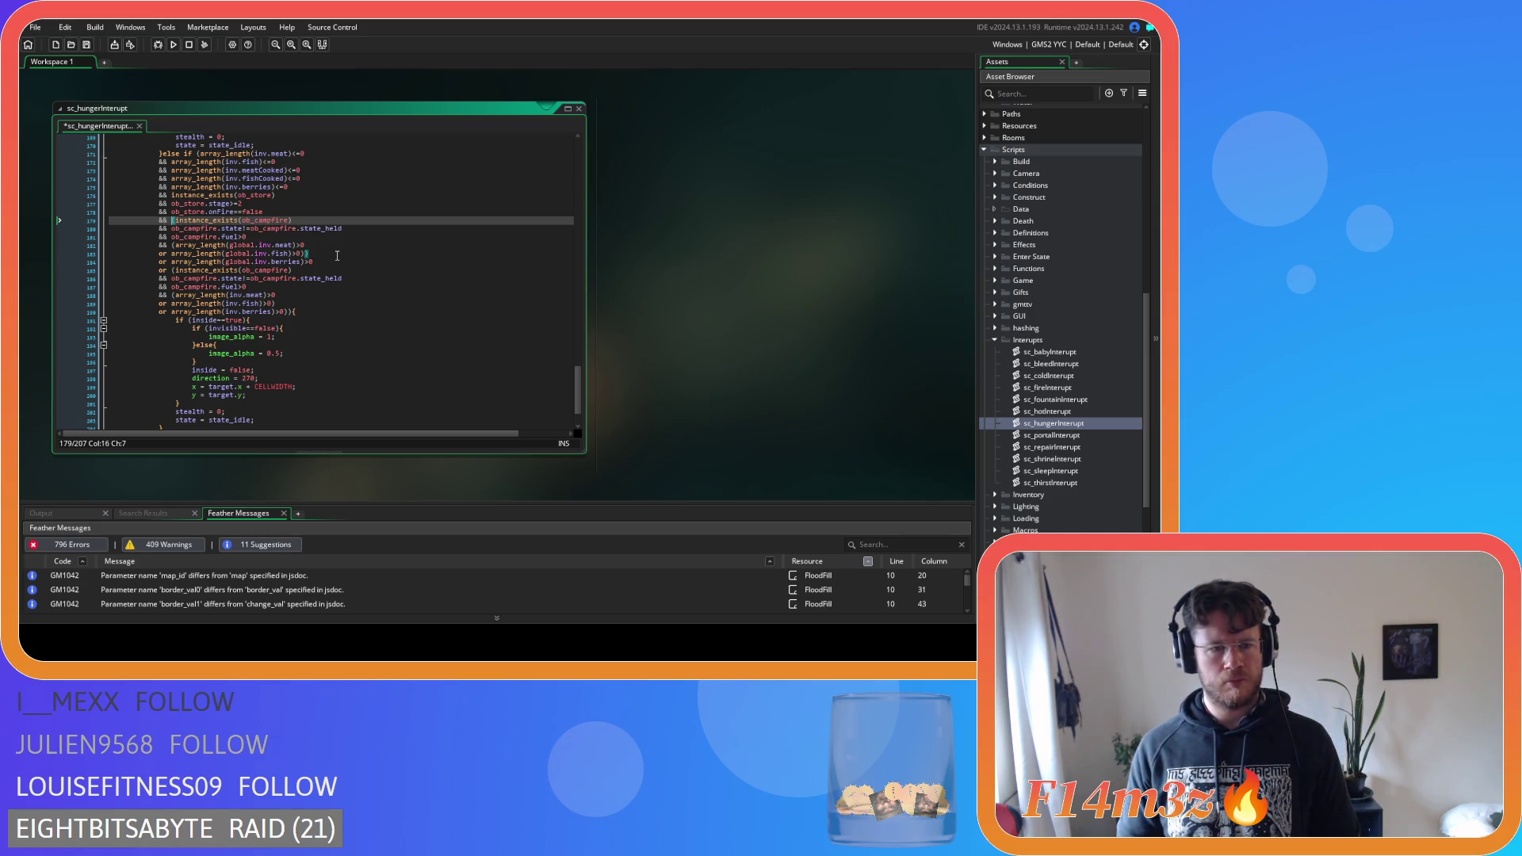
pyautogui.click(337, 255)
pyautogui.click(327, 262)
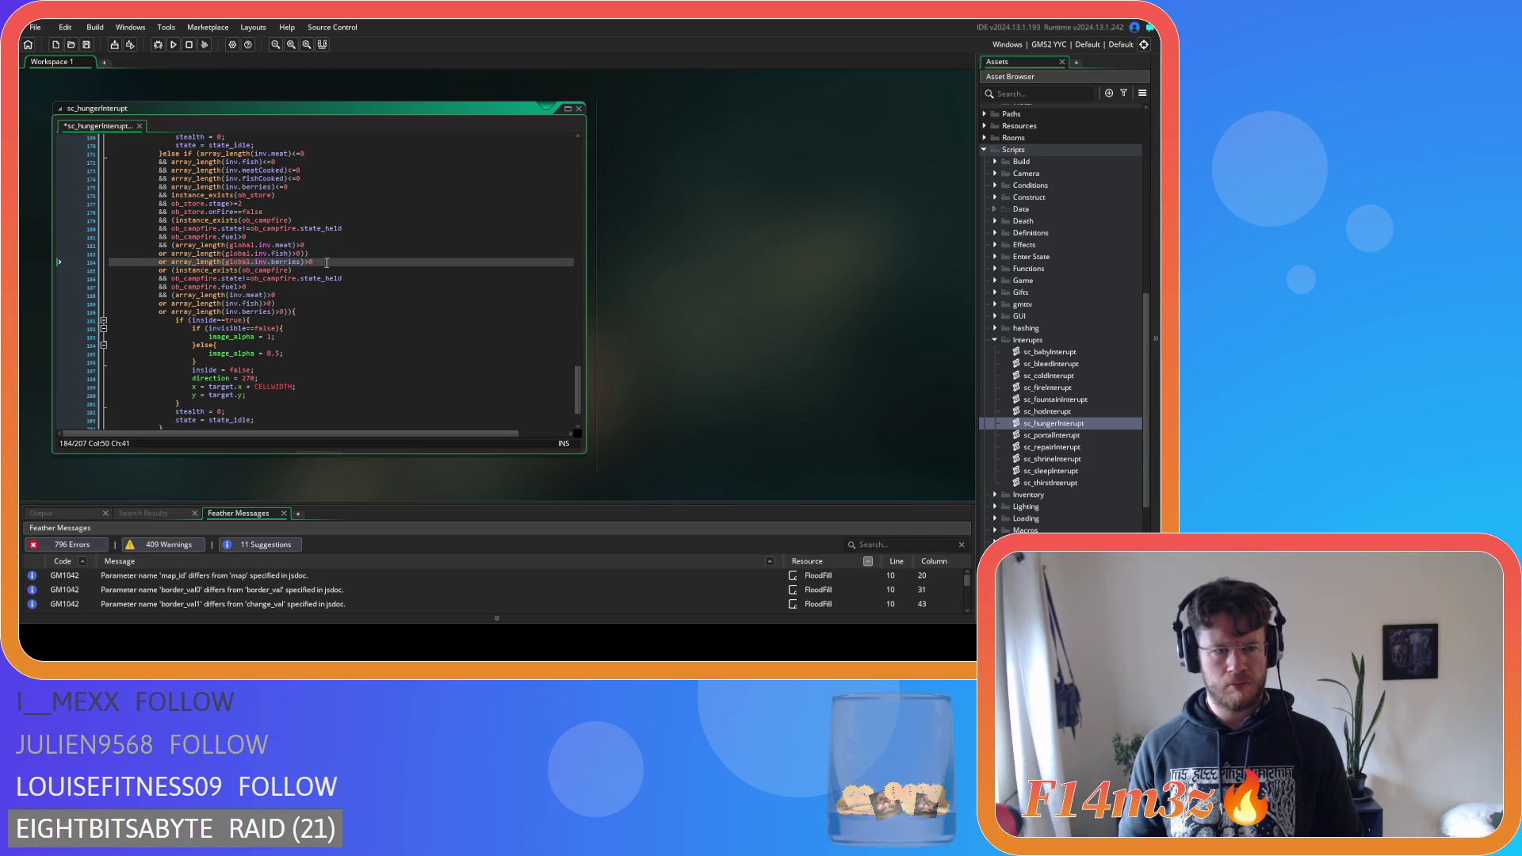
pyautogui.moveTo(326, 262); pyautogui.dragTo(172, 262)
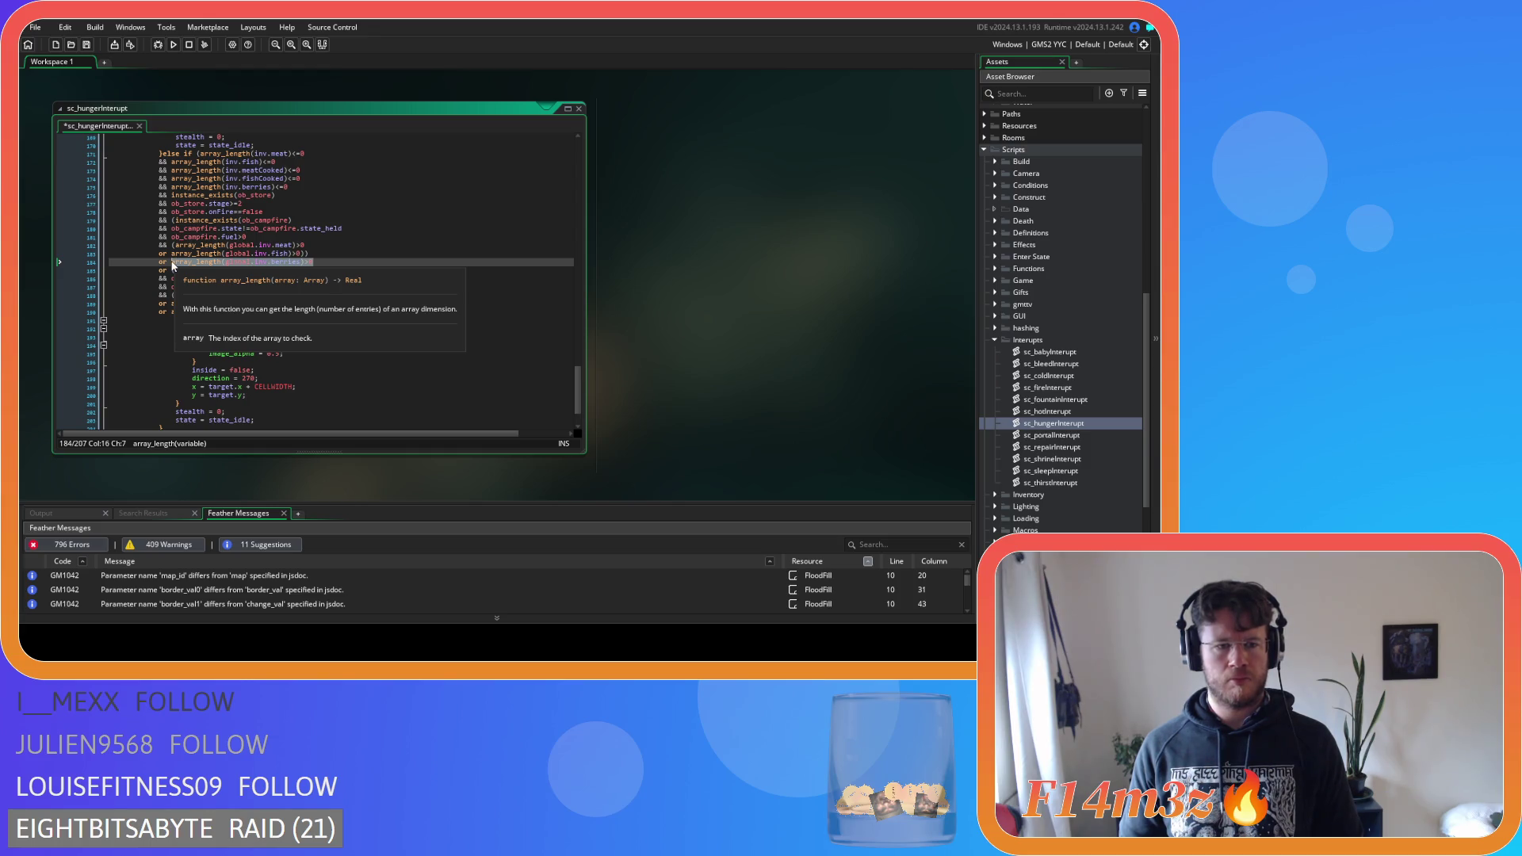
pyautogui.click(171, 220)
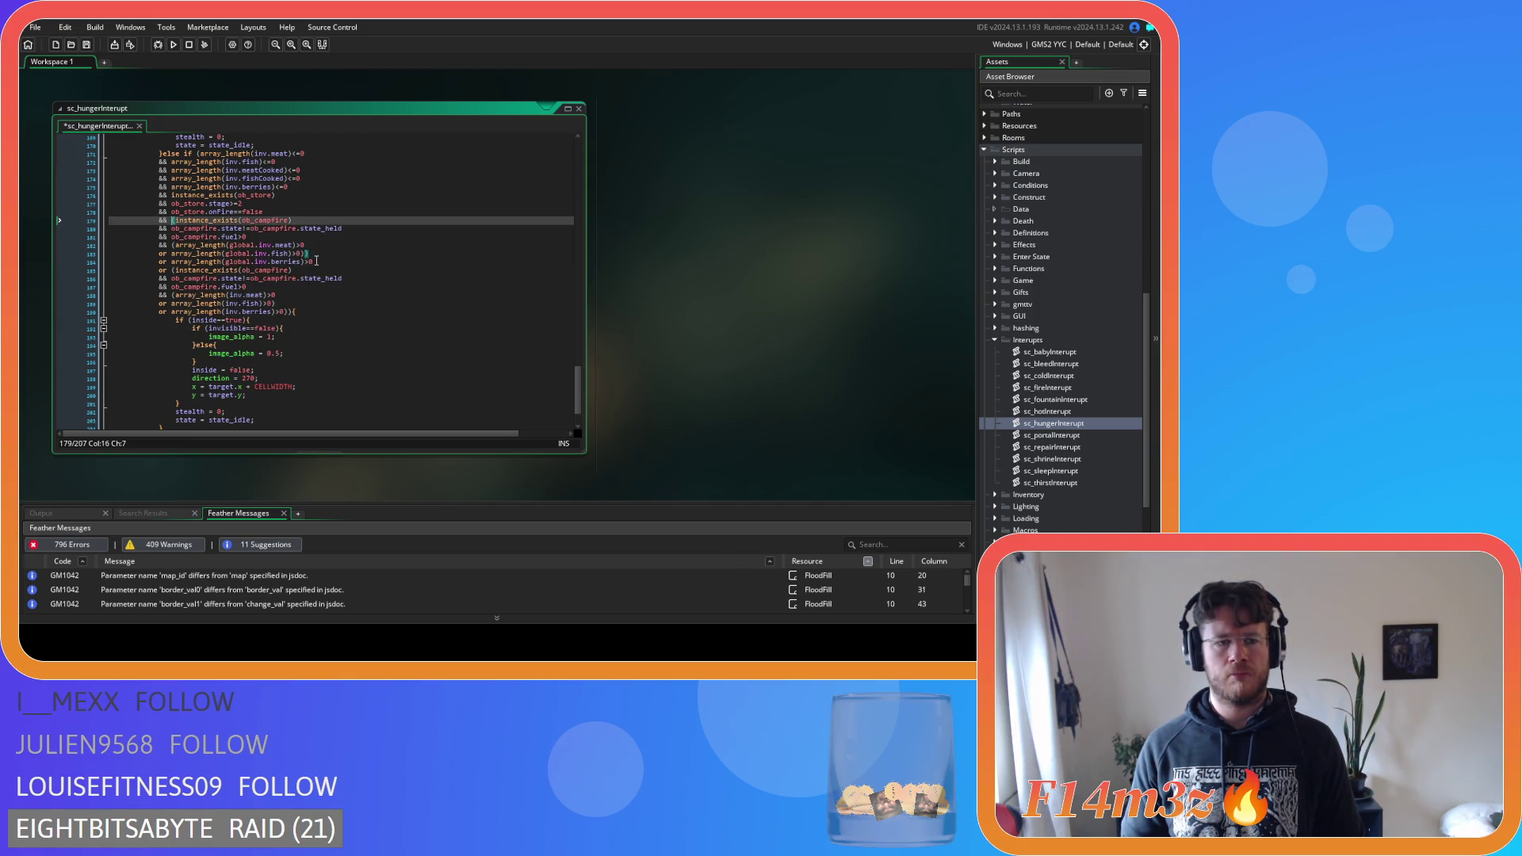
pyautogui.moveTo(317, 260); pyautogui.dragTo(171, 262)
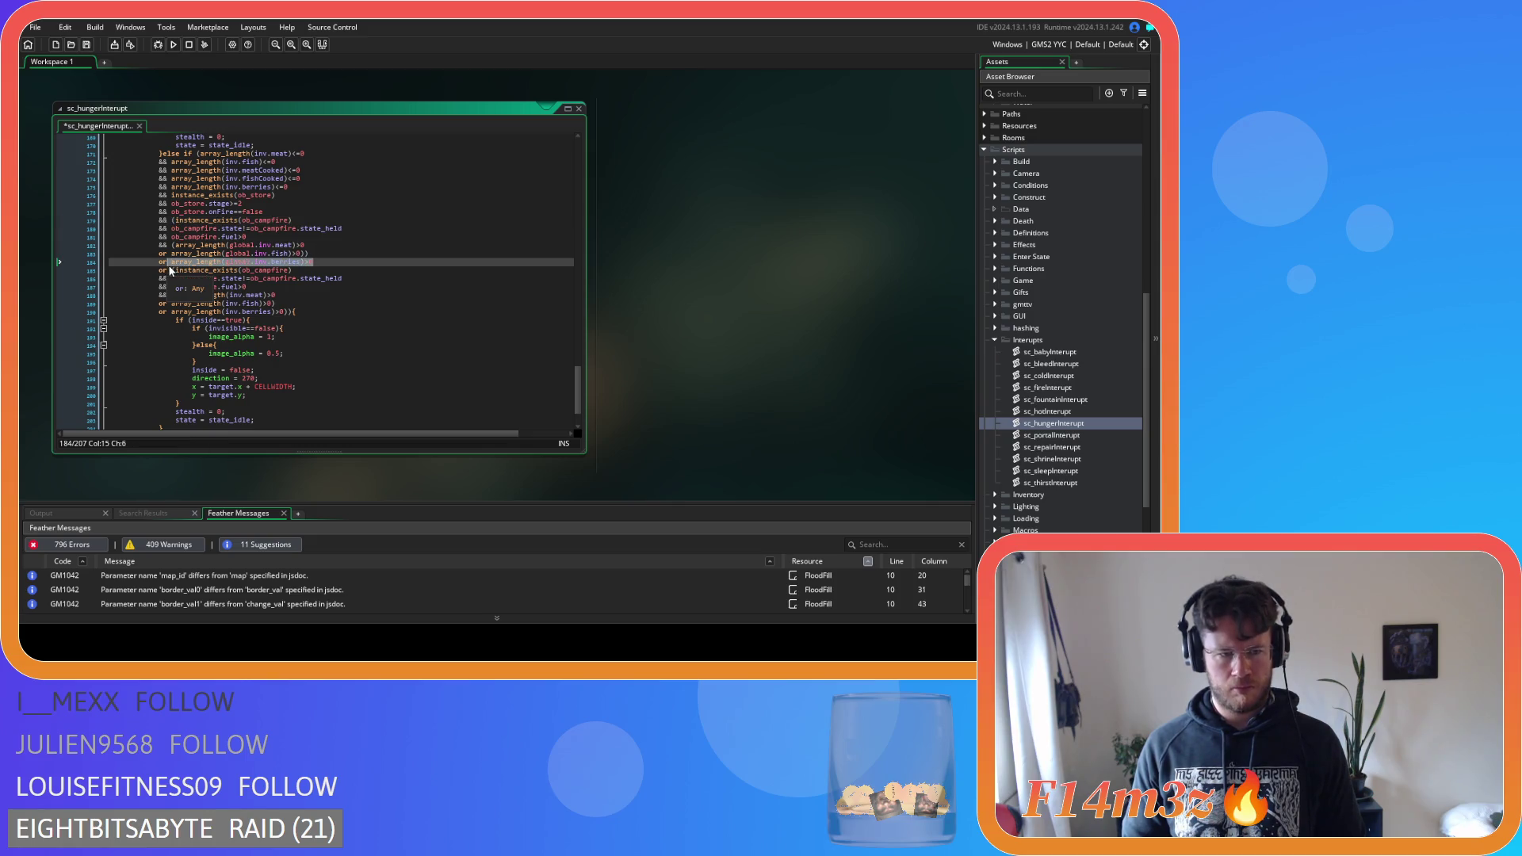
# Undo two edits, then delete the global.inv.berries check and its leftover 'or', adding ')'
pyautogui.hotkey('ctrl', 'z')
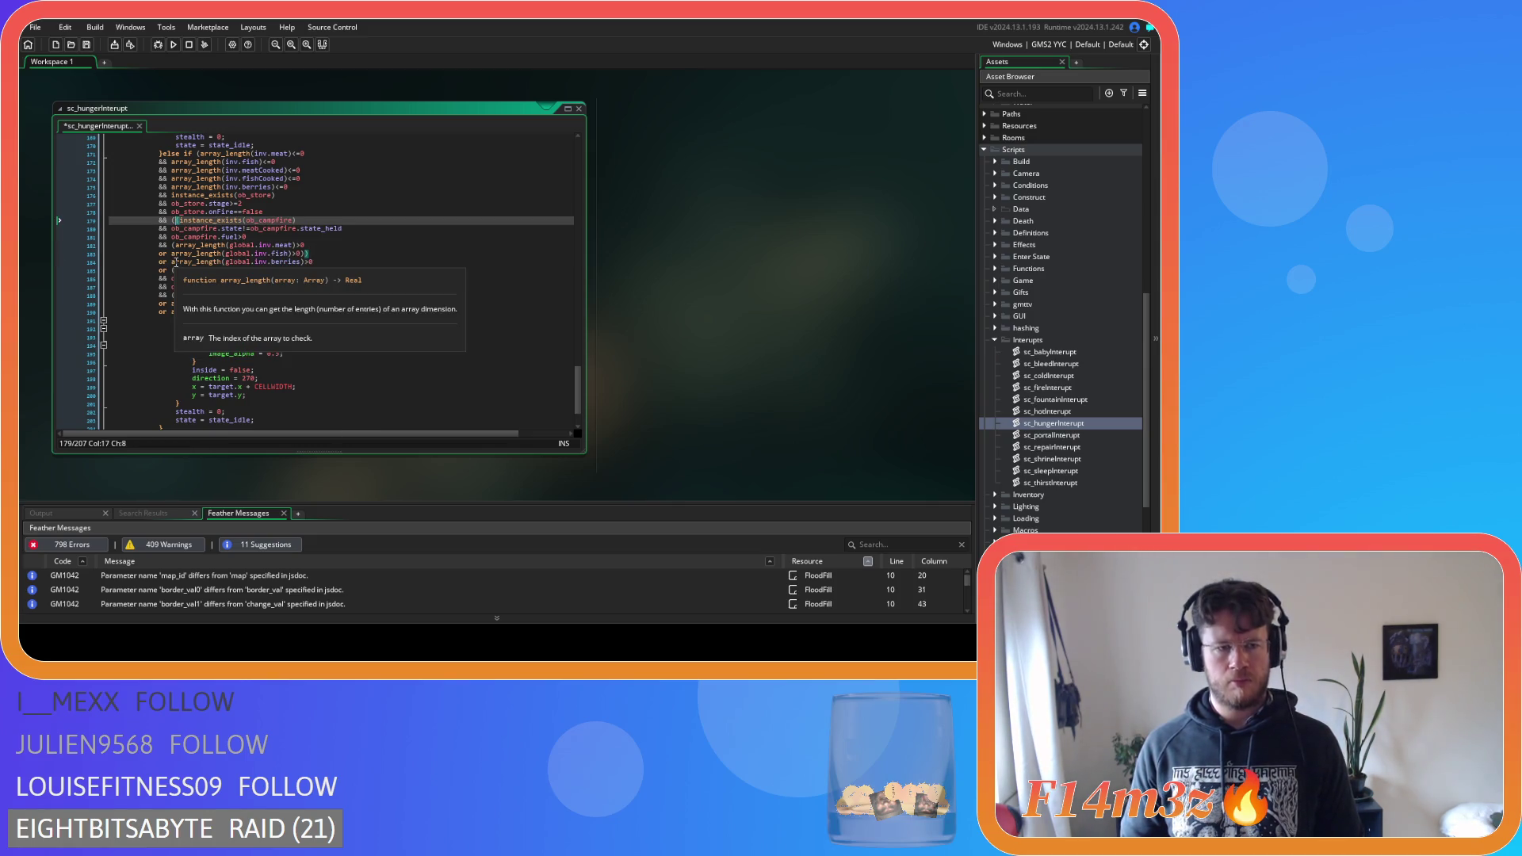
pyautogui.hotkey('ctrl', 'z')
pyautogui.moveTo(314, 261); pyautogui.dragTo(172, 263)
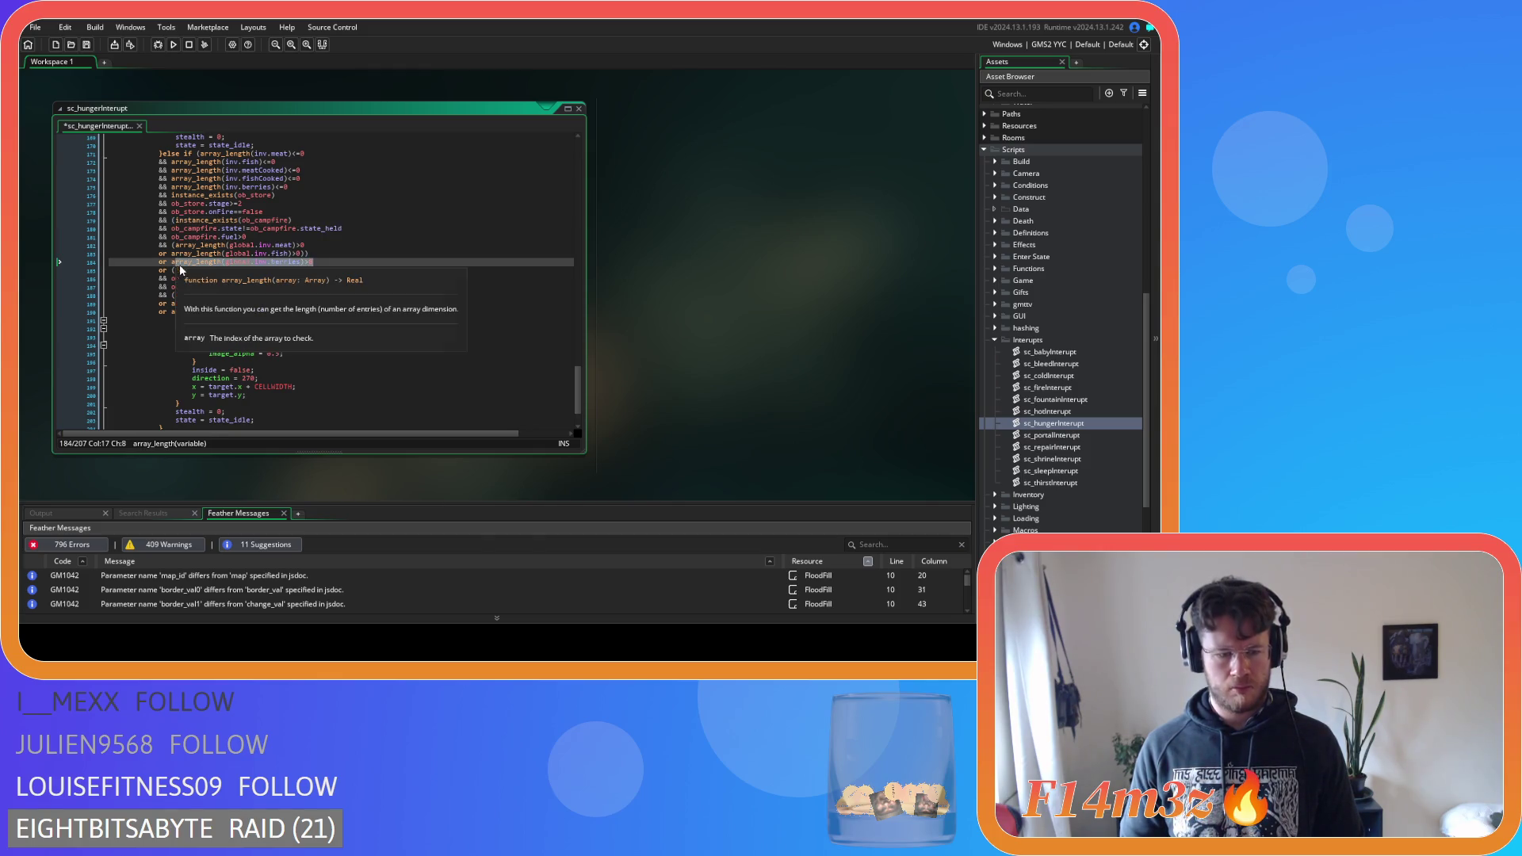
pyautogui.press('BackSpace')
pyautogui.click(81, 263)
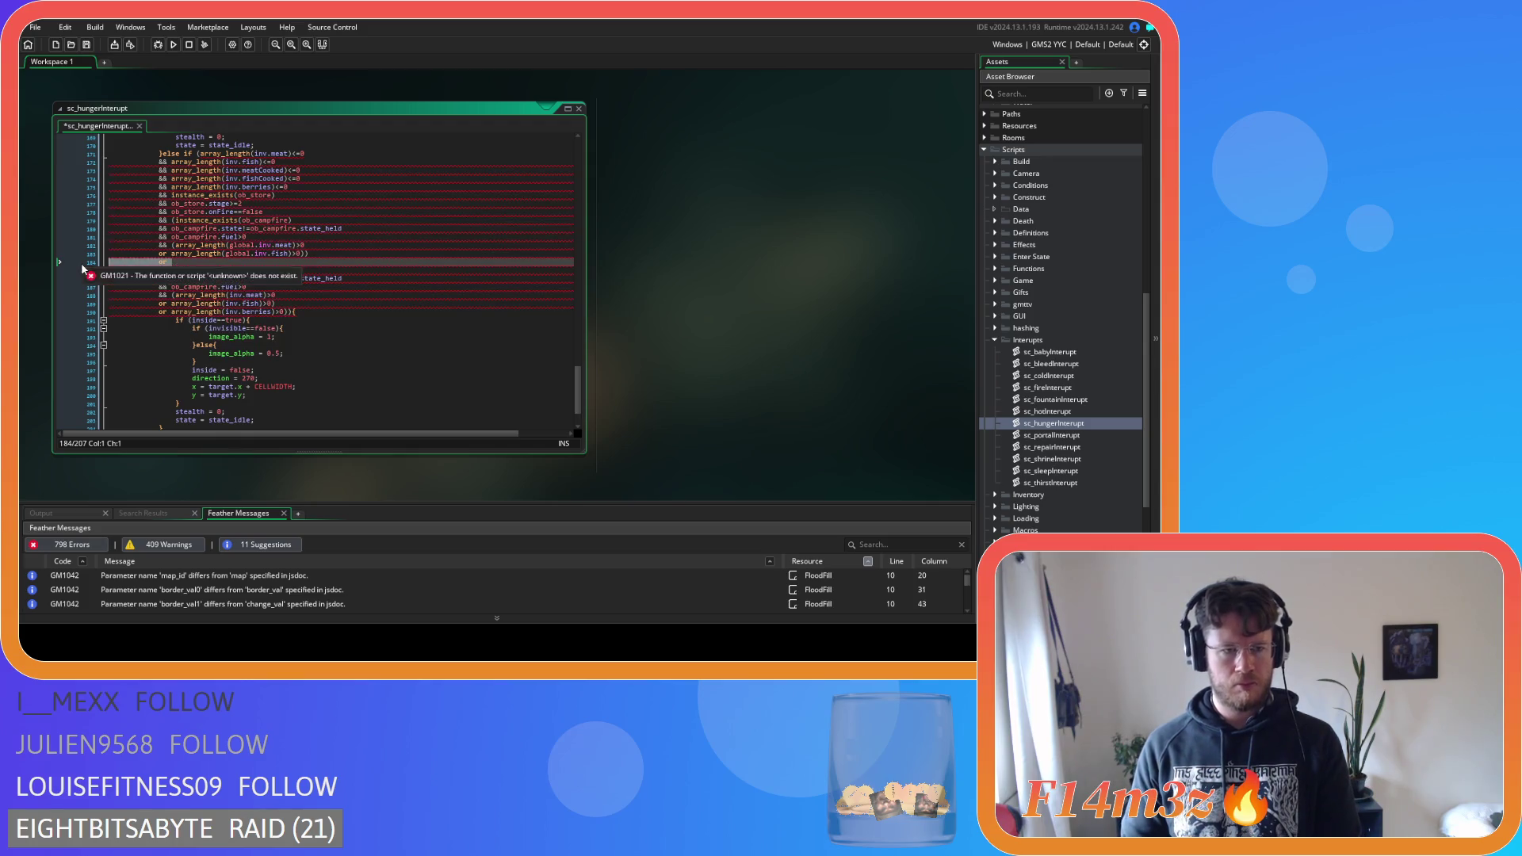
pyautogui.press('BackSpace')
pyautogui.press('BackSpace')
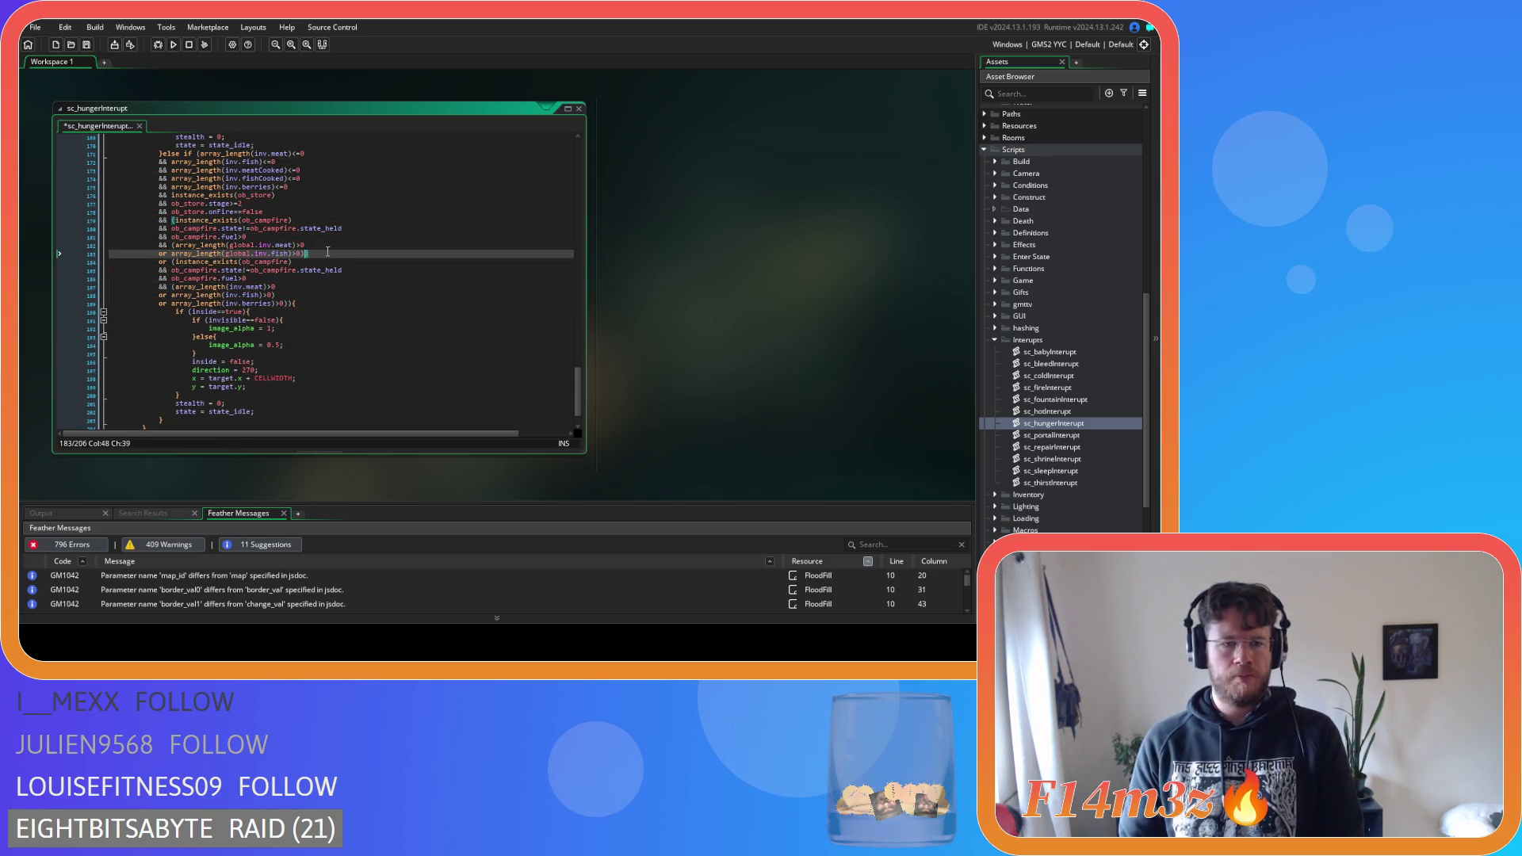
pyautogui.write(')')
# Remove the extra '(' before instance_exists and the surplus ')' after the global fish line
pyautogui.click(175, 219)
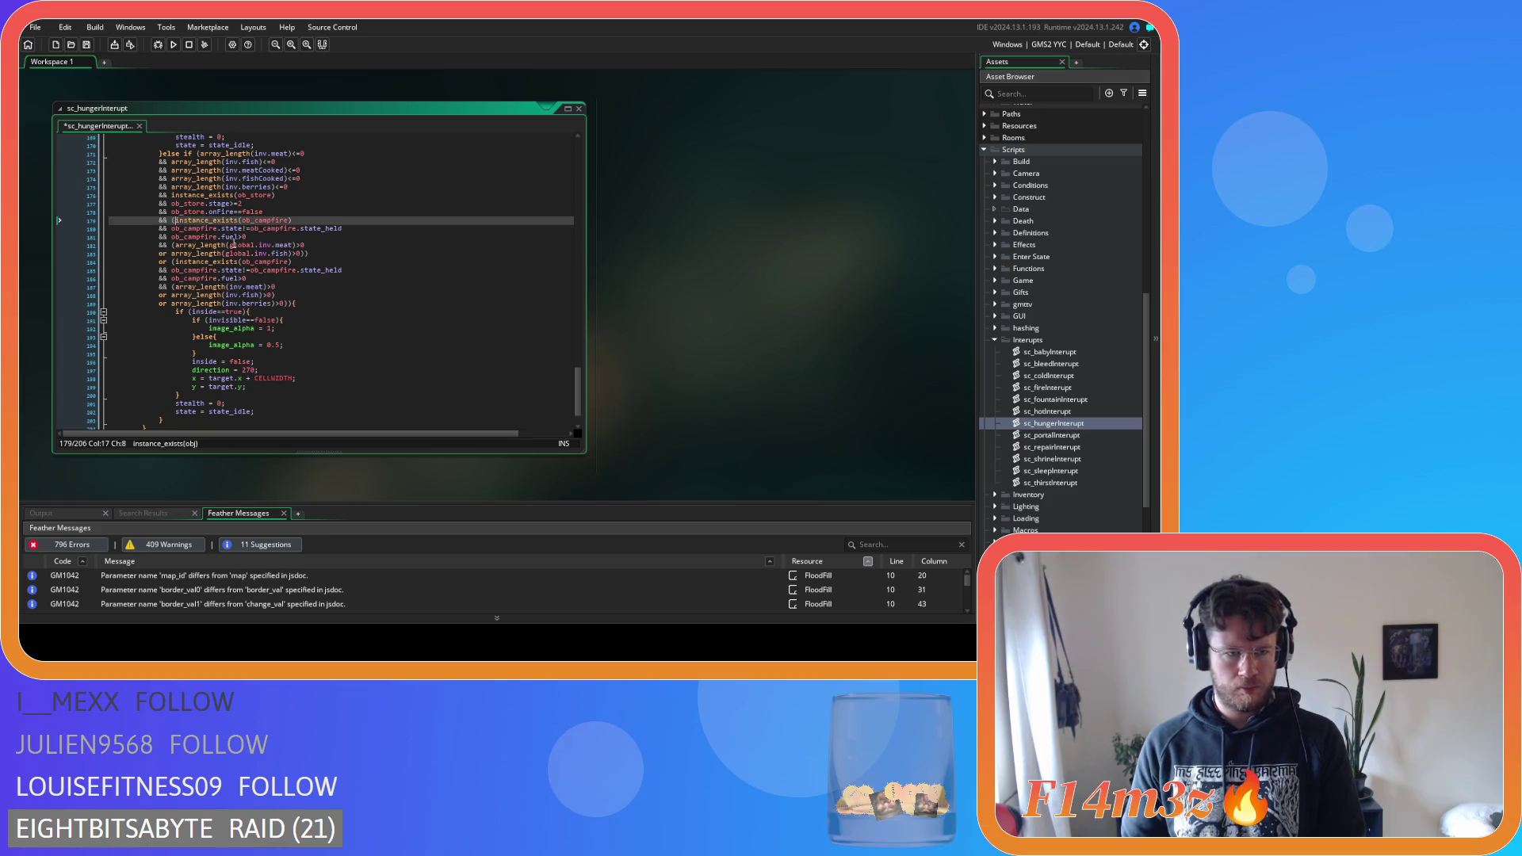
pyautogui.press('BackSpace')
pyautogui.click(323, 253)
pyautogui.press('BackSpace')
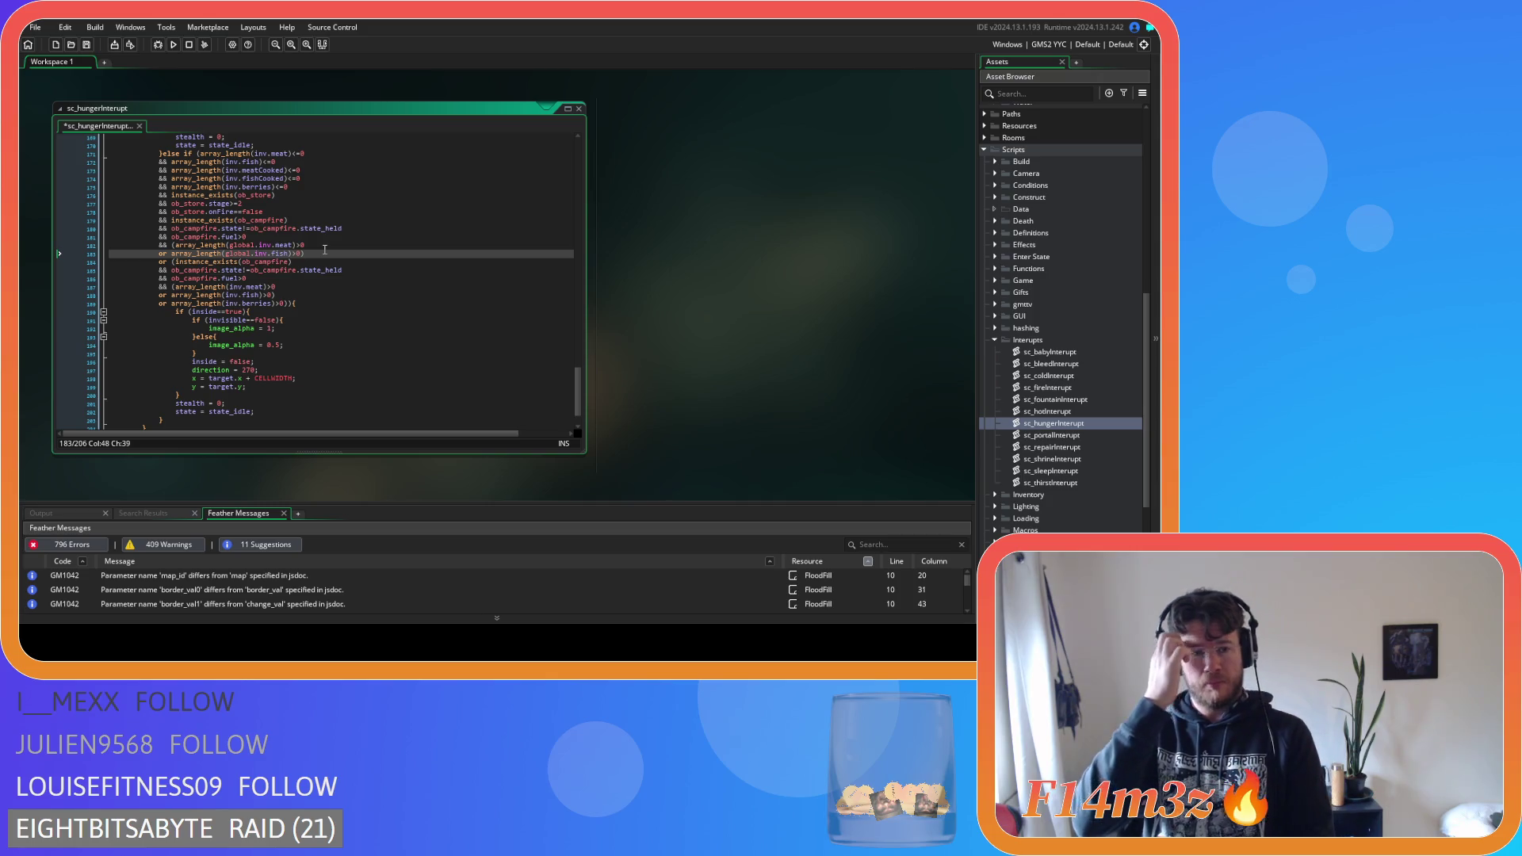
pyautogui.moveTo(279, 162)
pyautogui.mouseDown()
pyautogui.moveTo(315, 180)
pyautogui.moveTo(317, 214)
pyautogui.mouseUp()
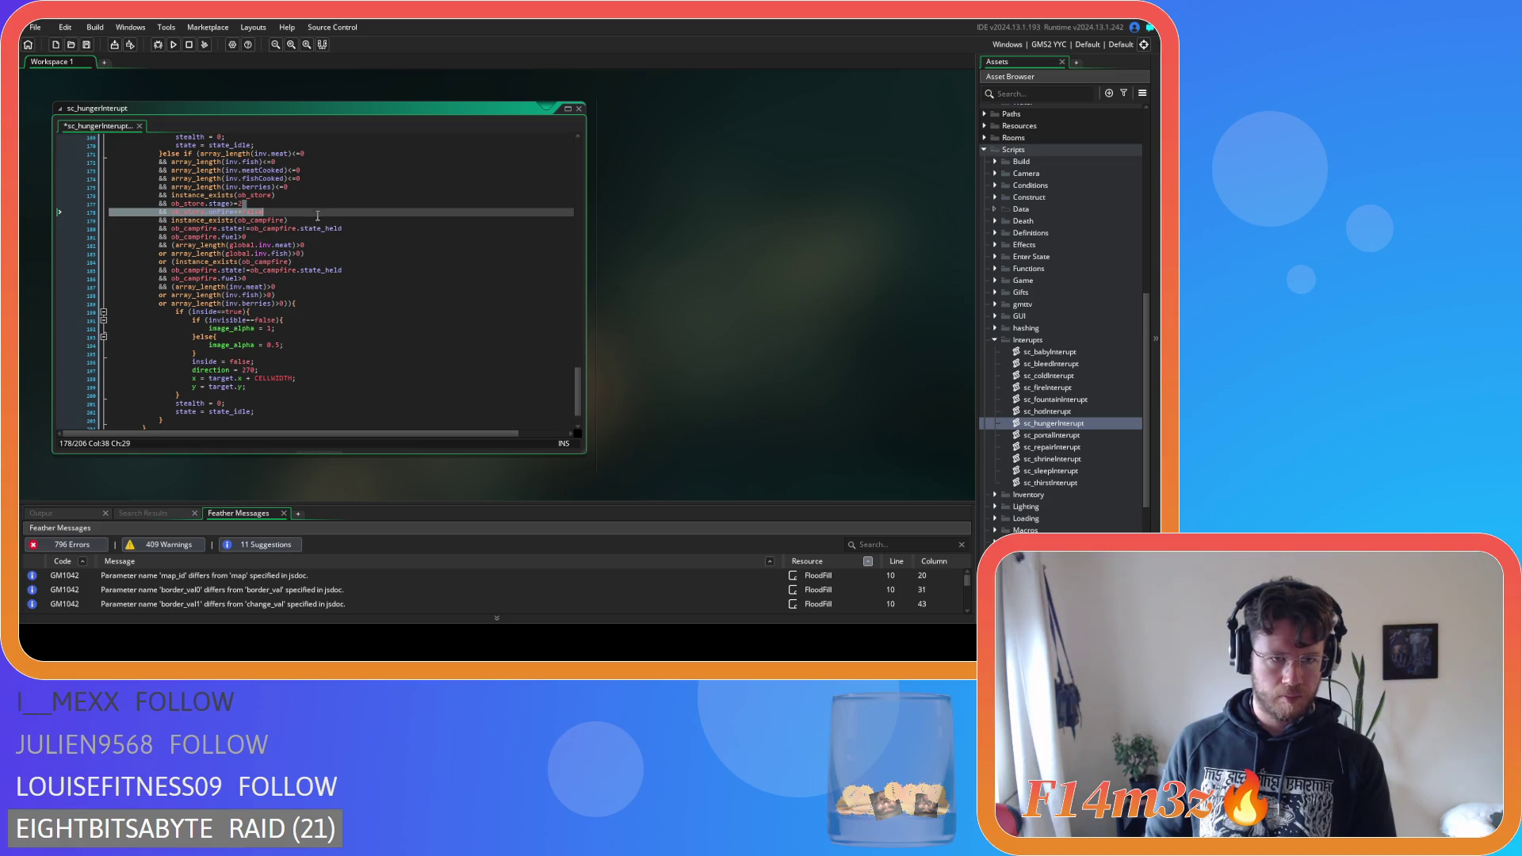
pyautogui.click(313, 221)
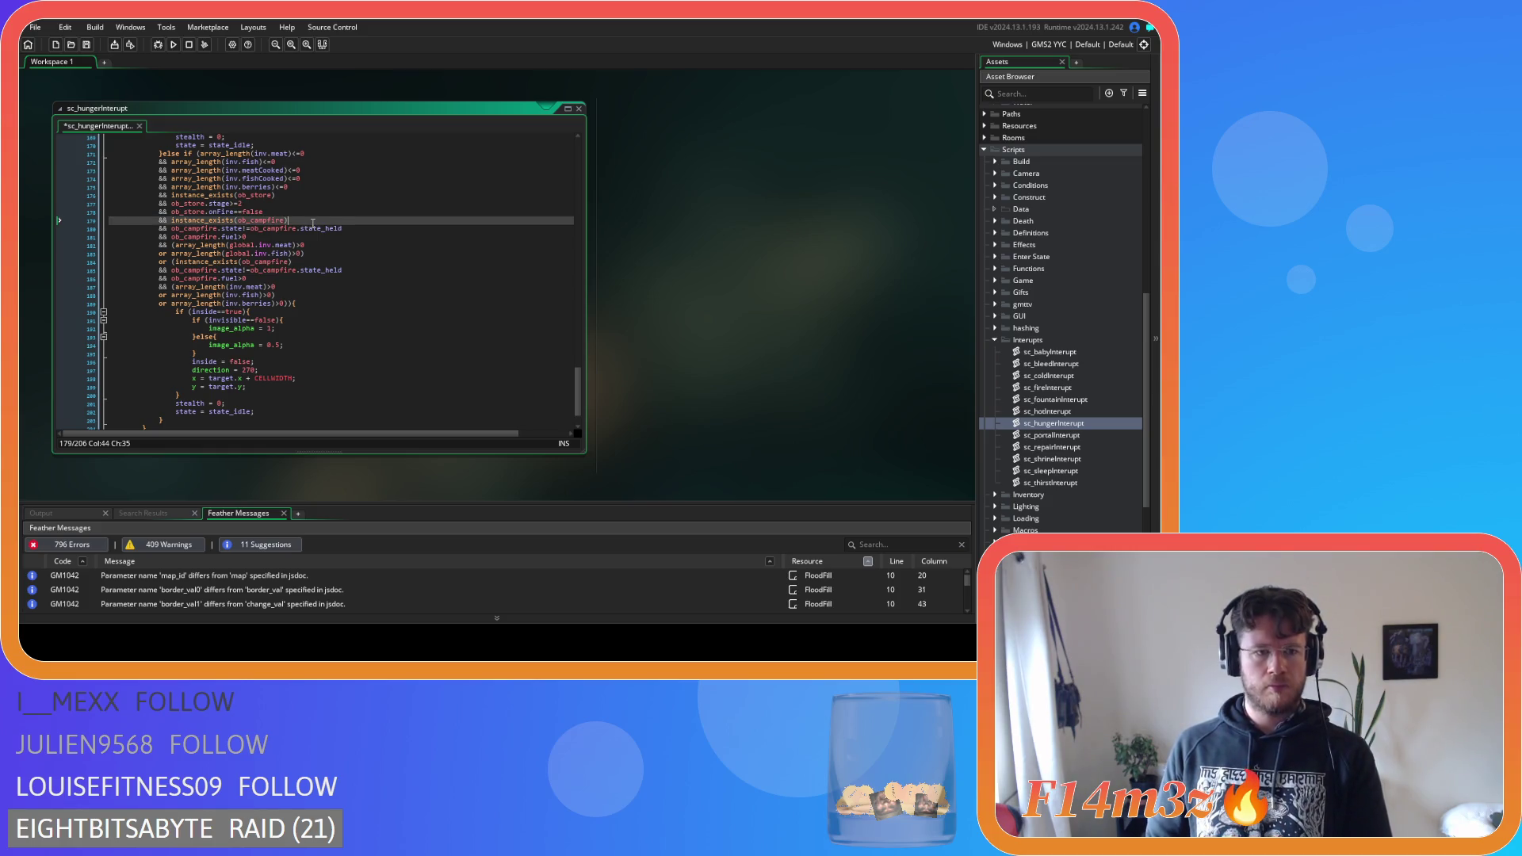
pyautogui.click(312, 237)
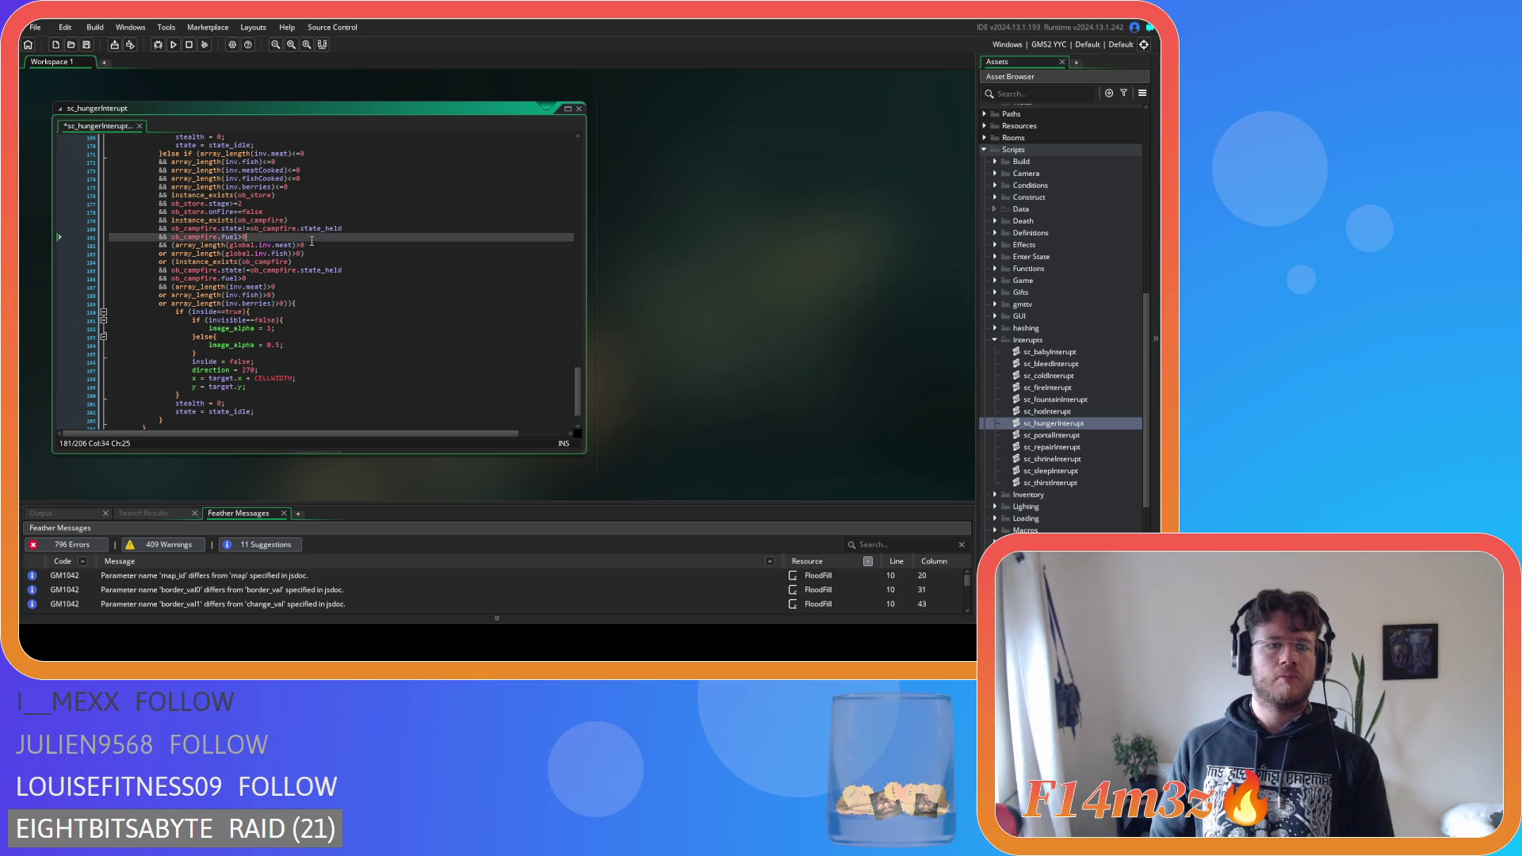
pyautogui.click(309, 246)
pyautogui.click(309, 254)
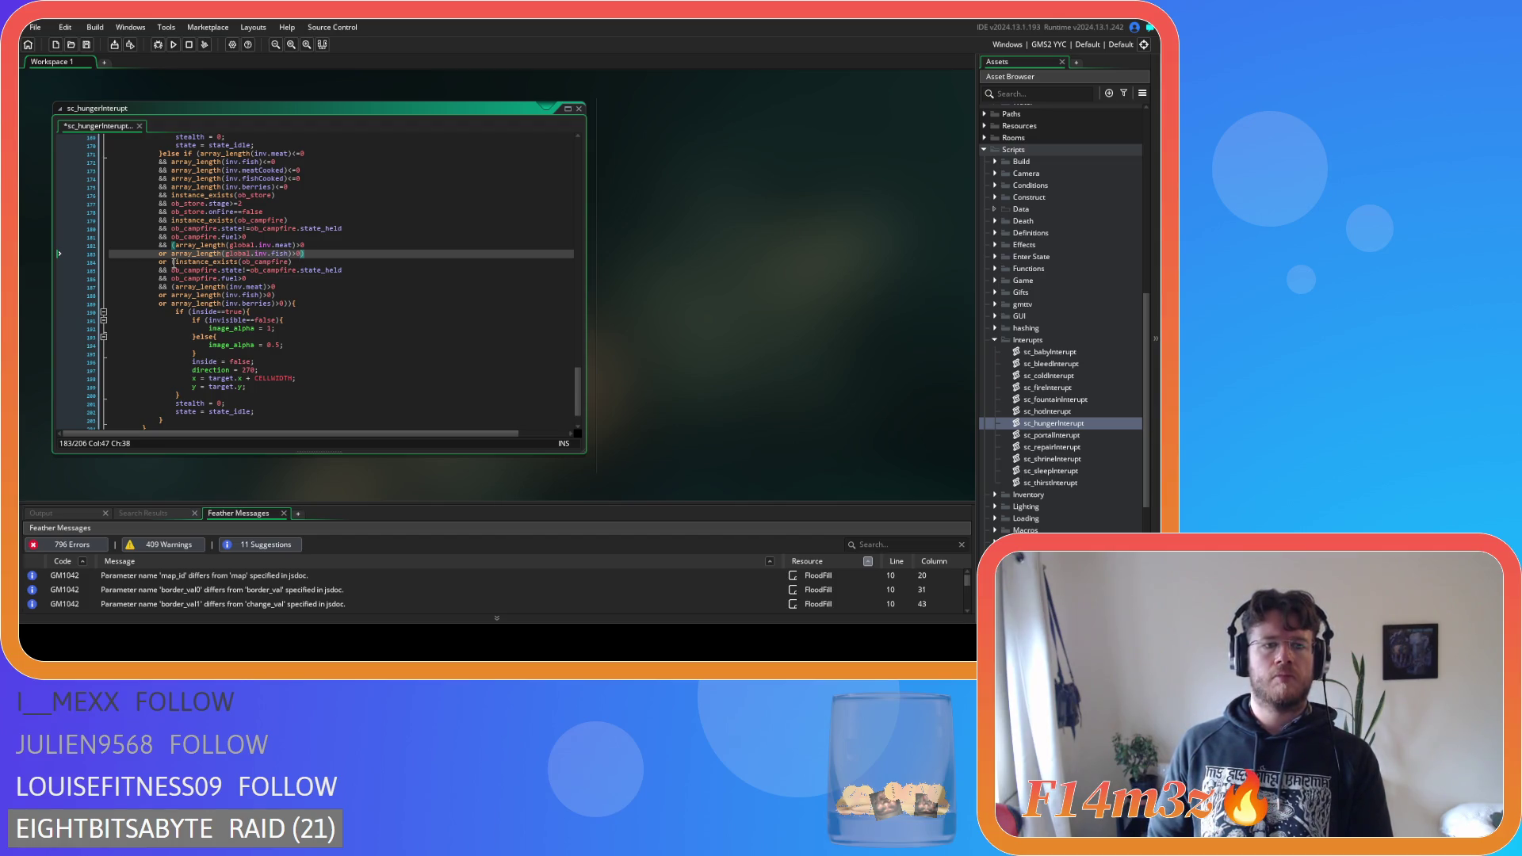
pyautogui.click(173, 262)
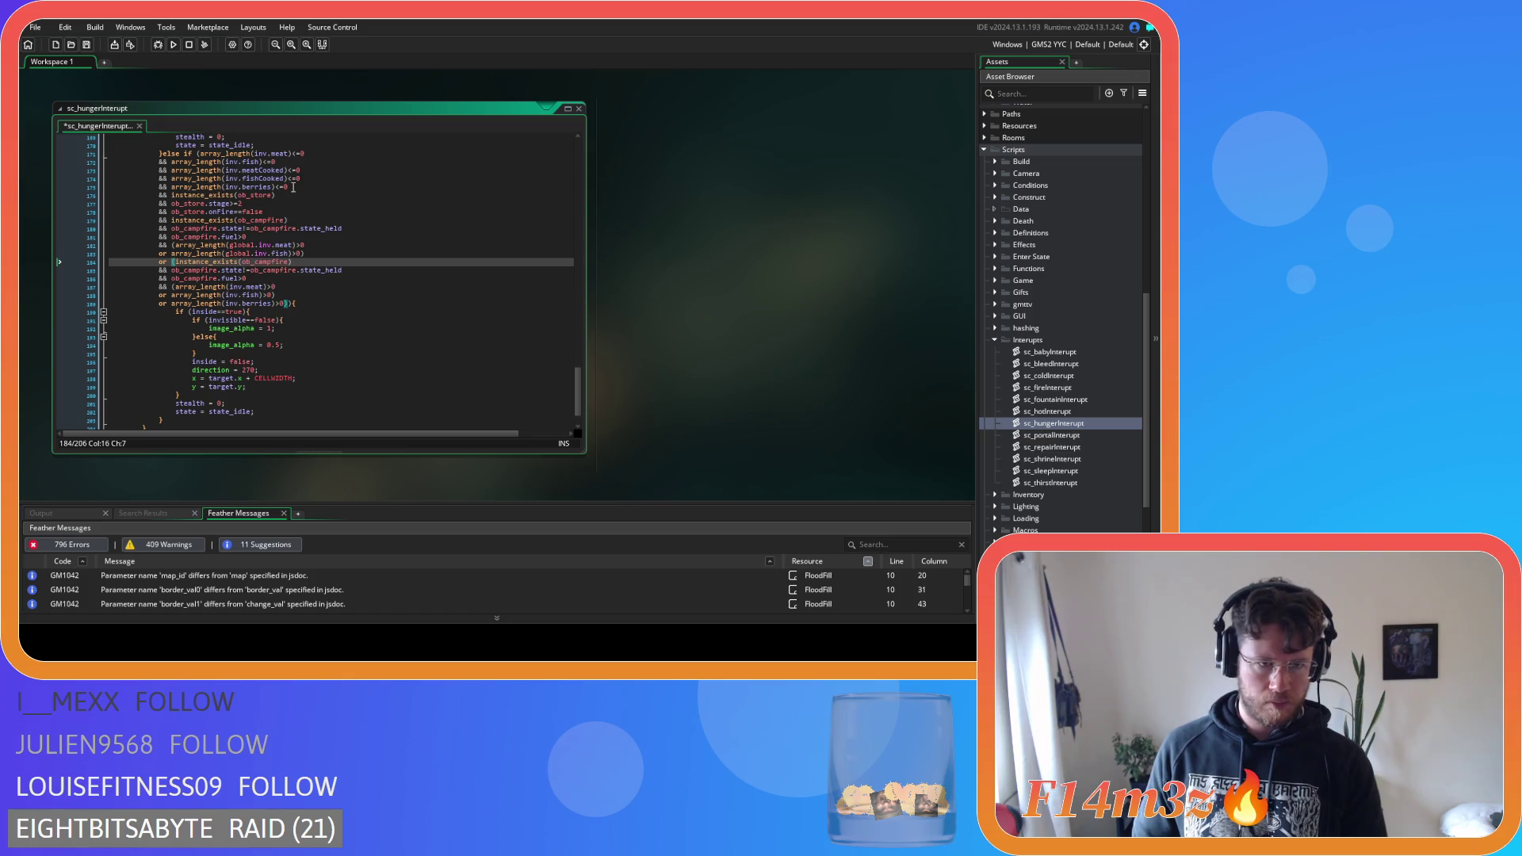
pyautogui.click(246, 237)
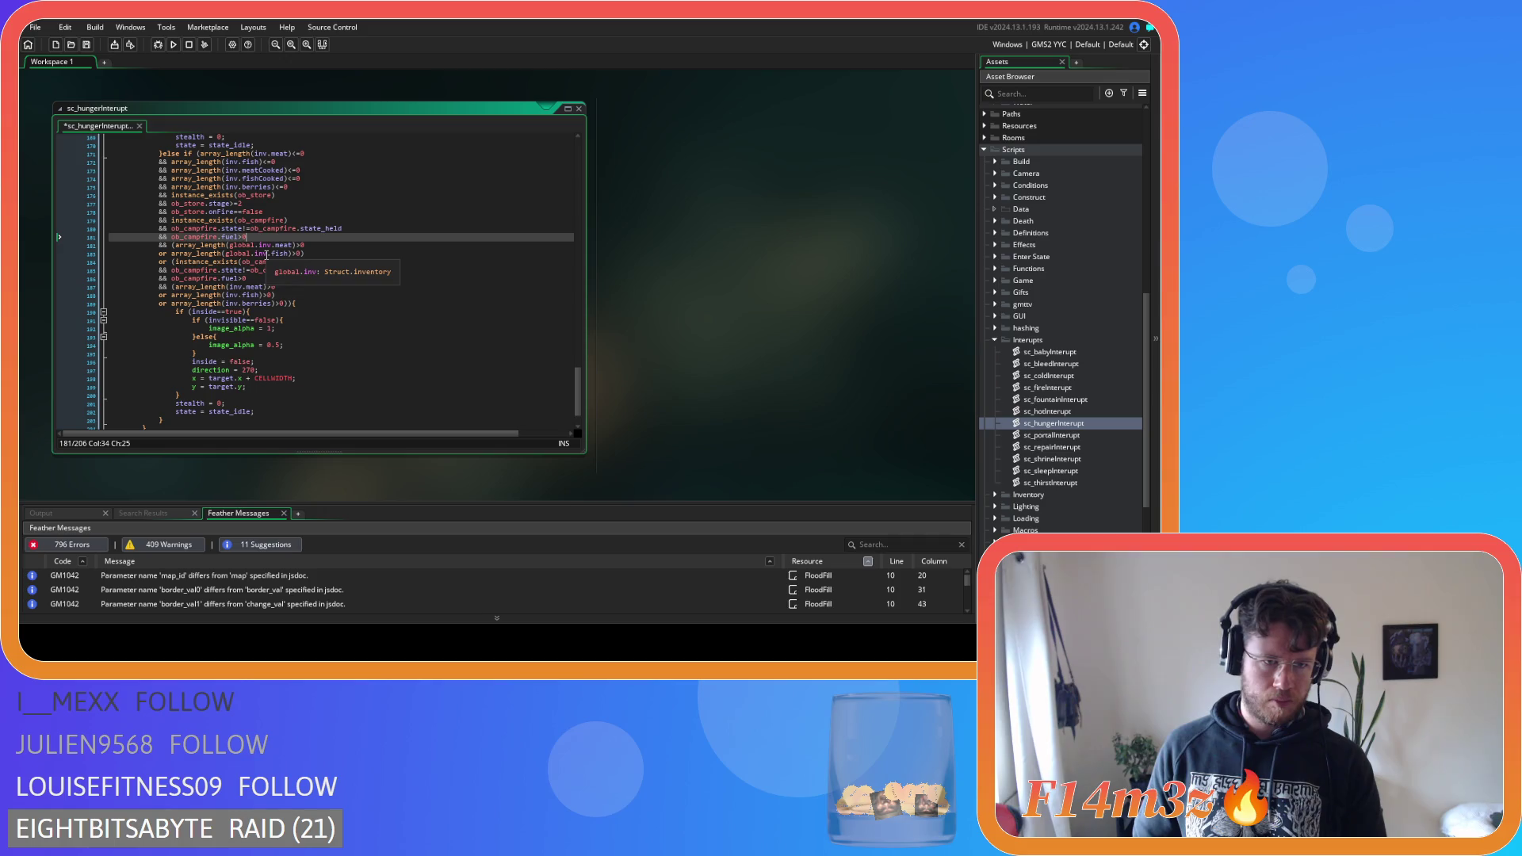
pyautogui.click(312, 254)
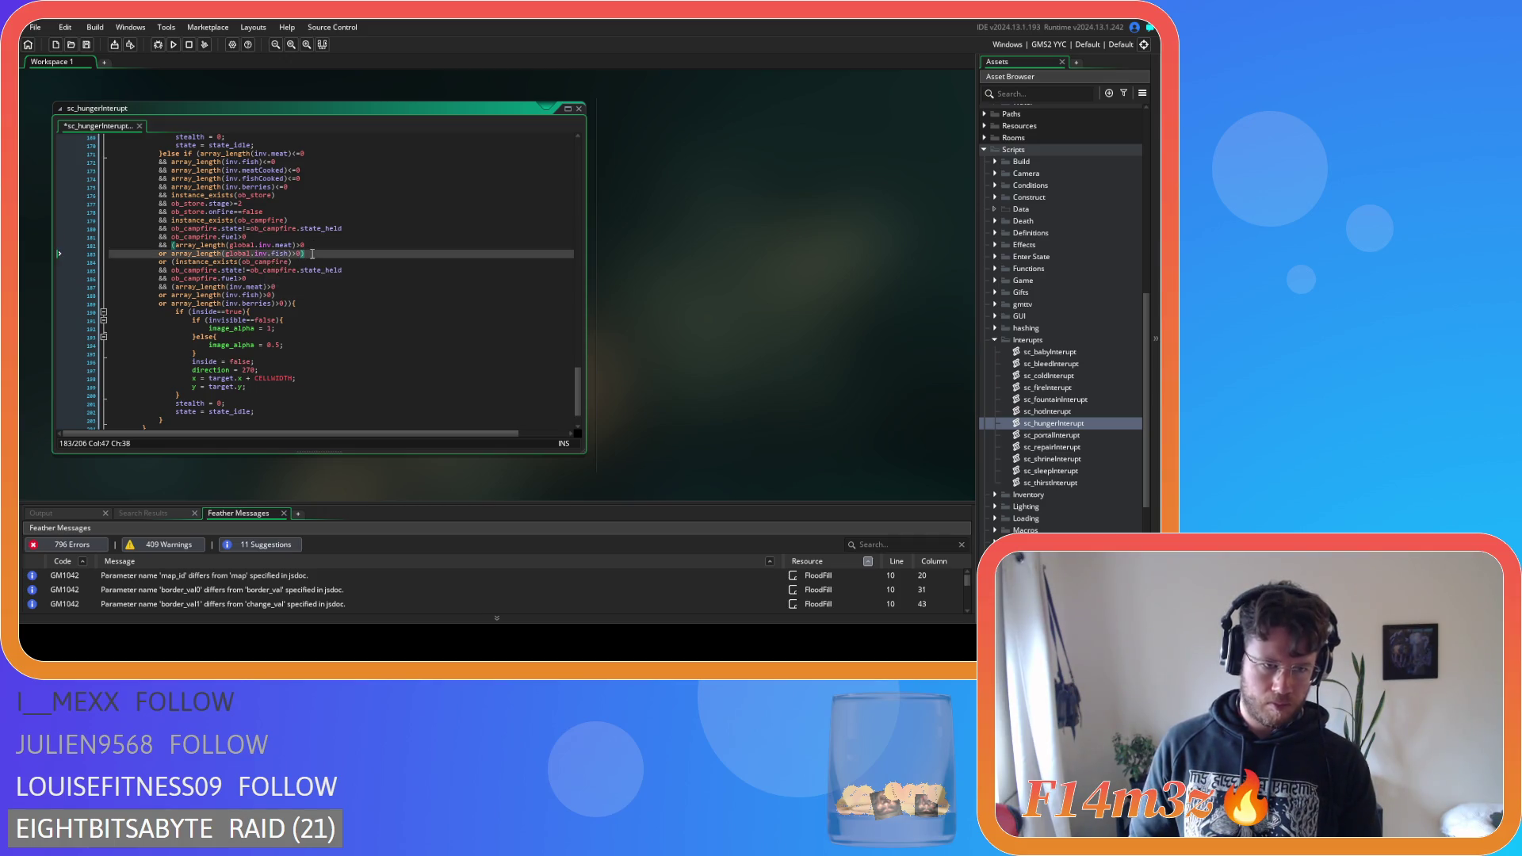
pyautogui.click(269, 277)
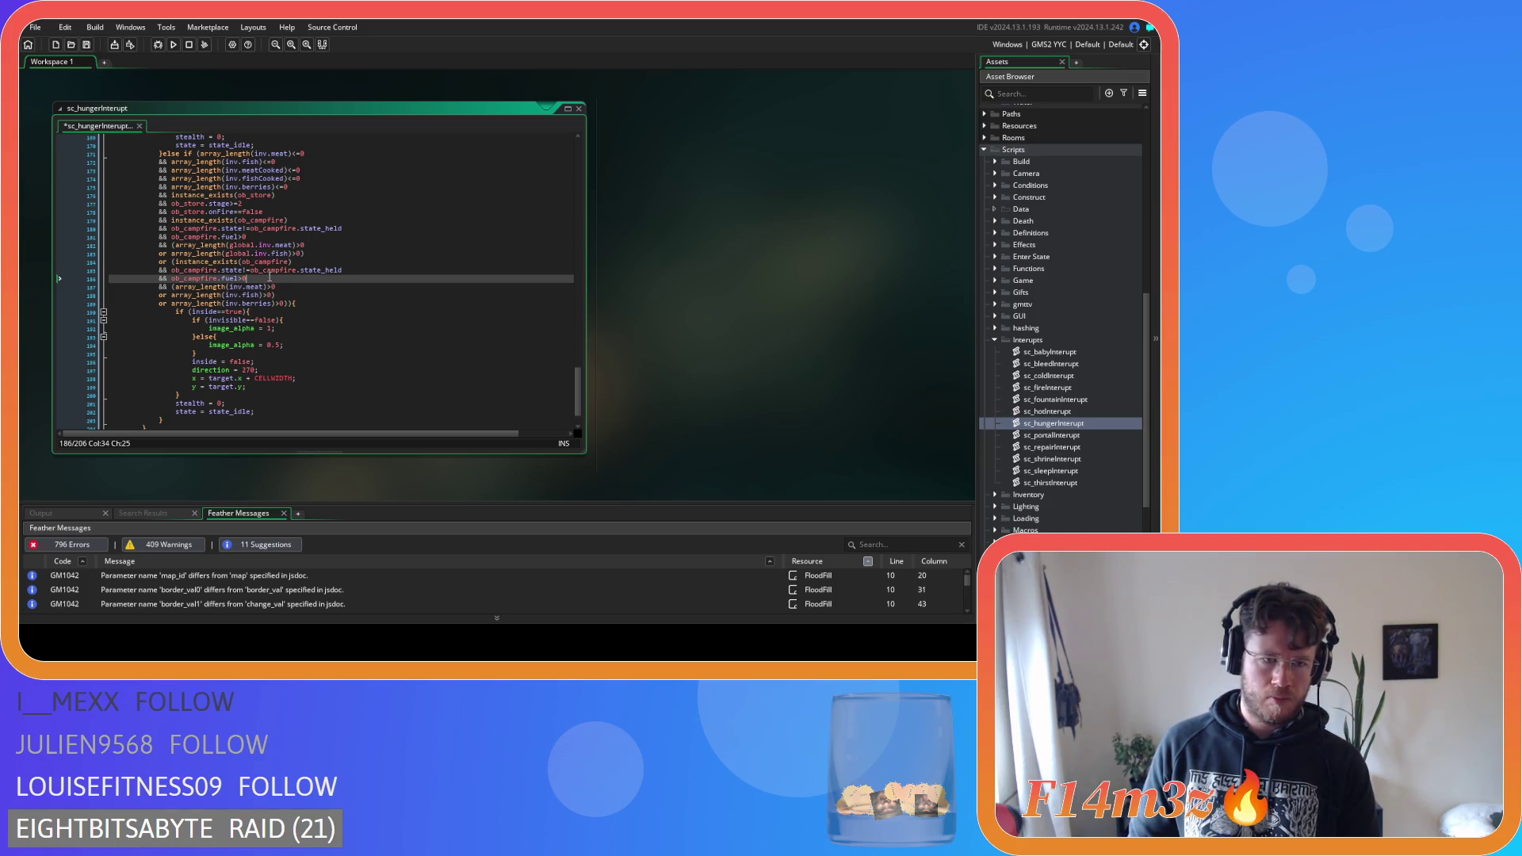
pyautogui.click(172, 261)
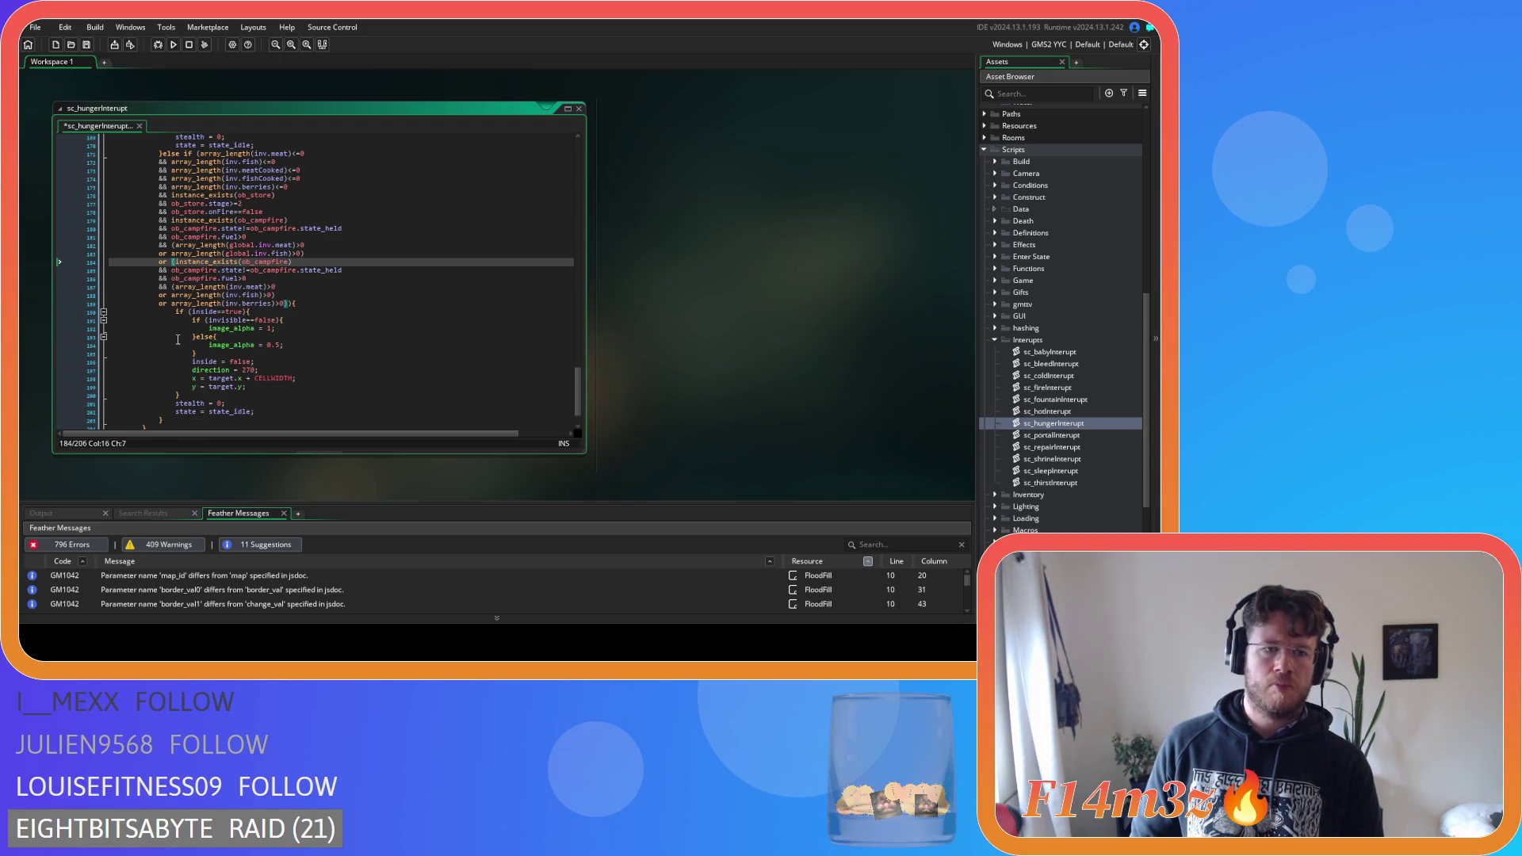
pyautogui.write('(')
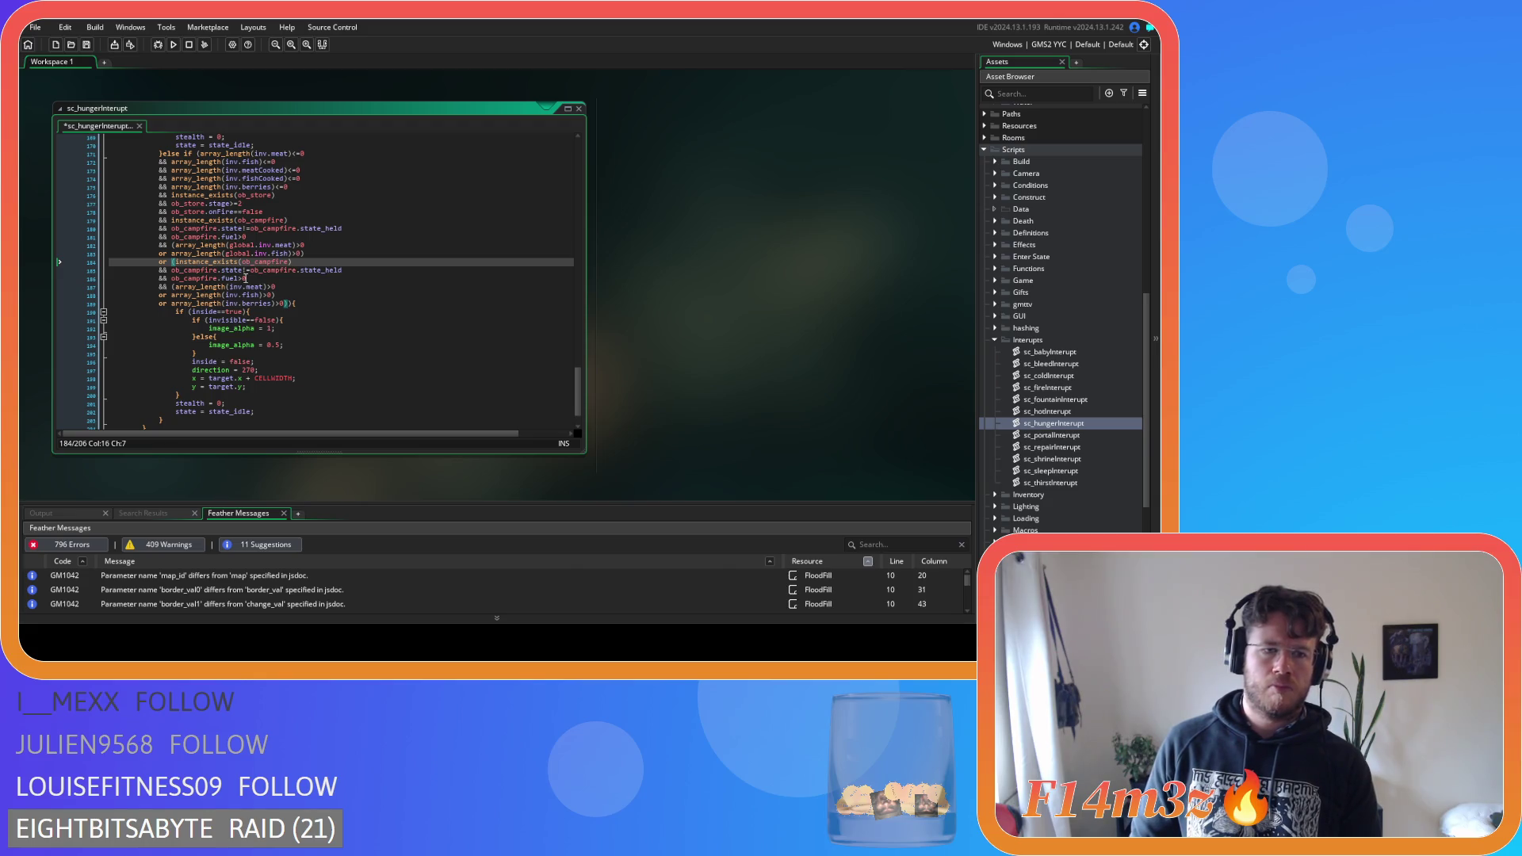
pyautogui.click(258, 279)
pyautogui.click(172, 262)
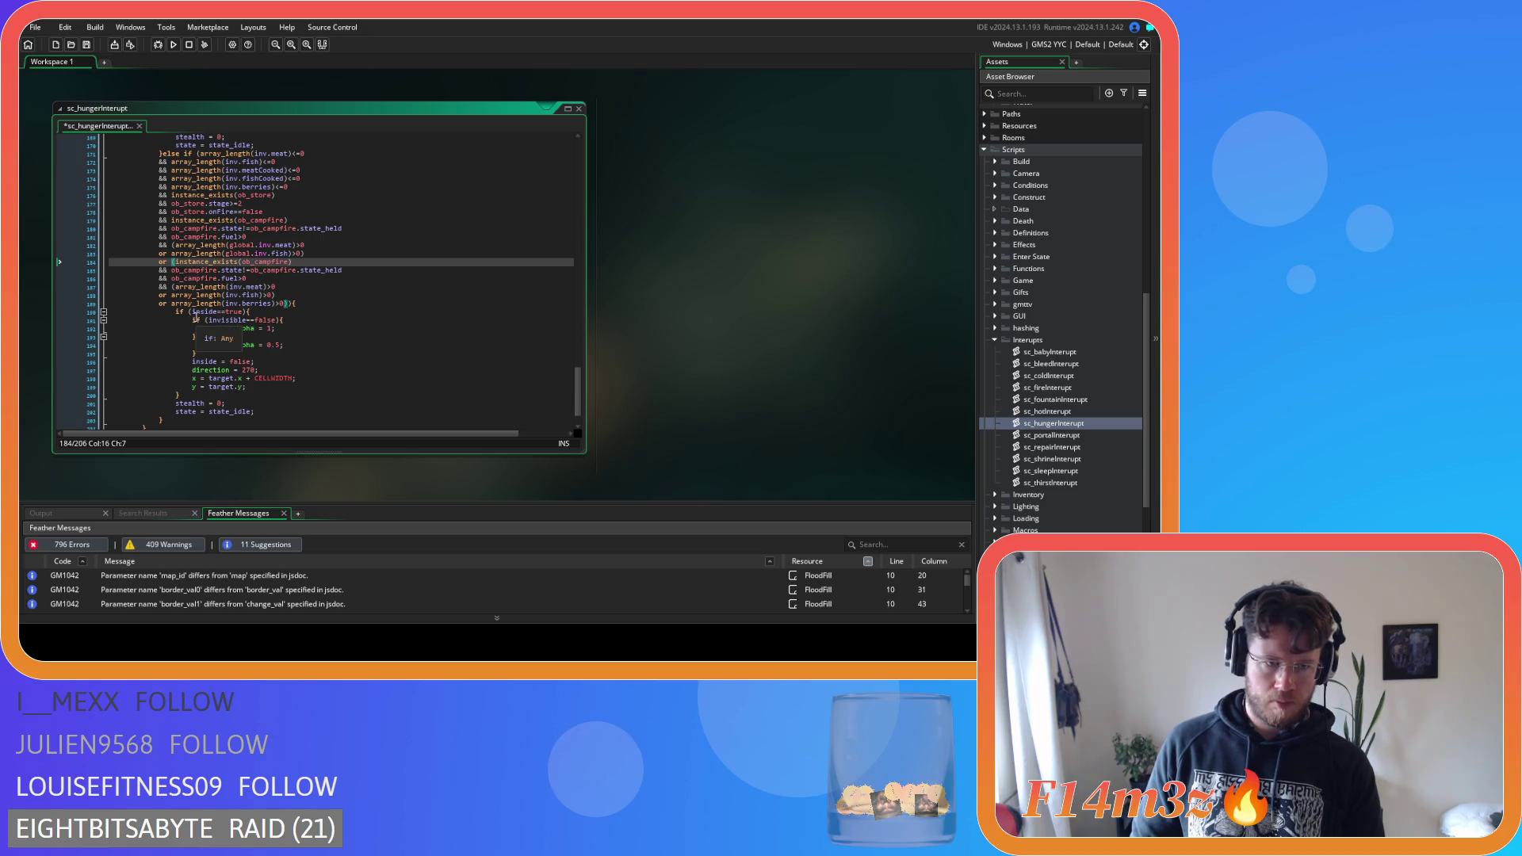
pyautogui.press('Delete')
pyautogui.click(285, 305)
# Delete the duplicate campfire condition lines and the leftover lone 'or' line
pyautogui.moveTo(172, 262); pyautogui.dragTo(172, 290)
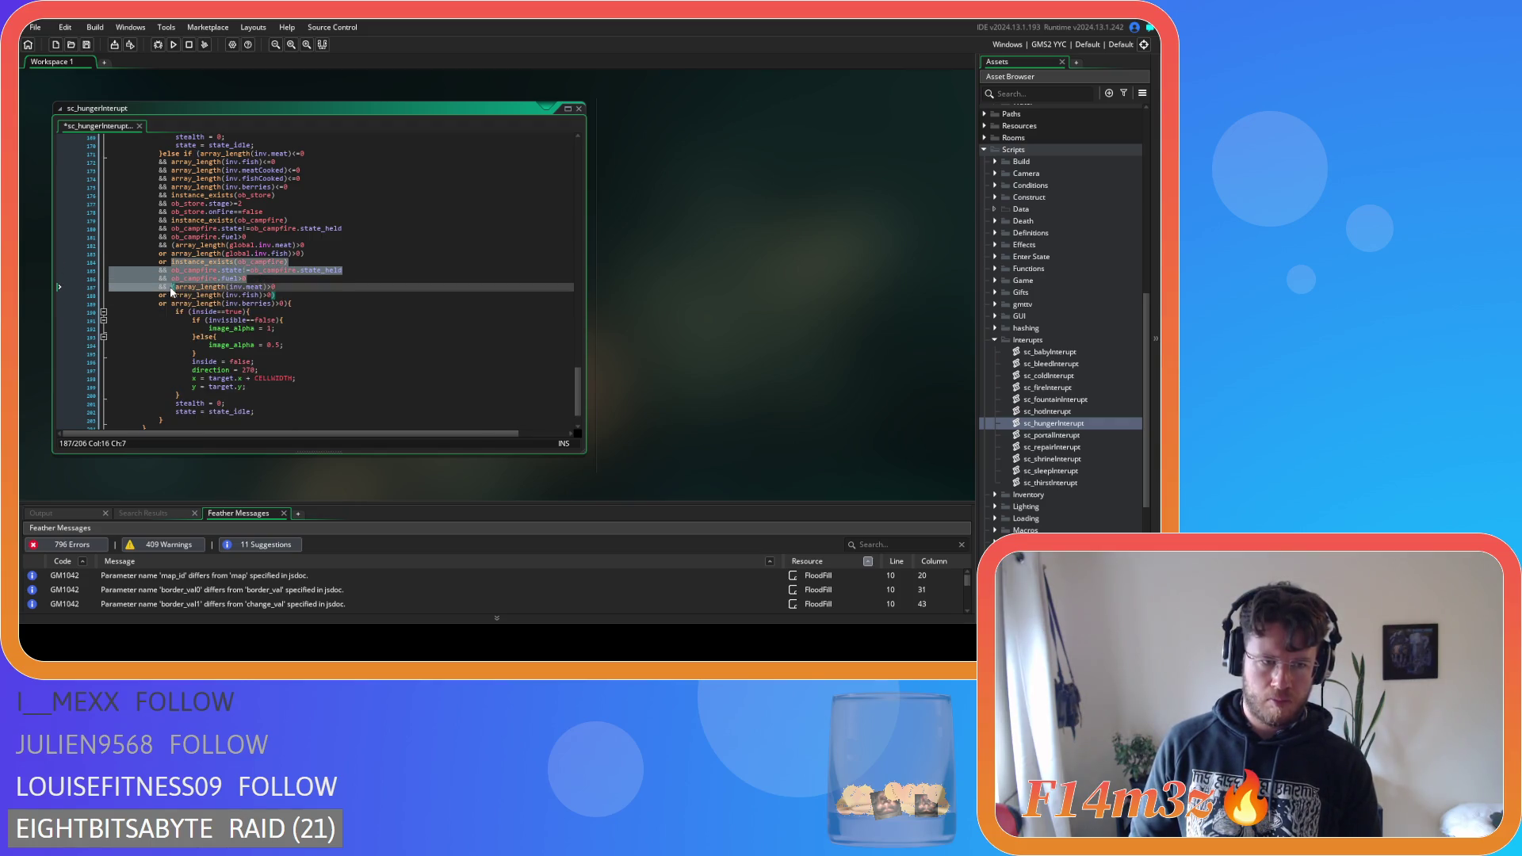
pyautogui.press('Delete')
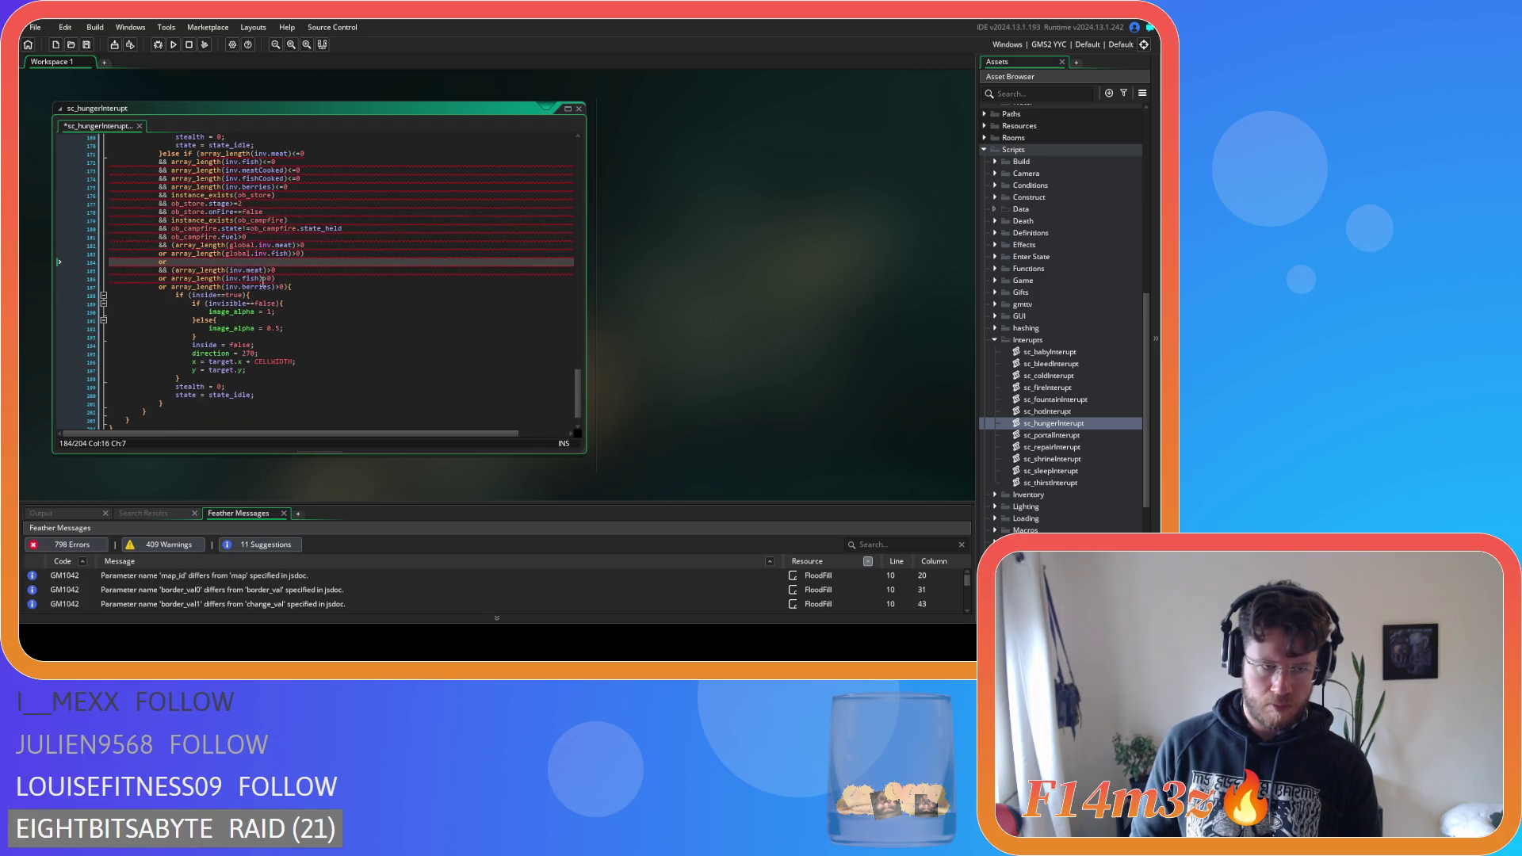
pyautogui.moveTo(164, 270)
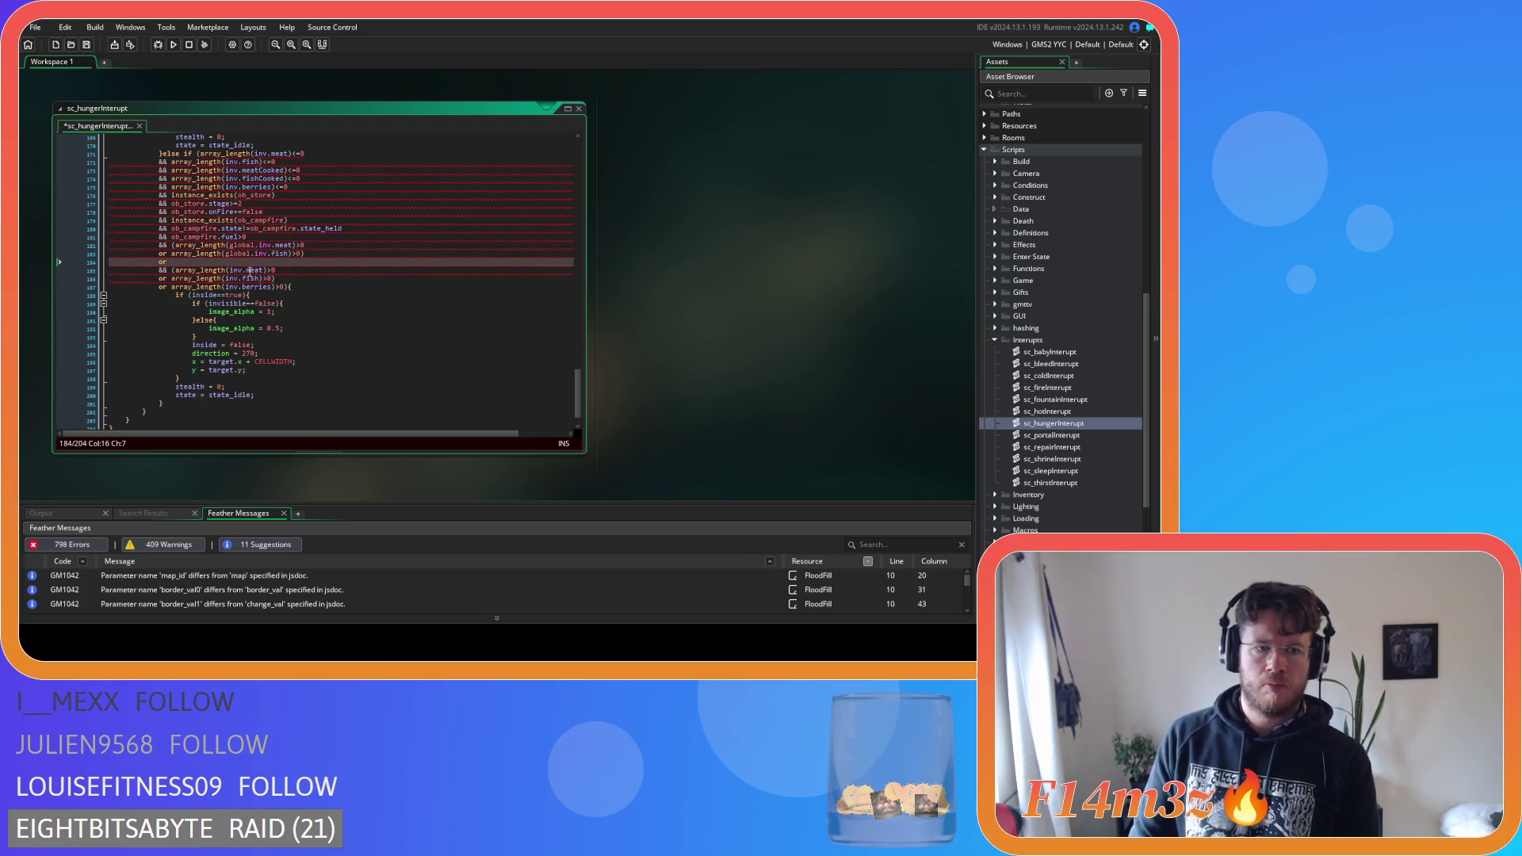
pyautogui.click(278, 279)
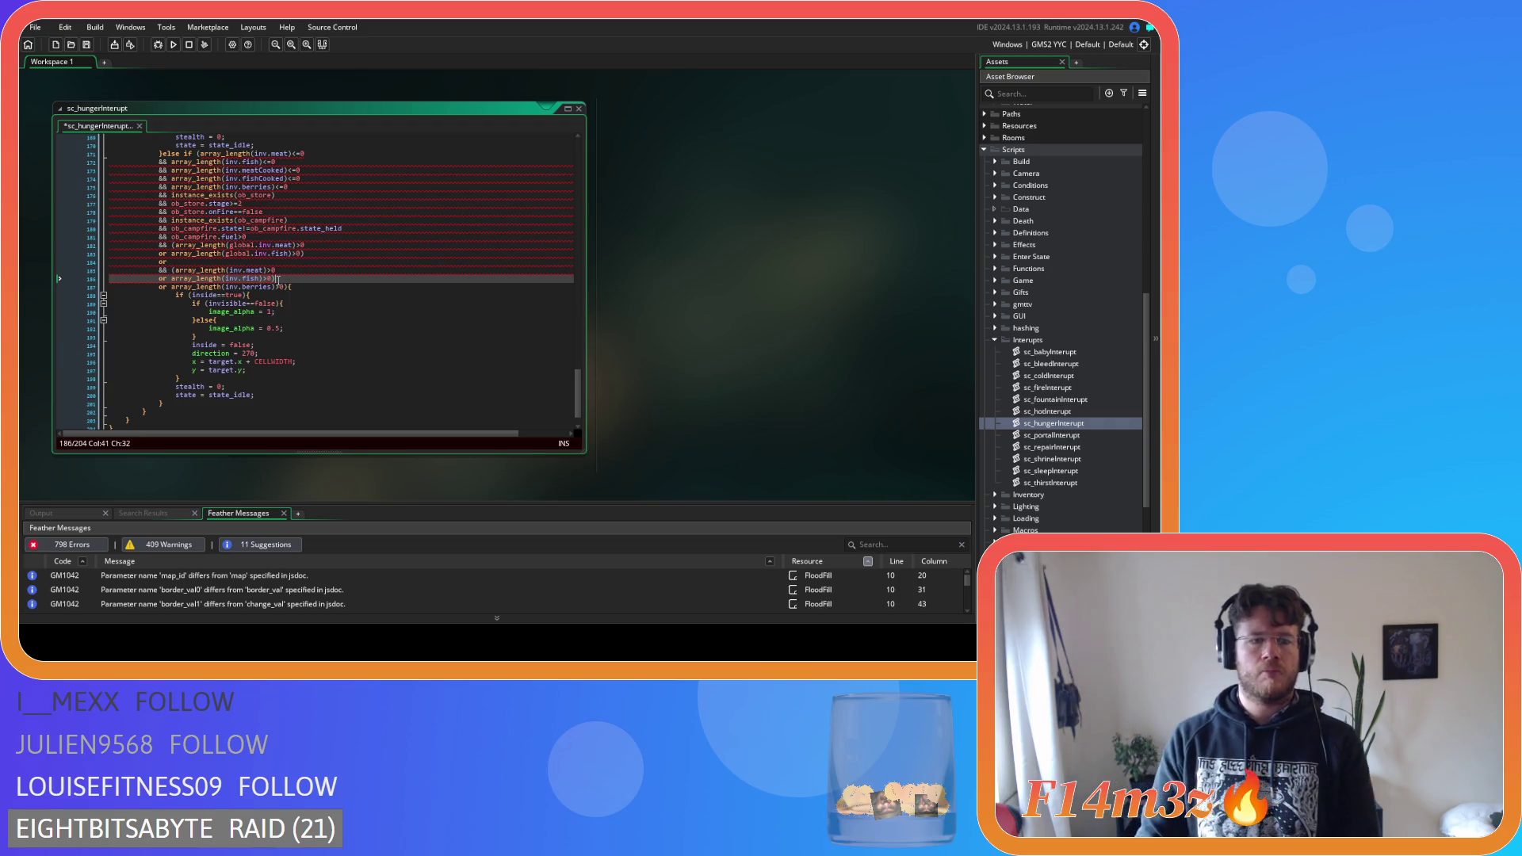
pyautogui.click(77, 261)
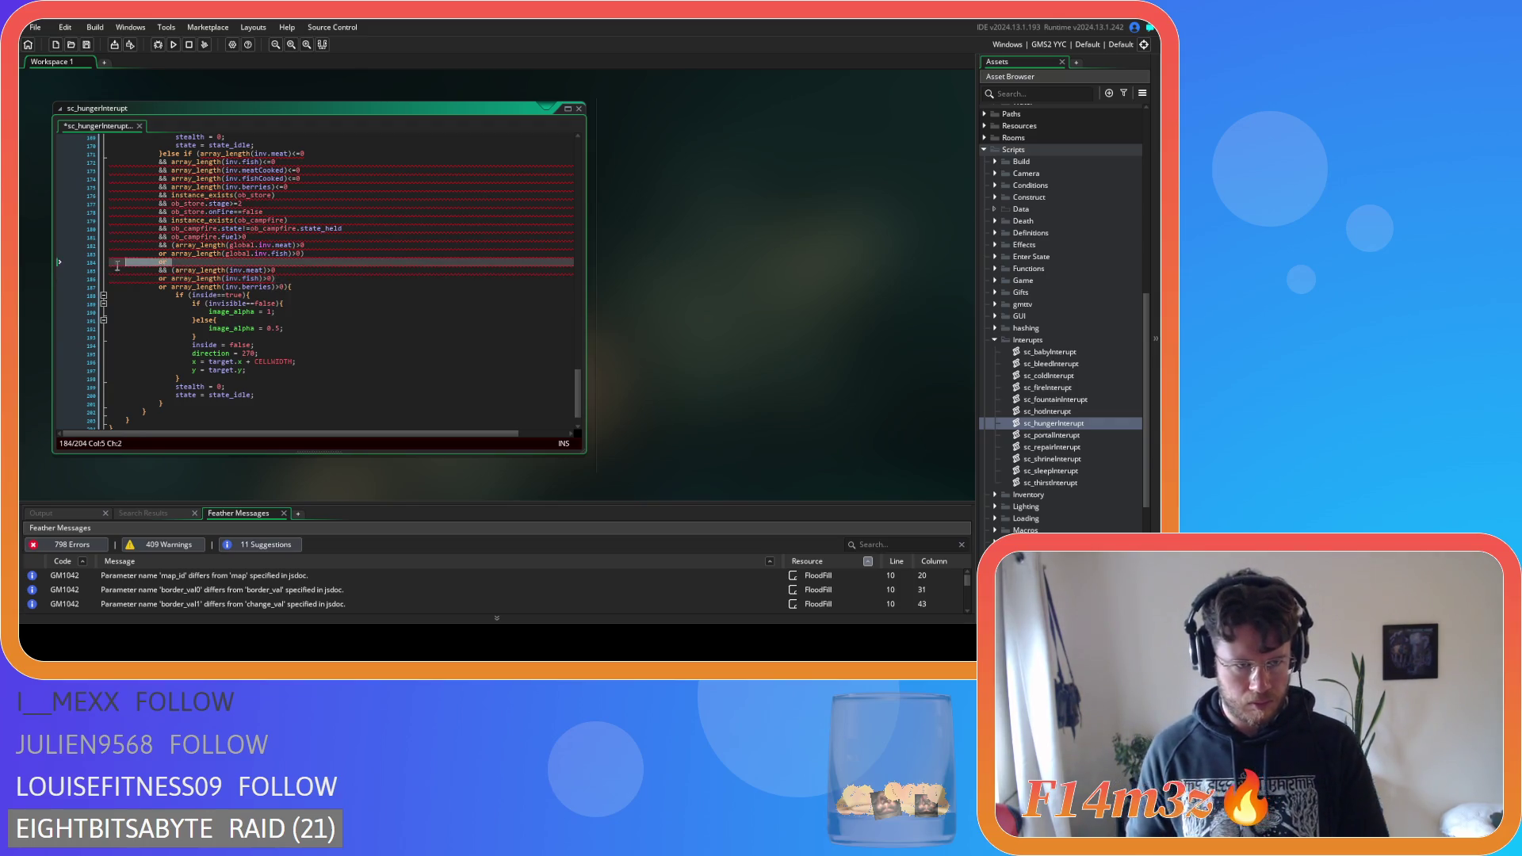
pyautogui.press('BackSpace')
pyautogui.press('BackSpace')
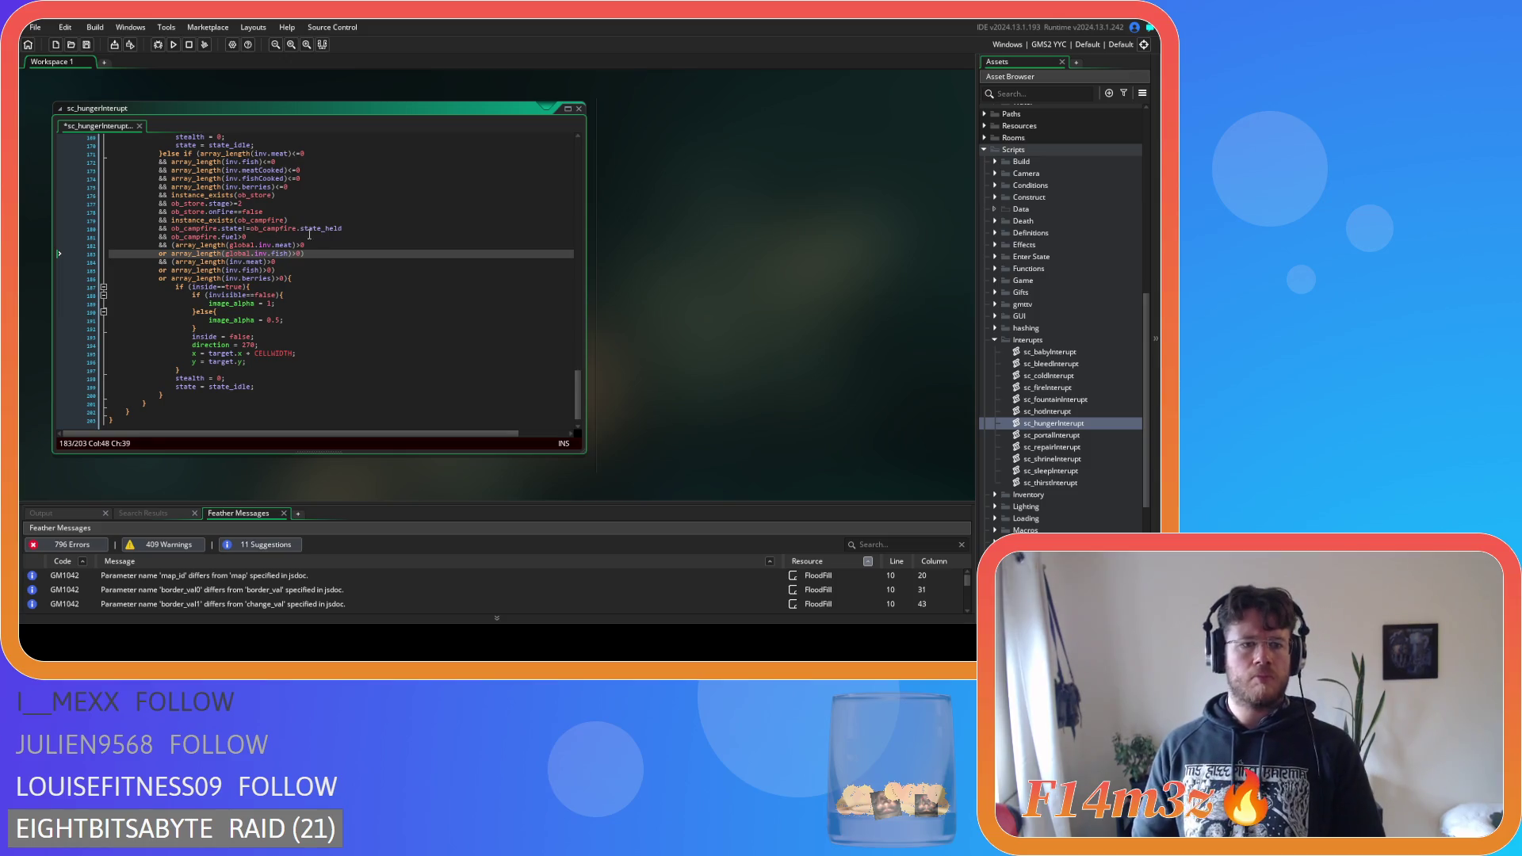
# Insert '(' before the campfire instance_exists check and locate where the group should close
pyautogui.click(323, 244)
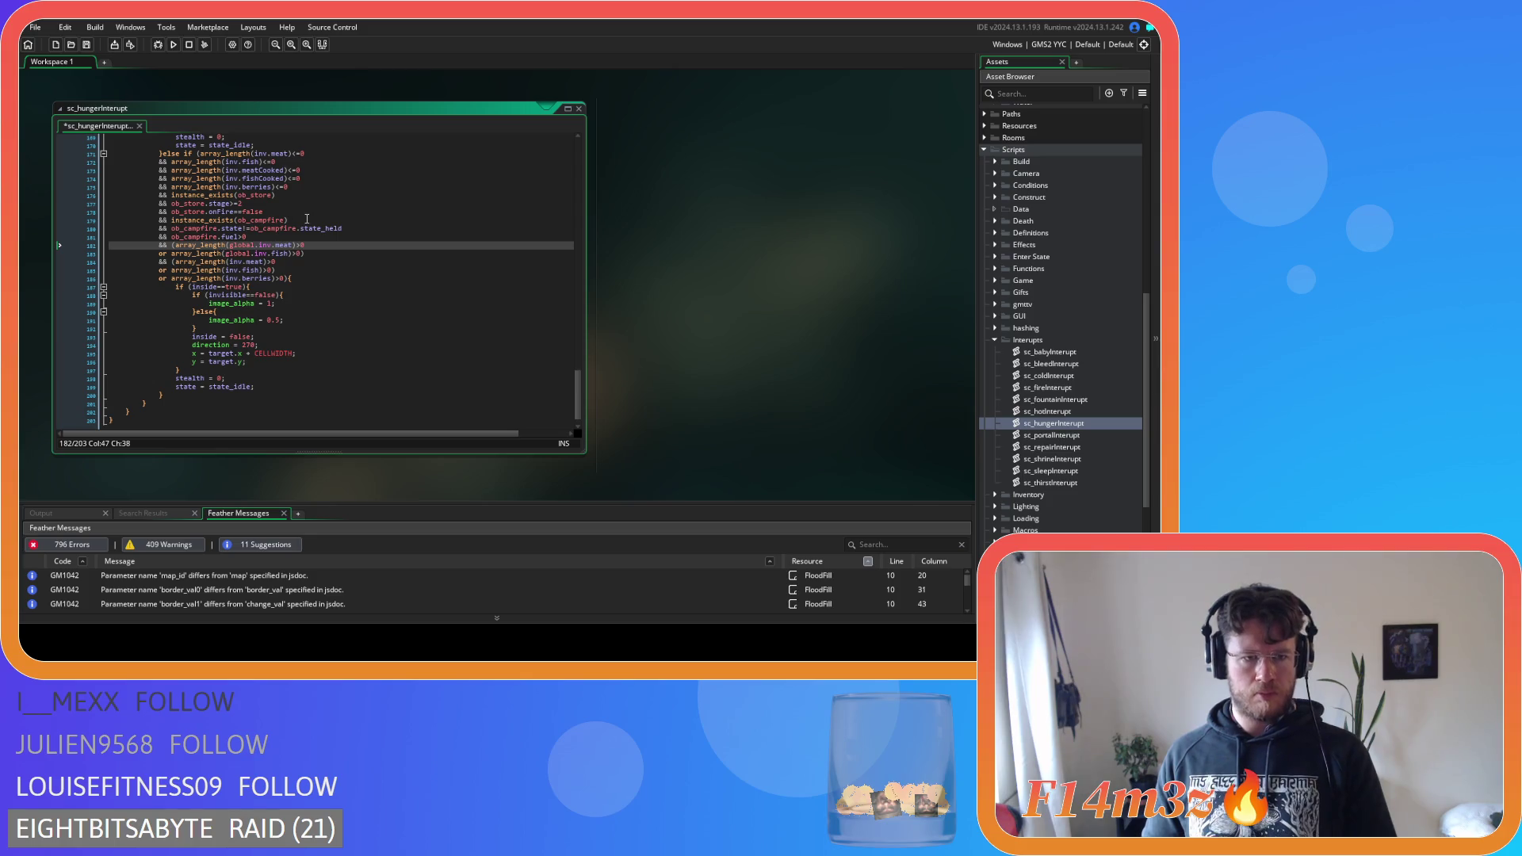
pyautogui.press('Down')
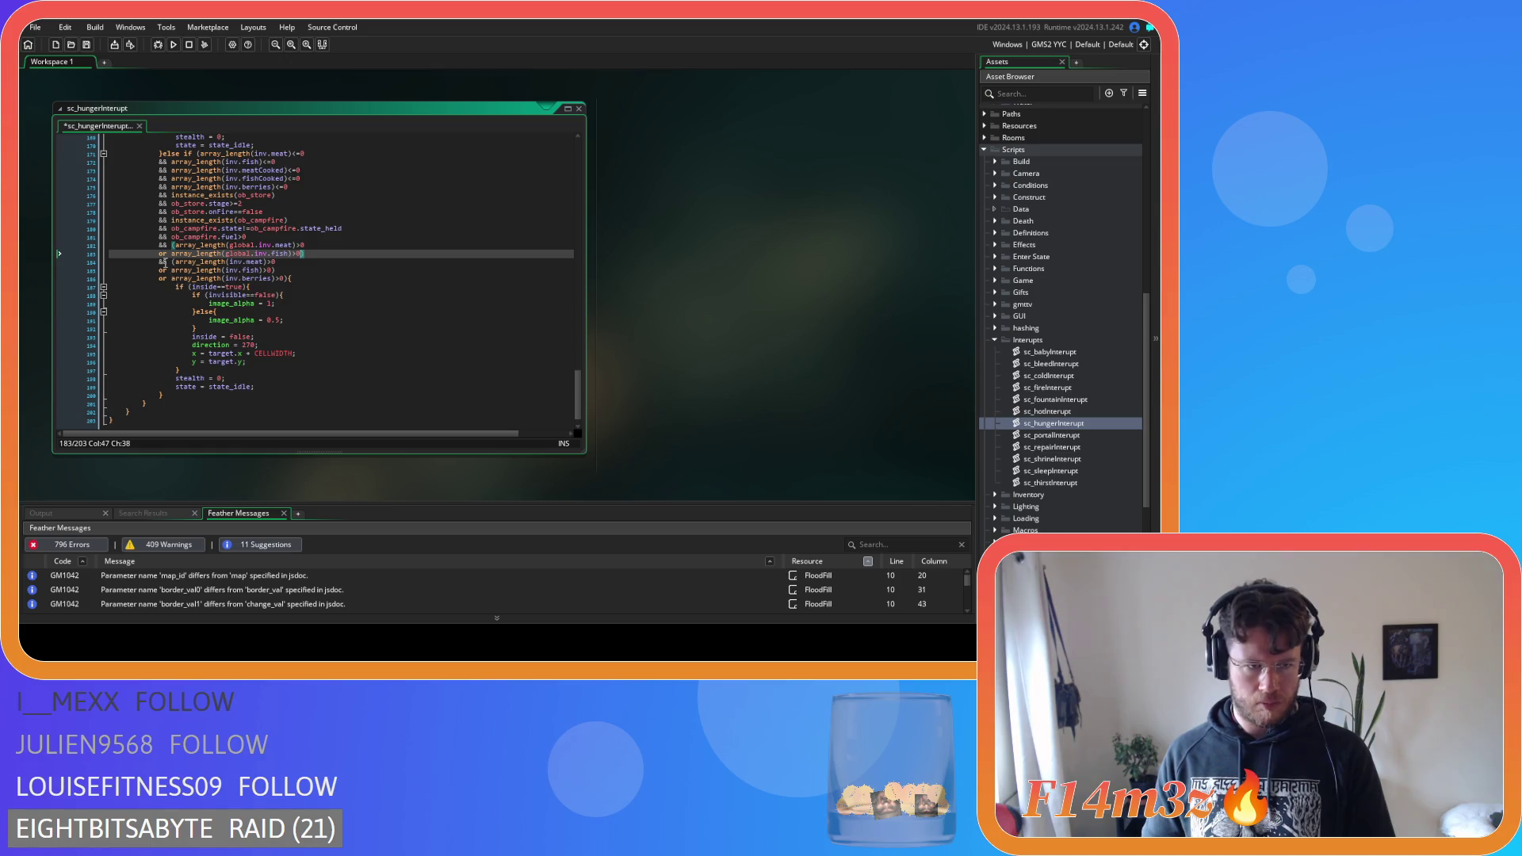
pyautogui.press('Down')
pyautogui.press('Home')
pyautogui.hotkey('shift', 'ctrl', 'Right')
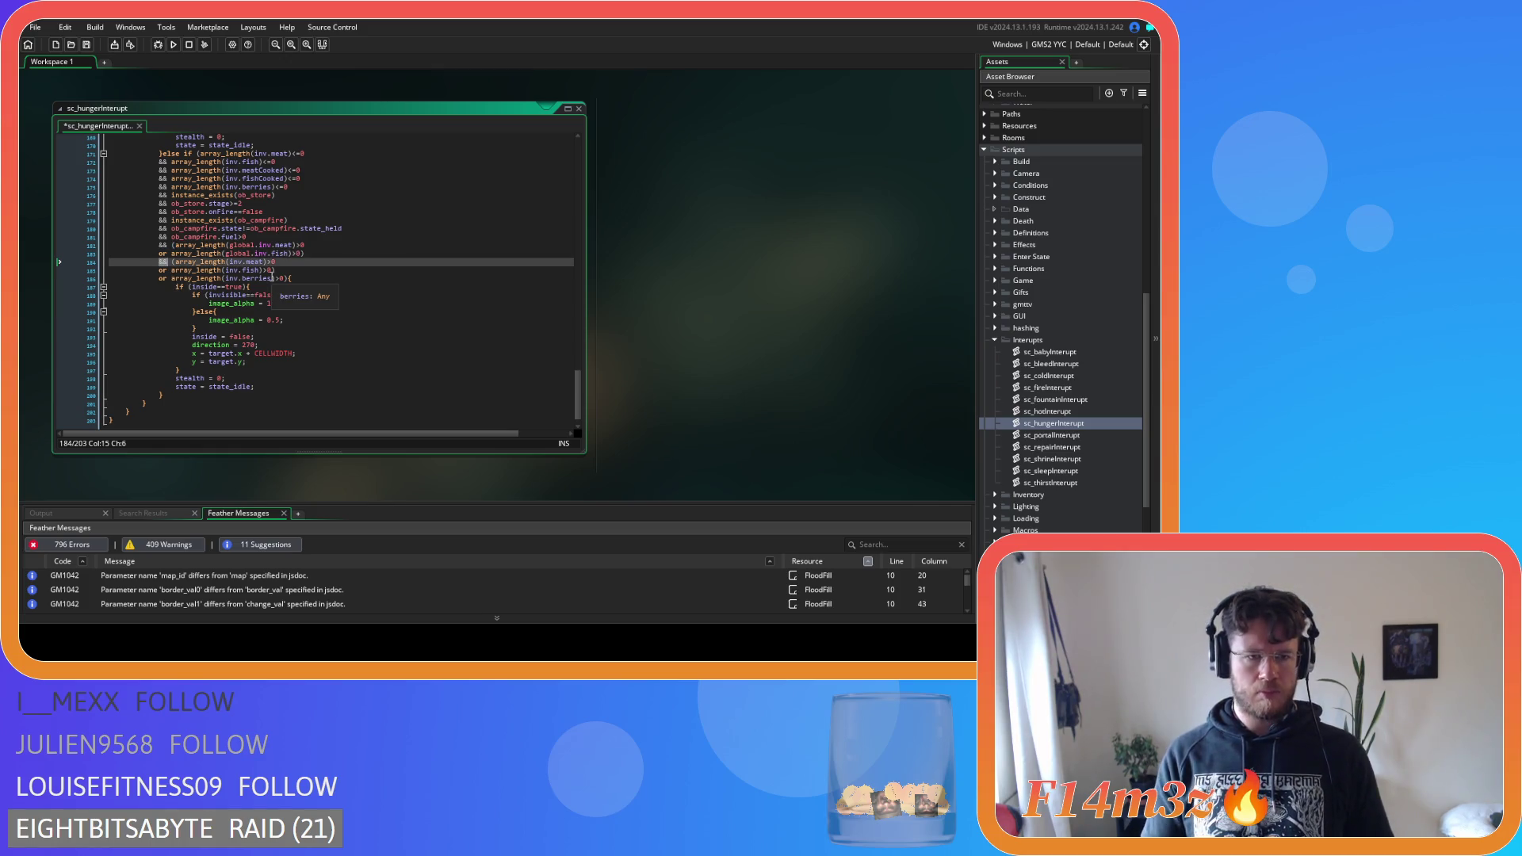
pyautogui.click(329, 239)
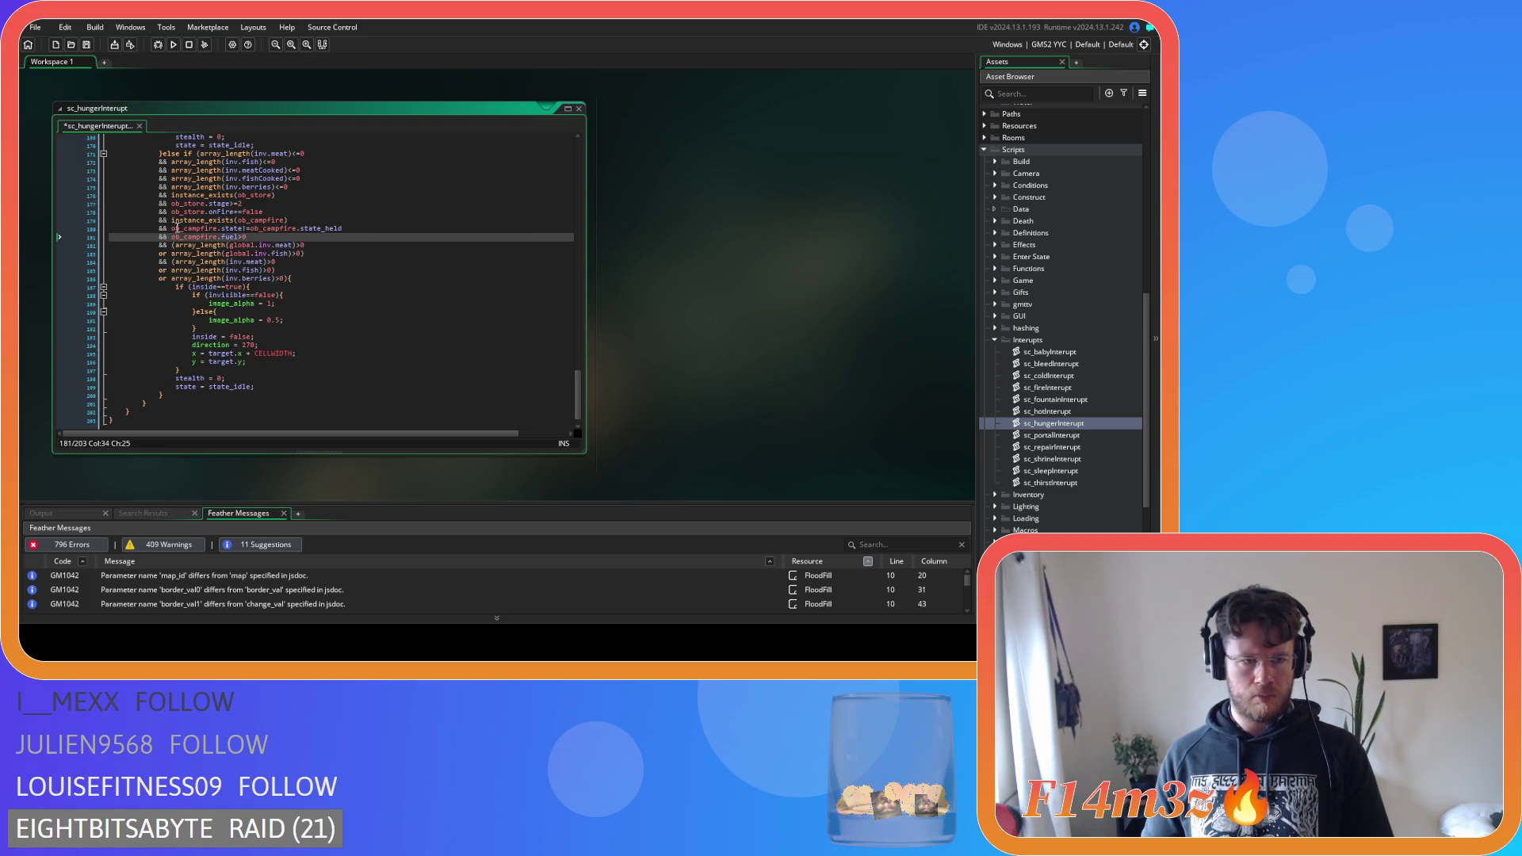
pyautogui.click(171, 220)
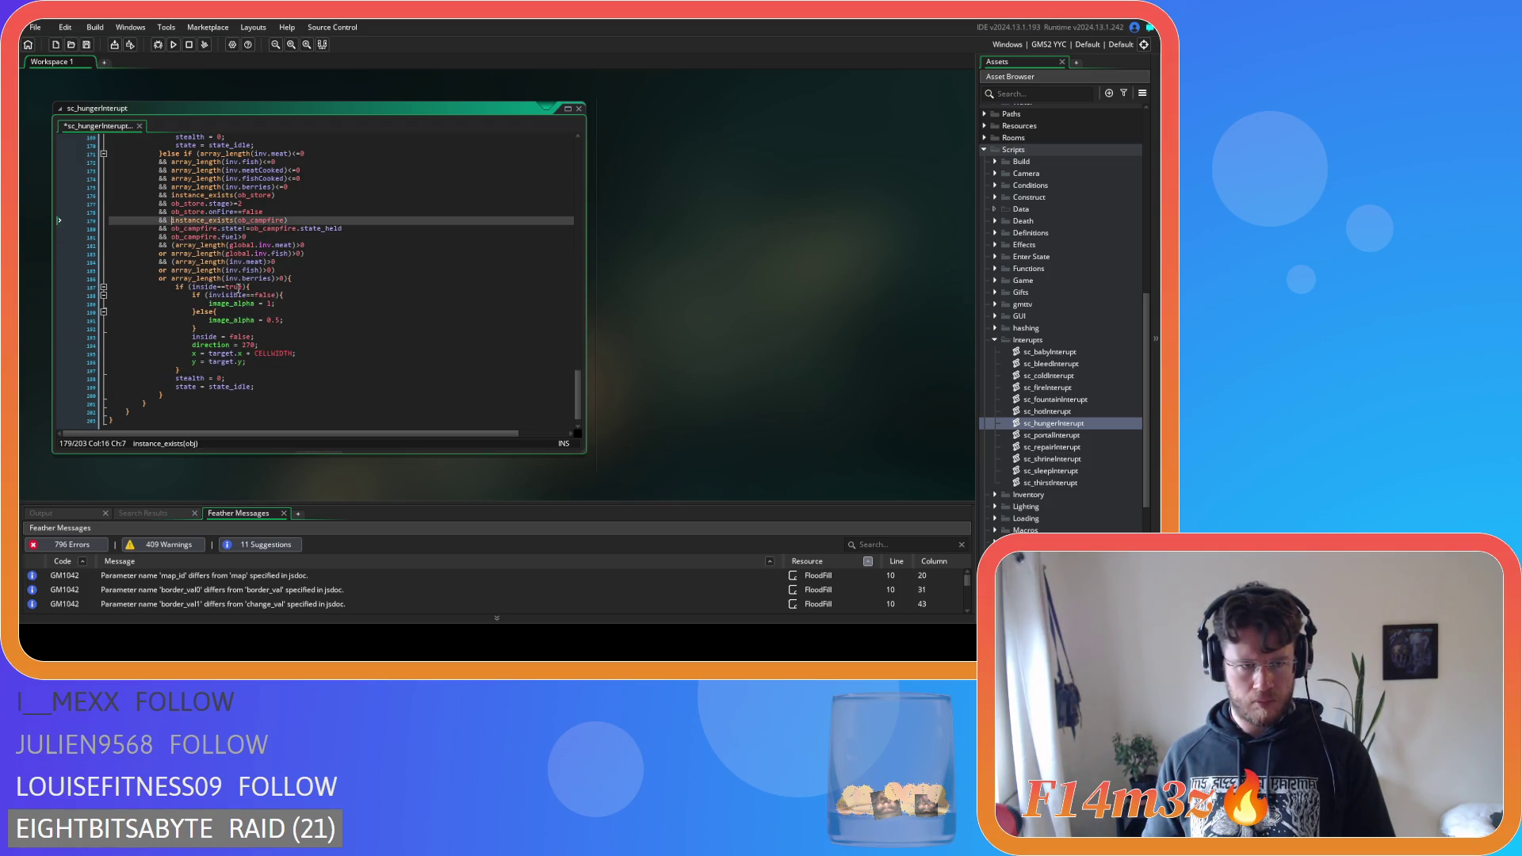
pyautogui.write('(')
pyautogui.click(297, 270)
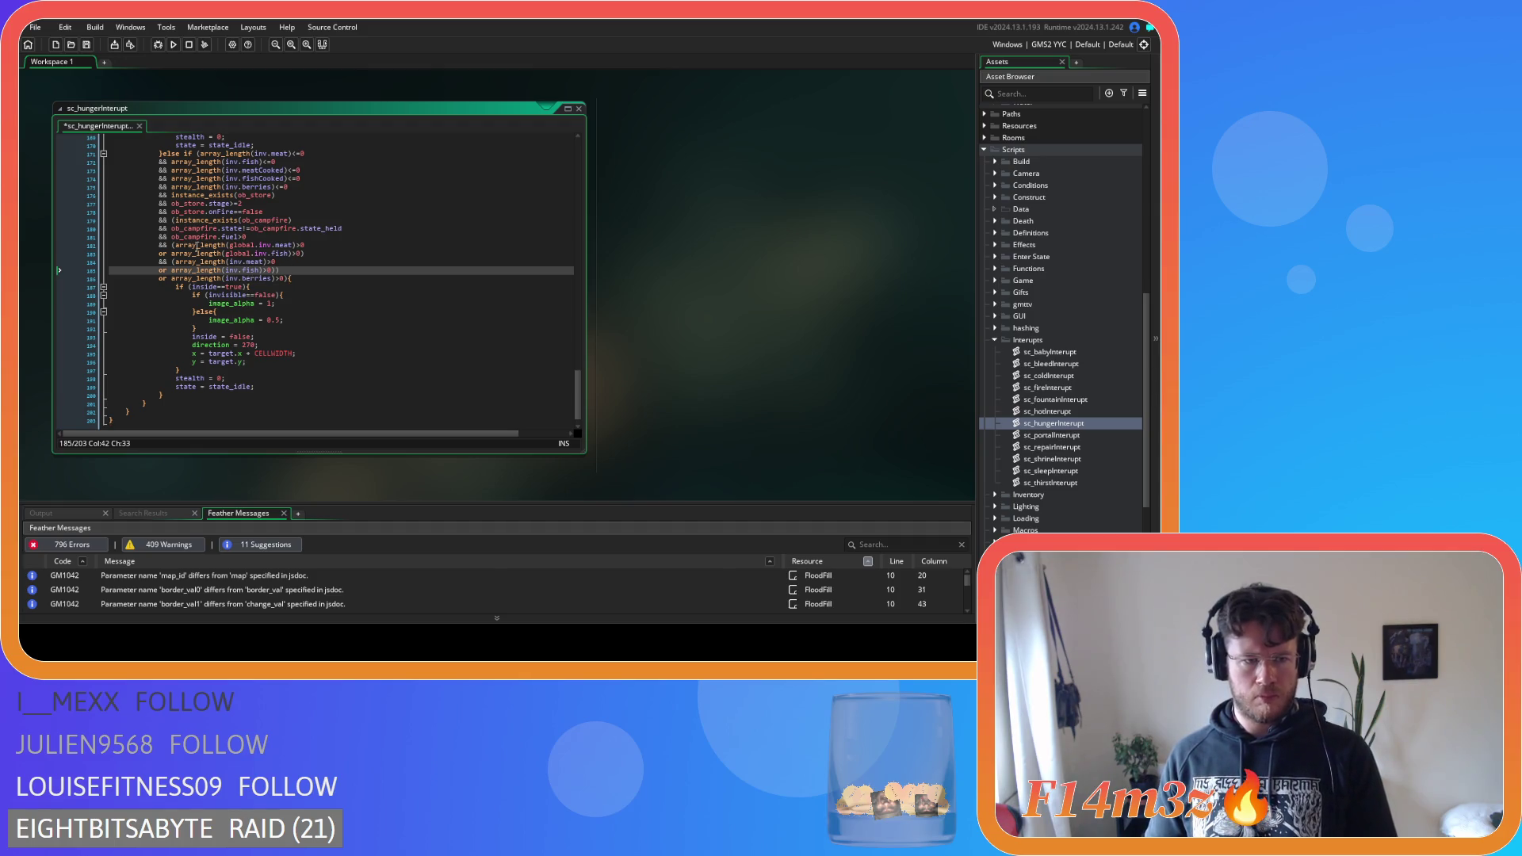
pyautogui.click(171, 220)
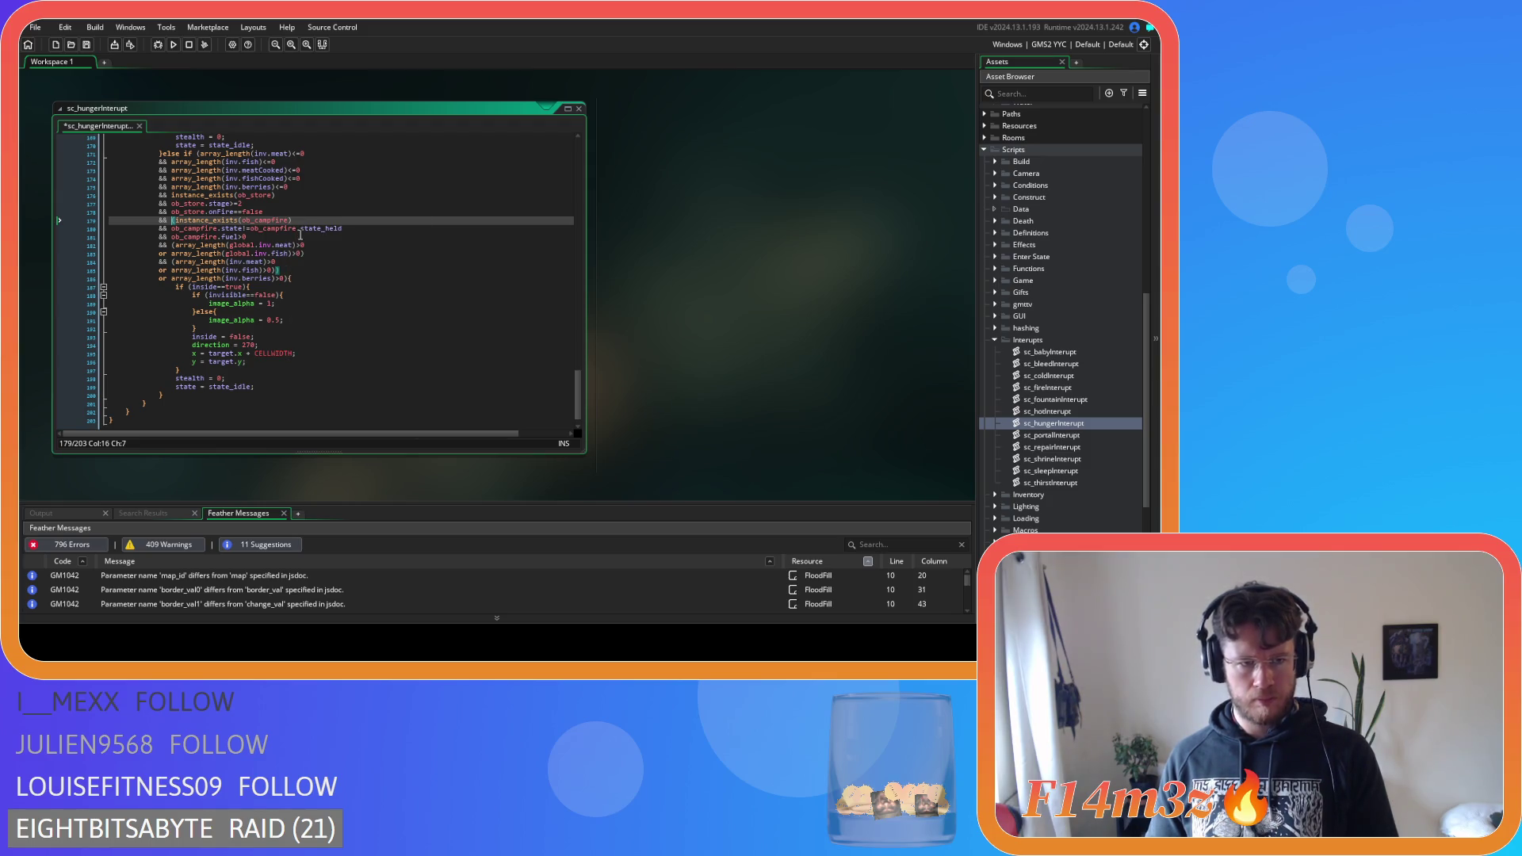
pyautogui.press('Down')
pyautogui.press('Down')
pyautogui.press('Down')
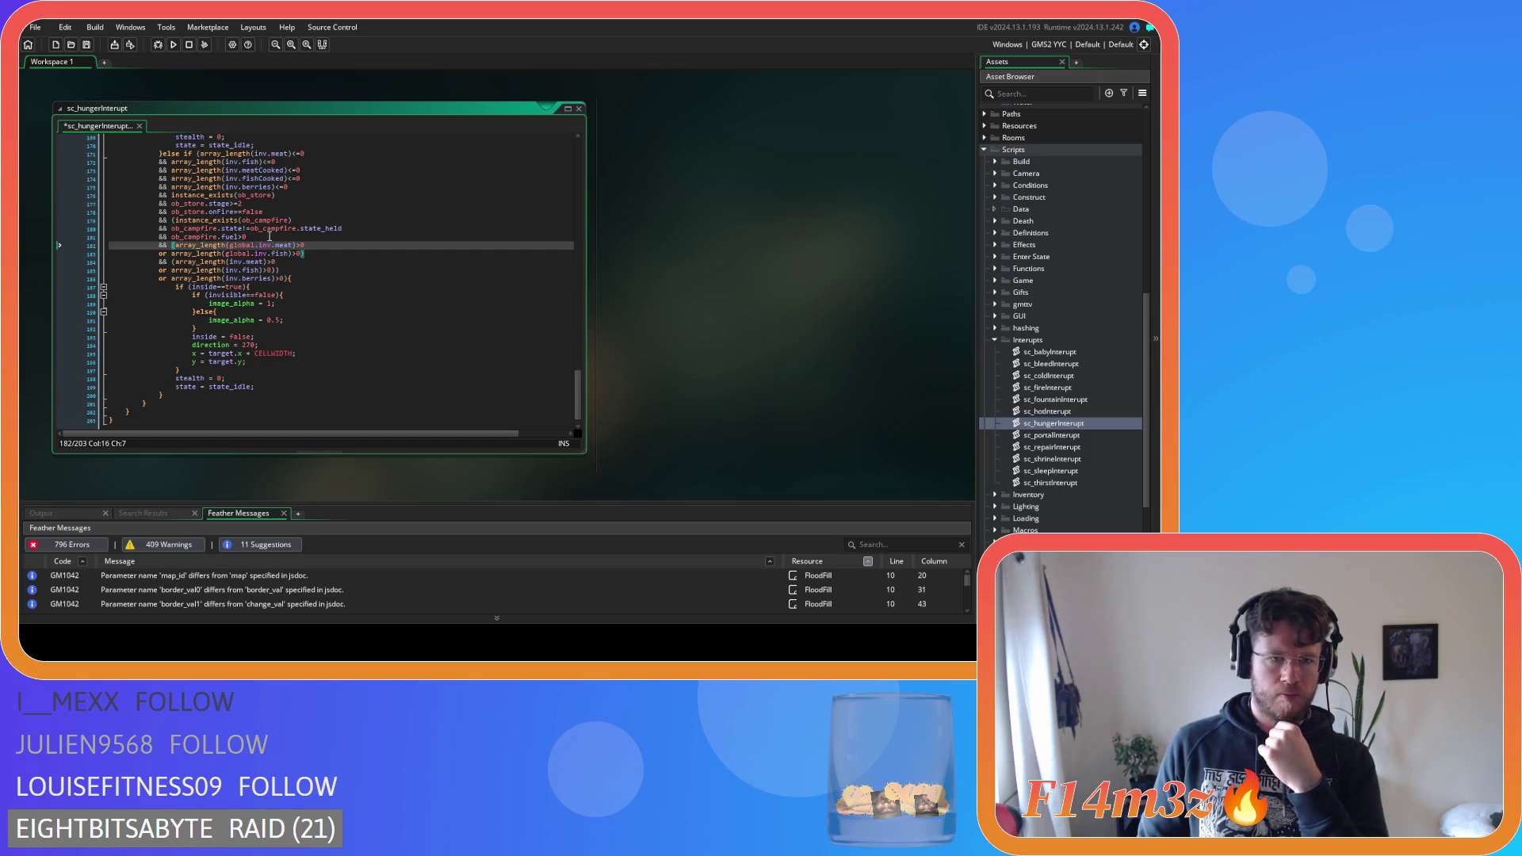
pyautogui.click(317, 255)
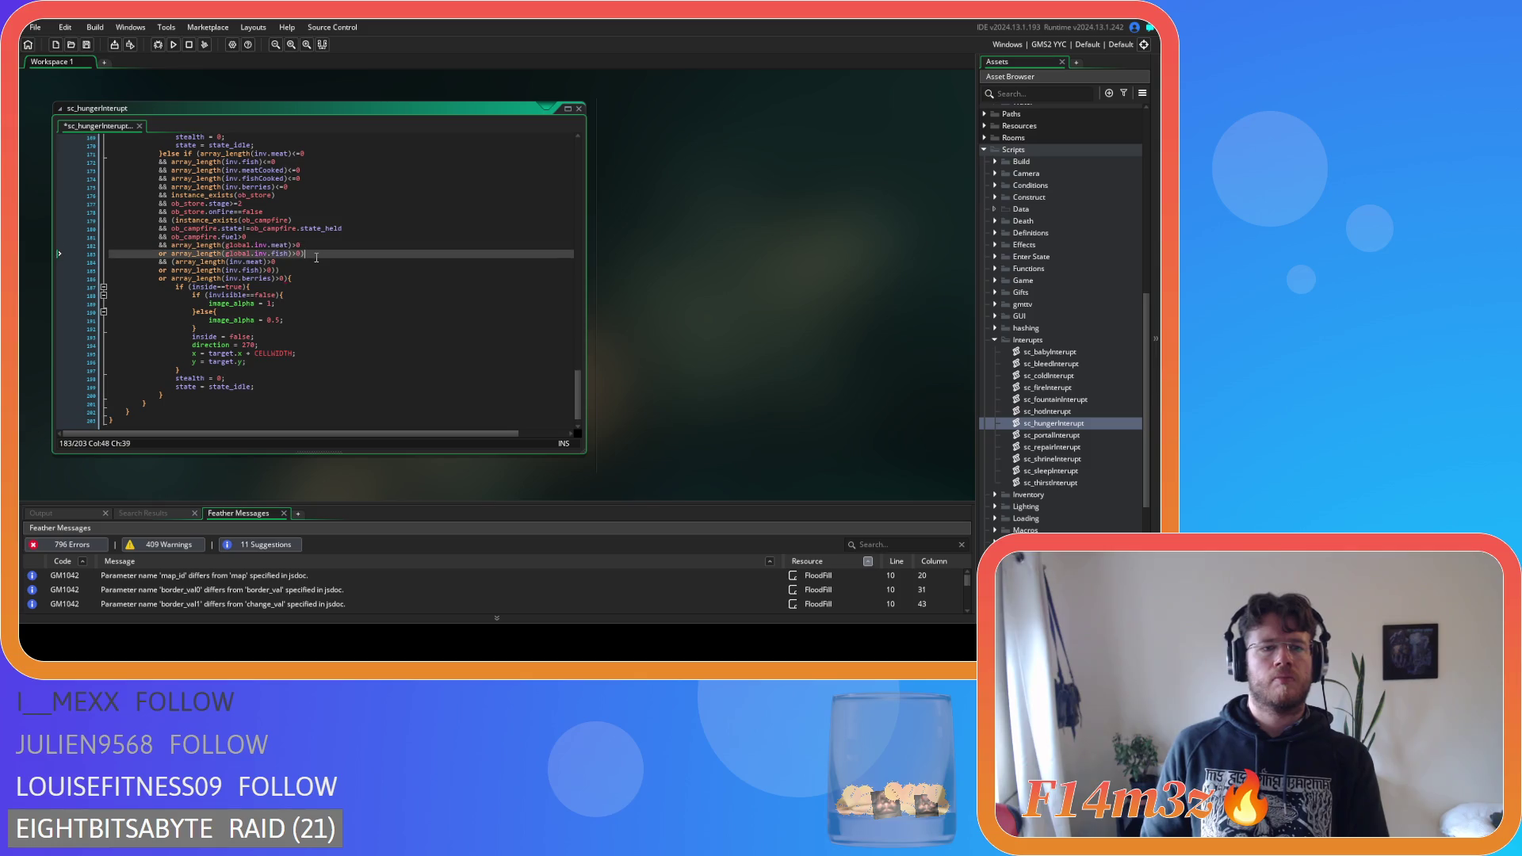
pyautogui.press('Down')
pyautogui.press('Down')
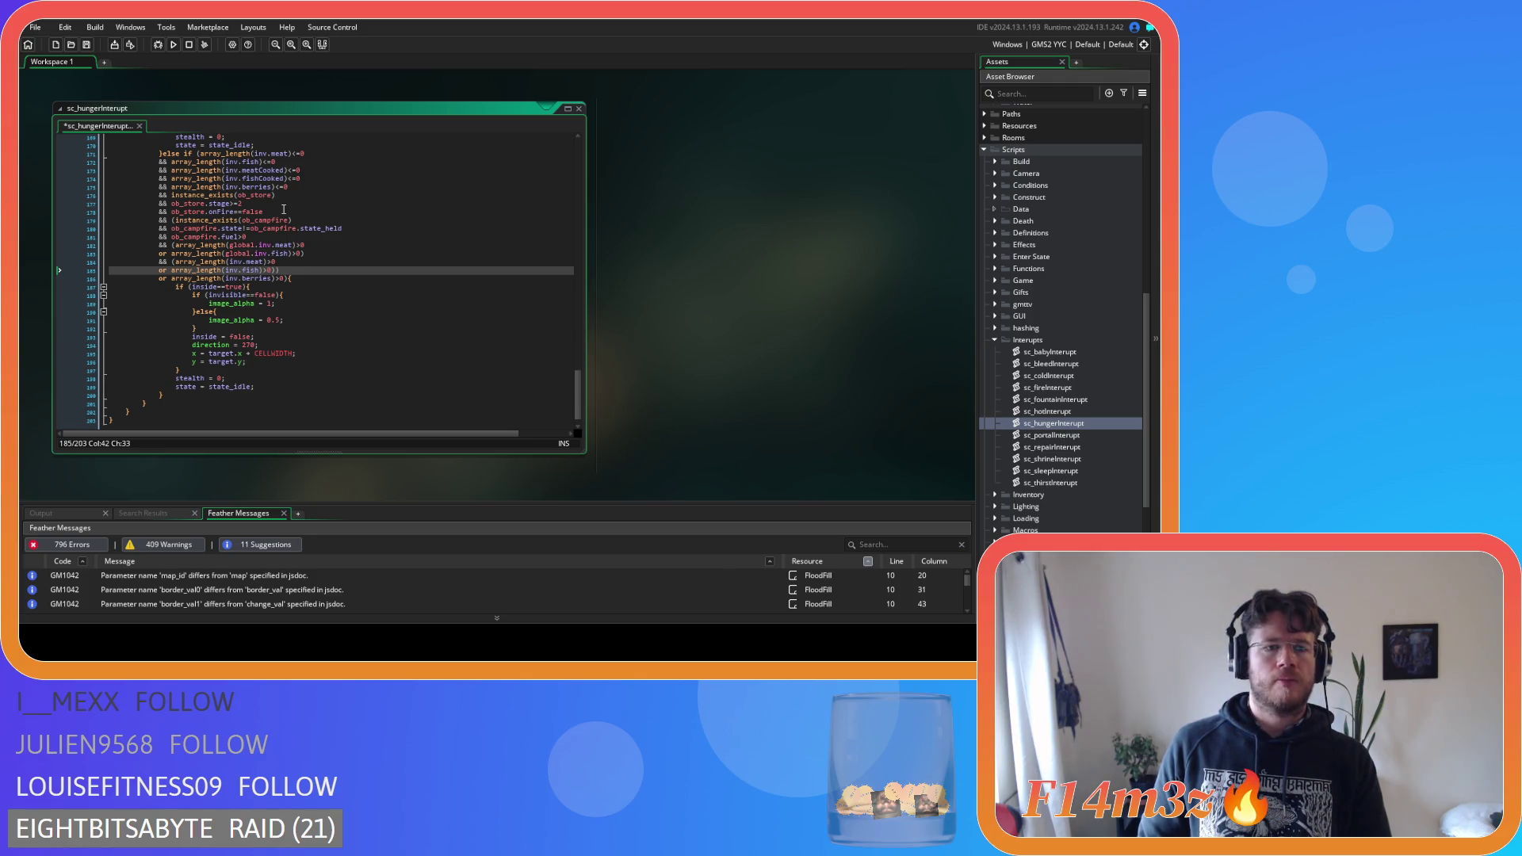
# Bracket the store, campfire and global meat/fish checks together, removing the extra campfire '('
pyautogui.click(172, 195)
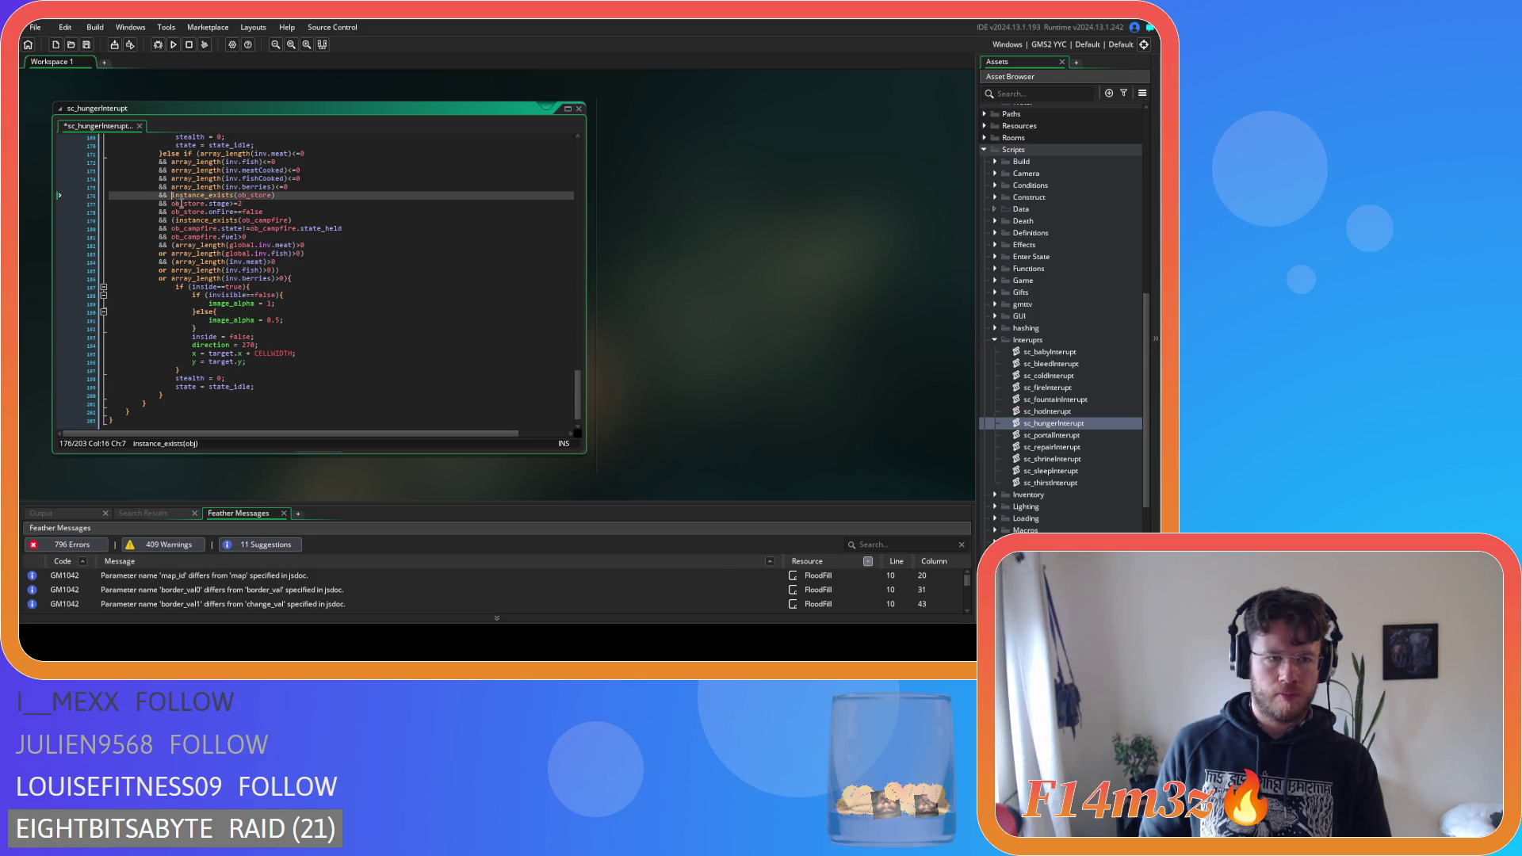
pyautogui.write('(')
pyautogui.click(319, 254)
pyautogui.write(')')
pyautogui.press('Left')
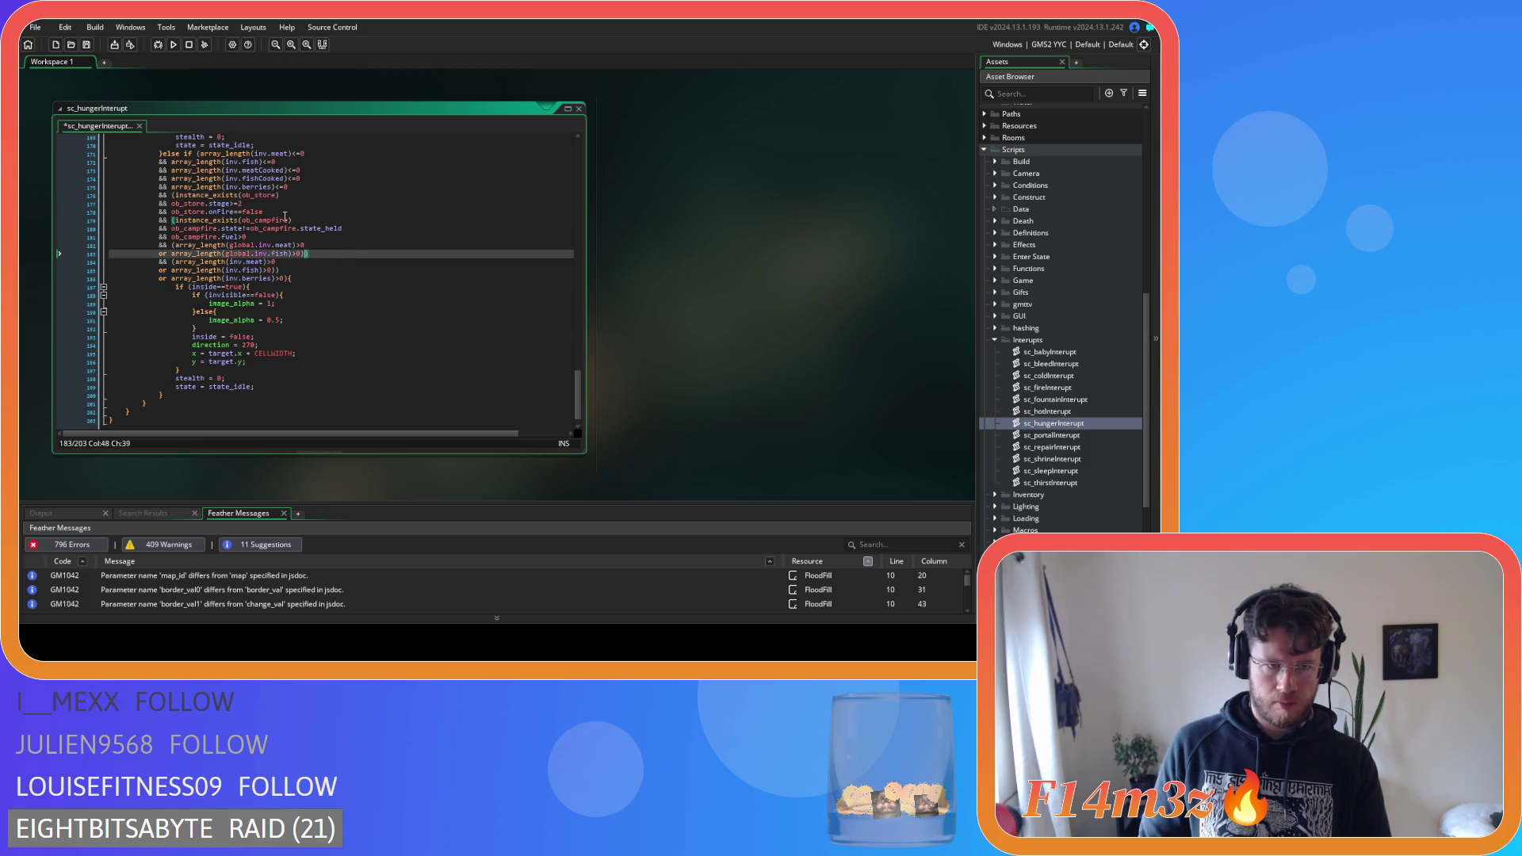
pyautogui.click(173, 221)
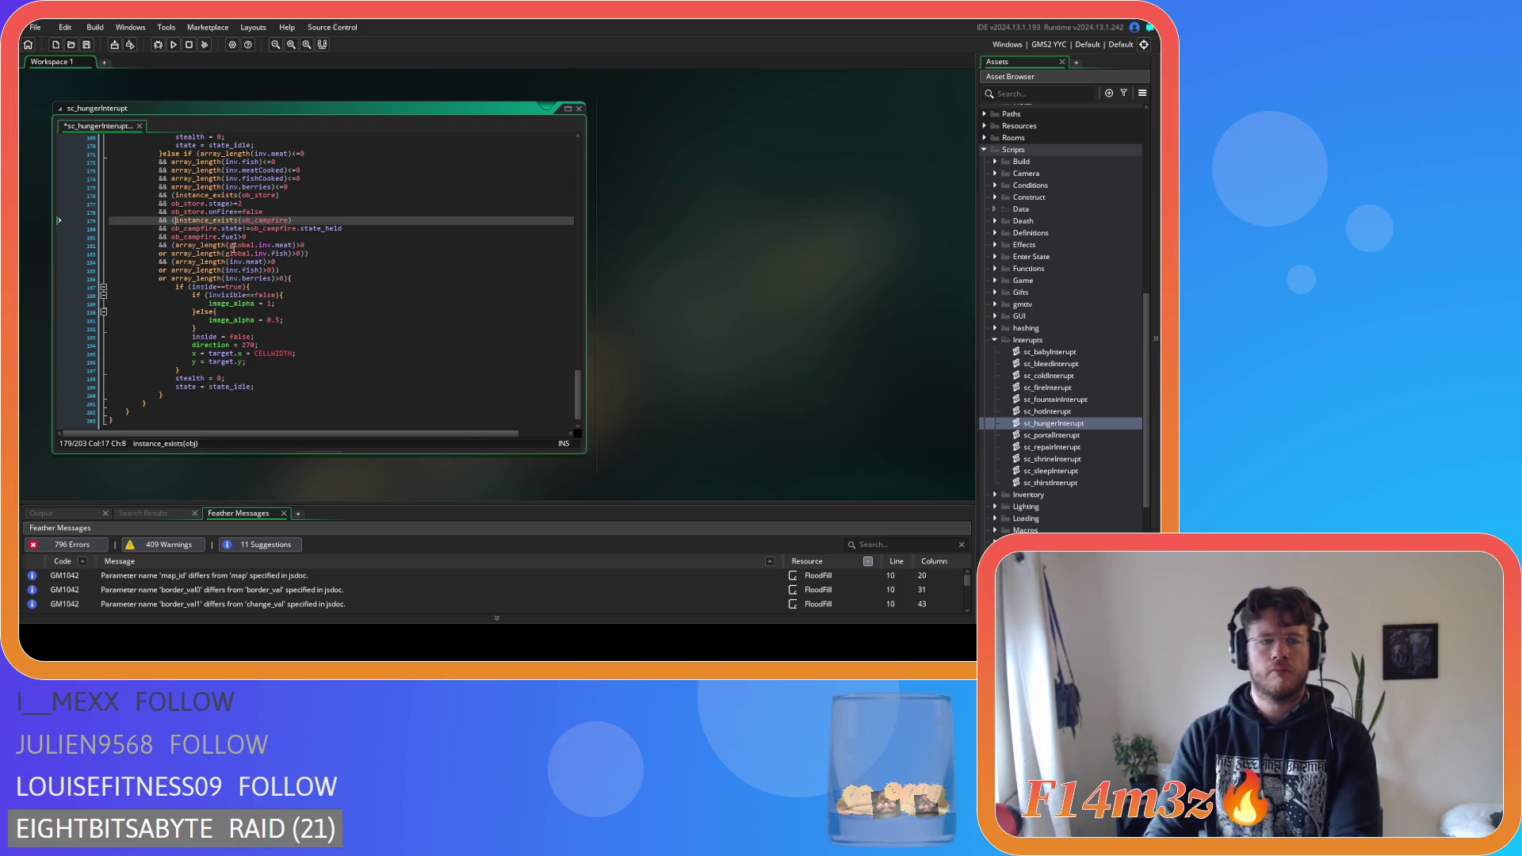
pyautogui.press('BackSpace')
pyautogui.click(323, 253)
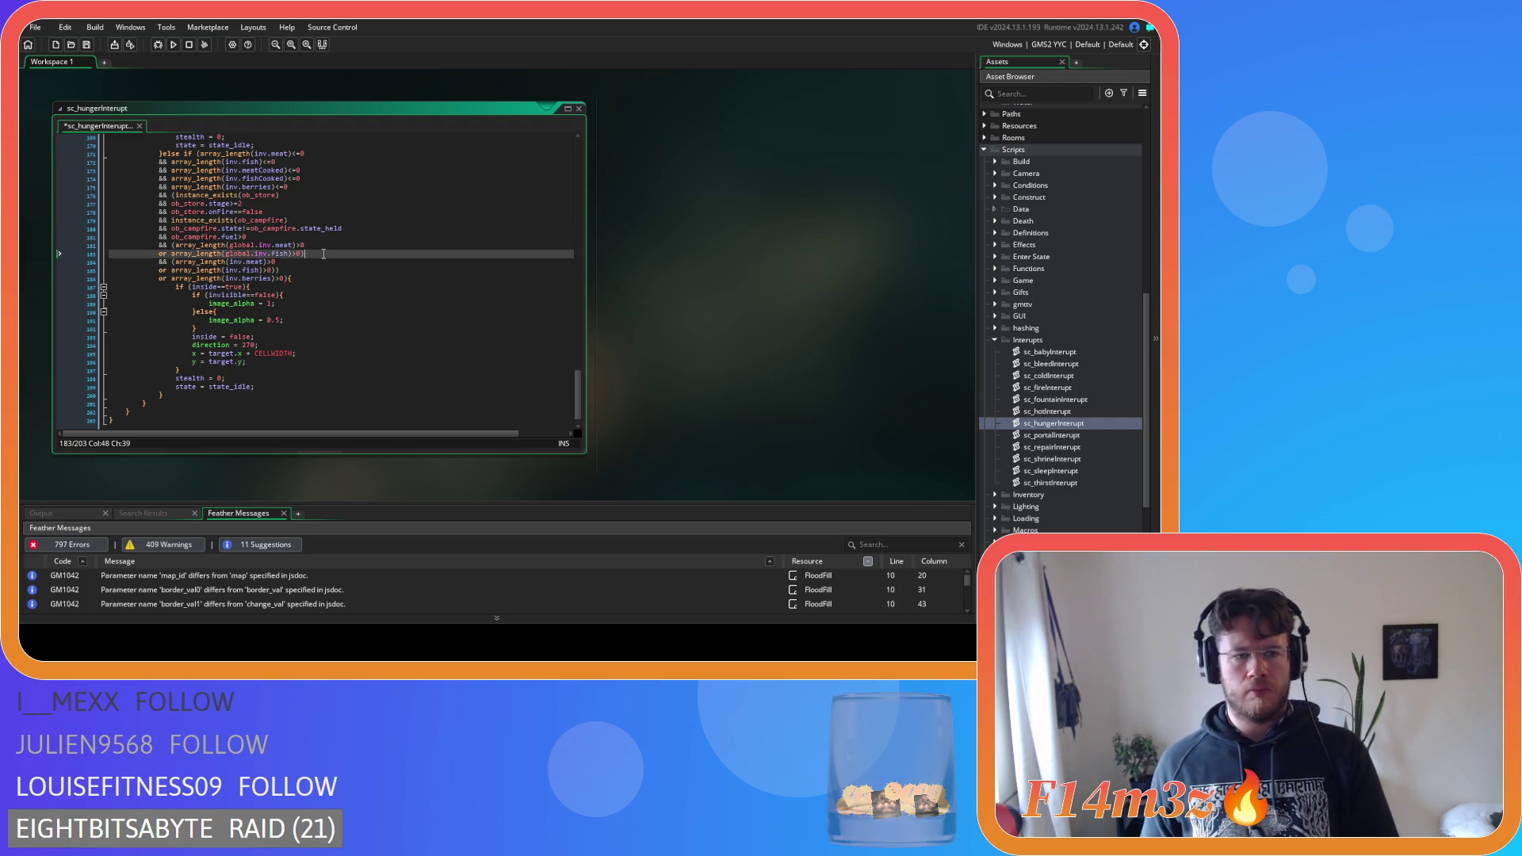
pyautogui.click(172, 195)
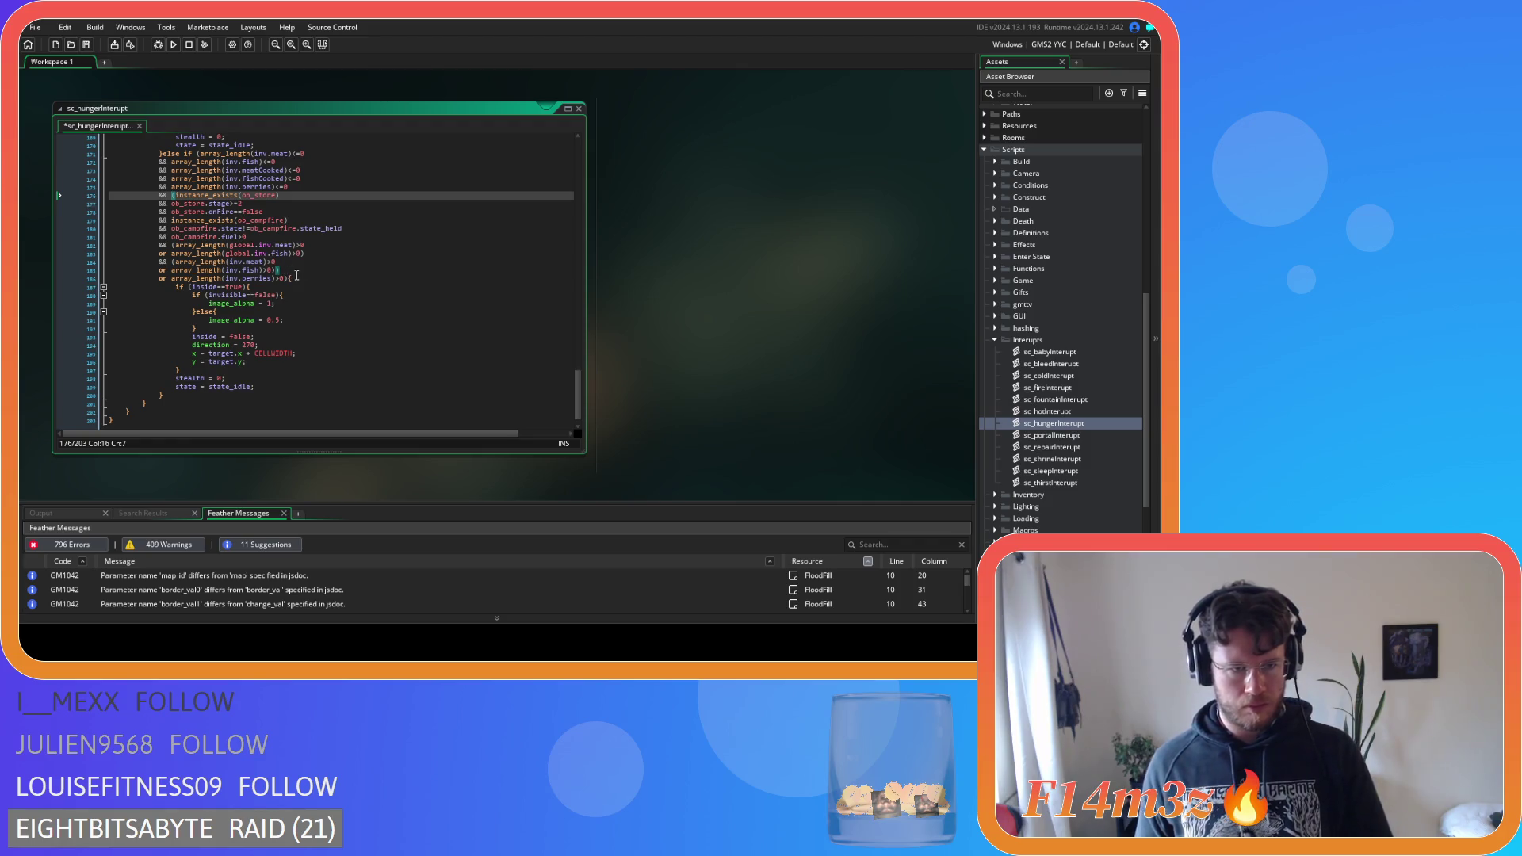
pyautogui.moveTo(276, 270); pyautogui.dragTo(173, 266)
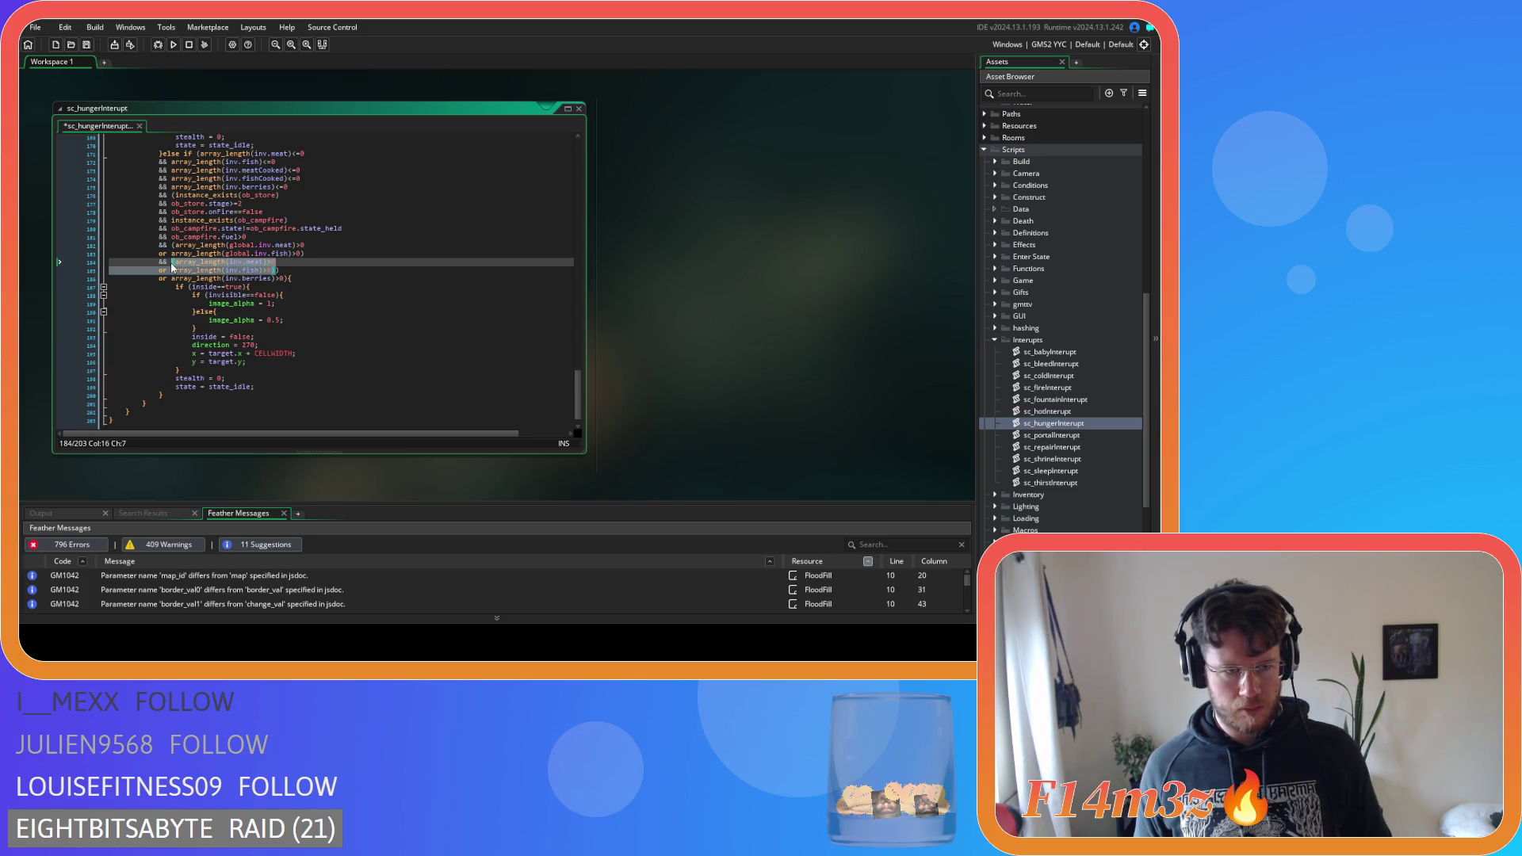
# Delete the old local meat and fish checks and fix the closing bracket
pyautogui.press('BackSpace')
pyautogui.click(64, 267)
pyautogui.press('BackSpace')
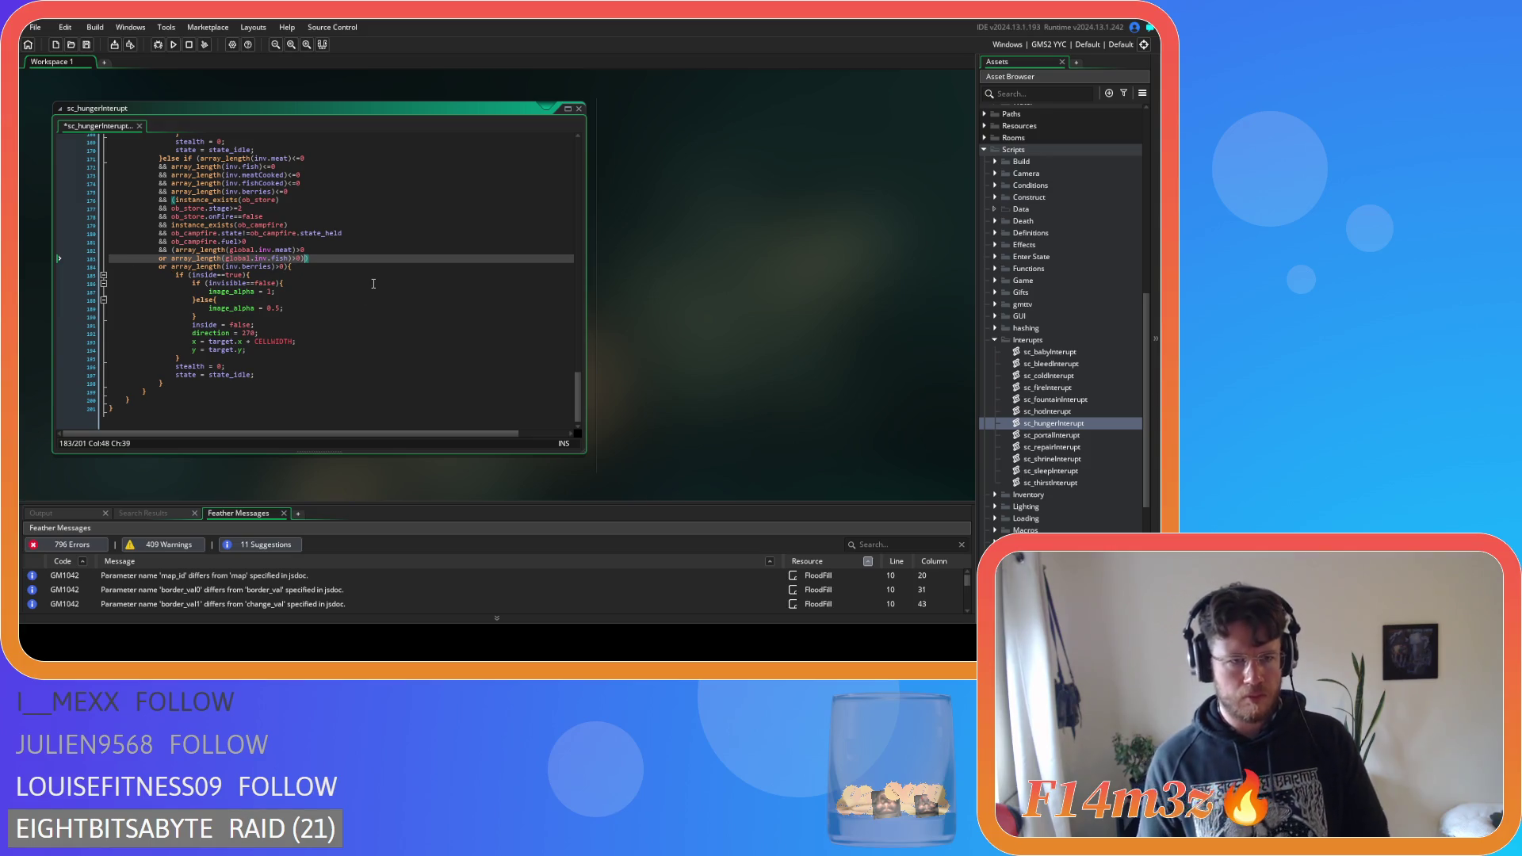
pyautogui.write(')')
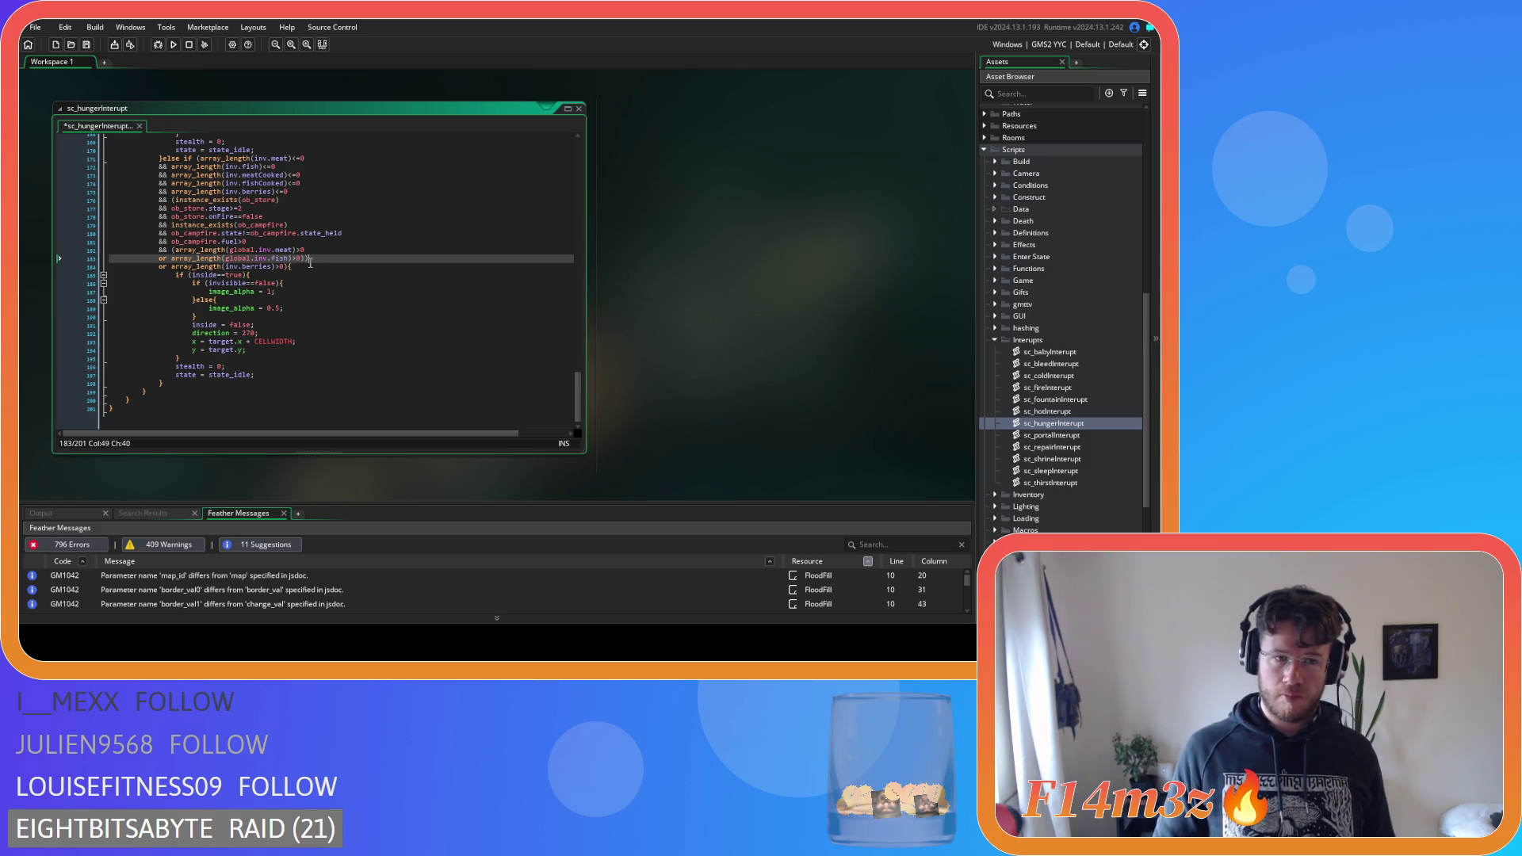
pyautogui.press('BackSpace')
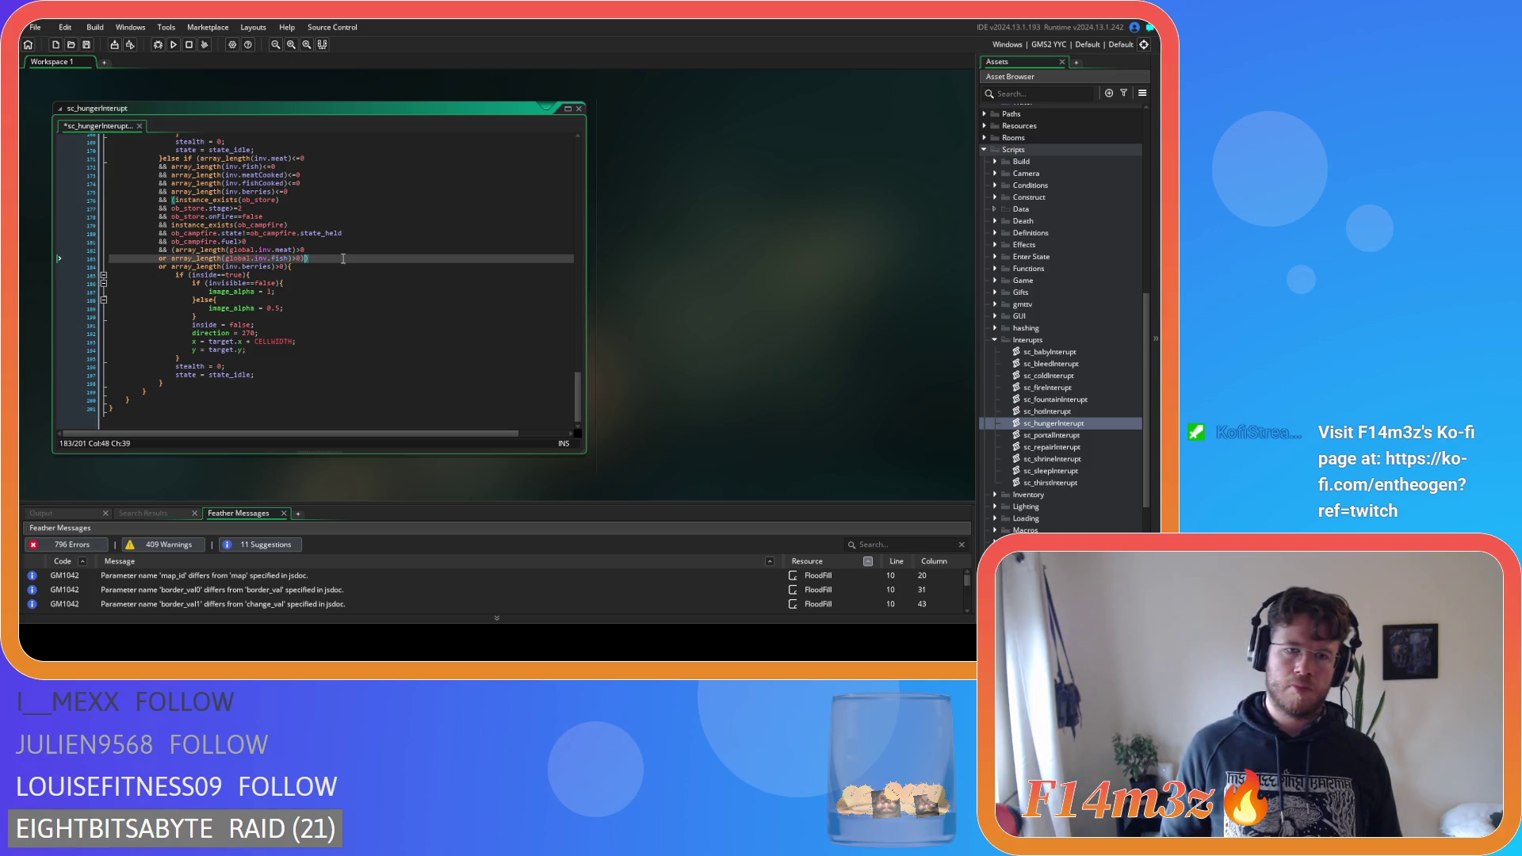
# Paste 'or array_length(inv.meat)>0' and the inv.fish check on a new line after global fish
pyautogui.click(175, 200)
pyautogui.click(201, 159)
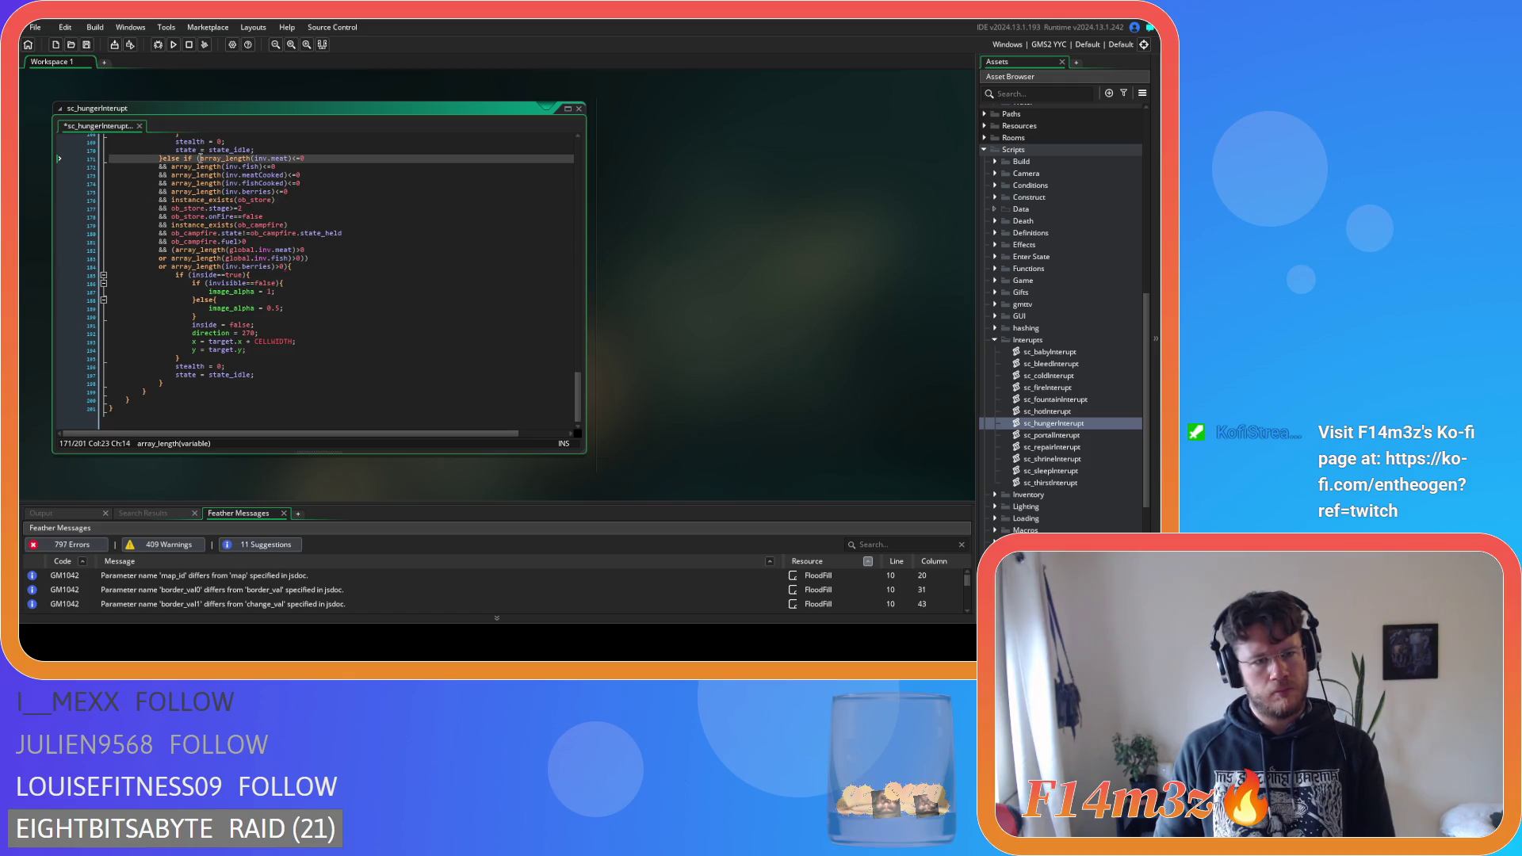
pyautogui.click(326, 259)
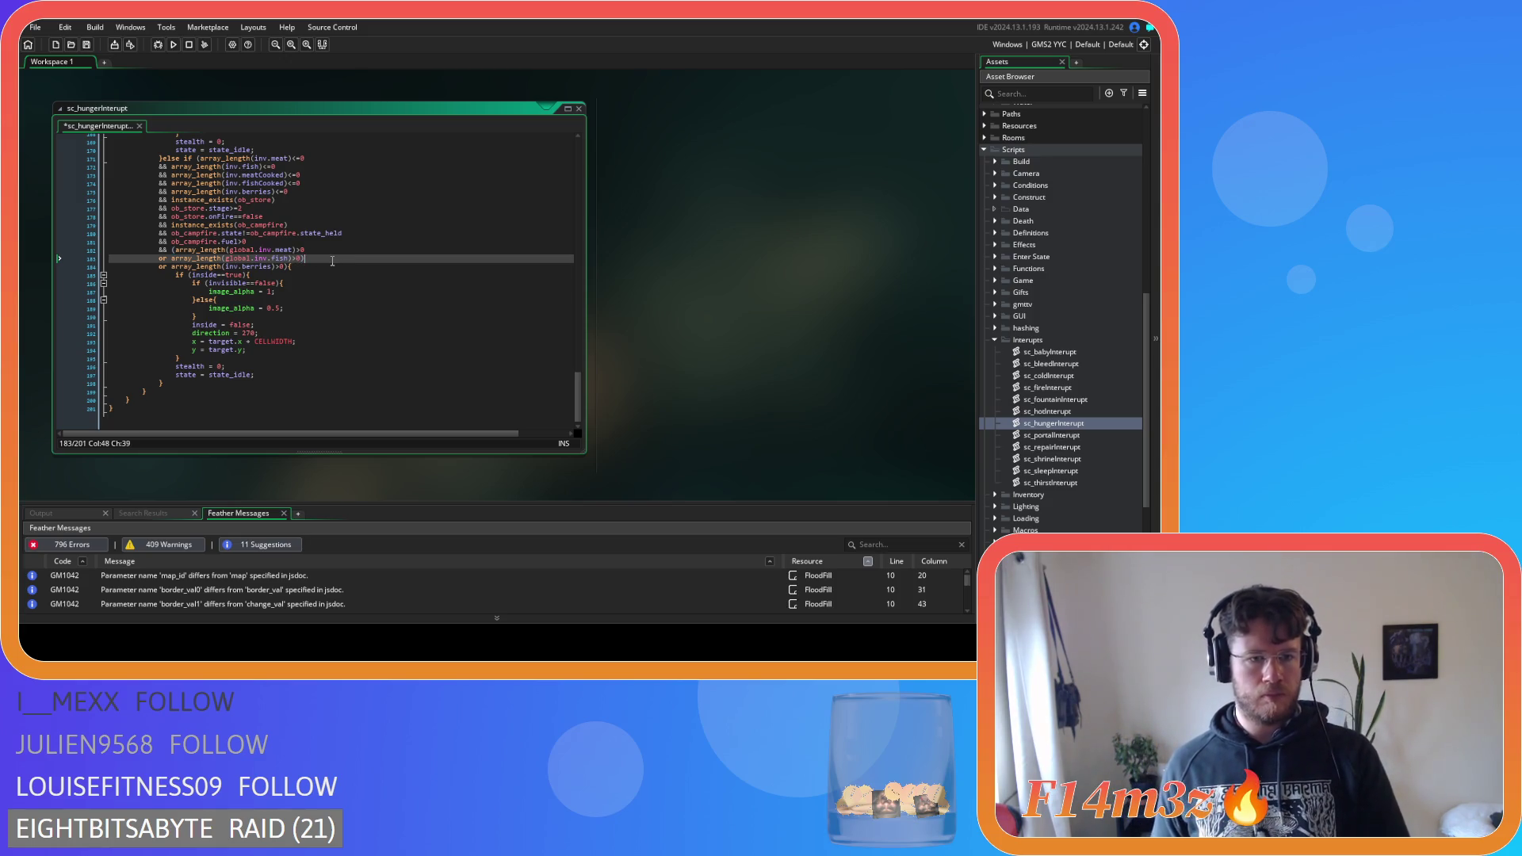
pyautogui.press('Return')
pyautogui.hotkey('ctrl', 'v')
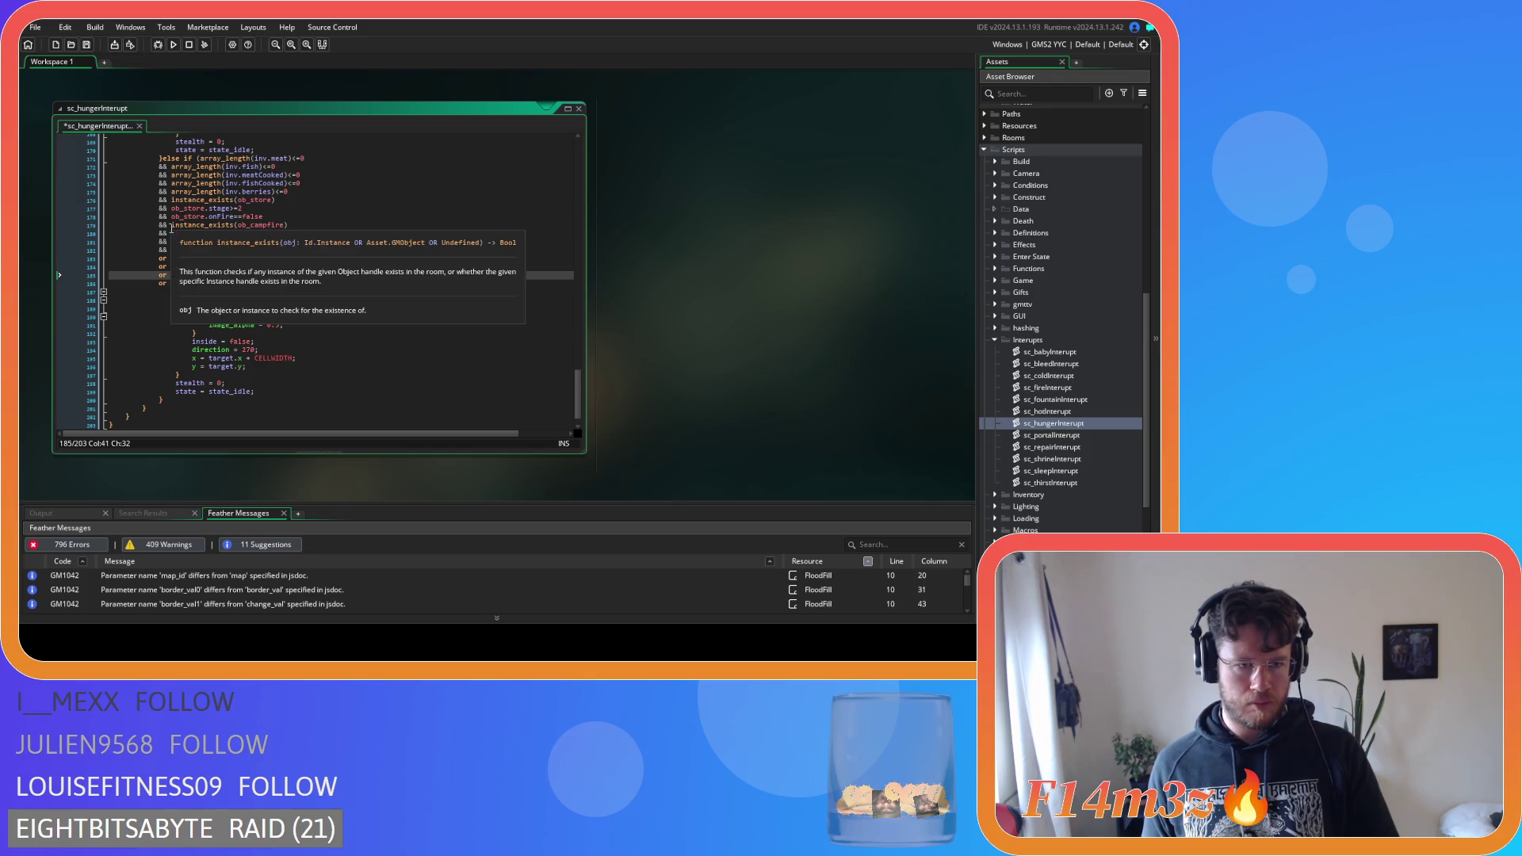
# Copy the three campfire lines into a new or-group after the global fish check, joining local meat with '&&'
pyautogui.moveTo(171, 225); pyautogui.dragTo(263, 244)
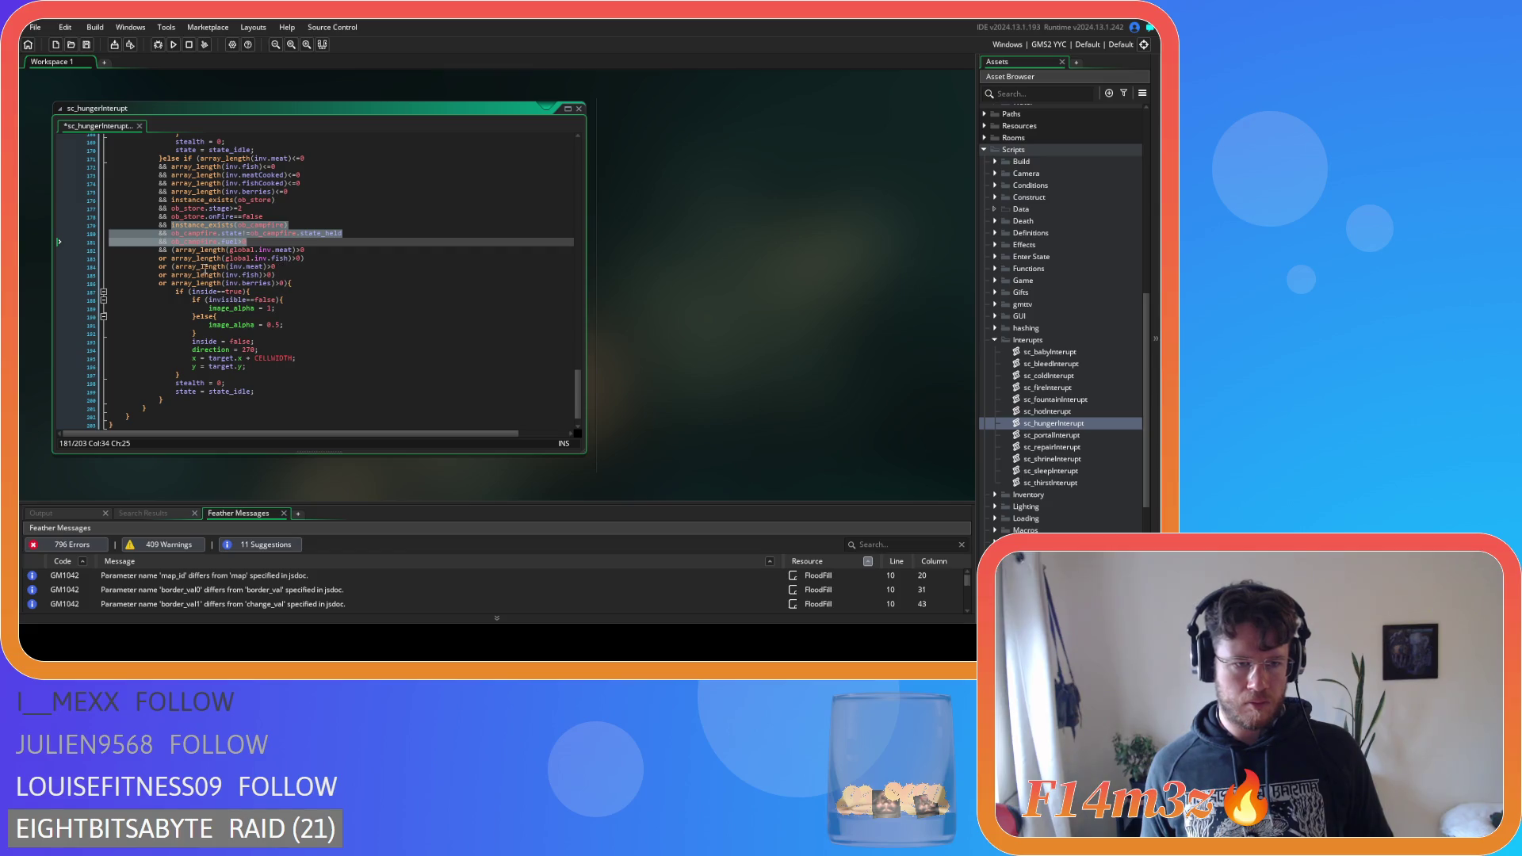
pyautogui.hotkey('ctrl', 'c')
pyautogui.click(171, 267)
pyautogui.hotkey('ctrl', 'v')
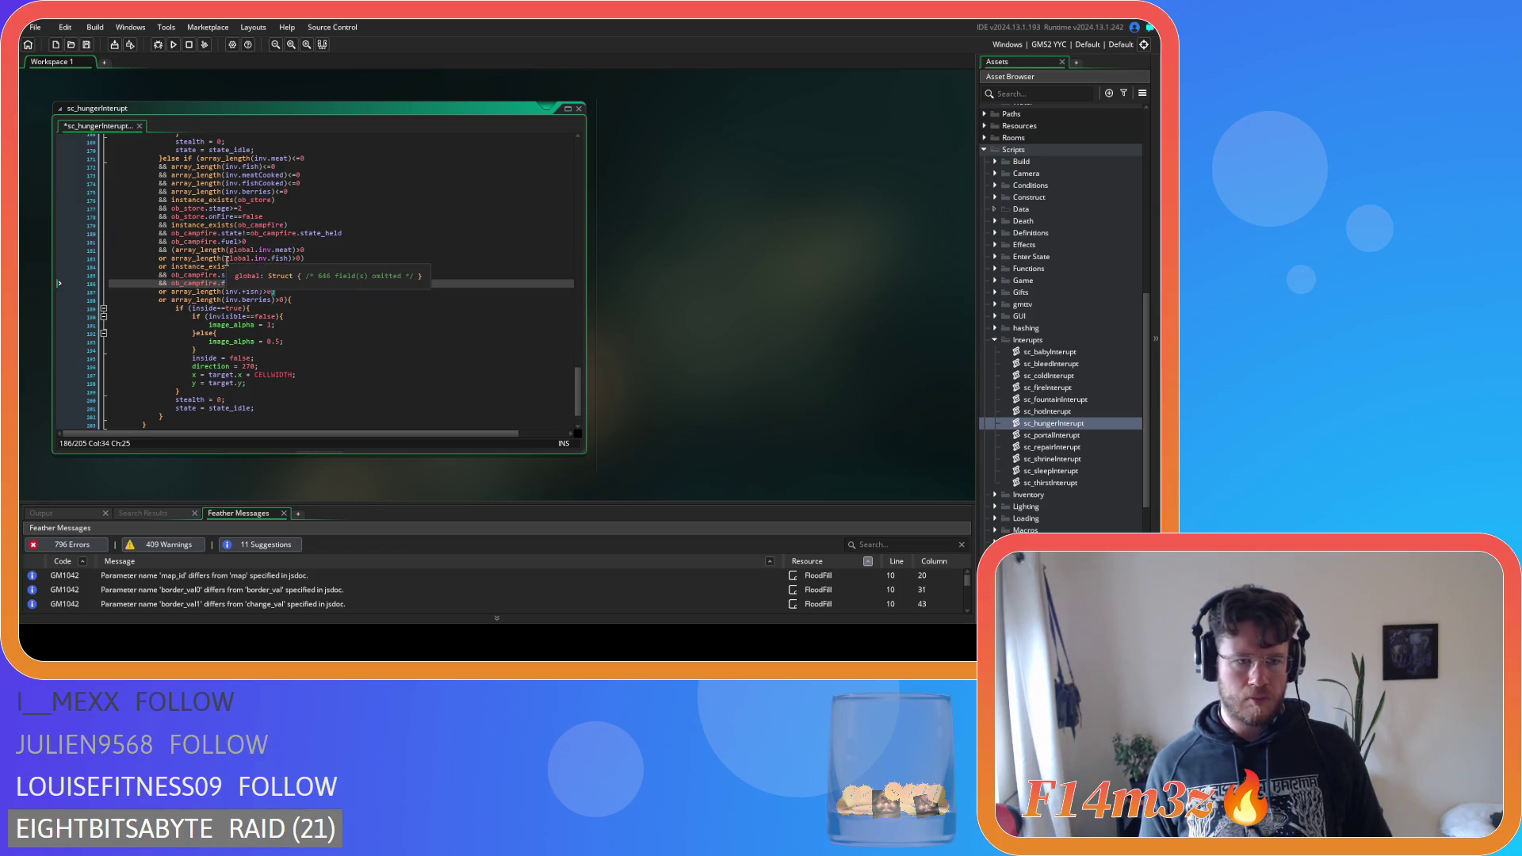
pyautogui.press('Return')
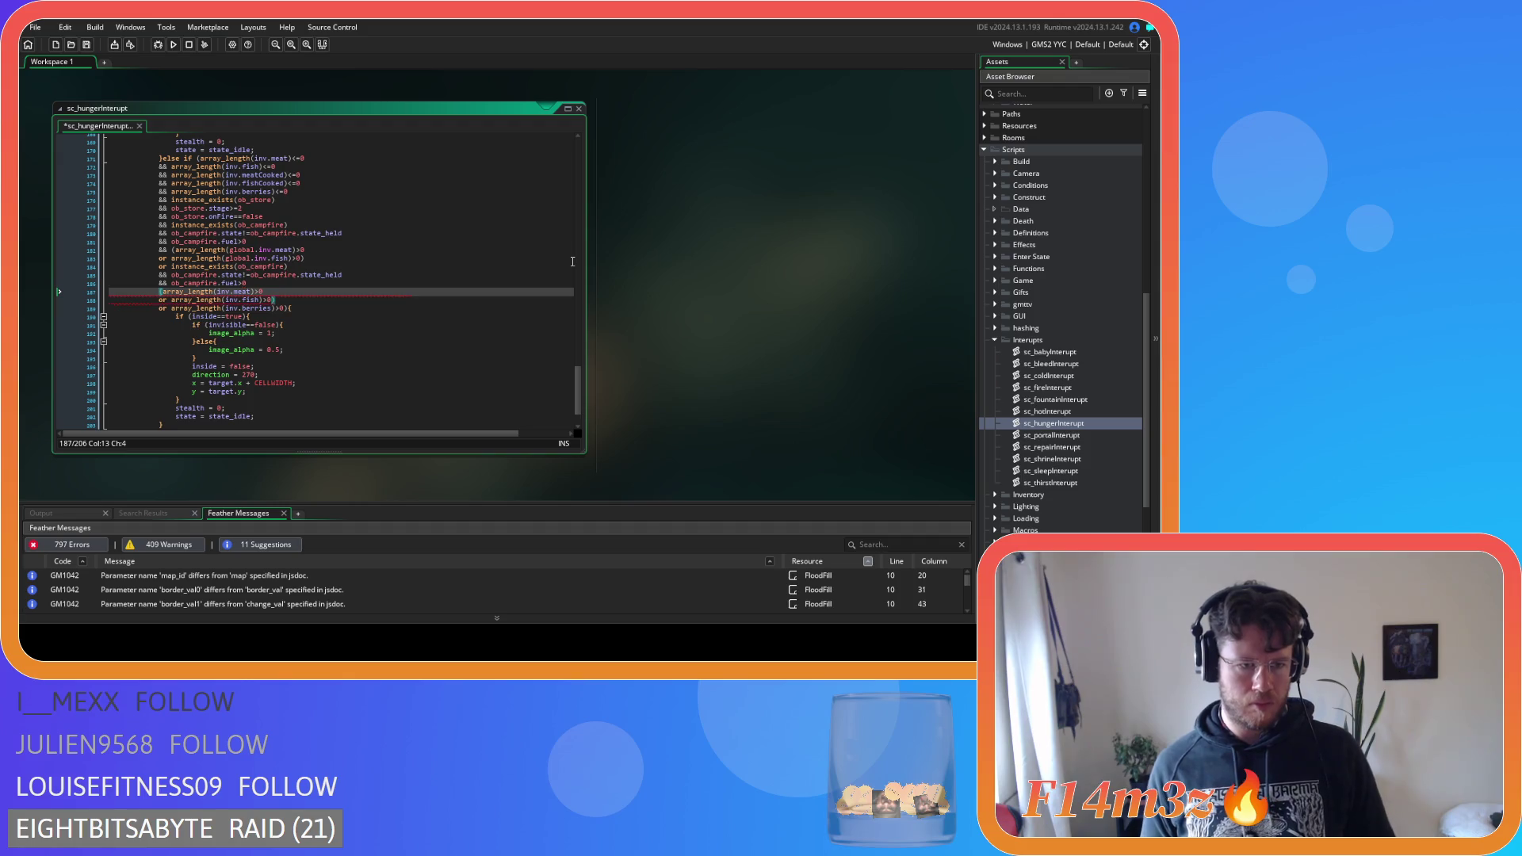
pyautogui.write('&&')
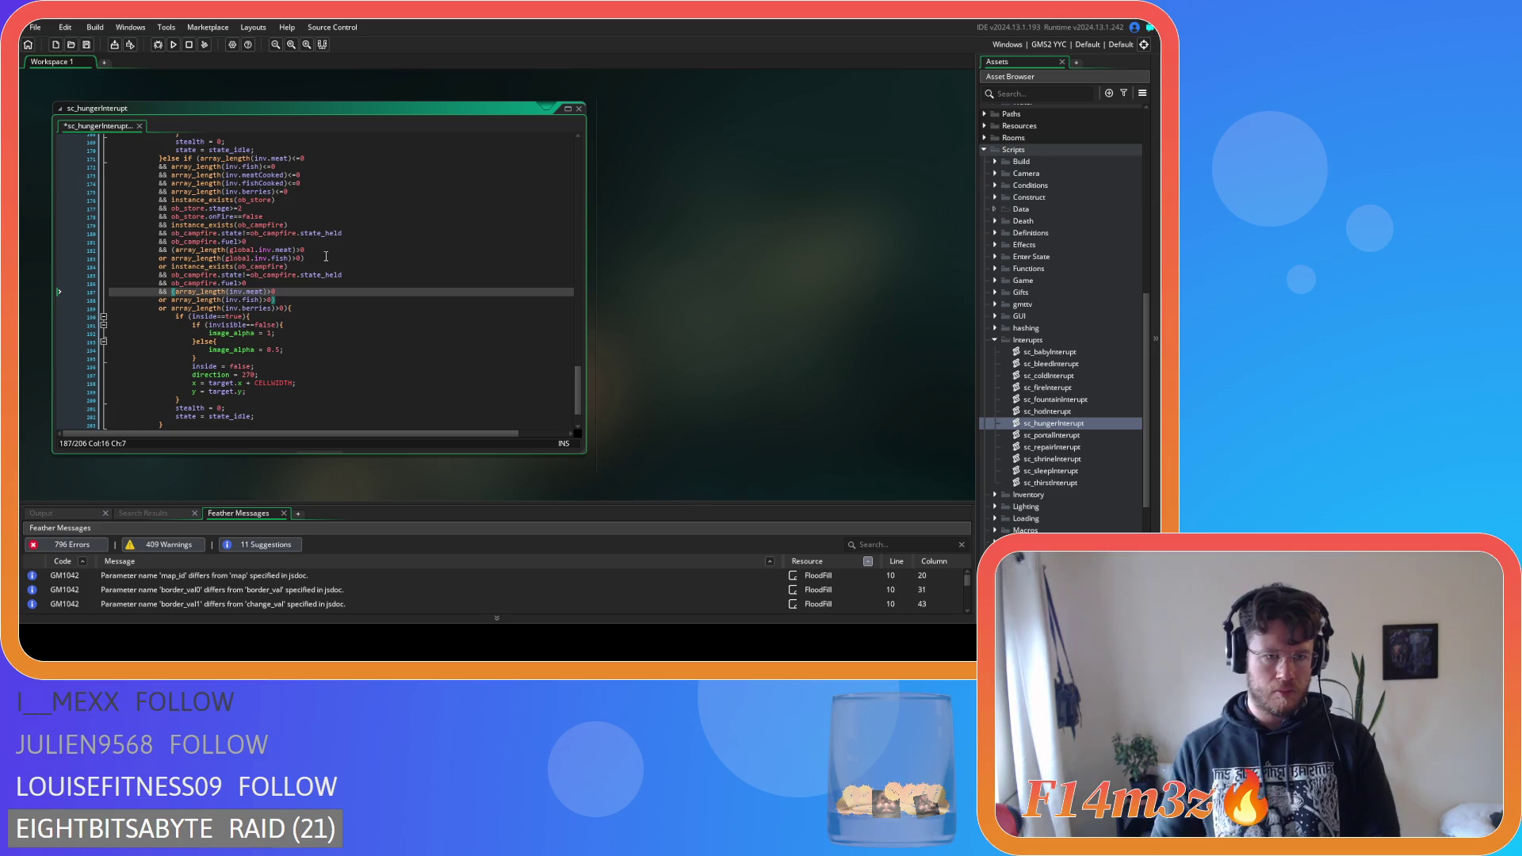
# Check the pasted campfire checks and the local meat, fish and berries lines, then save the script
pyautogui.click(320, 275)
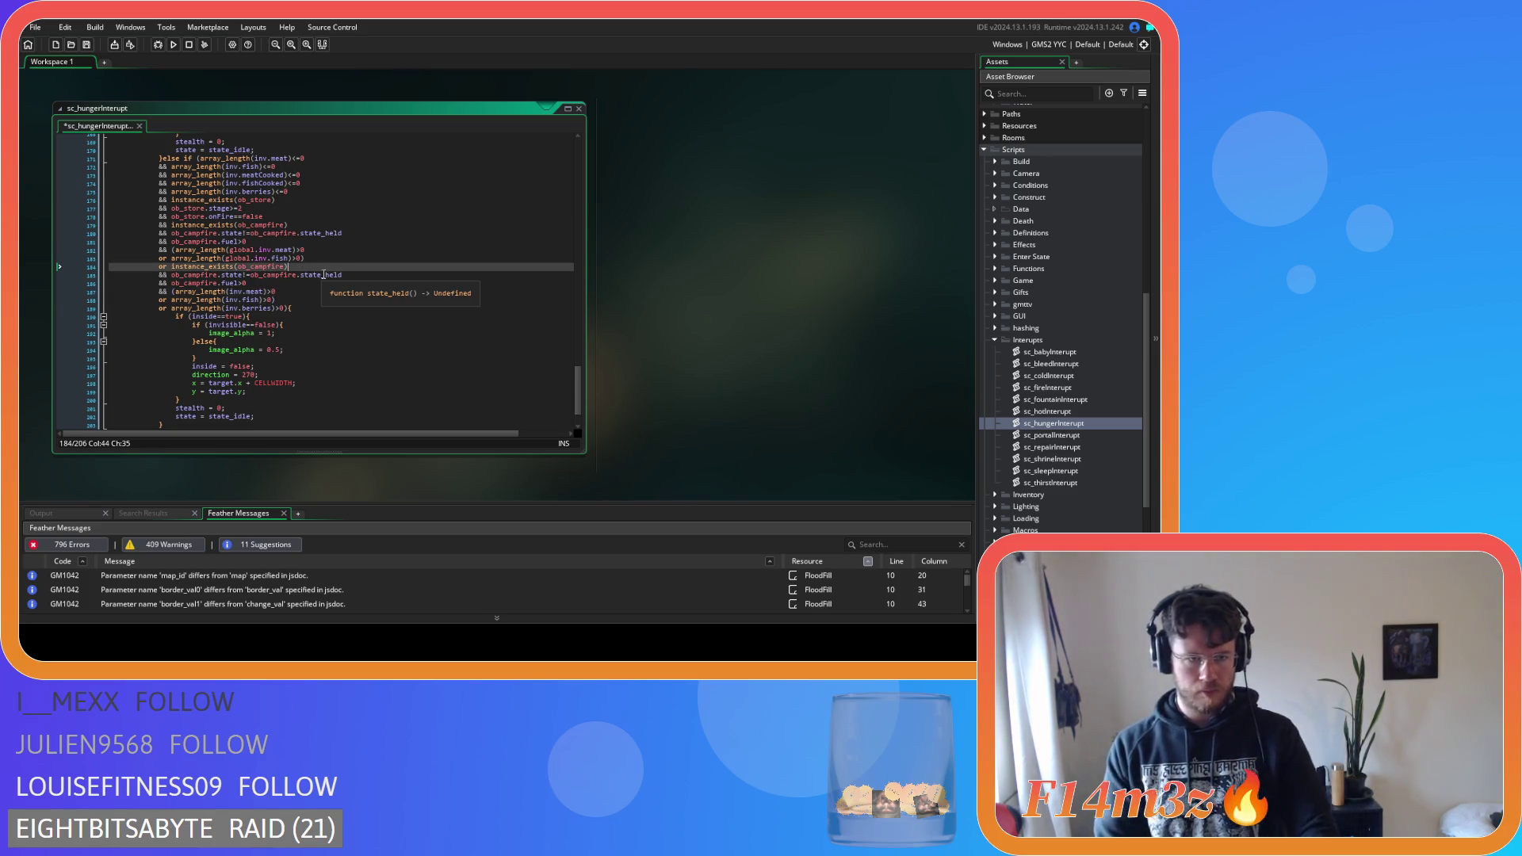
pyautogui.press('Down')
pyautogui.click(173, 291)
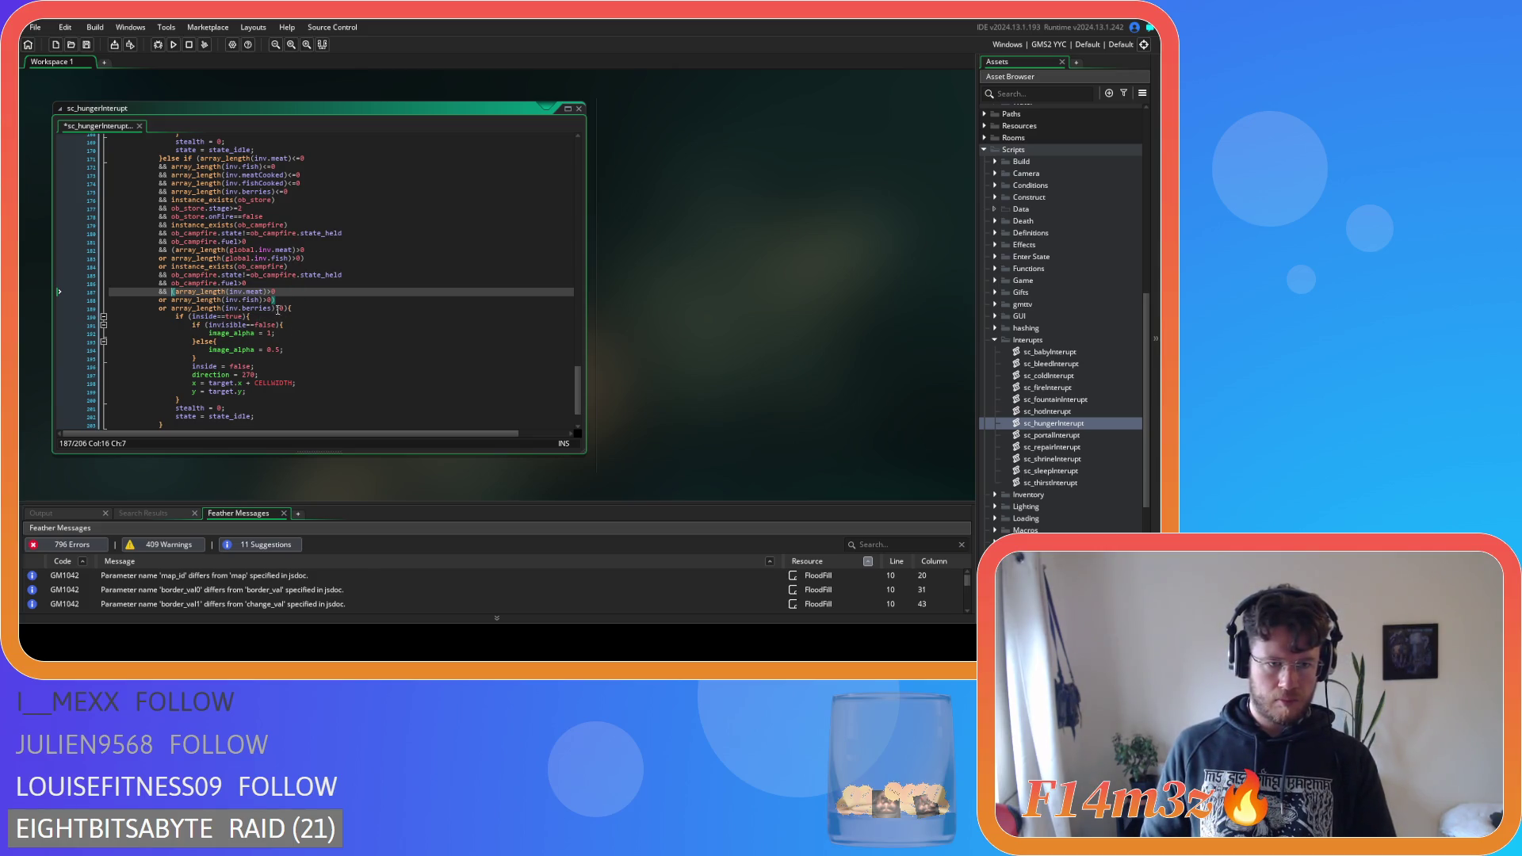
pyautogui.moveTo(278, 309); pyautogui.dragTo(202, 304)
pyautogui.click(341, 314)
pyautogui.hotkey('ctrl', 's')
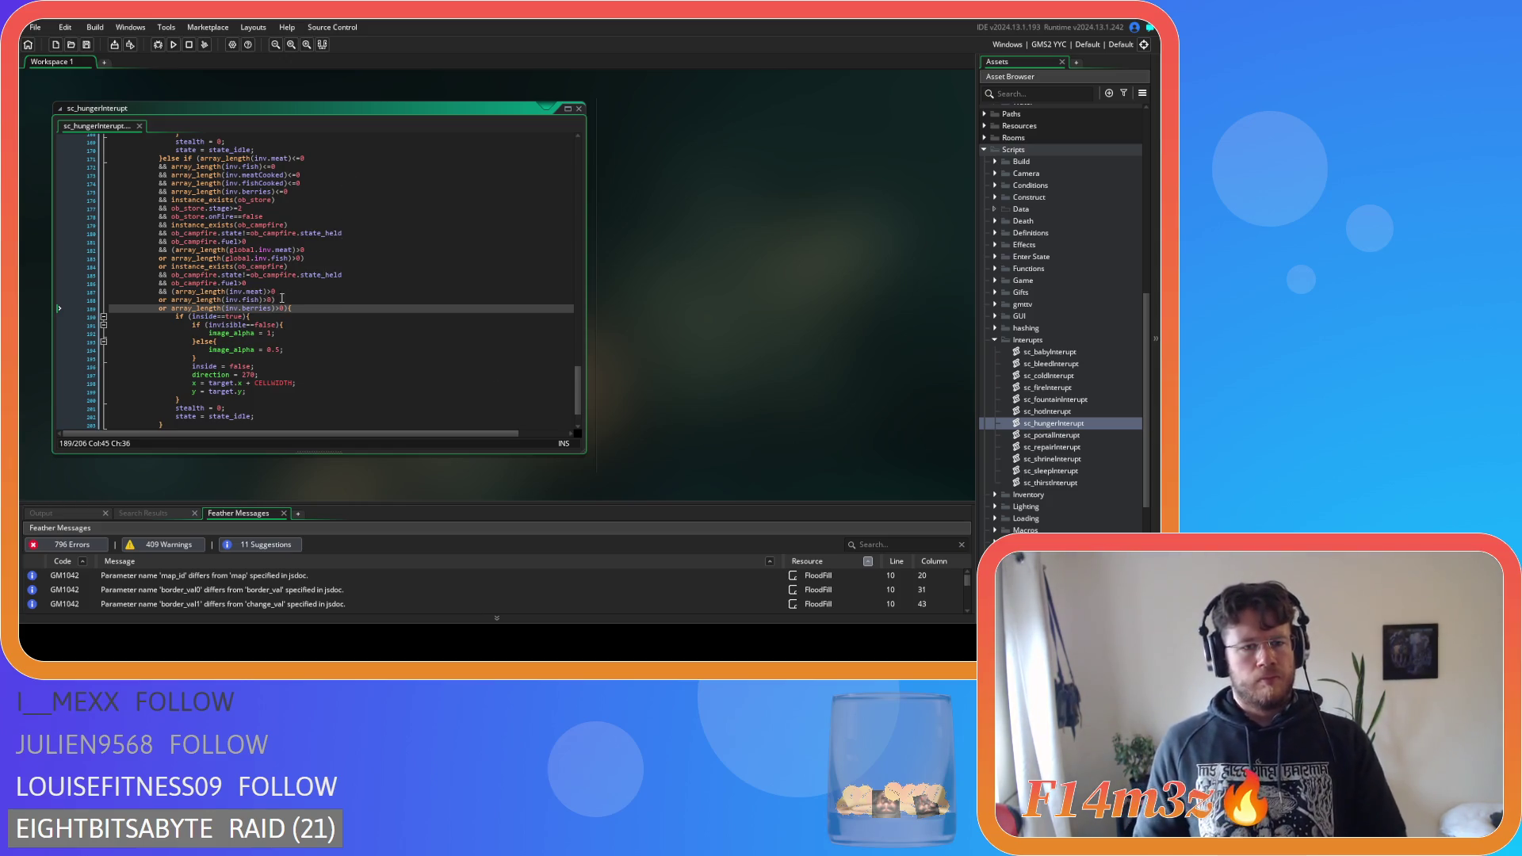
# Review the branch's local inventory and ob_store checks, and edit the campfire fuel comparison
pyautogui.click(285, 158)
pyautogui.moveTo(317, 157); pyautogui.dragTo(316, 199)
pyautogui.click(315, 199)
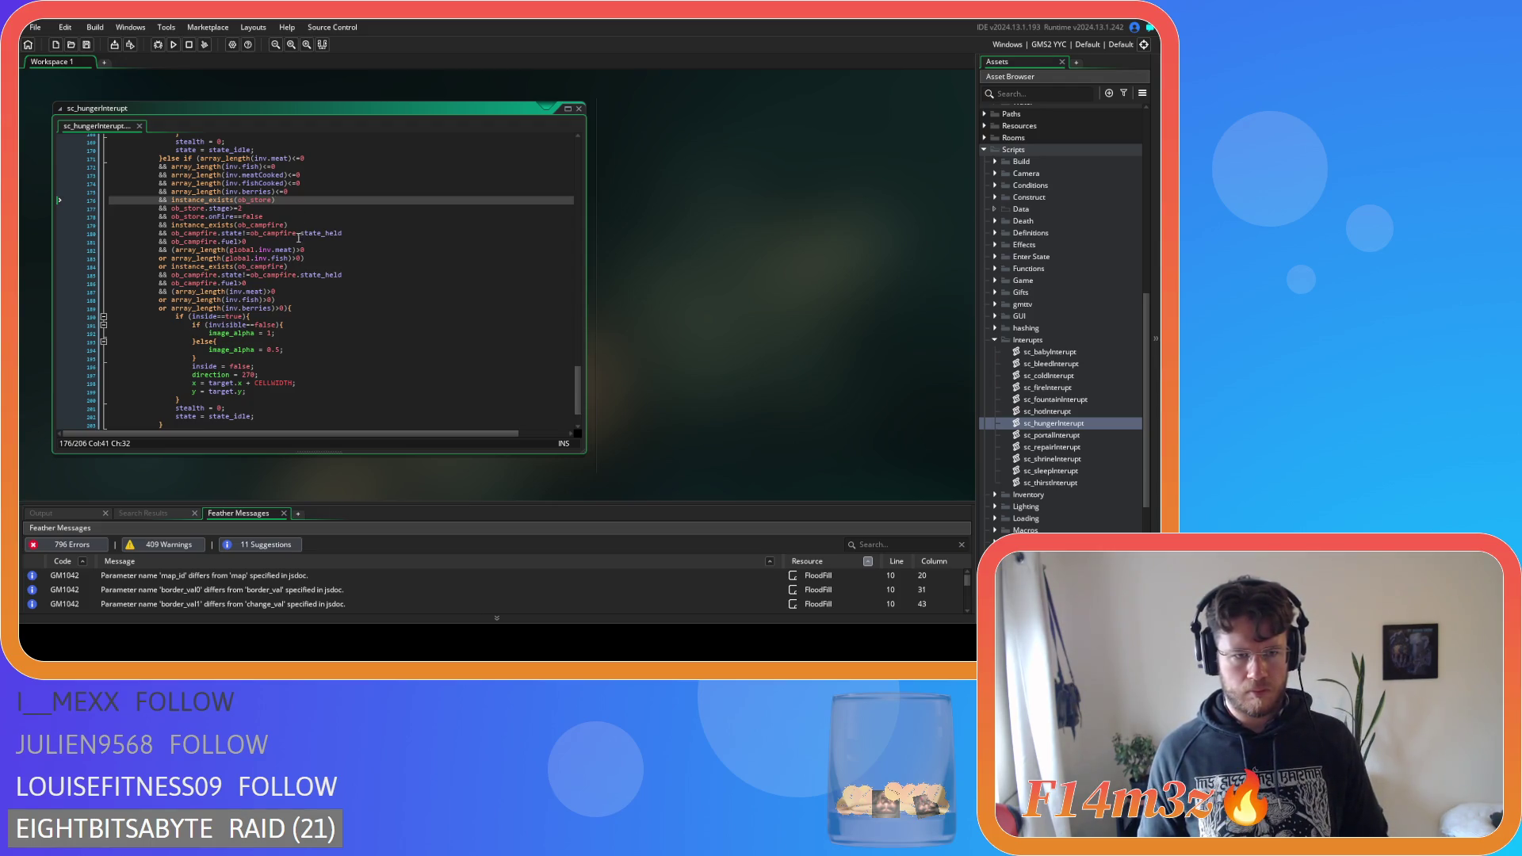
pyautogui.click(245, 243)
pyautogui.press('BackSpace')
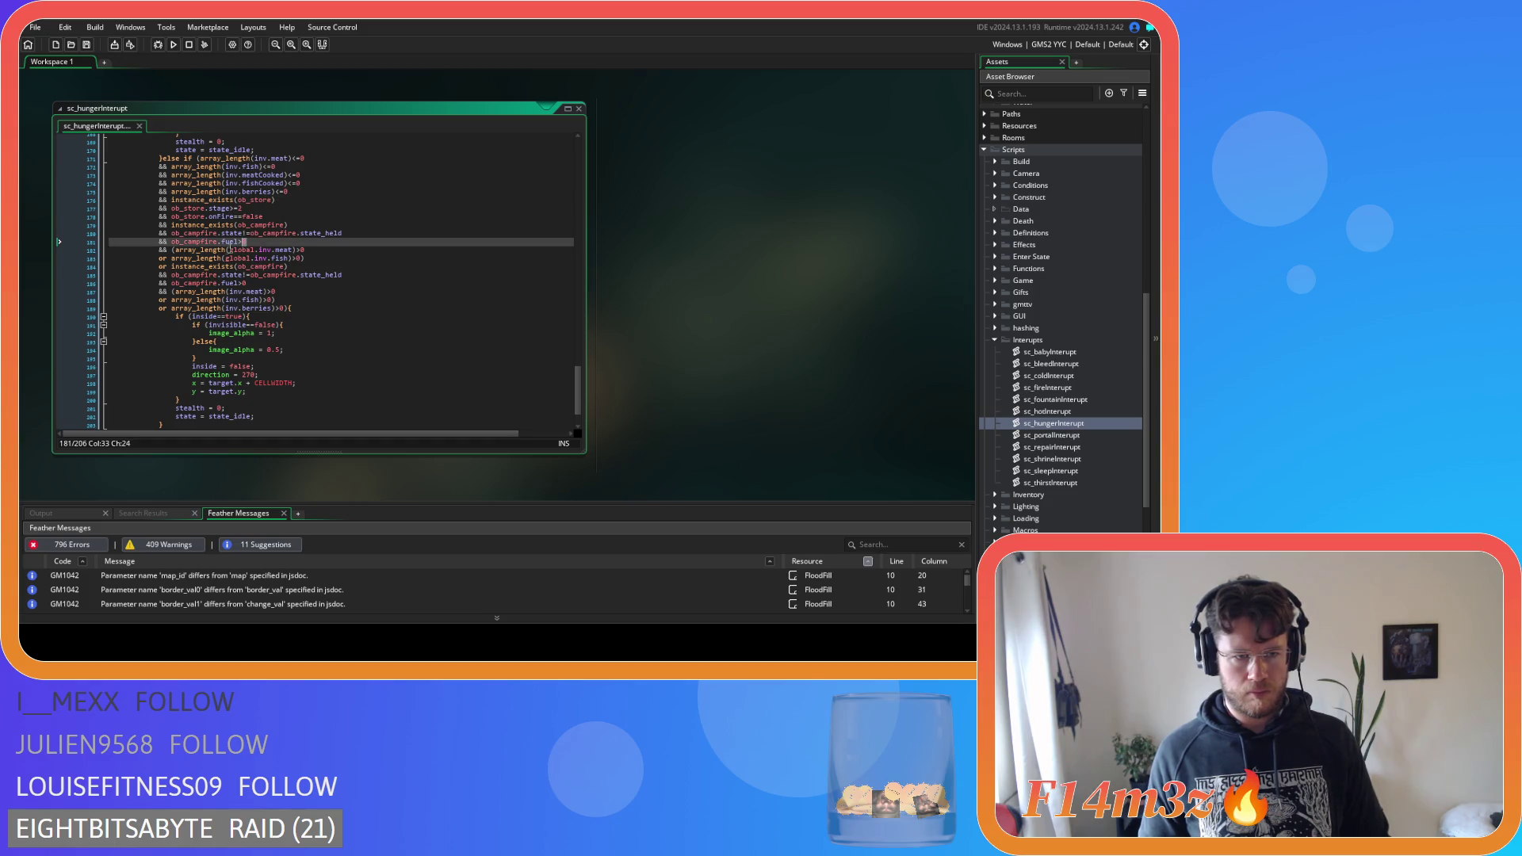
pyautogui.click(172, 242)
# Review the global meat, second campfire, and local meat, fish and berries checks
pyautogui.click(172, 250)
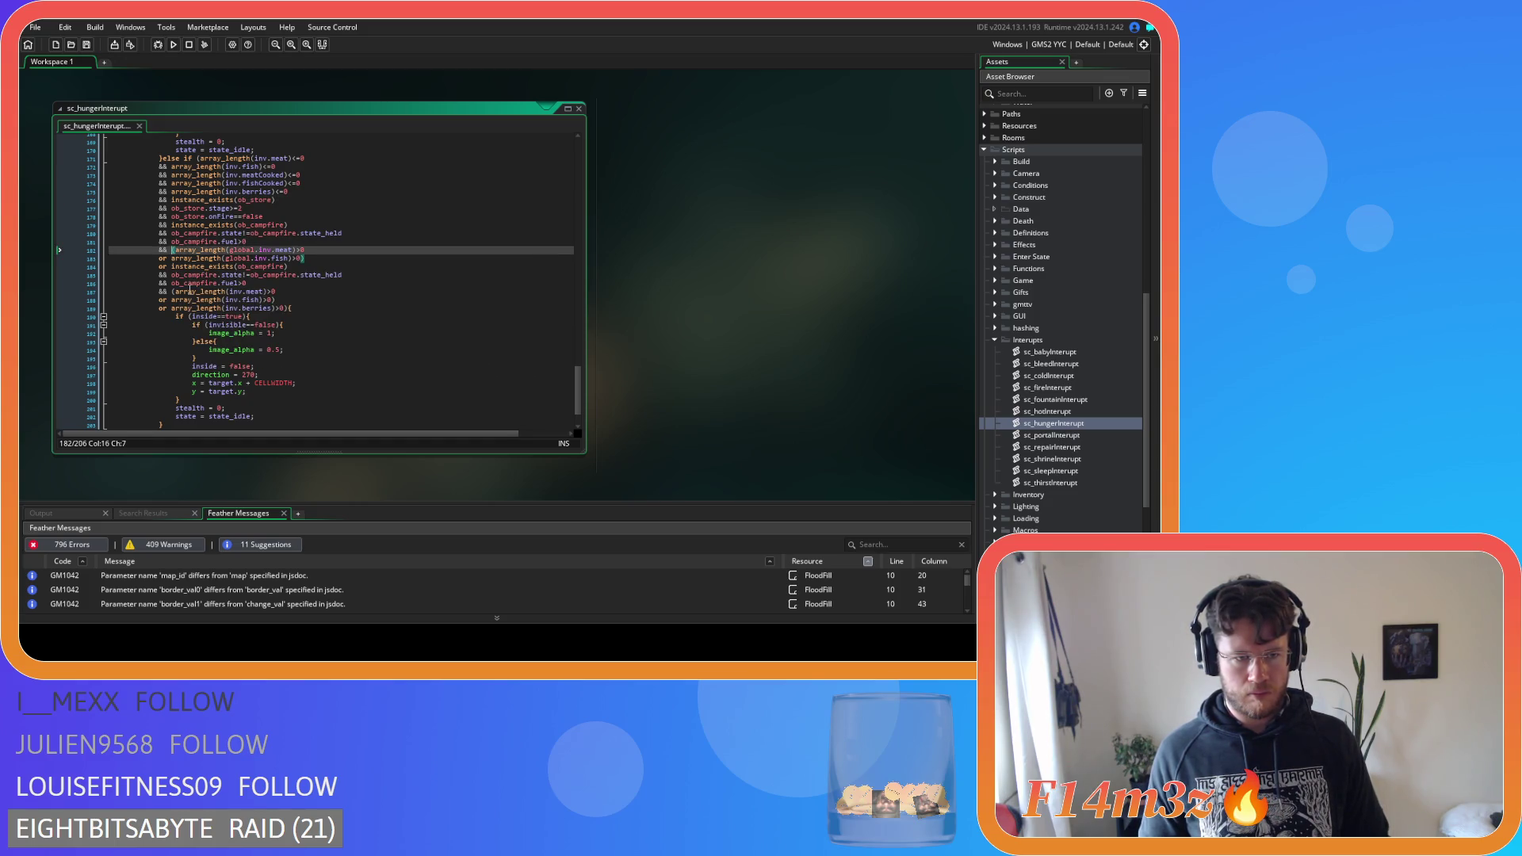
pyautogui.click(305, 267)
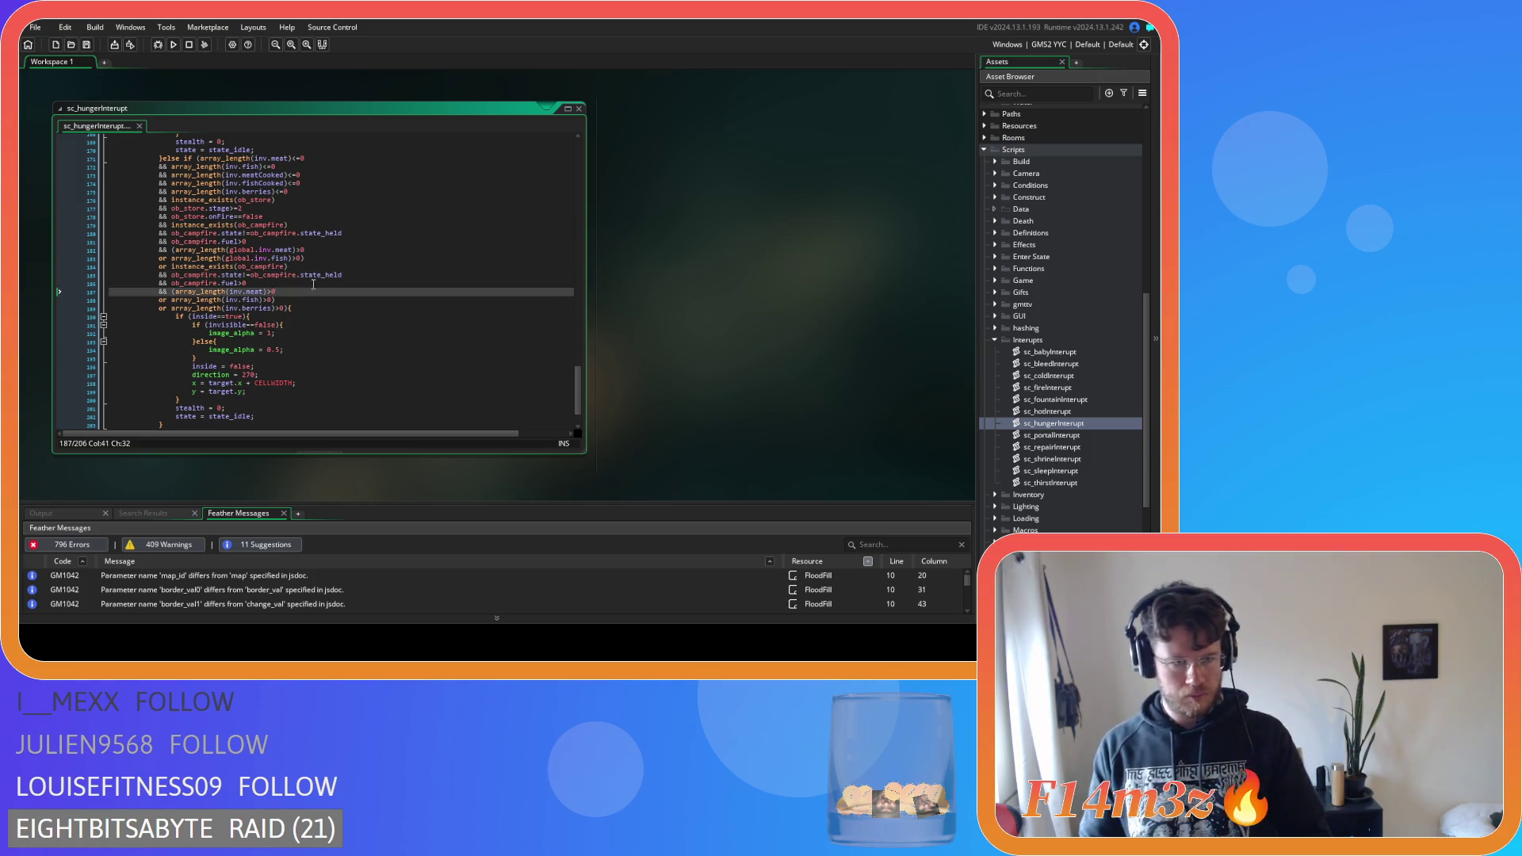
pyautogui.click(172, 292)
pyautogui.click(279, 300)
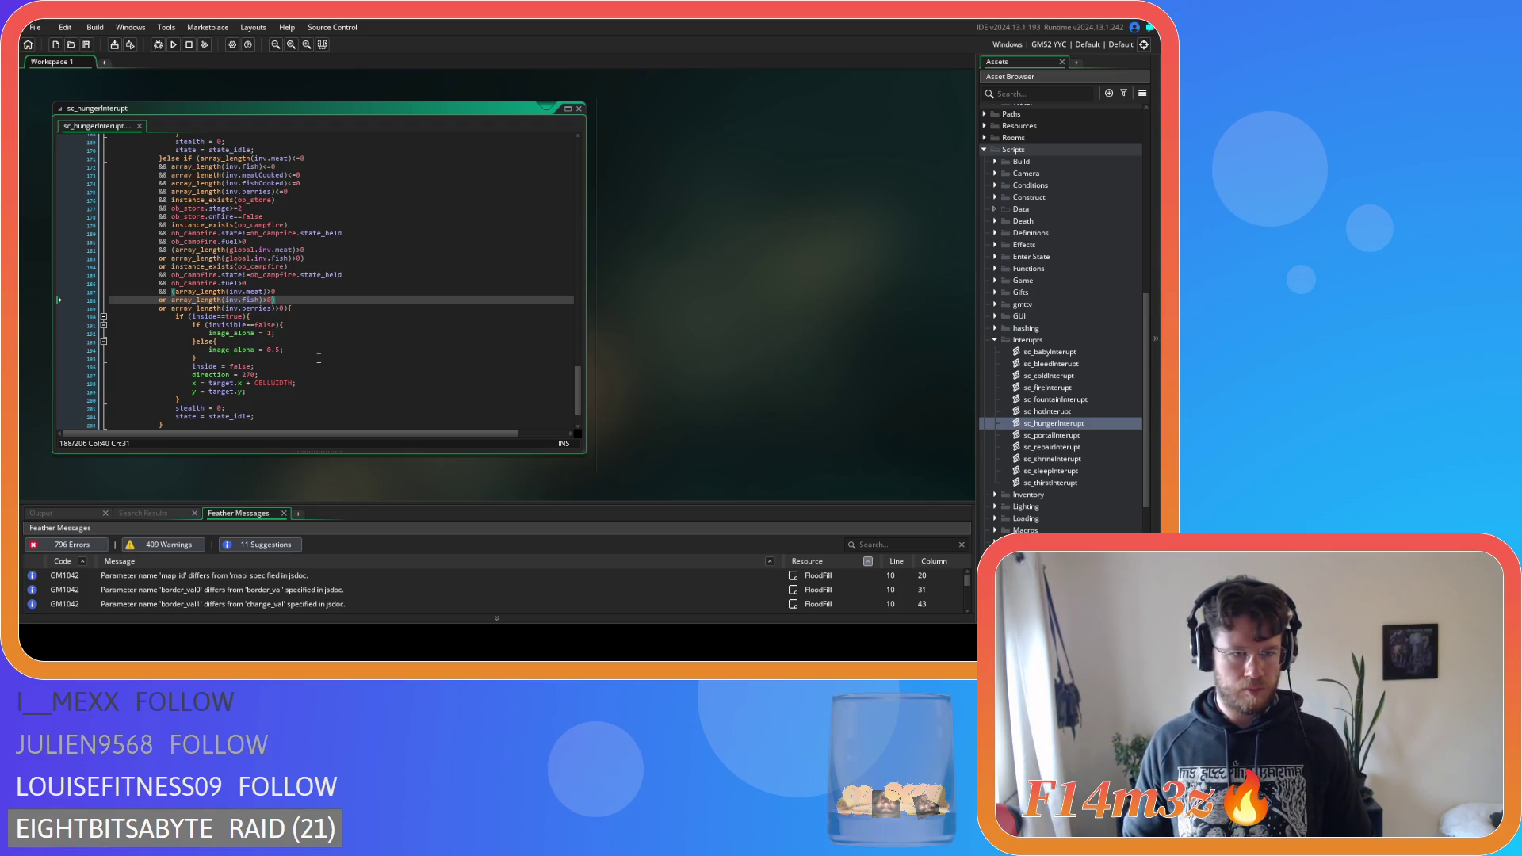
pyautogui.click(296, 309)
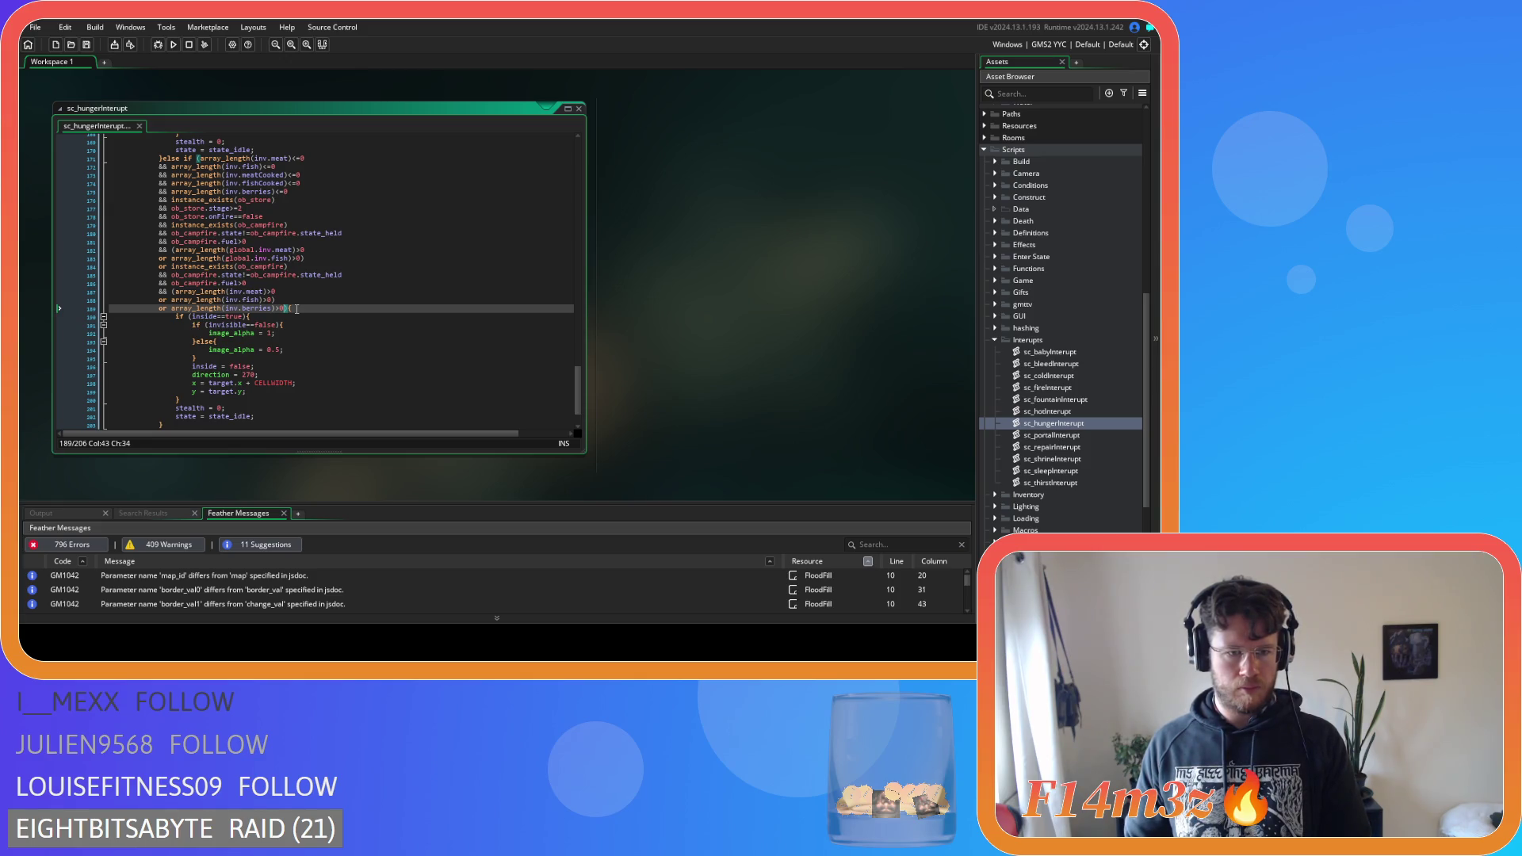
pyautogui.press('Up')
pyautogui.press('Down')
pyautogui.press('Left')
pyautogui.press('Left')
pyautogui.press('Left')
pyautogui.scroll(-1, 260, 319)
pyautogui.scroll(9, 260, 319)
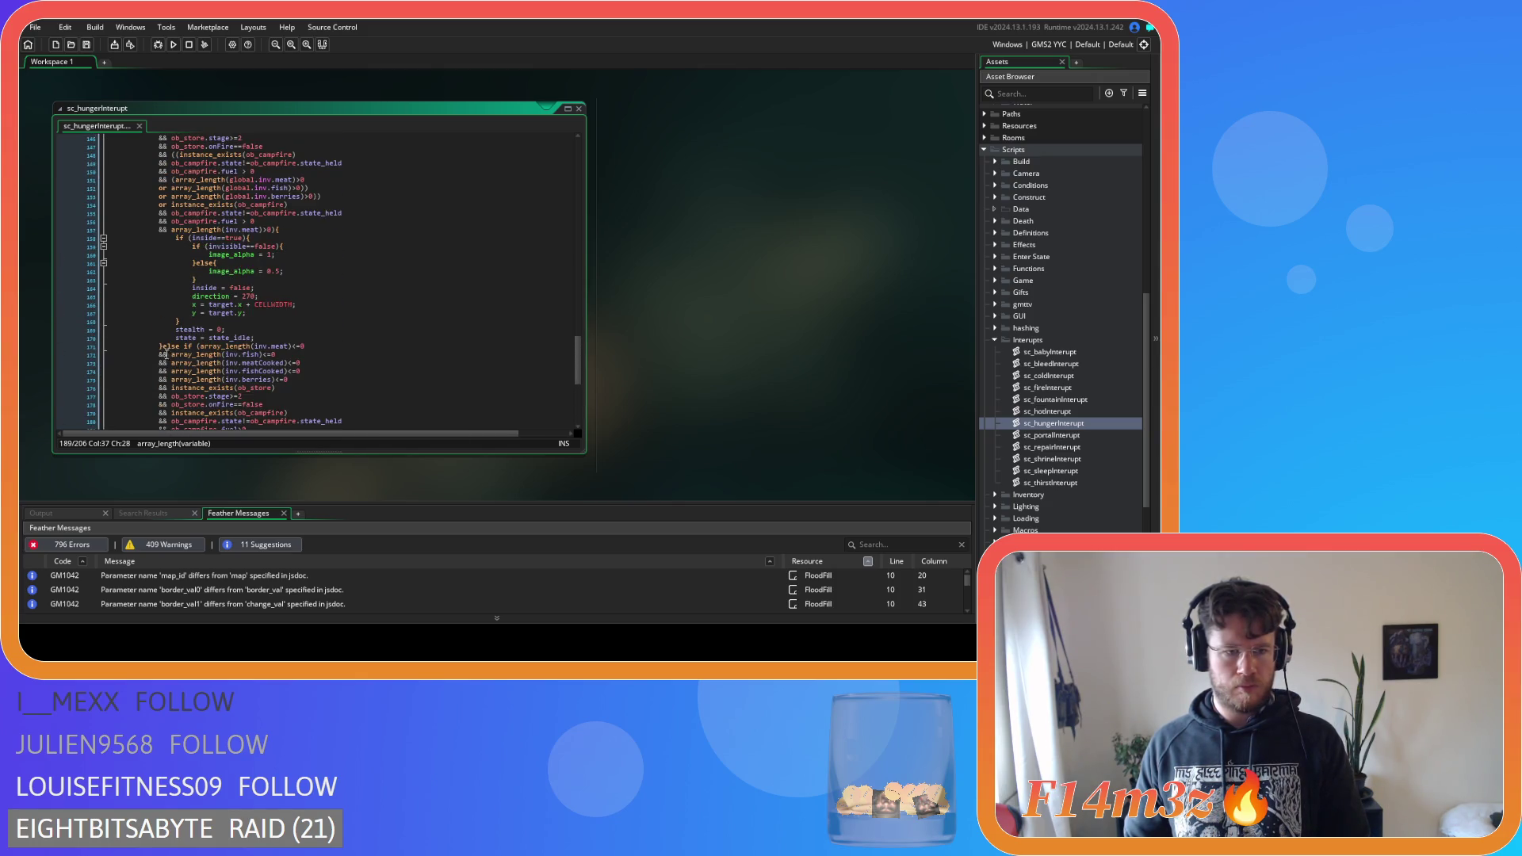
# Replace the earlier gift branch's condition lines with the copied campfire and inventory block, then save
pyautogui.moveTo(162, 374); pyautogui.dragTo(160, 298)
pyautogui.scroll(5, 160, 300)
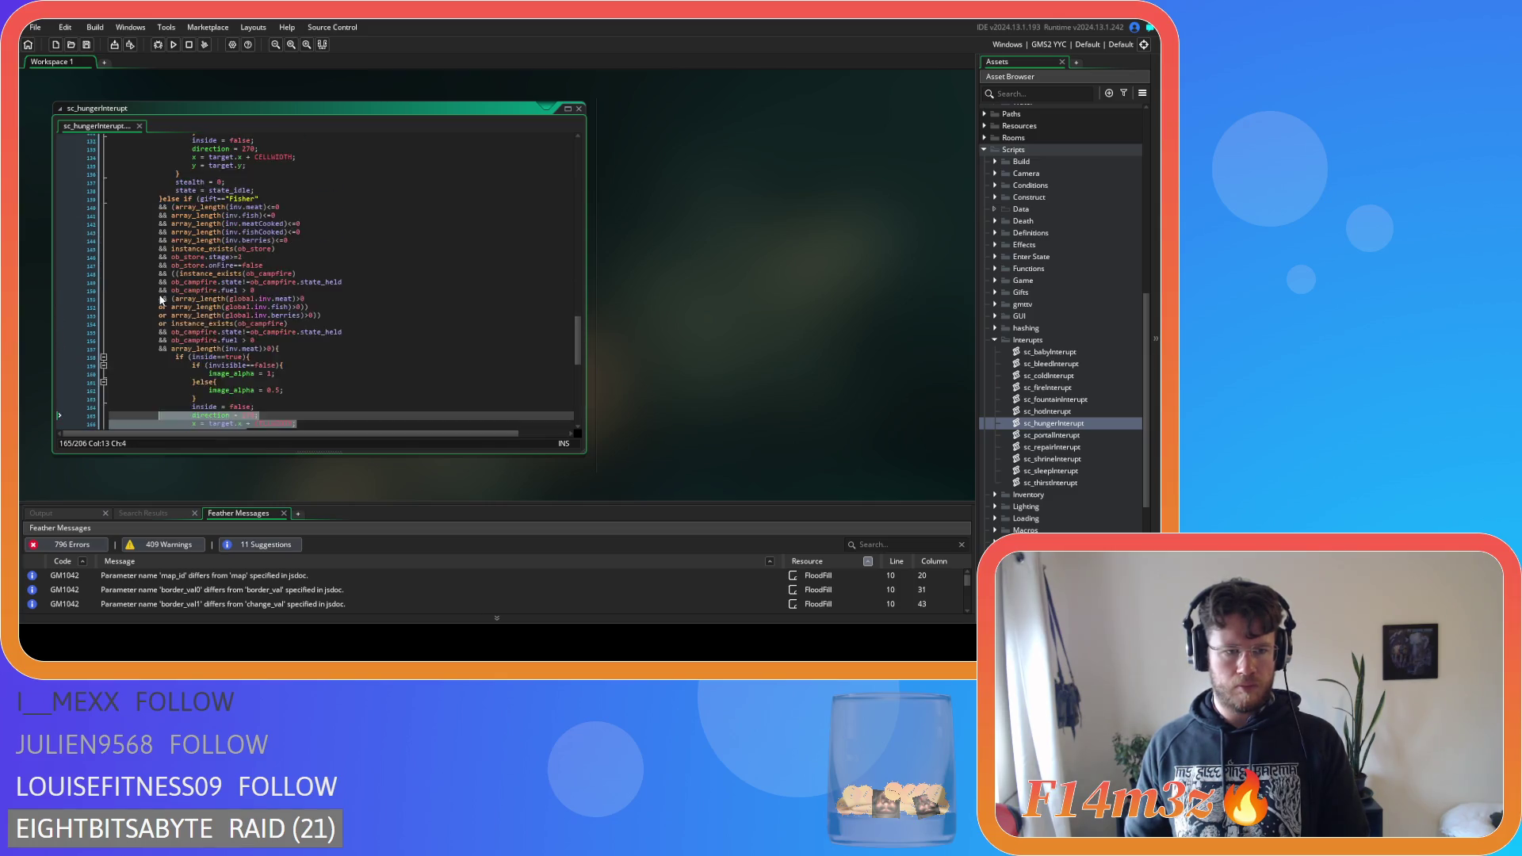
pyautogui.scroll(13, 166, 306)
pyautogui.keyDown('shift'); pyautogui.click(168, 282); pyautogui.keyUp('shift')
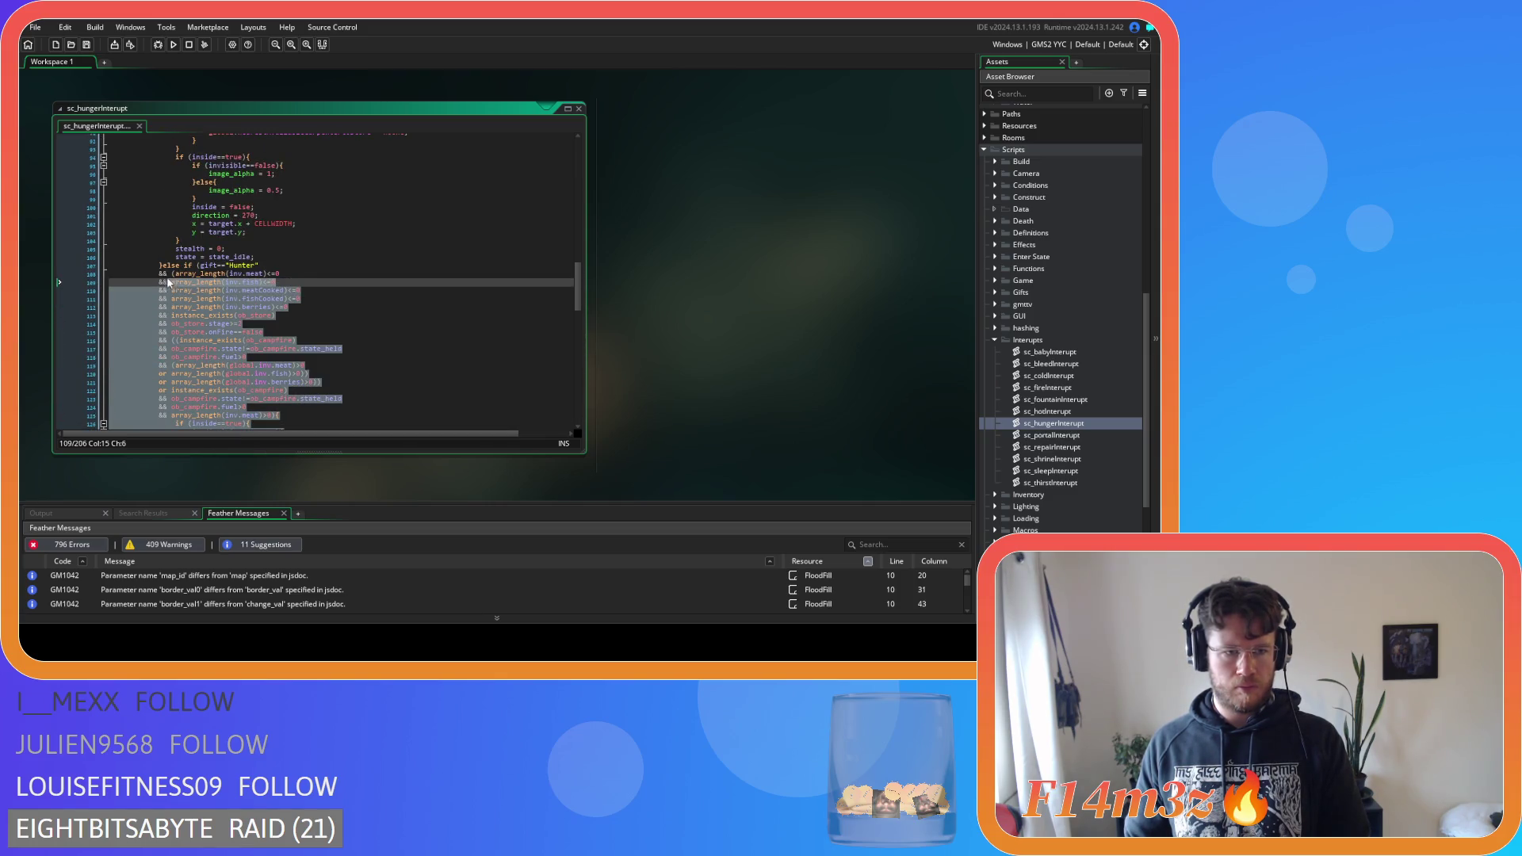
pyautogui.hotkey('ctrl', 'v')
pyautogui.click(336, 302)
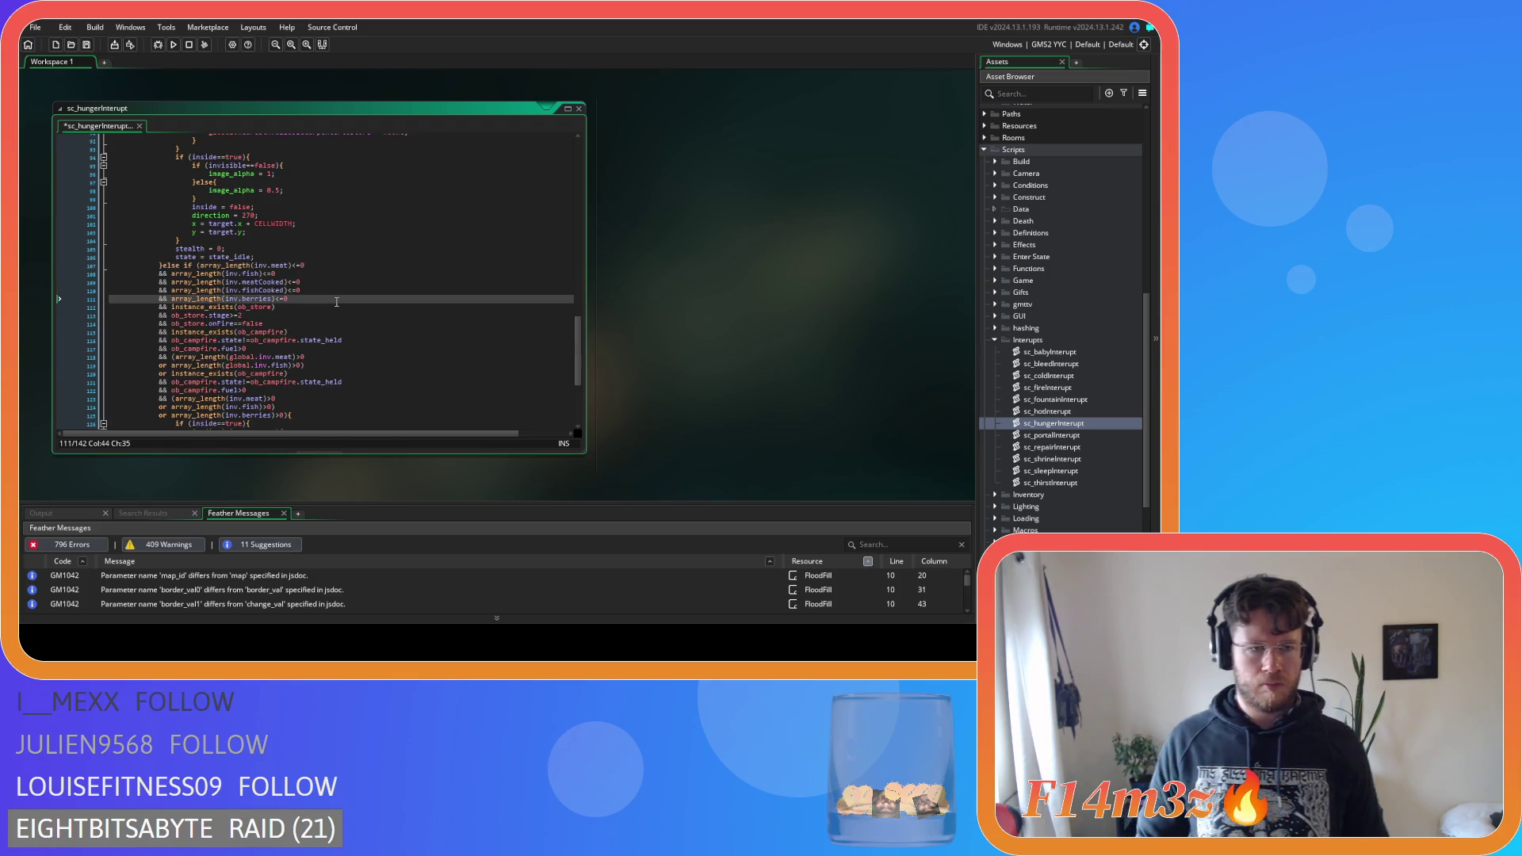
pyautogui.hotkey('ctrl', 's')
# Find the Carpenter gift branch and select its condition lines, ending at the ob_store stage check
pyautogui.scroll(-2, 341, 317)
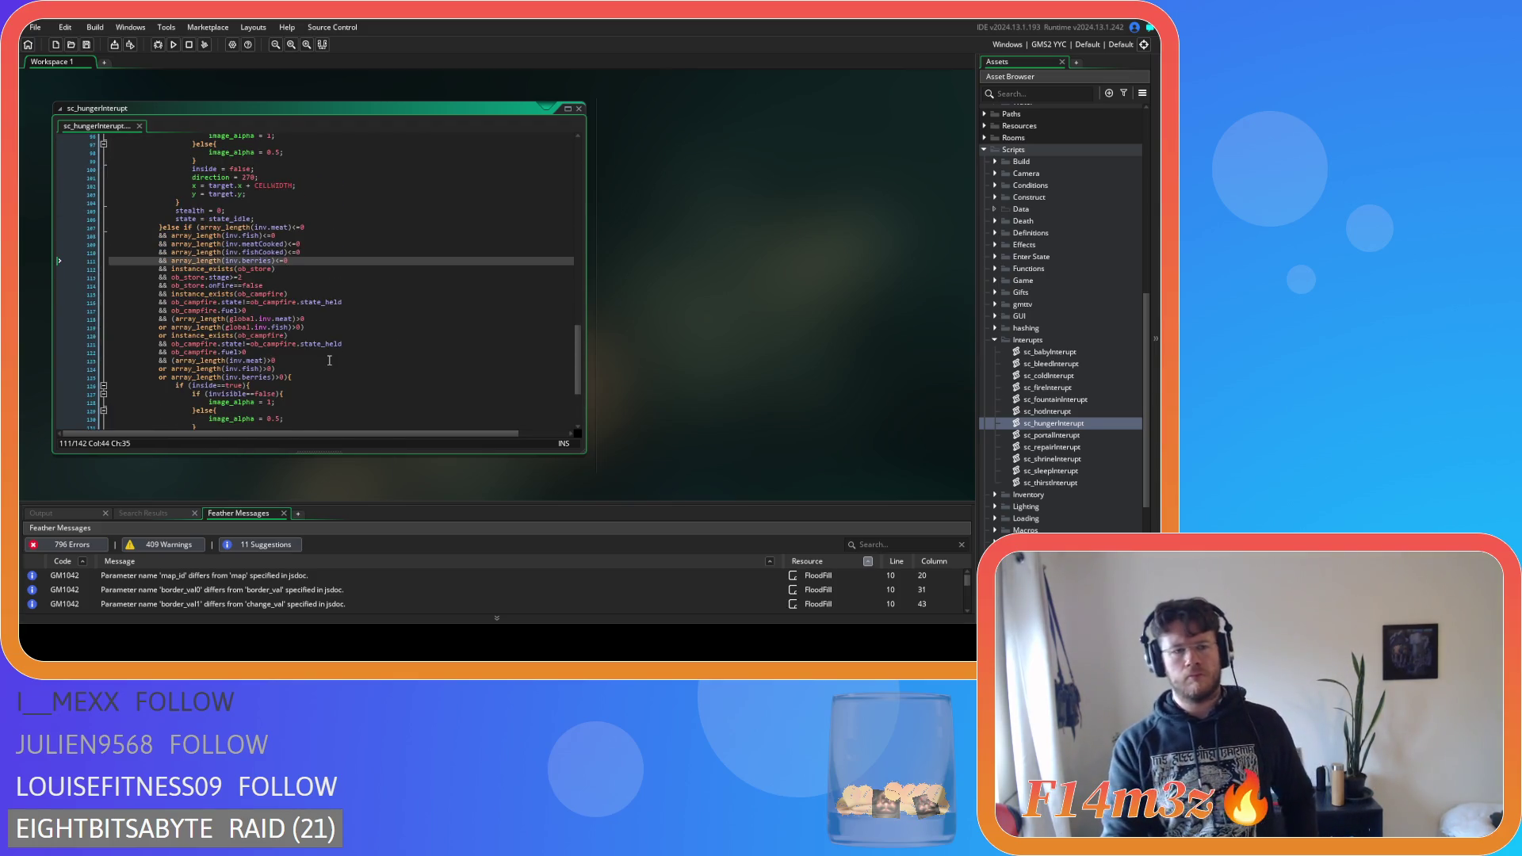
pyautogui.scroll(20, 328, 361)
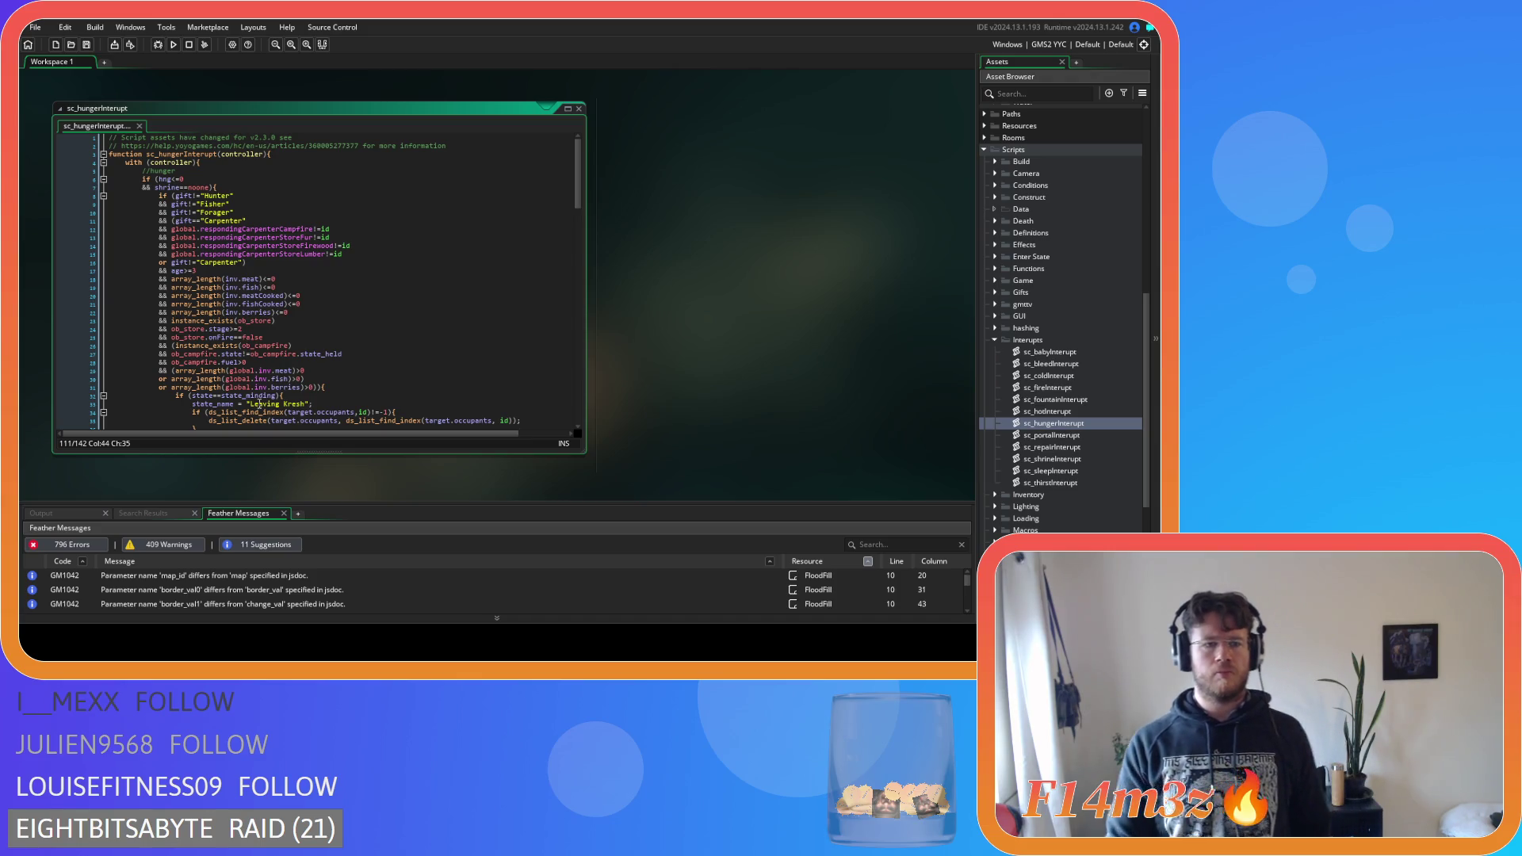
pyautogui.click(172, 221)
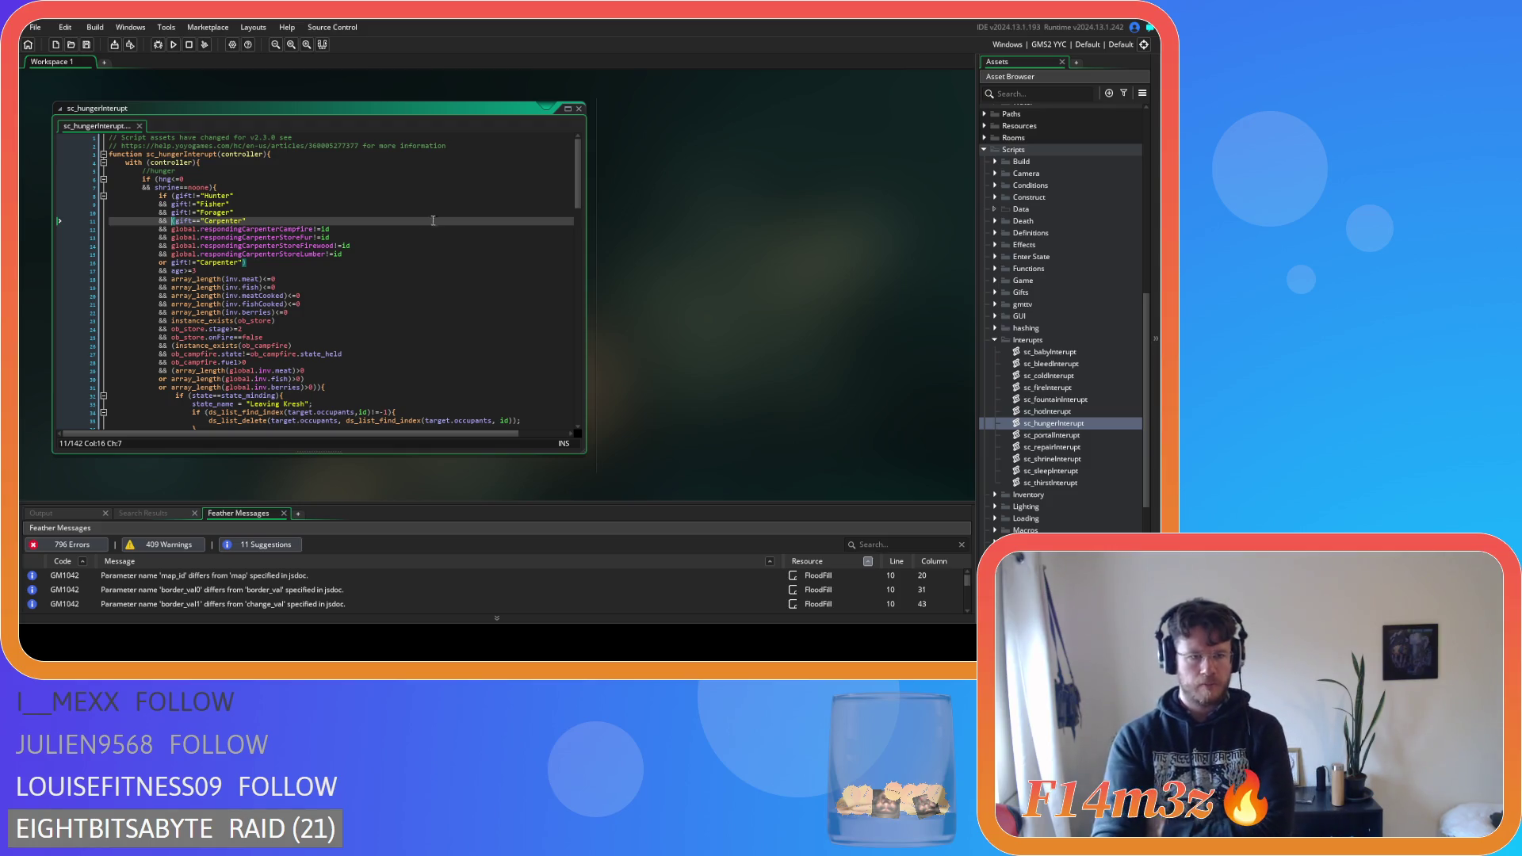
pyautogui.scroll(-2, 433, 221)
pyautogui.moveTo(273, 230); pyautogui.dragTo(308, 273)
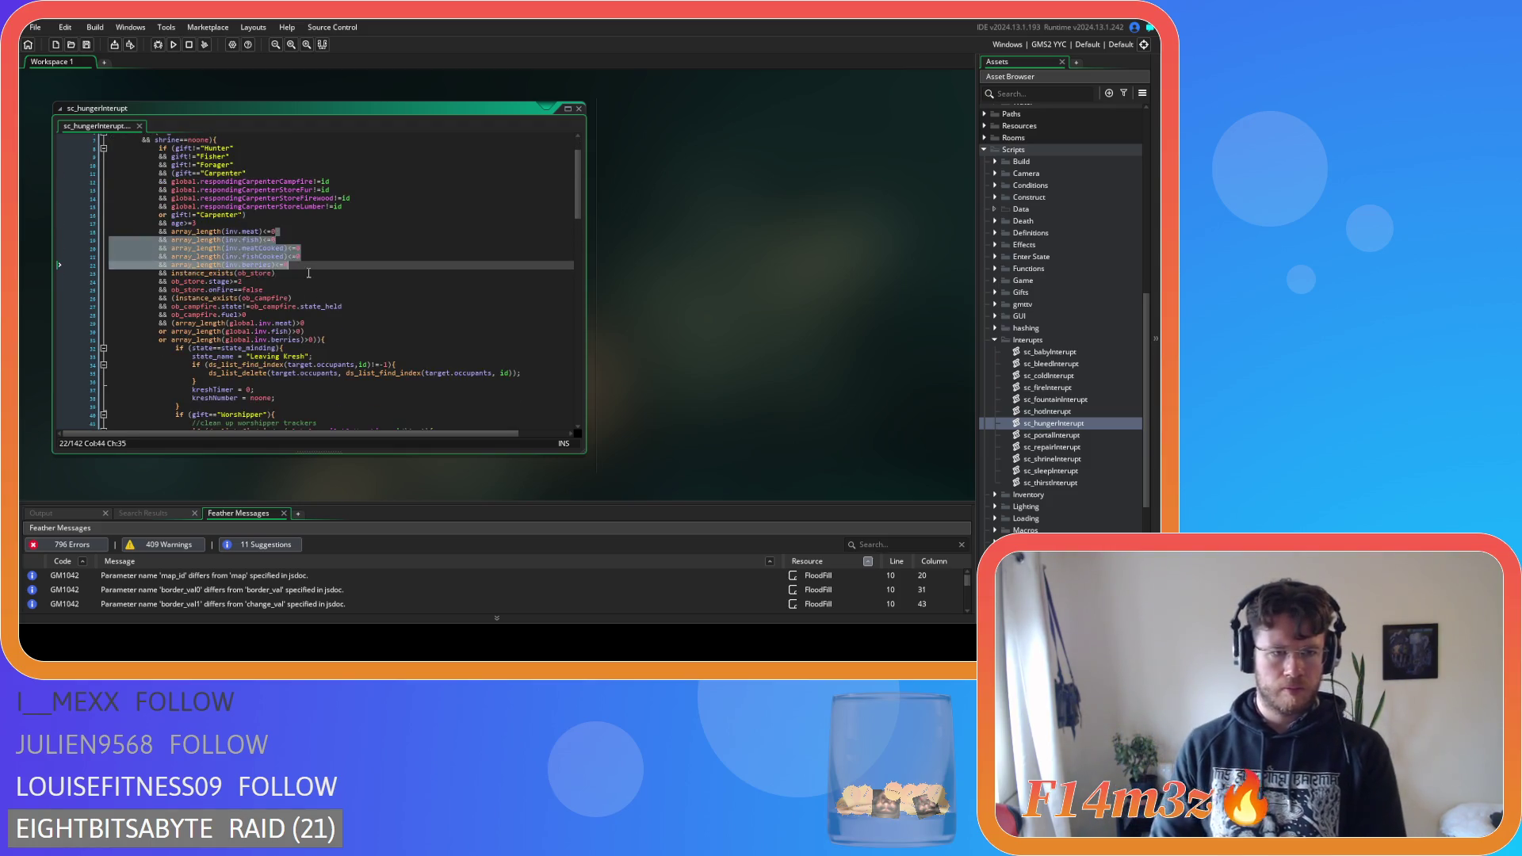
pyautogui.hotkey('shift', 'Up')
pyautogui.scroll(-5, 309, 276)
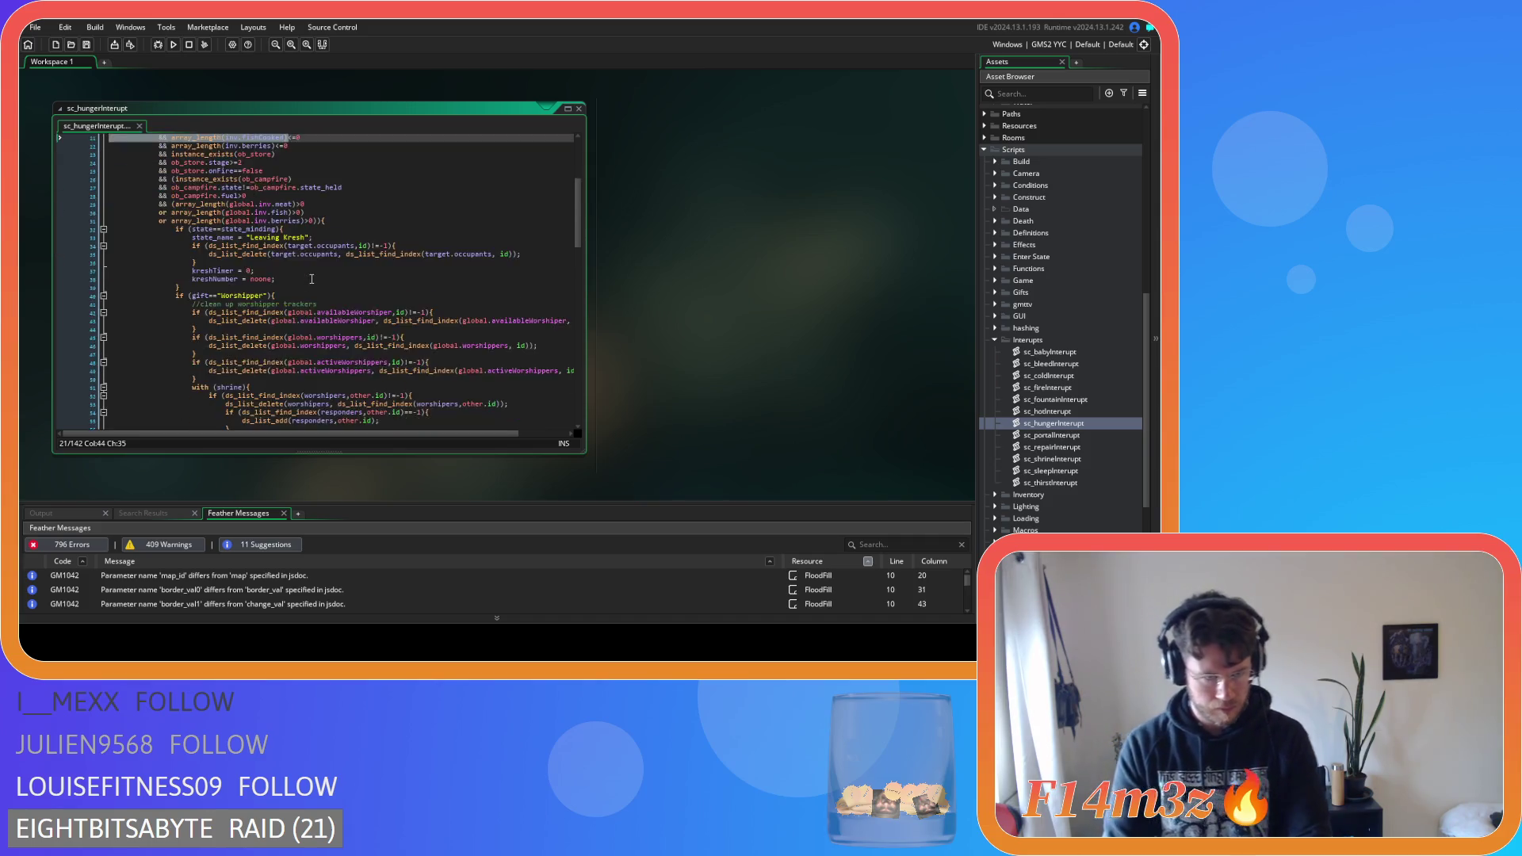
pyautogui.scroll(-20, 312, 279)
pyautogui.click(396, 238)
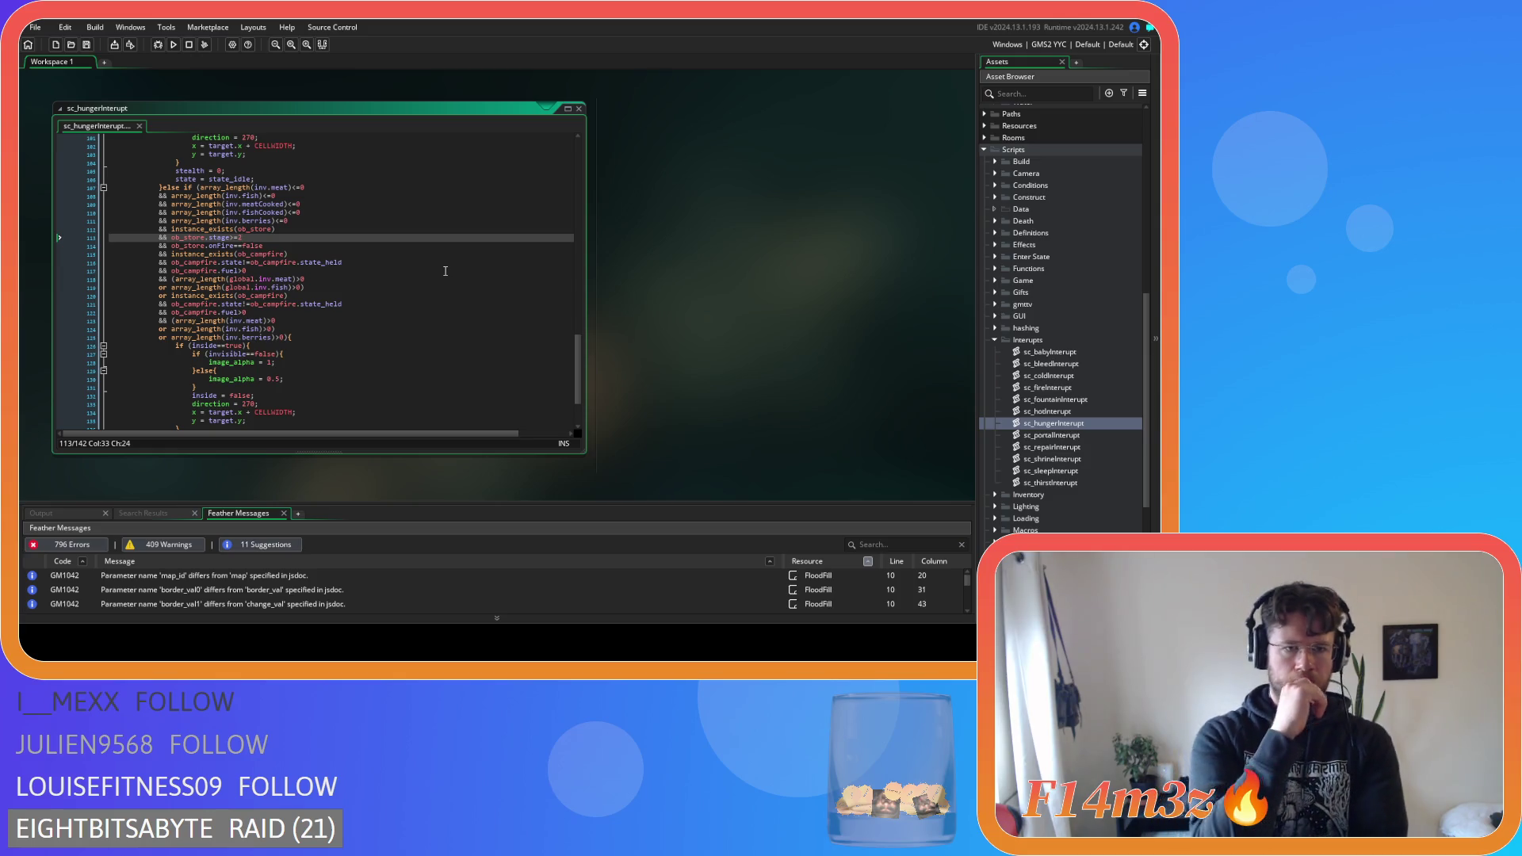
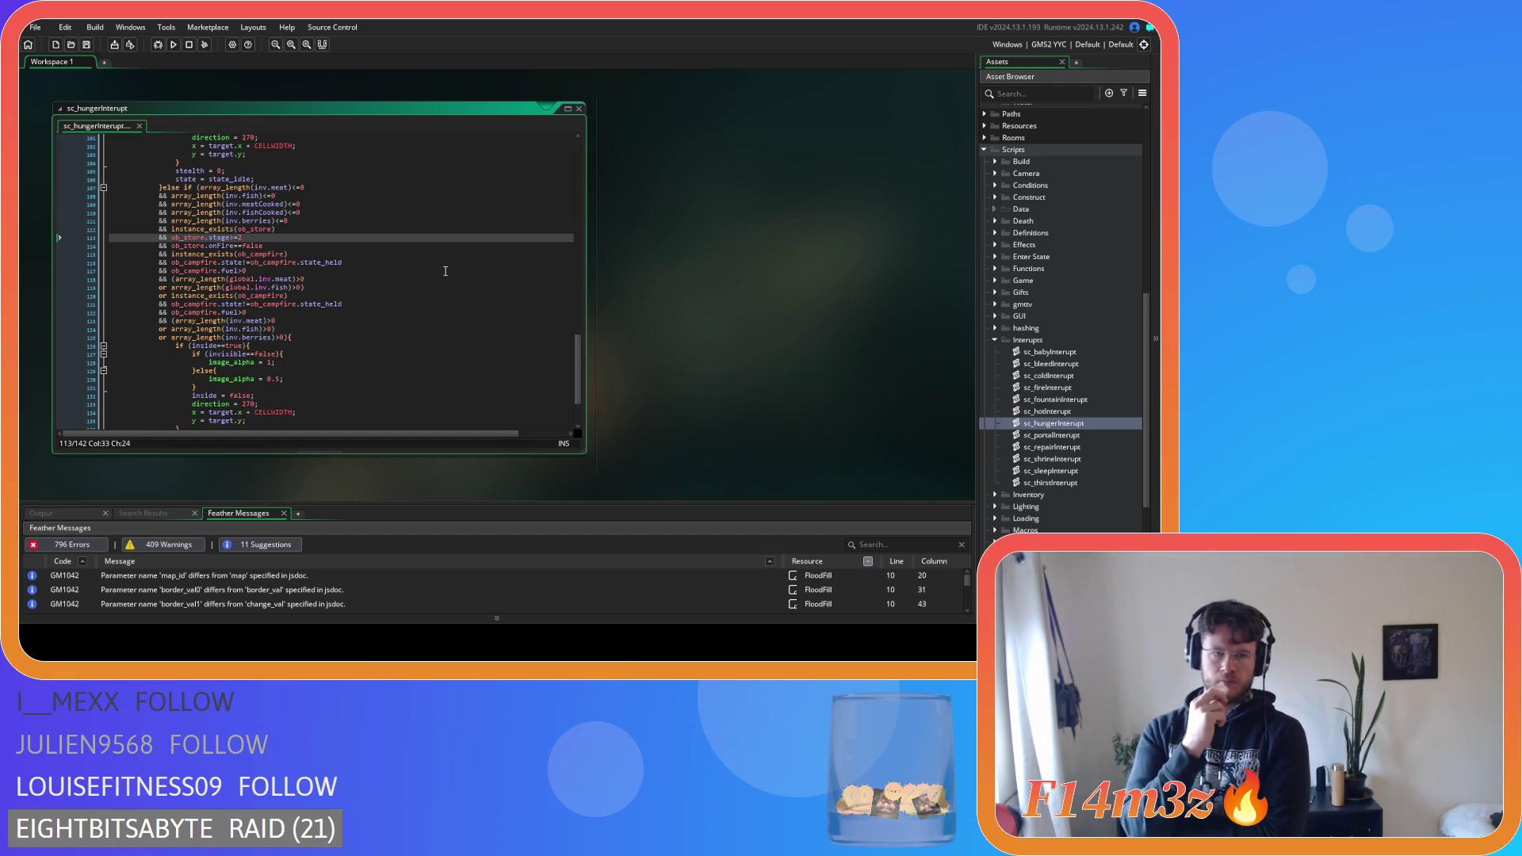
# Cut the cooked meat check and wrap the raw meat, fish and berries checks (lines 107–123) in parentheses
pyautogui.moveTo(301, 206); pyautogui.dragTo(59, 197)
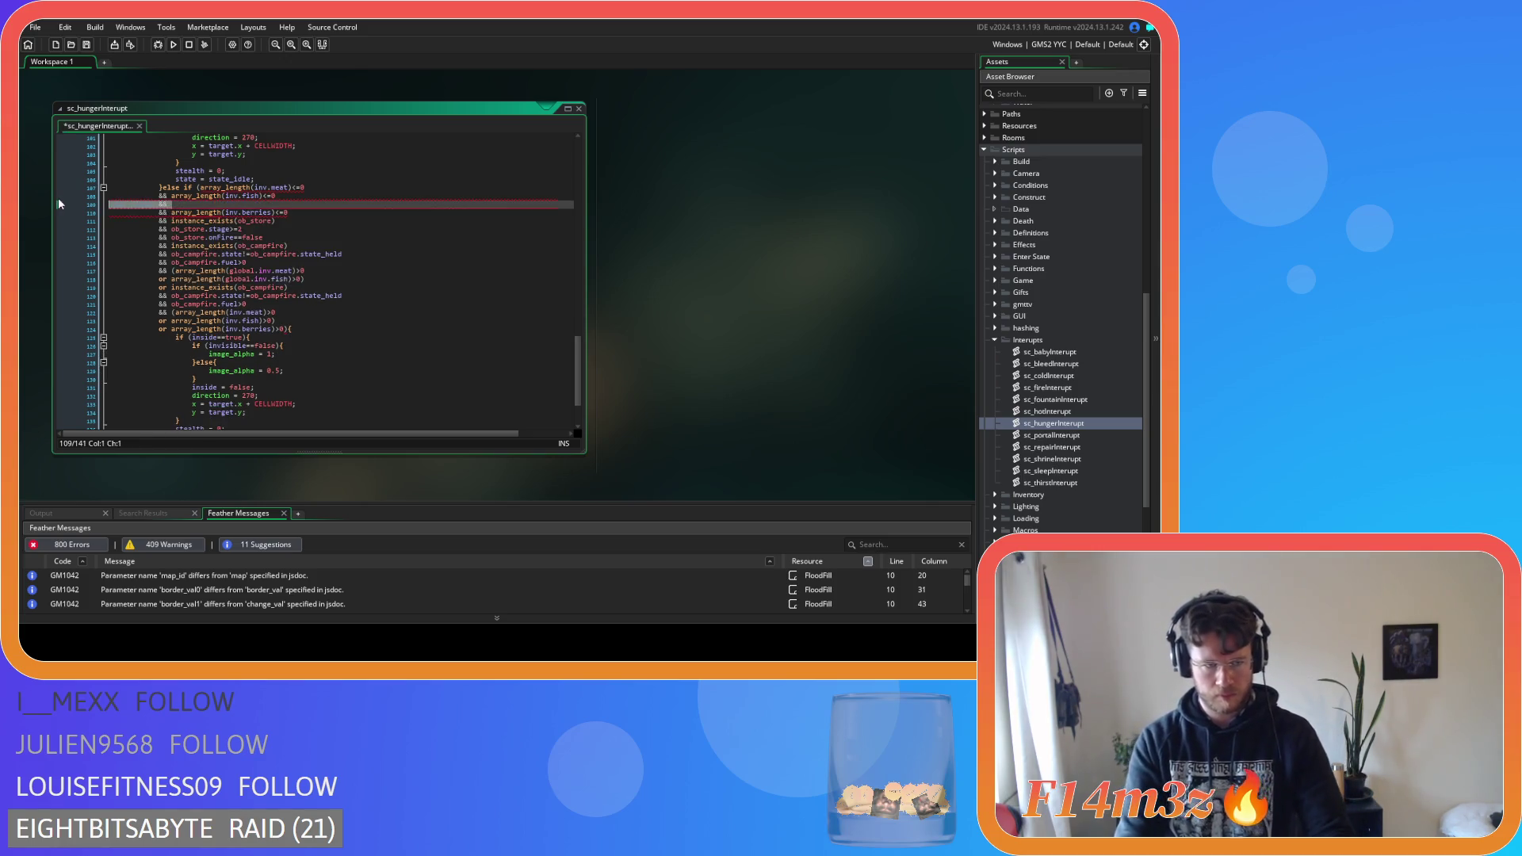
pyautogui.press('BackSpace')
pyautogui.press('BackSpace')
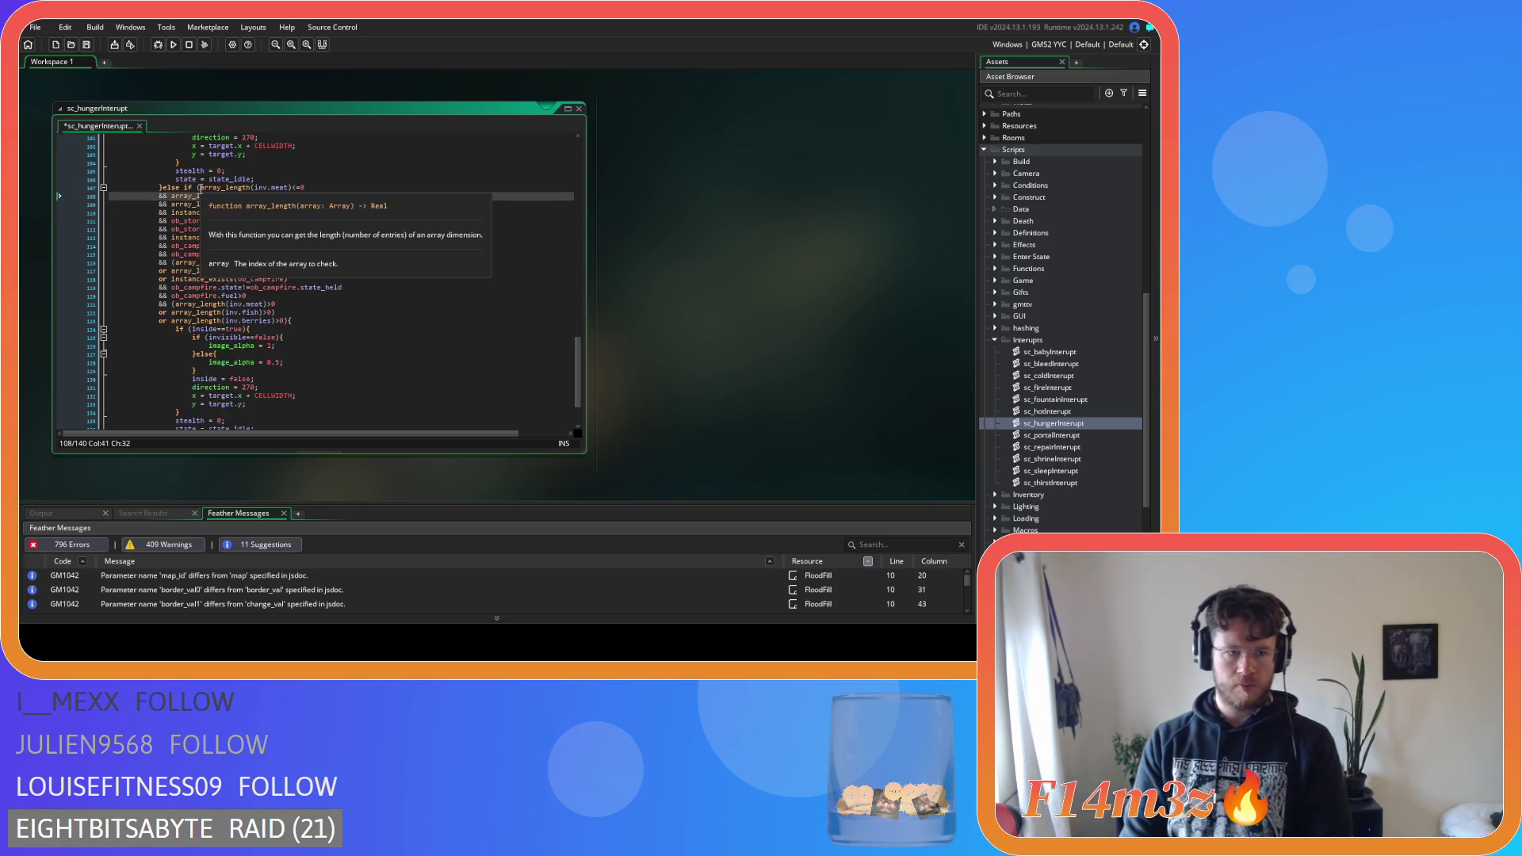
pyautogui.click(291, 188)
pyautogui.click(244, 187)
pyautogui.write('(')
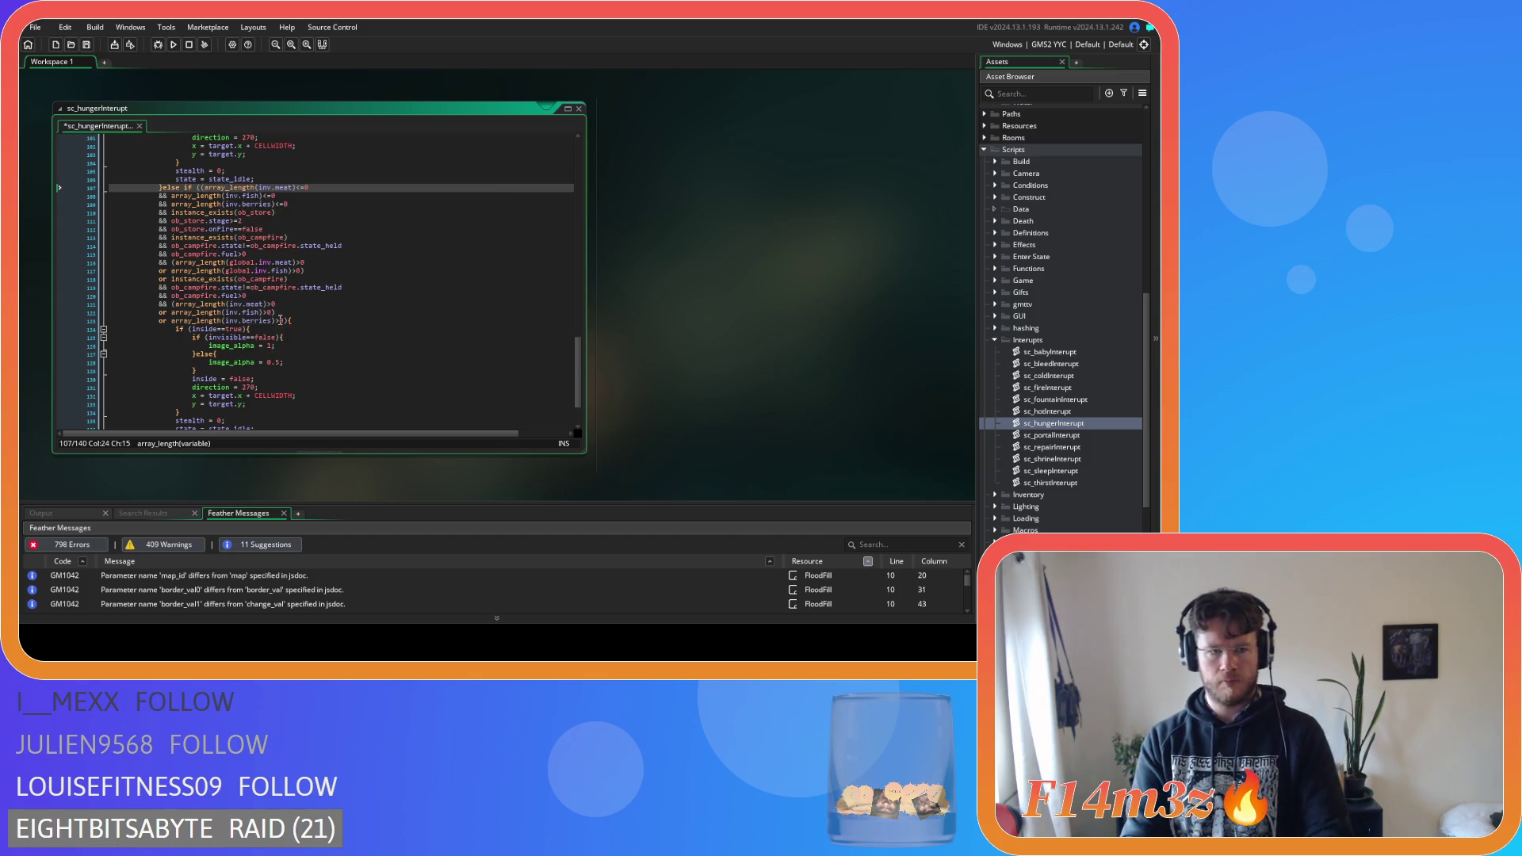
pyautogui.click(280, 320)
pyautogui.write(')')
# Paste the cooked meat and fish checks ahead of the raw food group, joined with &&
pyautogui.click(198, 188)
pyautogui.hotkey('ctrl', 'v')
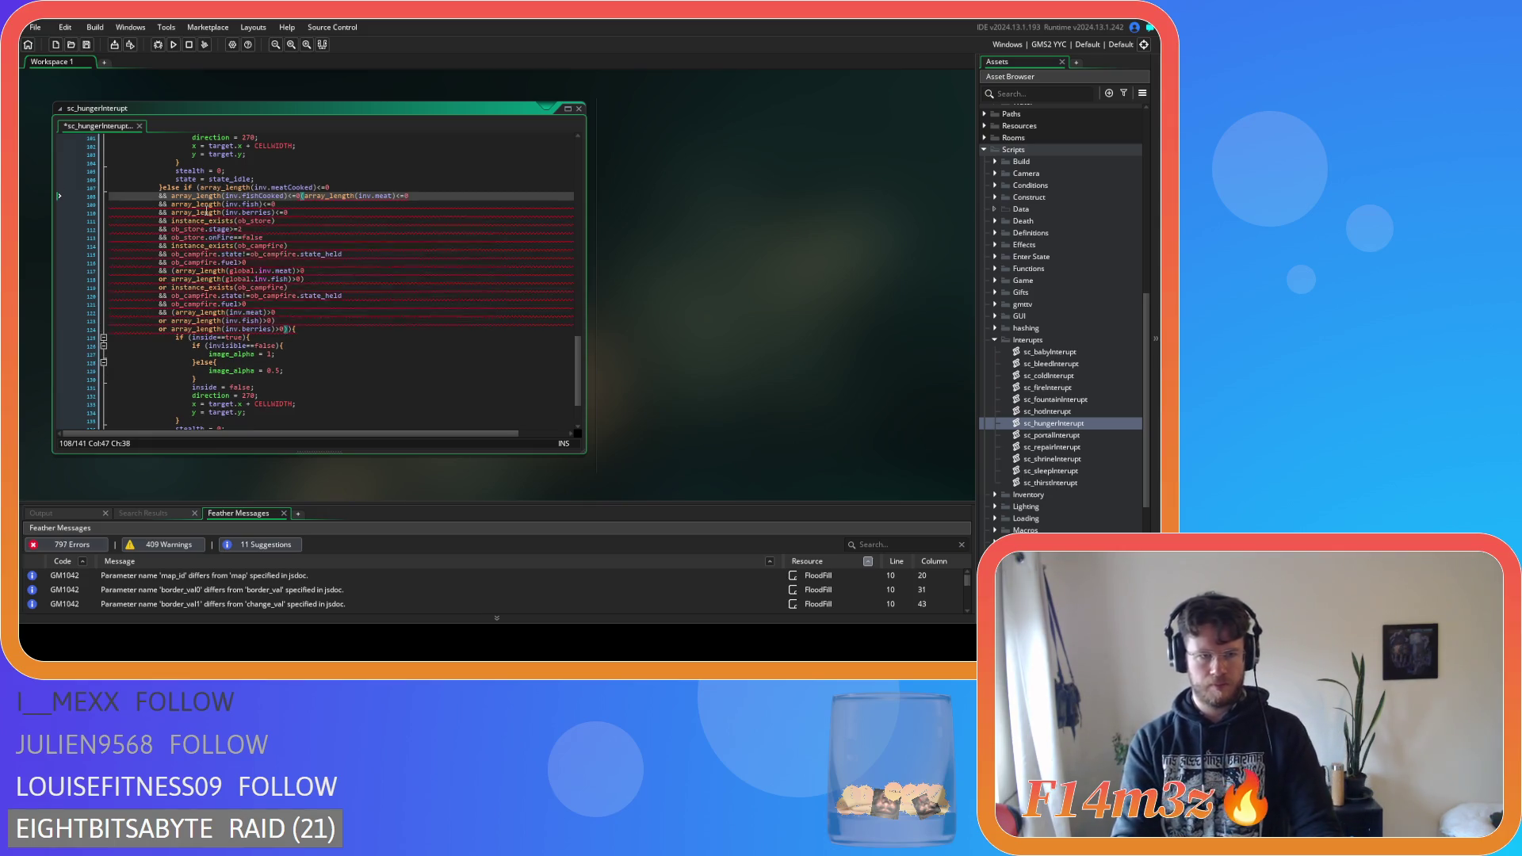
pyautogui.press('Return')
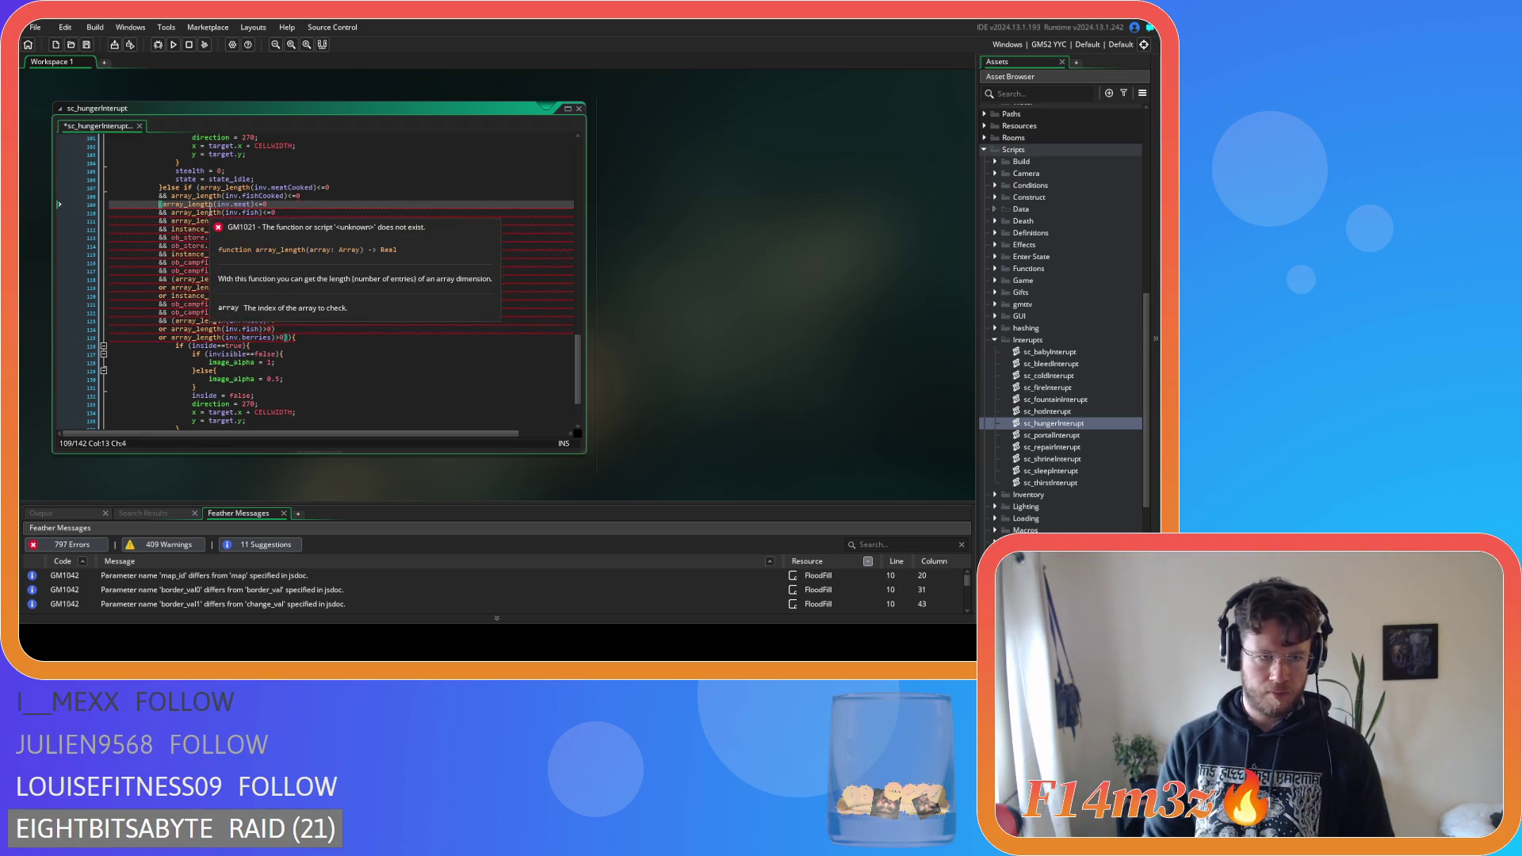
pyautogui.write('&&')
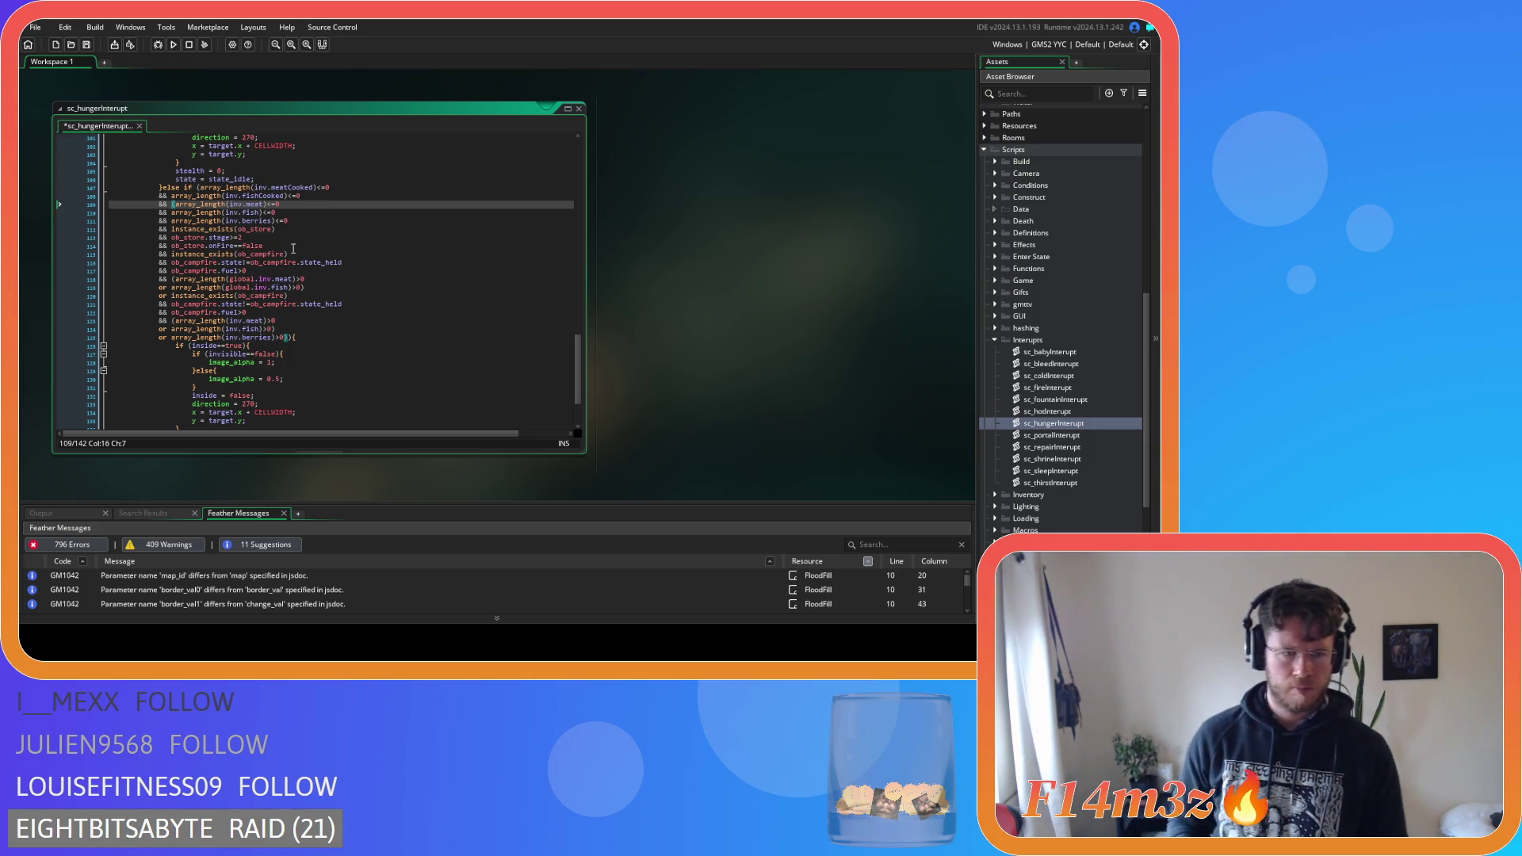
# Undo and redo through the edit history to restore the 206-line version with the Hunter gift branch
pyautogui.hotkey('ctrl', 'z')
pyautogui.hotkey('ctrl', 'z')
pyautogui.hotkey('ctrl', 'z')
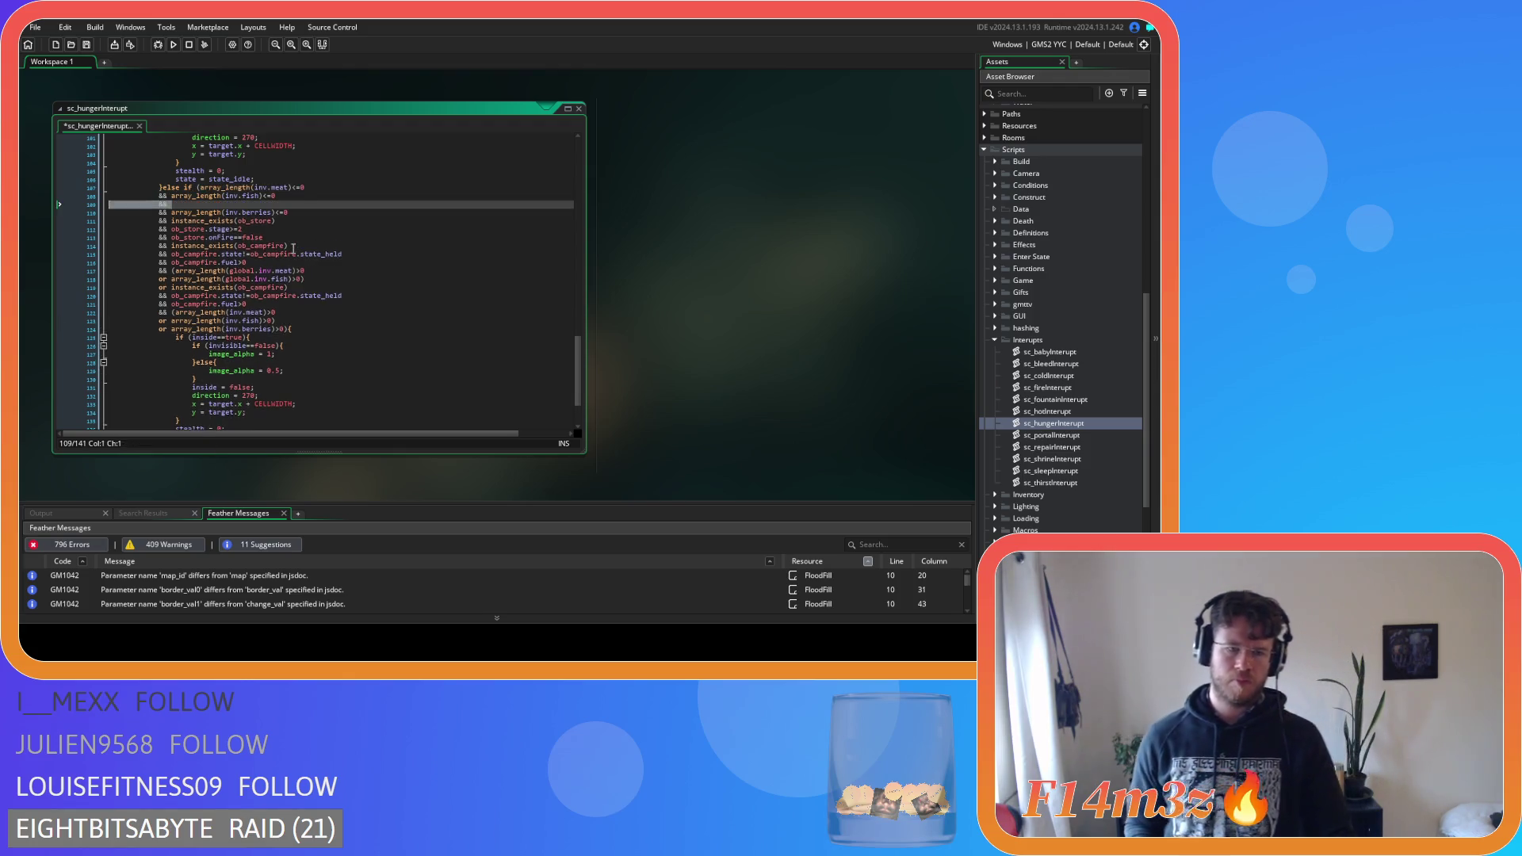
pyautogui.hotkey('ctrl', 'y')
pyautogui.hotkey('ctrl', 'y')
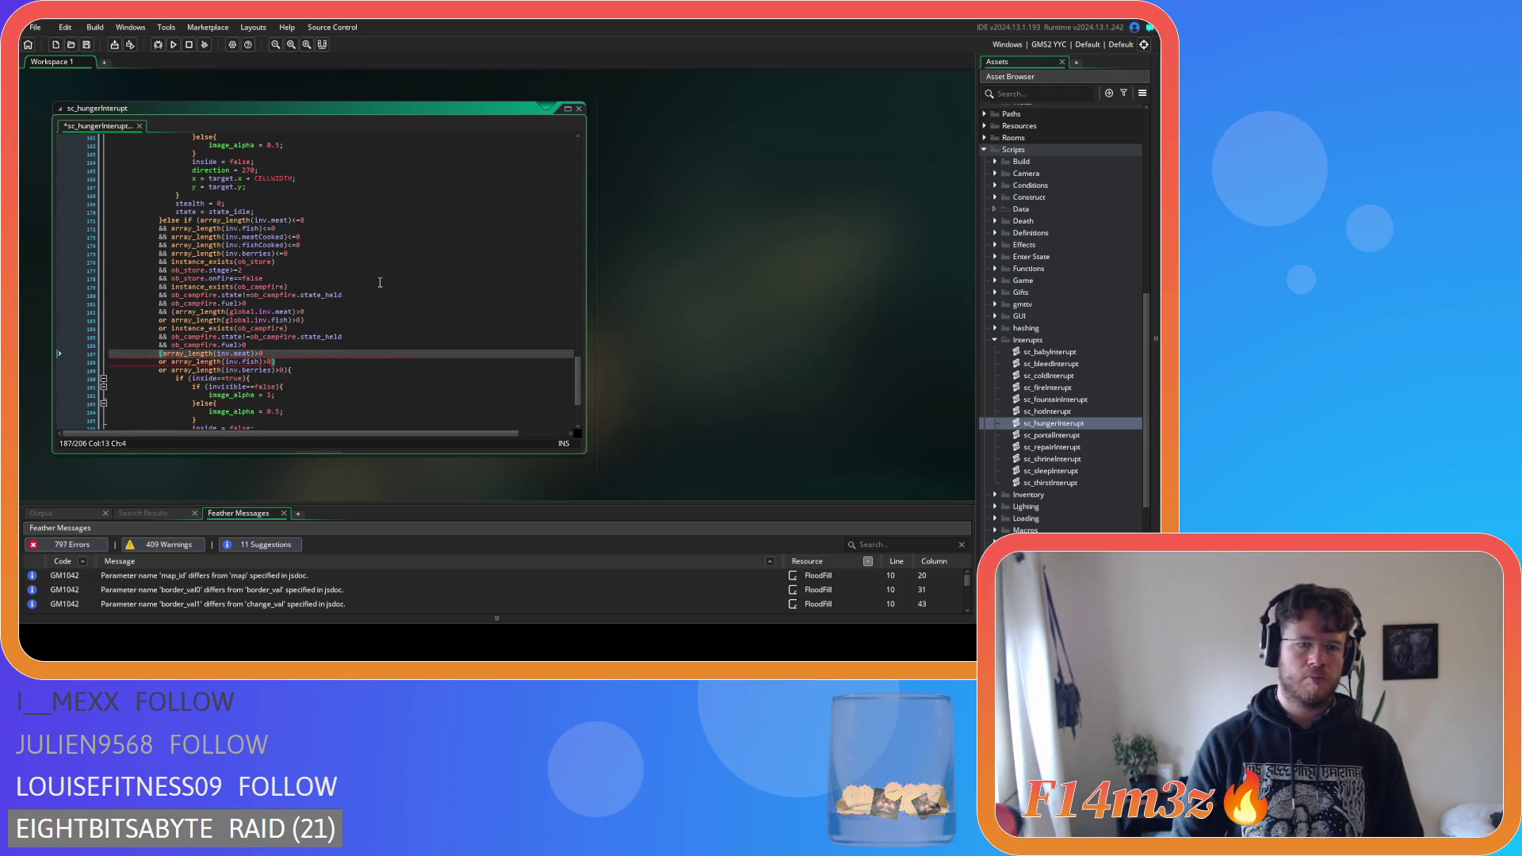
pyautogui.hotkey('ctrl', 'z')
pyautogui.hotkey('ctrl', 'z')
pyautogui.hotkey('ctrl', 'z')
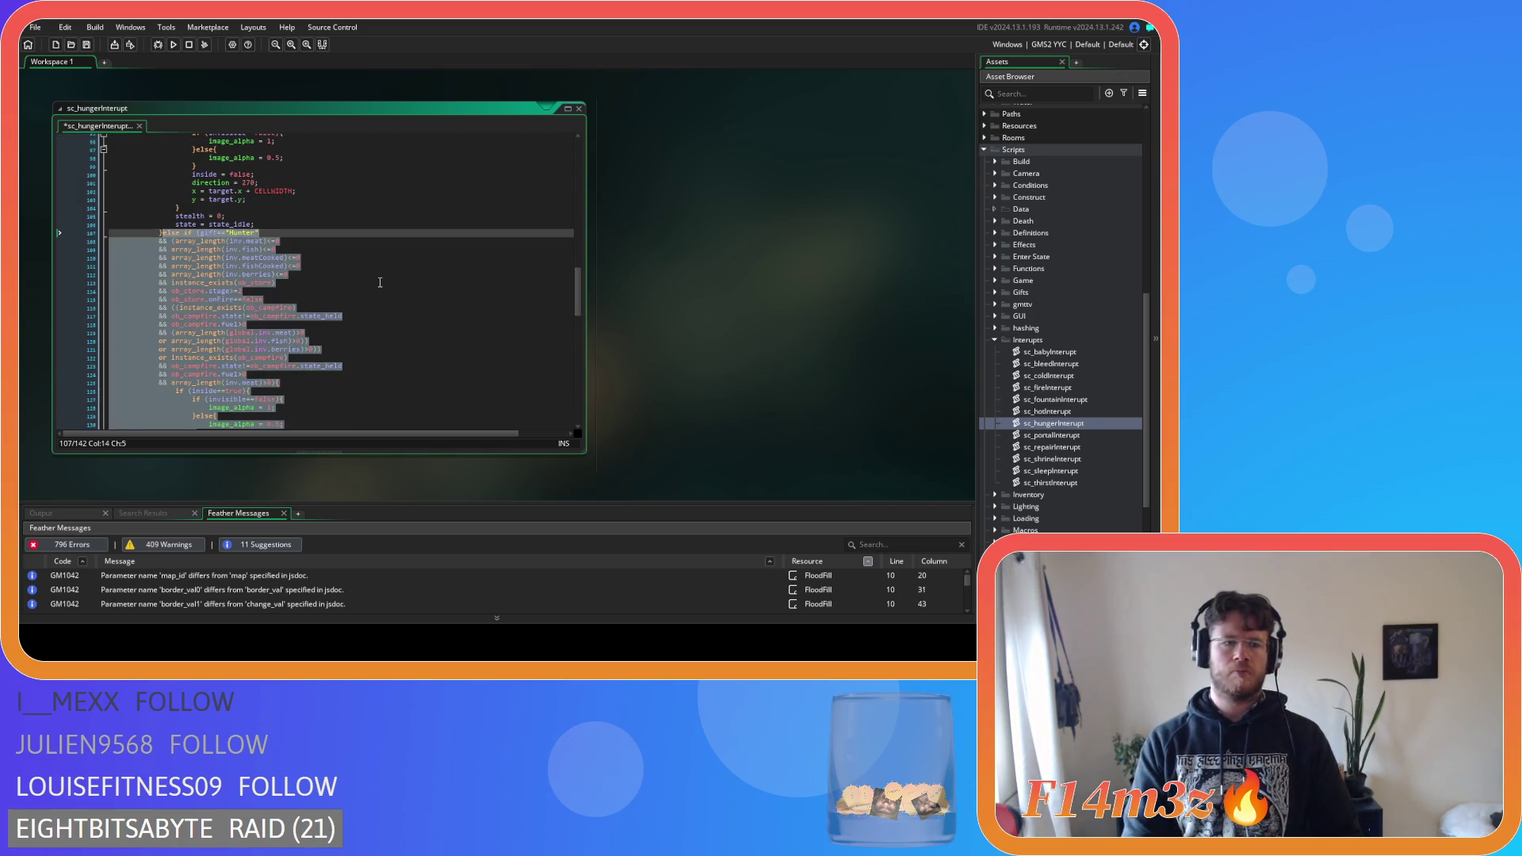
pyautogui.hotkey('ctrl', 'y')
pyautogui.hotkey('ctrl', 'y')
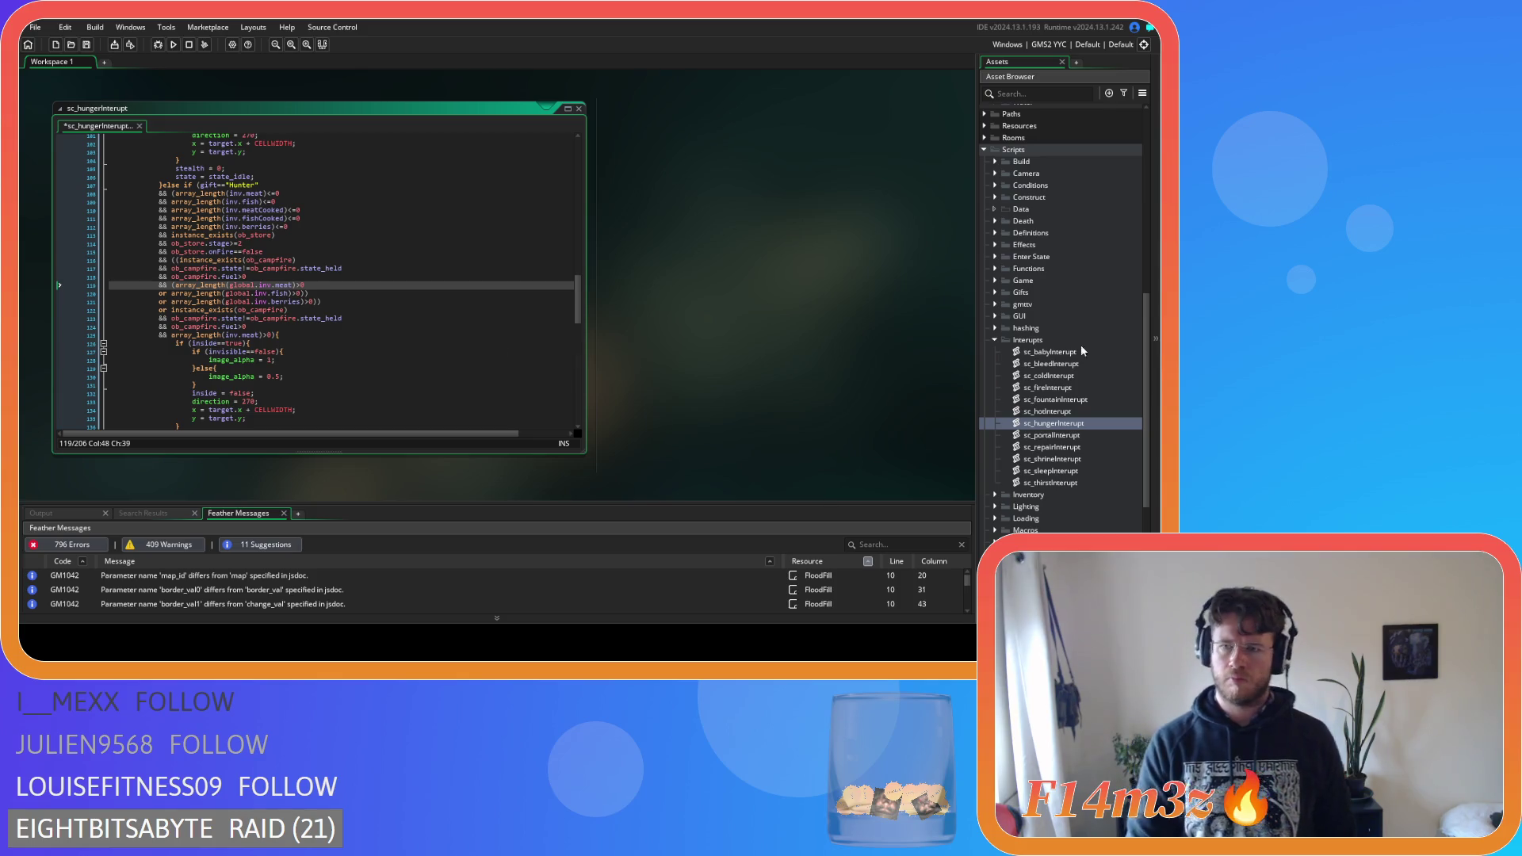
# Open ob_human's Create code and find state_cook's interrupt calls
pyautogui.scroll(10, 1081, 345)
pyautogui.click(1041, 294)
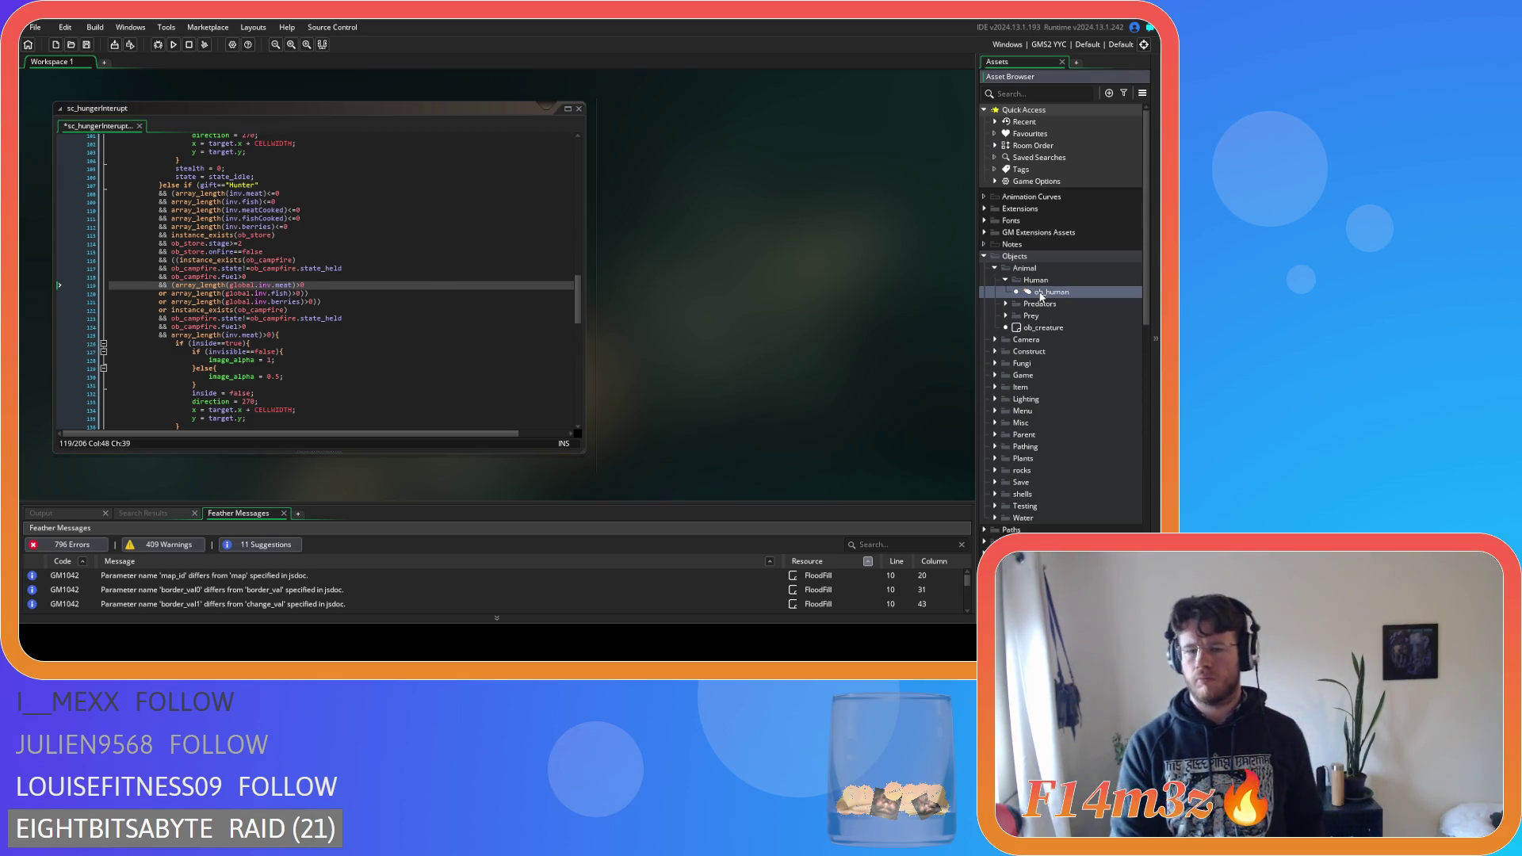
pyautogui.doubleClick(1041, 293)
pyautogui.hotkey('ctrl', 'f')
pyautogui.write('s')
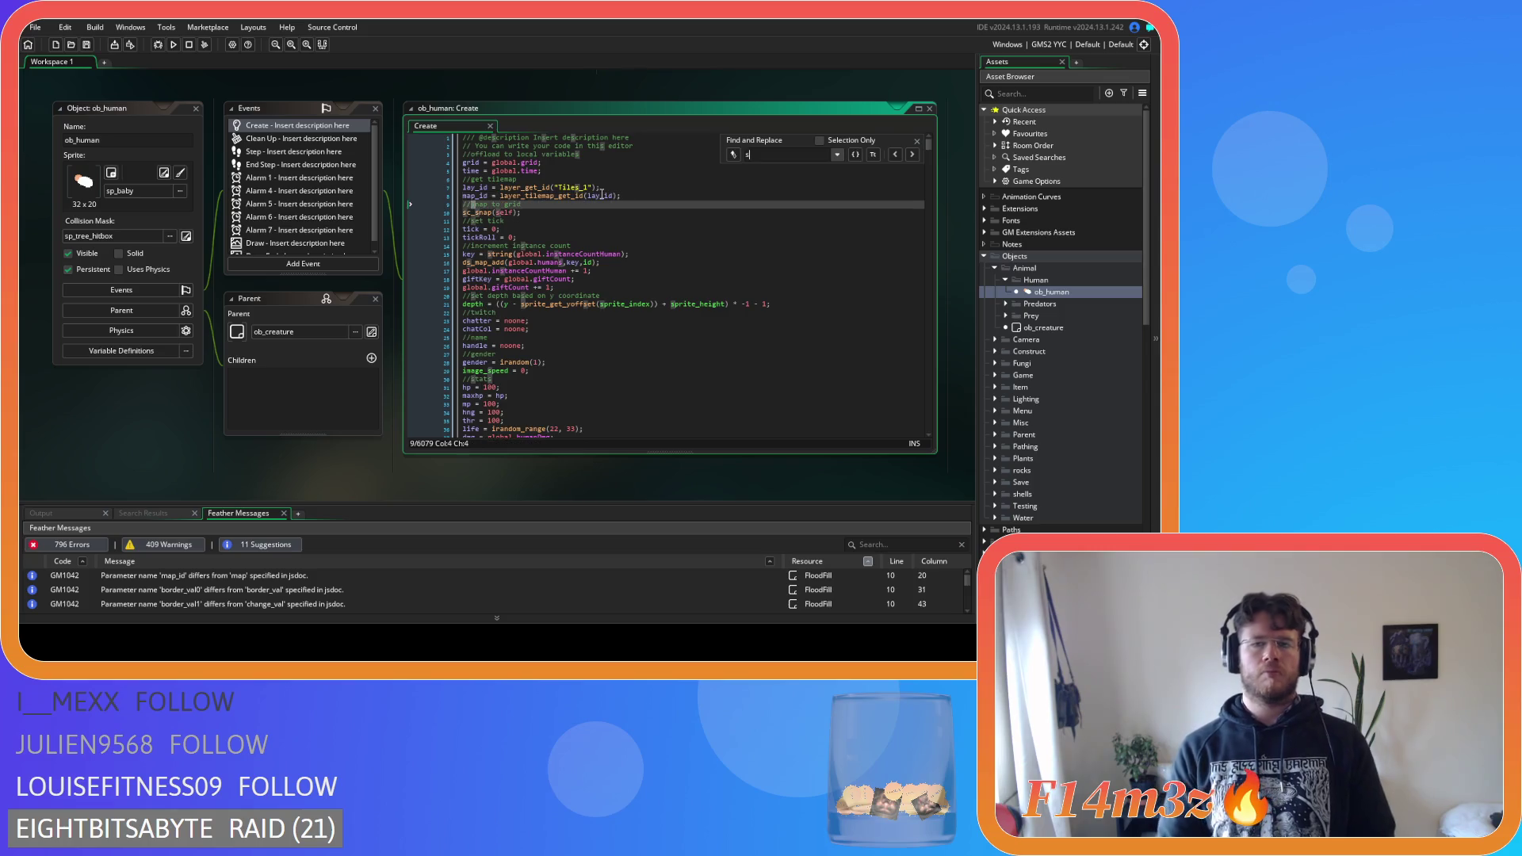
pyautogui.write('tate_cook')
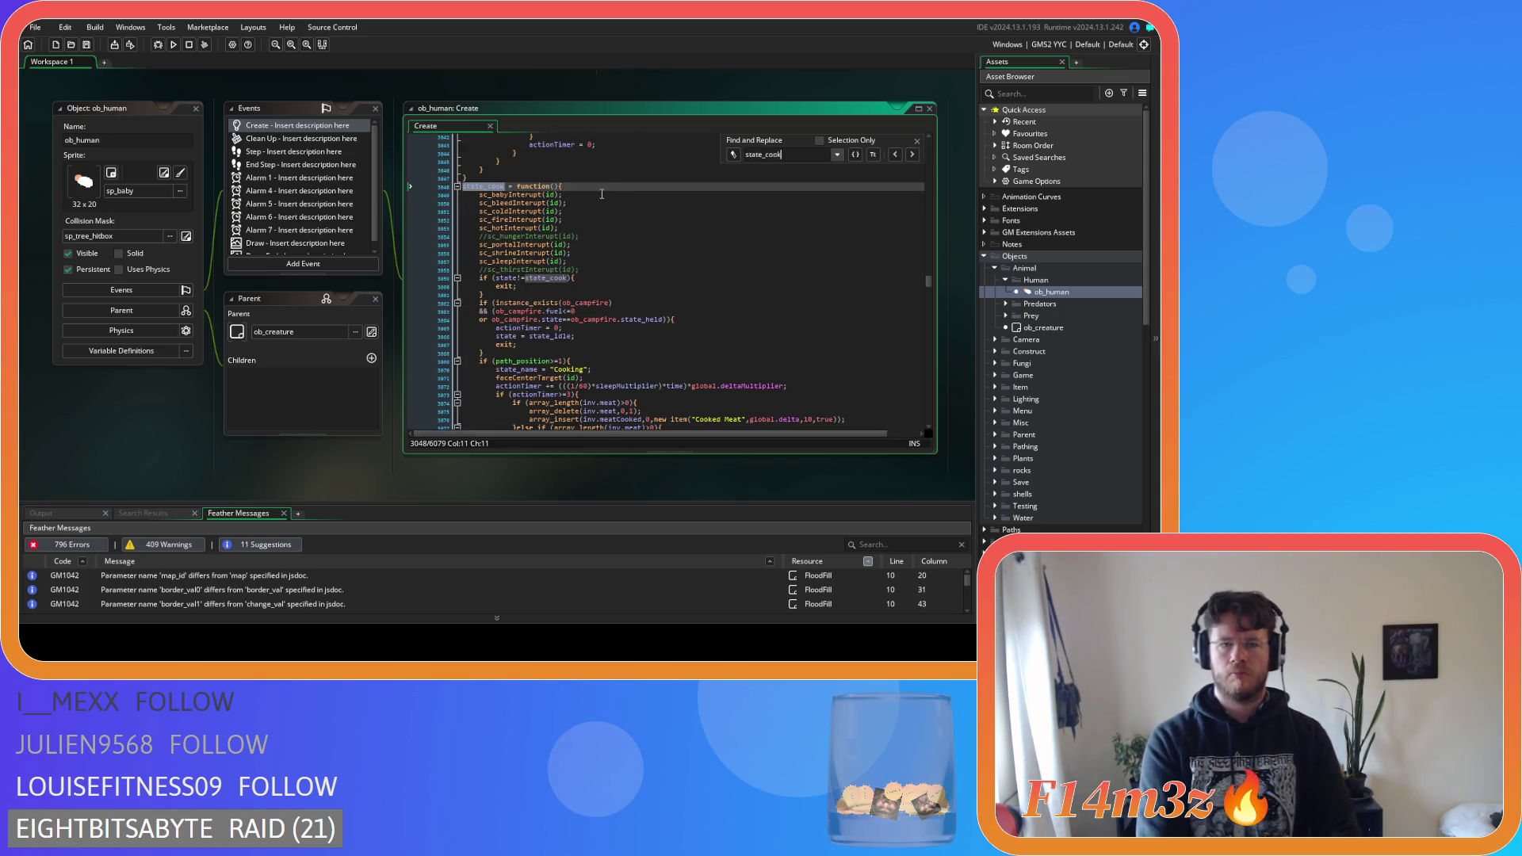
pyautogui.click(626, 270)
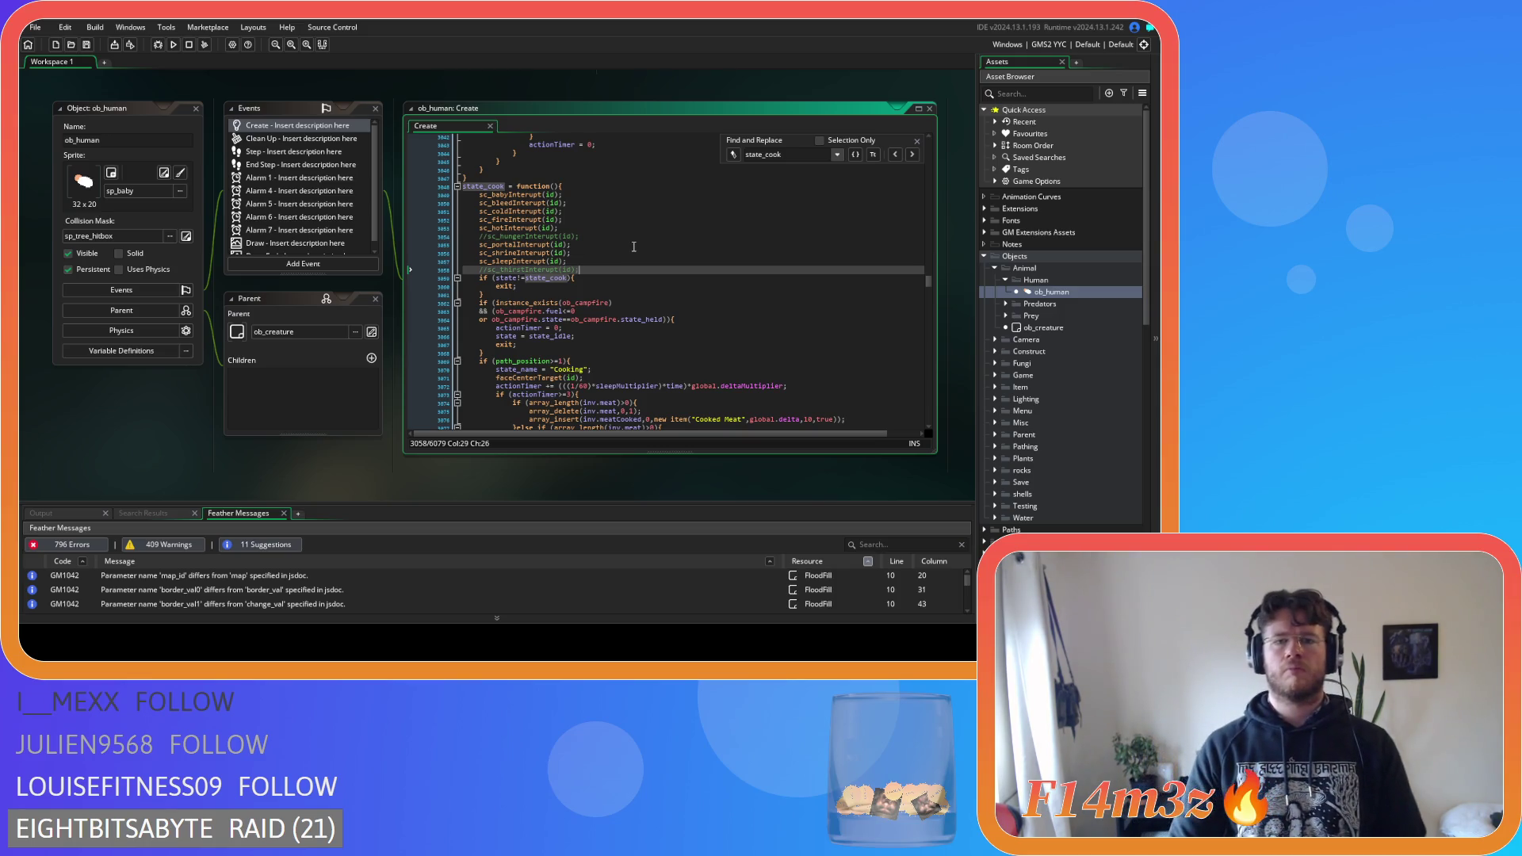
# Find the hunger interrupt call in state_eat and jump to sc_hungerInterupt's definition with F12
pyautogui.moveTo(783, 154); pyautogui.dragTo(765, 153)
pyautogui.write('eat')
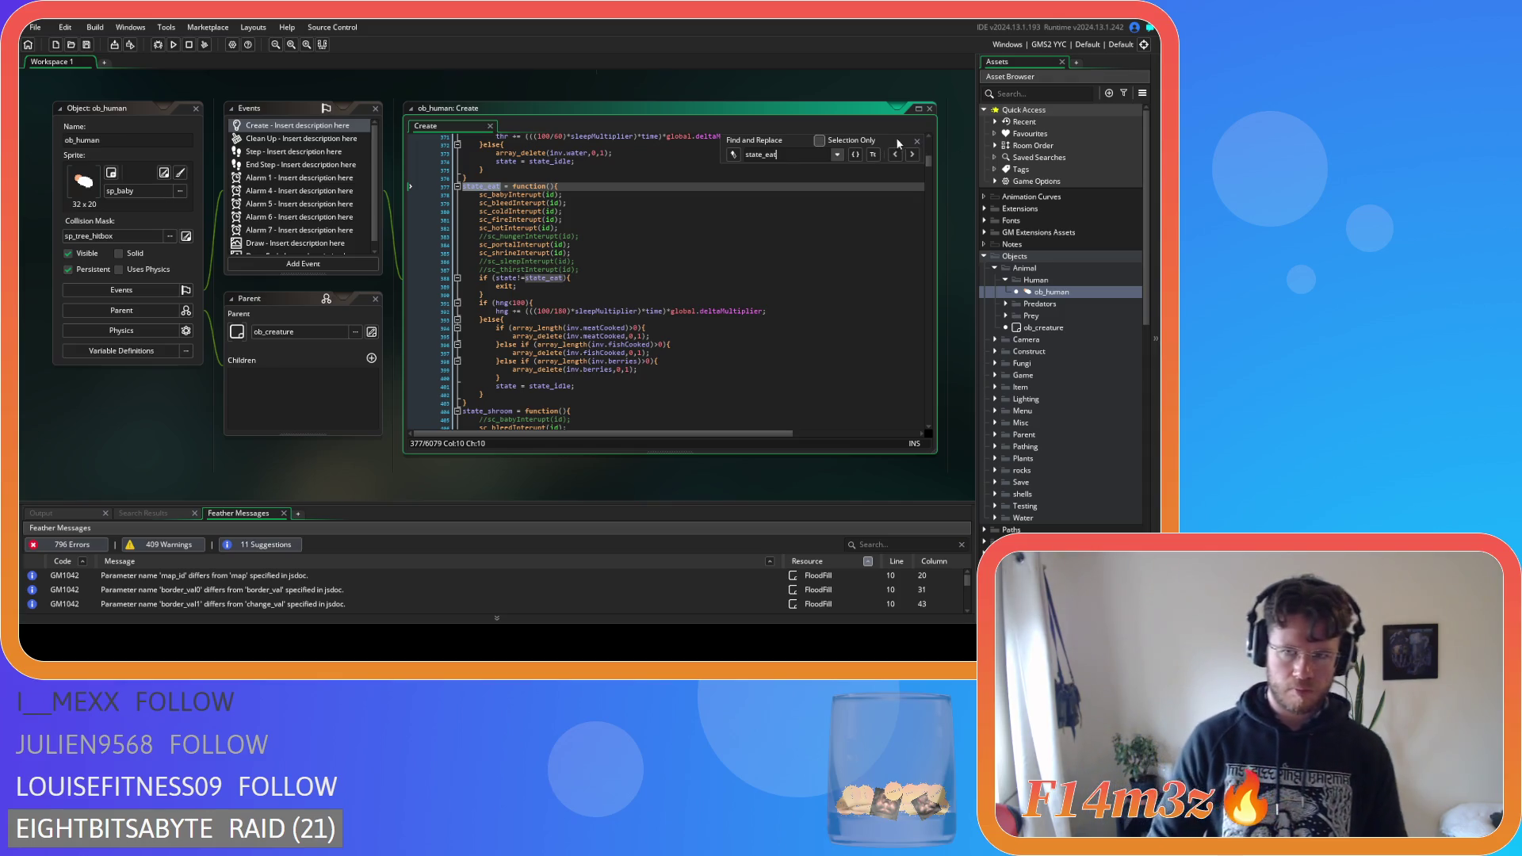
pyautogui.click(917, 141)
pyautogui.click(581, 236)
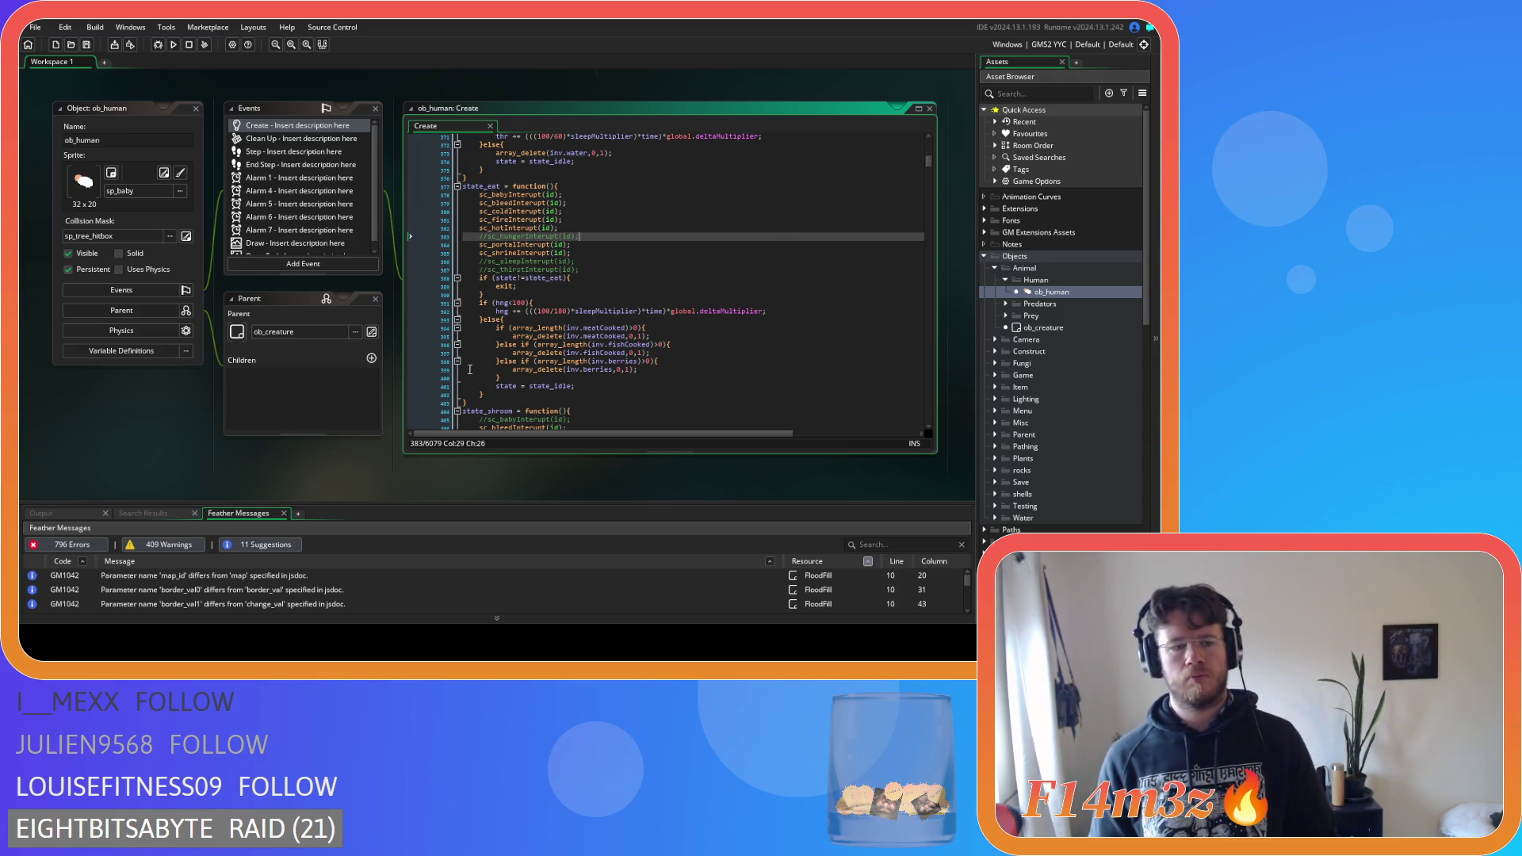
pyautogui.press('F12')
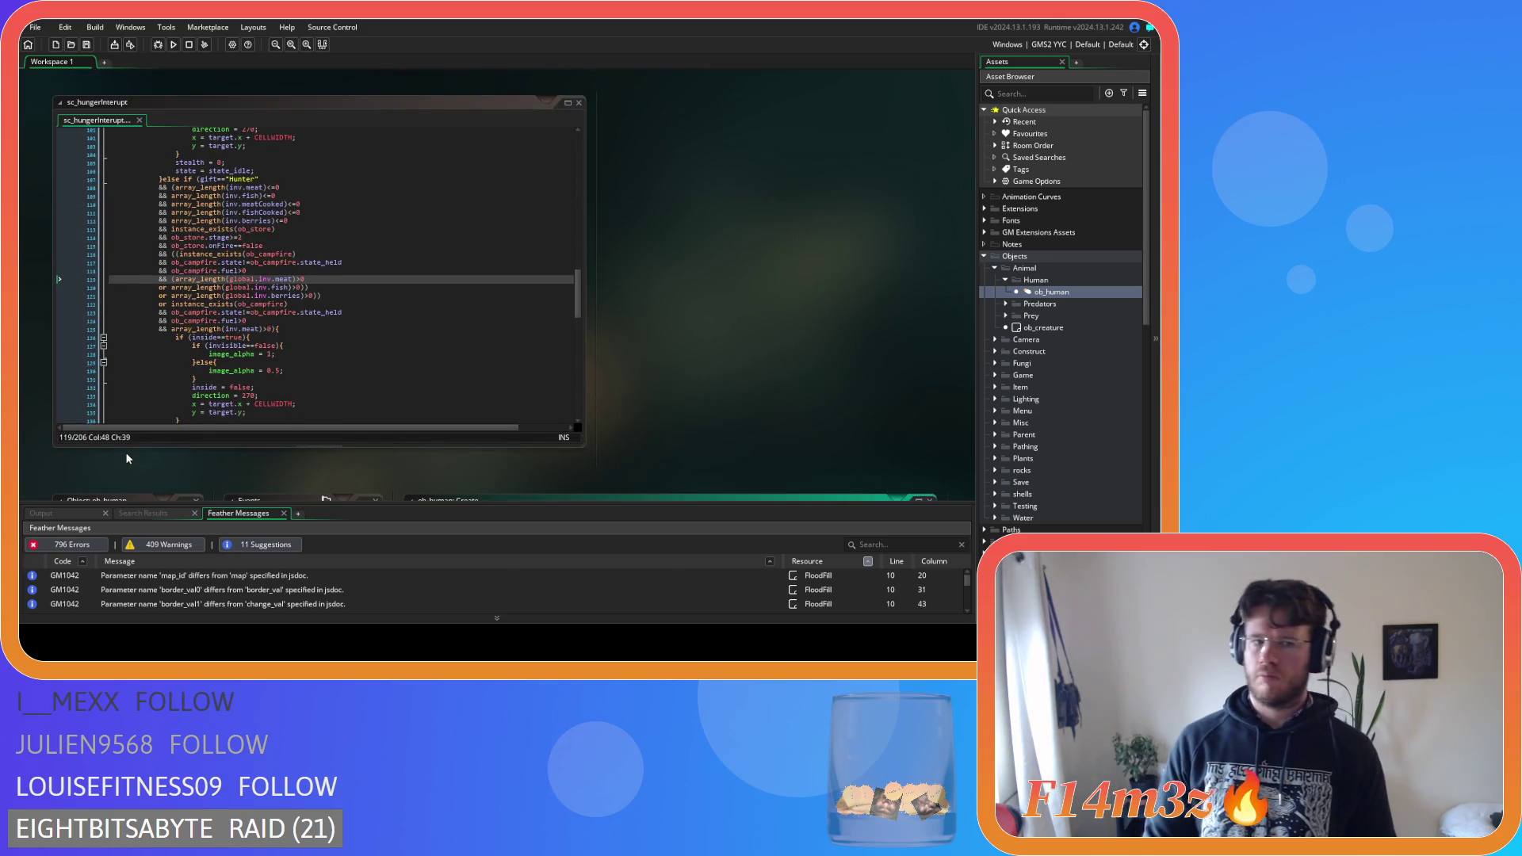
# Review sc_hungerInterupt and undo back to the 142-line version checking cooked meat and fish first
pyautogui.click(333, 305)
pyautogui.scroll(20, 364, 373)
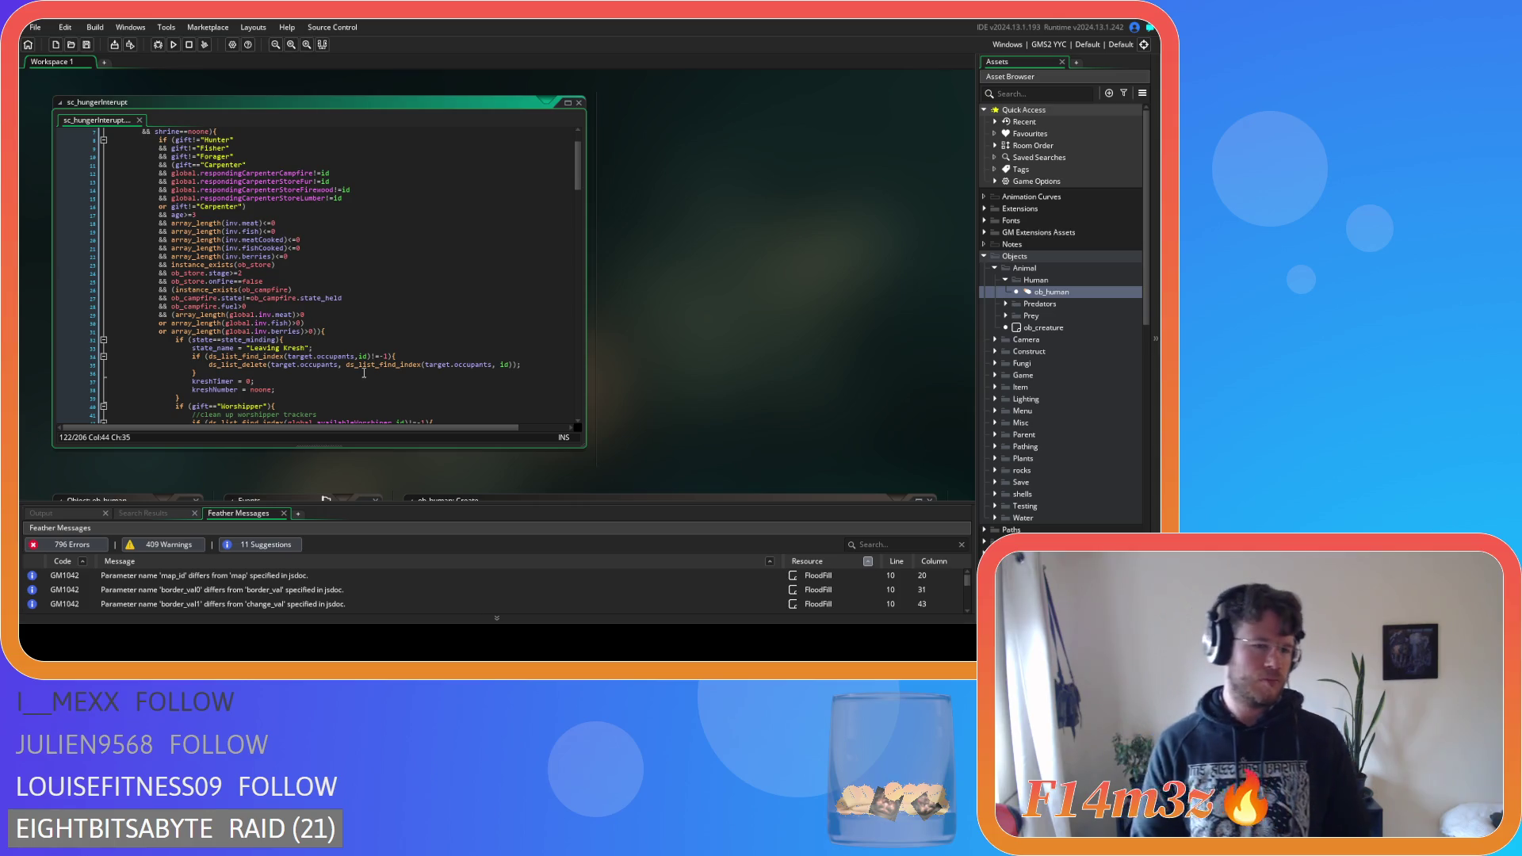
pyautogui.scroll(-18, 364, 373)
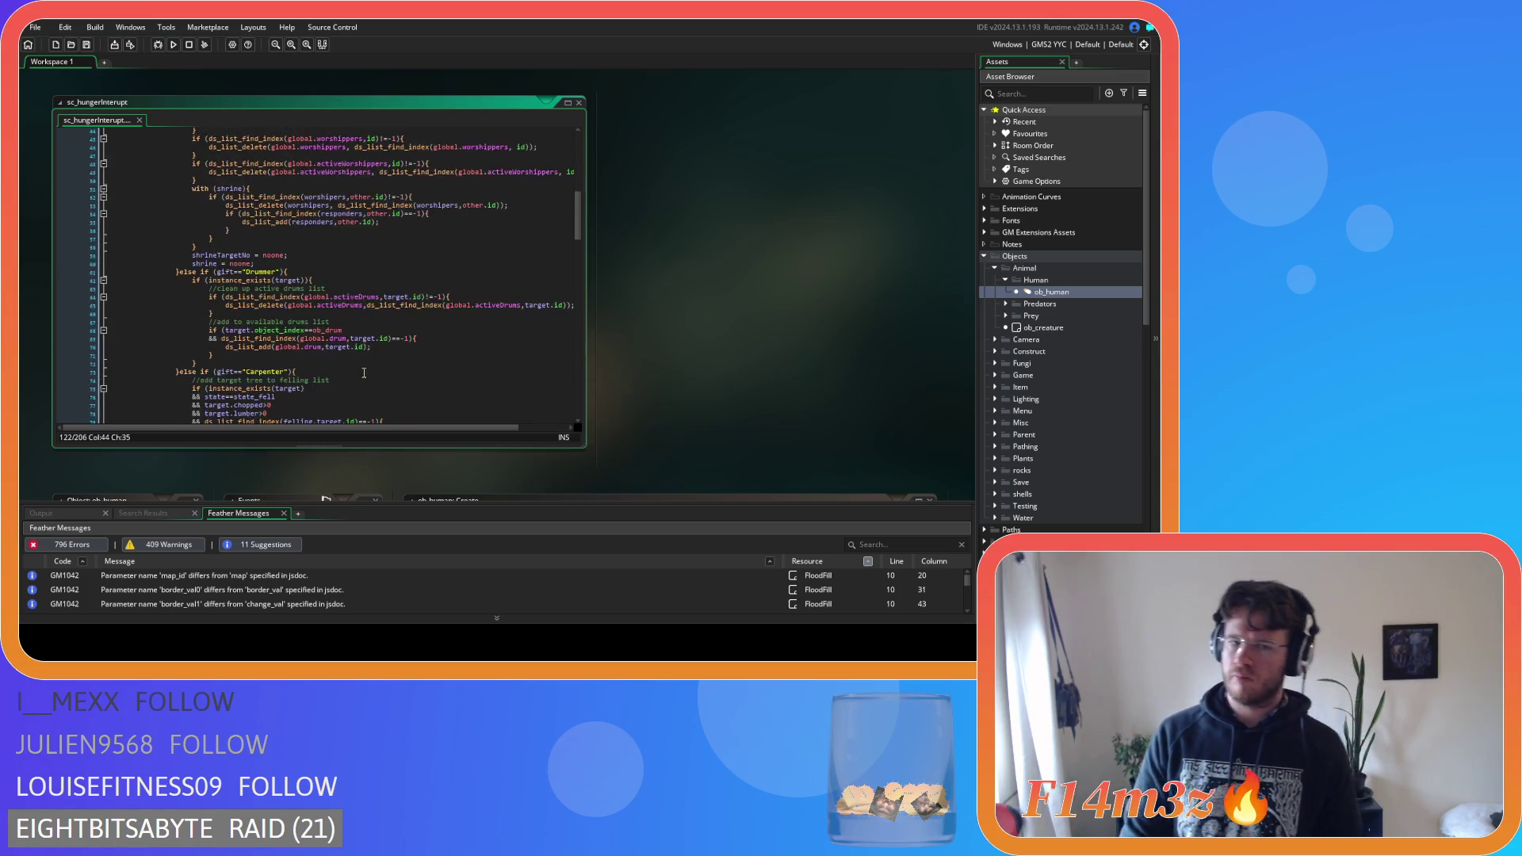
pyautogui.scroll(-14, 364, 374)
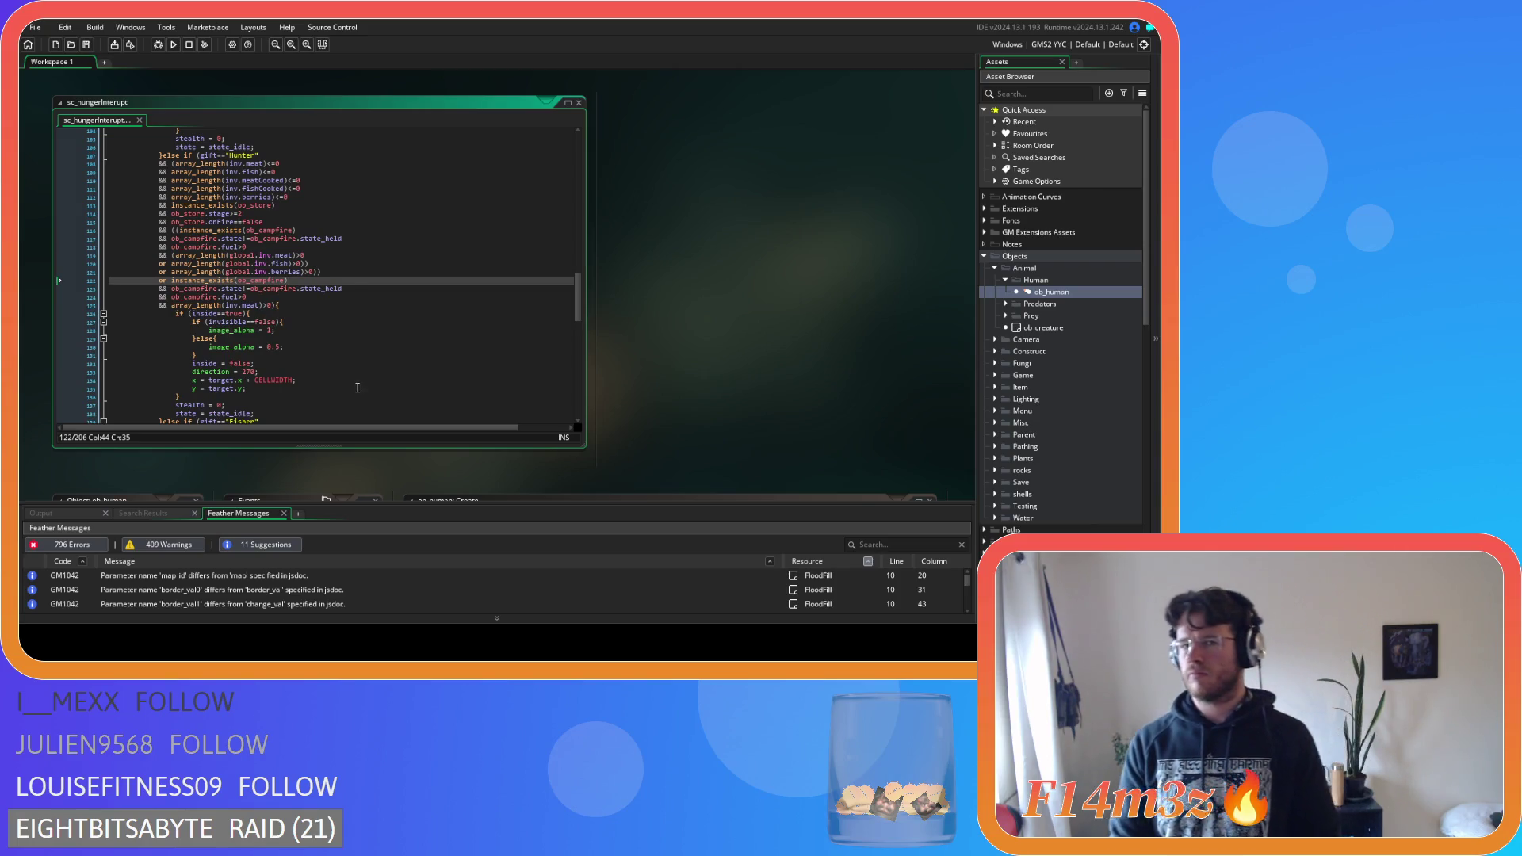
pyautogui.scroll(-6, 335, 408)
pyautogui.scroll(-16, 316, 394)
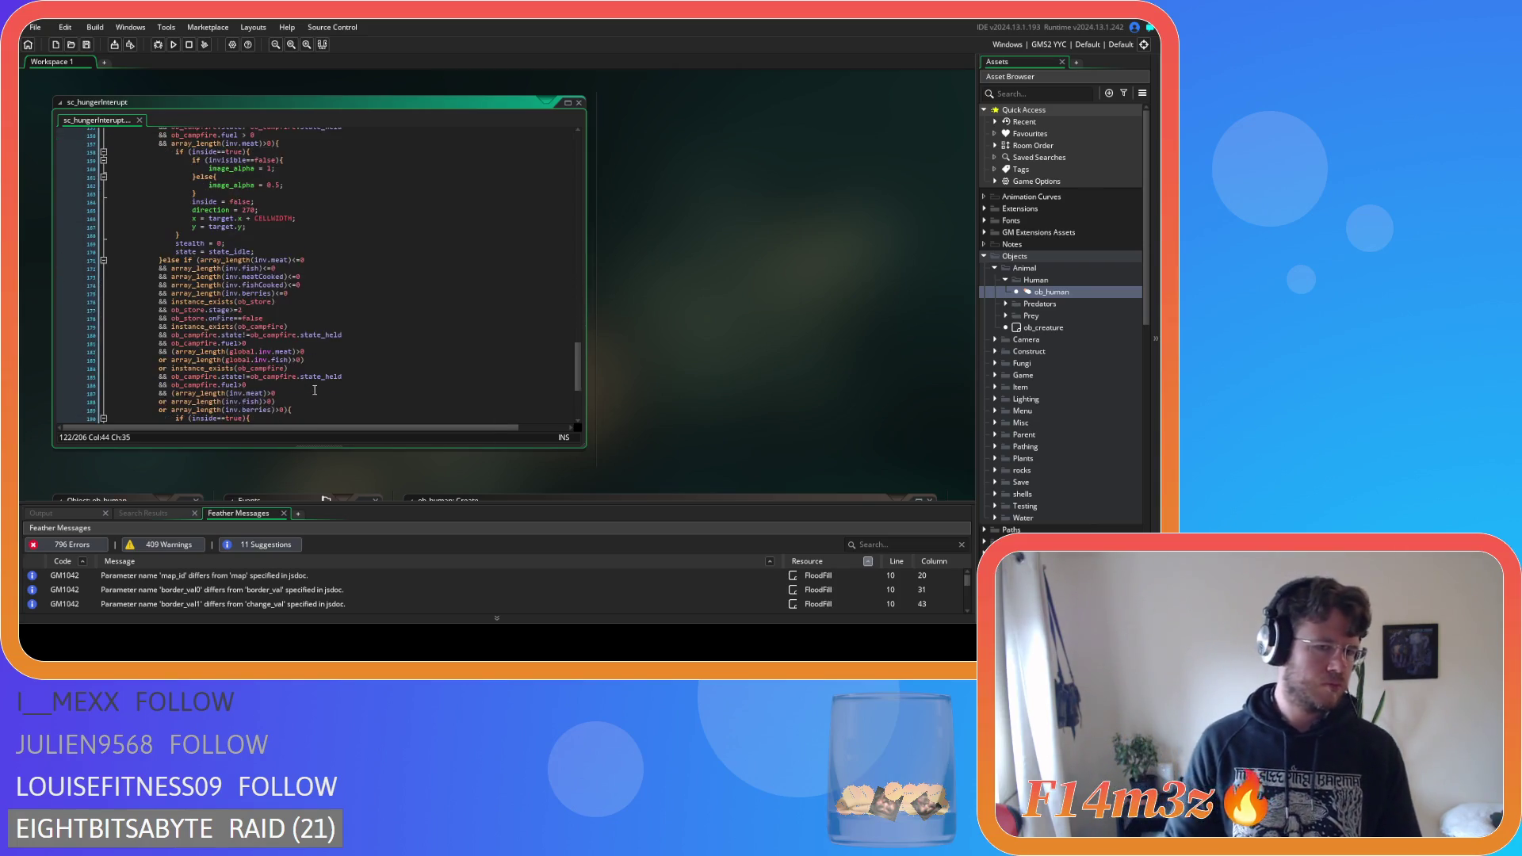
pyautogui.scroll(3, 314, 390)
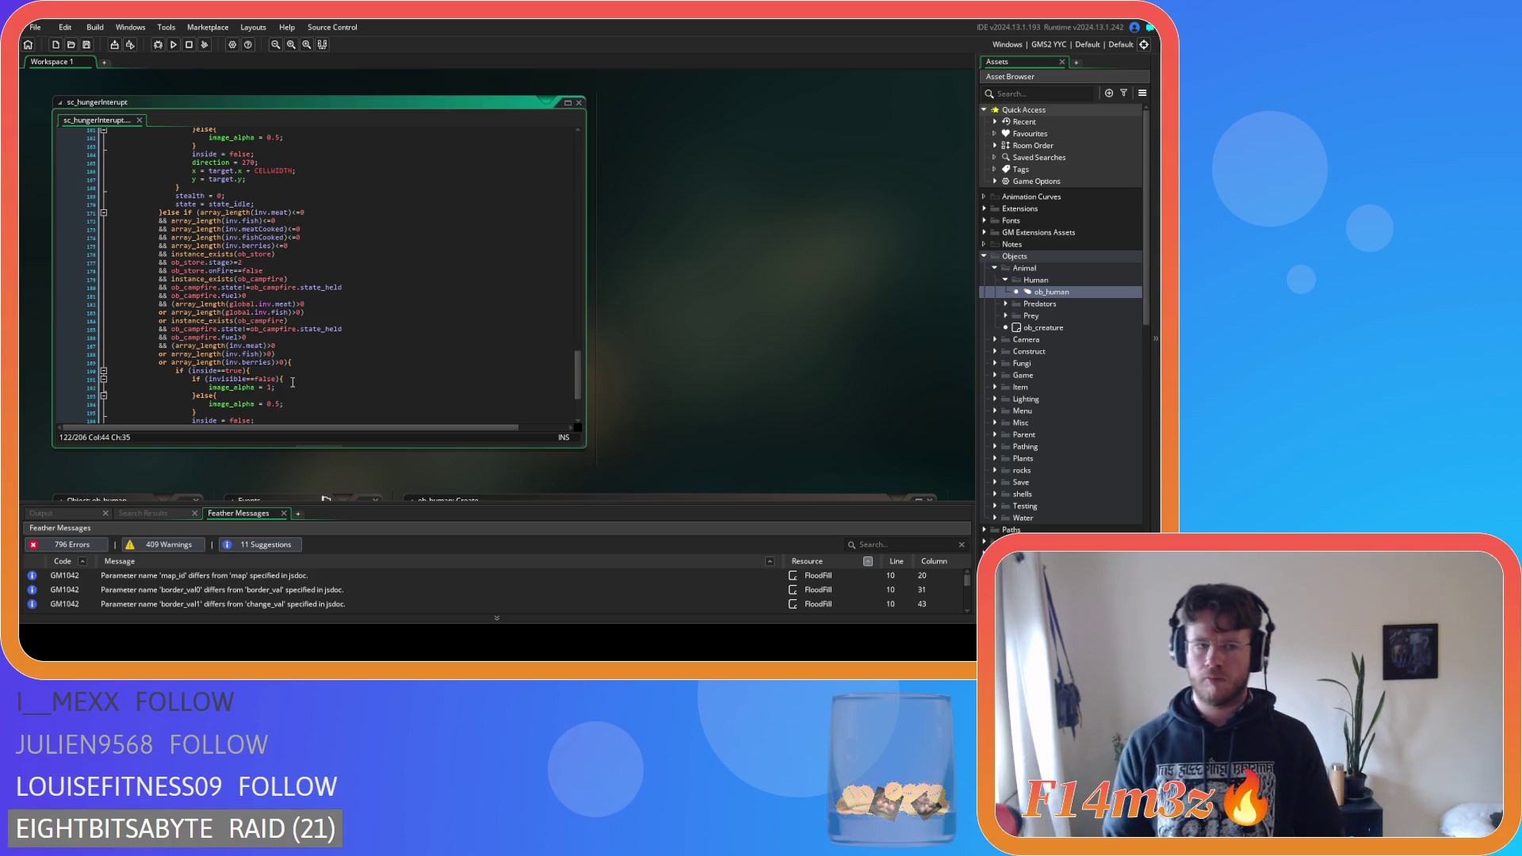
pyautogui.hotkey('ctrl', 'z')
pyautogui.hotkey('ctrl', 'z')
pyautogui.hotkey('ctrl', 'z')
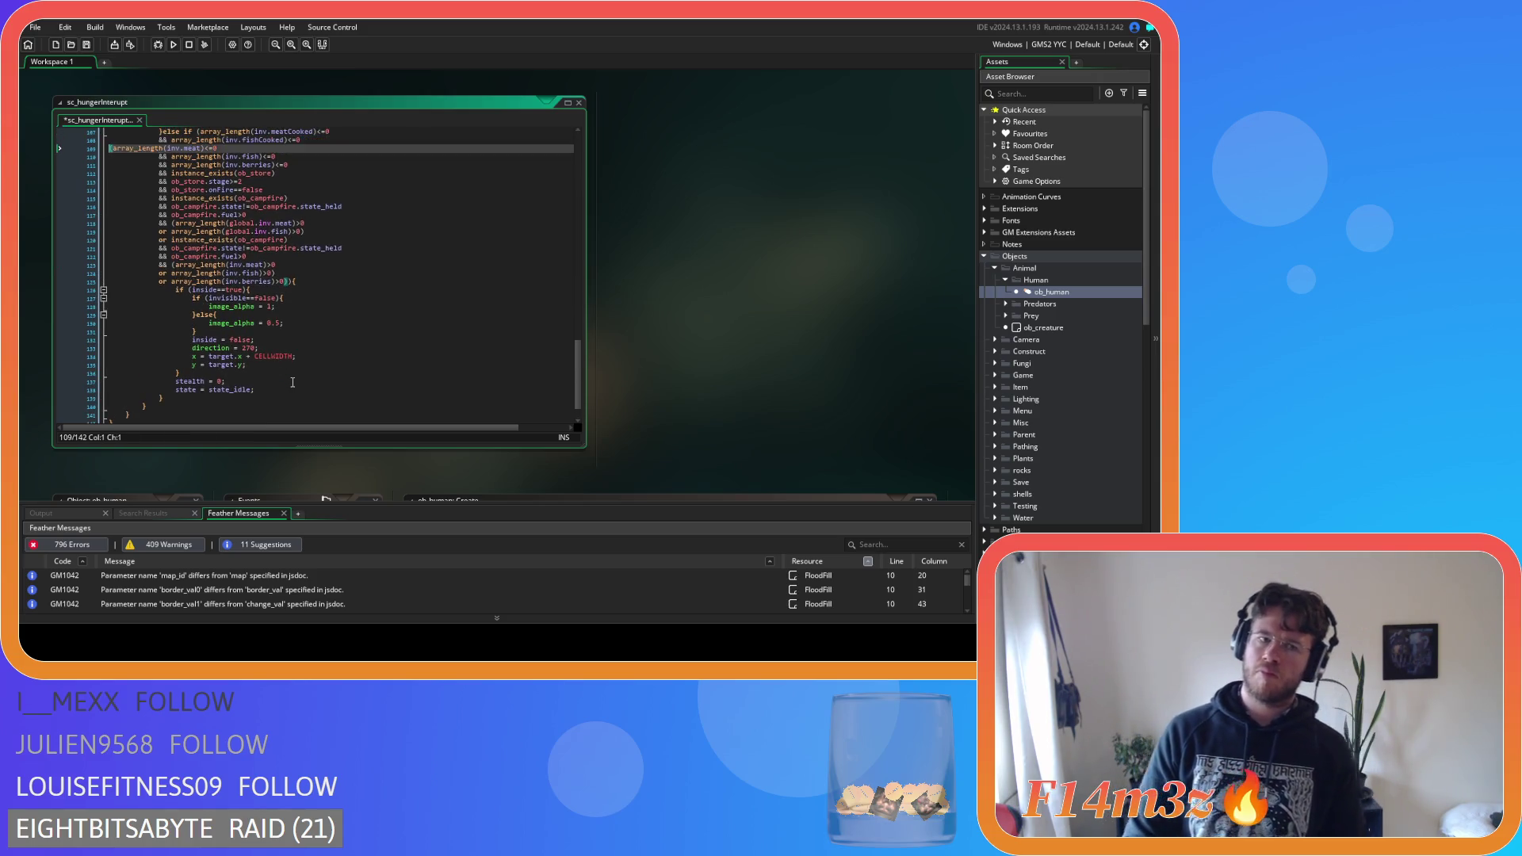
# Review the else-if's store, campfire and meat checks on lines 109–123
pyautogui.scroll(7, 292, 382)
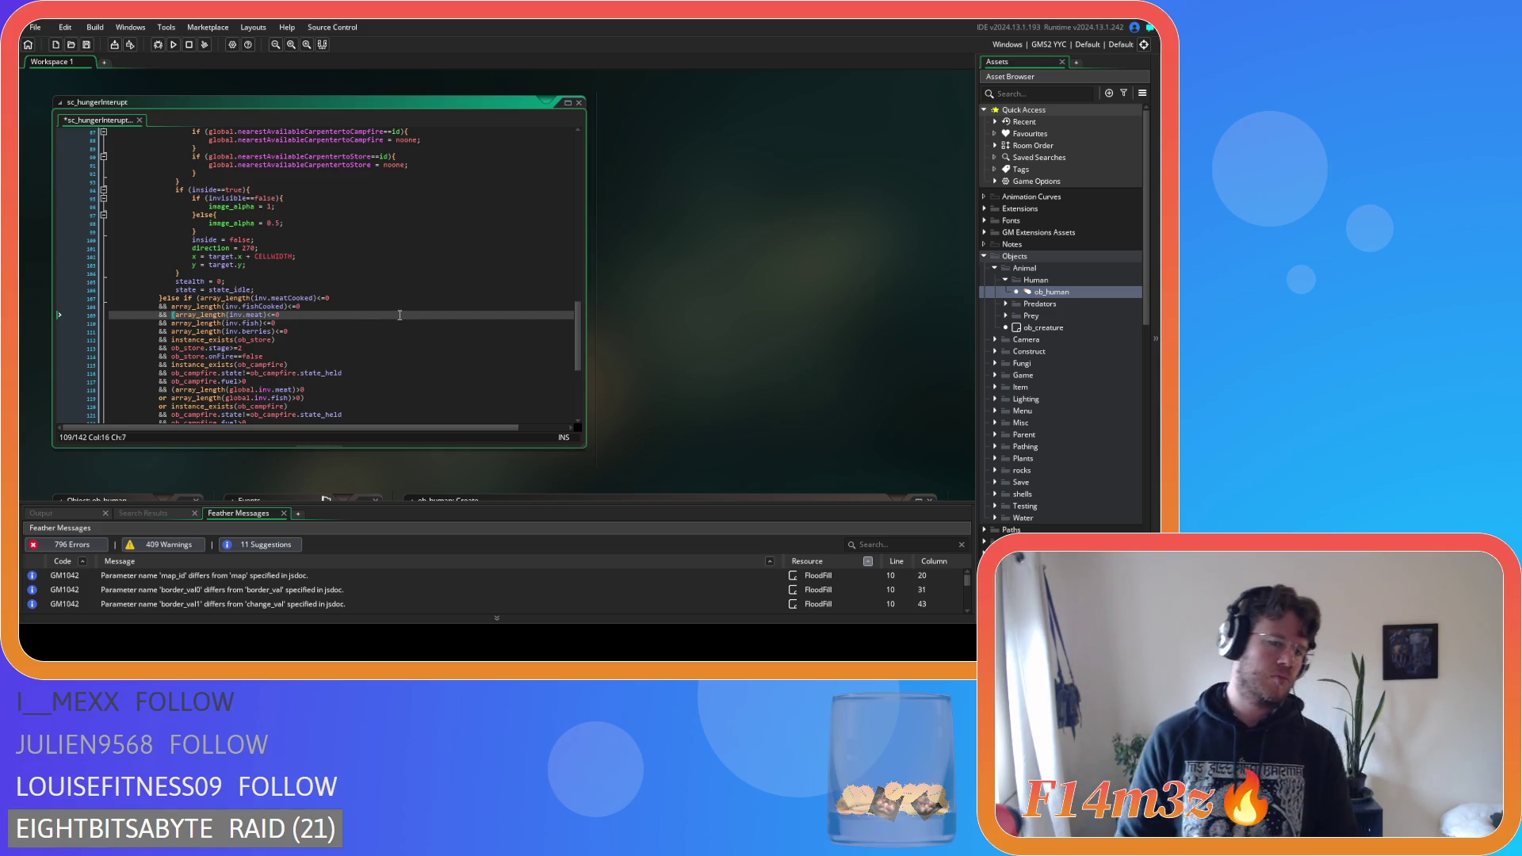
pyautogui.scroll(-3, 401, 322)
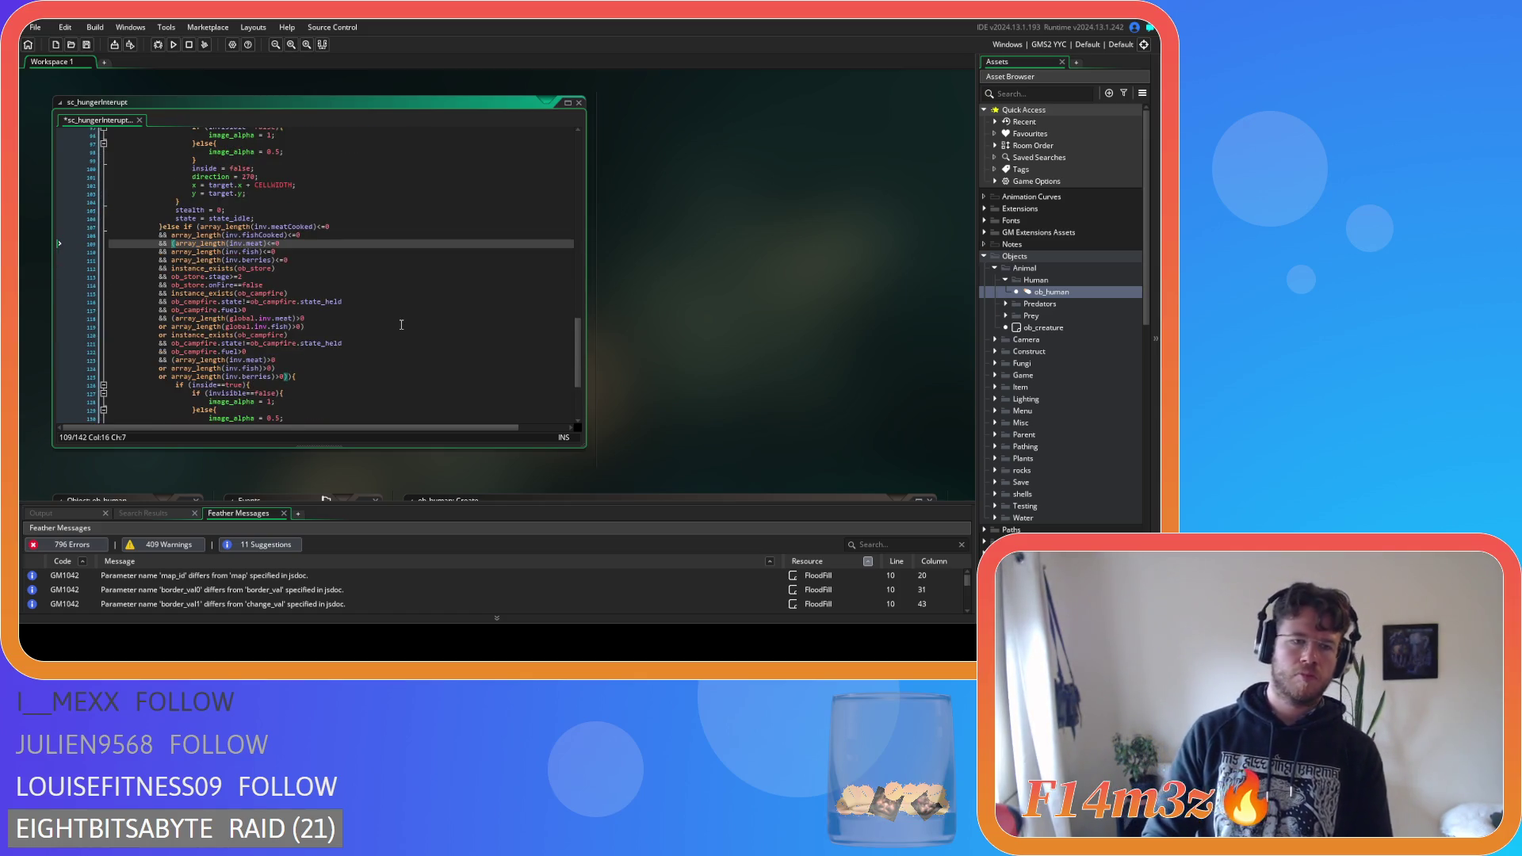
pyautogui.click(373, 268)
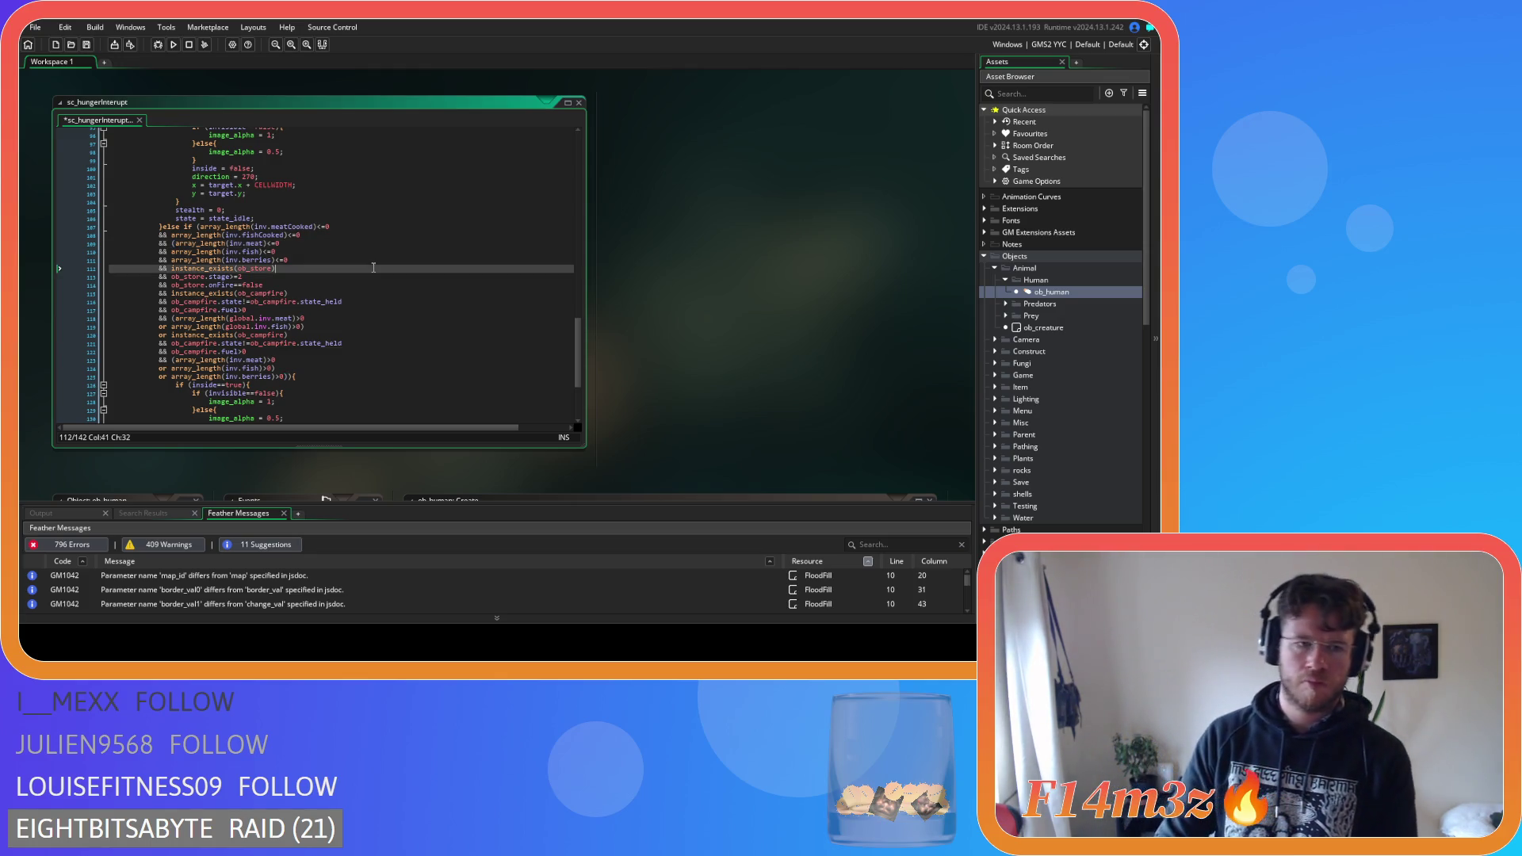
pyautogui.click(361, 284)
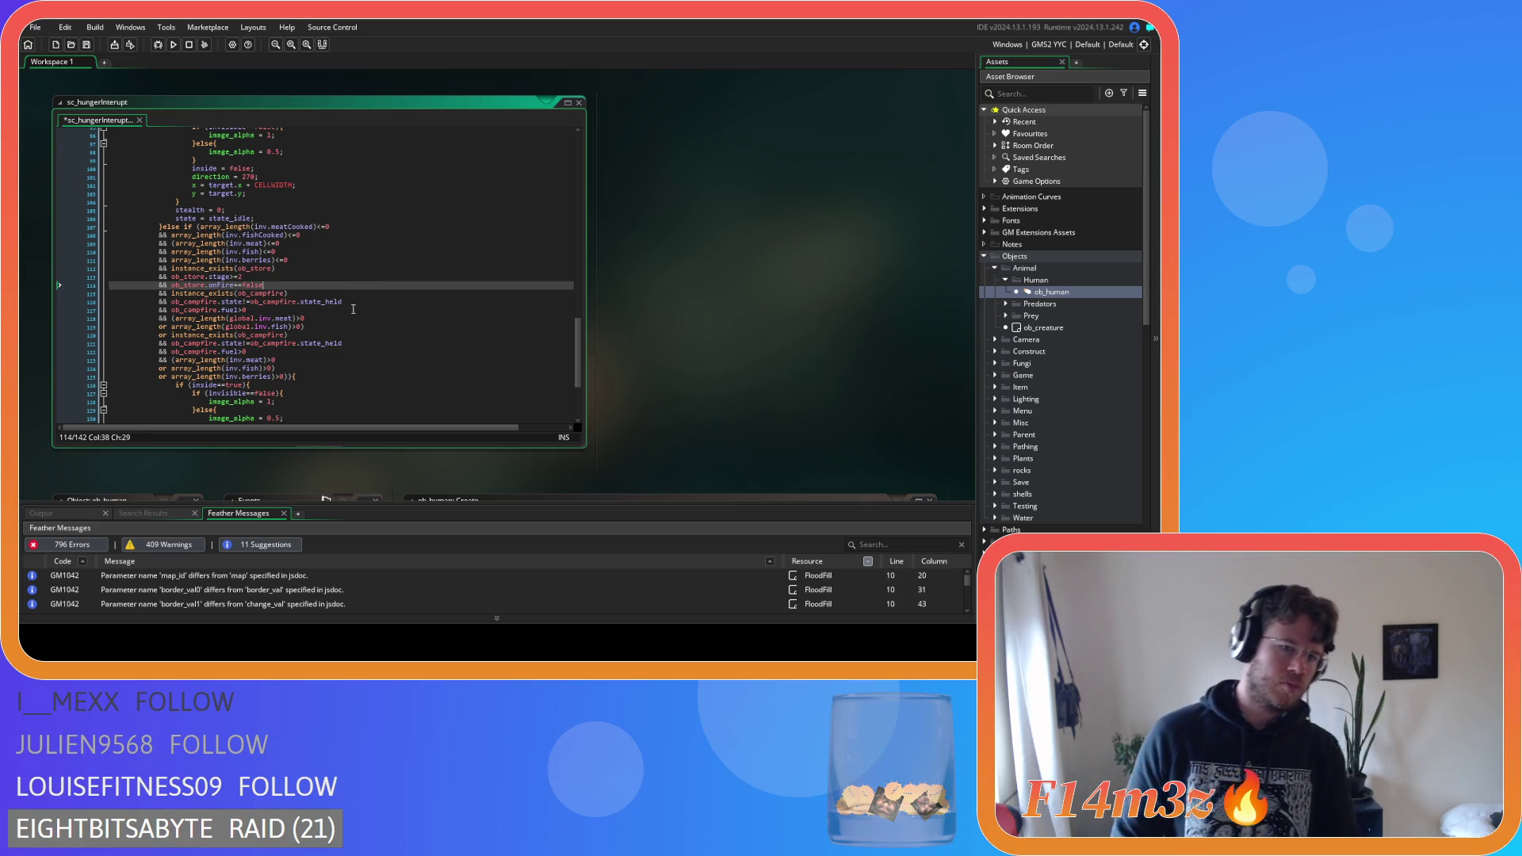
pyautogui.click(355, 310)
pyautogui.click(176, 318)
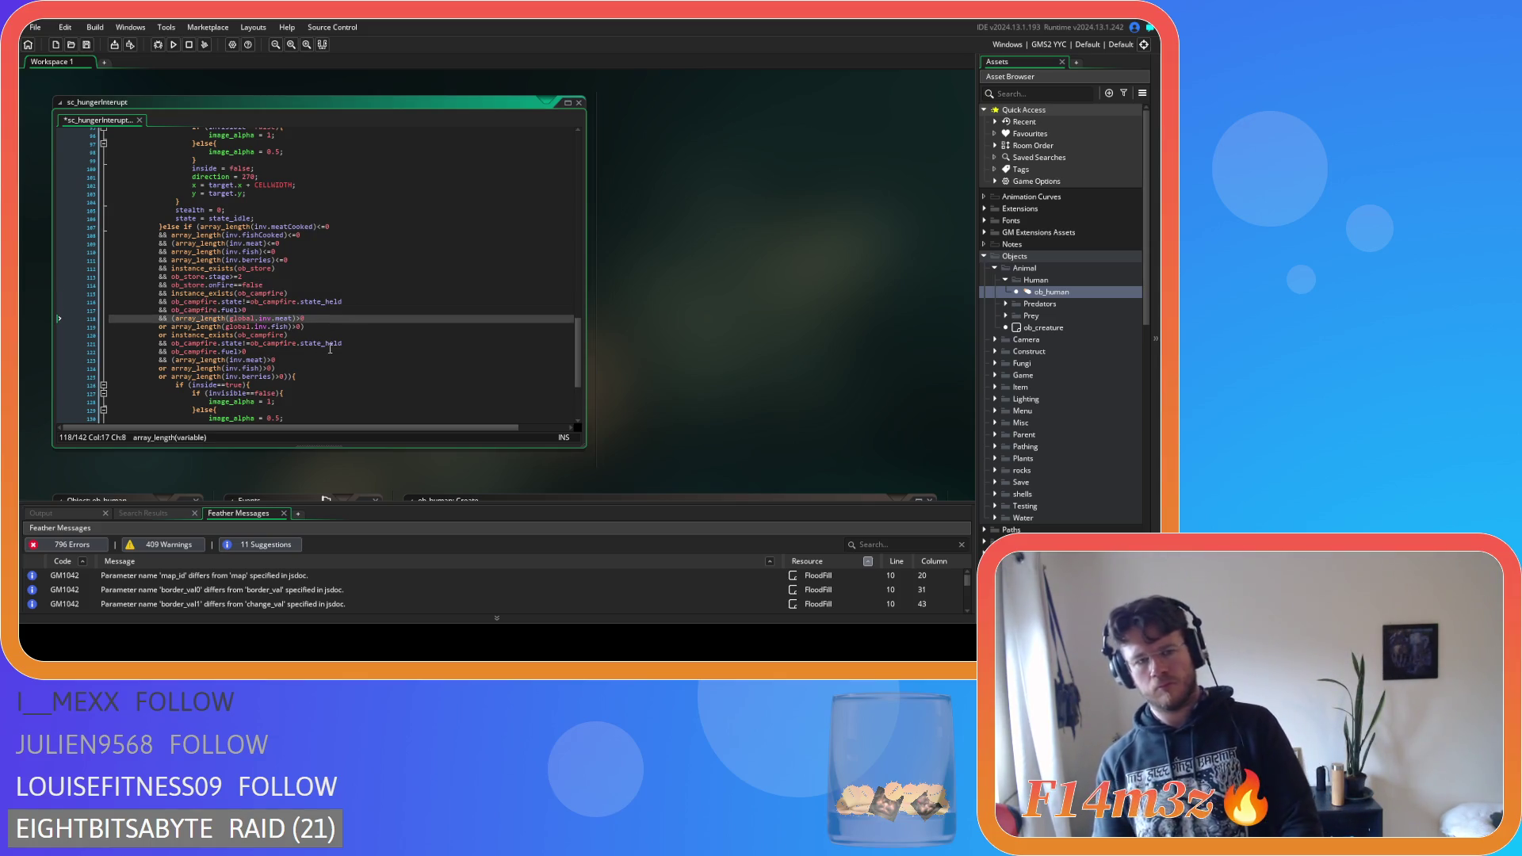
pyautogui.press('Left')
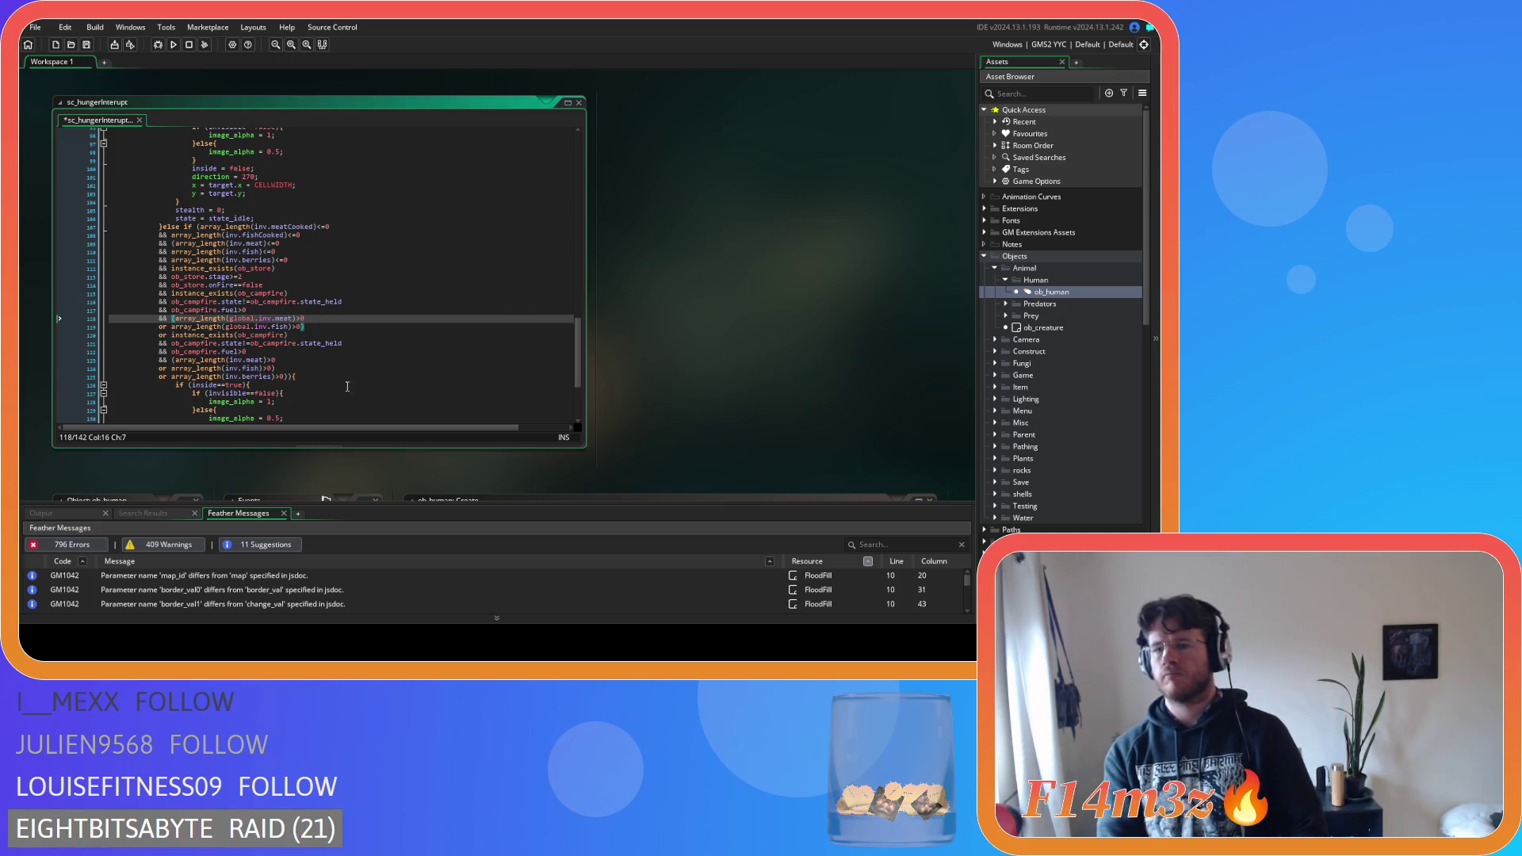
pyautogui.click(177, 244)
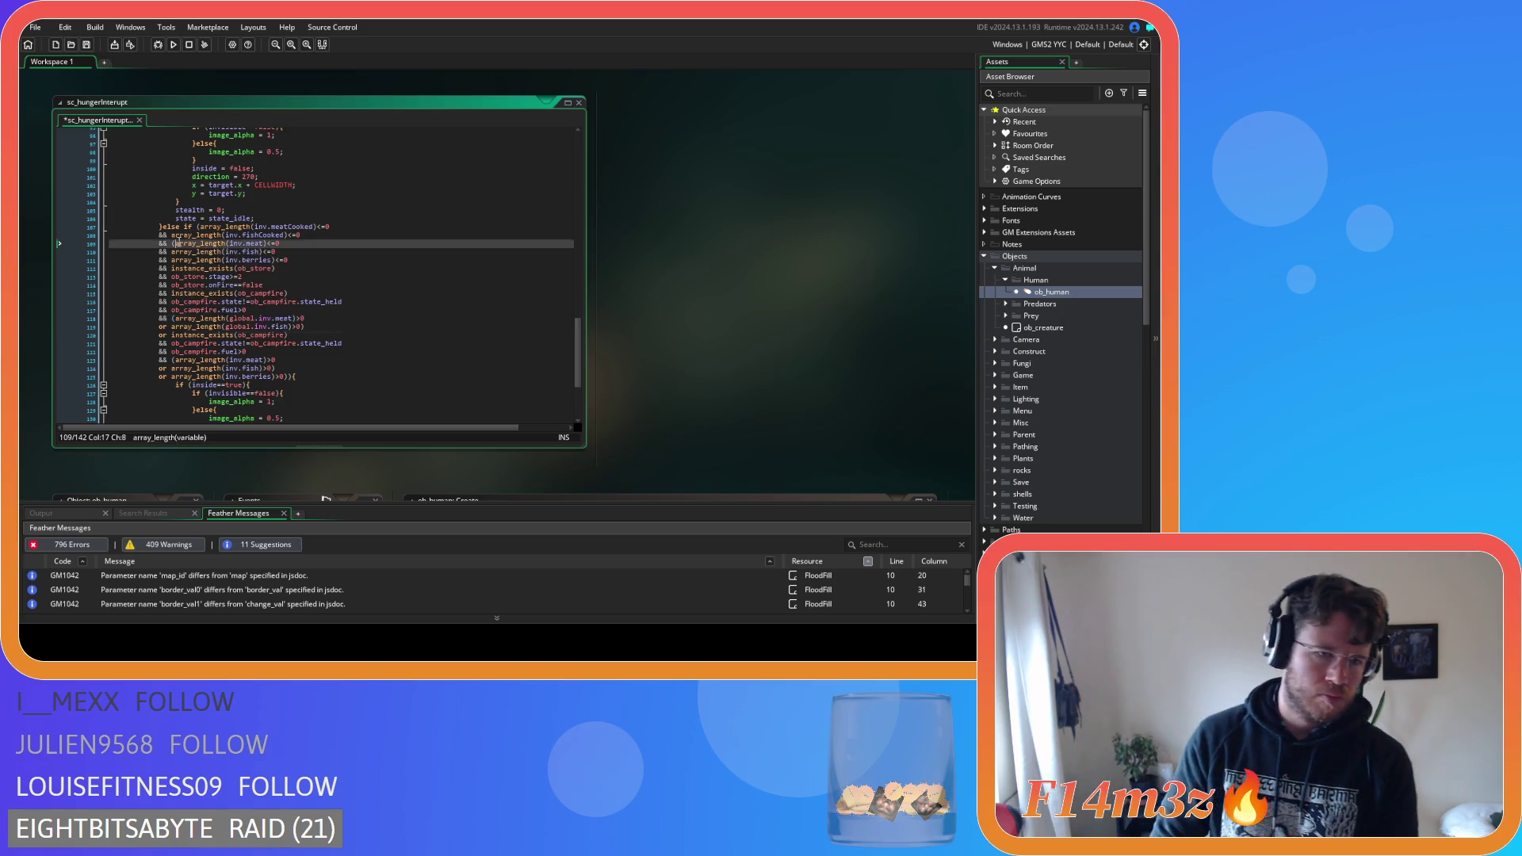
pyautogui.press('Left')
pyautogui.press('Left')
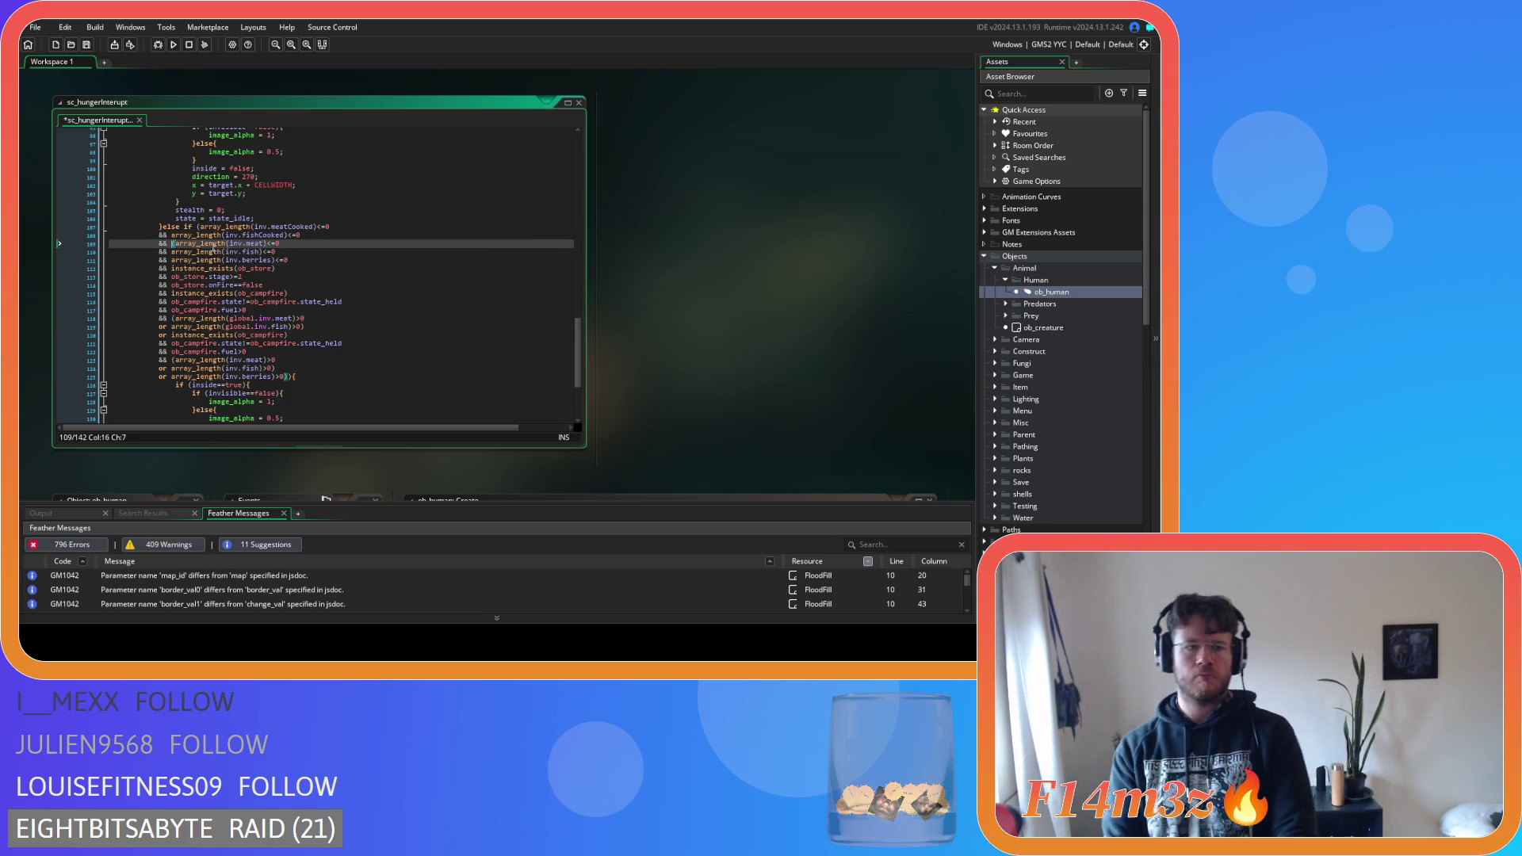
pyautogui.click(287, 377)
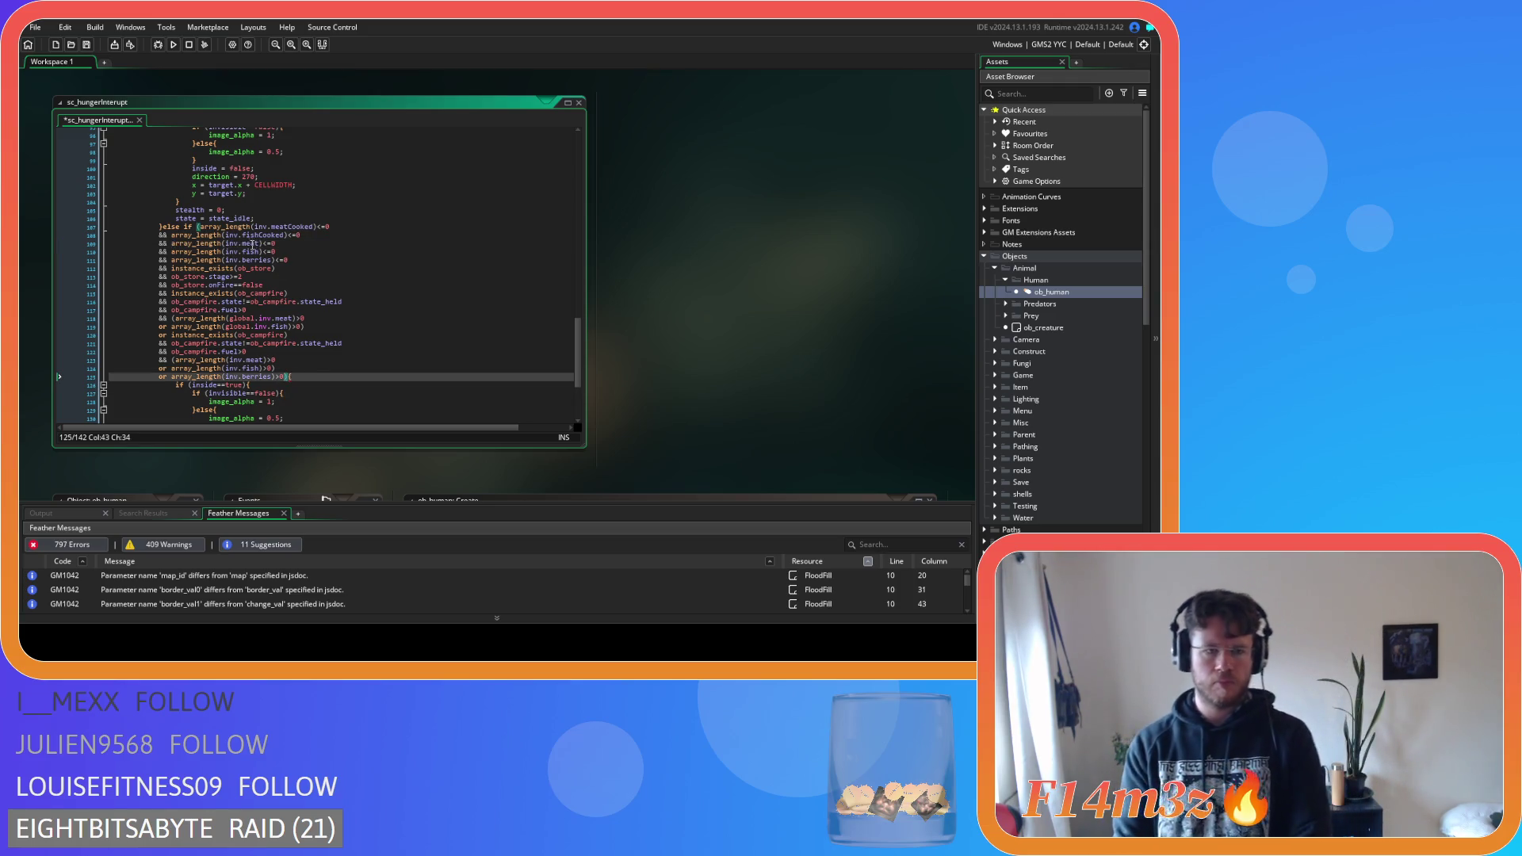
# Delete the cooked meat and cooked fish checks and save the script
pyautogui.moveTo(199, 227); pyautogui.dragTo(171, 244)
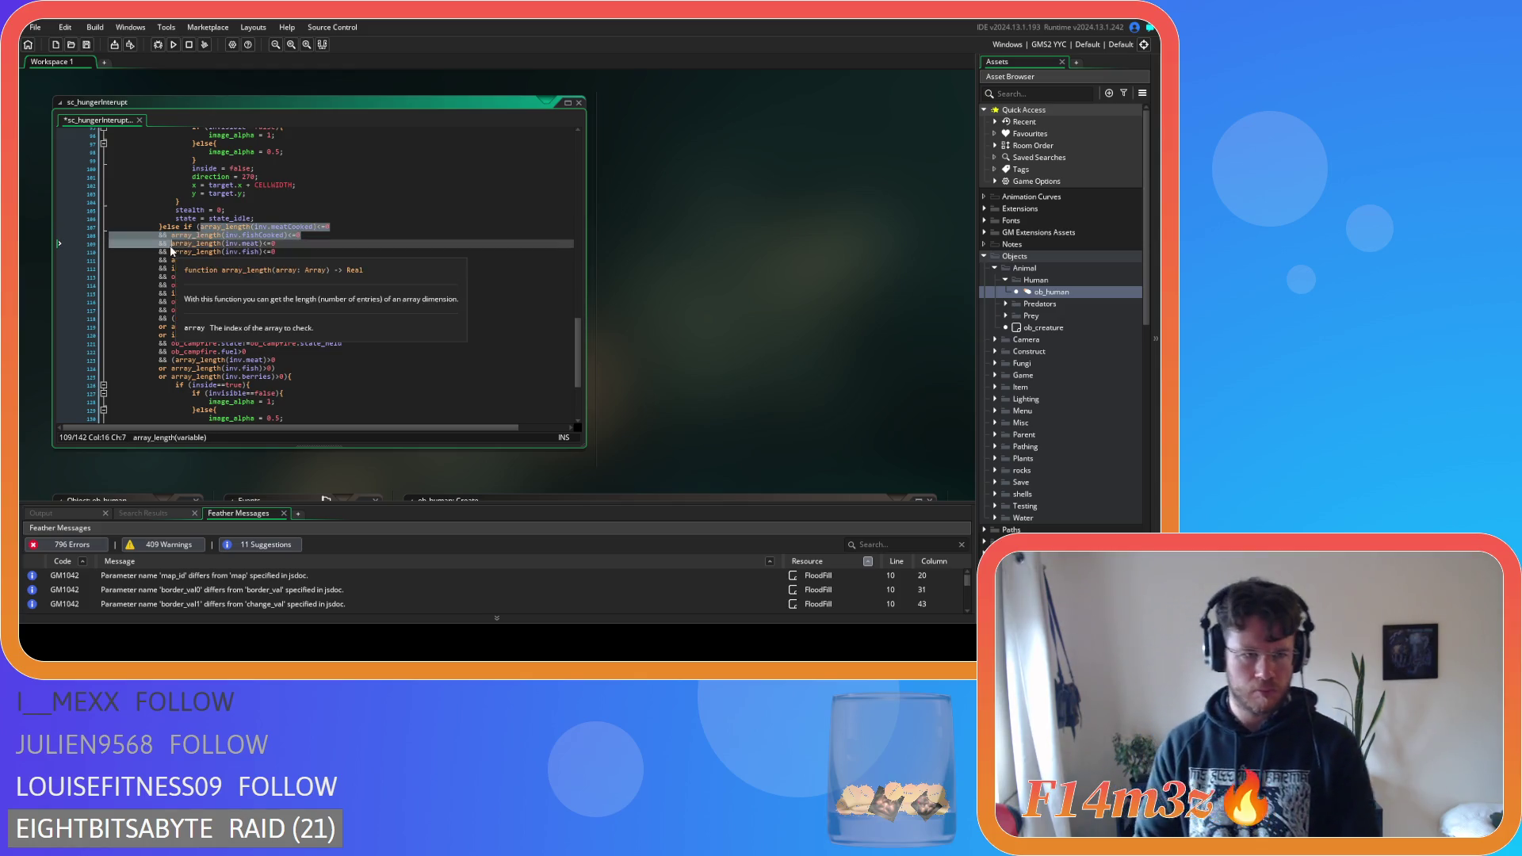
pyautogui.press('BackSpace')
pyautogui.click(324, 254)
pyautogui.hotkey('ctrl', 's')
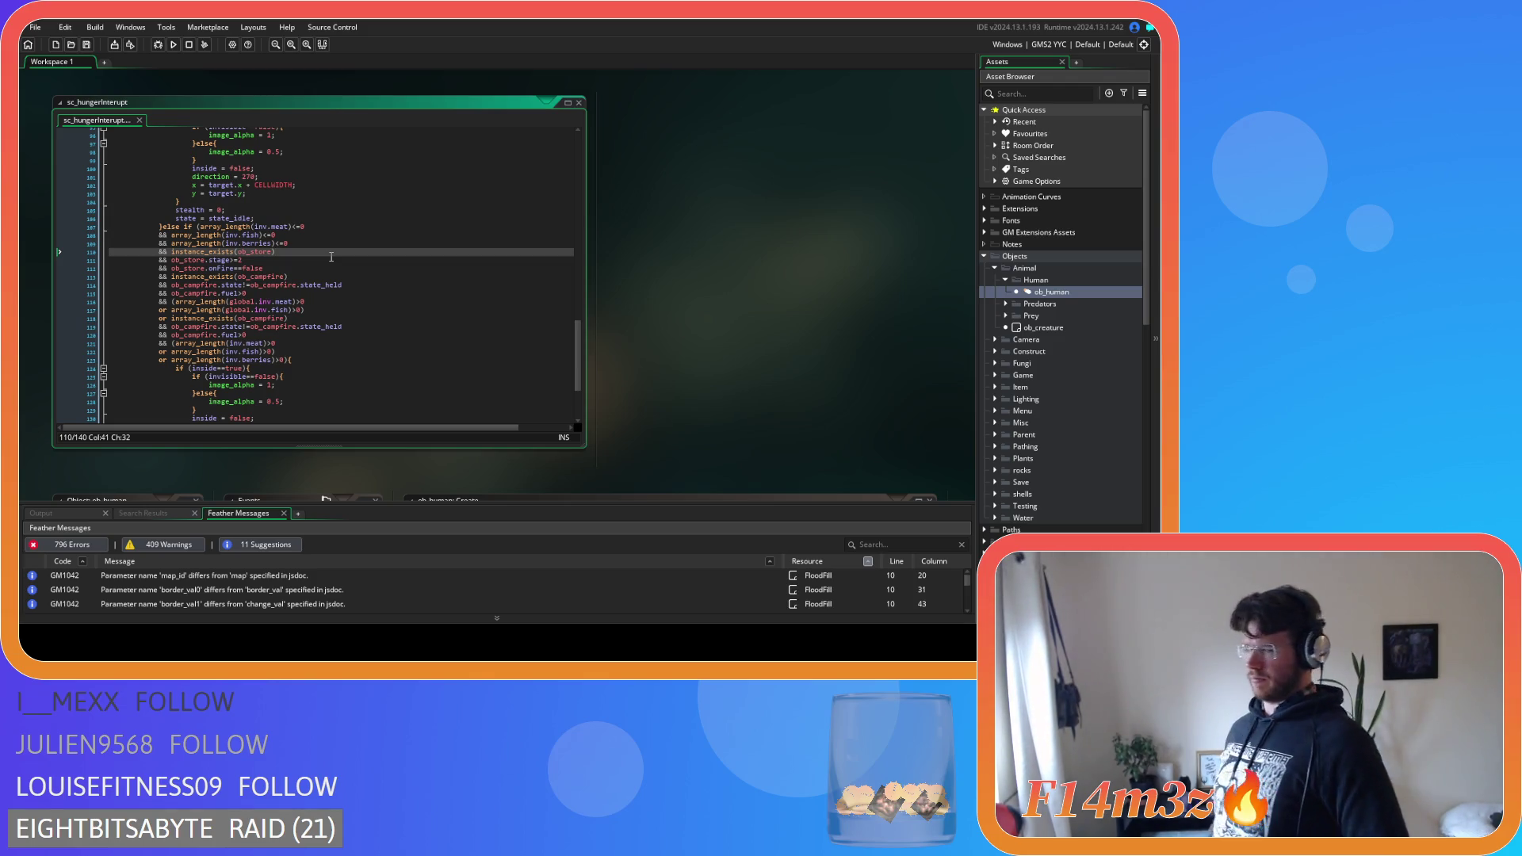
# Review the else-if condition's campfire, store fire and store stage checks
pyautogui.click(183, 305)
pyautogui.click(342, 329)
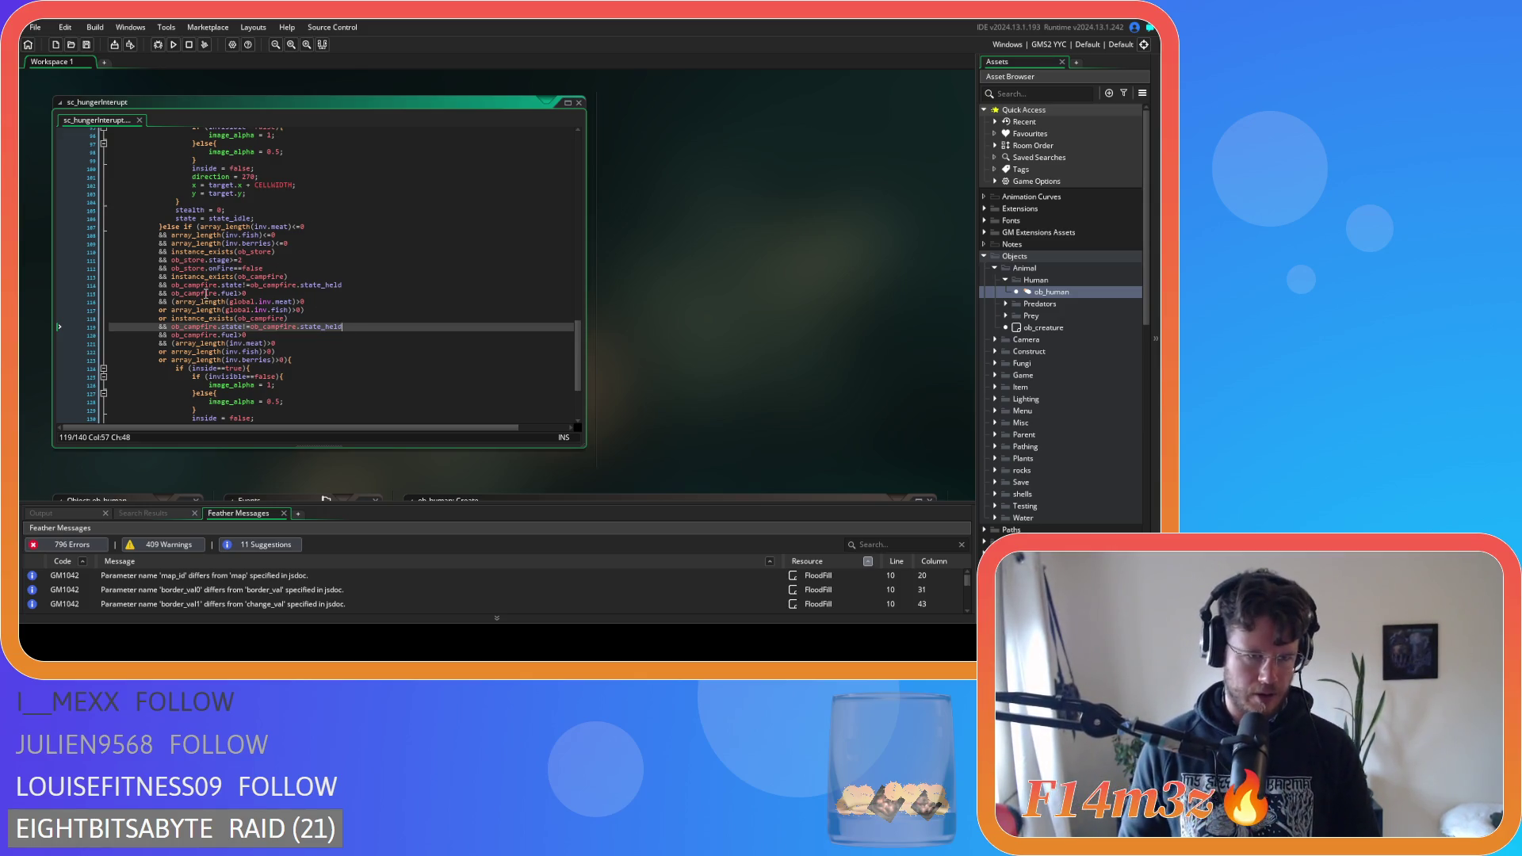
pyautogui.click(253, 252)
pyautogui.click(278, 235)
pyautogui.click(301, 210)
pyautogui.click(316, 225)
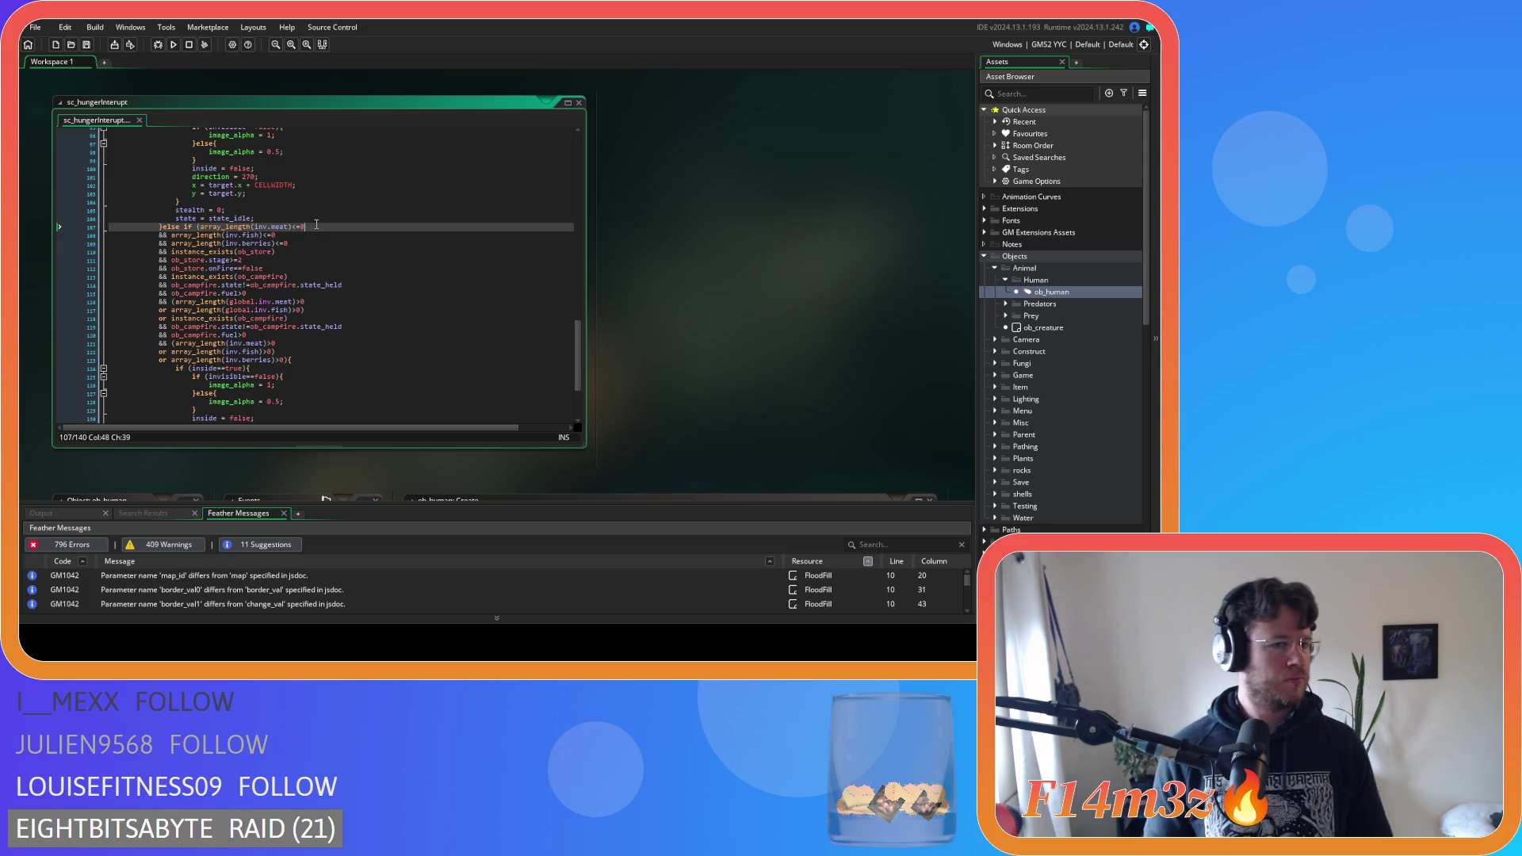
pyautogui.scroll(20, 316, 225)
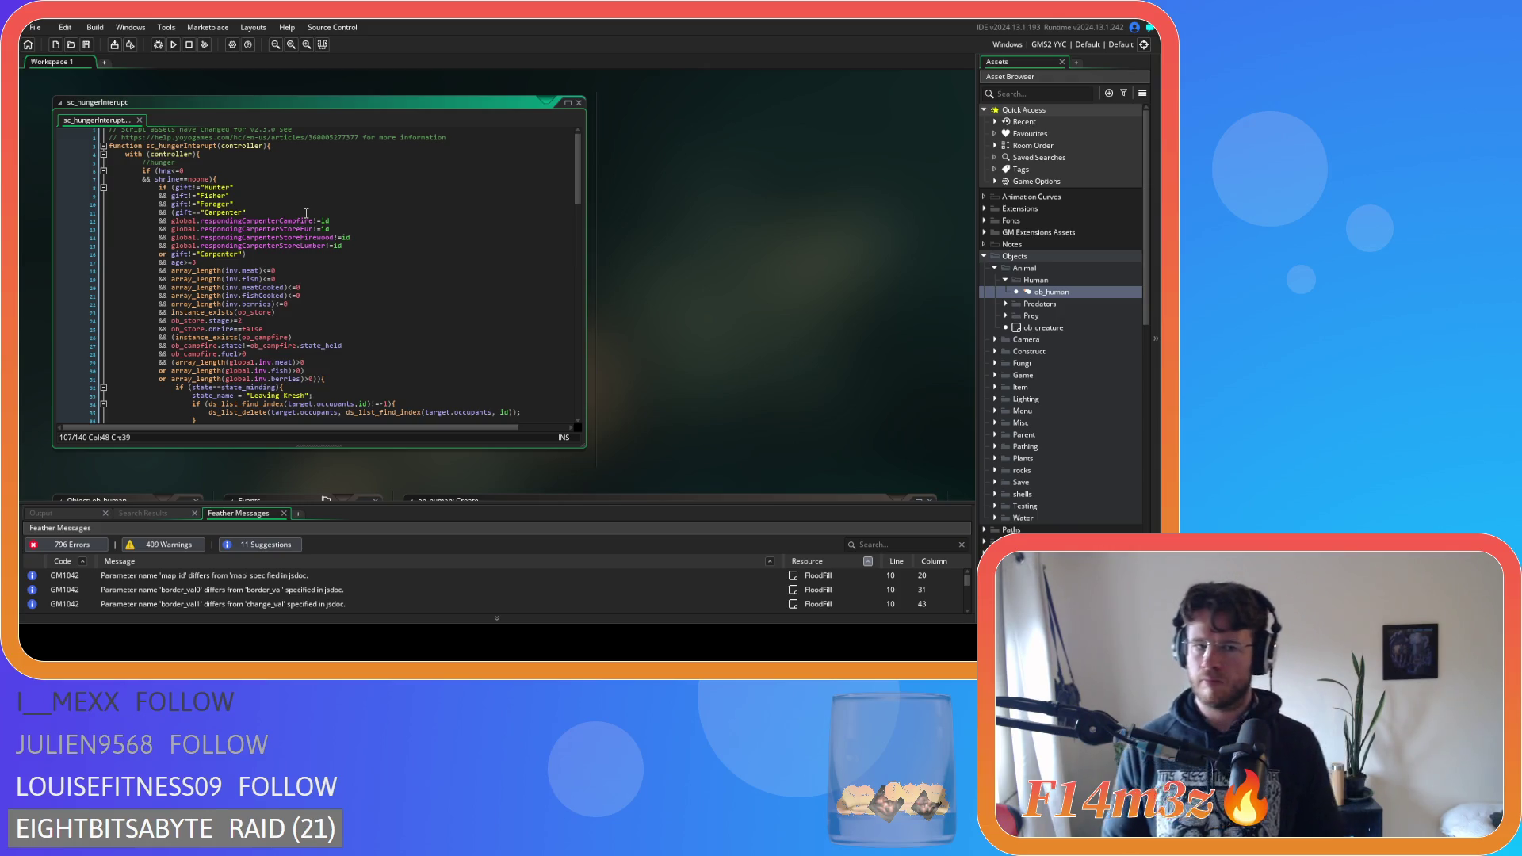
pyautogui.scroll(-20, 306, 214)
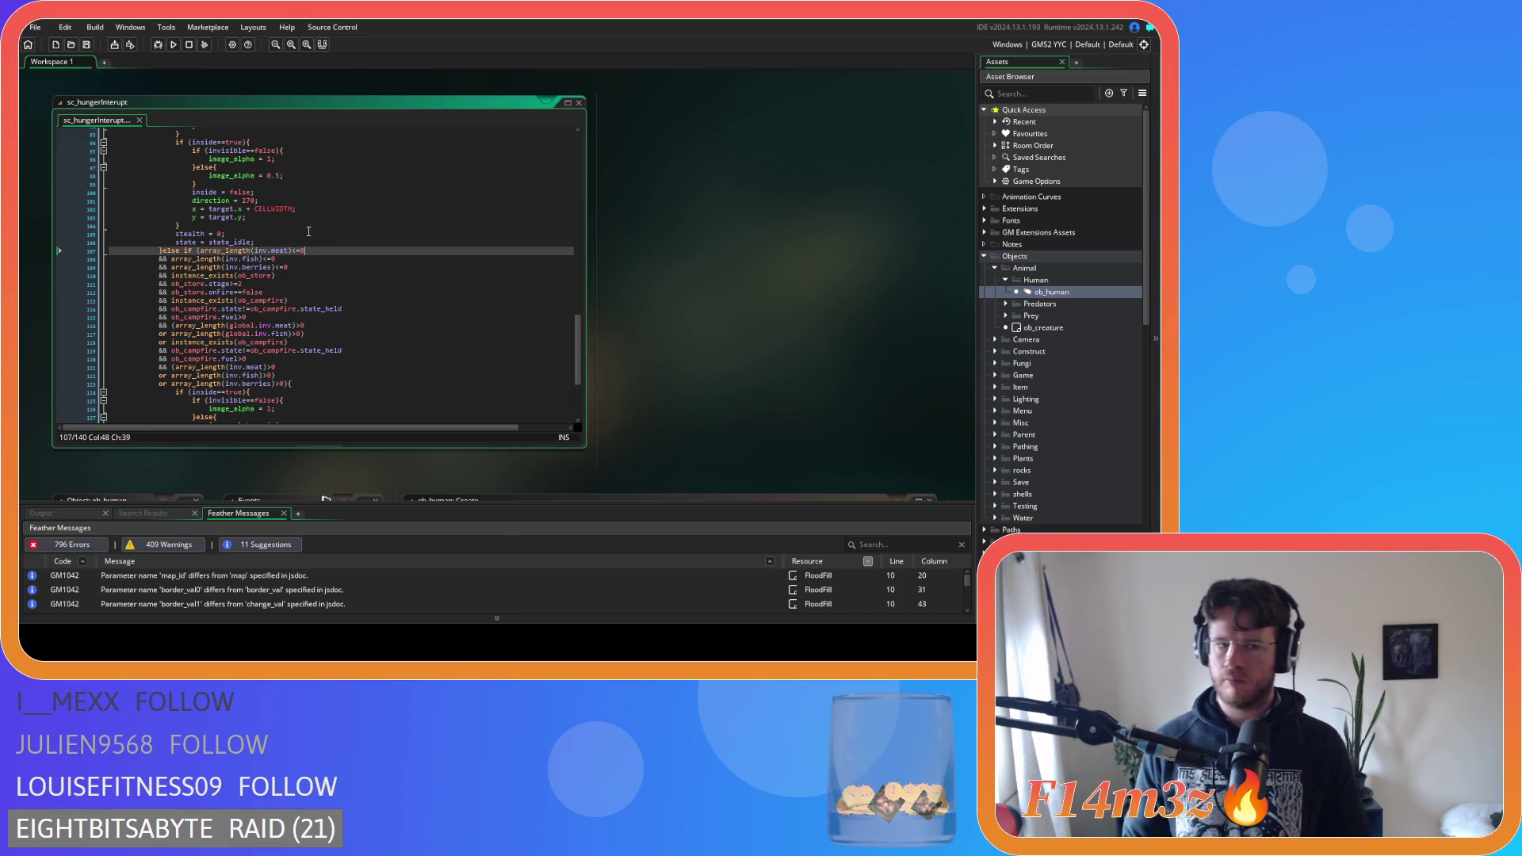
pyautogui.click(278, 383)
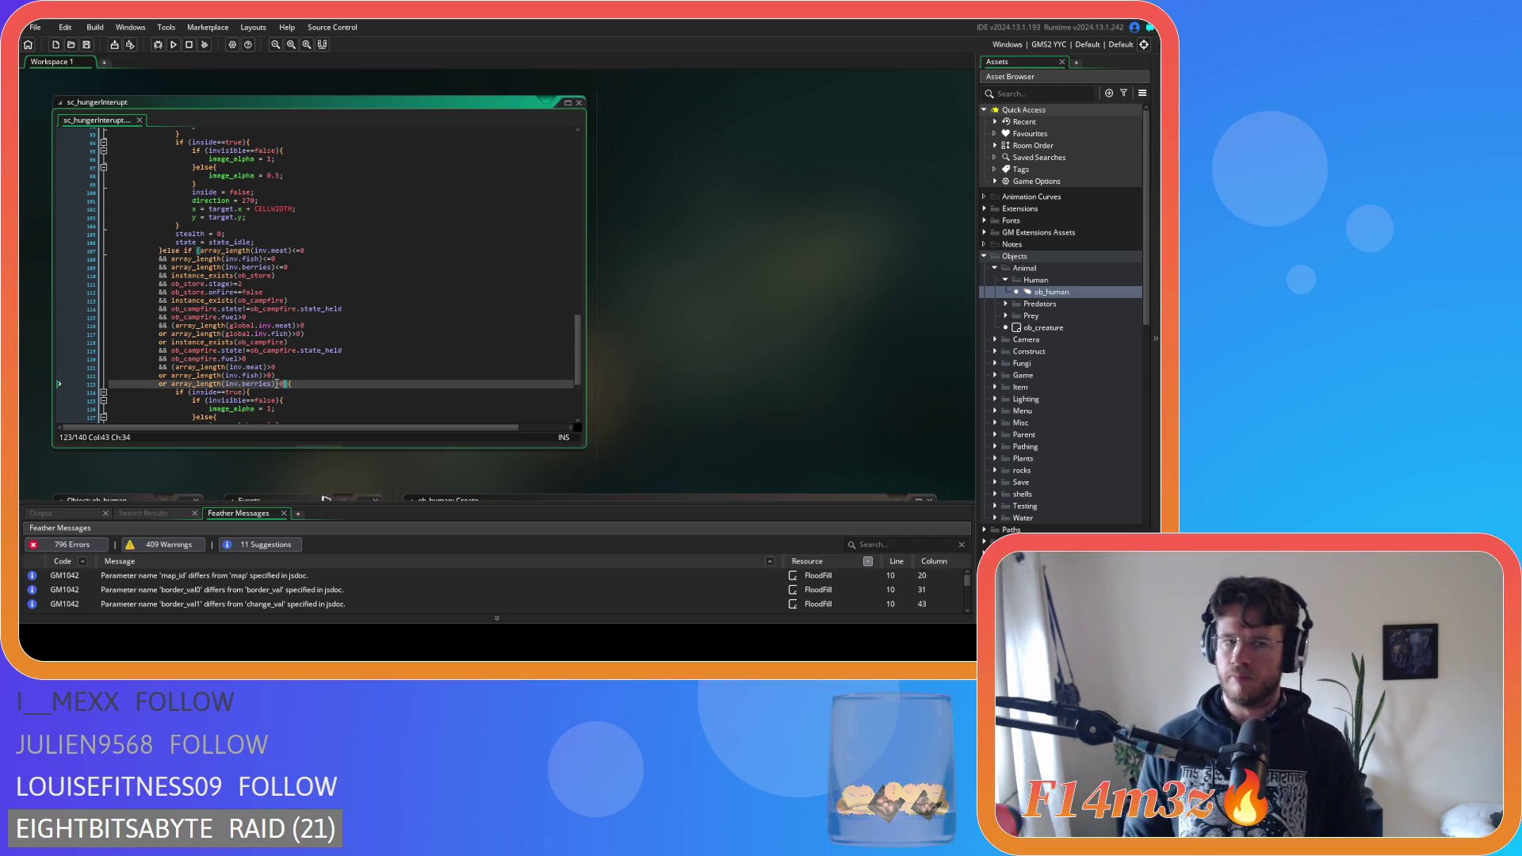
pyautogui.click(263, 292)
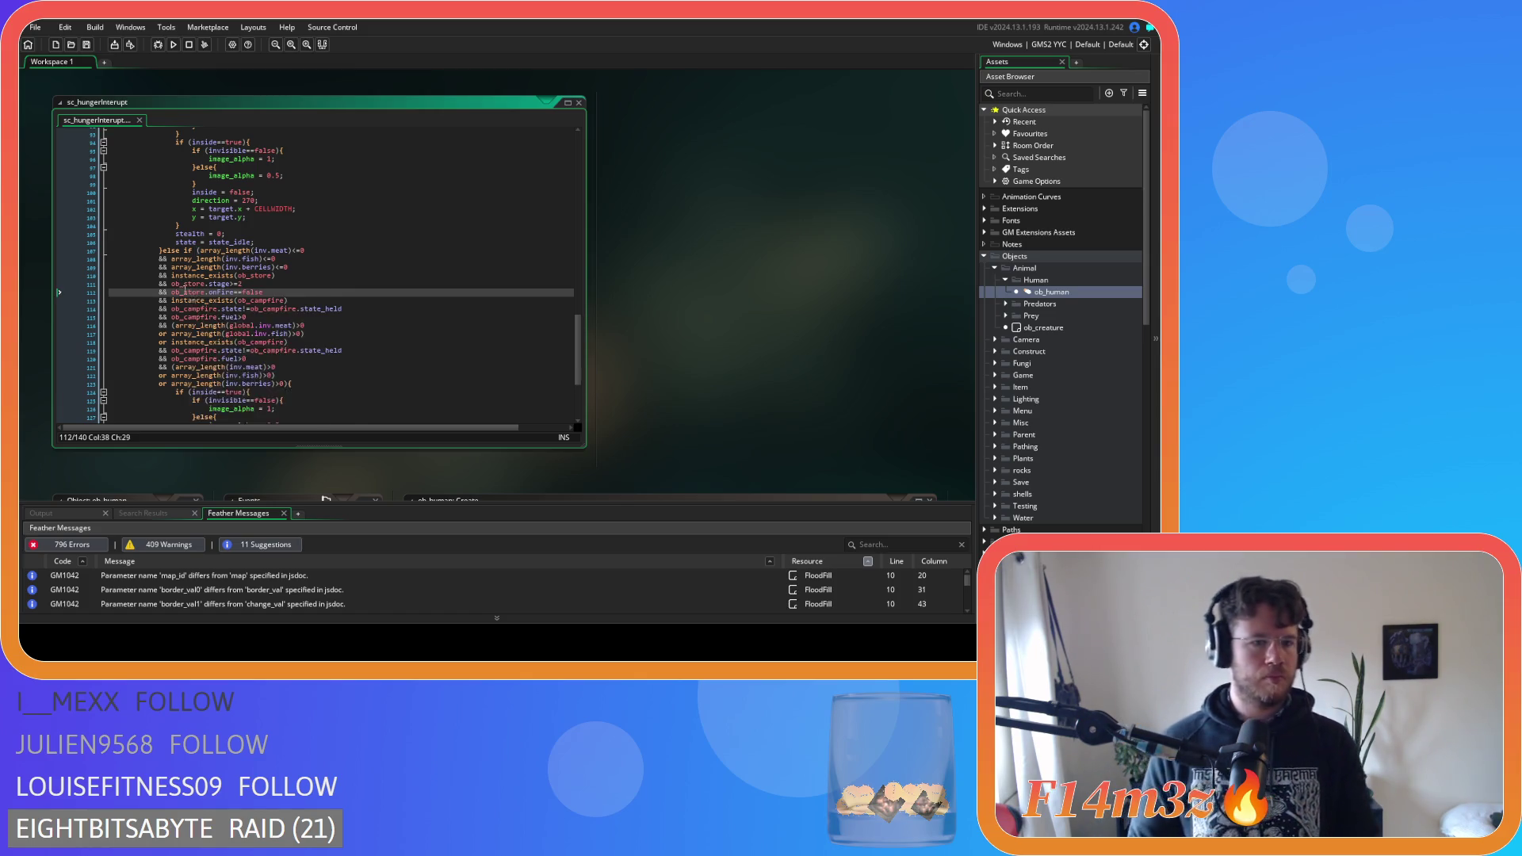
pyautogui.click(171, 284)
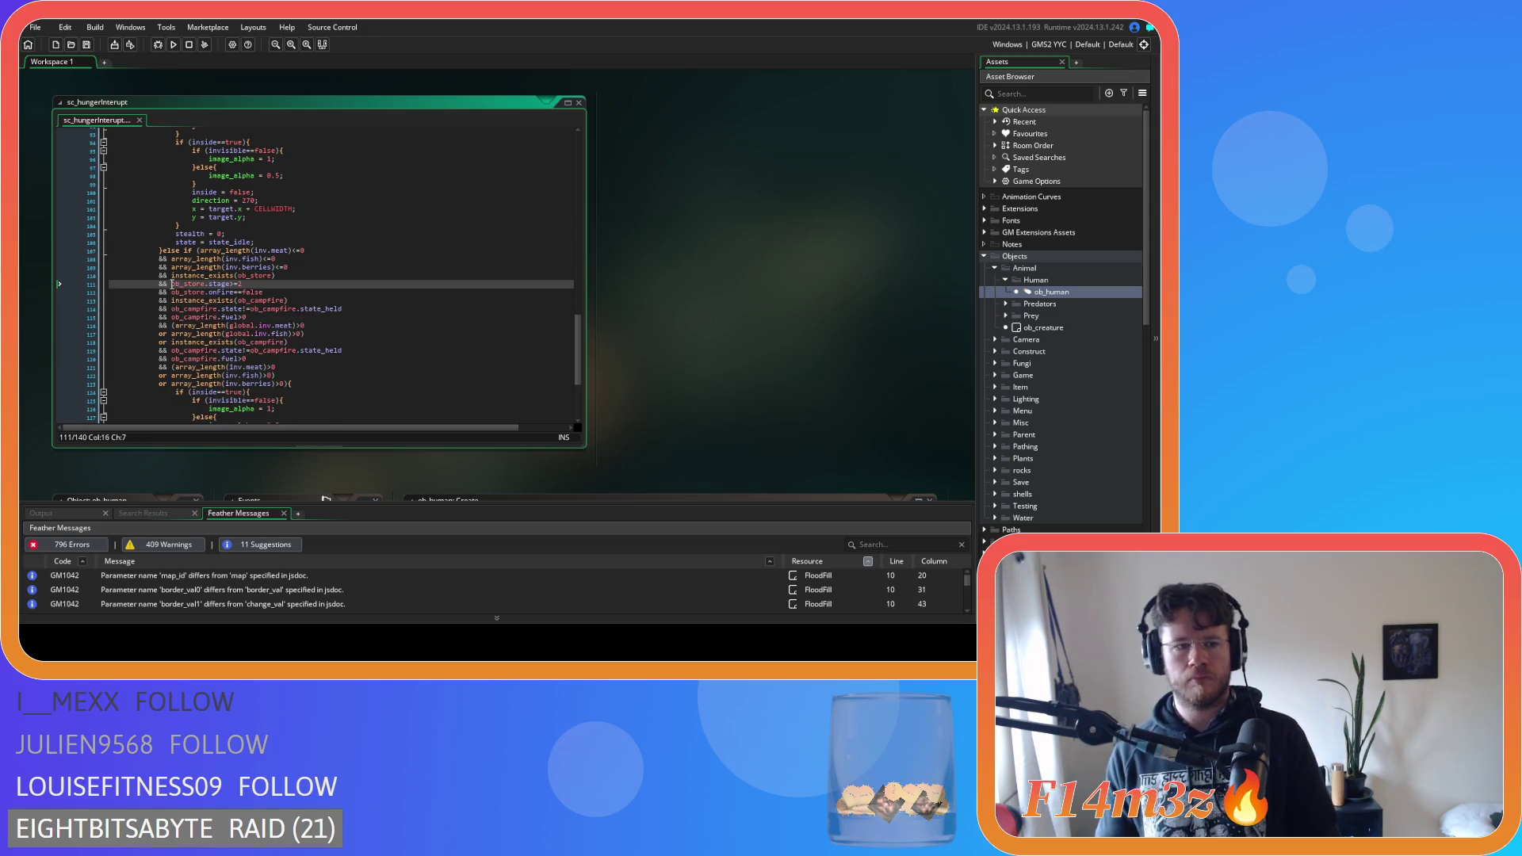
# Add '(' before the campfire existence check and start an 'or' line below the global fish check
pyautogui.moveTo(255, 334)
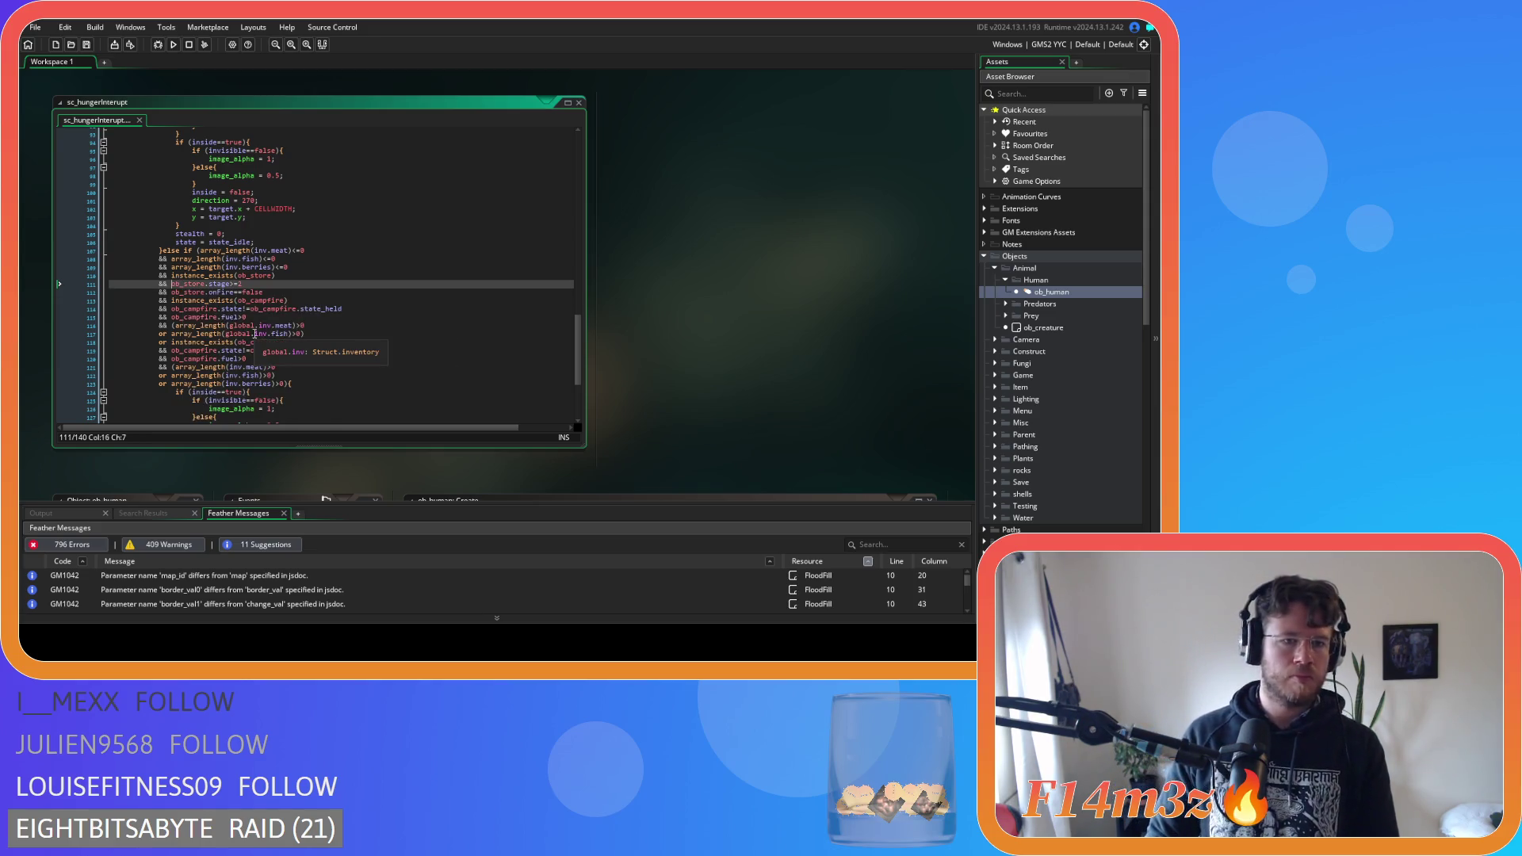
pyautogui.press('Down')
pyautogui.press('Down')
pyautogui.write('(')
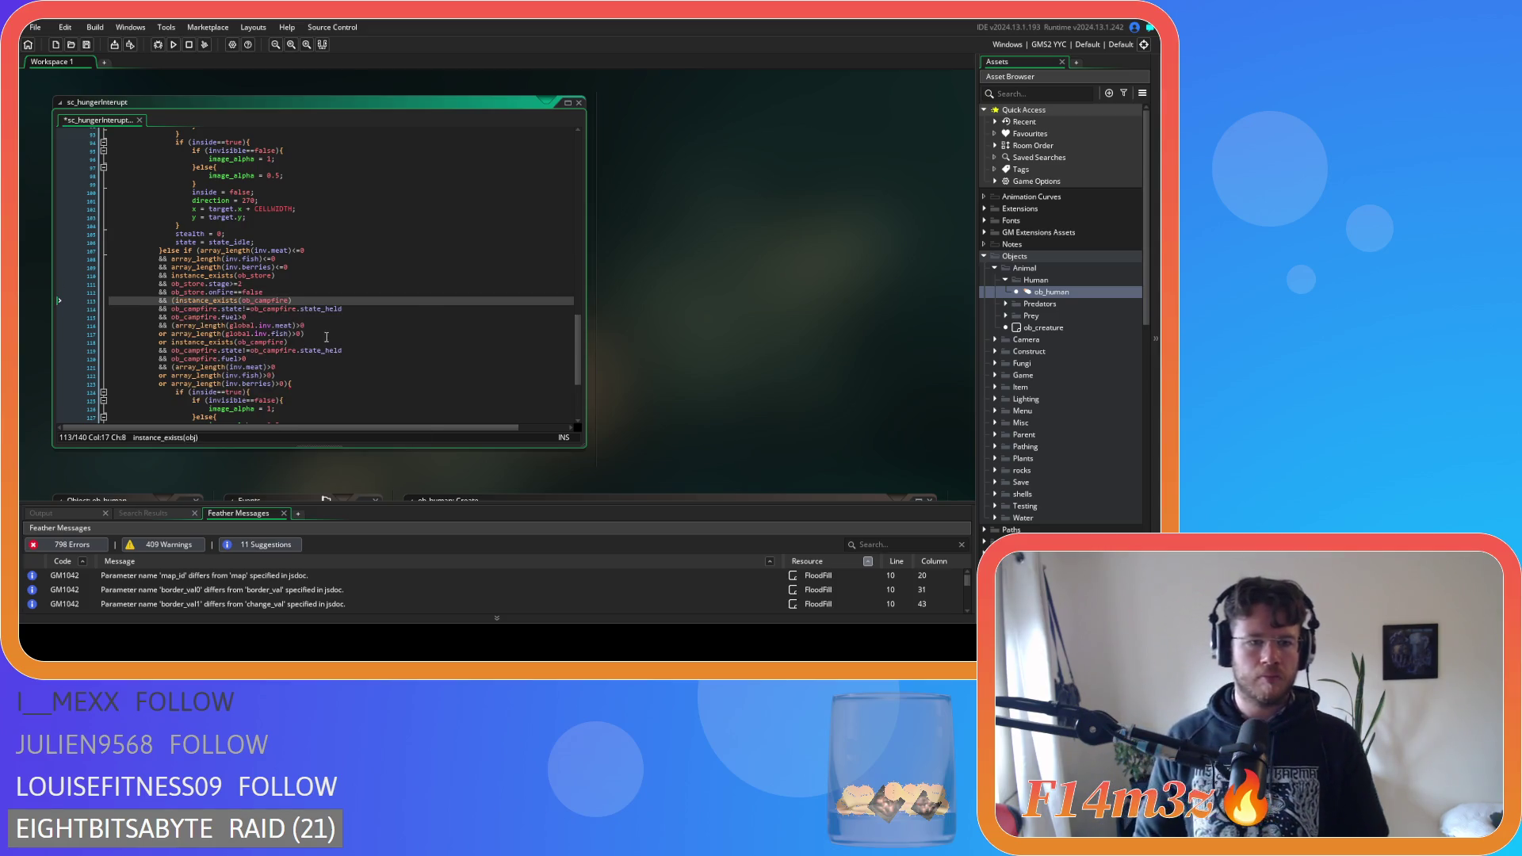
pyautogui.click(321, 333)
pyautogui.press('BackSpace')
pyautogui.press('Return')
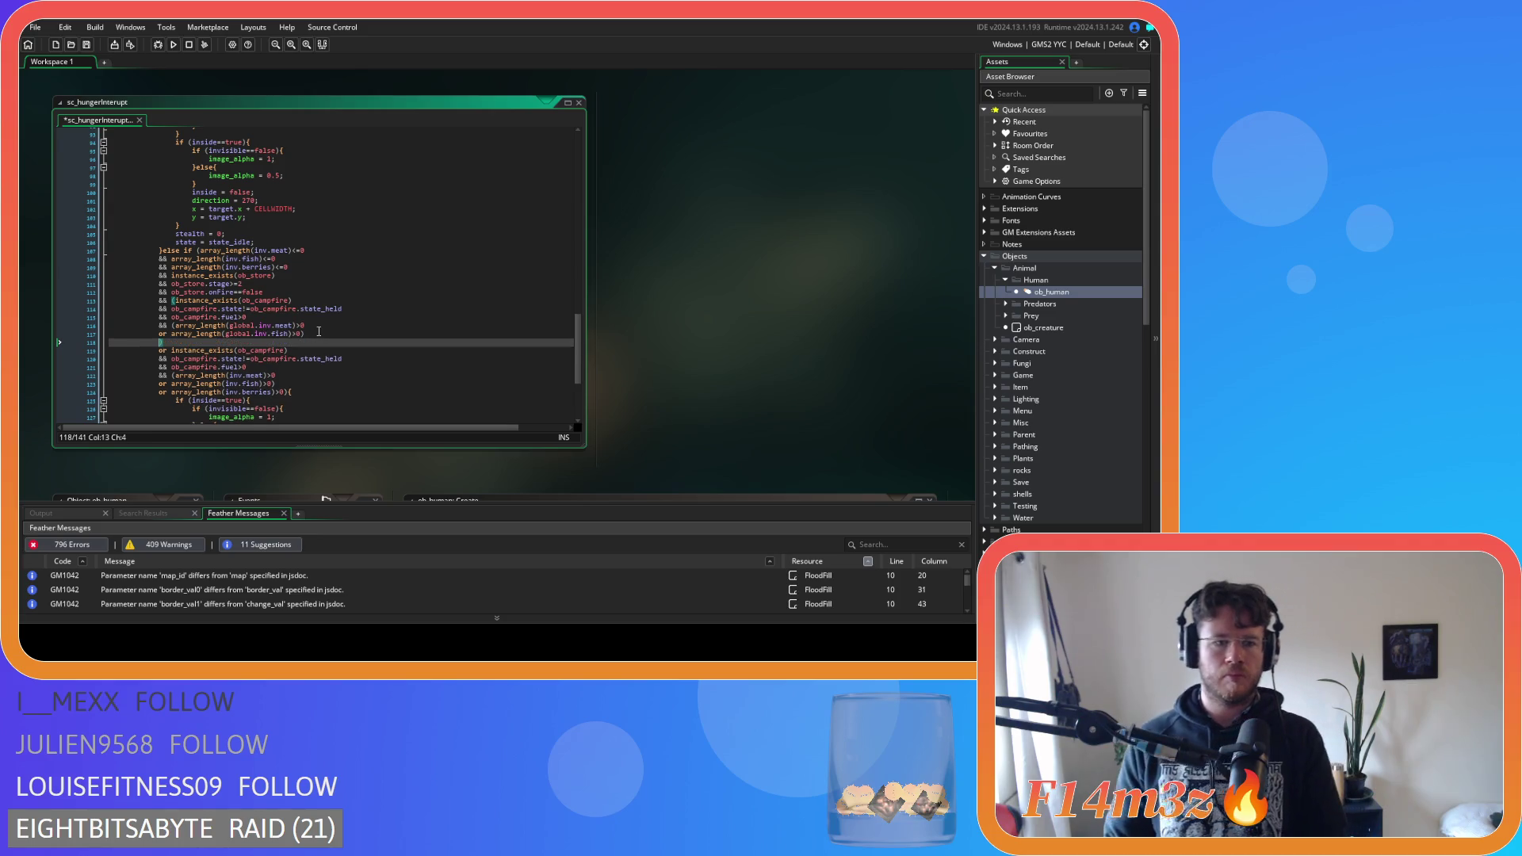
pyautogui.write('or')
# Duplicate the global fish length check onto the new line and change fish to berries
pyautogui.moveTo(305, 334); pyautogui.dragTo(172, 334)
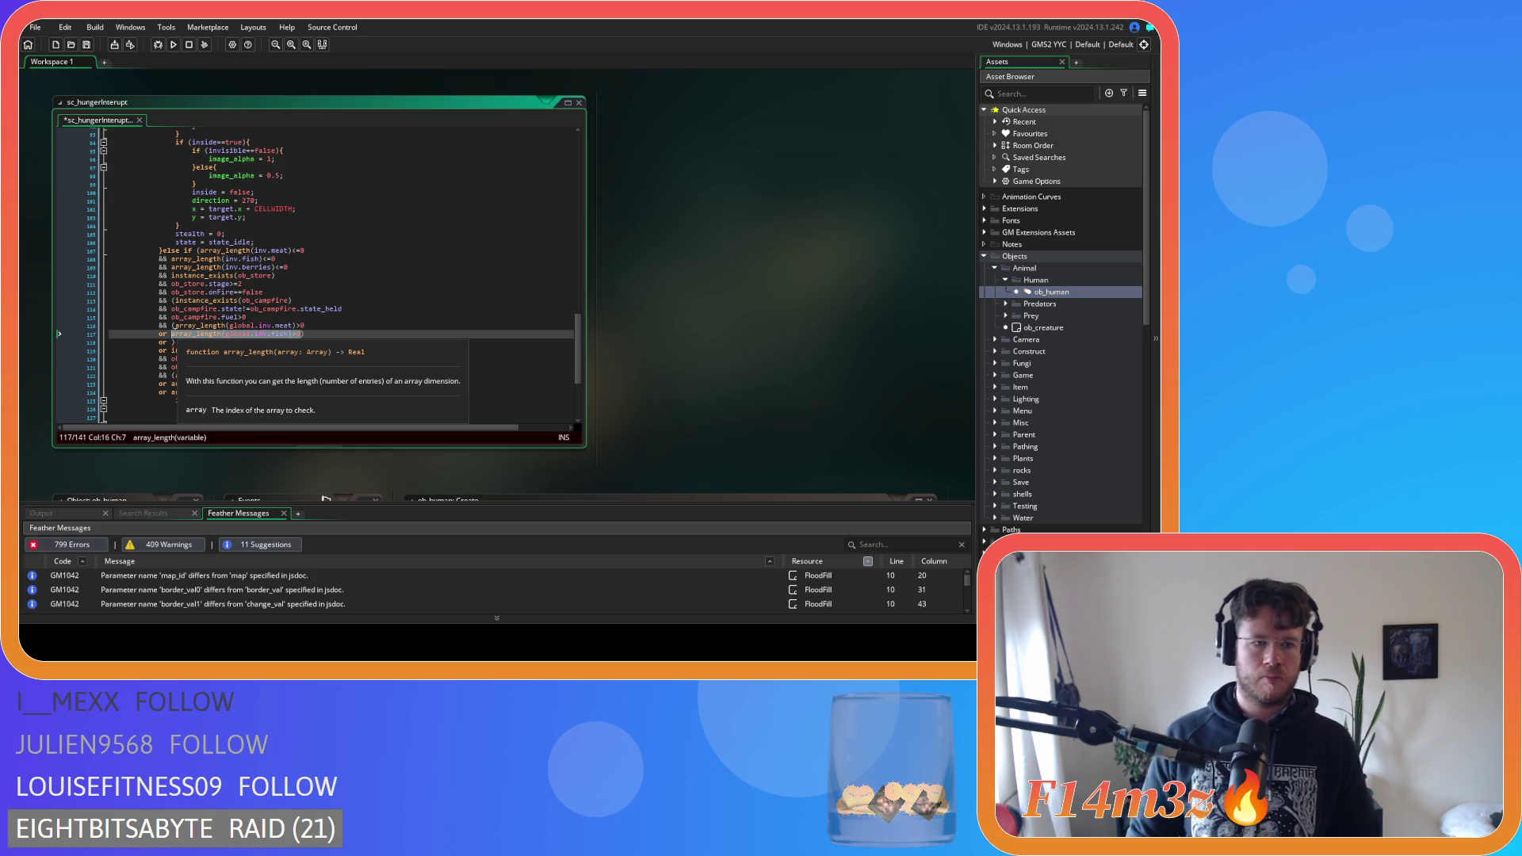
pyautogui.hotkey('ctrl', 'c')
pyautogui.press('Down')
pyautogui.hotkey('ctrl', 'v')
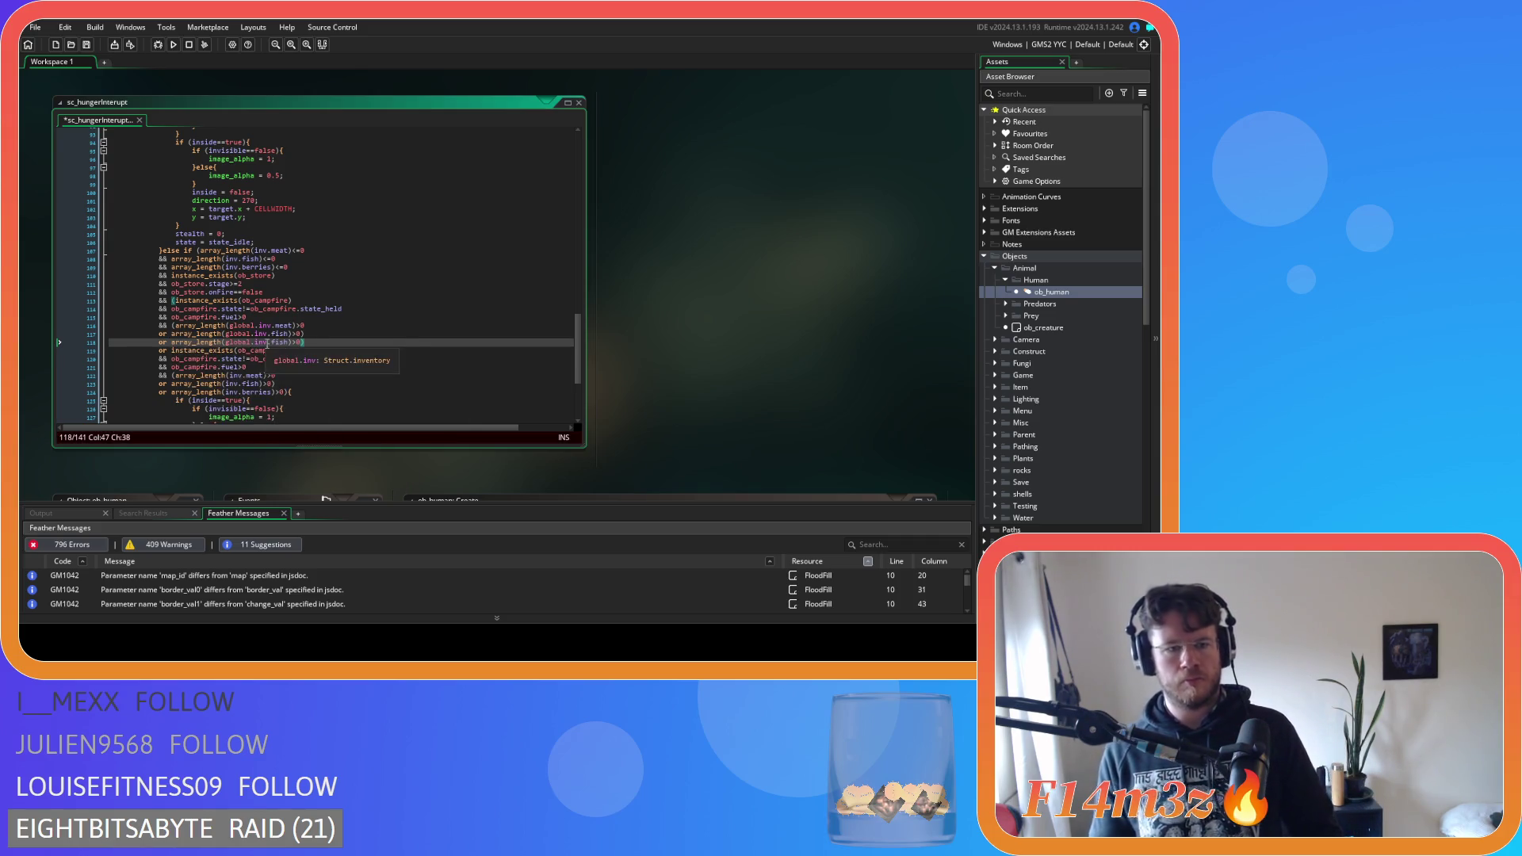
pyautogui.doubleClick(278, 342)
pyautogui.write('berries')
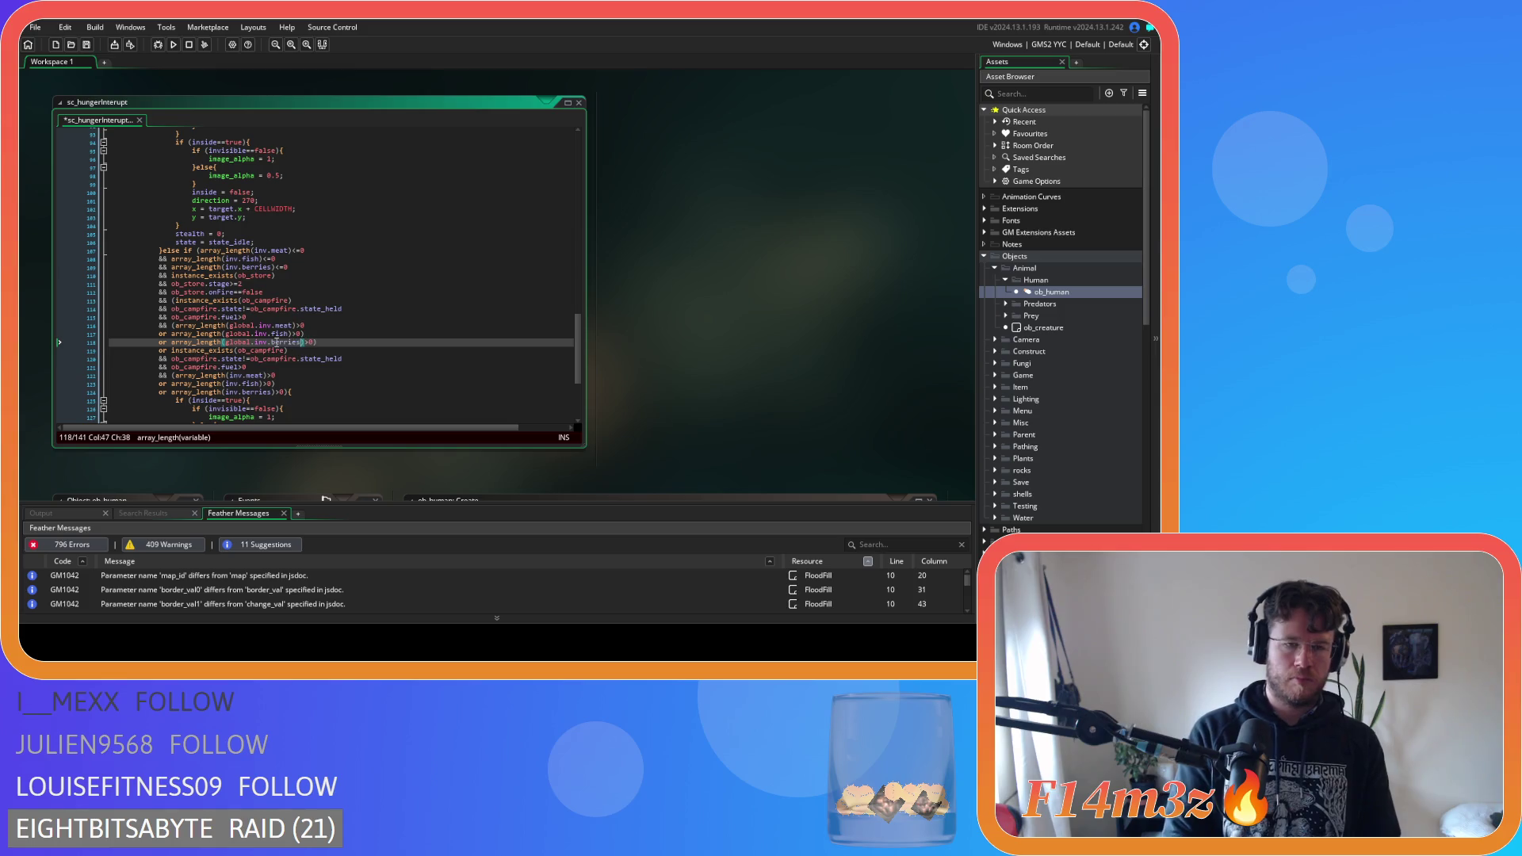
pyautogui.click(412, 343)
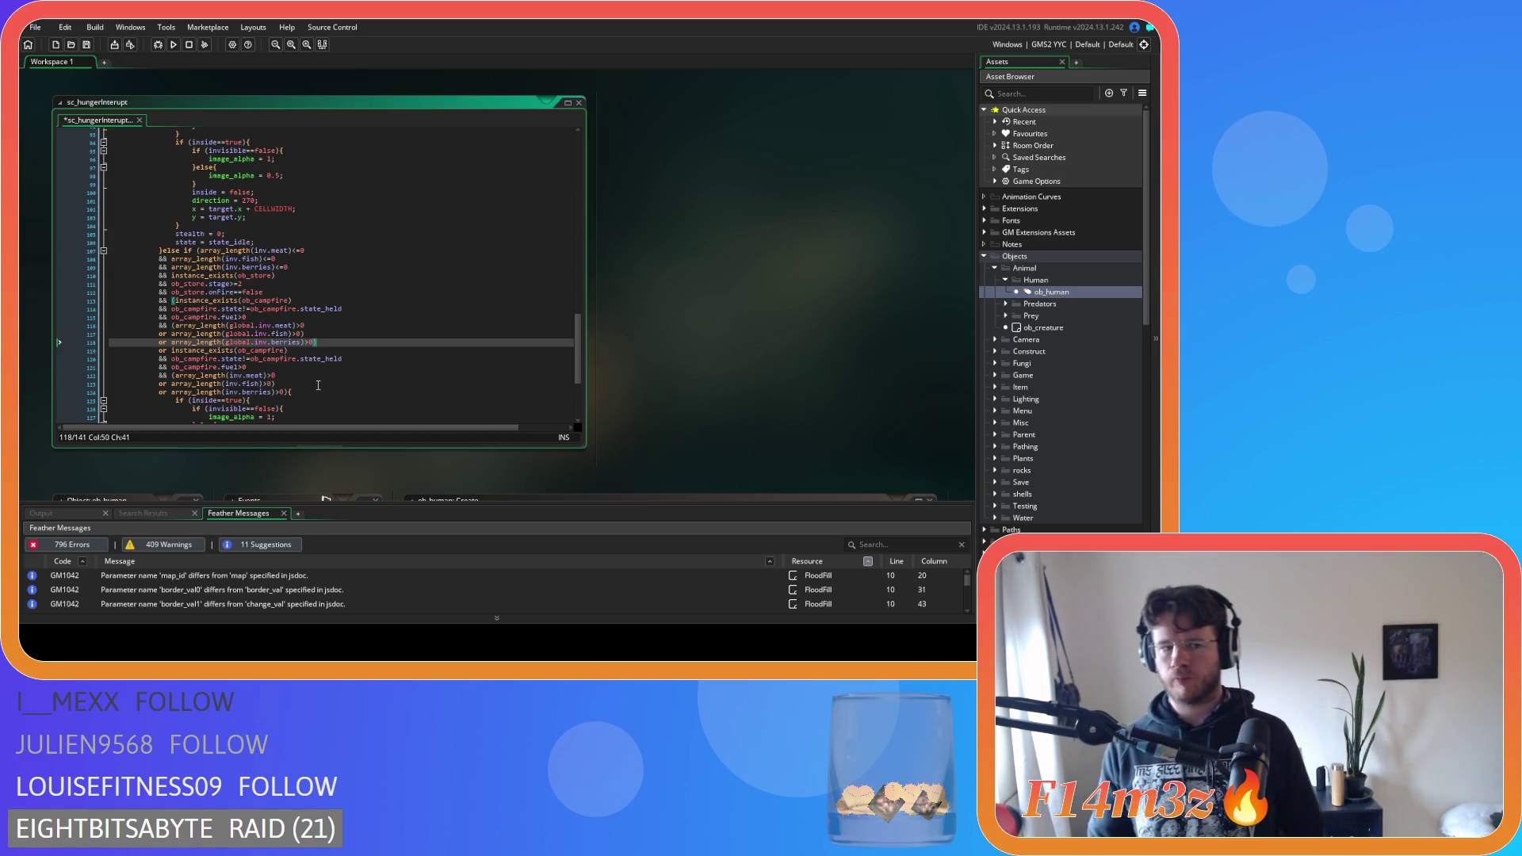
pyautogui.click(171, 325)
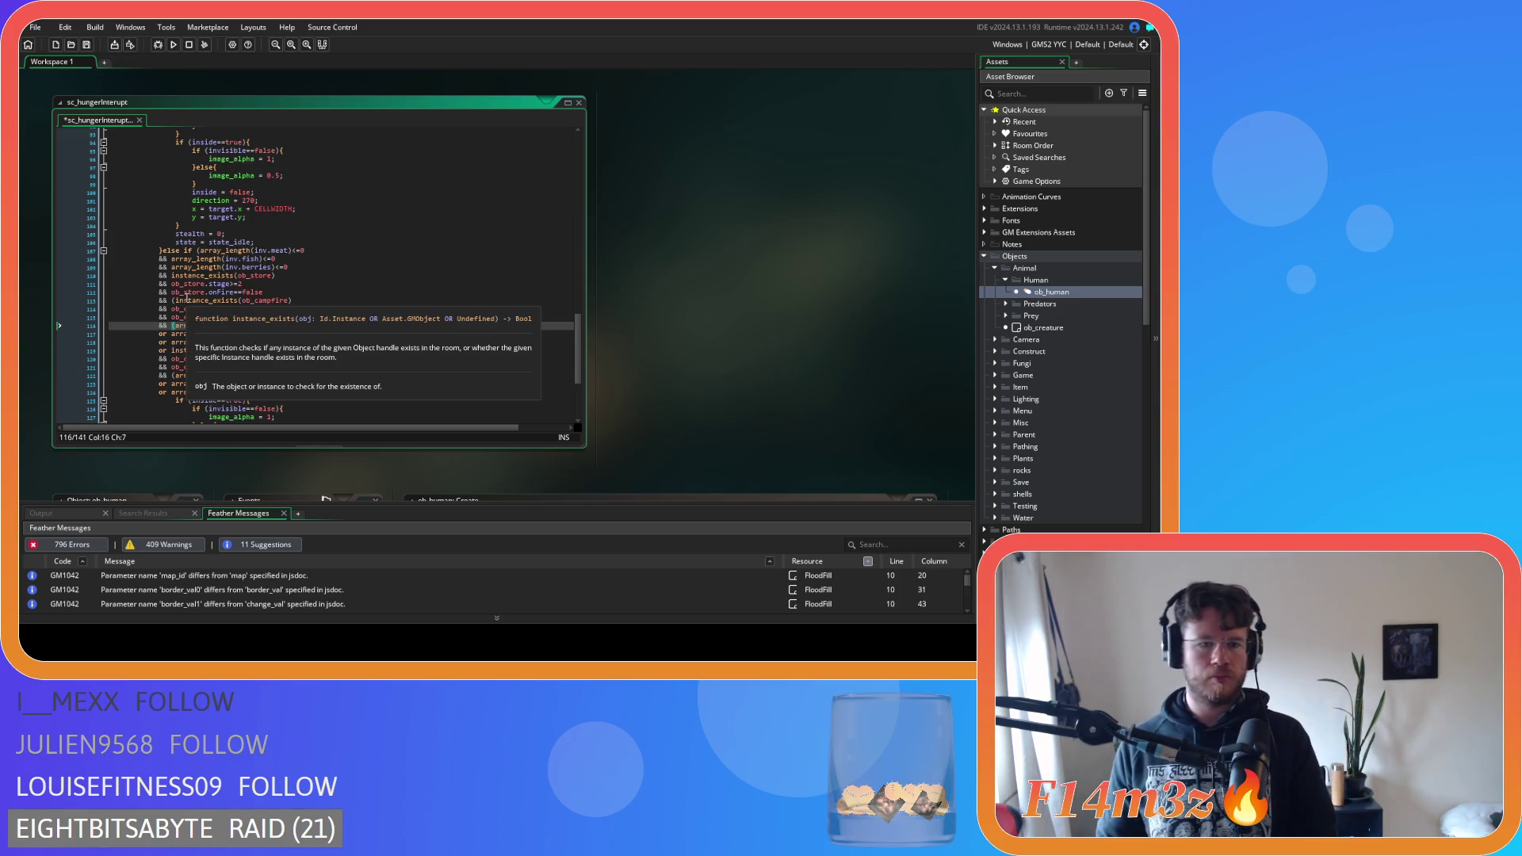
pyautogui.click(173, 301)
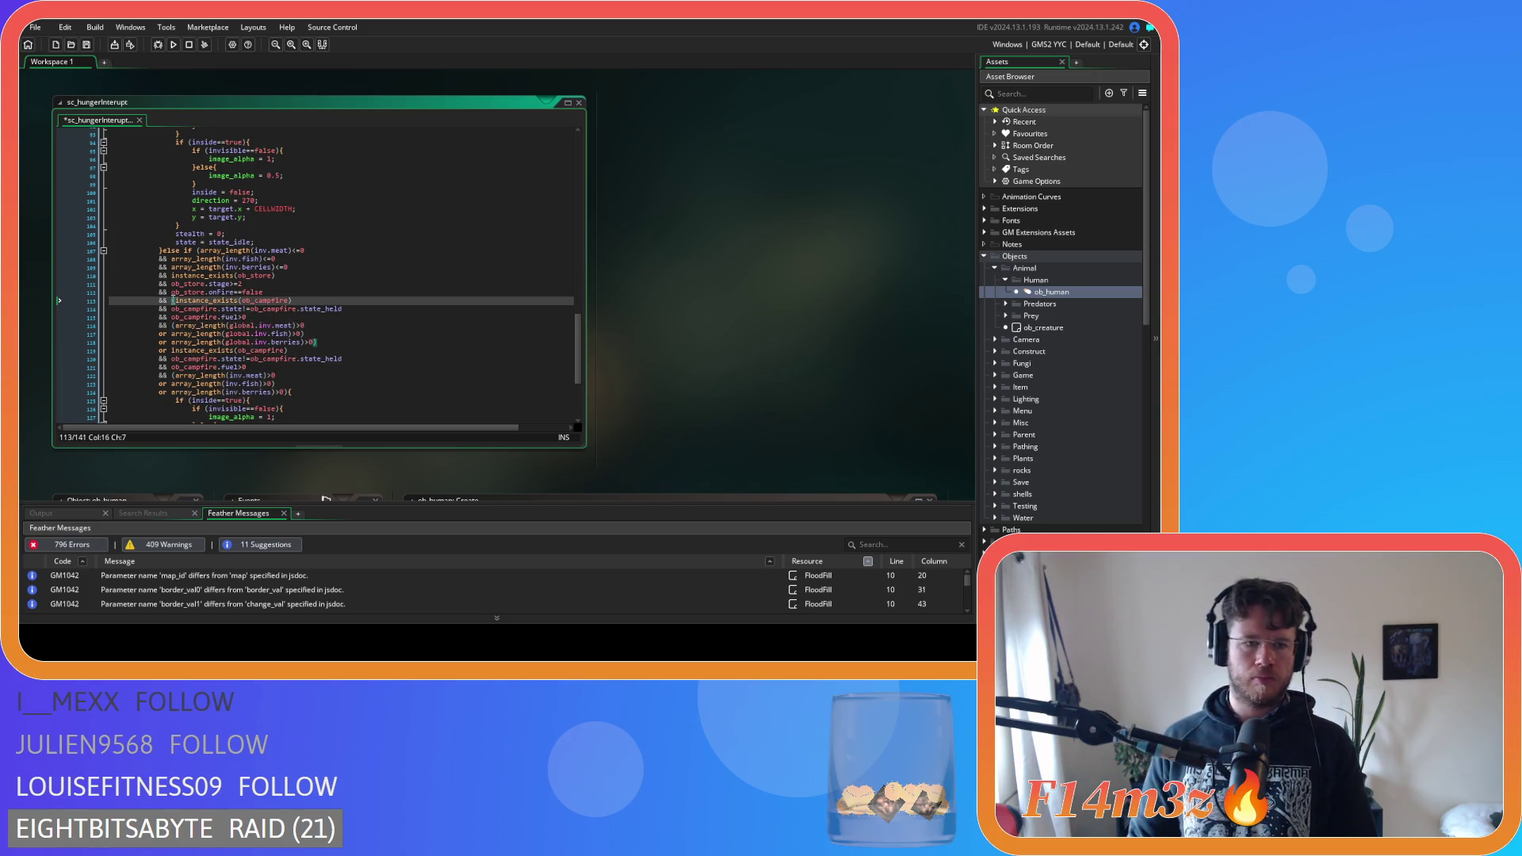
pyautogui.moveTo(172, 317)
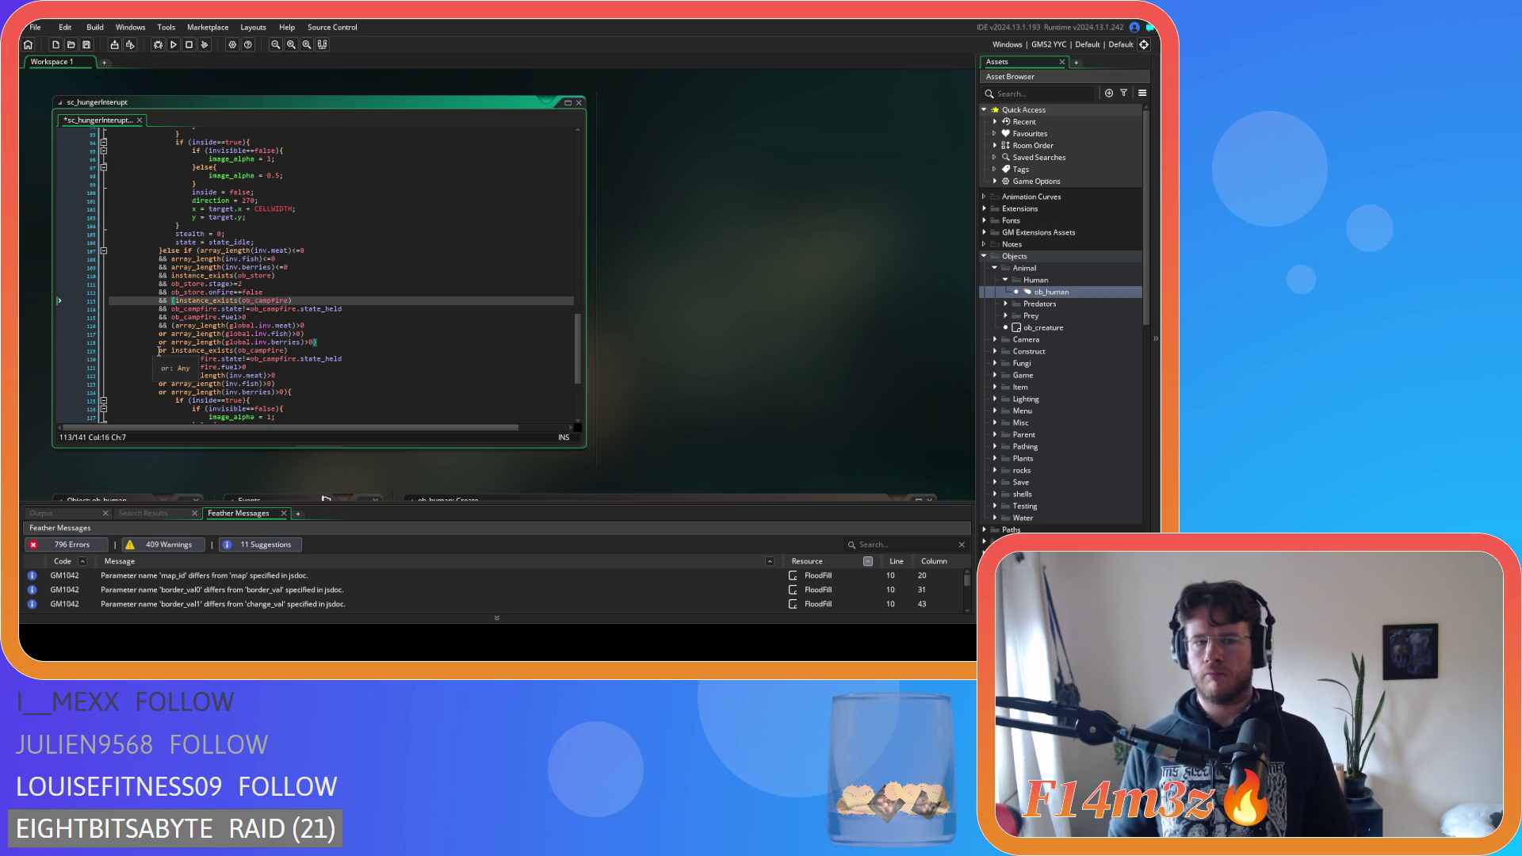
# Review the second campfire fuel check and save sc_hungerInterupt
pyautogui.moveTo(179, 343)
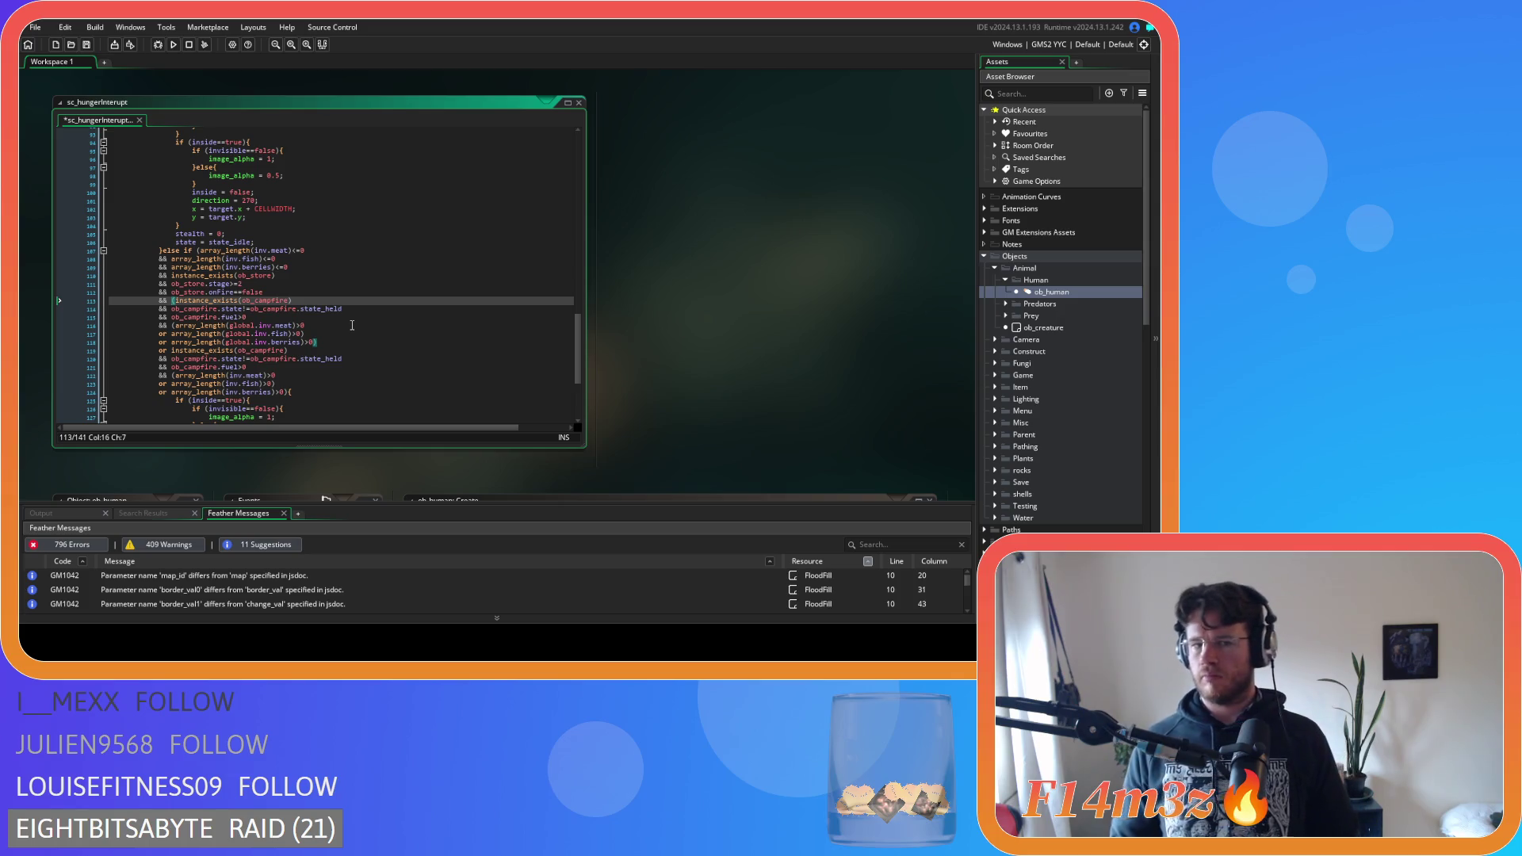
pyautogui.click(313, 372)
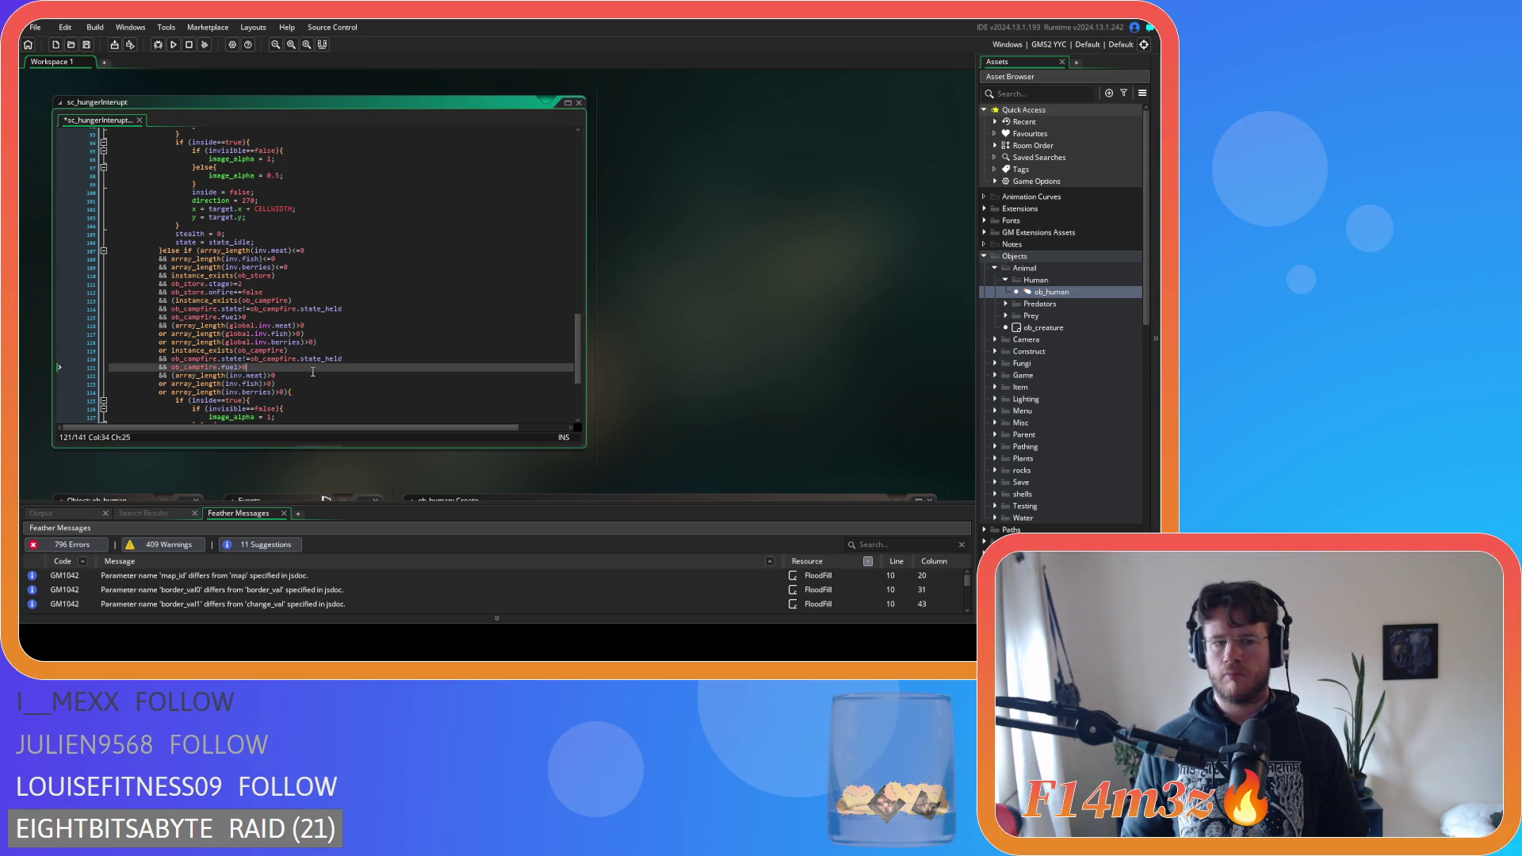
pyautogui.hotkey('ctrl', 's')
pyautogui.scroll(20, 313, 371)
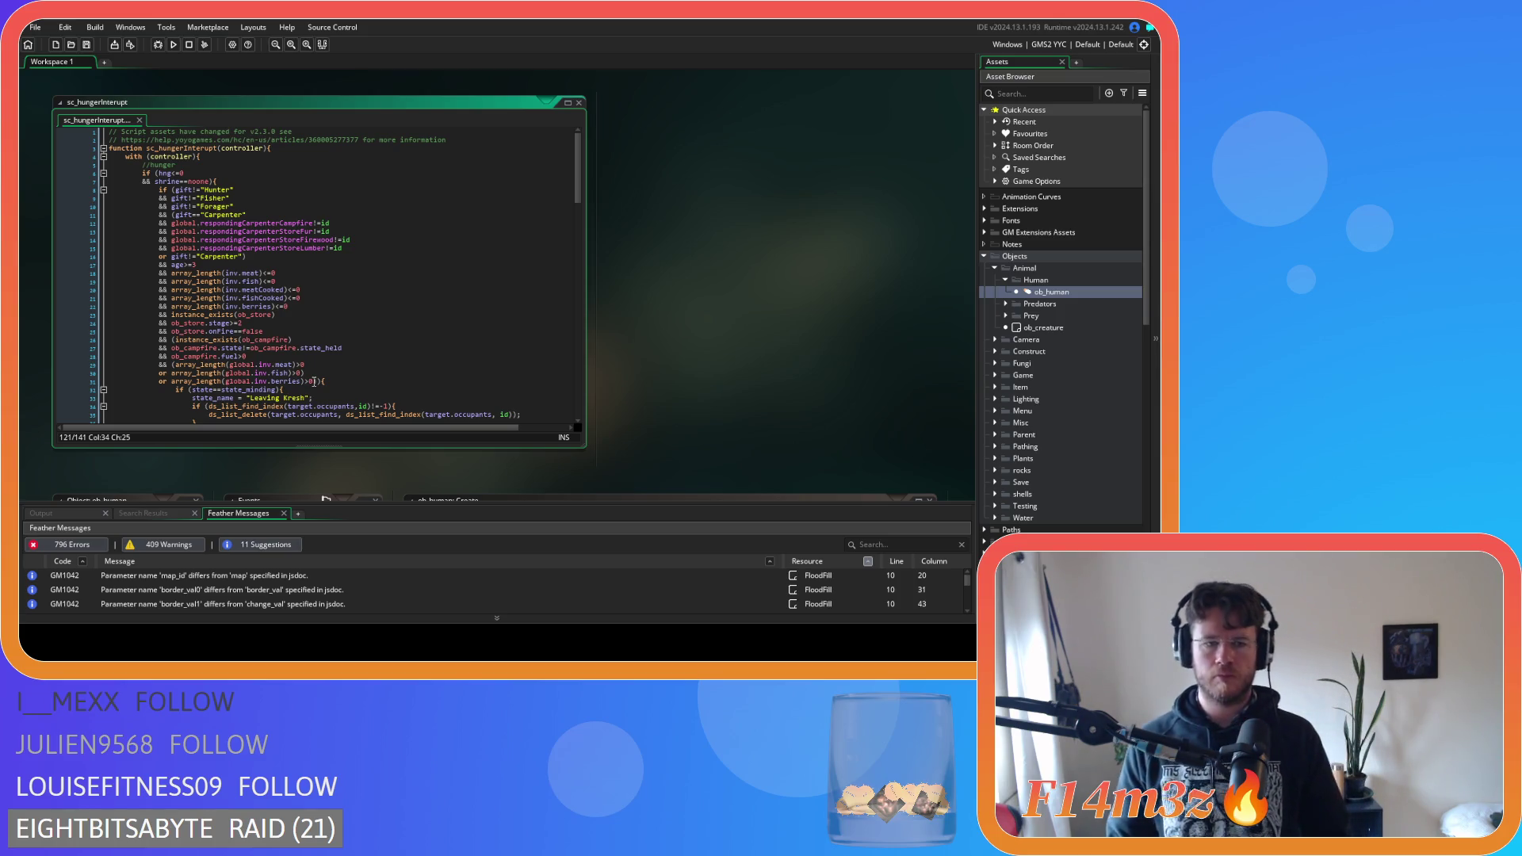
pyautogui.scroll(-20, 314, 381)
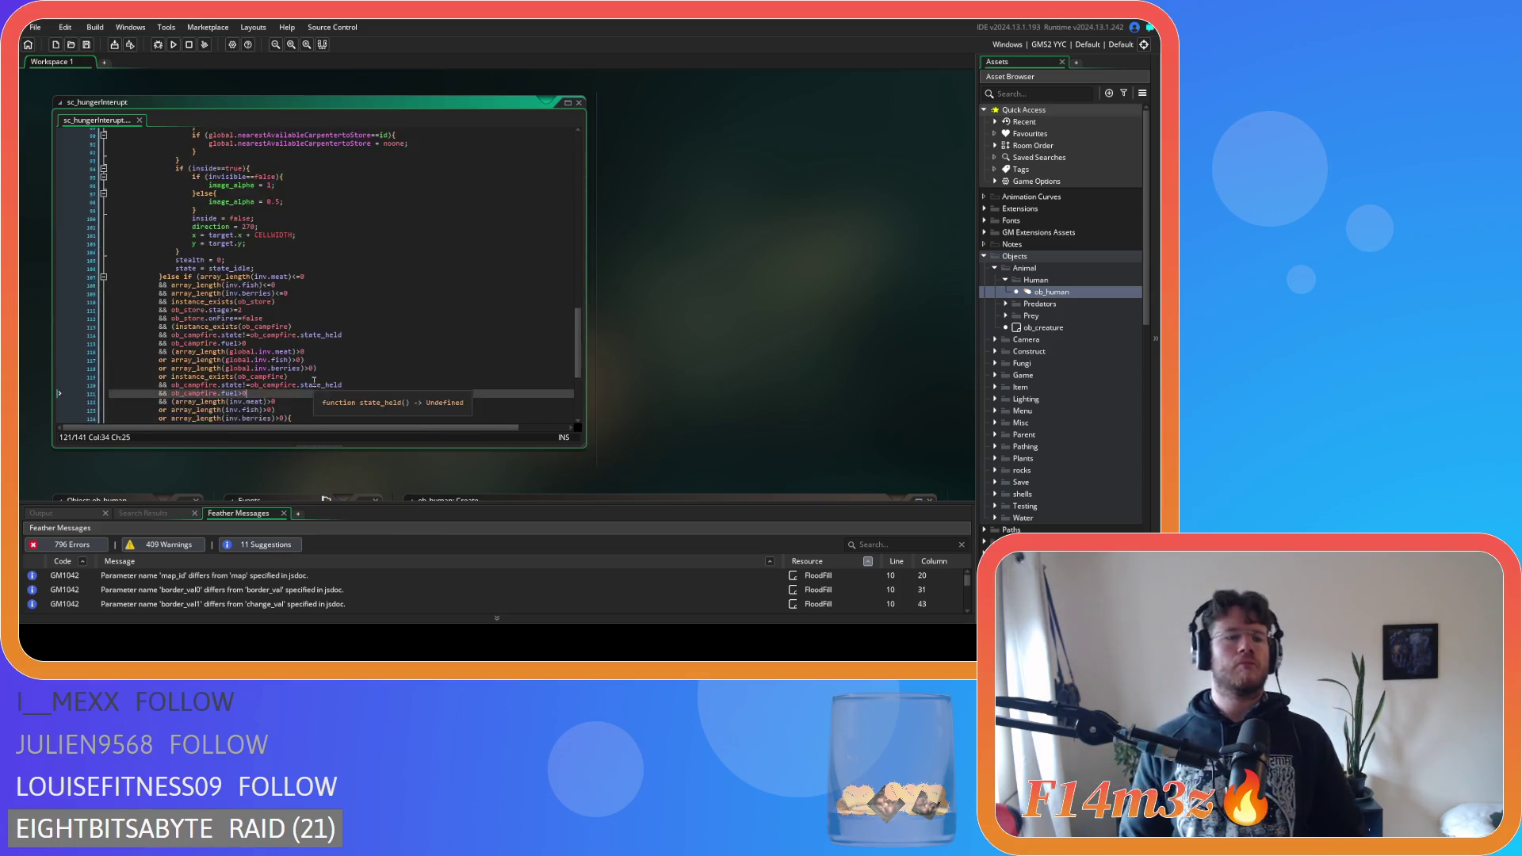
pyautogui.scroll(16, 314, 381)
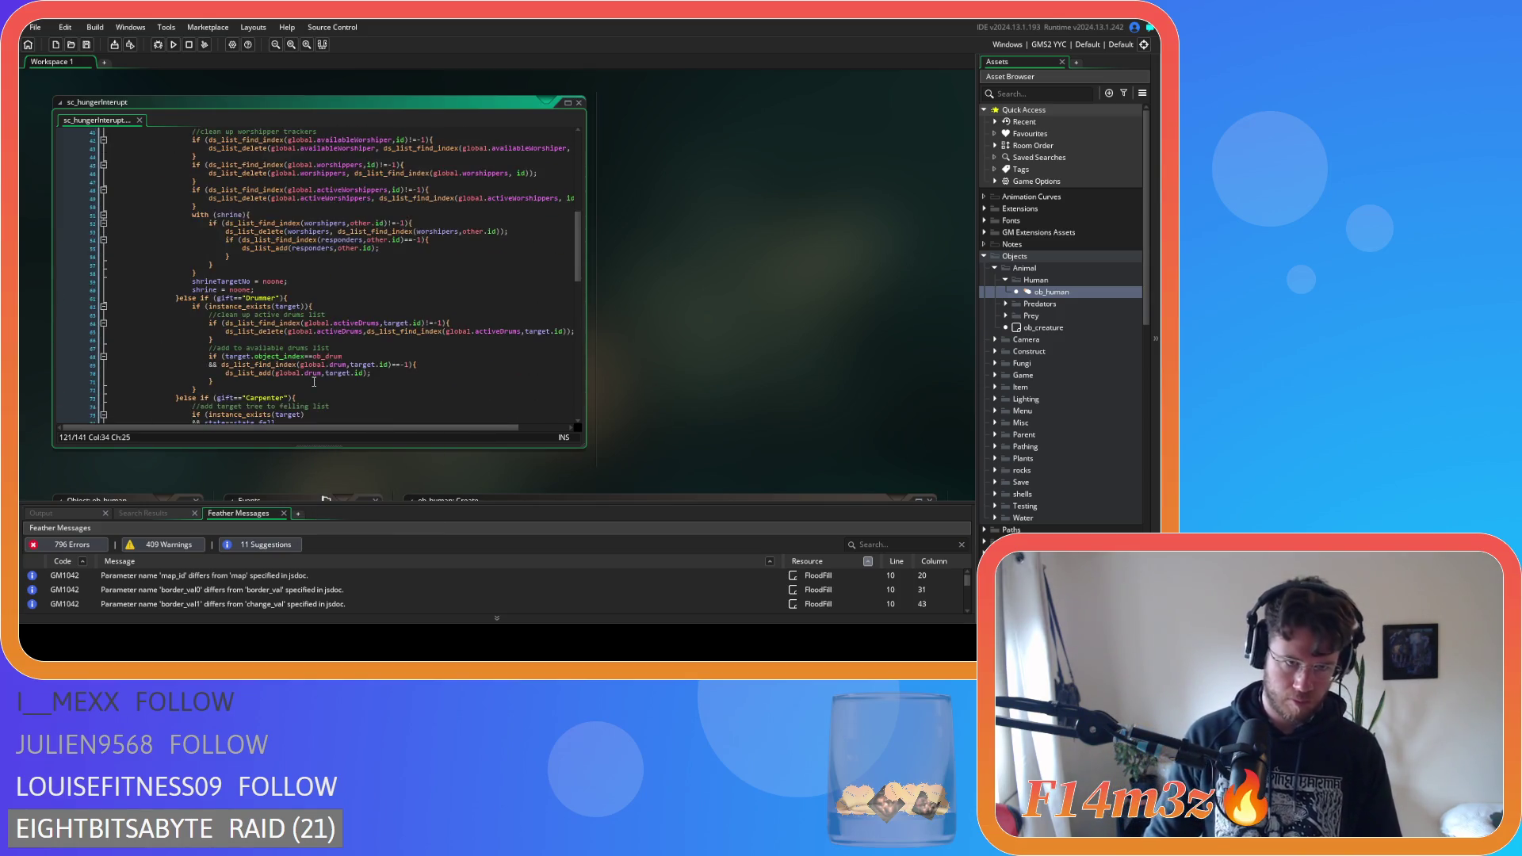
pyautogui.scroll(8, 314, 381)
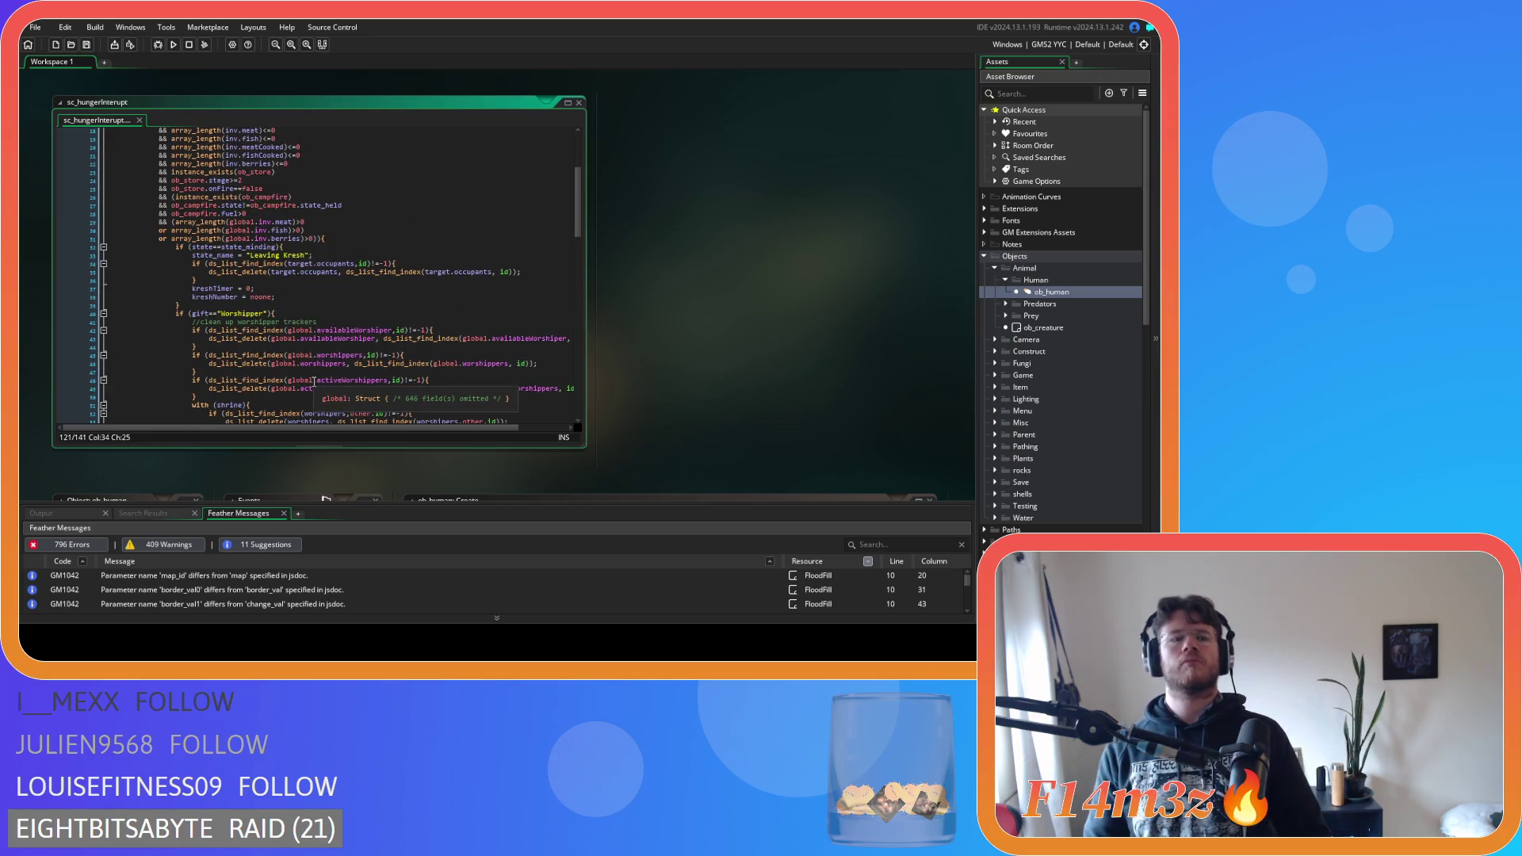
pyautogui.scroll(-20, 314, 381)
pyautogui.scroll(-1, 314, 381)
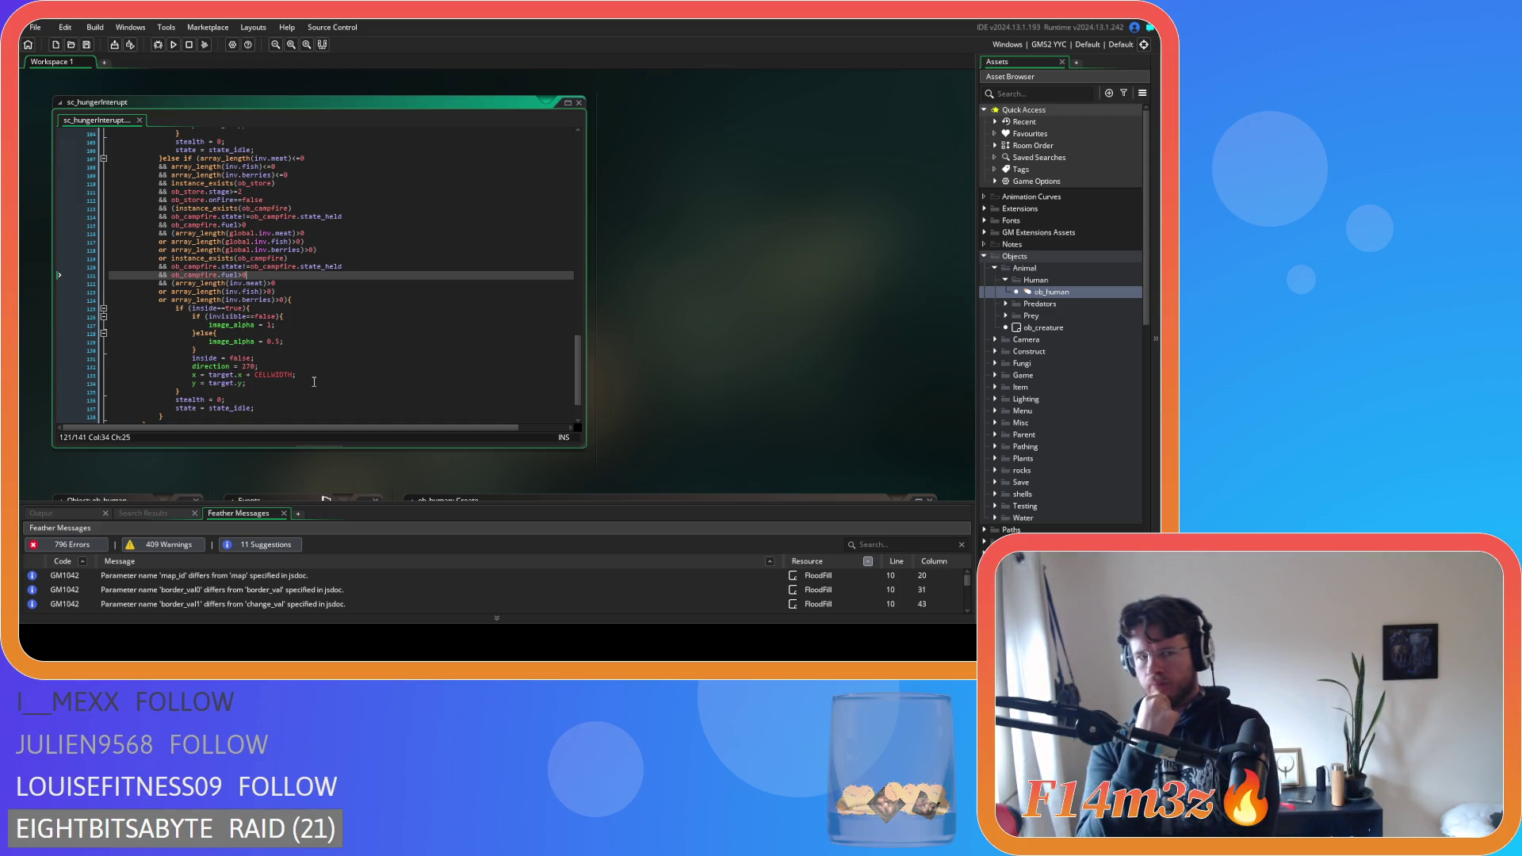
pyautogui.scroll(20, 317, 341)
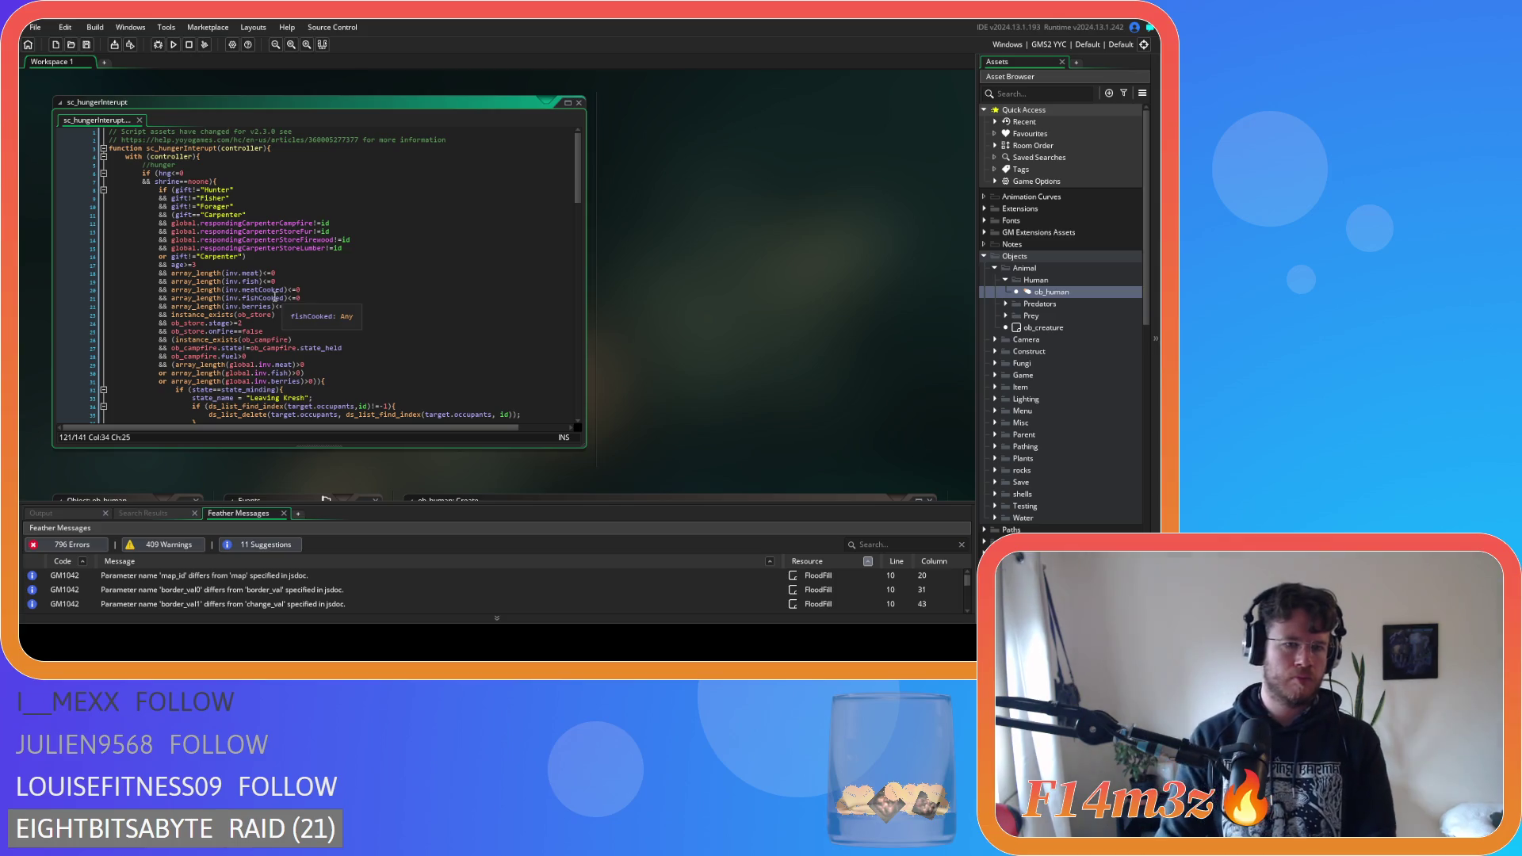
pyautogui.scroll(-13, 269, 301)
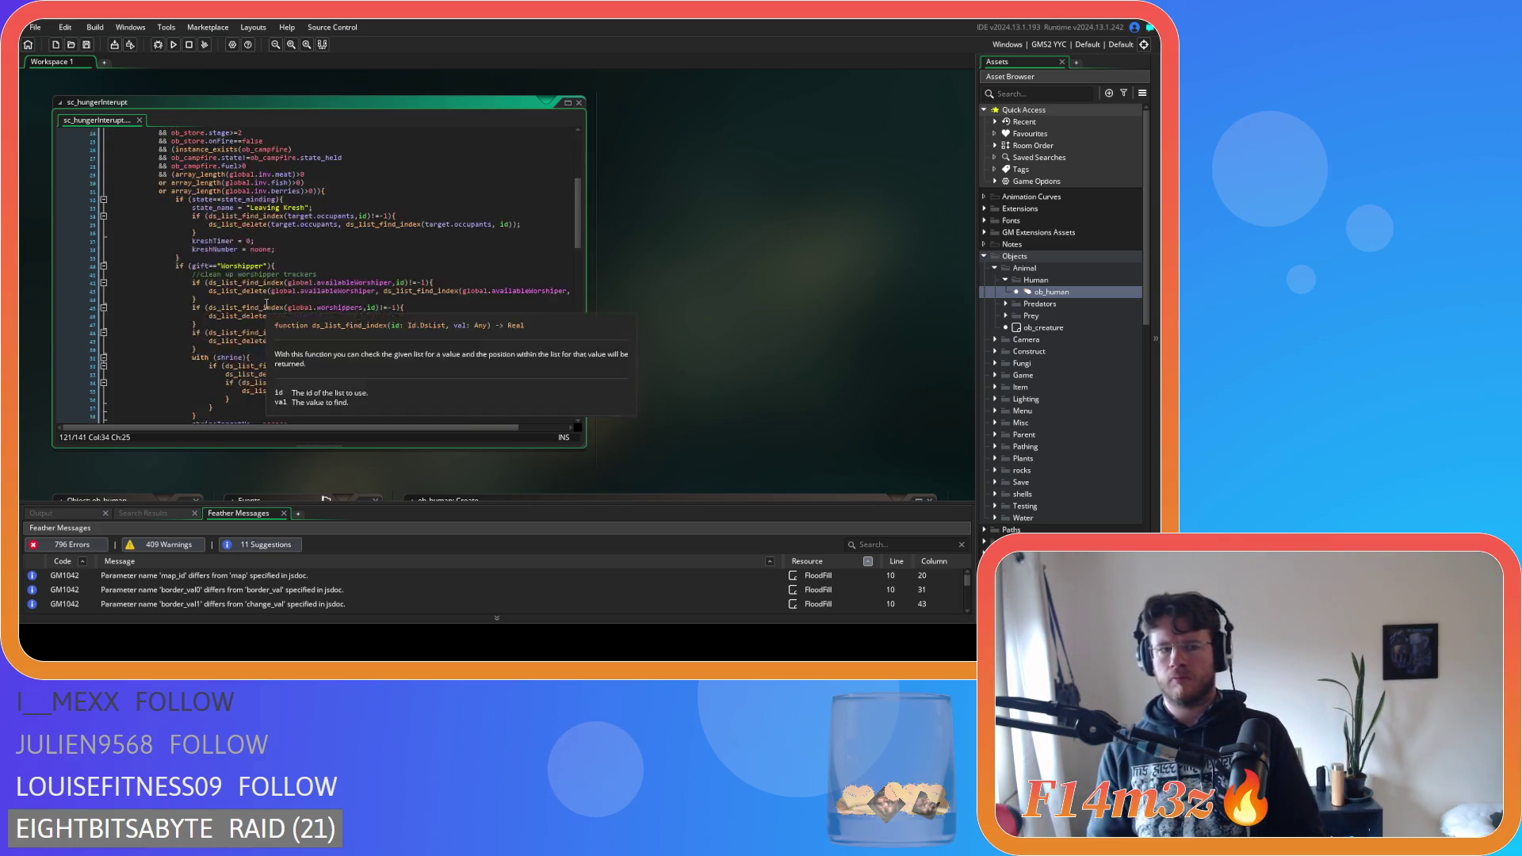
pyautogui.scroll(-8, 266, 304)
pyautogui.moveTo(283, 275); pyautogui.dragTo(248, 258)
pyautogui.moveTo(237, 256); pyautogui.dragTo(201, 210)
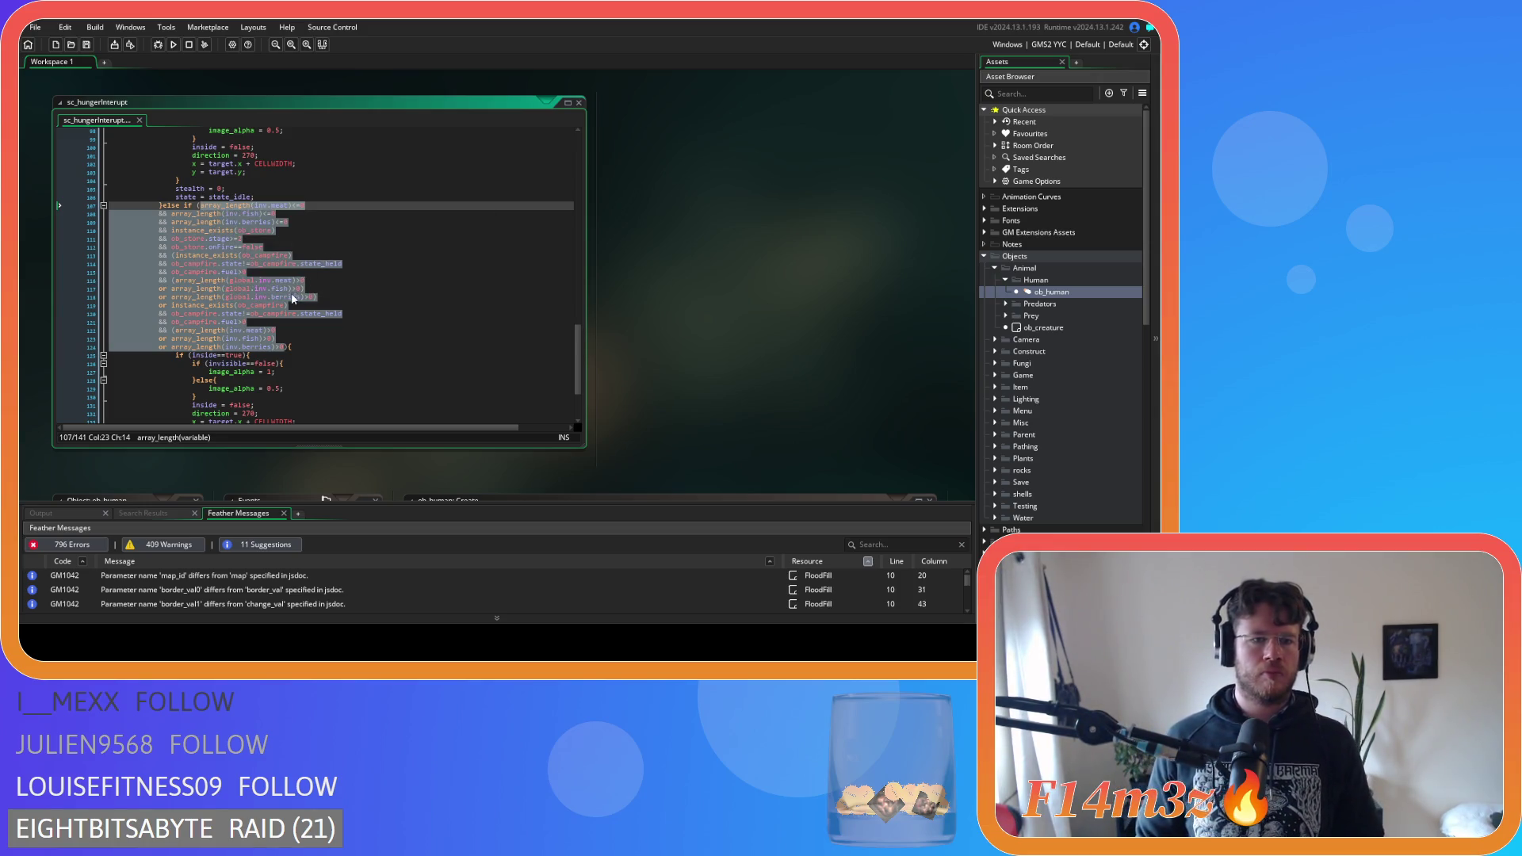
pyautogui.scroll(15, 287, 328)
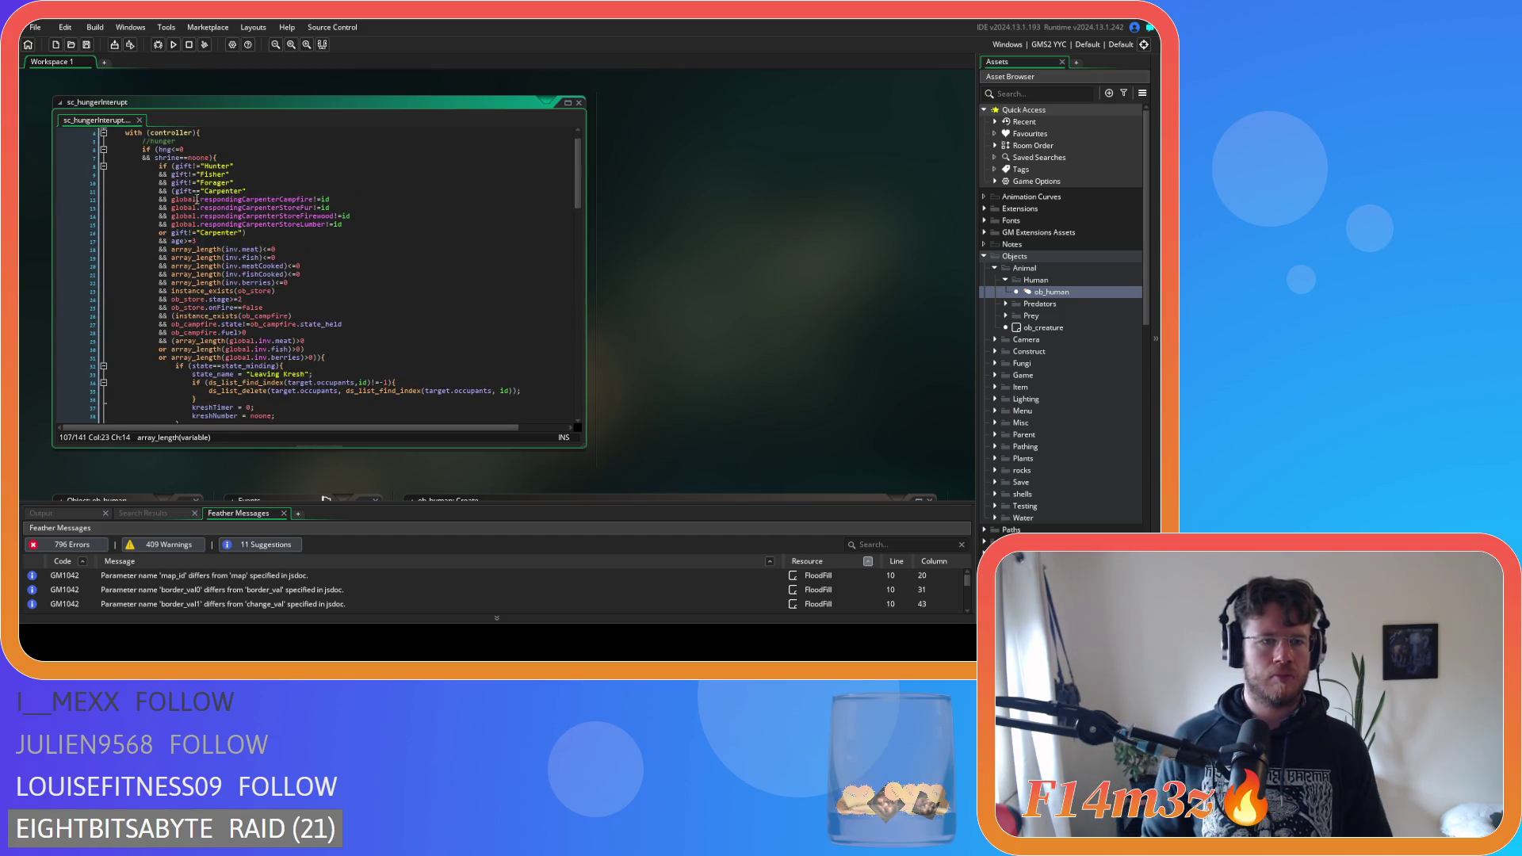
# Close the second Carpenter check with ')' and paste the rewritten array_length conditions over the old lines
pyautogui.moveTo(174, 166); pyautogui.dragTo(170, 198)
pyautogui.write('(')
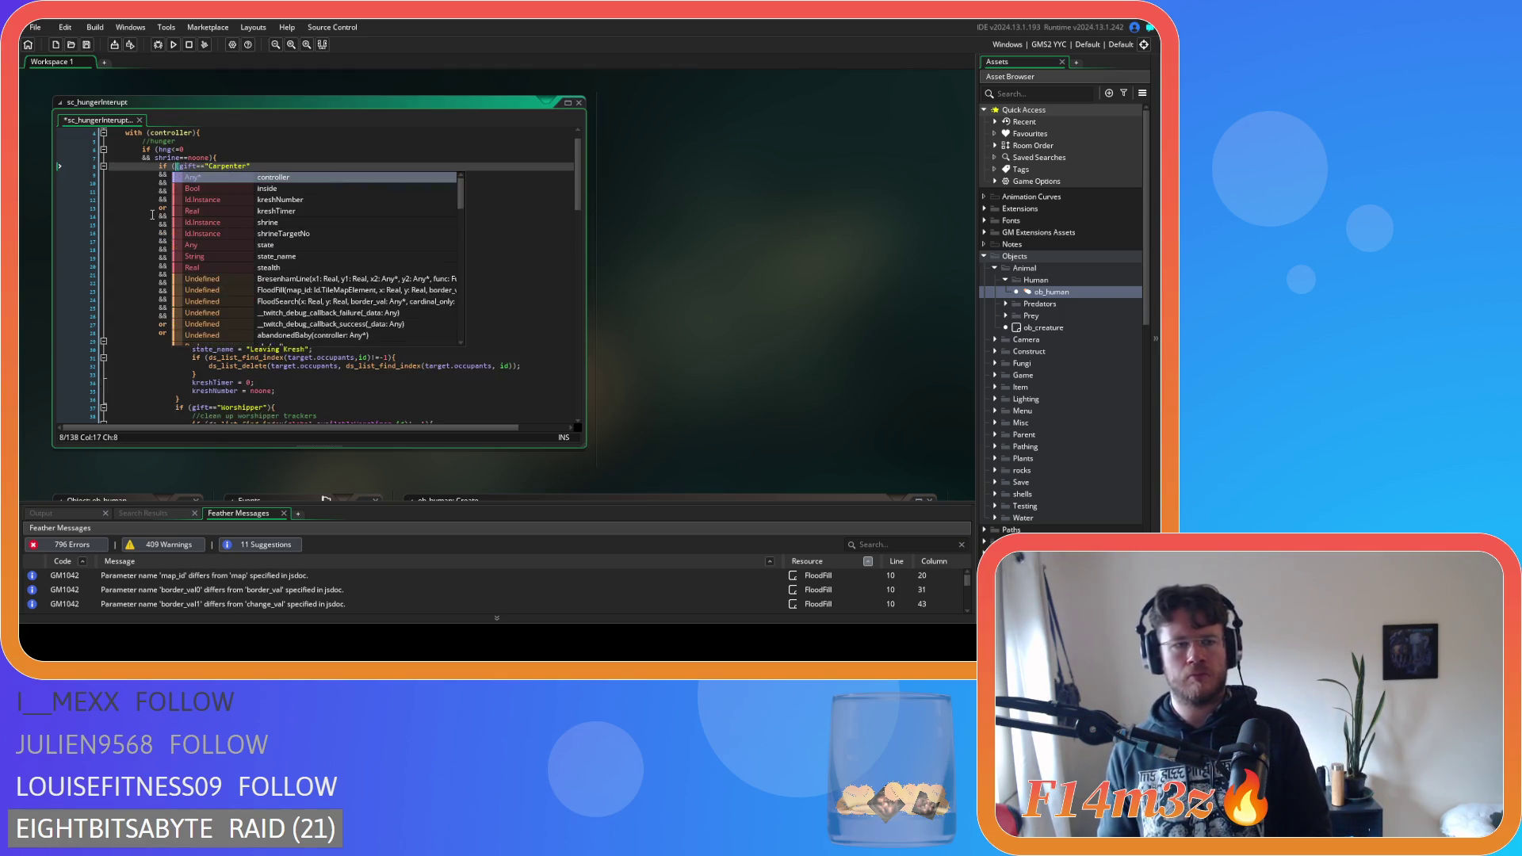
pyautogui.click(284, 161)
pyautogui.click(285, 167)
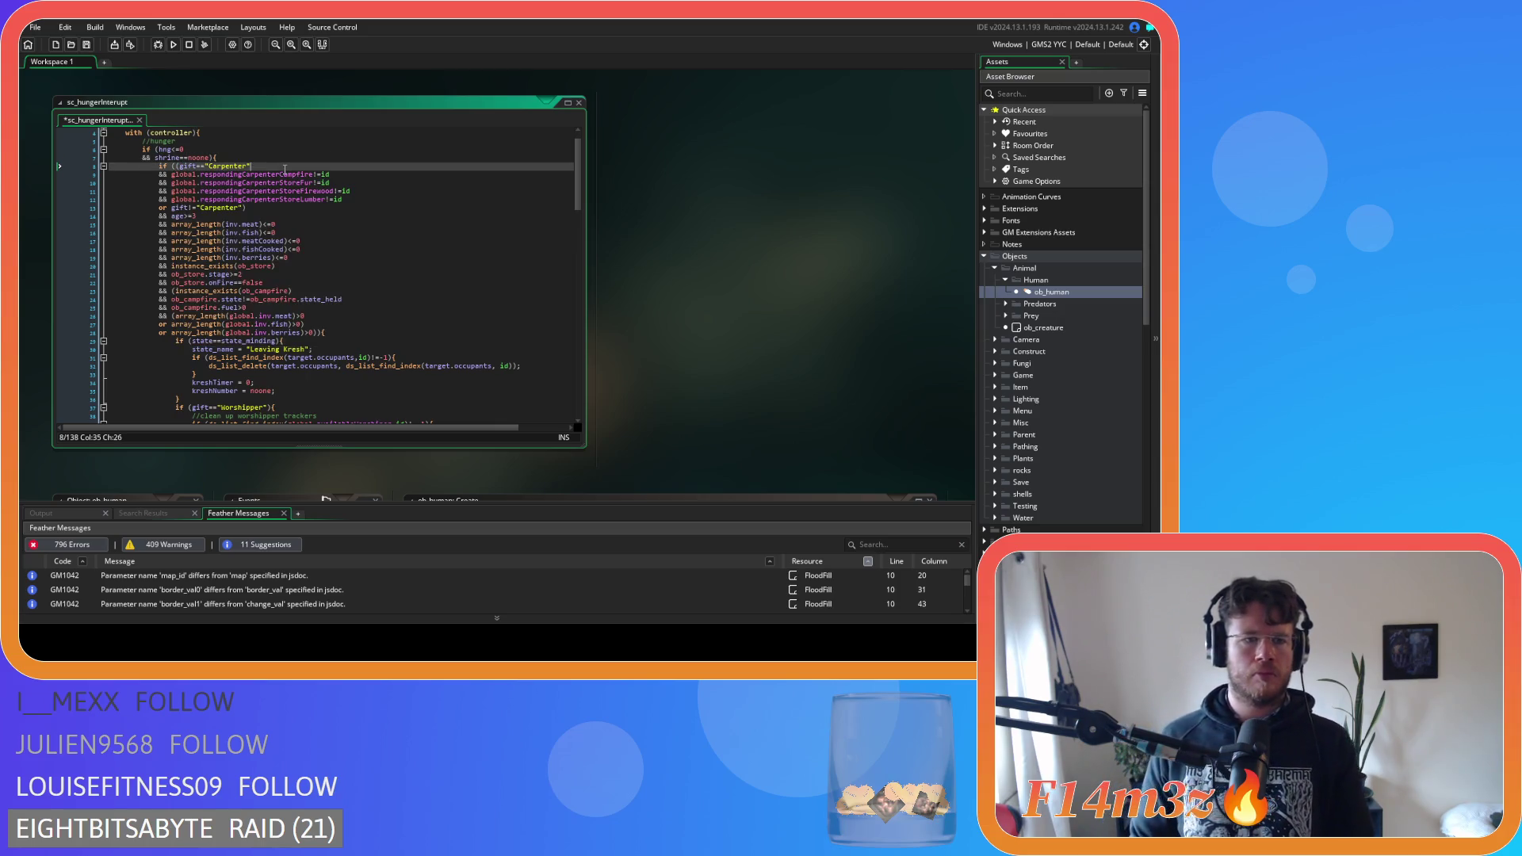
pyautogui.click(275, 209)
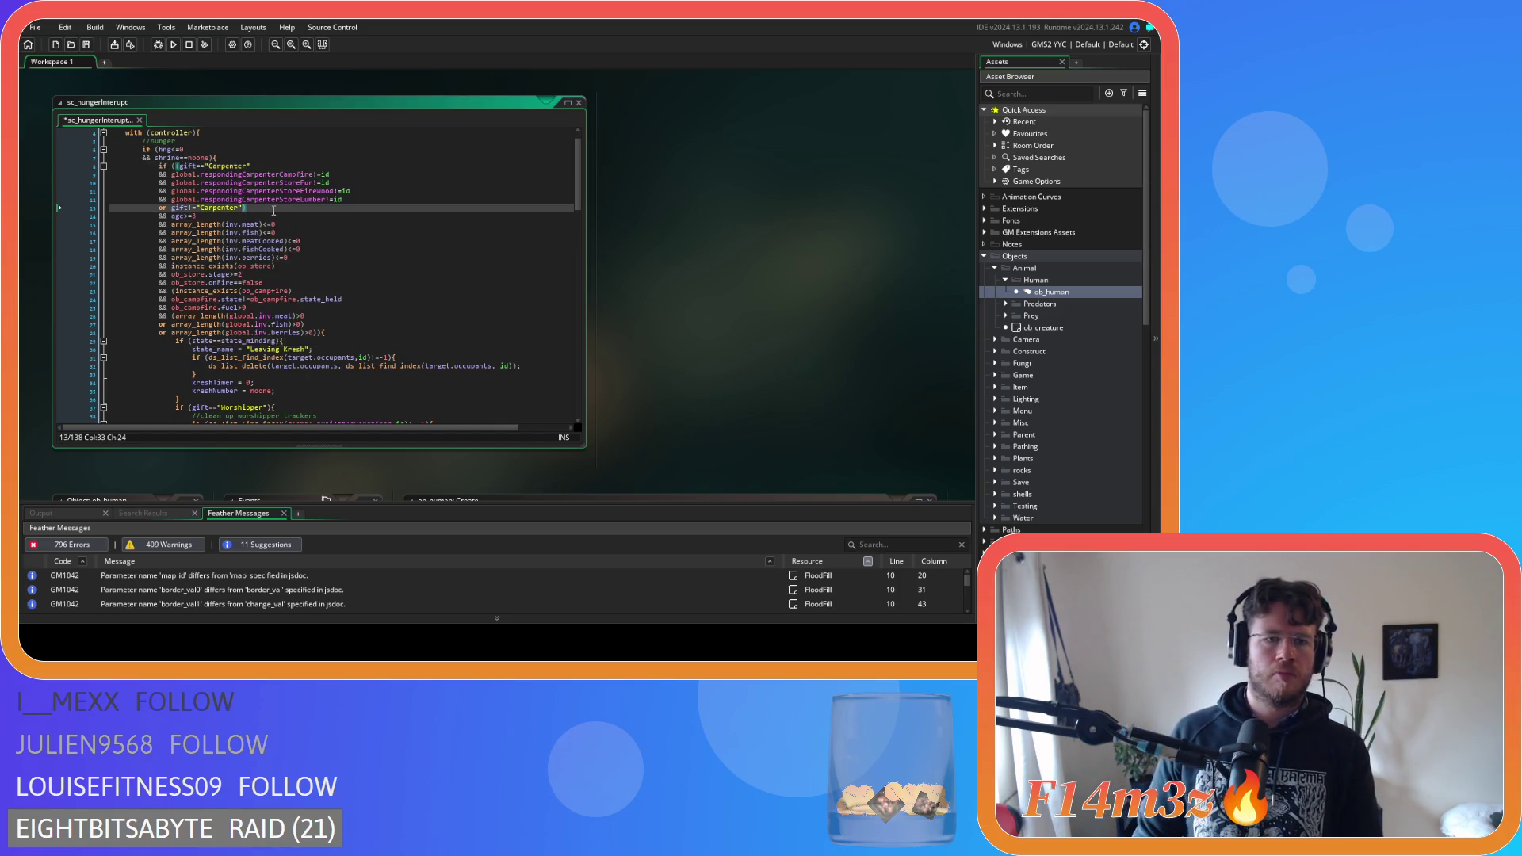
pyautogui.write(')')
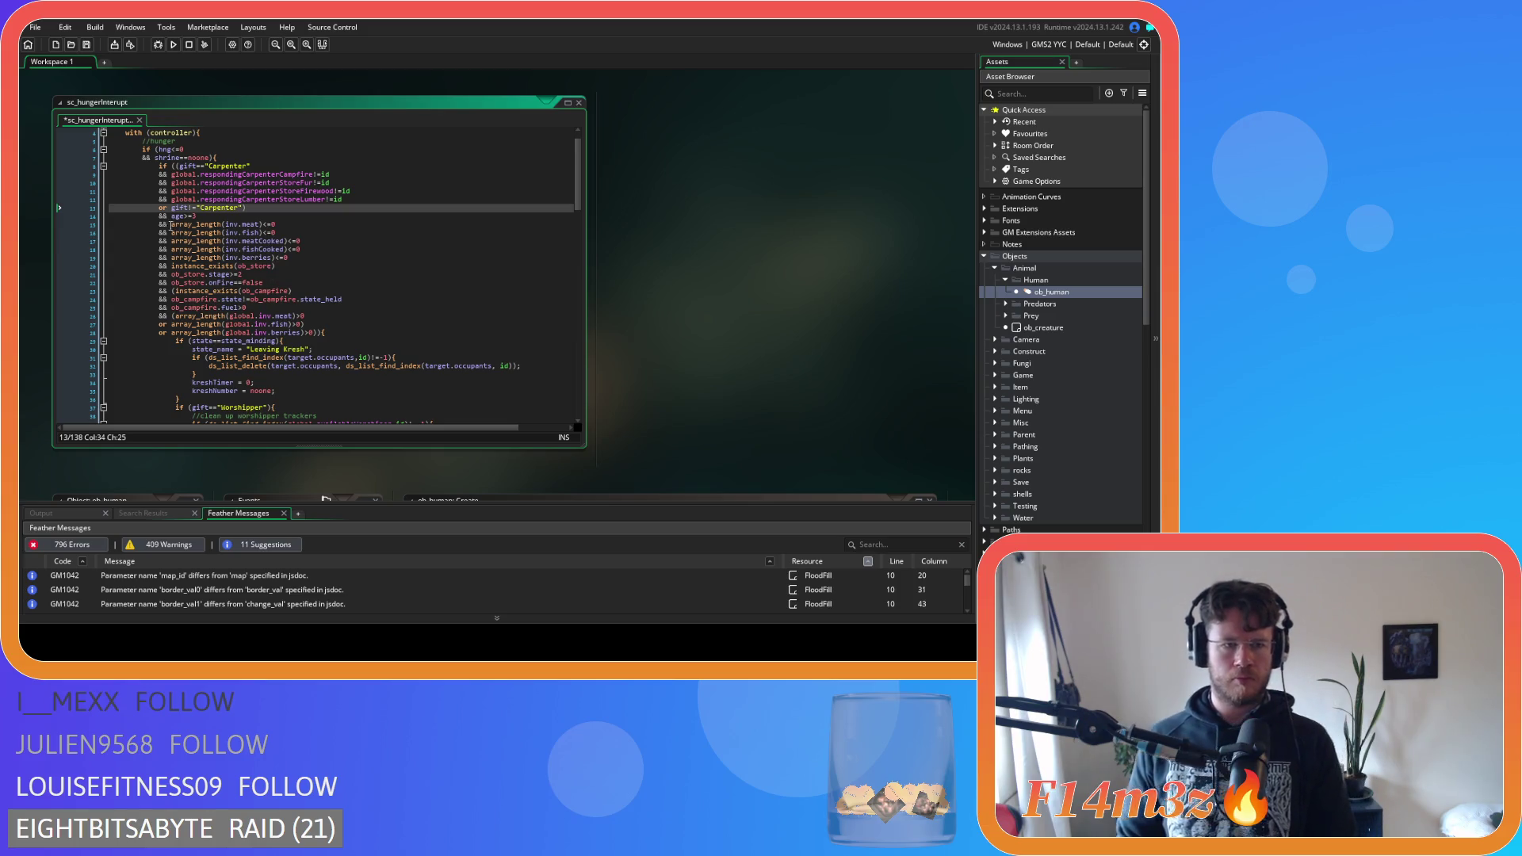
pyautogui.moveTo(171, 225)
pyautogui.mouseDown()
pyautogui.moveTo(262, 317)
pyautogui.moveTo(317, 343)
pyautogui.mouseUp()
pyautogui.hotkey('ctrl', 'v')
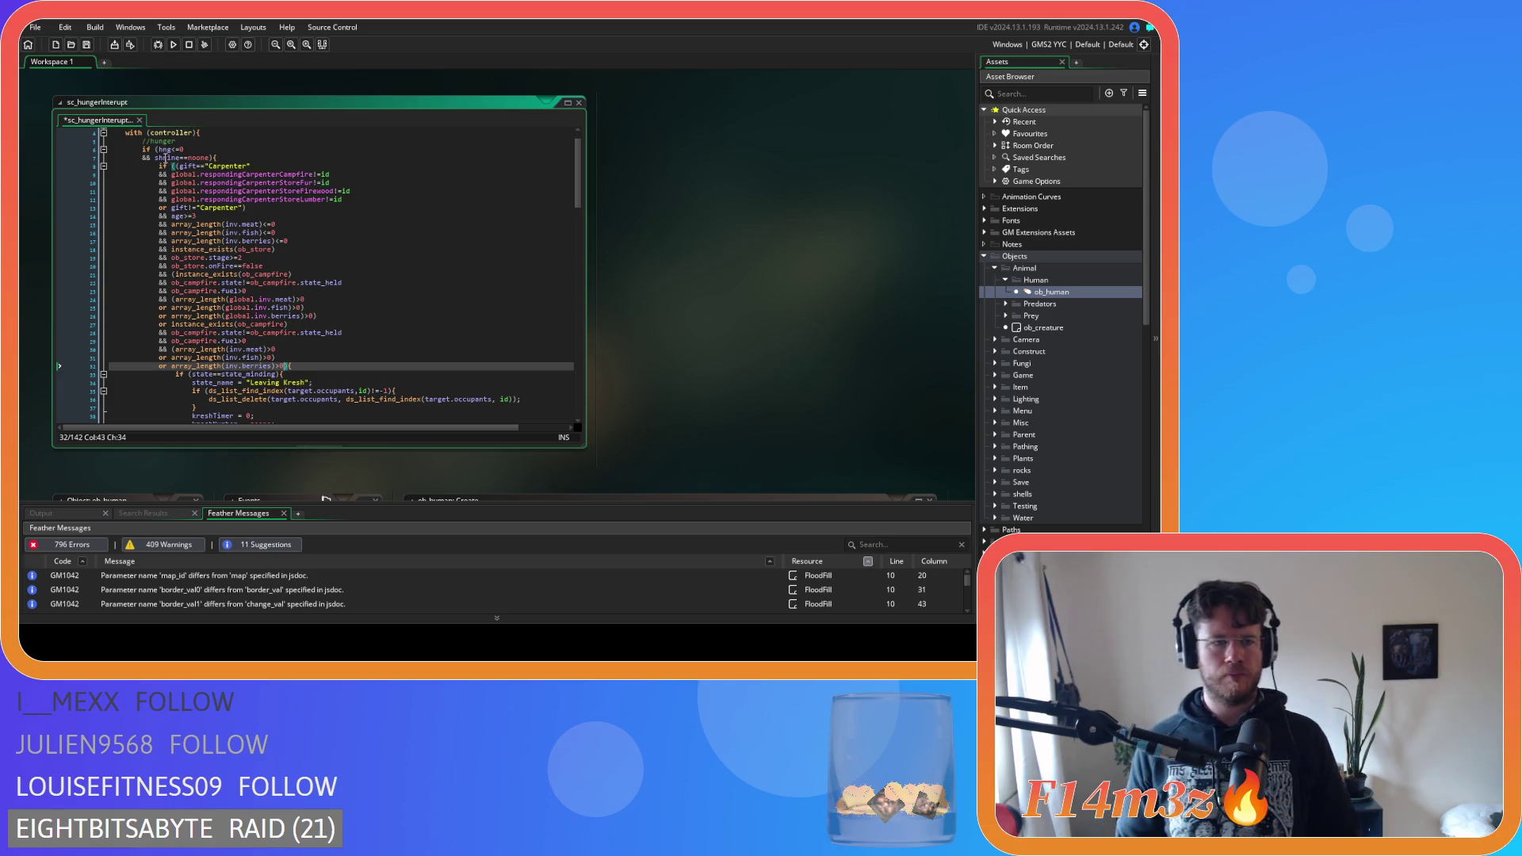
# Move the hng and shrine checks to the top of the if, joined to the Carpenter condition with &&
pyautogui.click(163, 149)
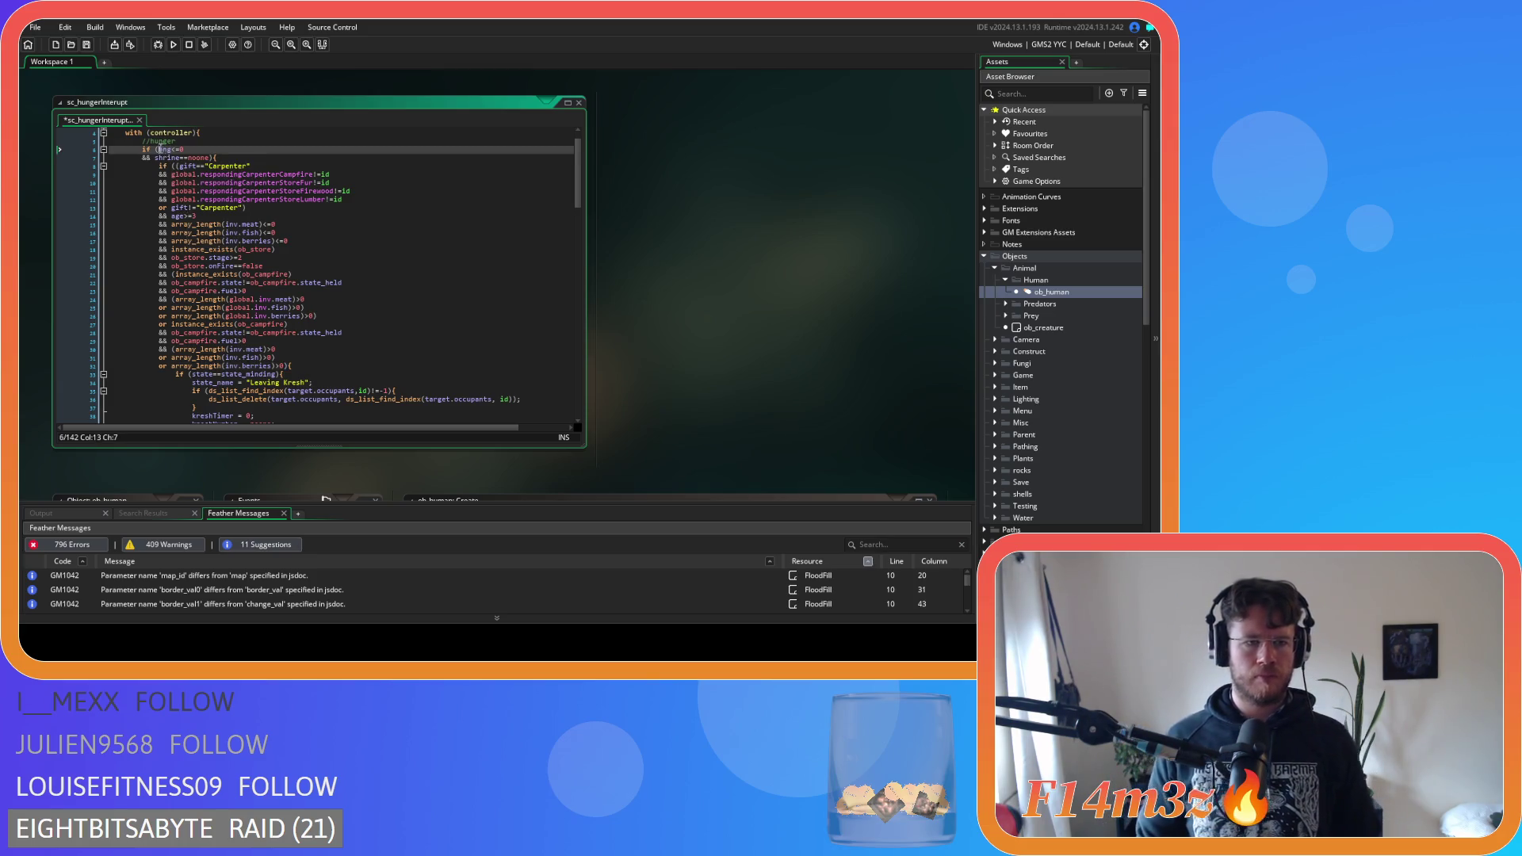
pyautogui.moveTo(160, 150); pyautogui.dragTo(207, 161)
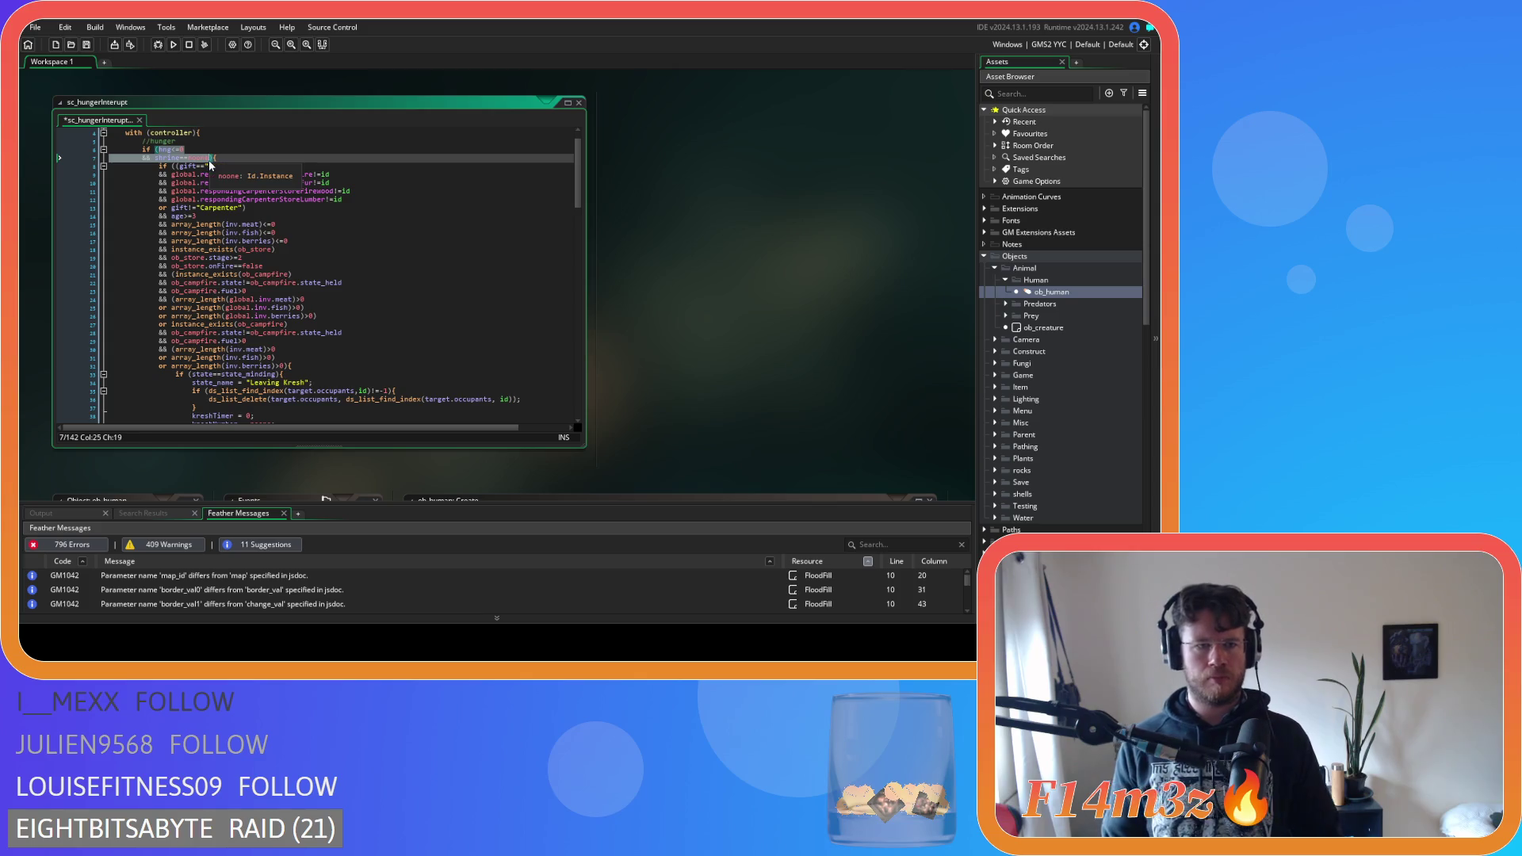
pyautogui.press('BackSpace')
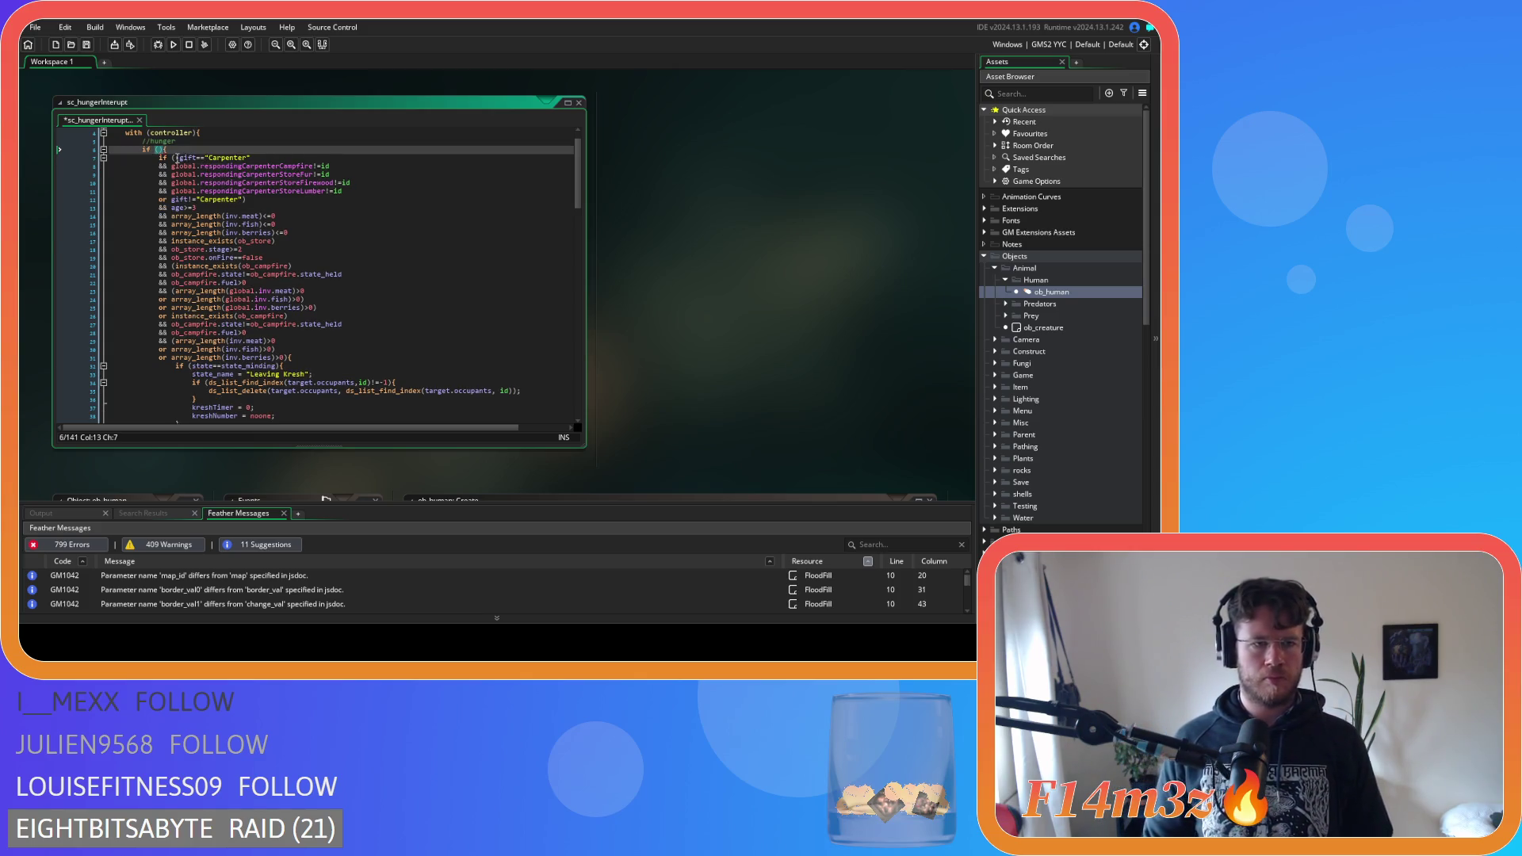
pyautogui.click(179, 157)
pyautogui.click(263, 203)
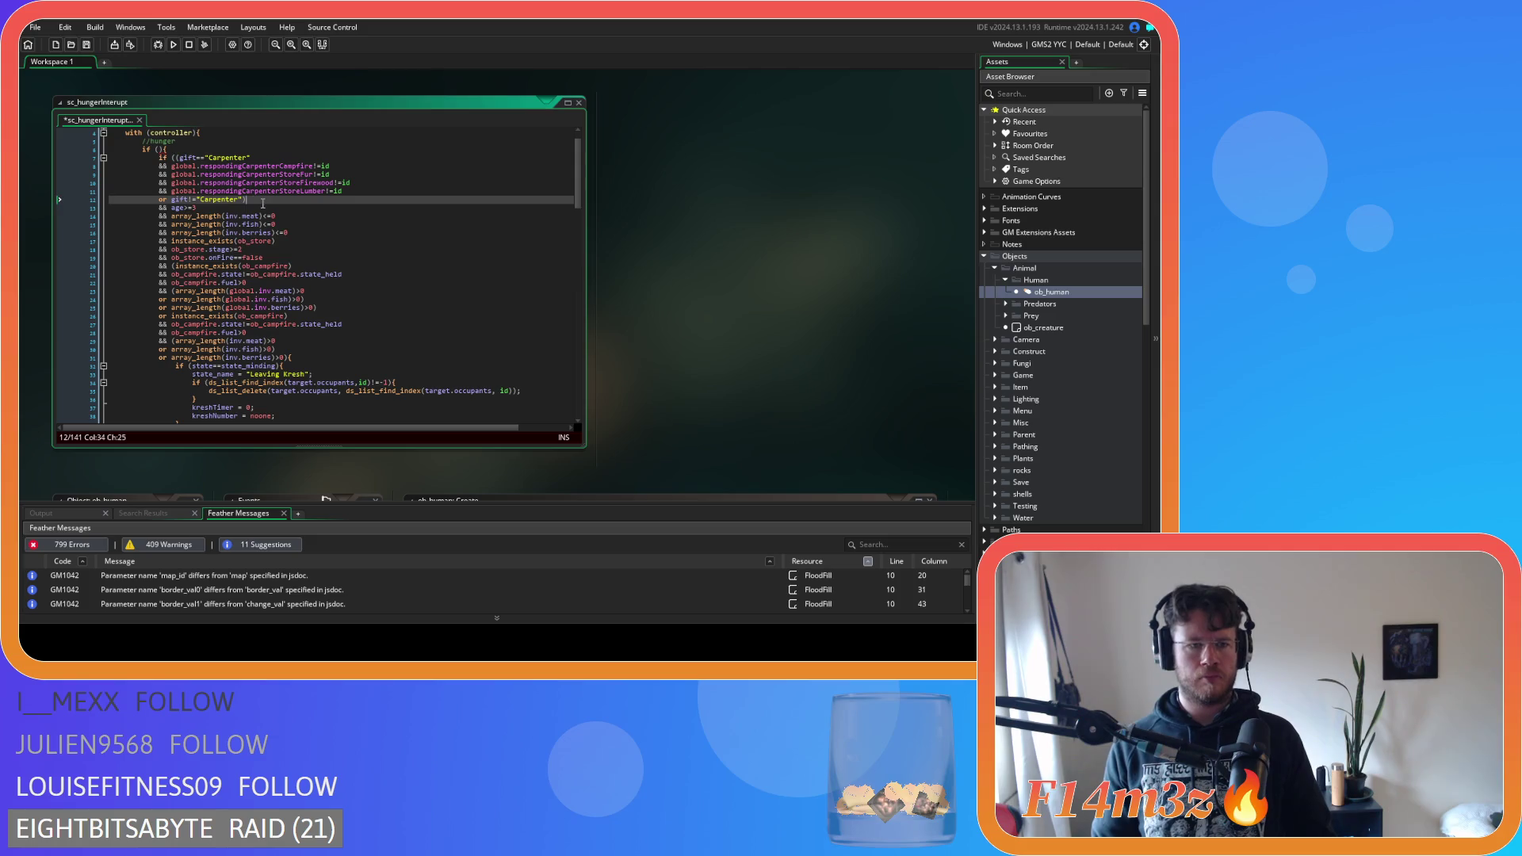
pyautogui.click(175, 157)
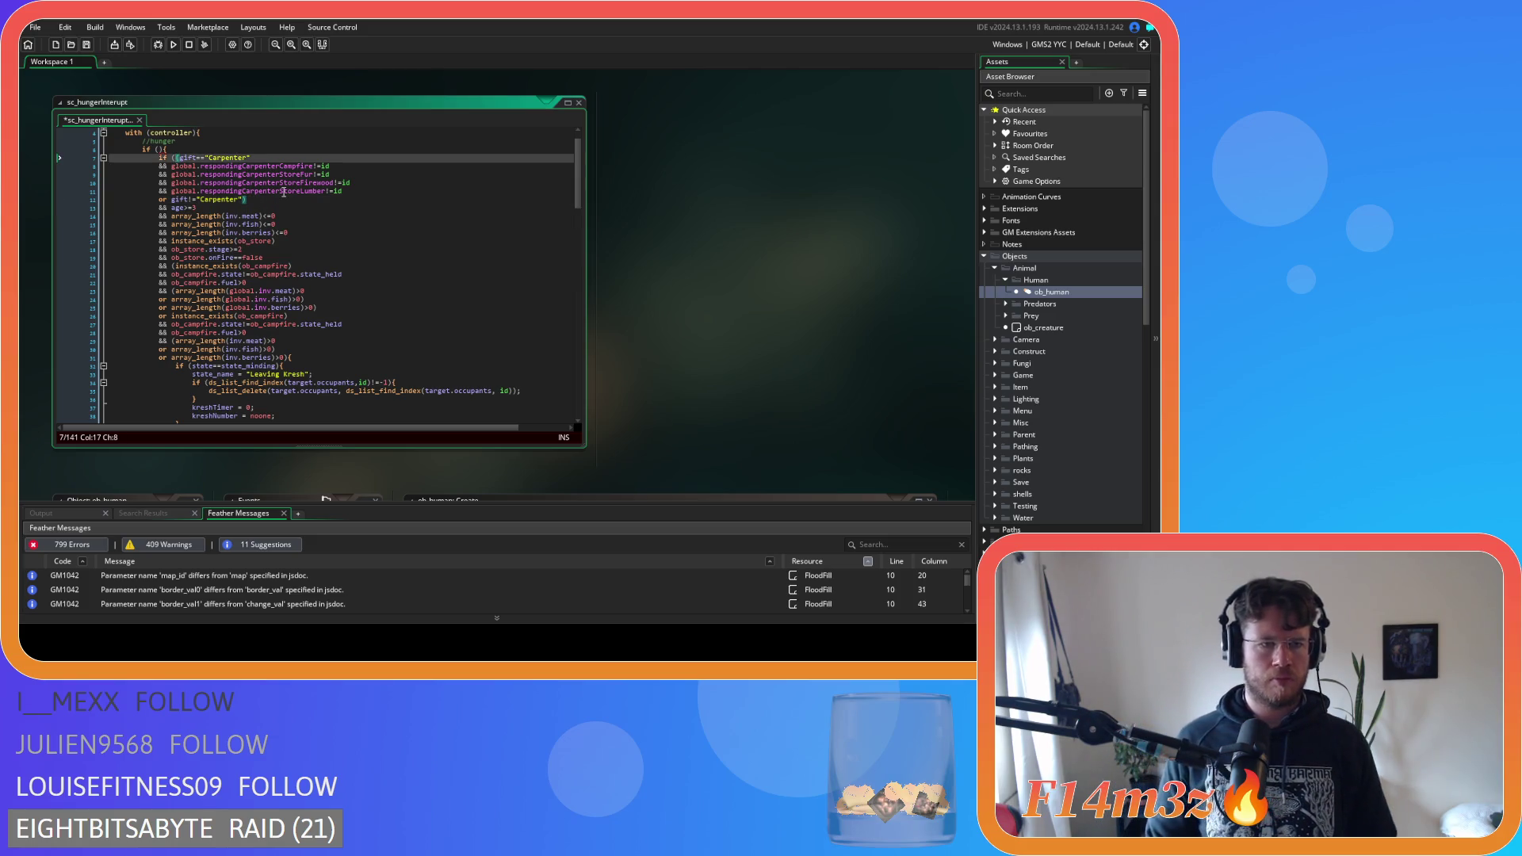
pyautogui.write('hng<=0 \t\t&& shrine==noone')
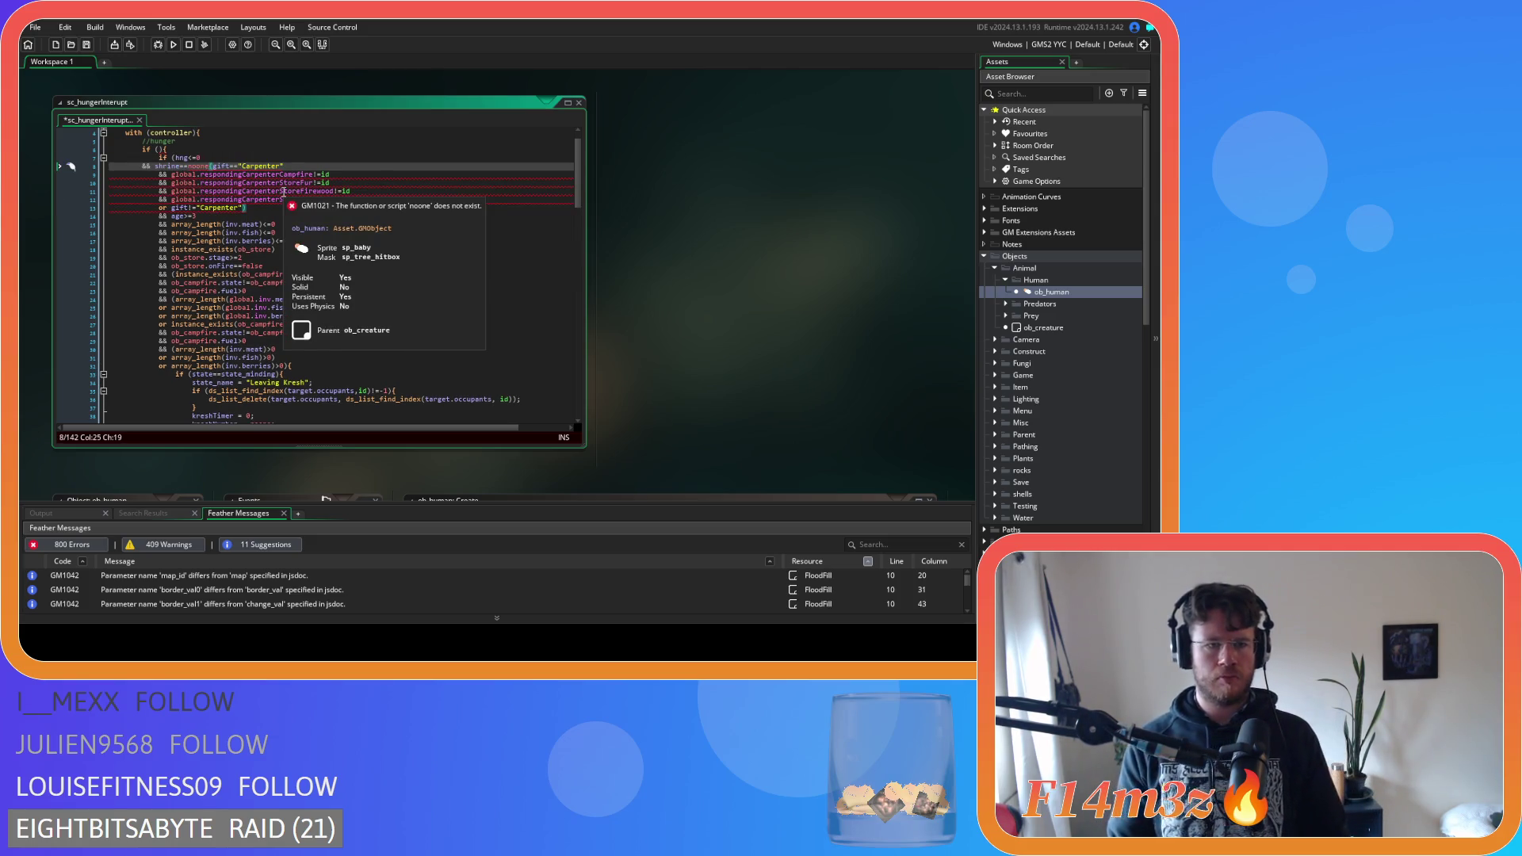
pyautogui.press('Return')
pyautogui.write('&&')
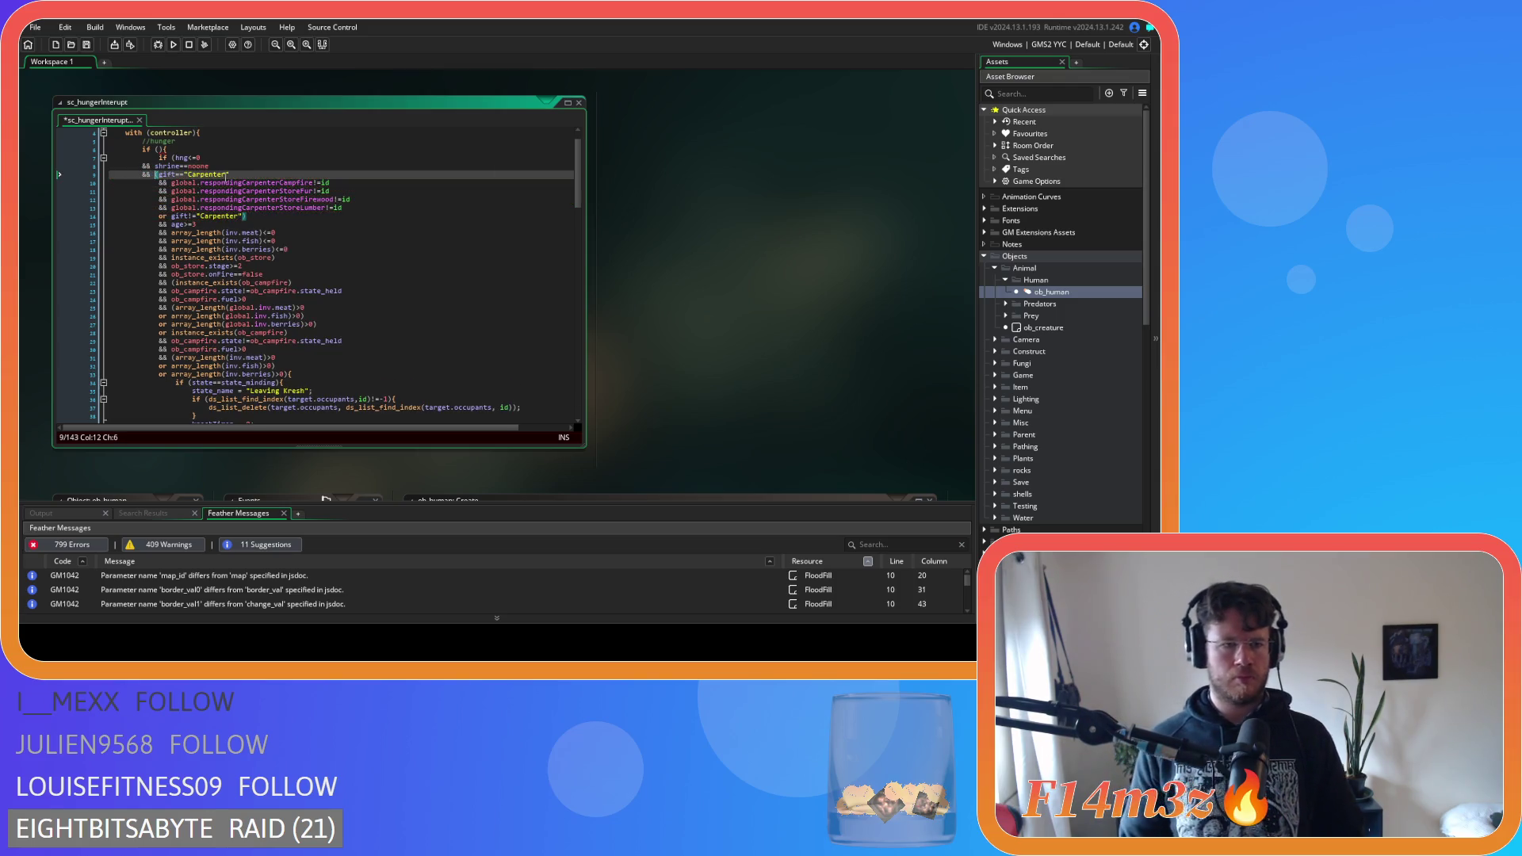
pyautogui.press('Home')
pyautogui.press('Up')
# Move the age condition below the hng check, set it to age>=3, and save
pyautogui.click(194, 224)
pyautogui.press('BackSpace')
pyautogui.press('BackSpace')
pyautogui.press('BackSpace')
pyautogui.hotkey('shift', 'Home')
pyautogui.press('BackSpace')
pyautogui.press('BackSpace')
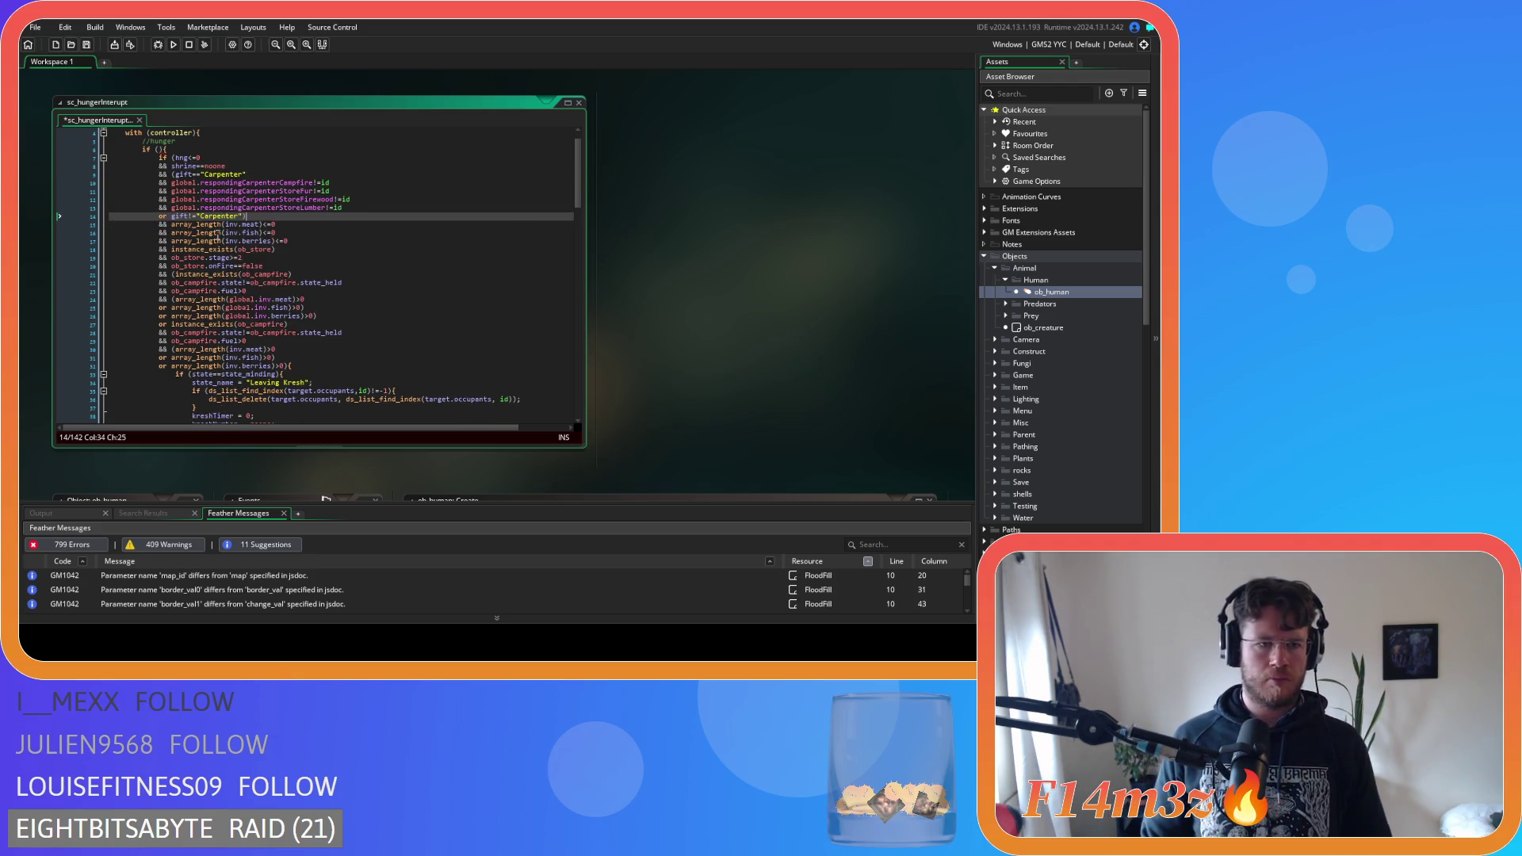
pyautogui.hotkey('ctrl', 'z')
pyautogui.hotkey('ctrl', 'z')
pyautogui.hotkey('ctrl', 'z')
pyautogui.hotkey('shift', 'Home')
pyautogui.hotkey('ctrl', 'c')
pyautogui.press('BackSpace')
pyautogui.press('BackSpace')
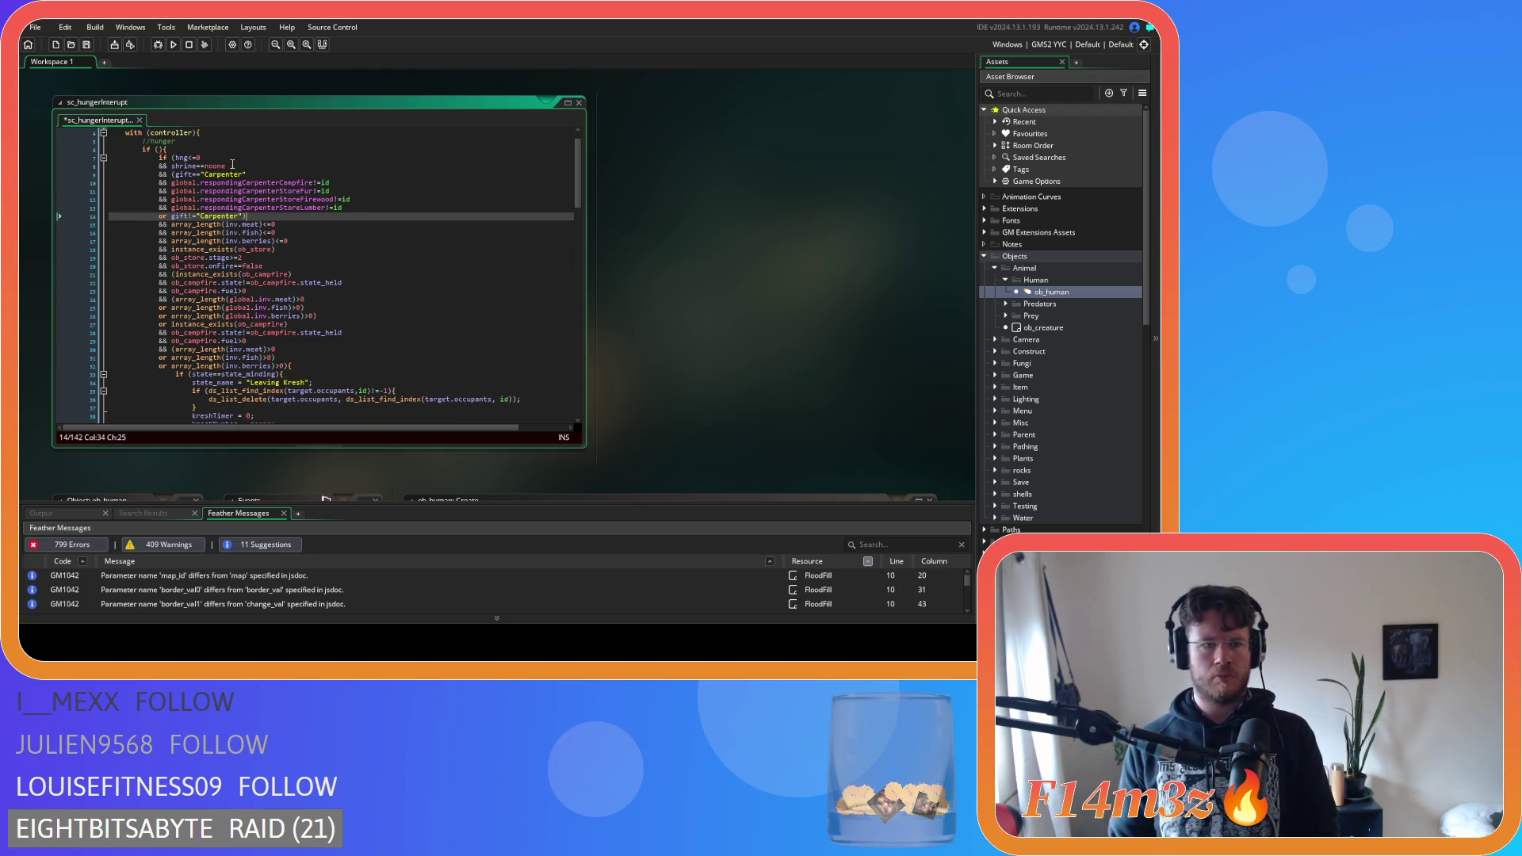
pyautogui.click(228, 159)
pyautogui.press('Return')
pyautogui.hotkey('ctrl', 'v')
pyautogui.write('3')
pyautogui.hotkey('ctrl', 's')
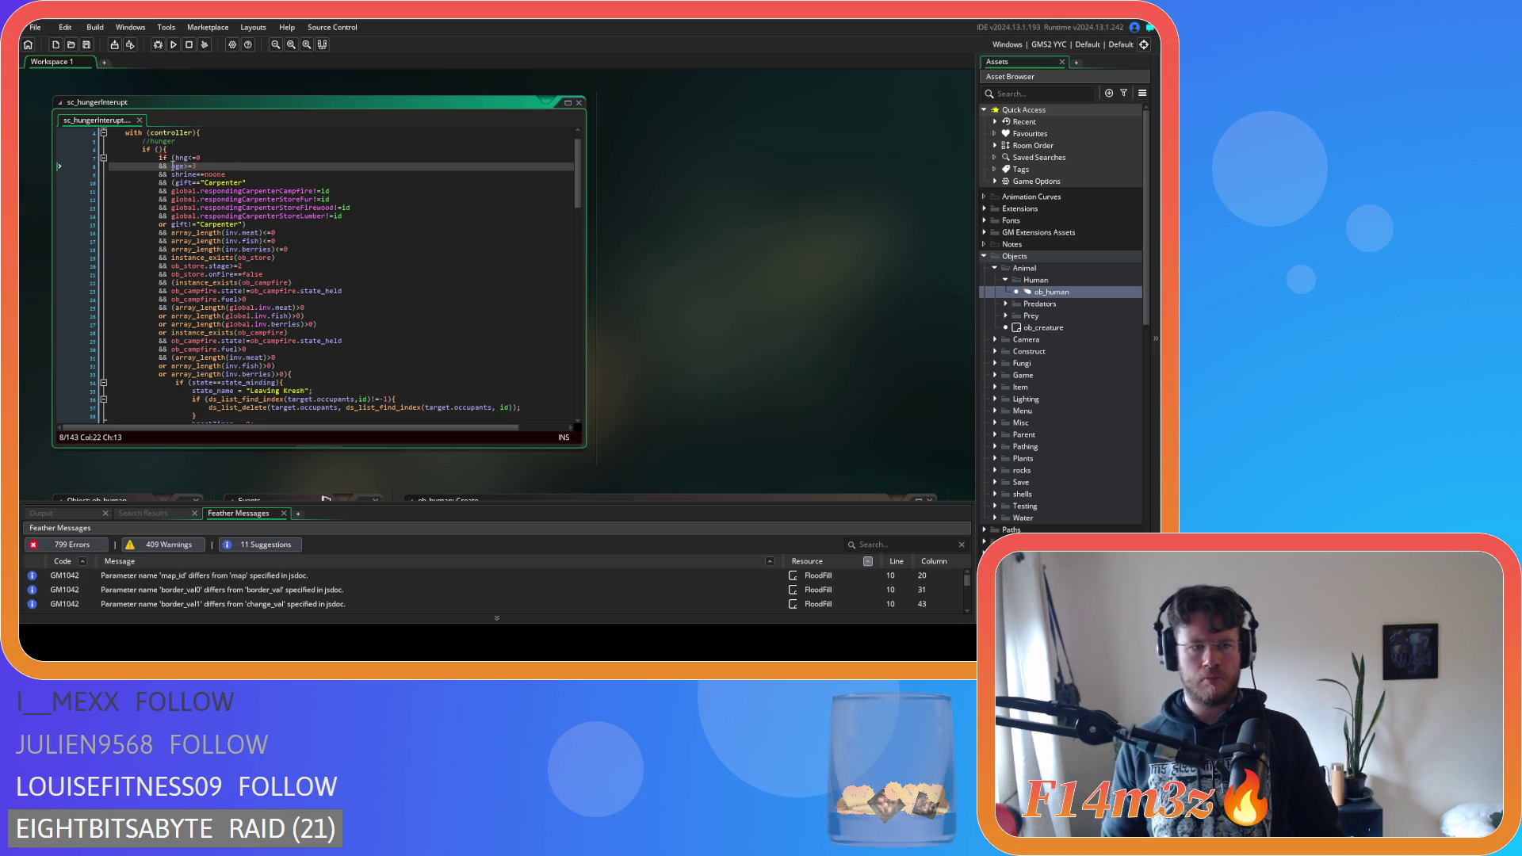
# Delete the blank line near the end and the empty if line, then save
pyautogui.click(173, 149)
pyautogui.scroll(-20, 205, 351)
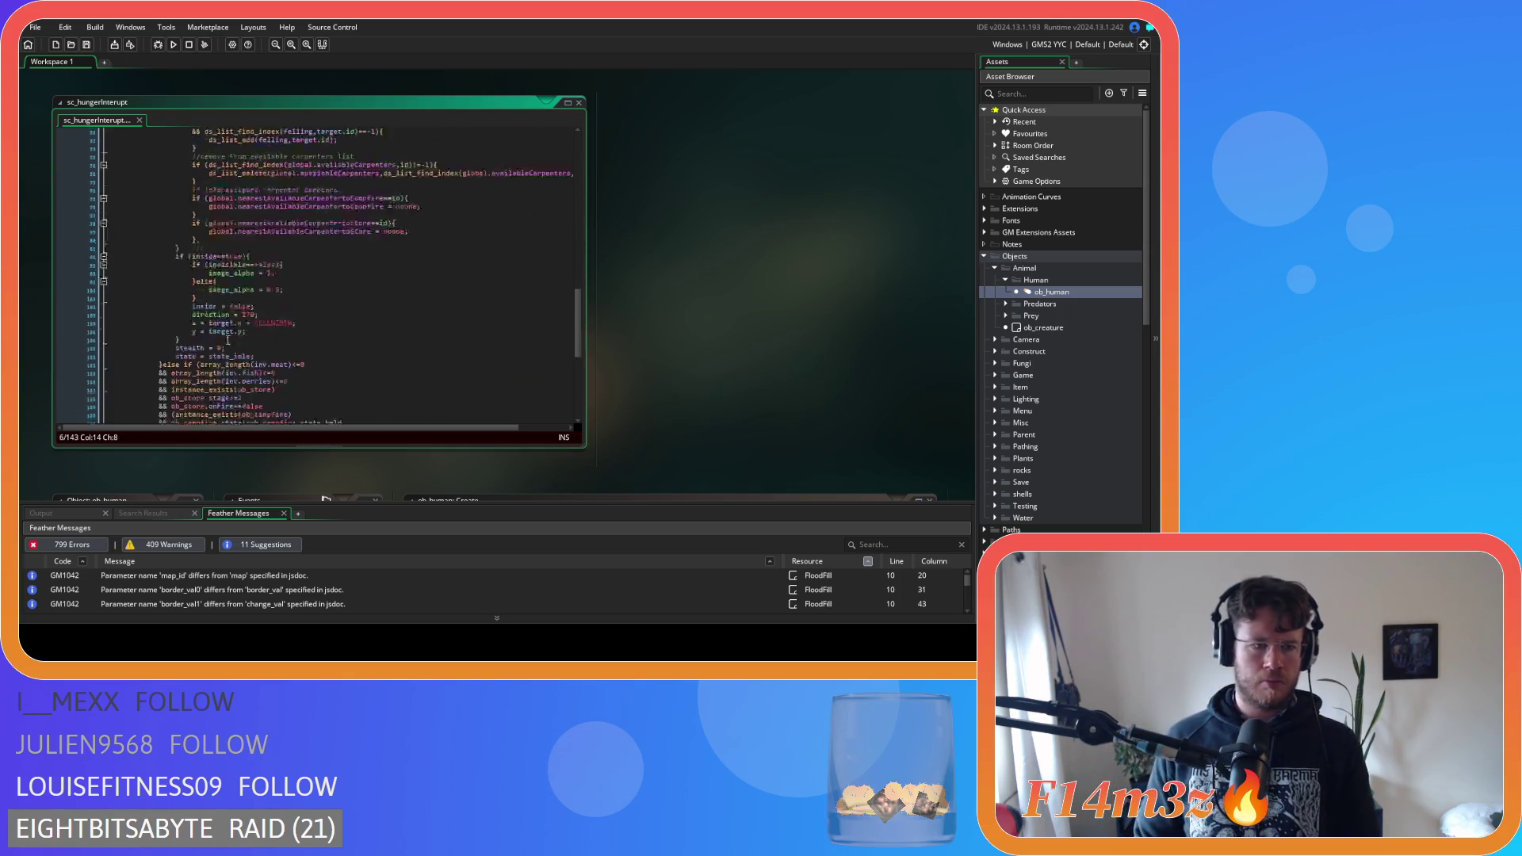
pyautogui.click(91, 383)
pyautogui.press('Delete')
pyautogui.hotkey('shift', 'pageup')
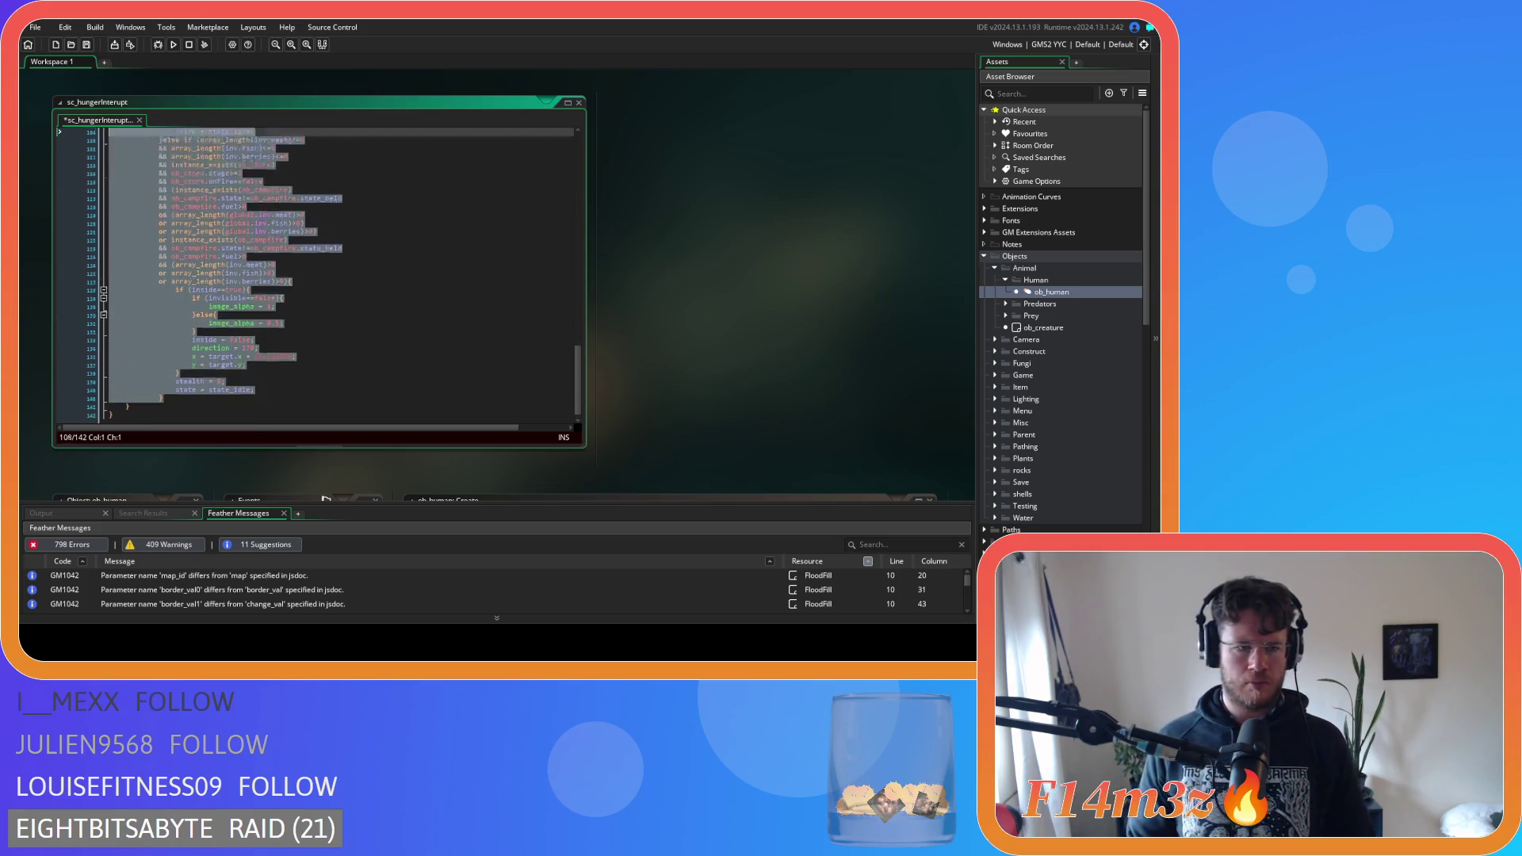
pyautogui.hotkey('shift', 'pageup')
pyautogui.hotkey('shift', 'pageup')
pyautogui.hotkey('shift', 'pageup')
pyautogui.click(191, 174)
pyautogui.hotkey('shift', 'Home')
pyautogui.press('BackSpace')
pyautogui.press('BackSpace')
pyautogui.click(363, 199)
pyautogui.hotkey('ctrl', 's')
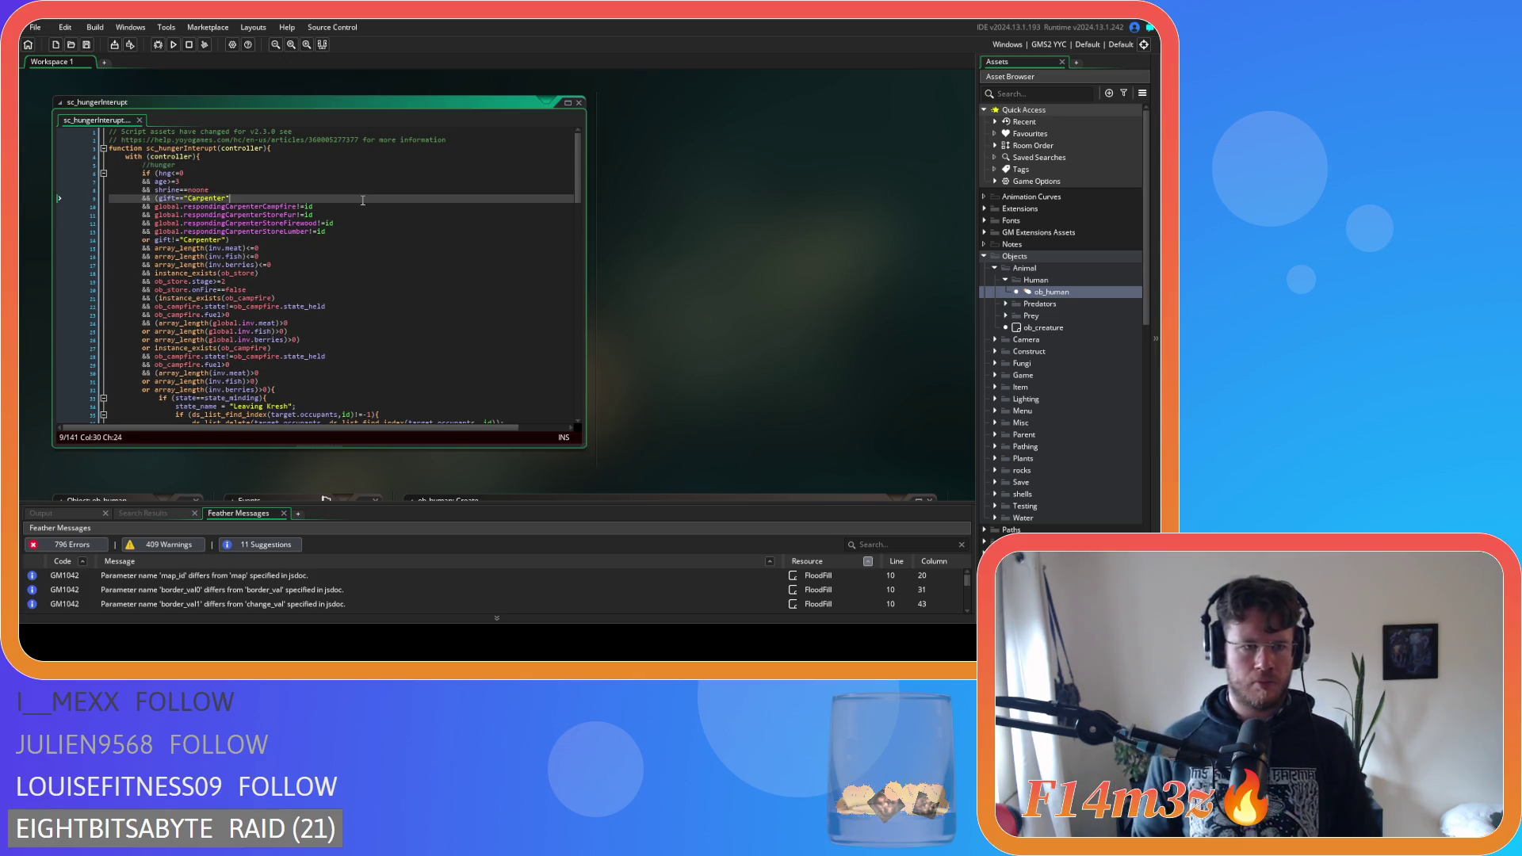
# Delete the duplicated condition block near the script end and save
pyautogui.scroll(-5, 356, 222)
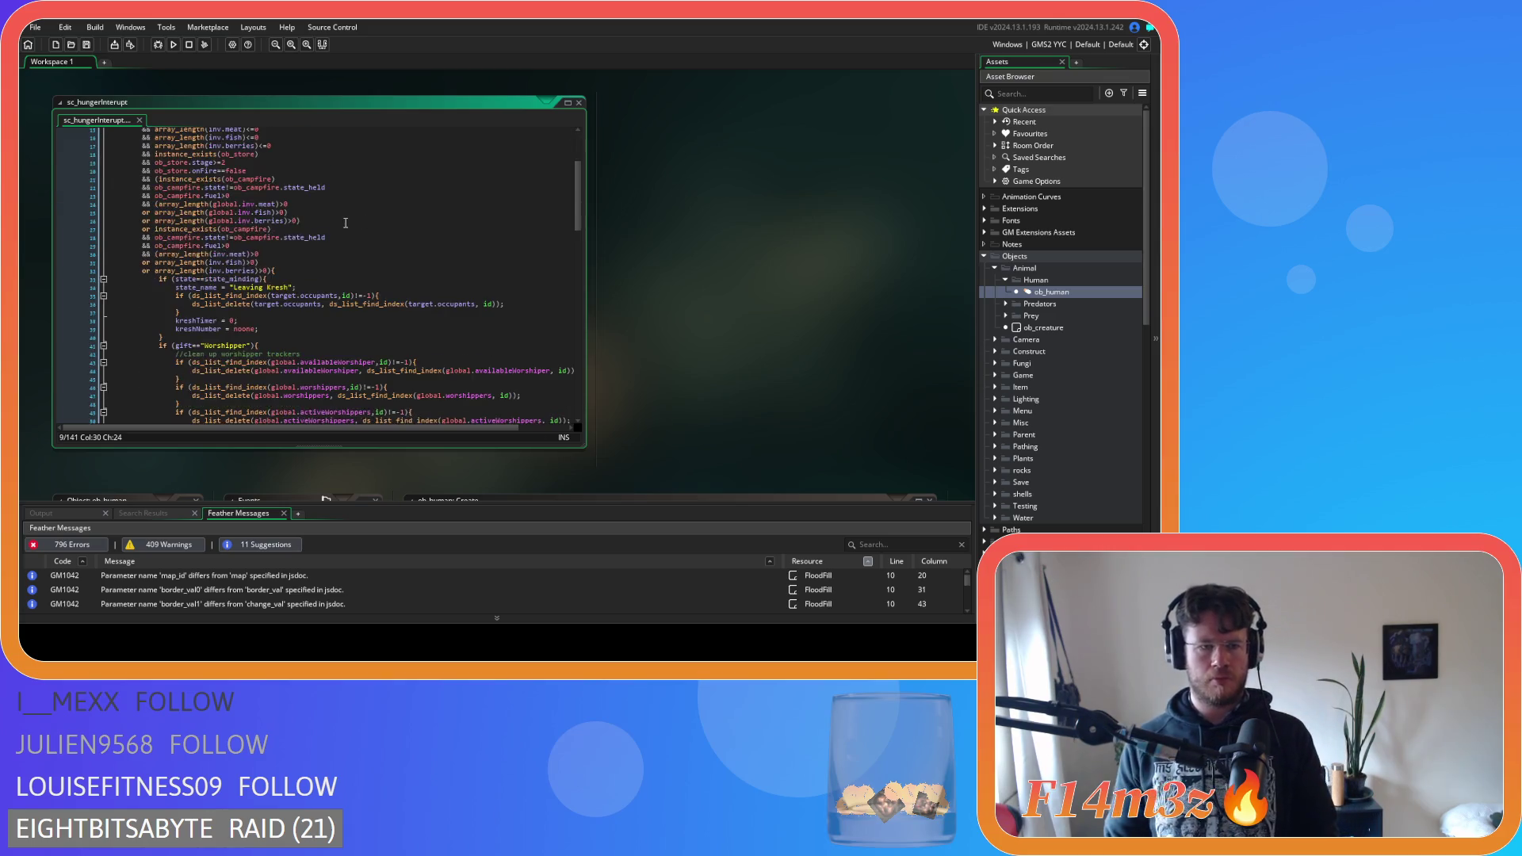
pyautogui.scroll(-20, 346, 223)
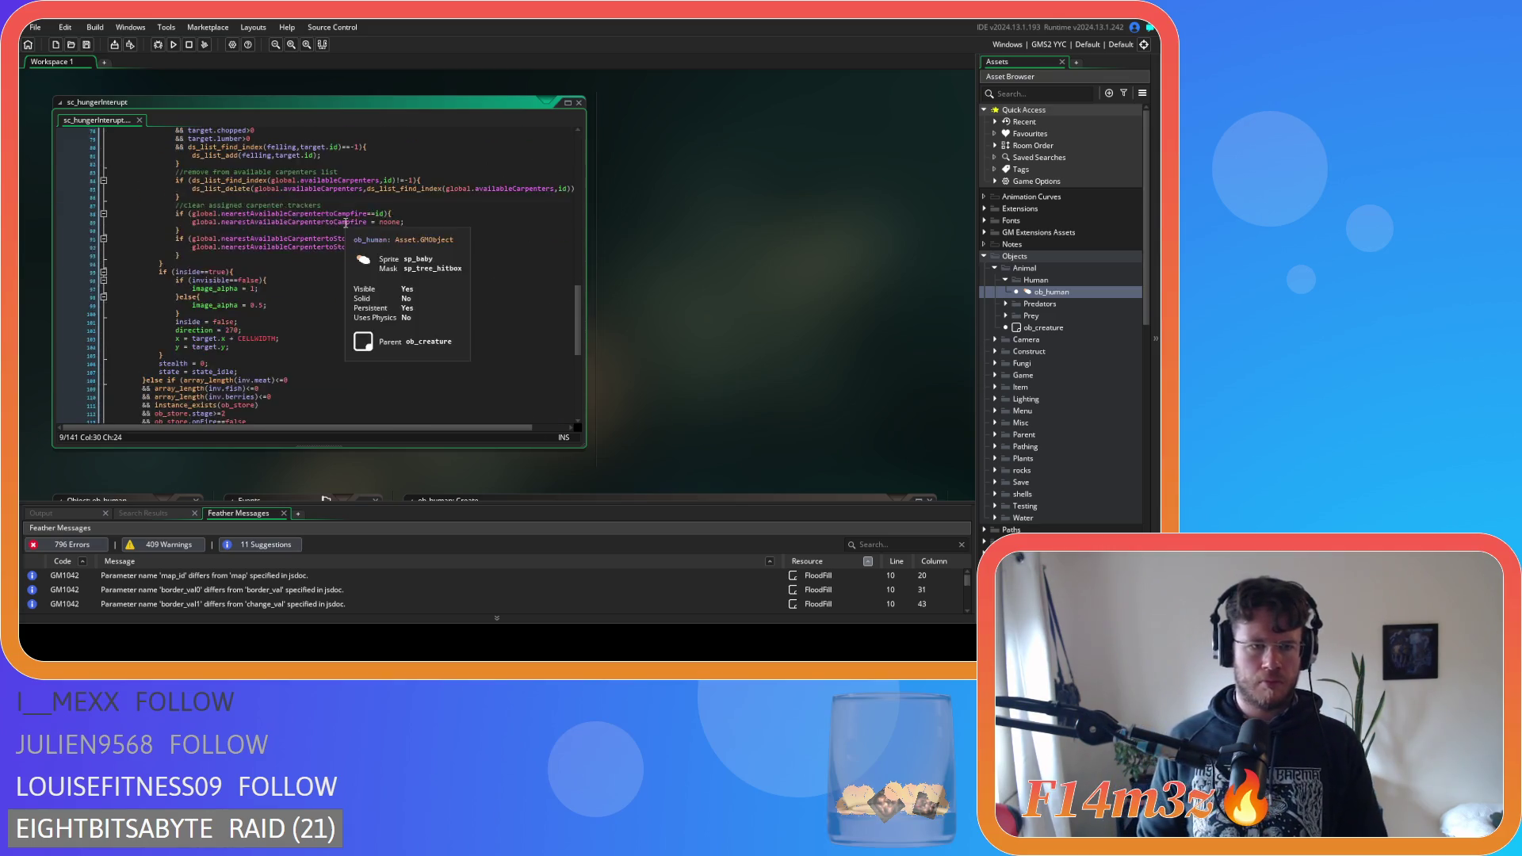
pyautogui.moveTo(143, 129)
pyautogui.mouseDown()
pyautogui.moveTo(235, 348)
pyautogui.moveTo(233, 380)
pyautogui.mouseUp()
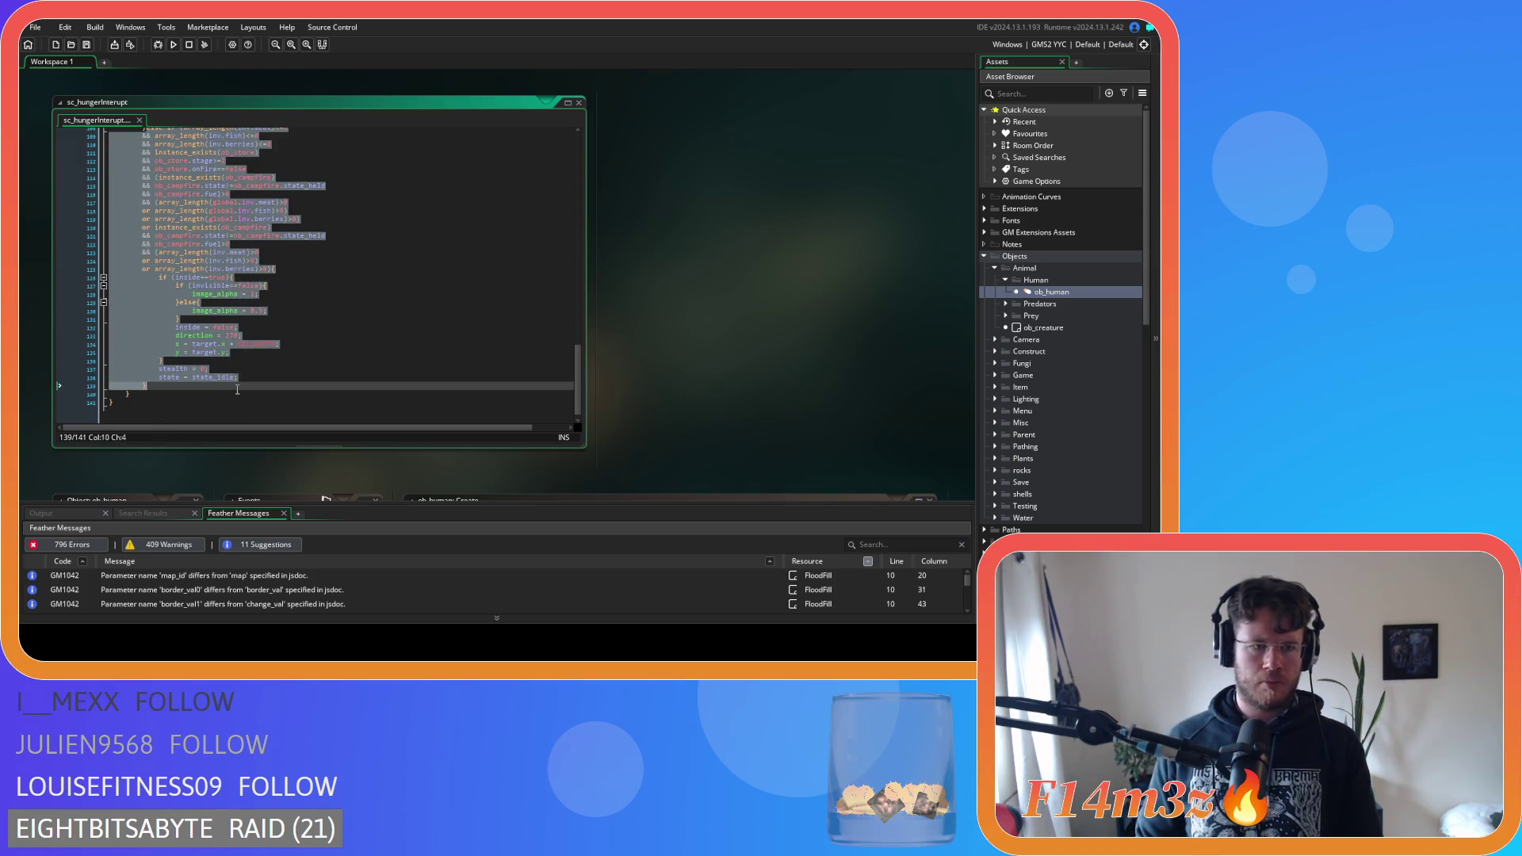
pyautogui.press('Delete')
pyautogui.hotkey('ctrl', 's')
# Check the leading hng, age and shrine lines and remove stray text in the inventory length checks
pyautogui.scroll(20, 301, 369)
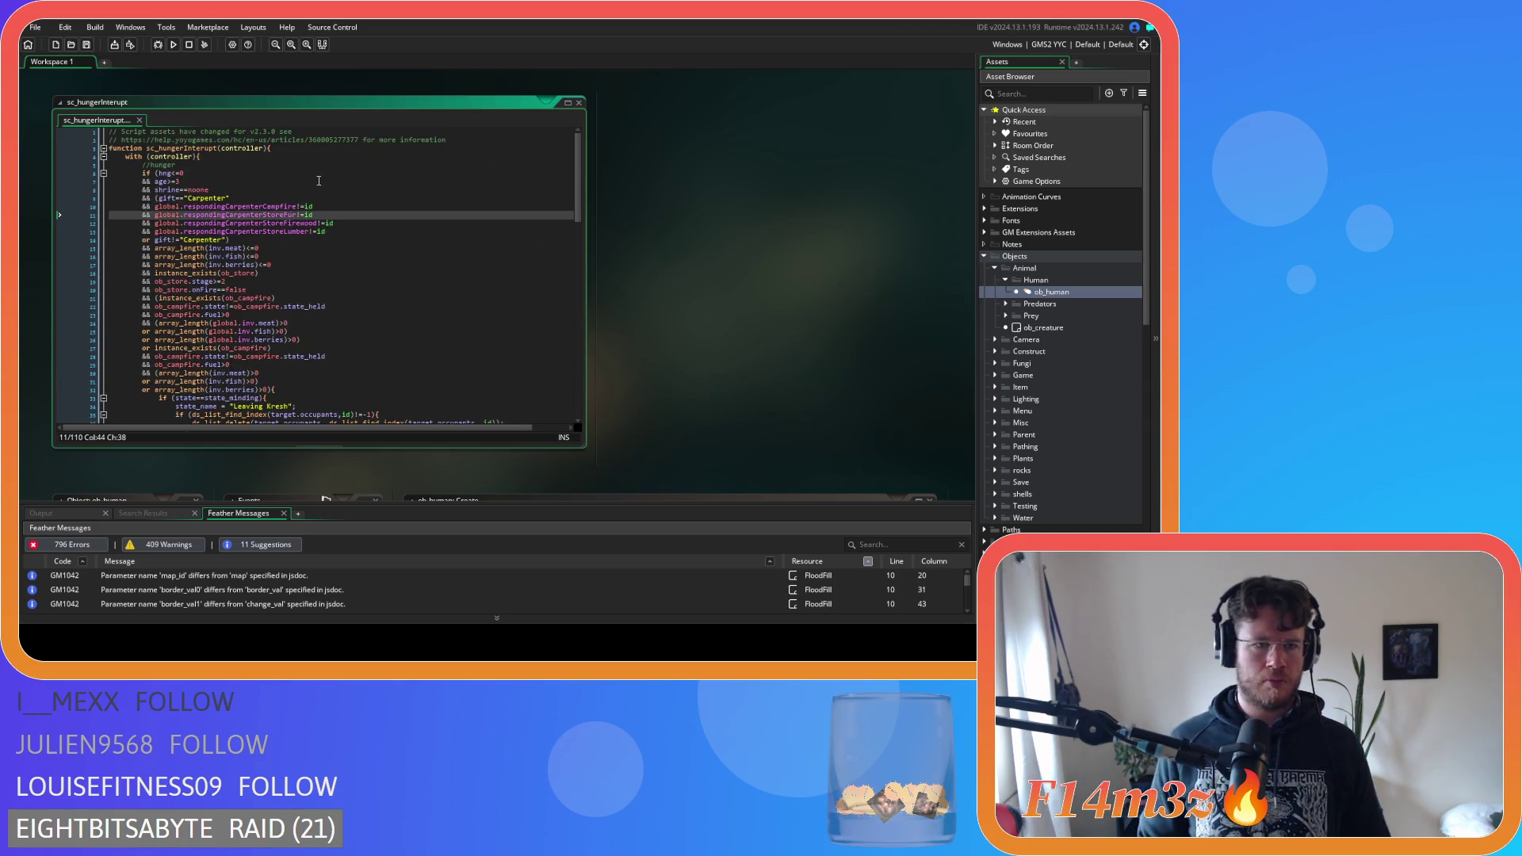
pyautogui.click(334, 175)
pyautogui.click(331, 182)
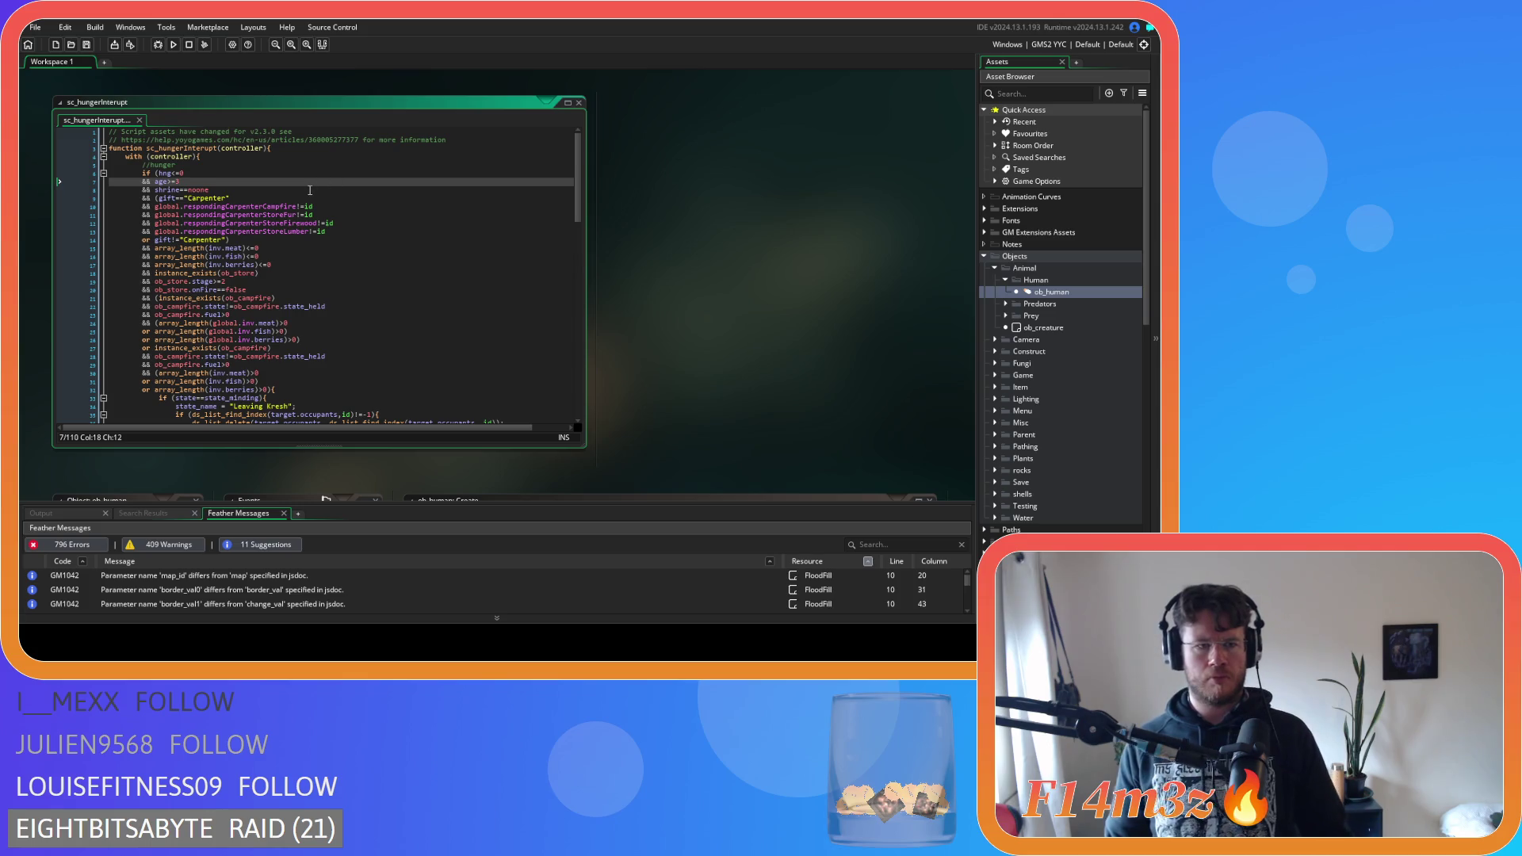
pyautogui.click(309, 191)
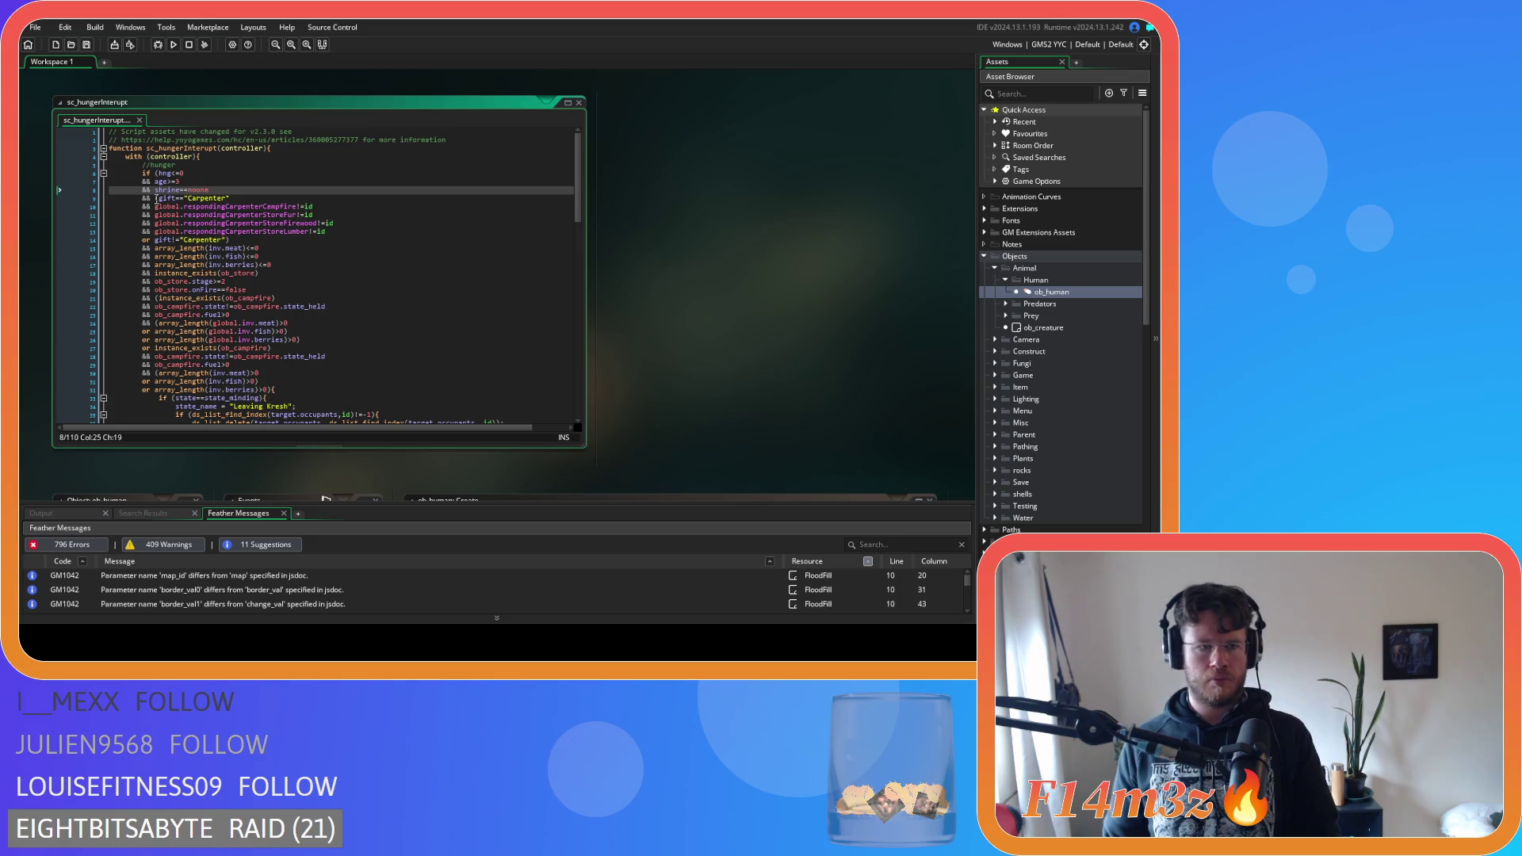
pyautogui.click(156, 198)
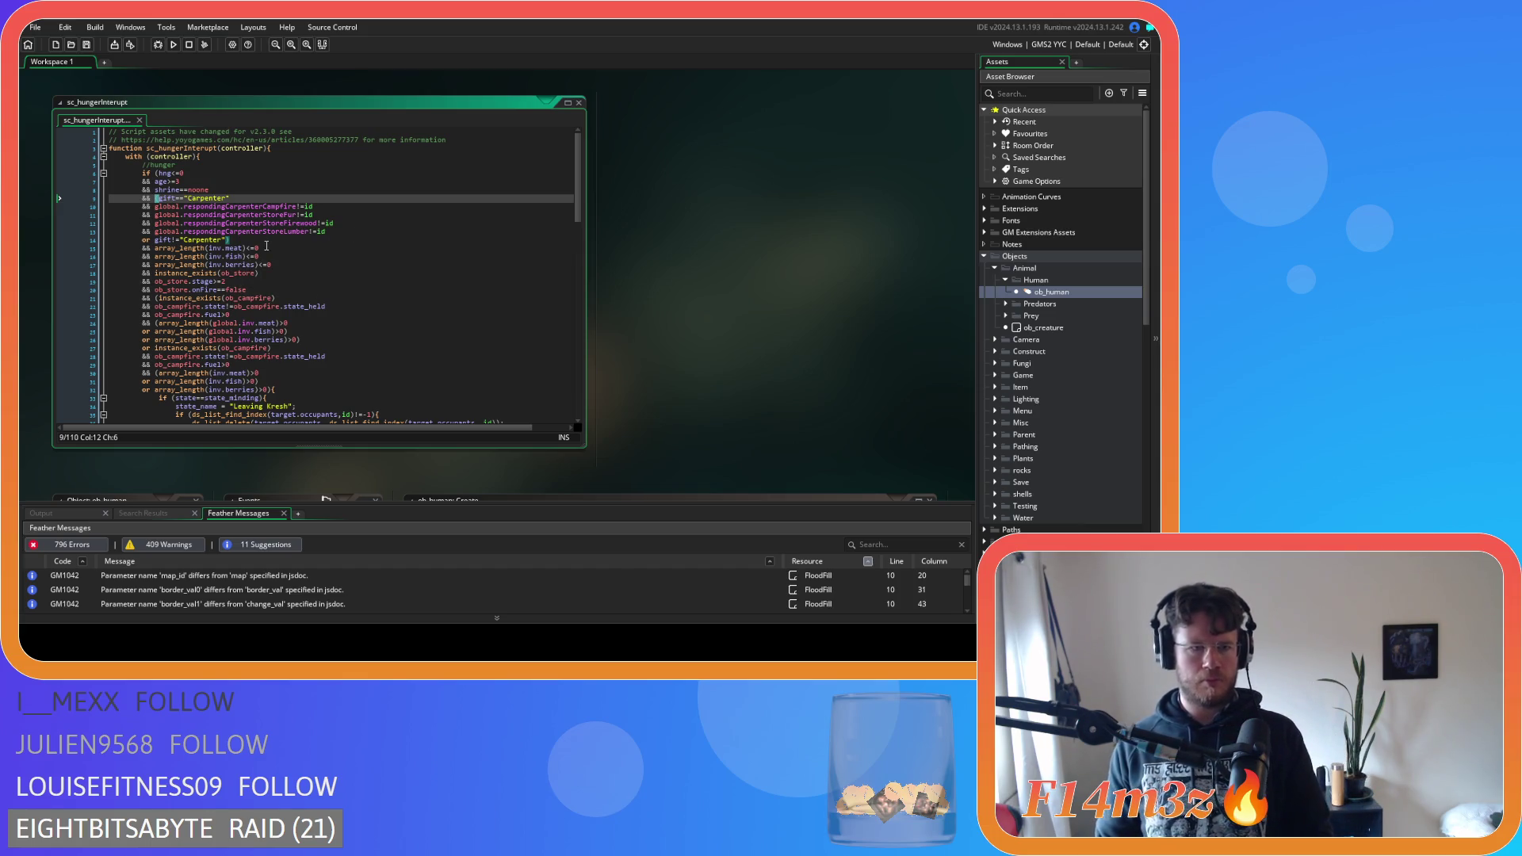
pyautogui.moveTo(268, 246); pyautogui.dragTo(283, 267)
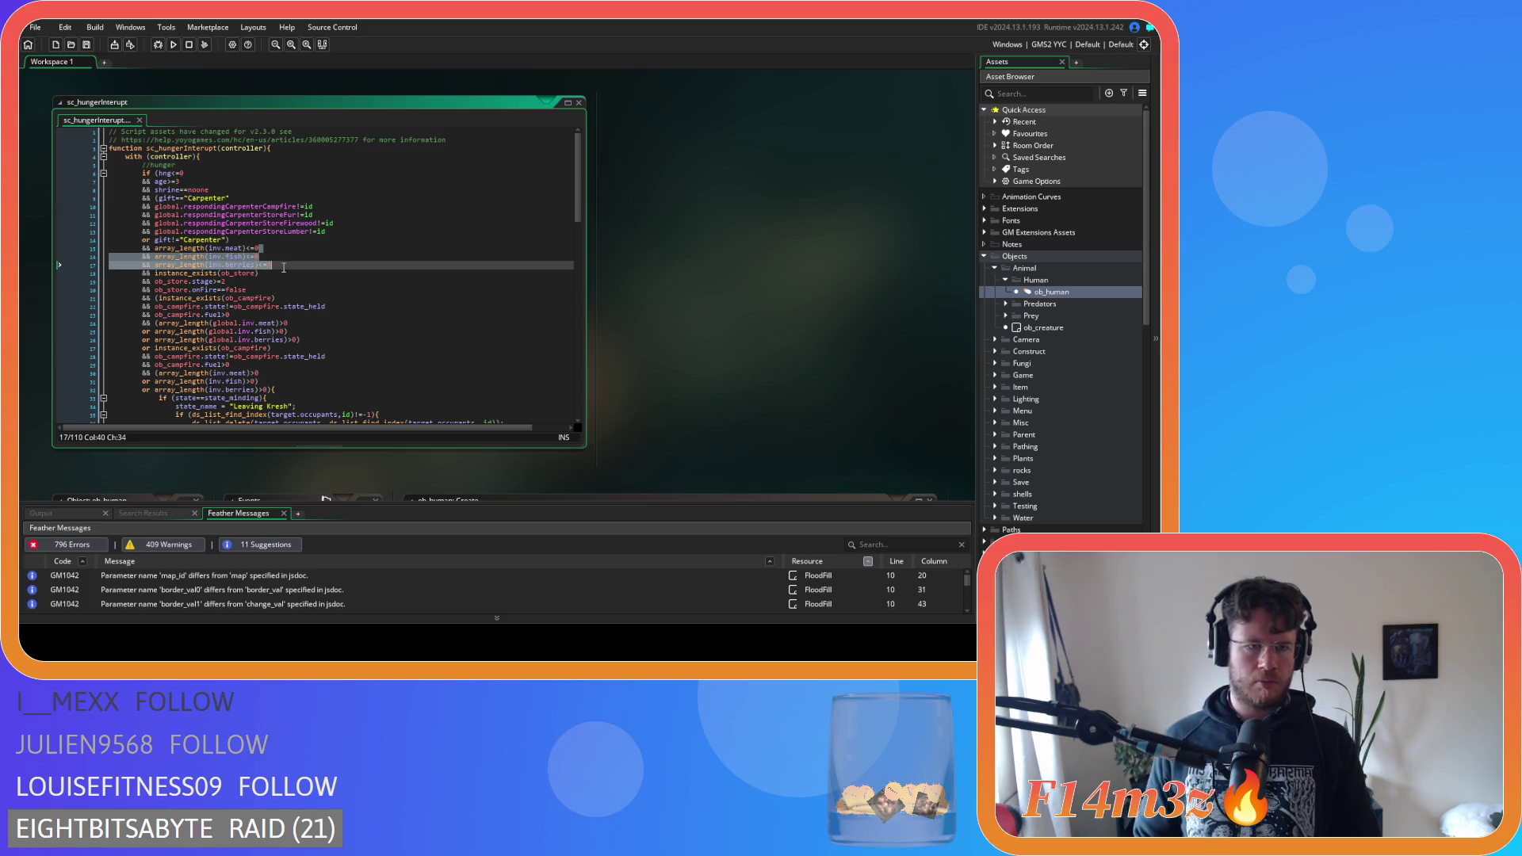
pyautogui.press('BackSpace')
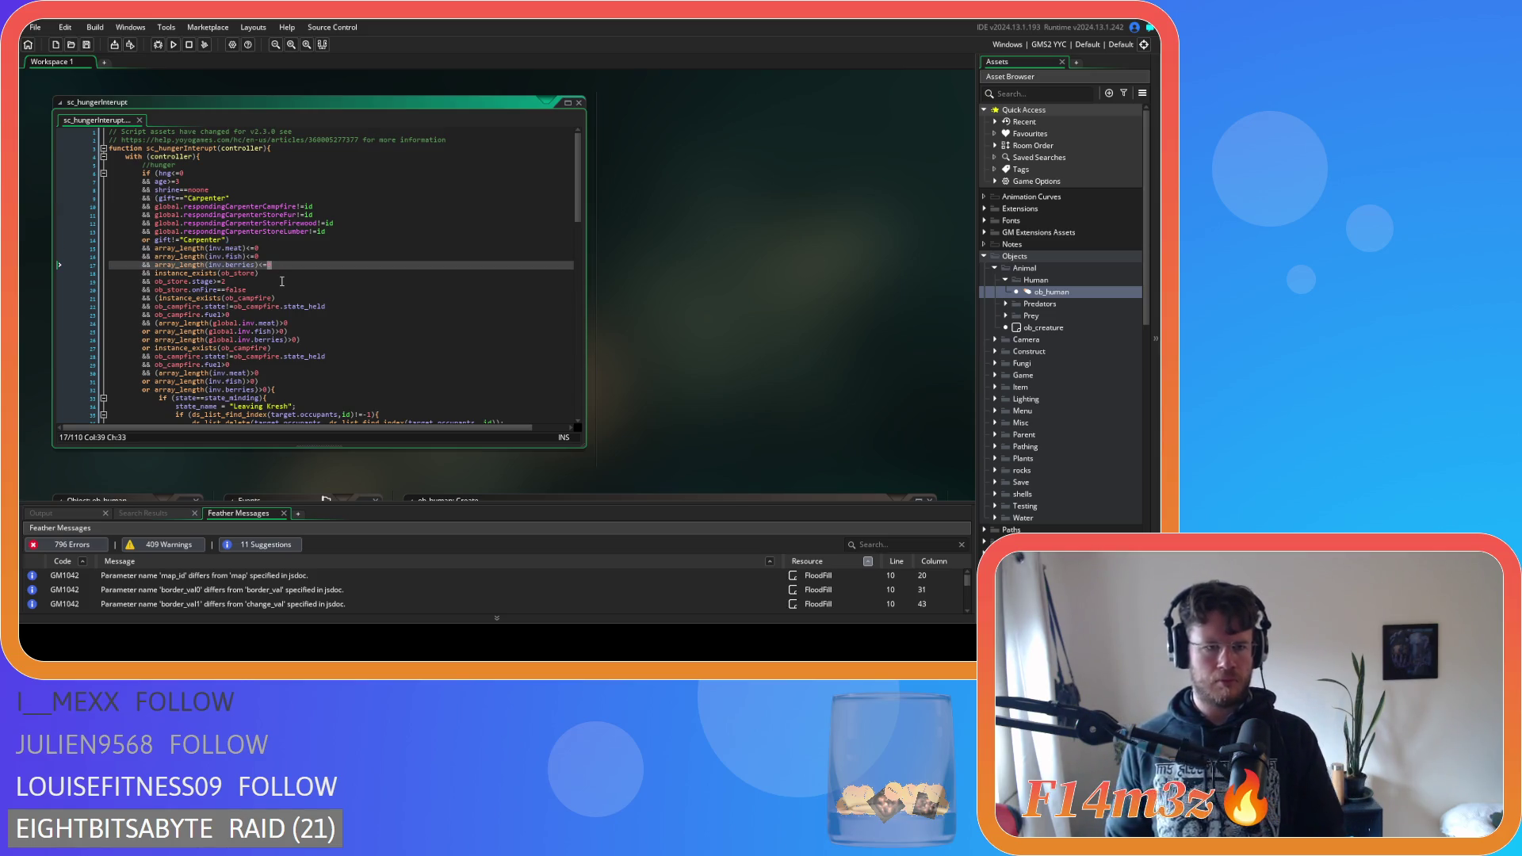
# Add an opening parenthesis before the inventory array_length checks
pyautogui.click(281, 281)
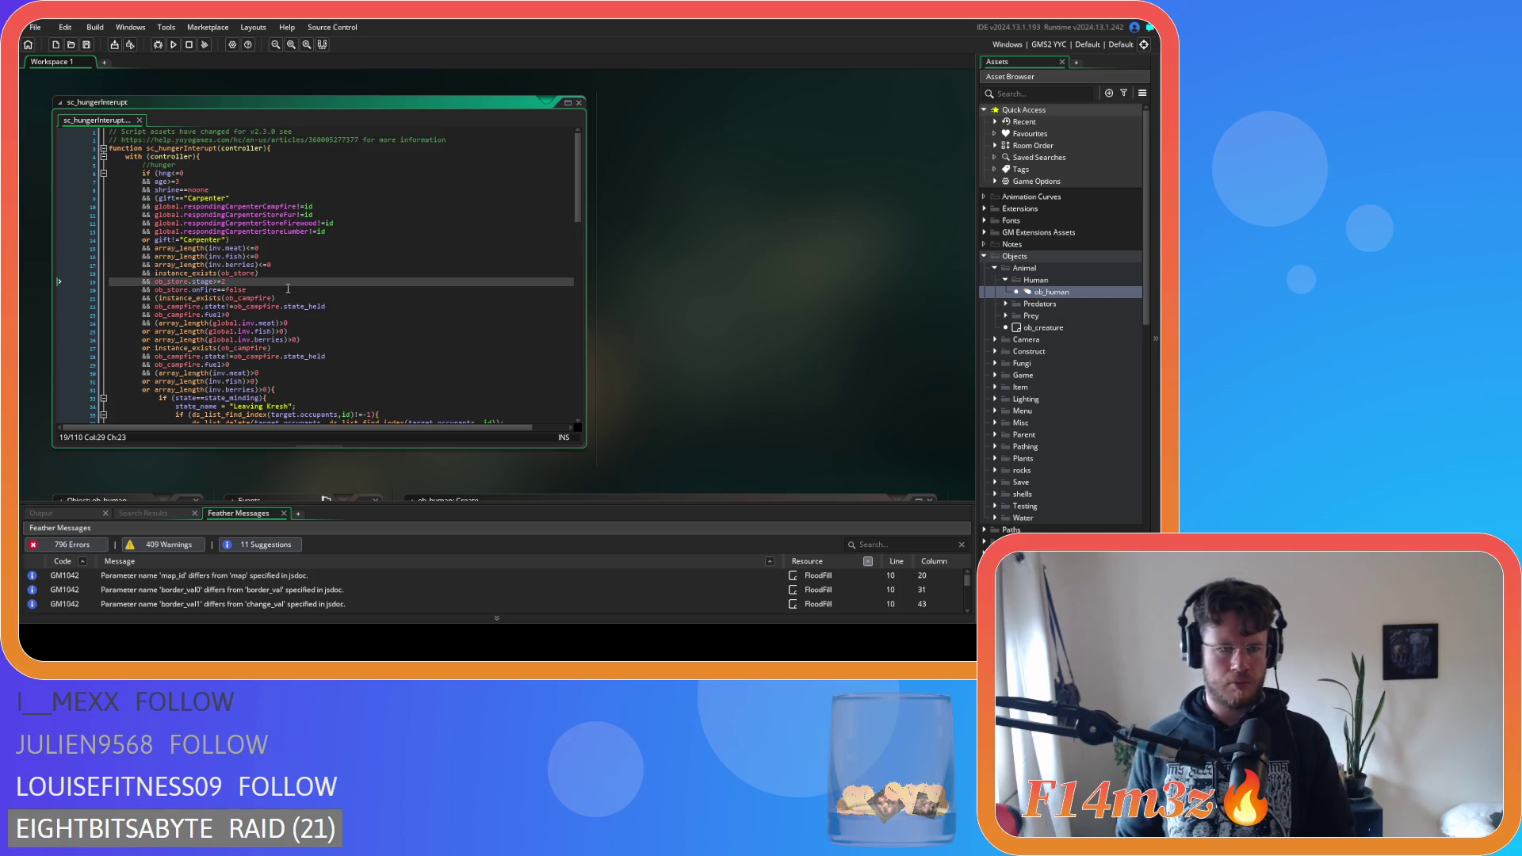
pyautogui.click(156, 298)
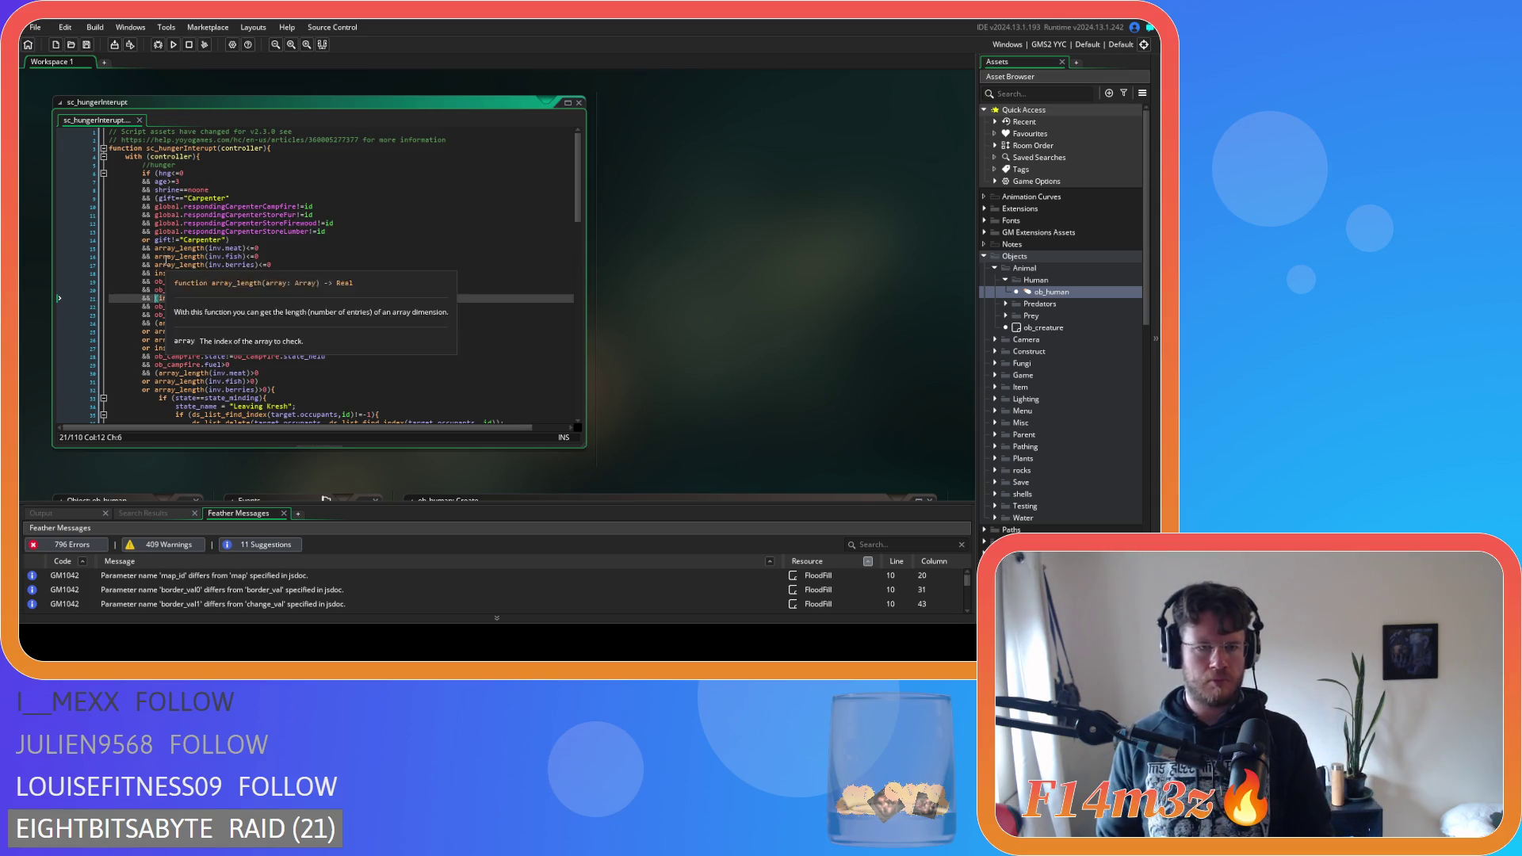
pyautogui.click(156, 248)
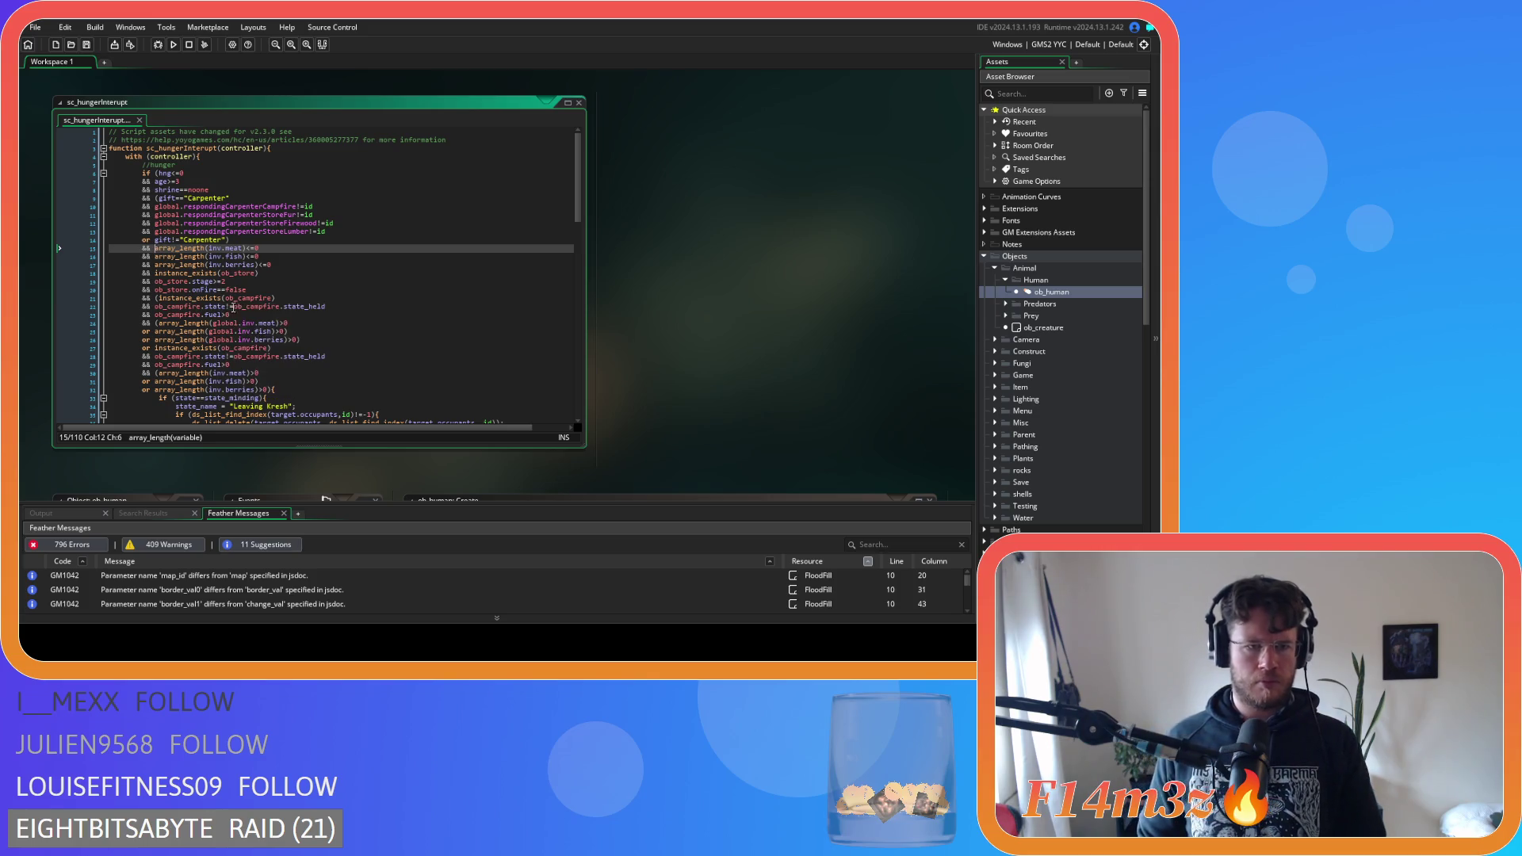
pyautogui.moveTo(235, 357)
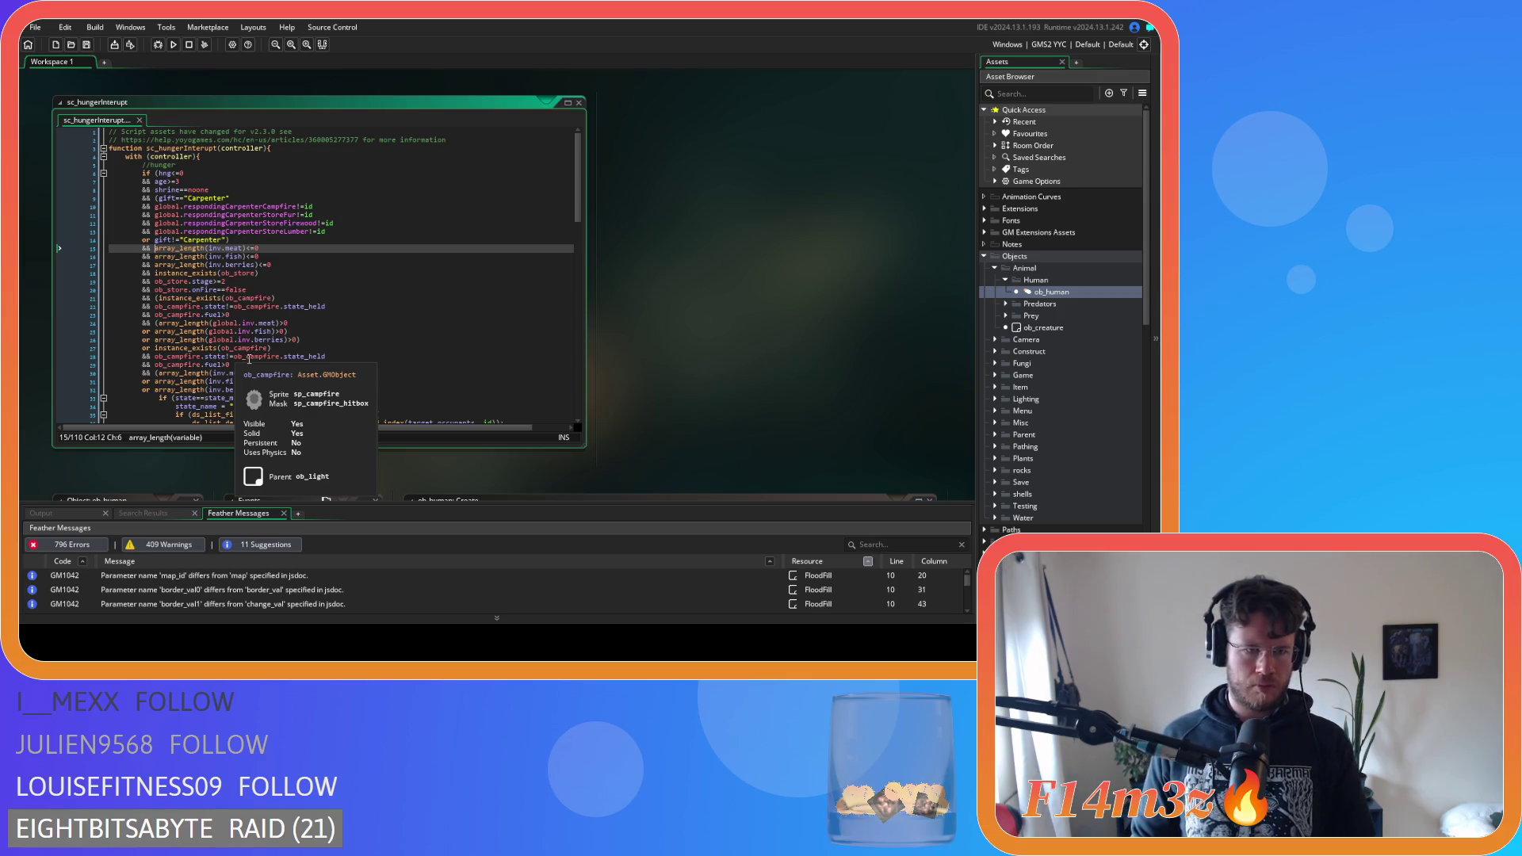
pyautogui.write('(')
pyautogui.click(270, 390)
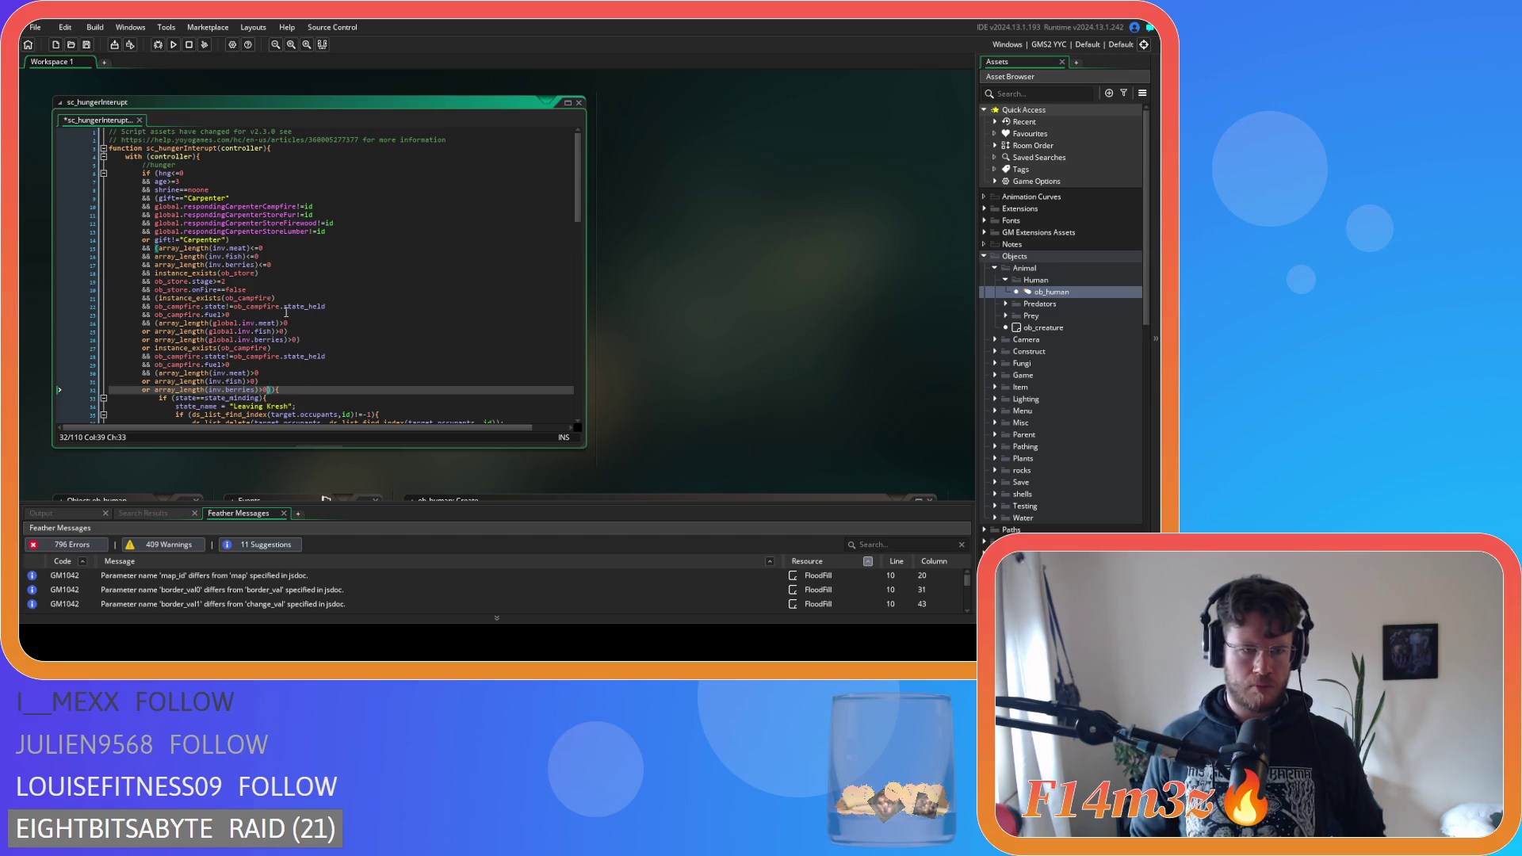
# Save sc_hungerInterupt with the global berries check closing the Carpenter campfire-and-food group
pyautogui.moveTo(245, 324)
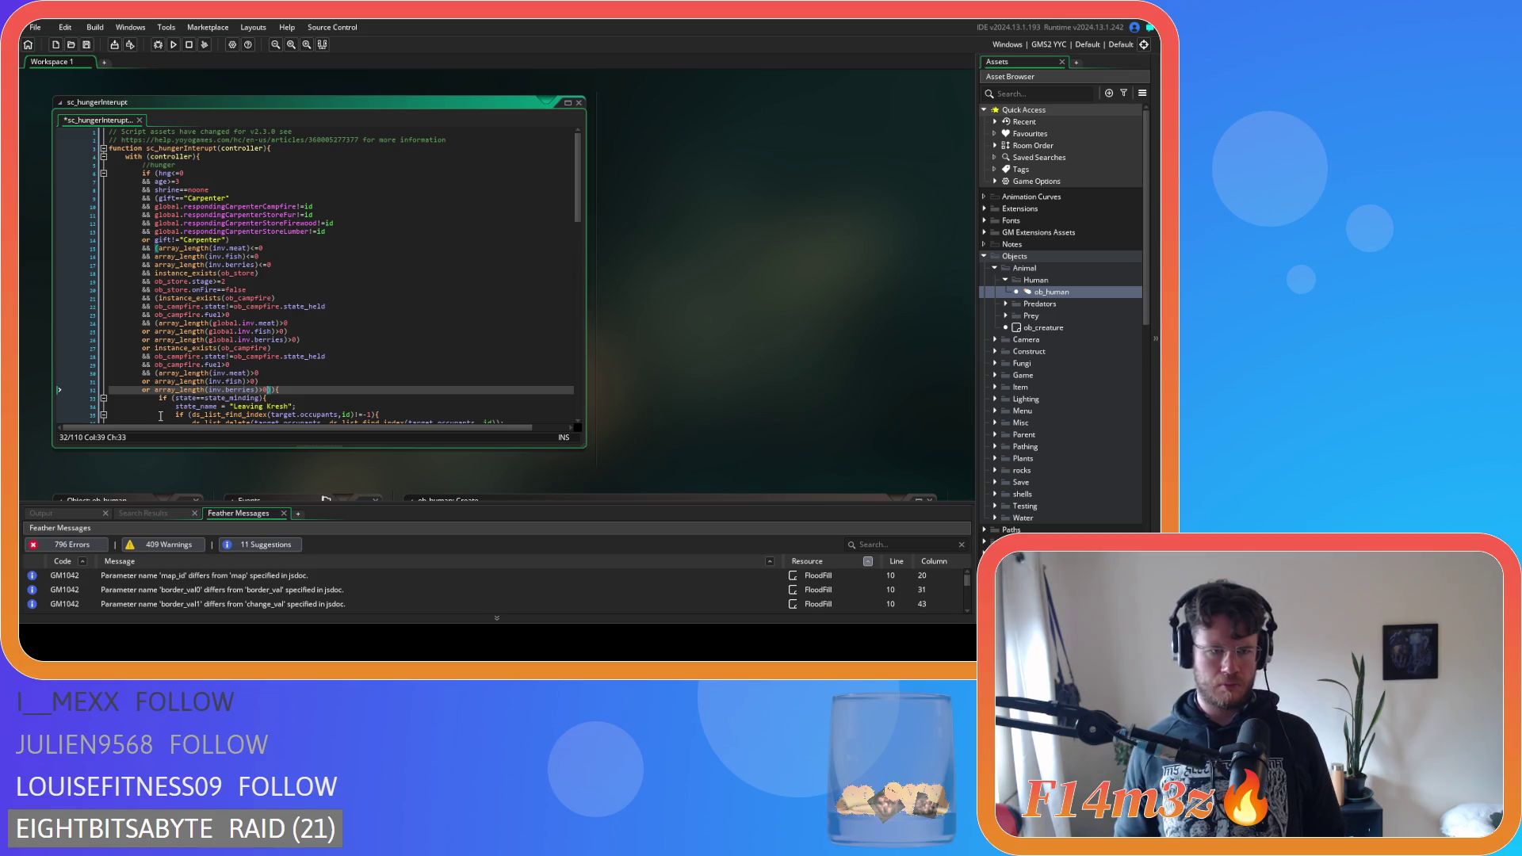
pyautogui.moveTo(169, 347)
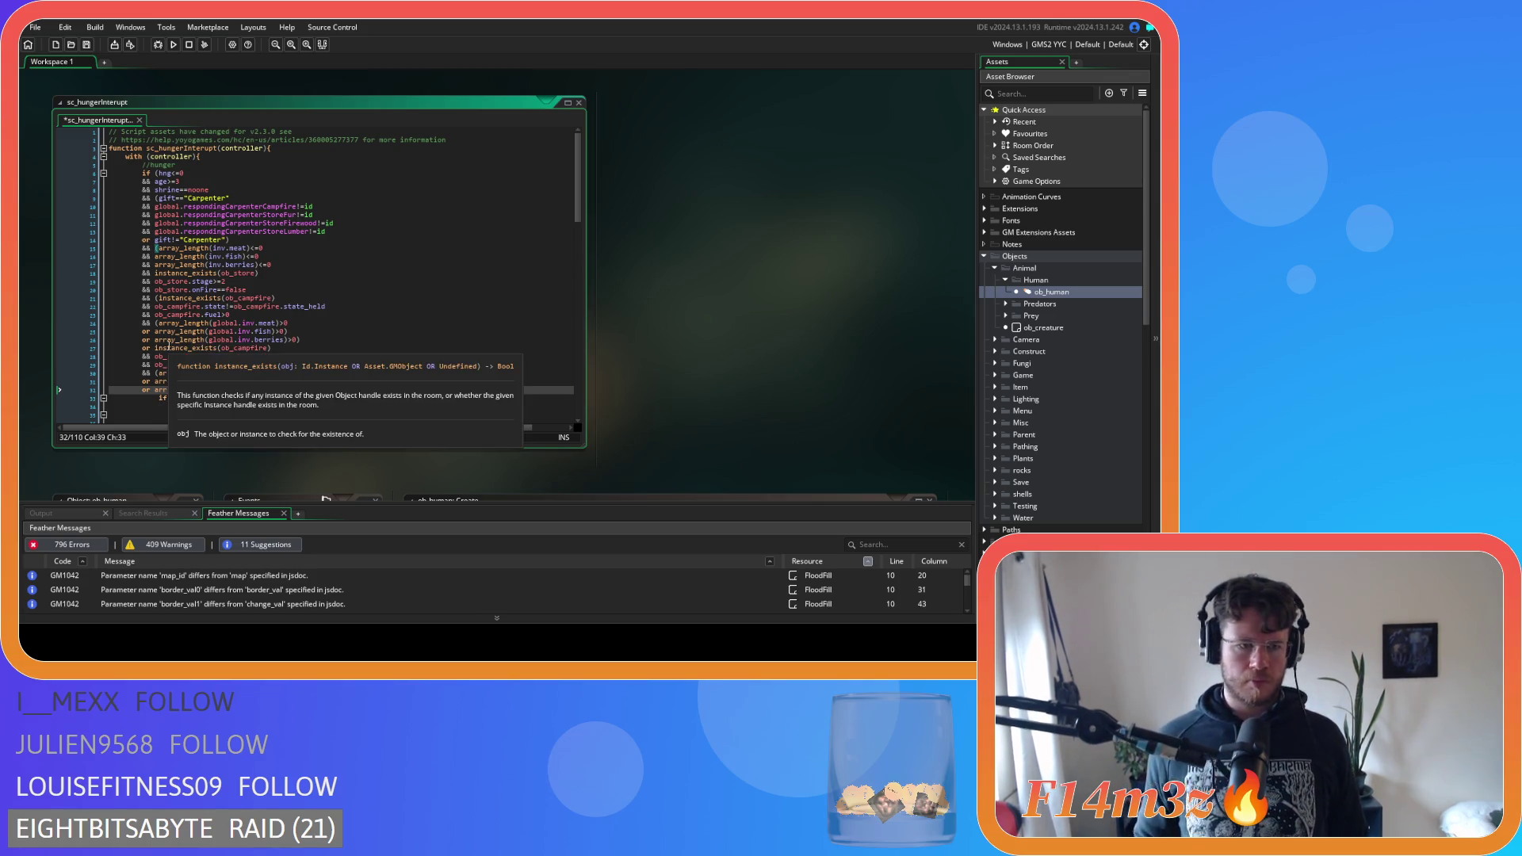
pyautogui.moveTo(164, 190)
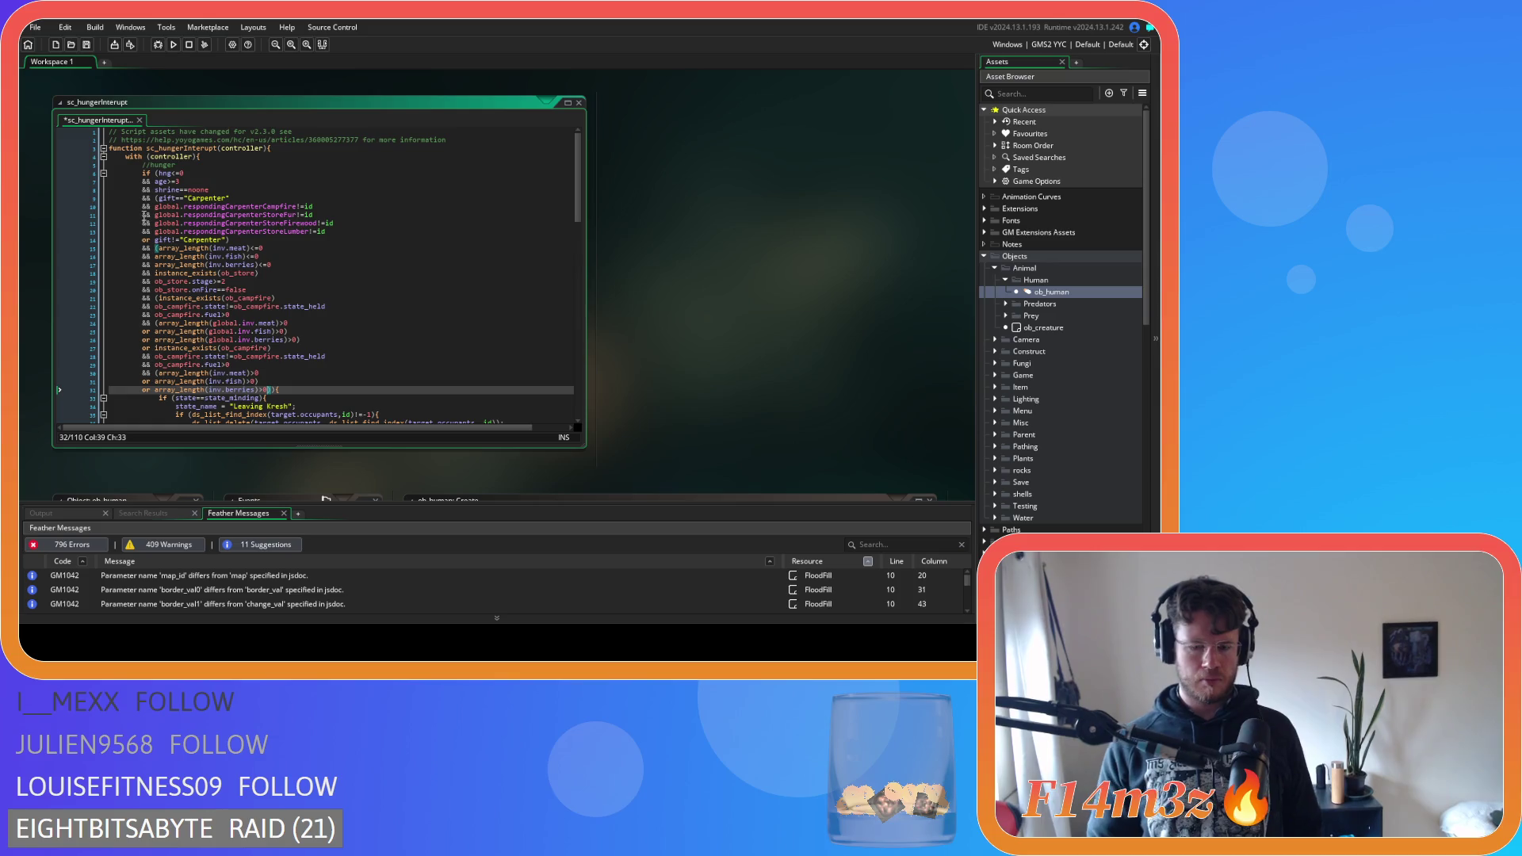
pyautogui.moveTo(153, 240)
pyautogui.write(')')
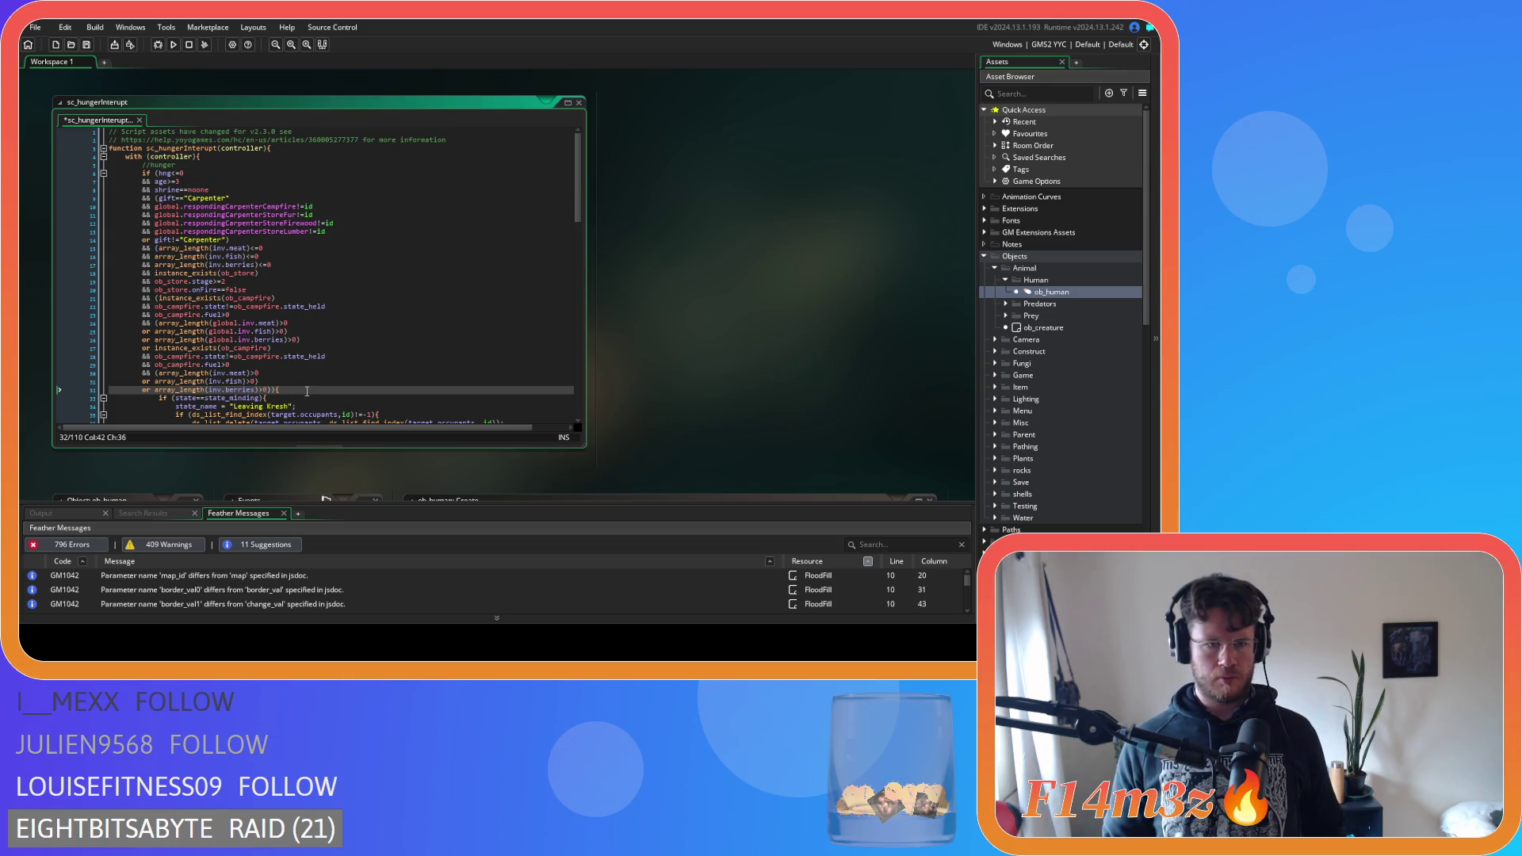
pyautogui.click(312, 340)
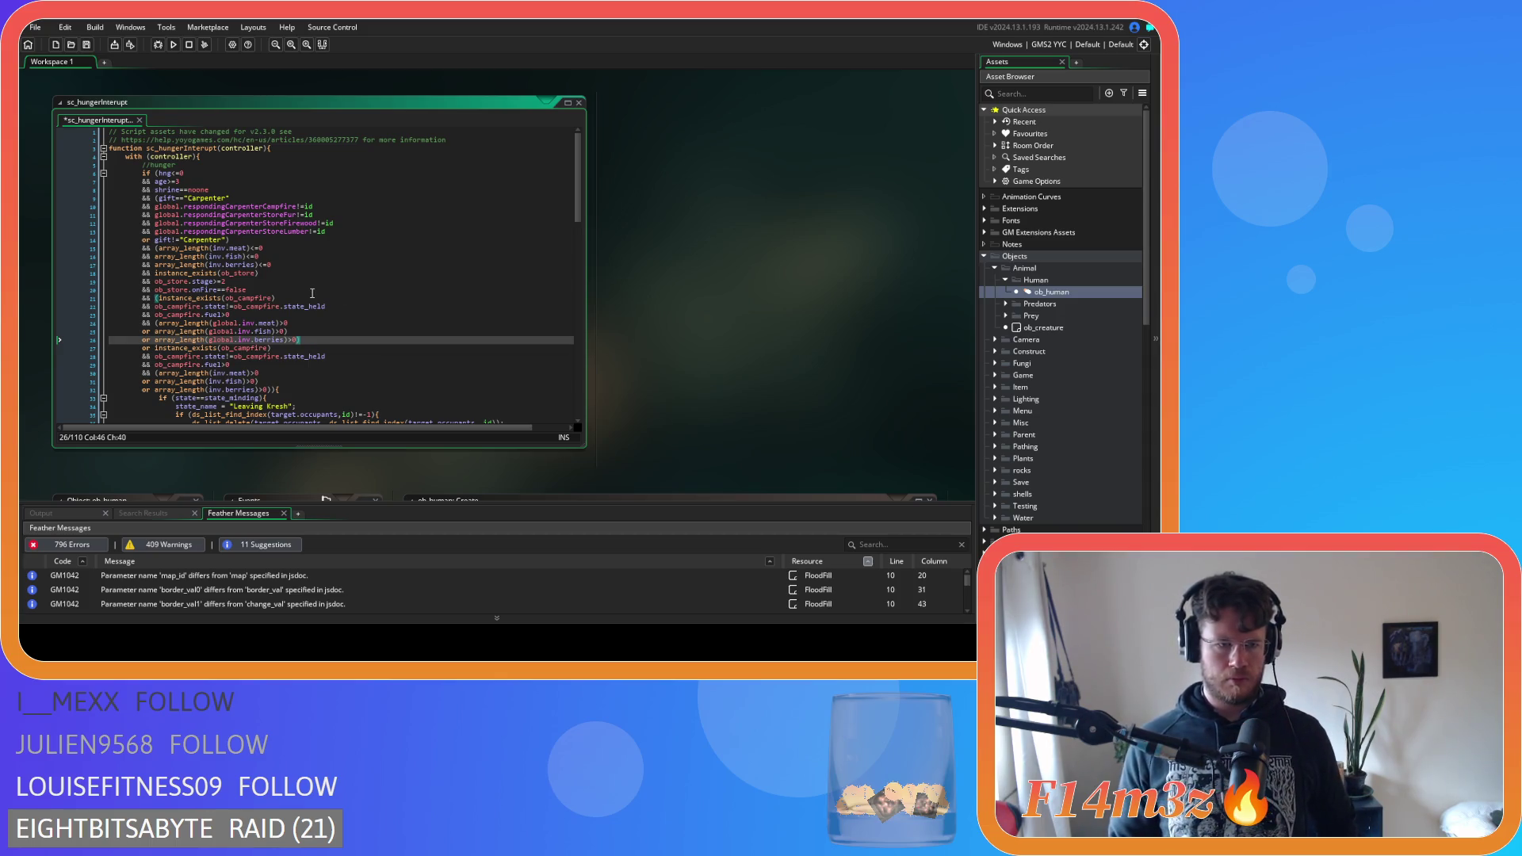
pyautogui.moveTo(309, 307)
pyautogui.write(')')
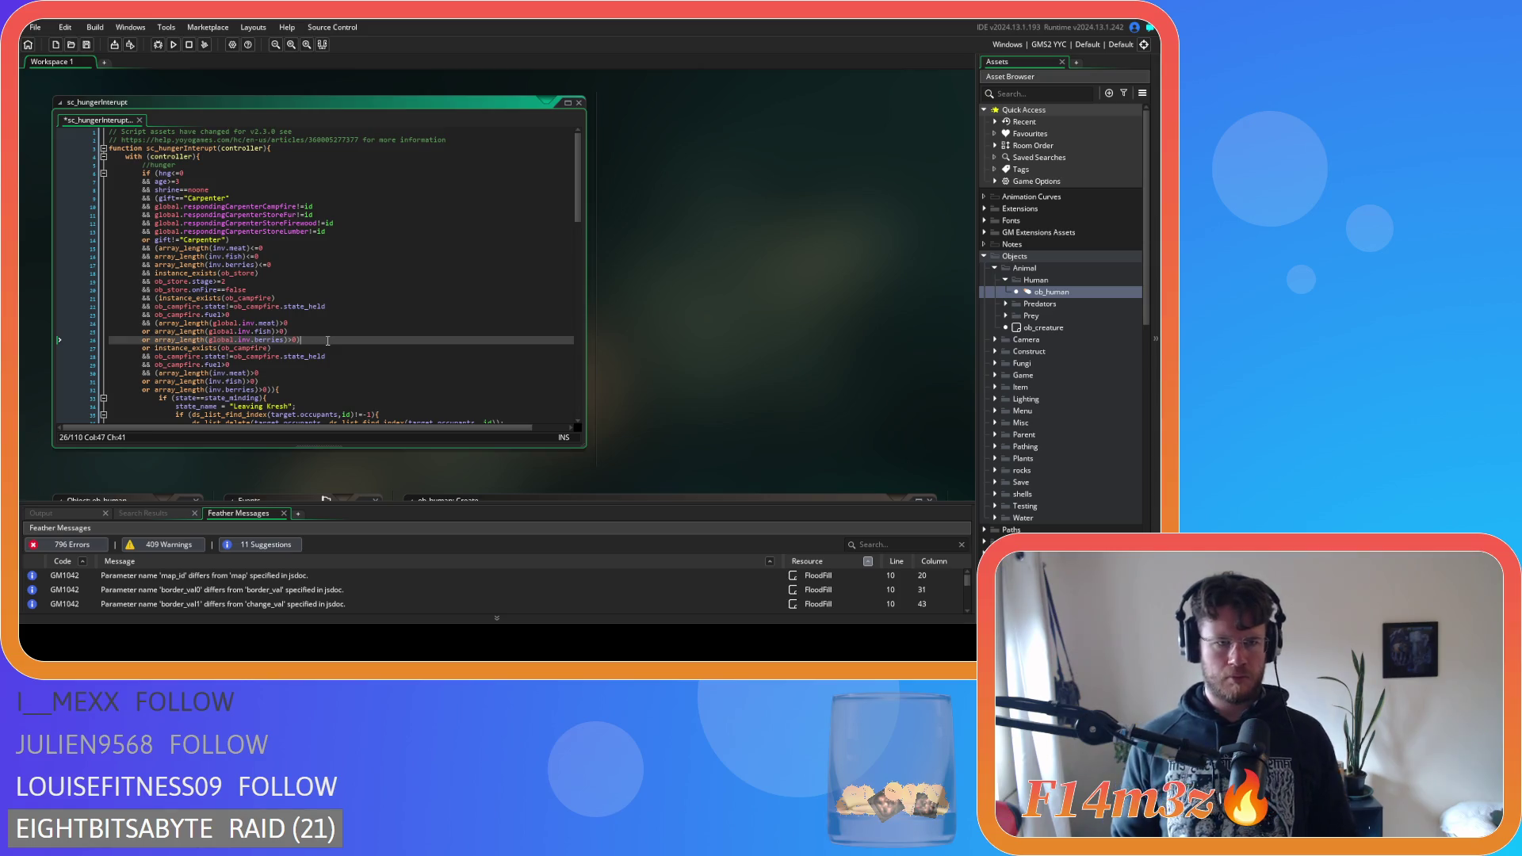
pyautogui.hotkey('ctrl', 's')
pyautogui.scroll(-8, 329, 321)
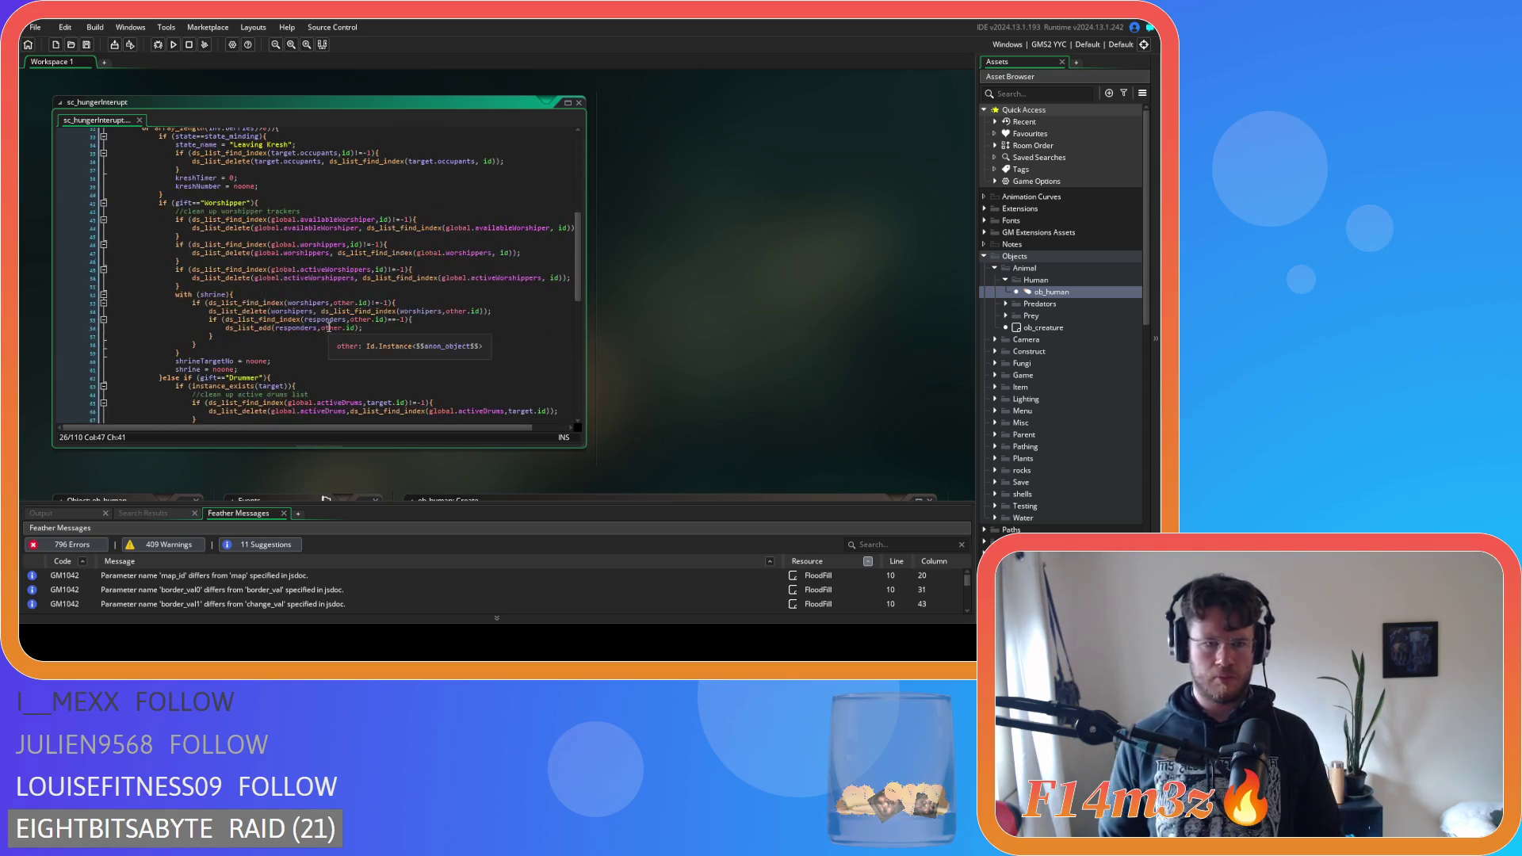
pyautogui.scroll(8, 329, 321)
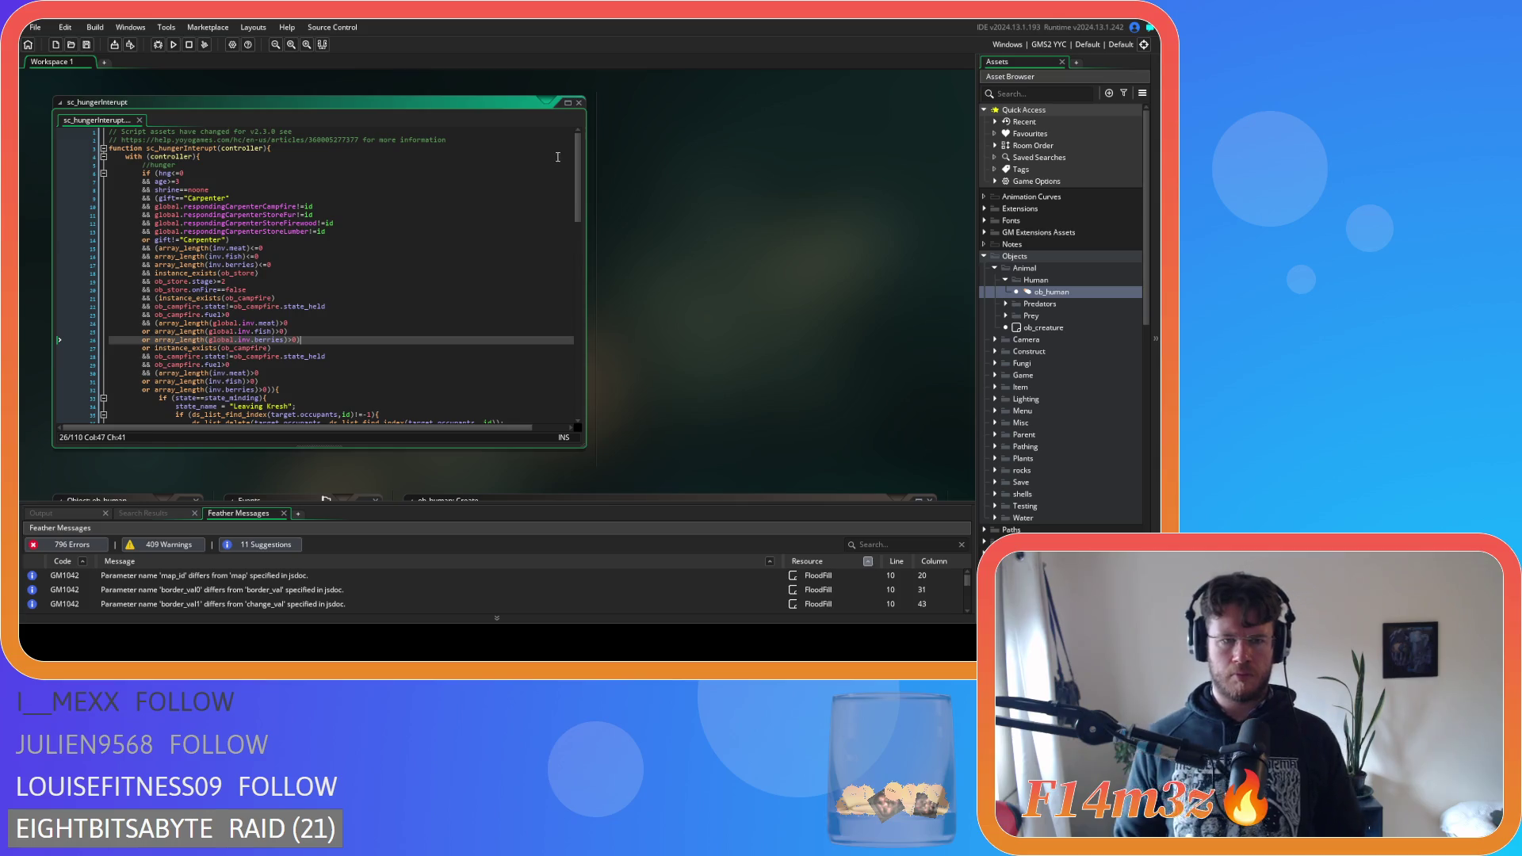
# Collapse sc_hungerInterupt, open sc_thirstInterupt, and go to its water>0 condition
pyautogui.doubleClick(555, 102)
pyautogui.scroll(-10, 1068, 407)
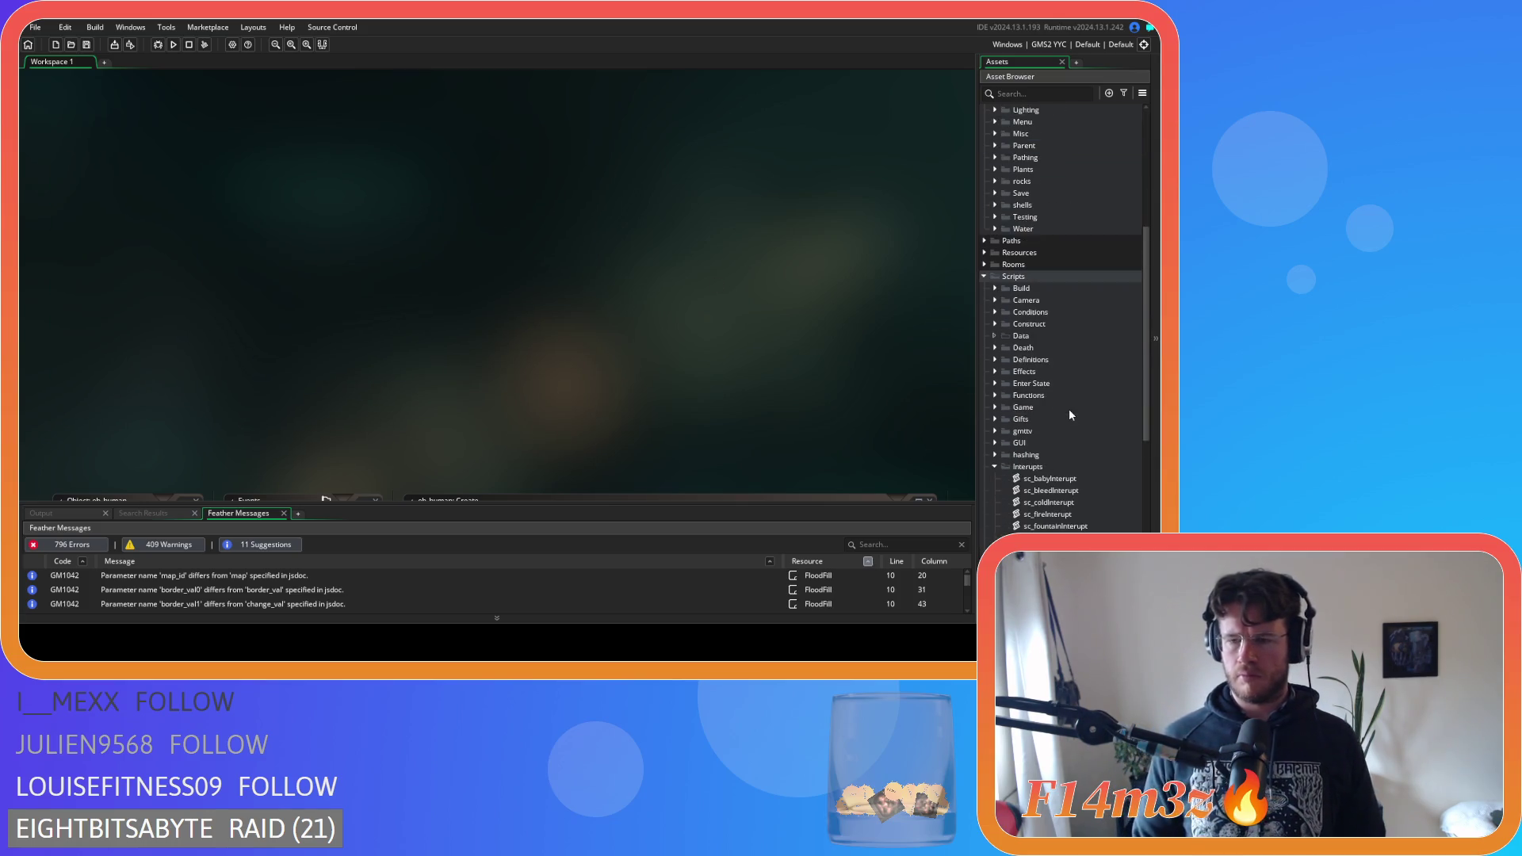
pyautogui.doubleClick(1052, 490)
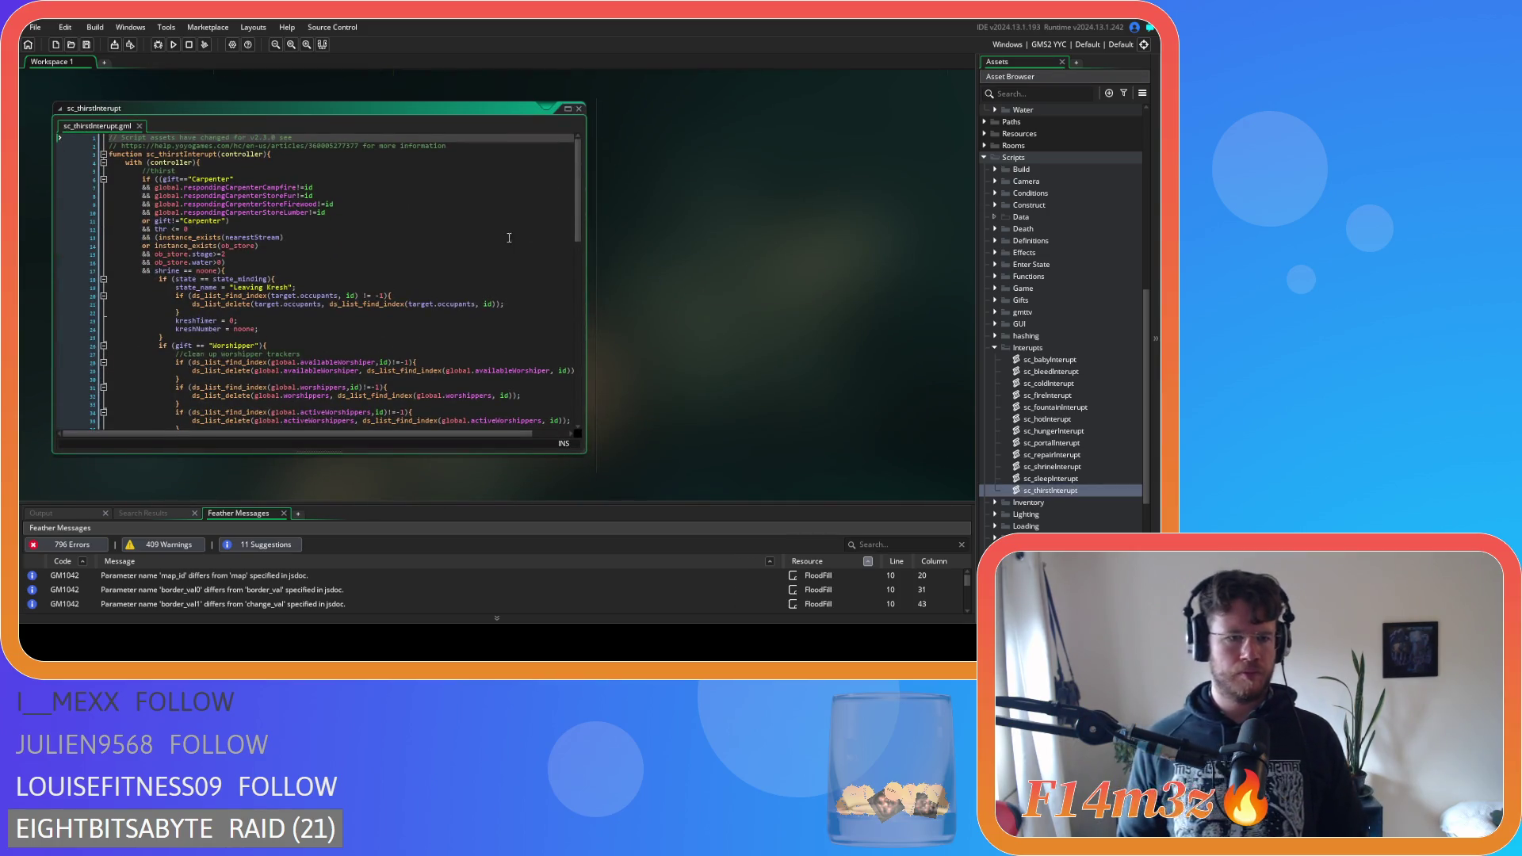
pyautogui.scroll(-10, 509, 238)
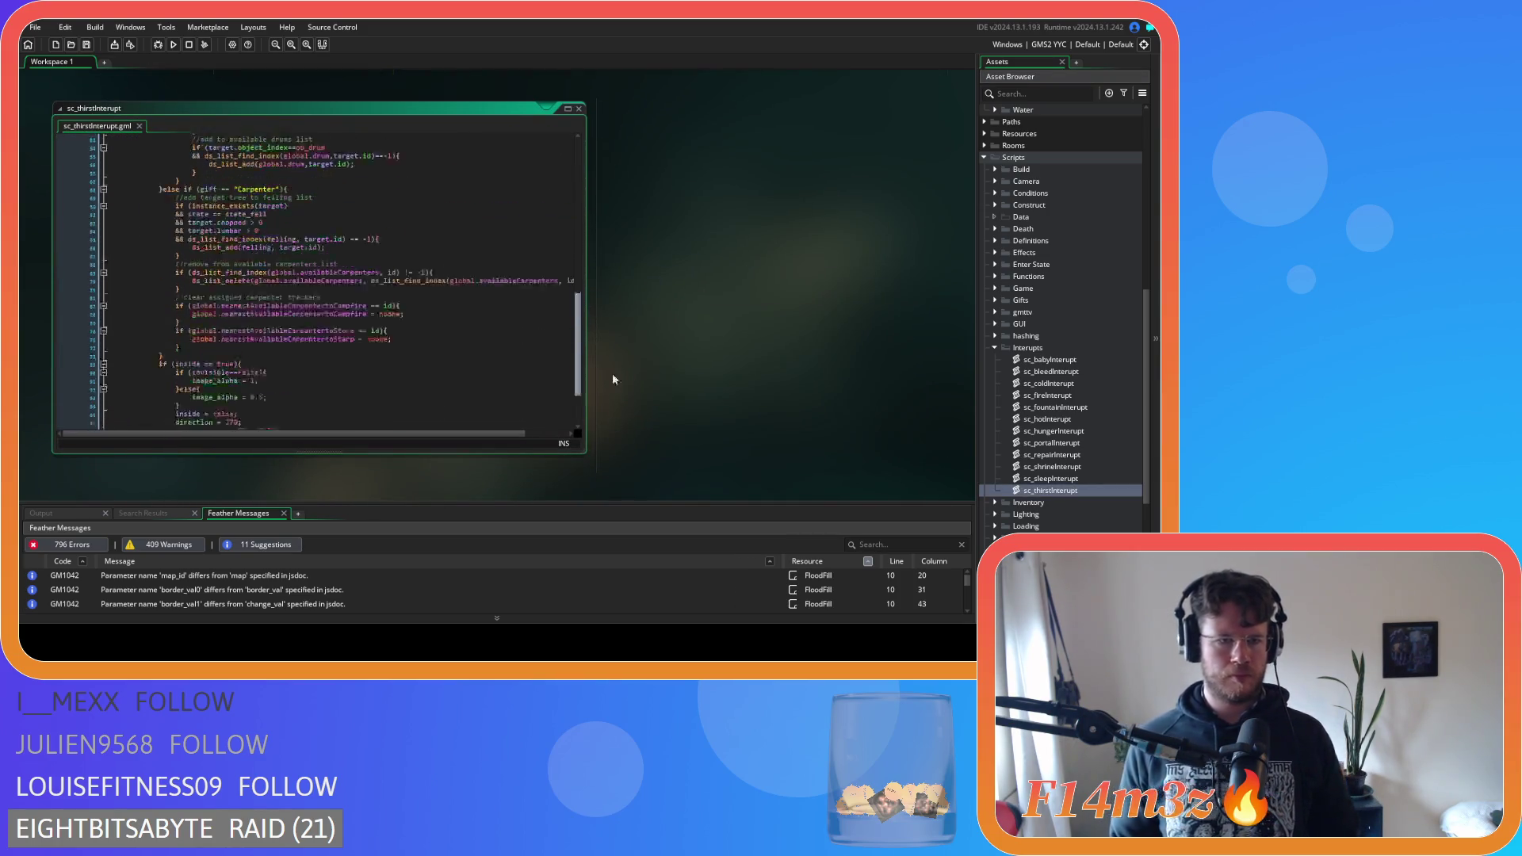
pyautogui.scroll(10, 608, 329)
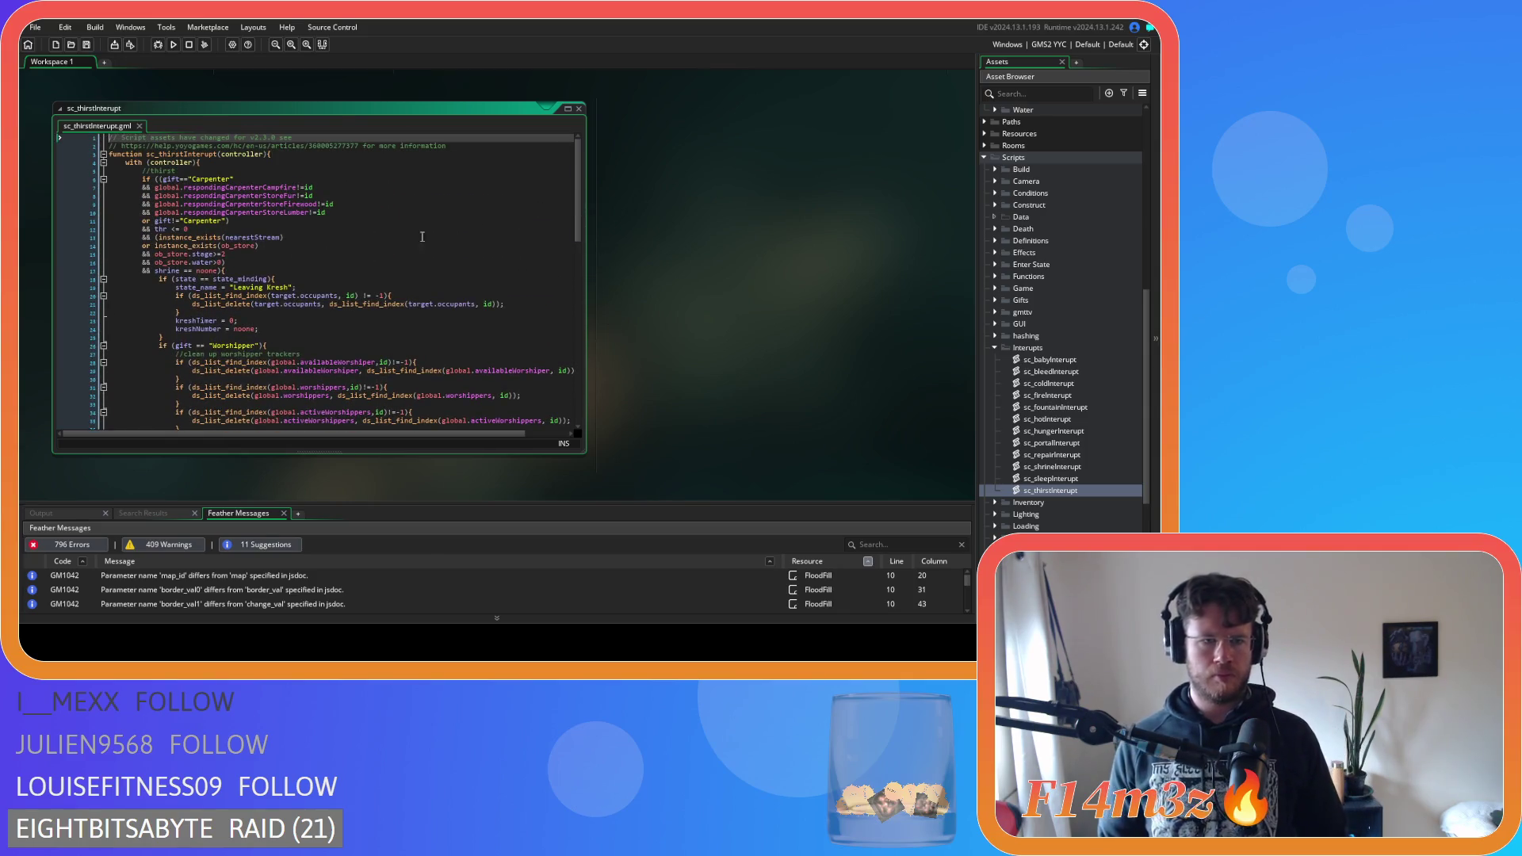
pyautogui.click(219, 290)
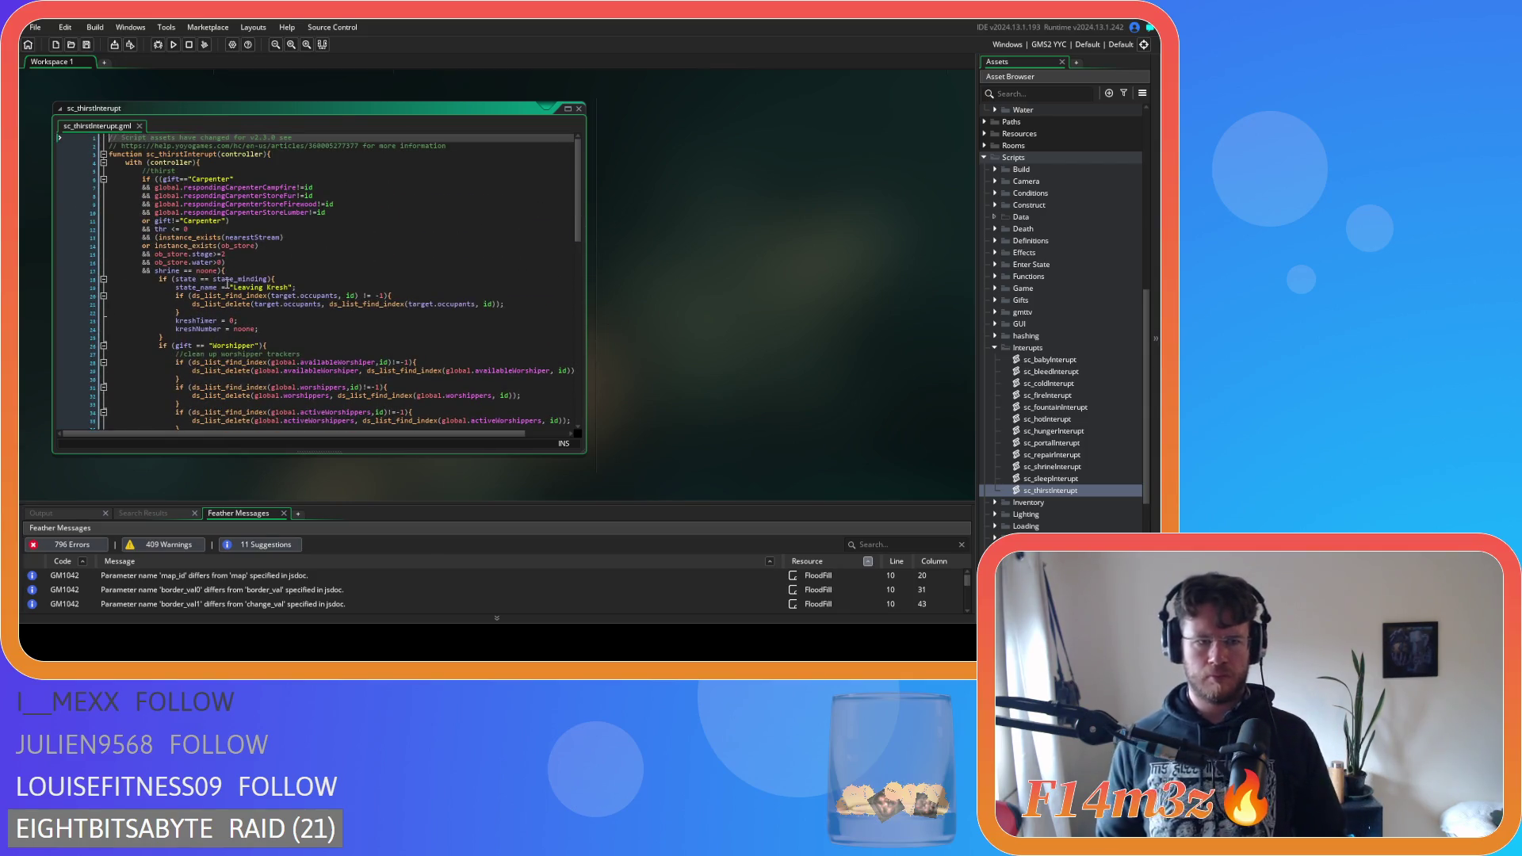
pyautogui.moveTo(244, 250)
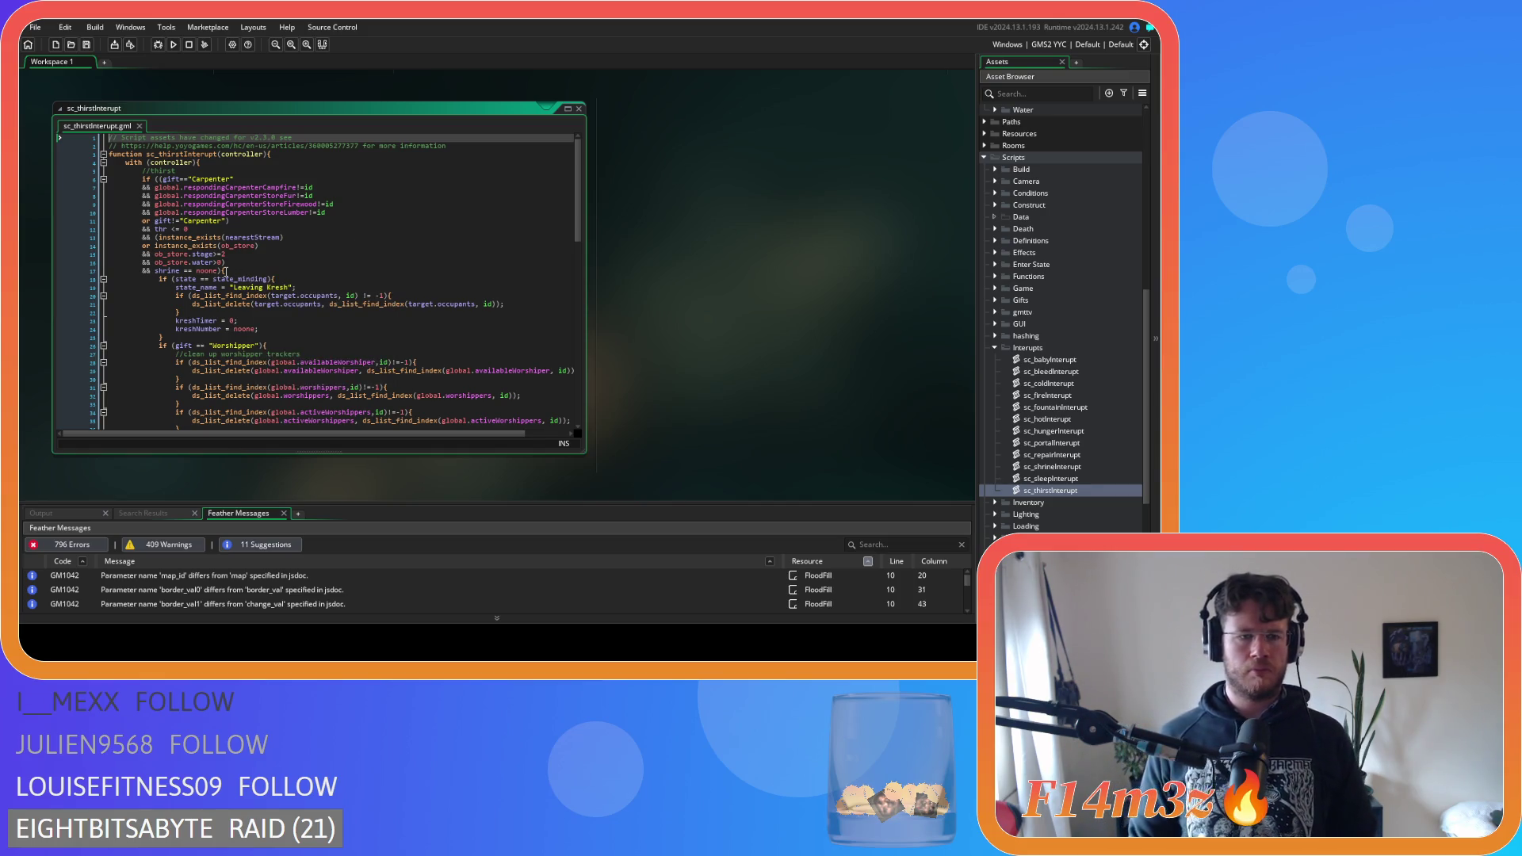
pyautogui.click(222, 263)
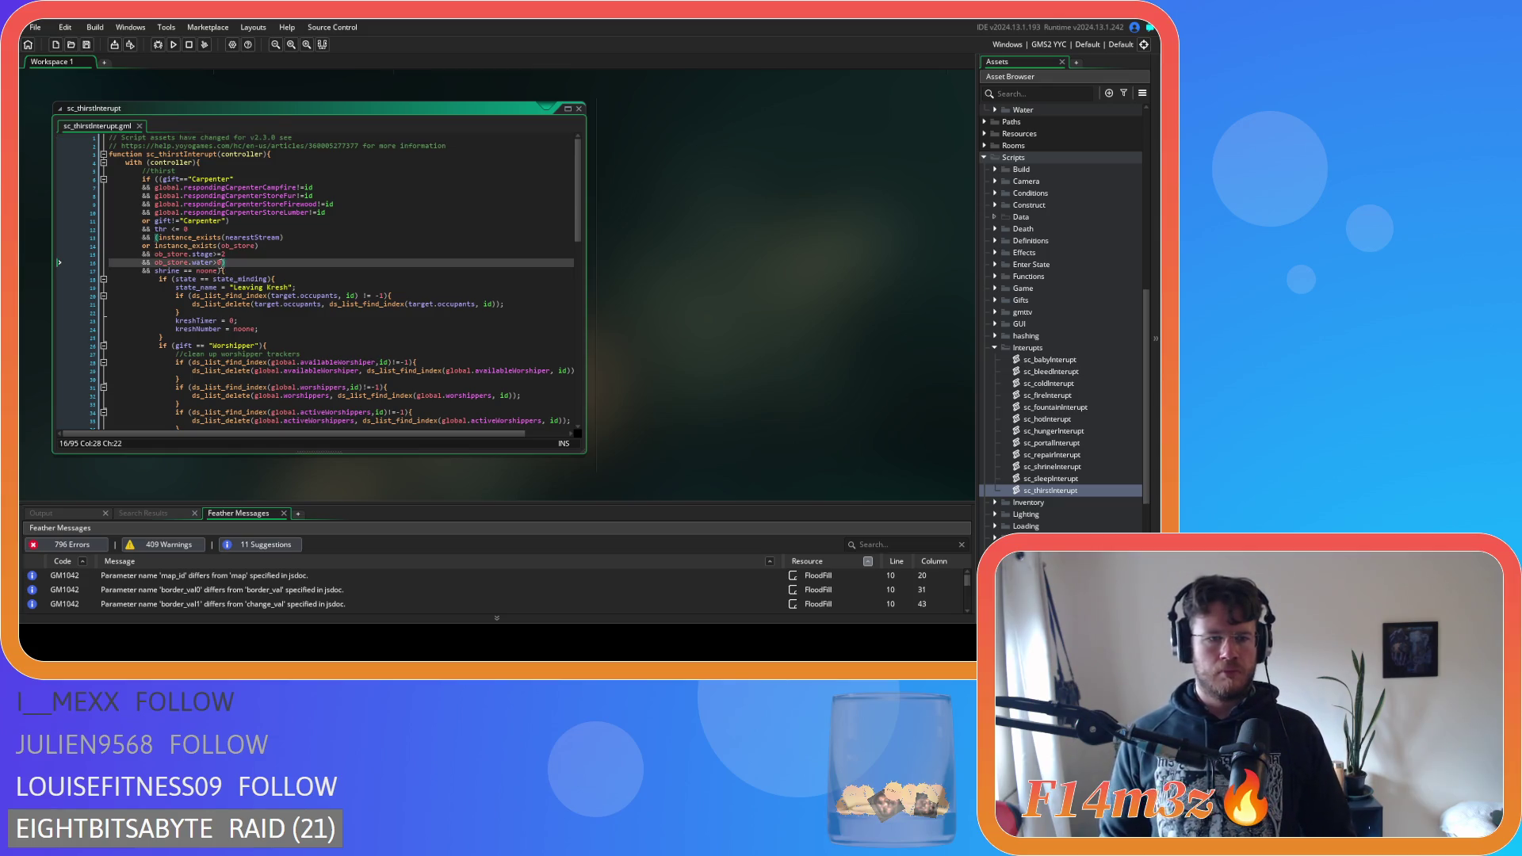
# Remove the spaces around <= in the thr<=0 thirst check
pyautogui.click(226, 254)
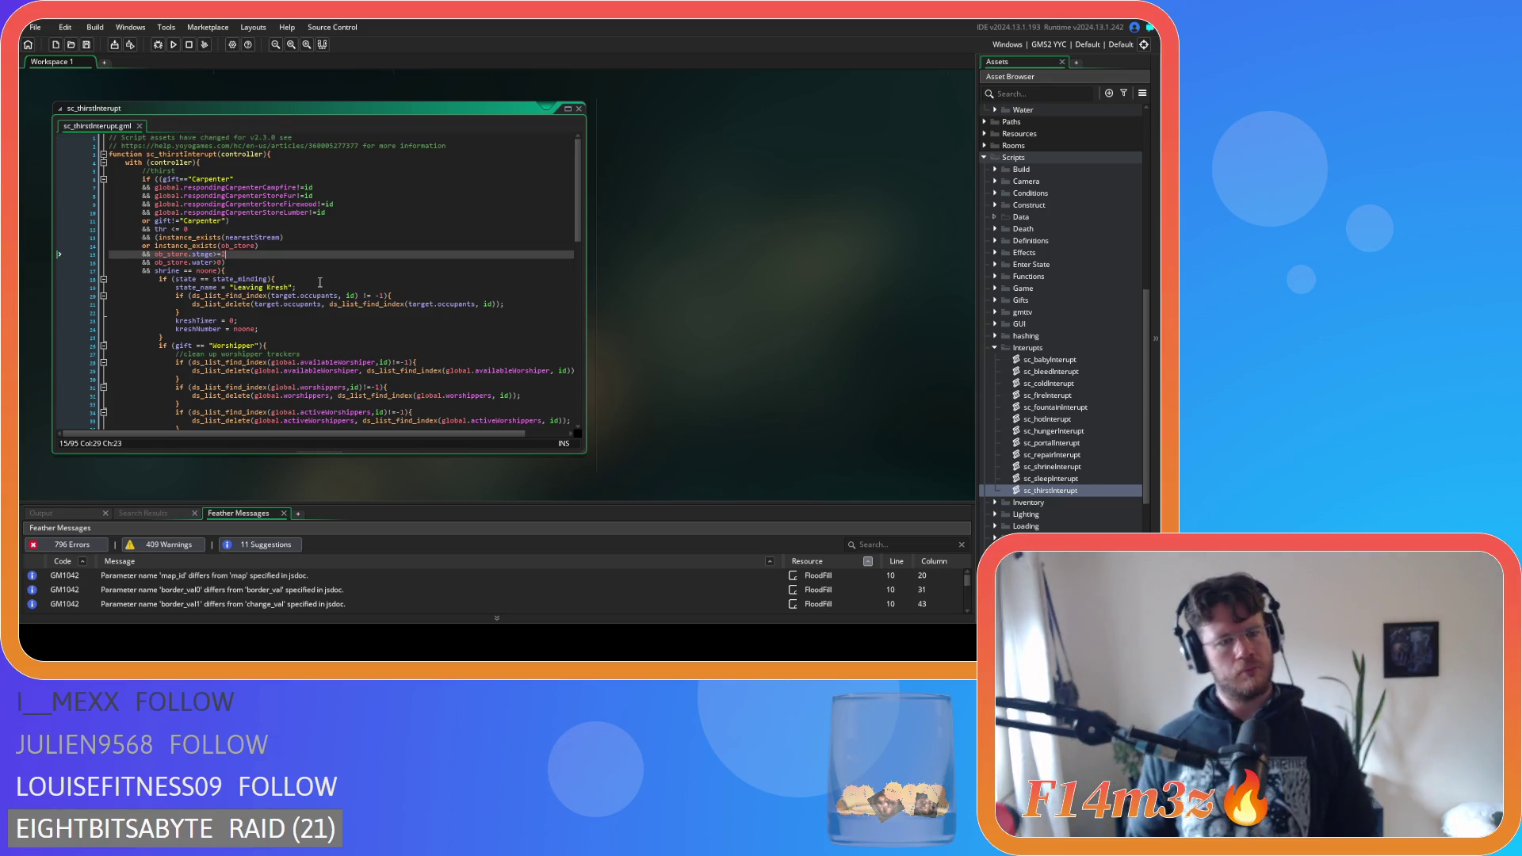
pyautogui.click(183, 229)
pyautogui.press('BackSpace')
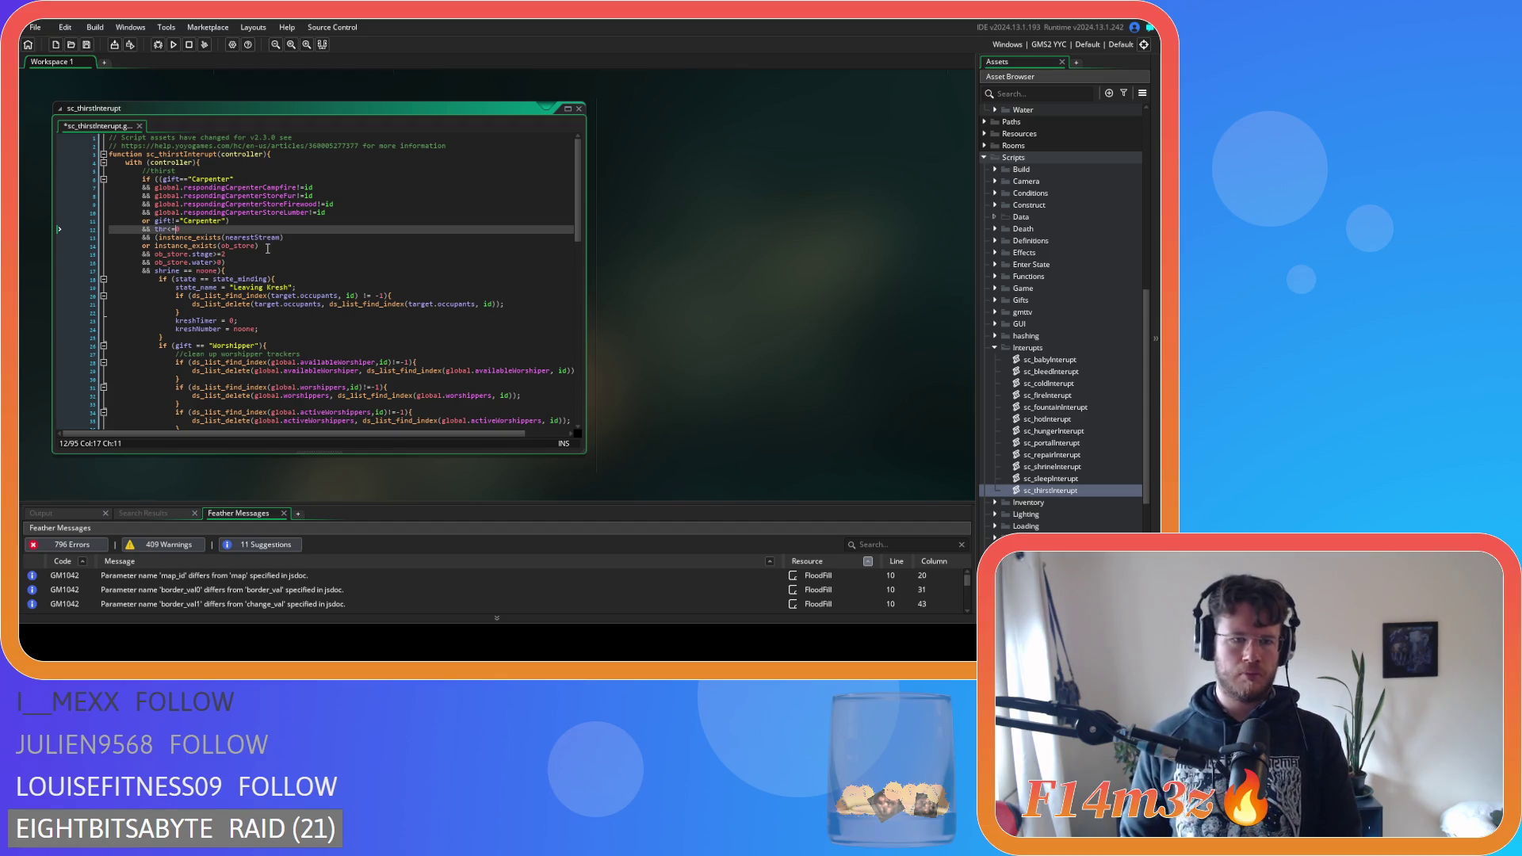
pyautogui.click(296, 238)
pyautogui.click(158, 238)
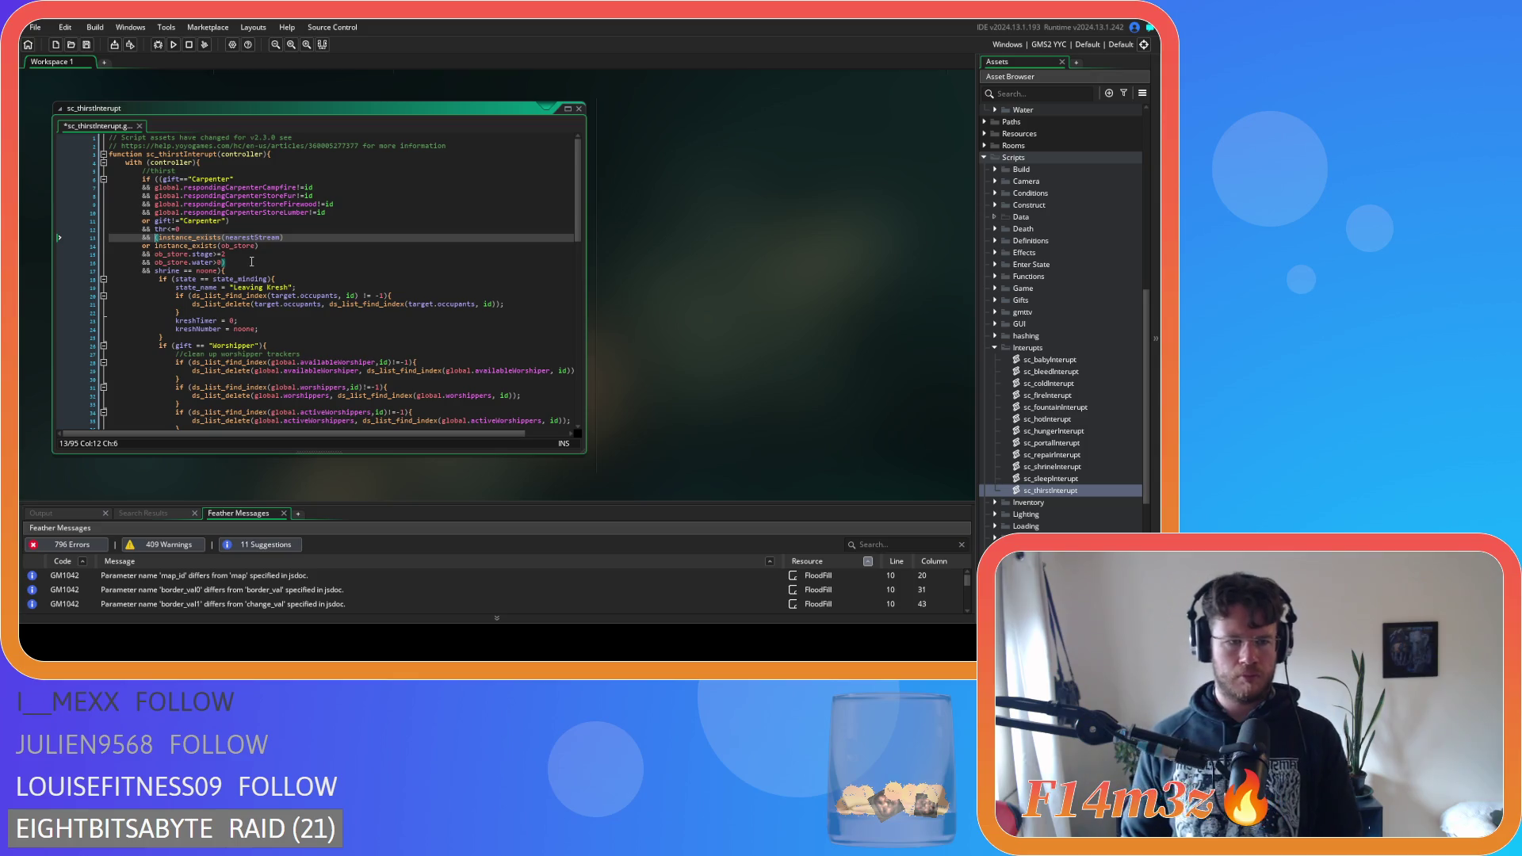
# Duplicate the ob_store.stage>=2 line into an onFire==false check and save
pyautogui.click(251, 262)
pyautogui.press('Up')
pyautogui.hotkey('ctrl', 'd')
pyautogui.press('Left')
pyautogui.press('Left')
pyautogui.press('Left')
pyautogui.write('onFire==')
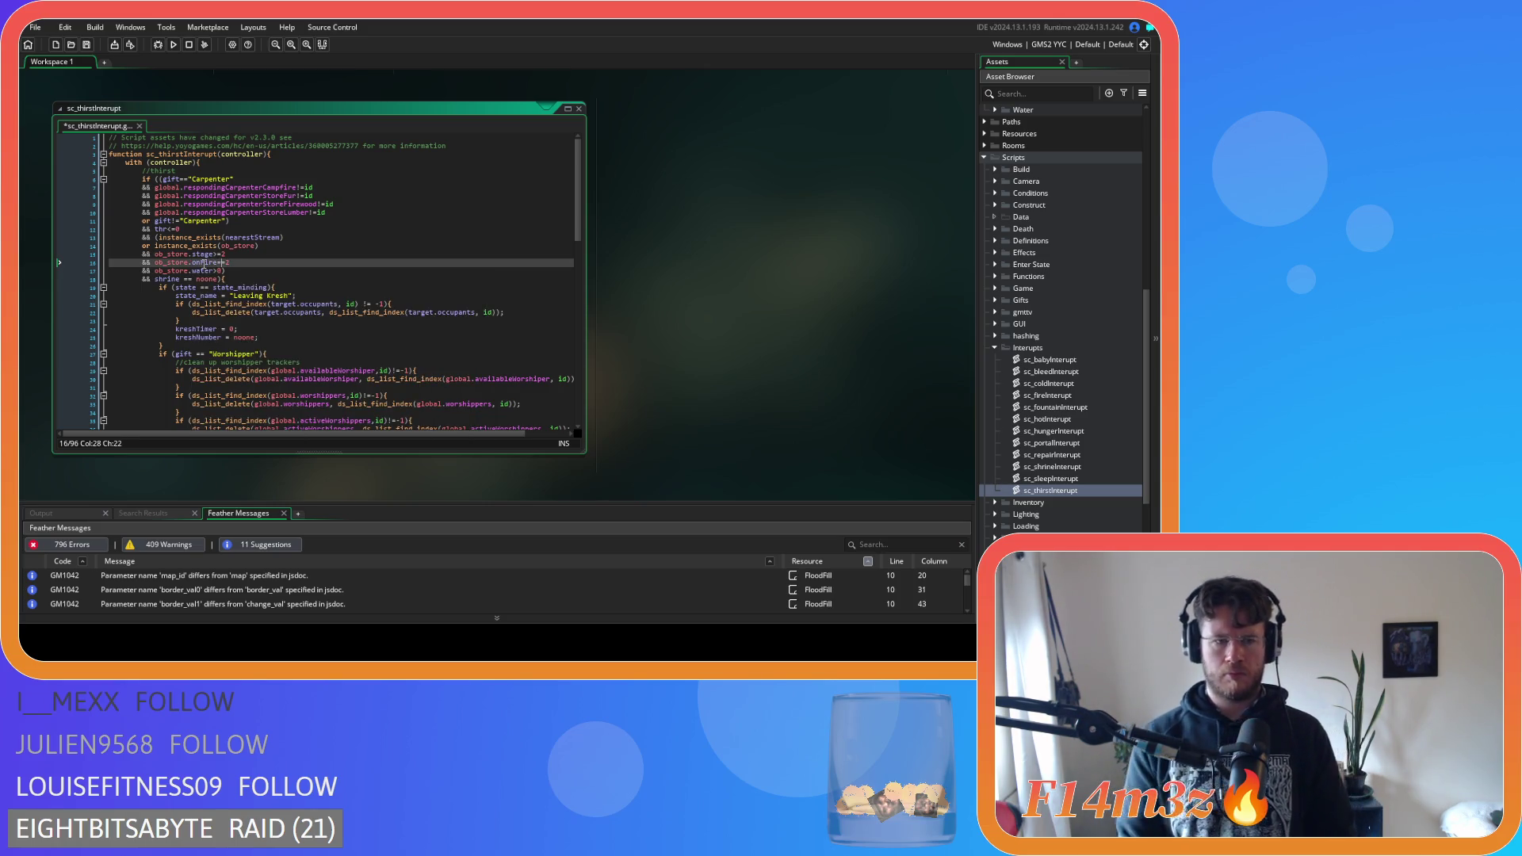
pyautogui.write('false')
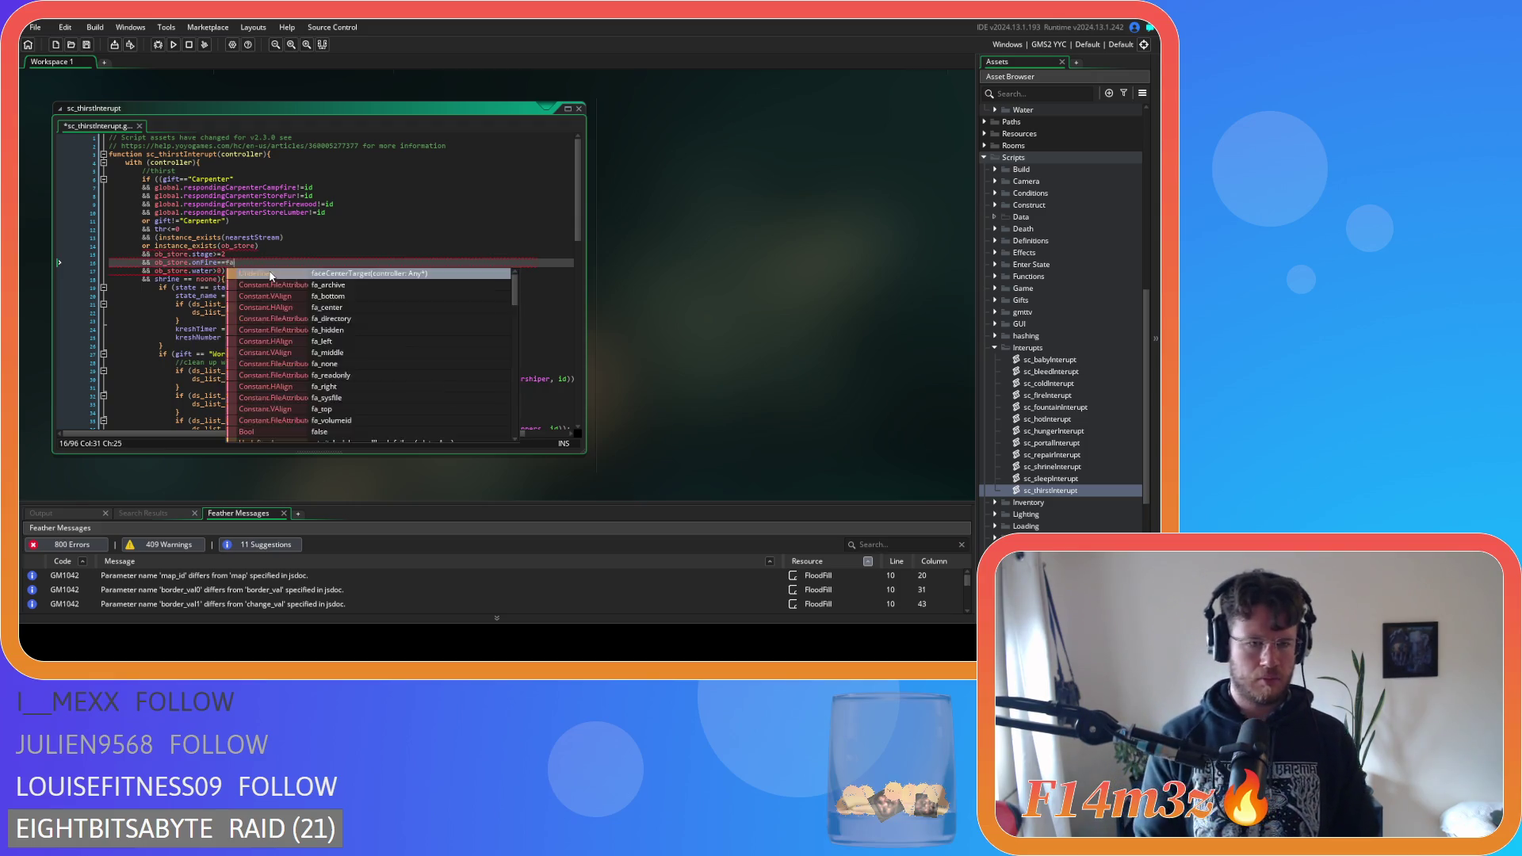
pyautogui.hotkey('ctrl', 's')
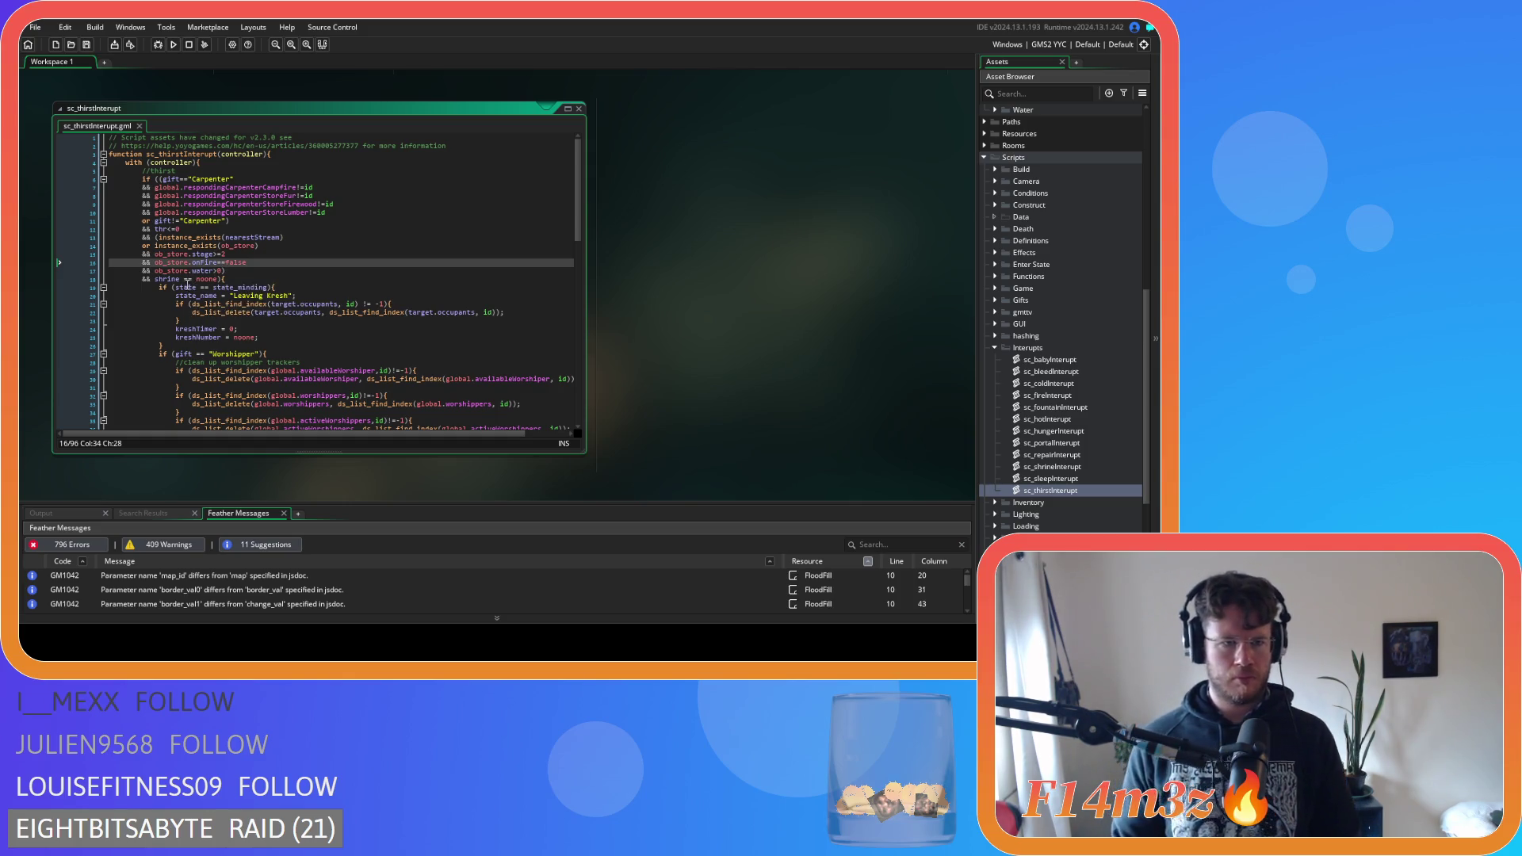
# Remove the spaces in shrine==noone and delete thr<=0 from its original line
pyautogui.click(182, 279)
pyautogui.press('Delete')
pyautogui.press('Right')
pyautogui.press('Right')
pyautogui.press('Delete')
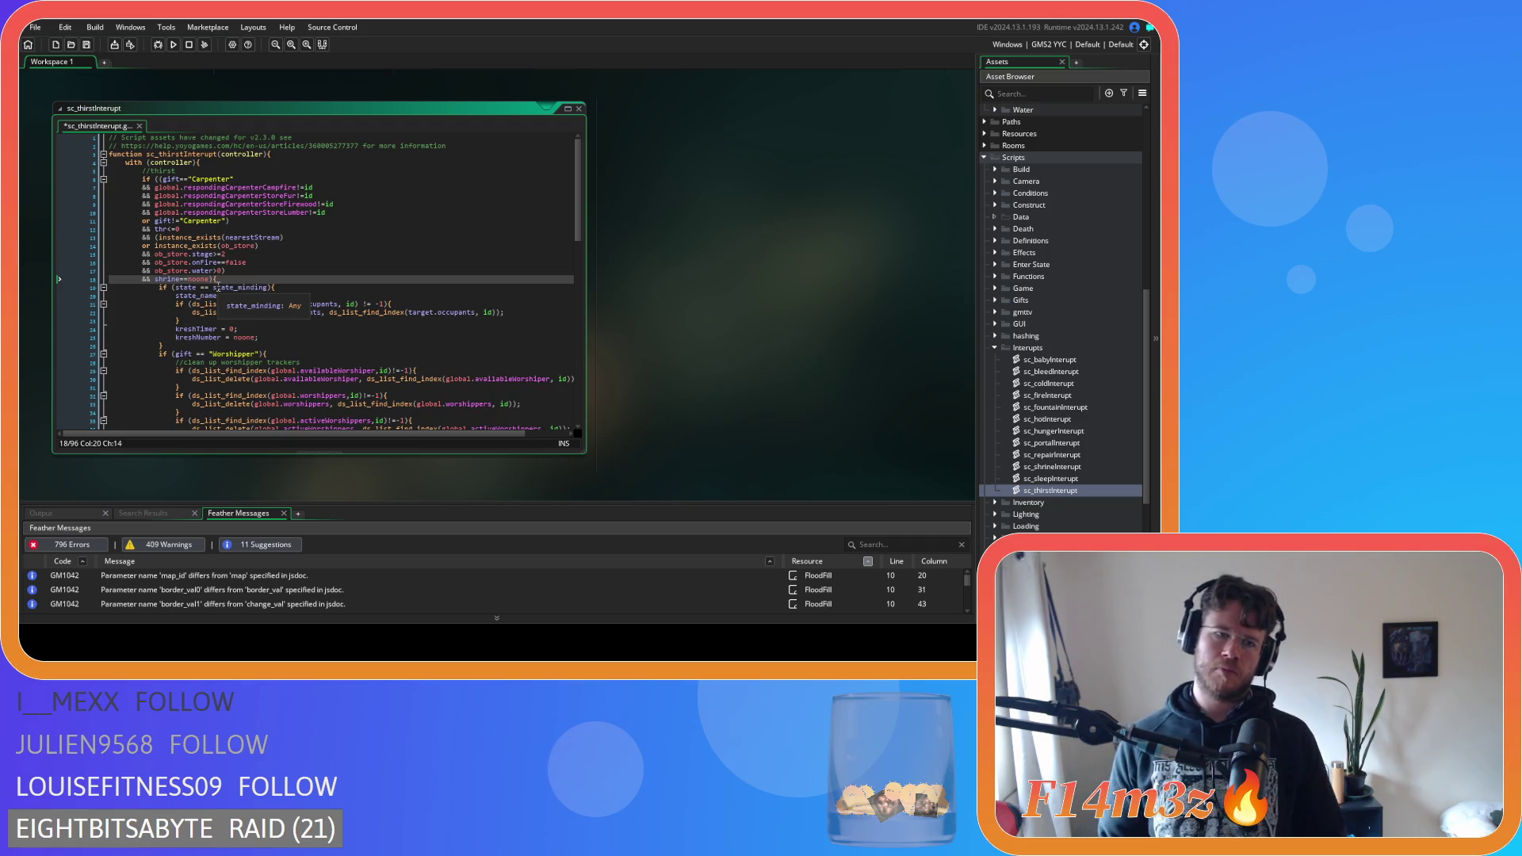
pyautogui.click(187, 229)
pyautogui.press('BackSpace')
pyautogui.press('BackSpace')
pyautogui.press('BackSpace')
pyautogui.press('BackSpace')
pyautogui.press('BackSpace')
pyautogui.press('BackSpace')
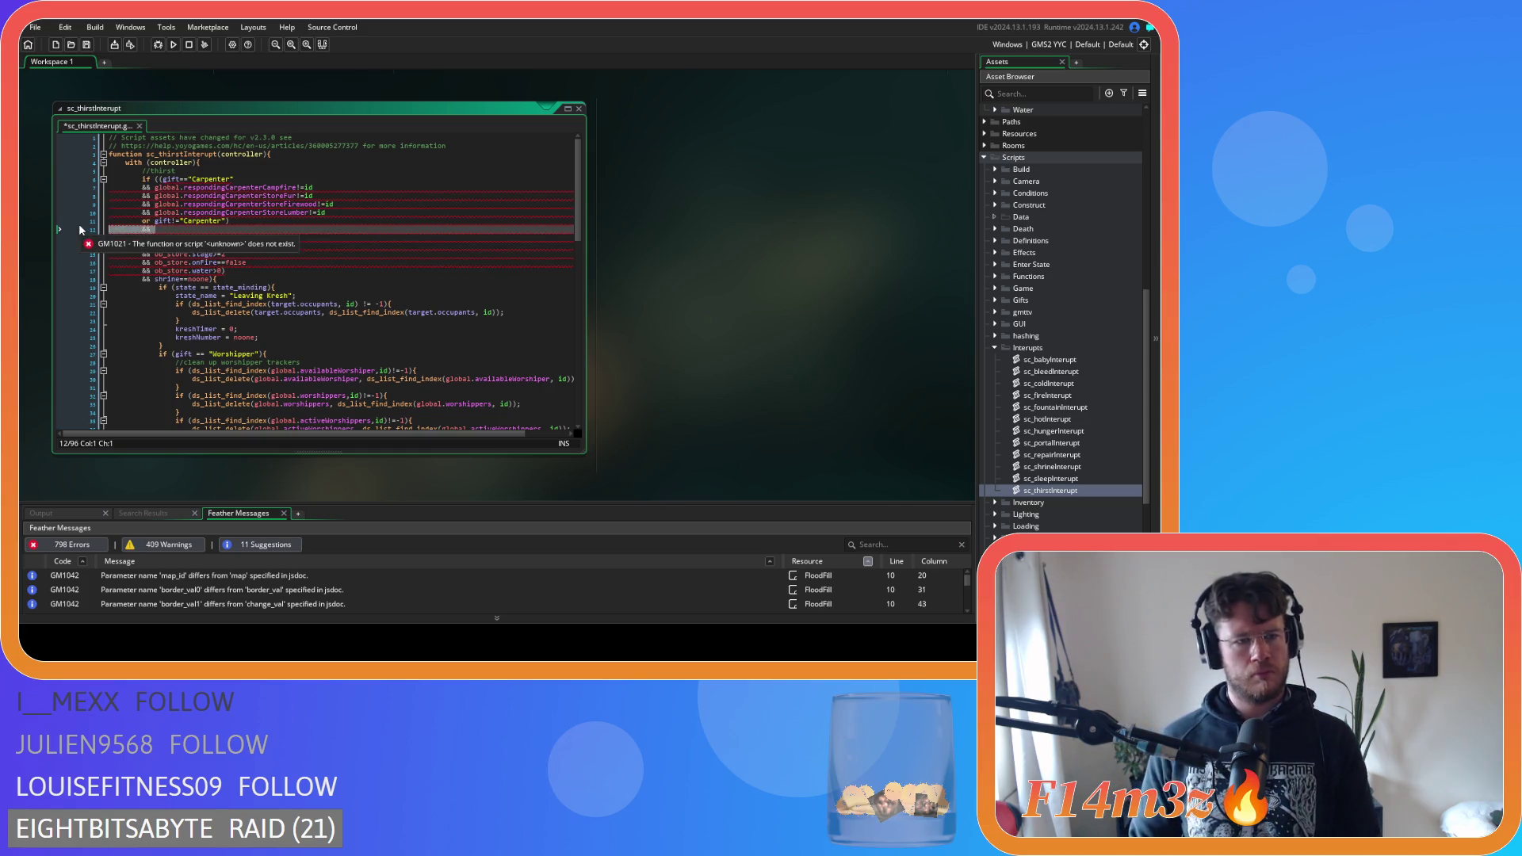
# Put thr<=0 && age>=3 first in the if, with the gift check on its own line, and save
pyautogui.click(158, 179)
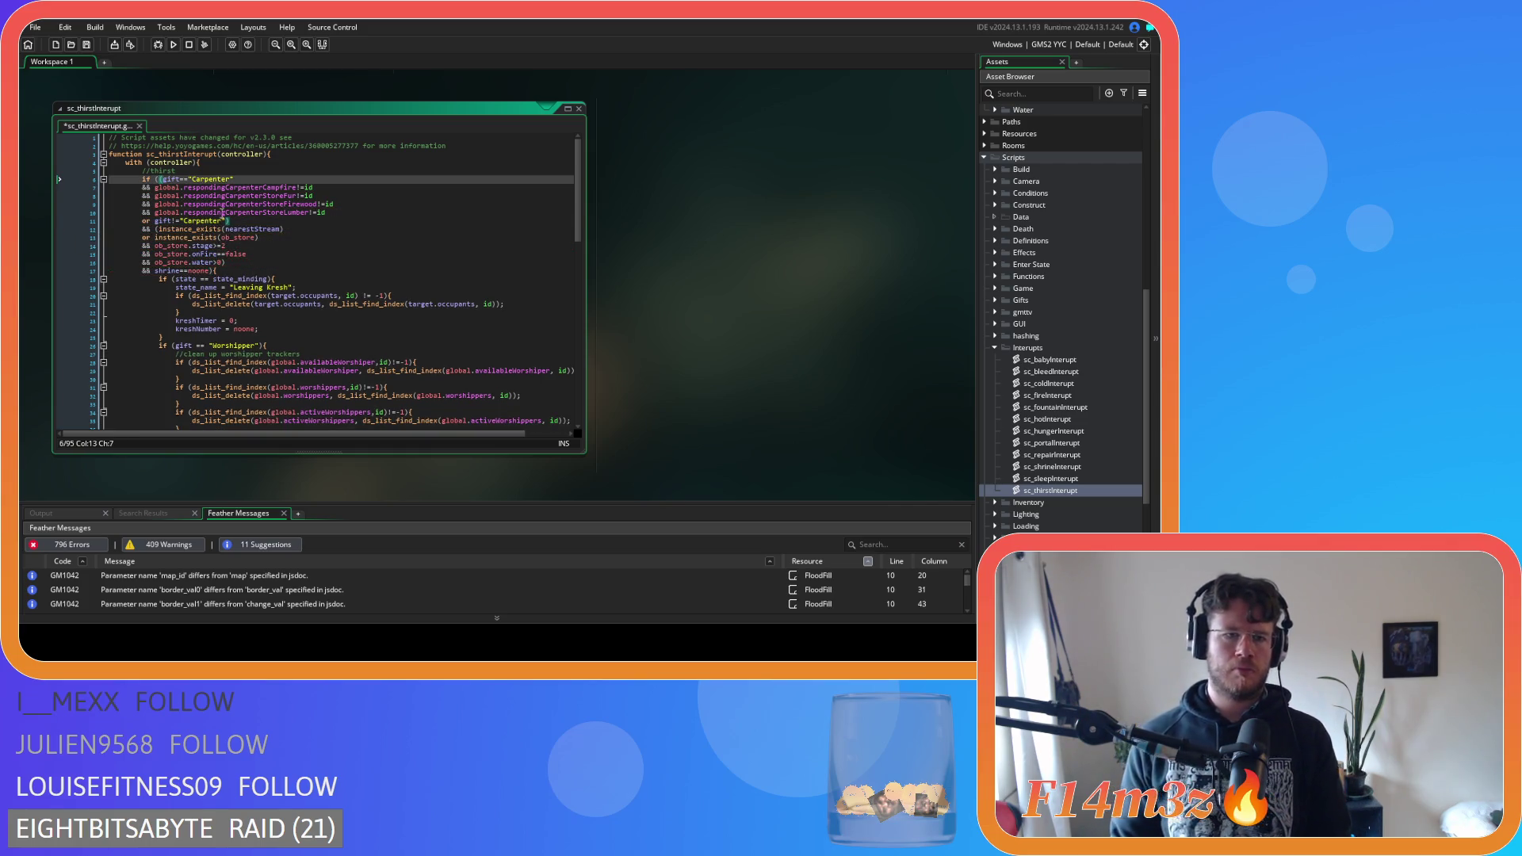
pyautogui.press('Return')
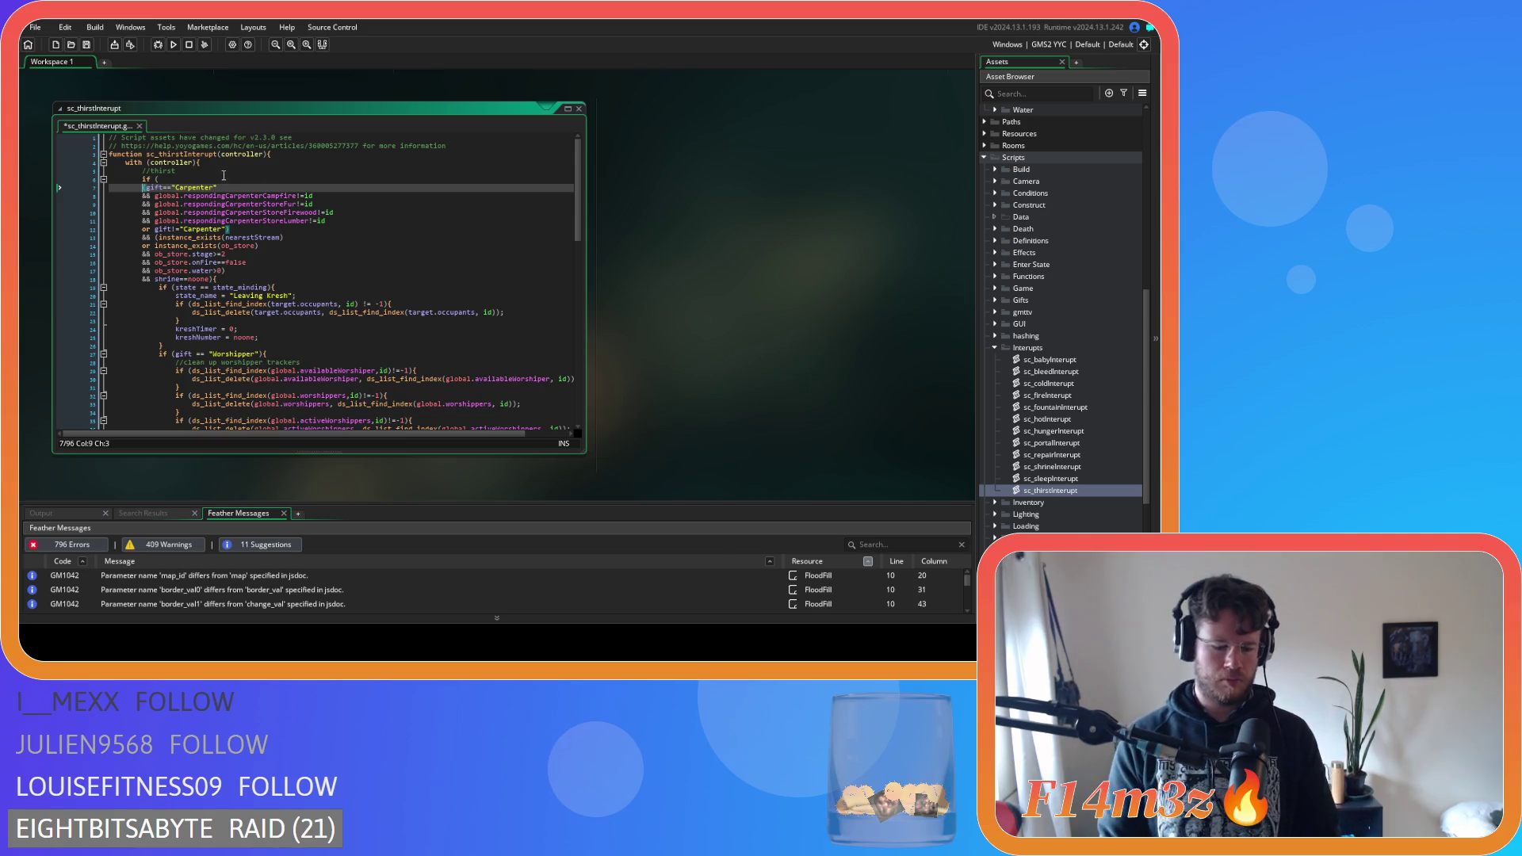
pyautogui.write('&&')
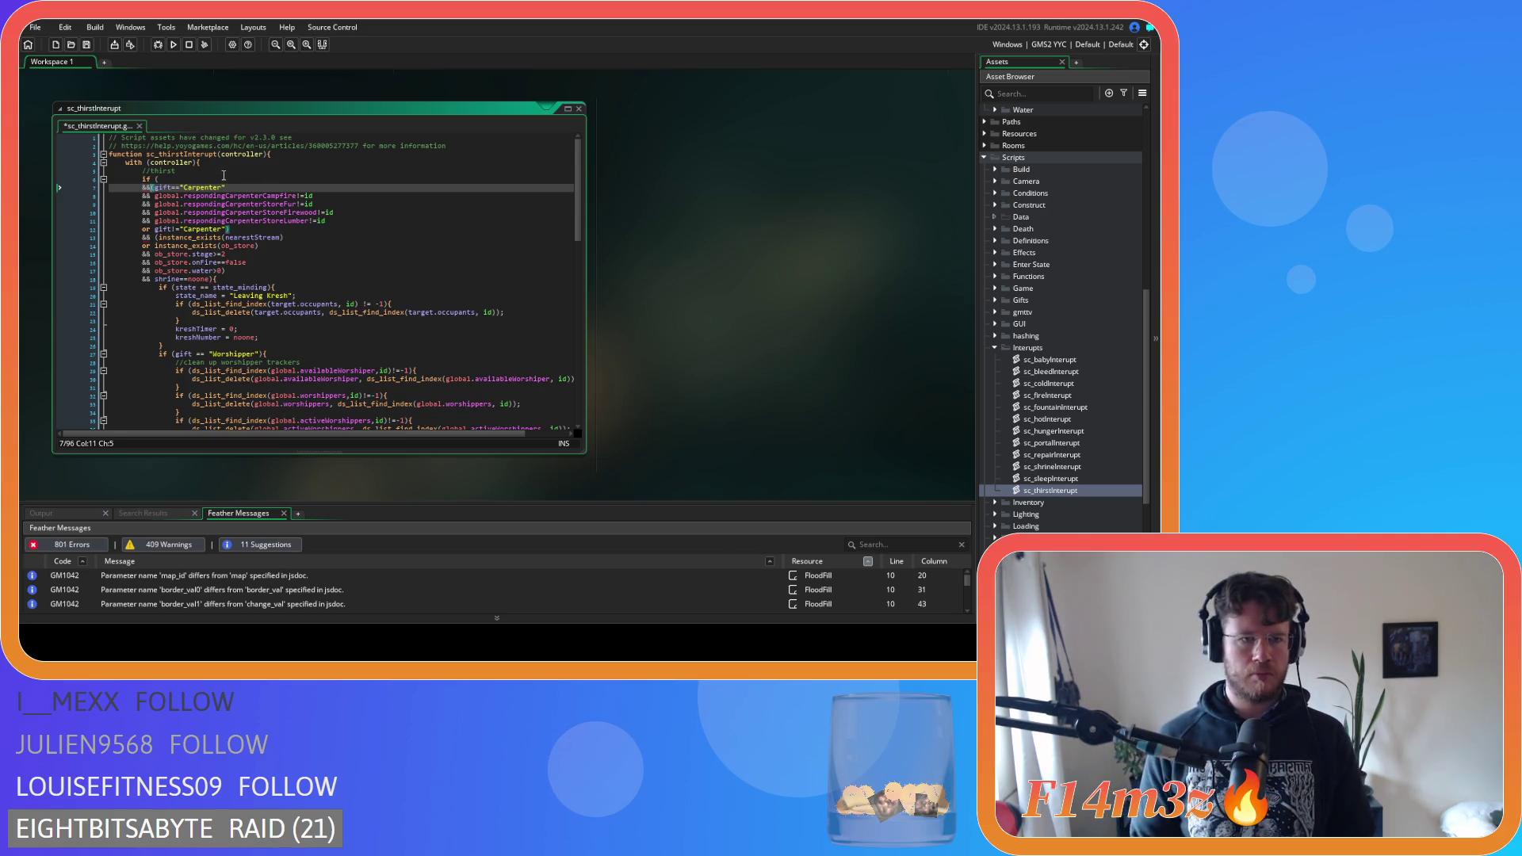
pyautogui.click(224, 175)
pyautogui.click(218, 179)
pyautogui.write('thr<=0')
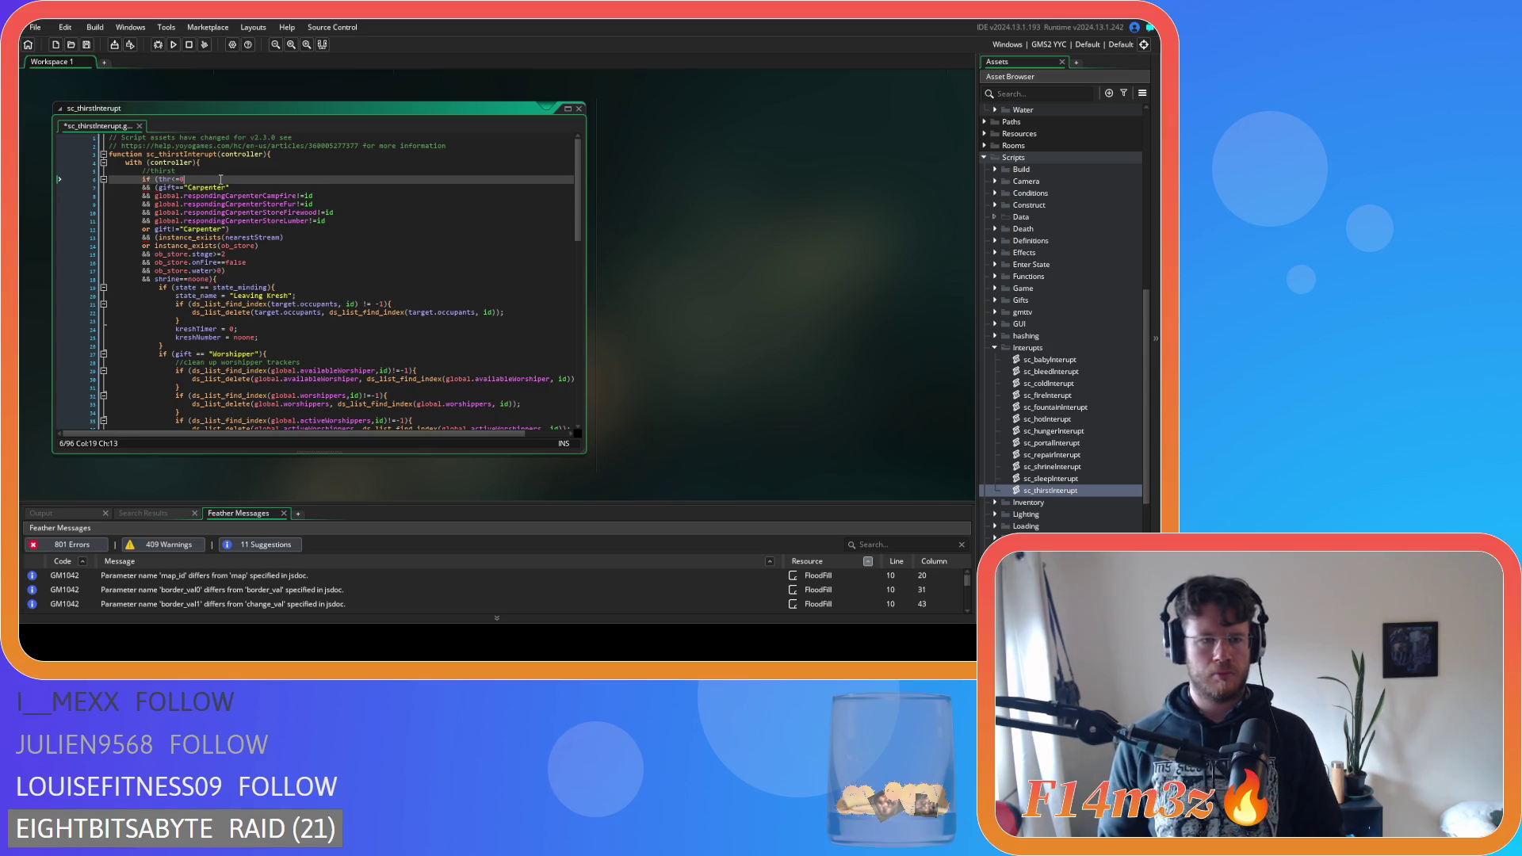
pyautogui.press('Return')
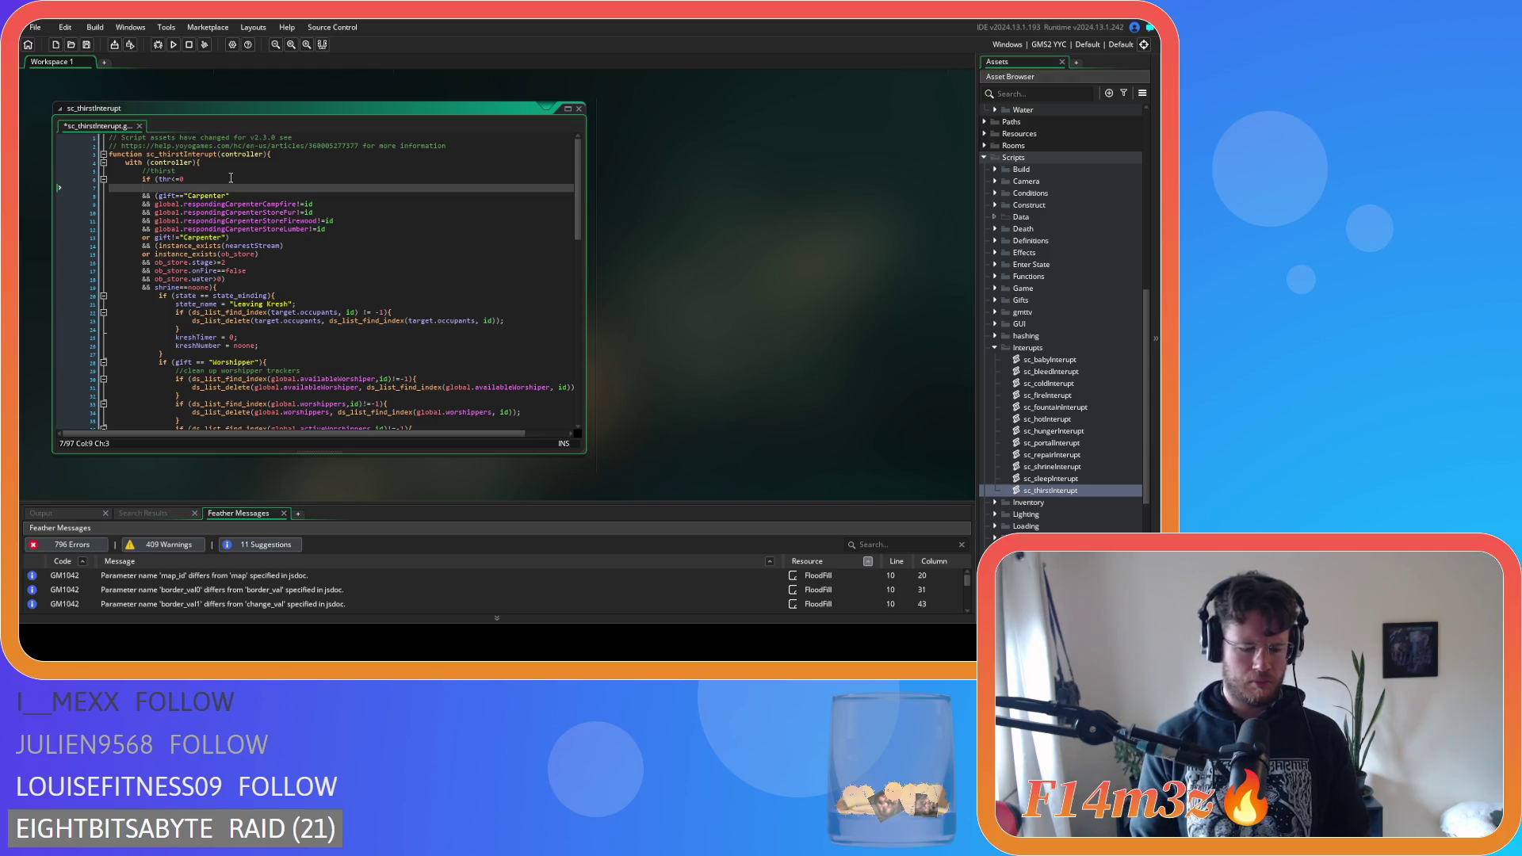
pyautogui.write('&& age')
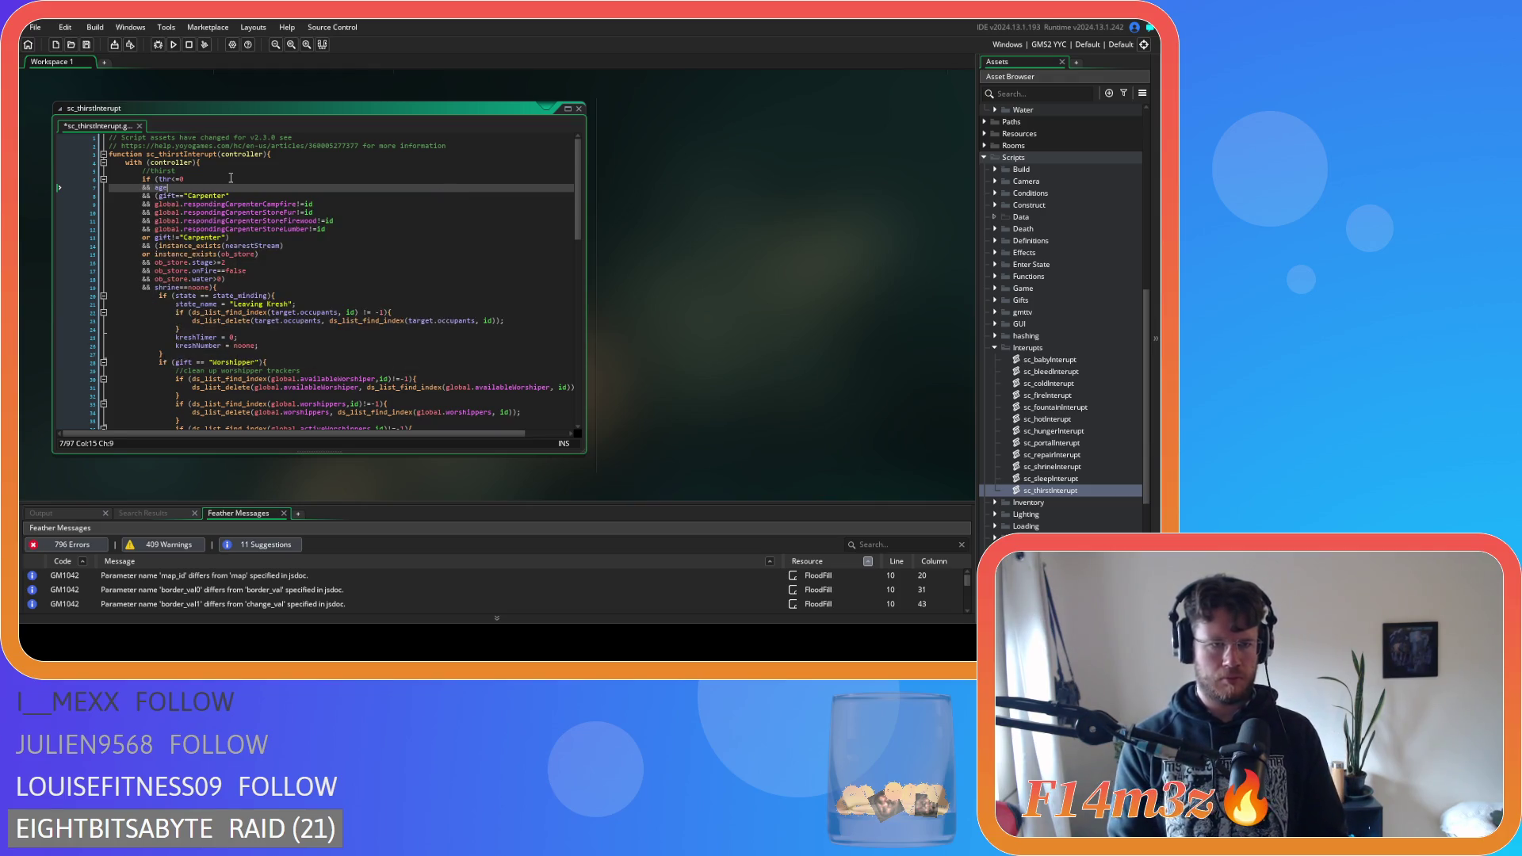
pyautogui.write('>=3')
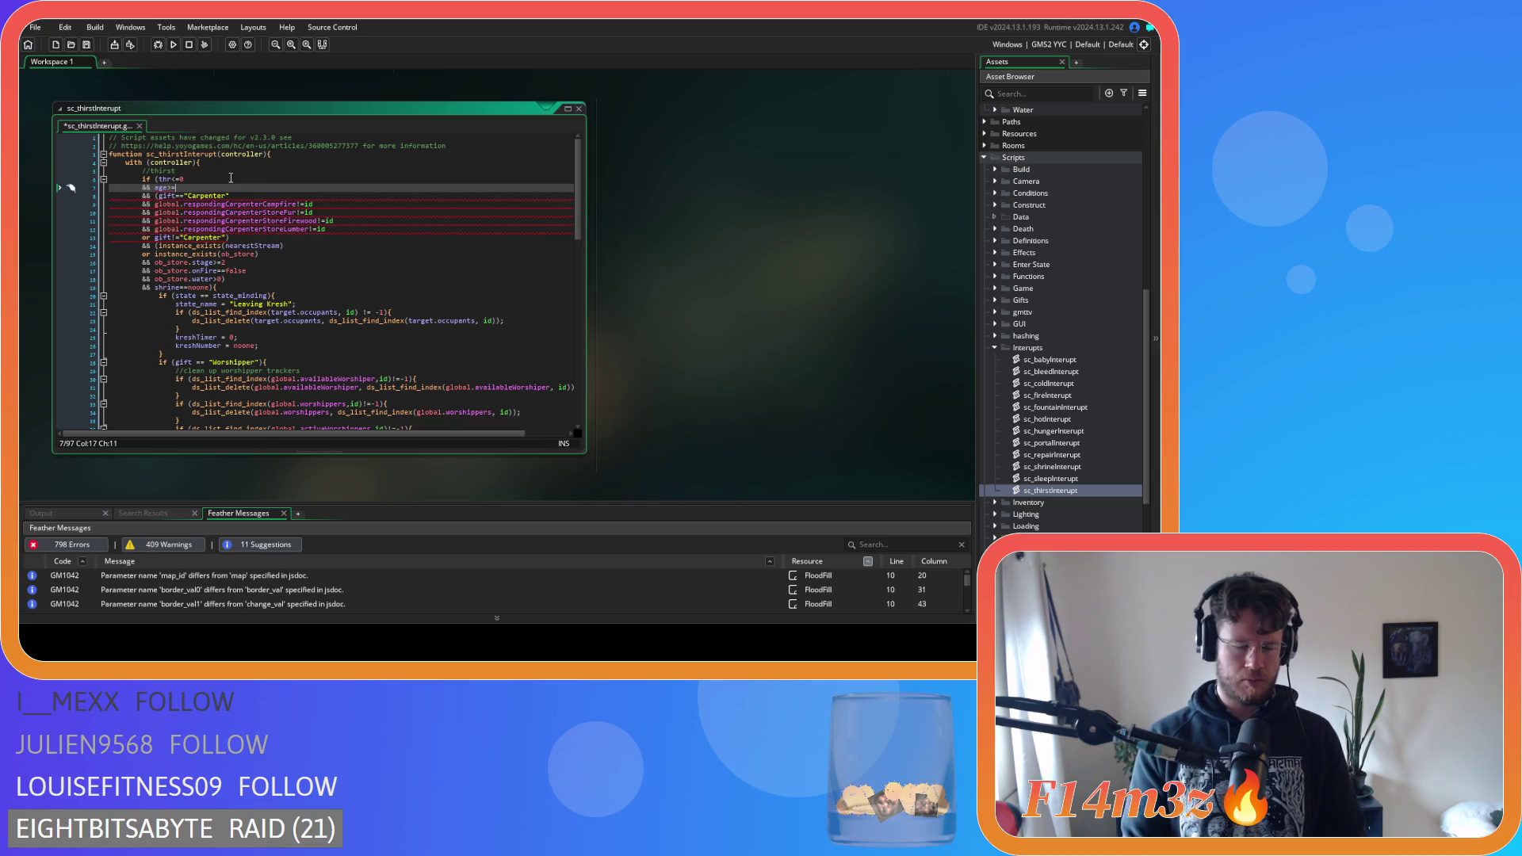
pyautogui.hotkey('ctrl', 's')
# Replace ob_store.water>0 with array_length(global.inv.water)>0
pyautogui.click(253, 203)
pyautogui.click(240, 238)
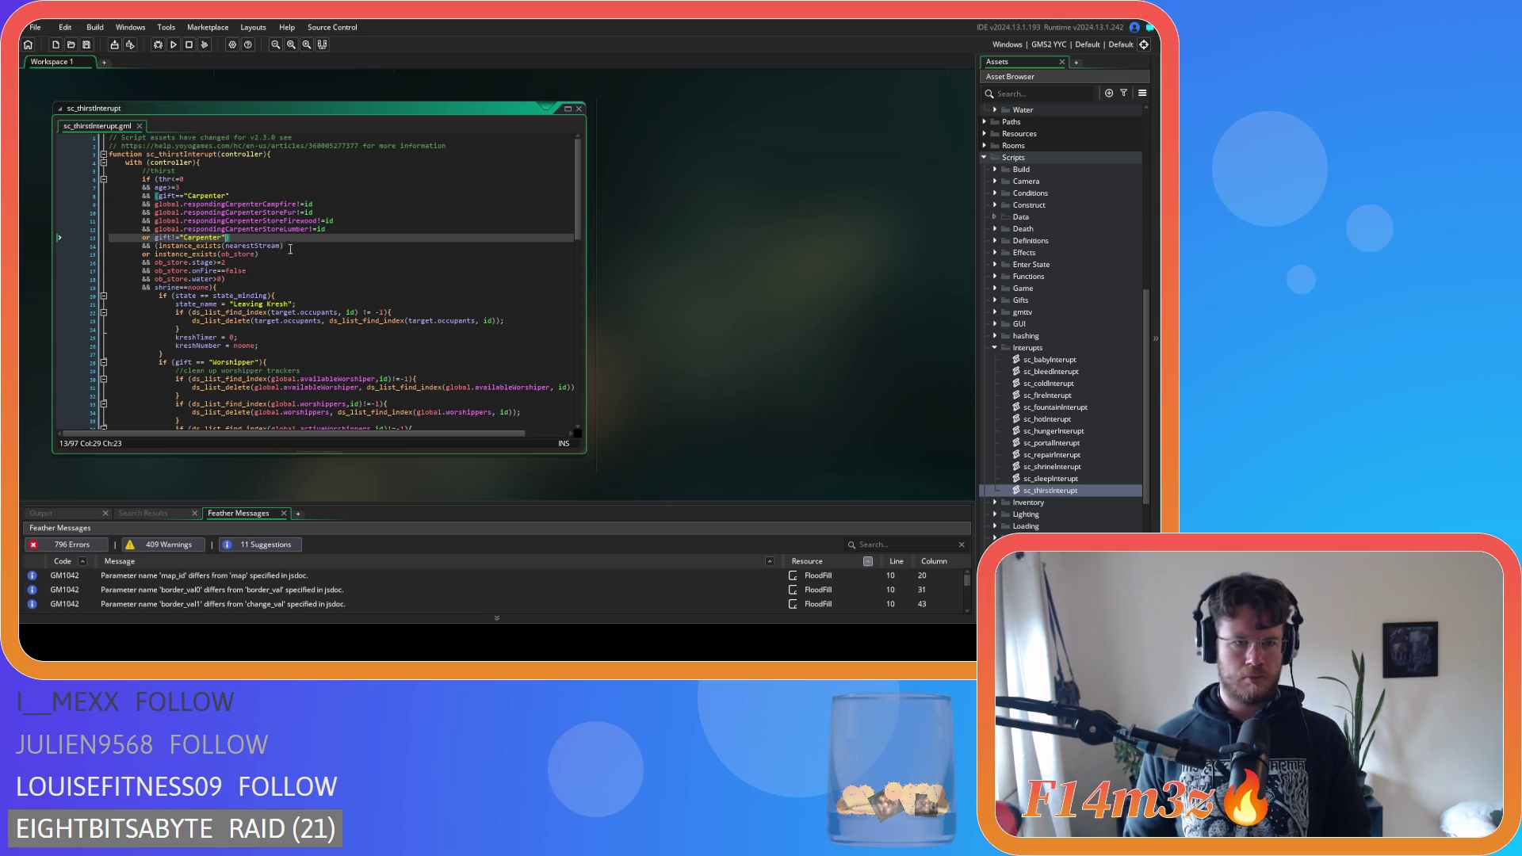
pyautogui.click(155, 246)
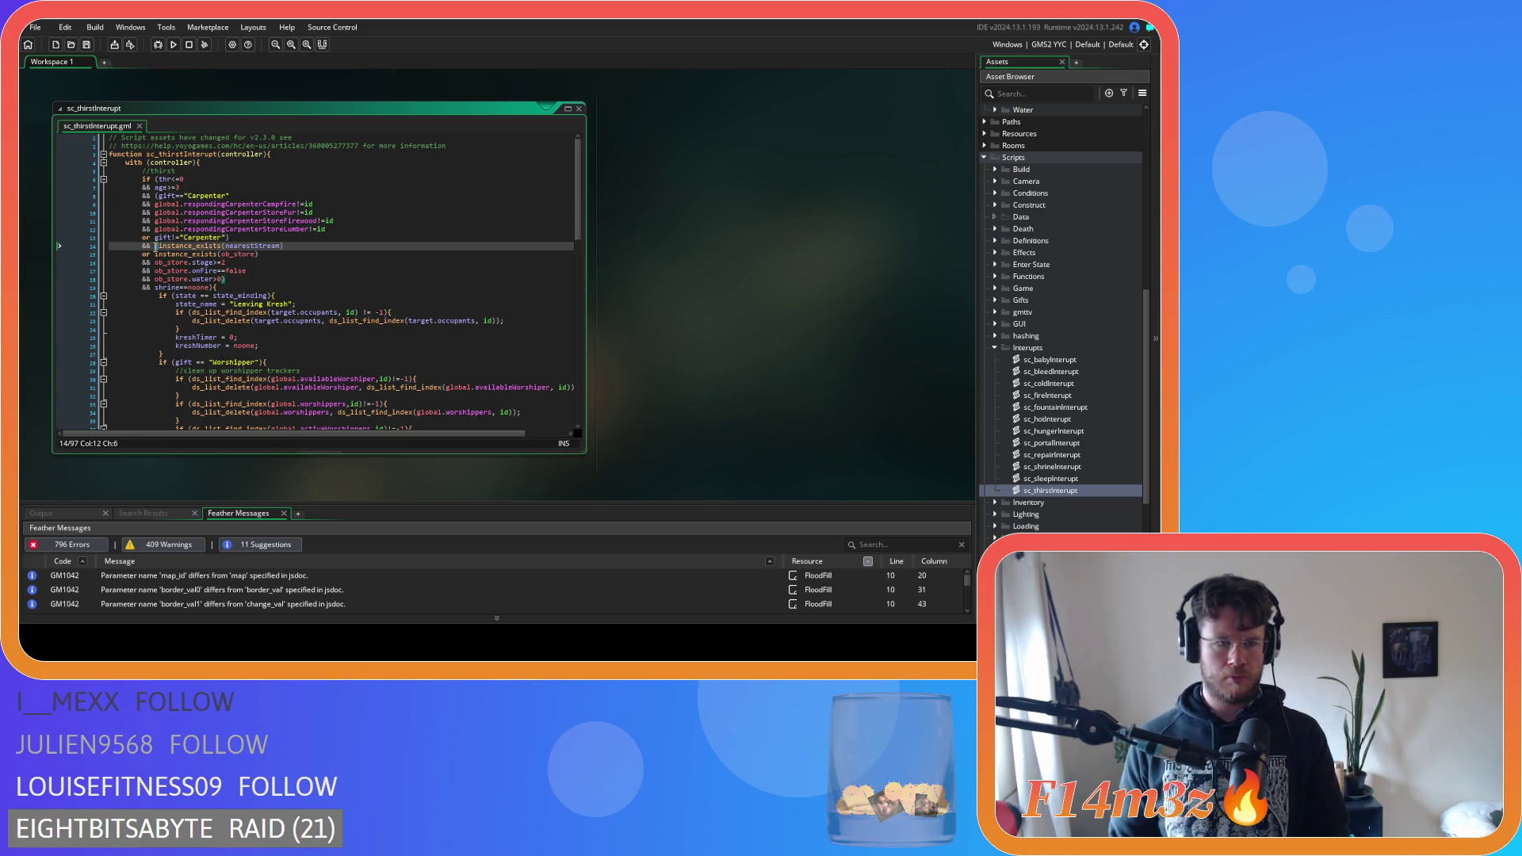
pyautogui.click(260, 270)
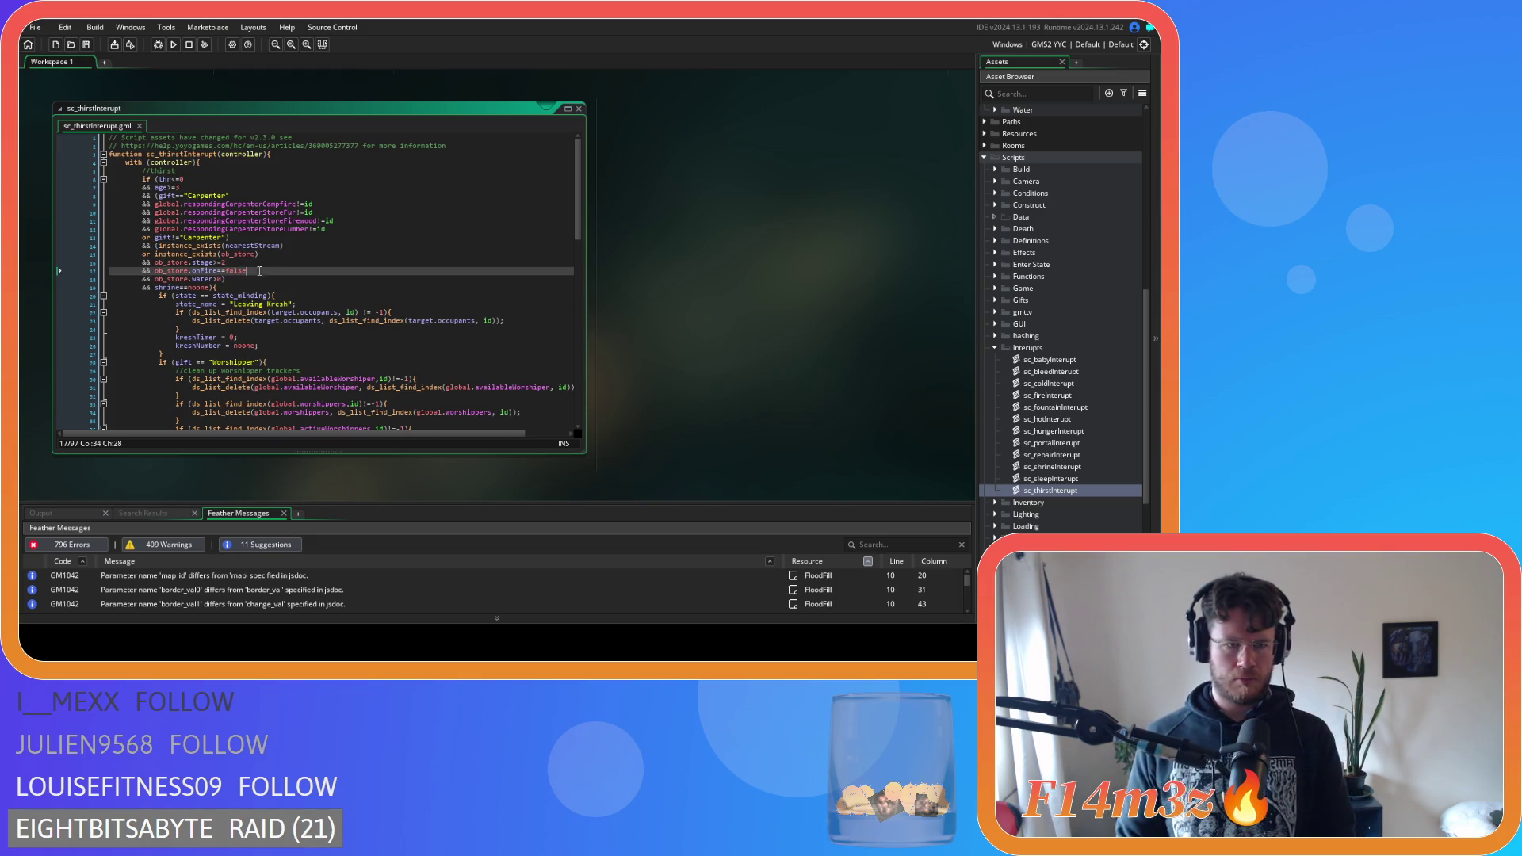
pyautogui.click(224, 280)
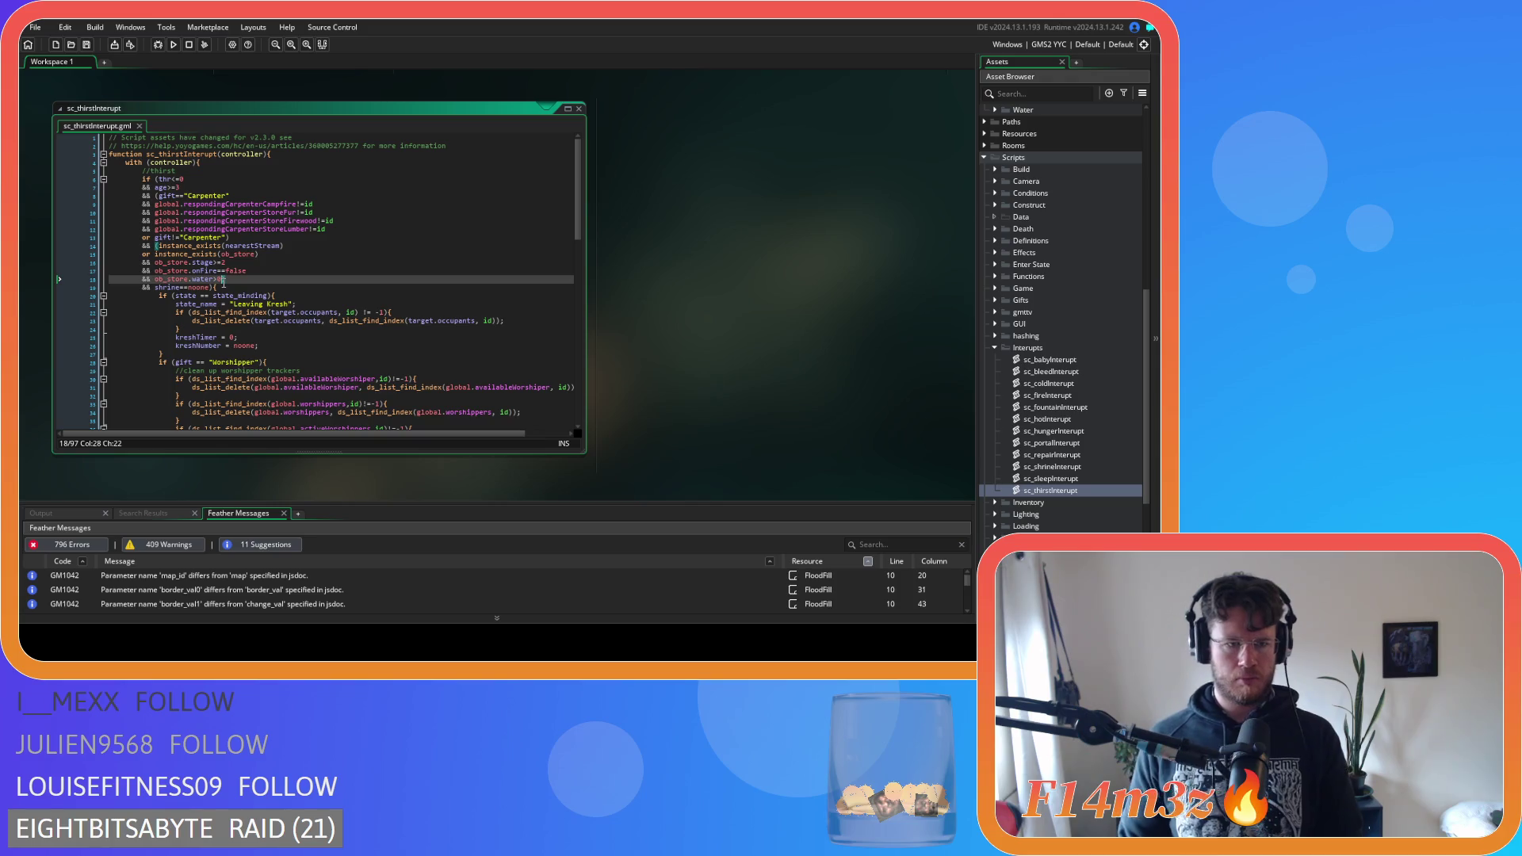
pyautogui.moveTo(224, 281); pyautogui.dragTo(158, 280)
pyautogui.write('s')
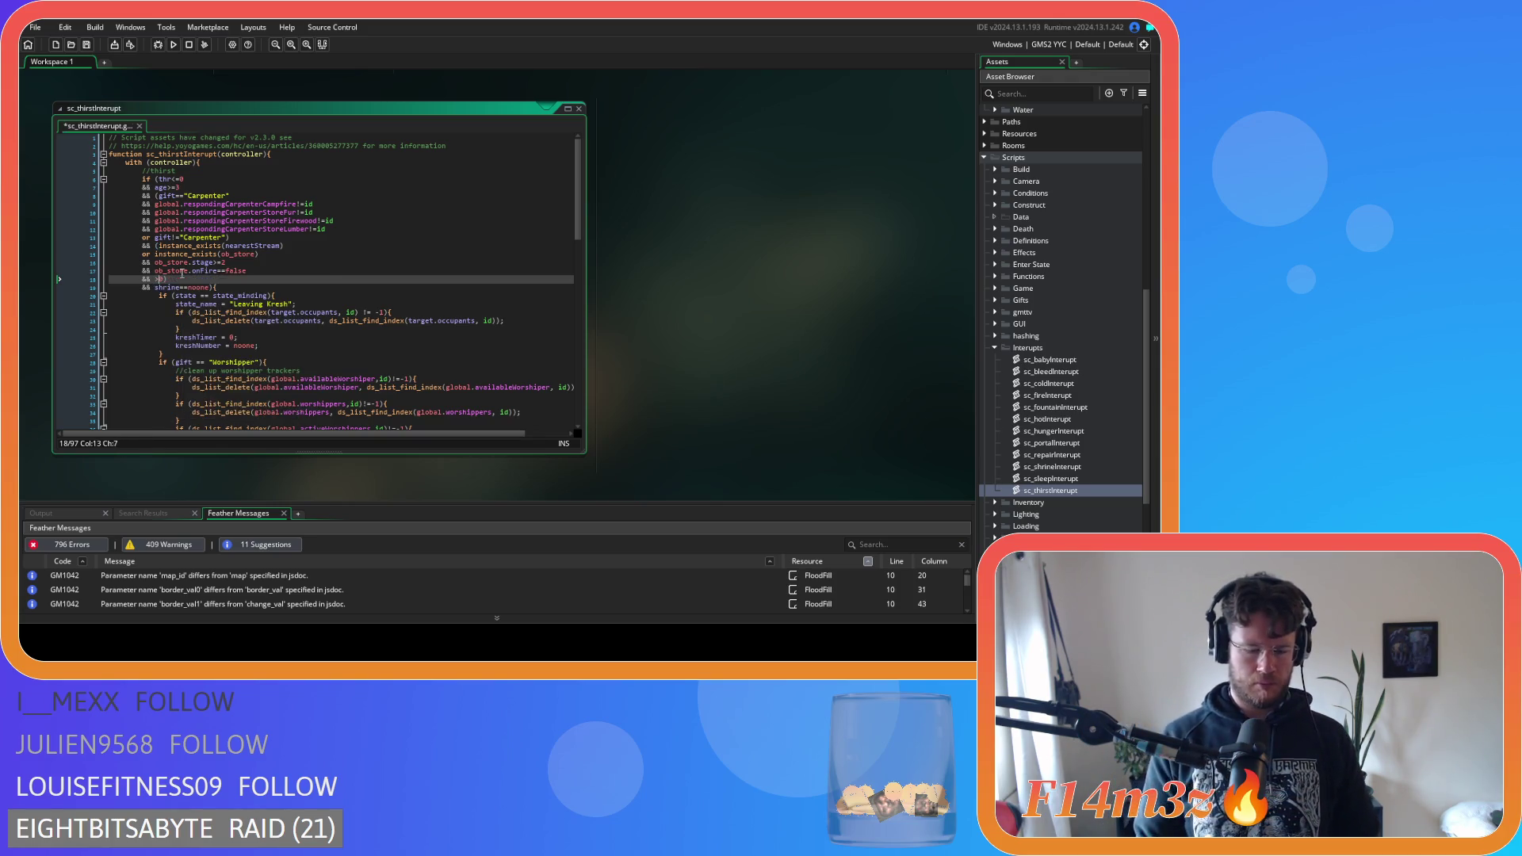
pyautogui.write('array_length(')
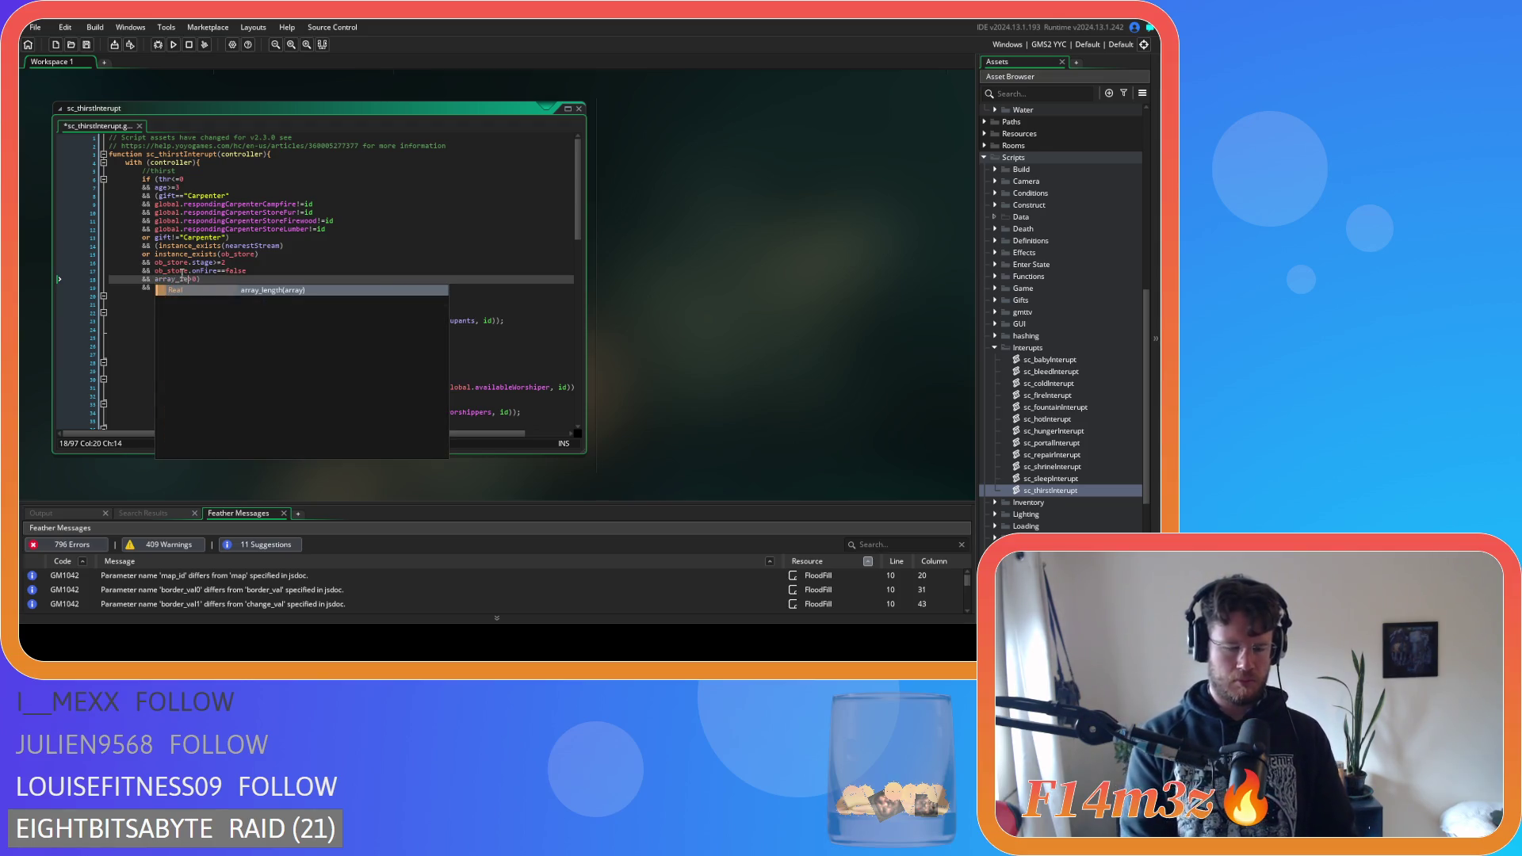
pyautogui.press('Escape')
pyautogui.write('global.')
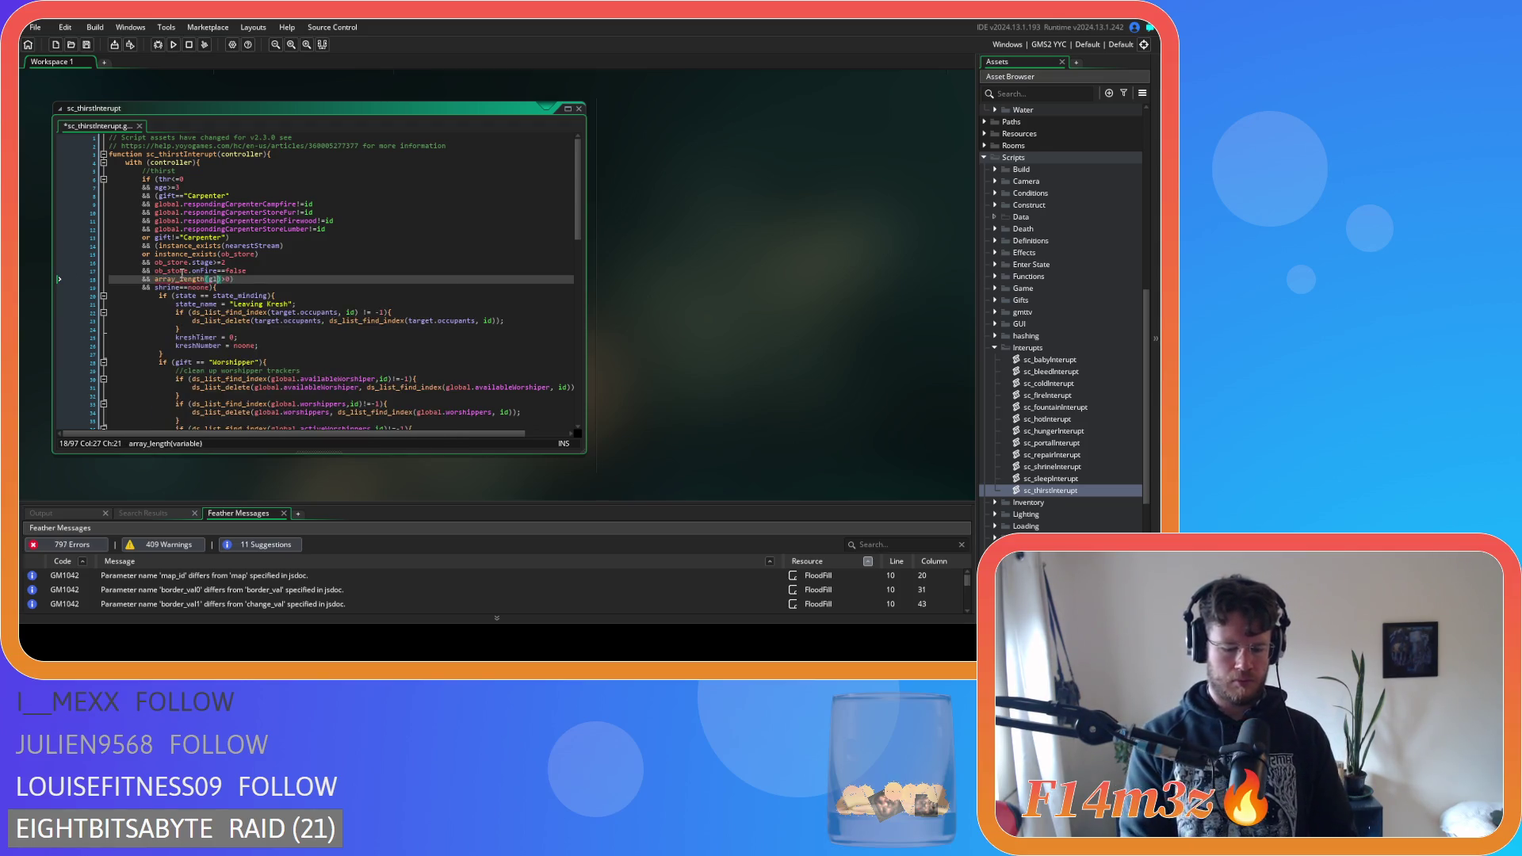
pyautogui.write('inv')
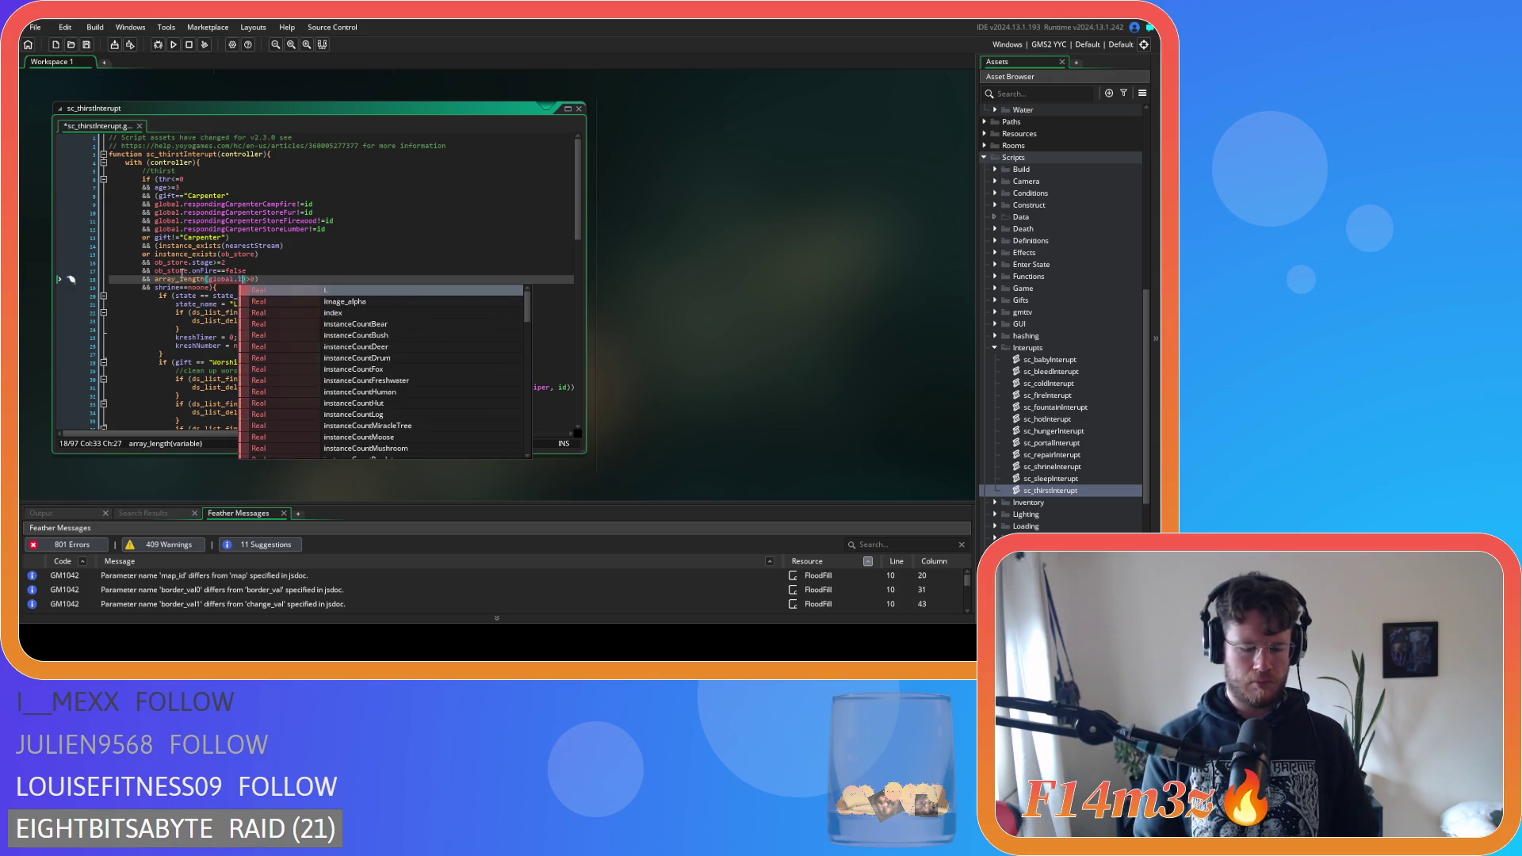
pyautogui.write('.water')
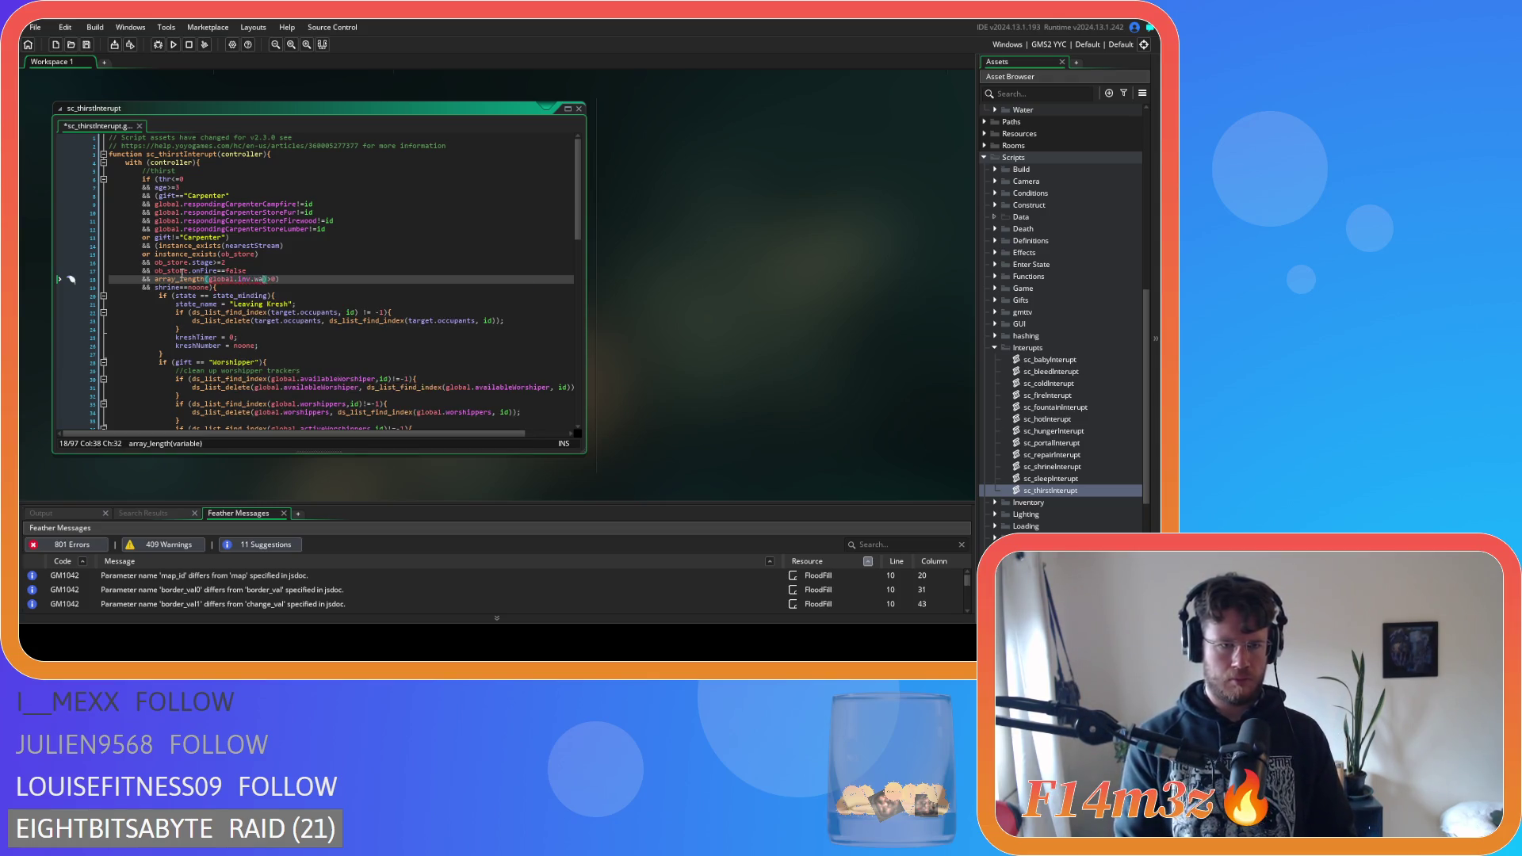
pyautogui.press('Right')
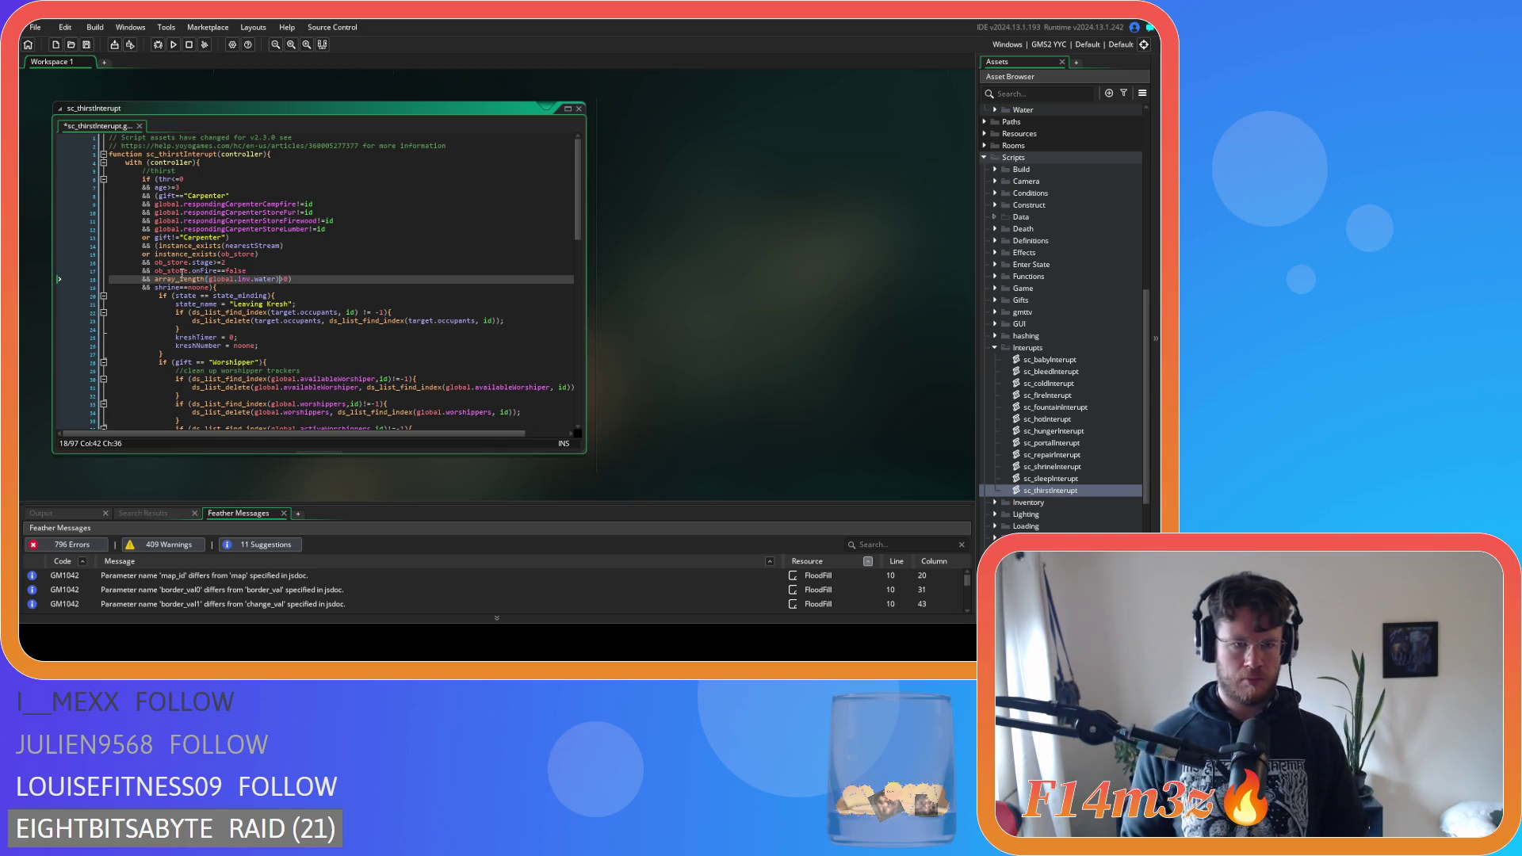
# Move the shrine==noone check to a new && line after age>=3 and save
pyautogui.click(212, 288)
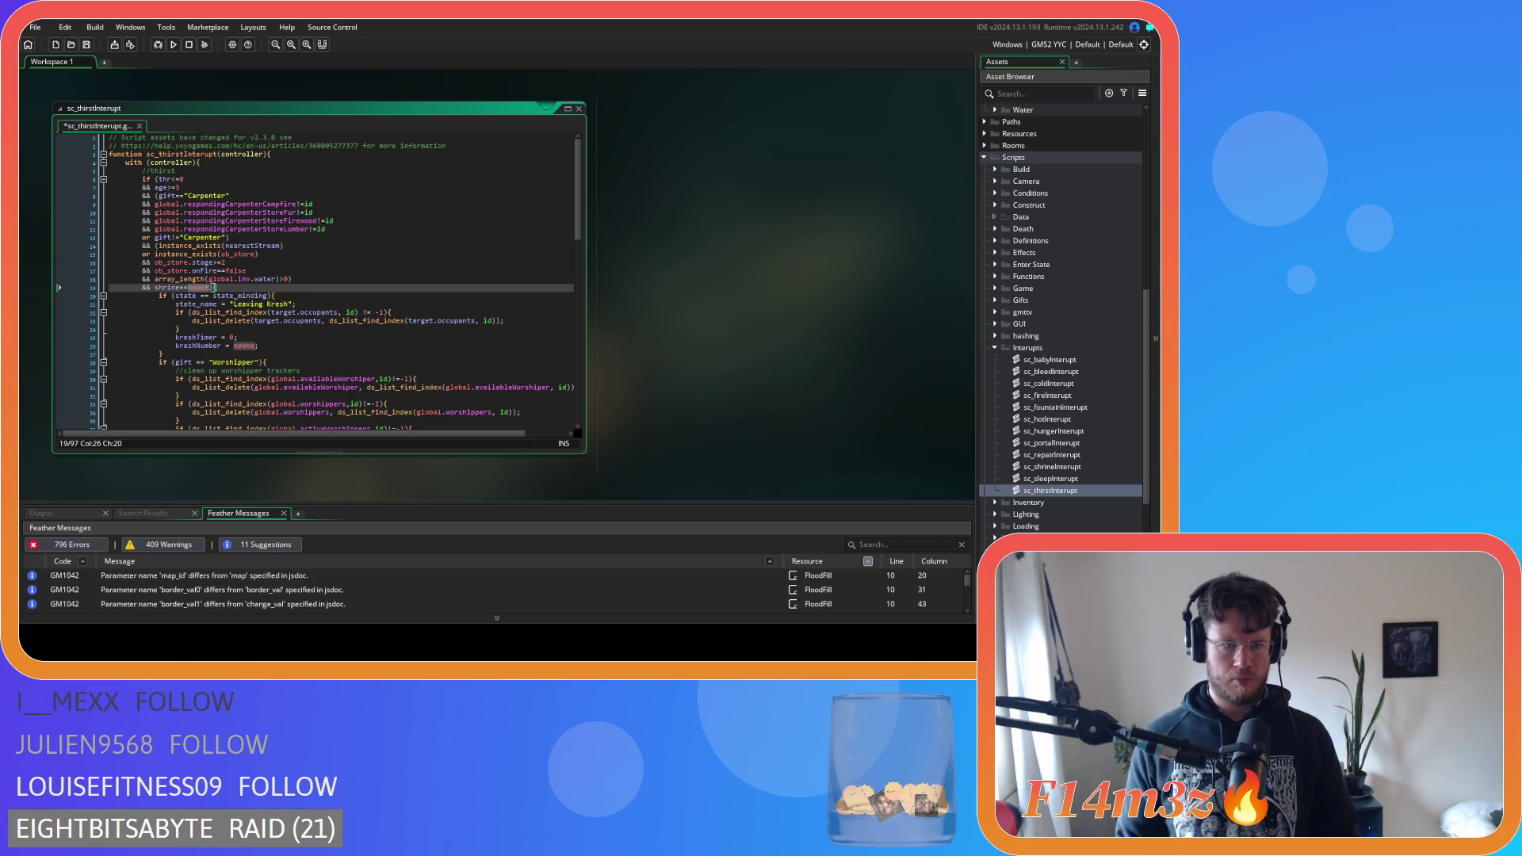
pyautogui.moveTo(212, 288); pyautogui.dragTo(159, 288)
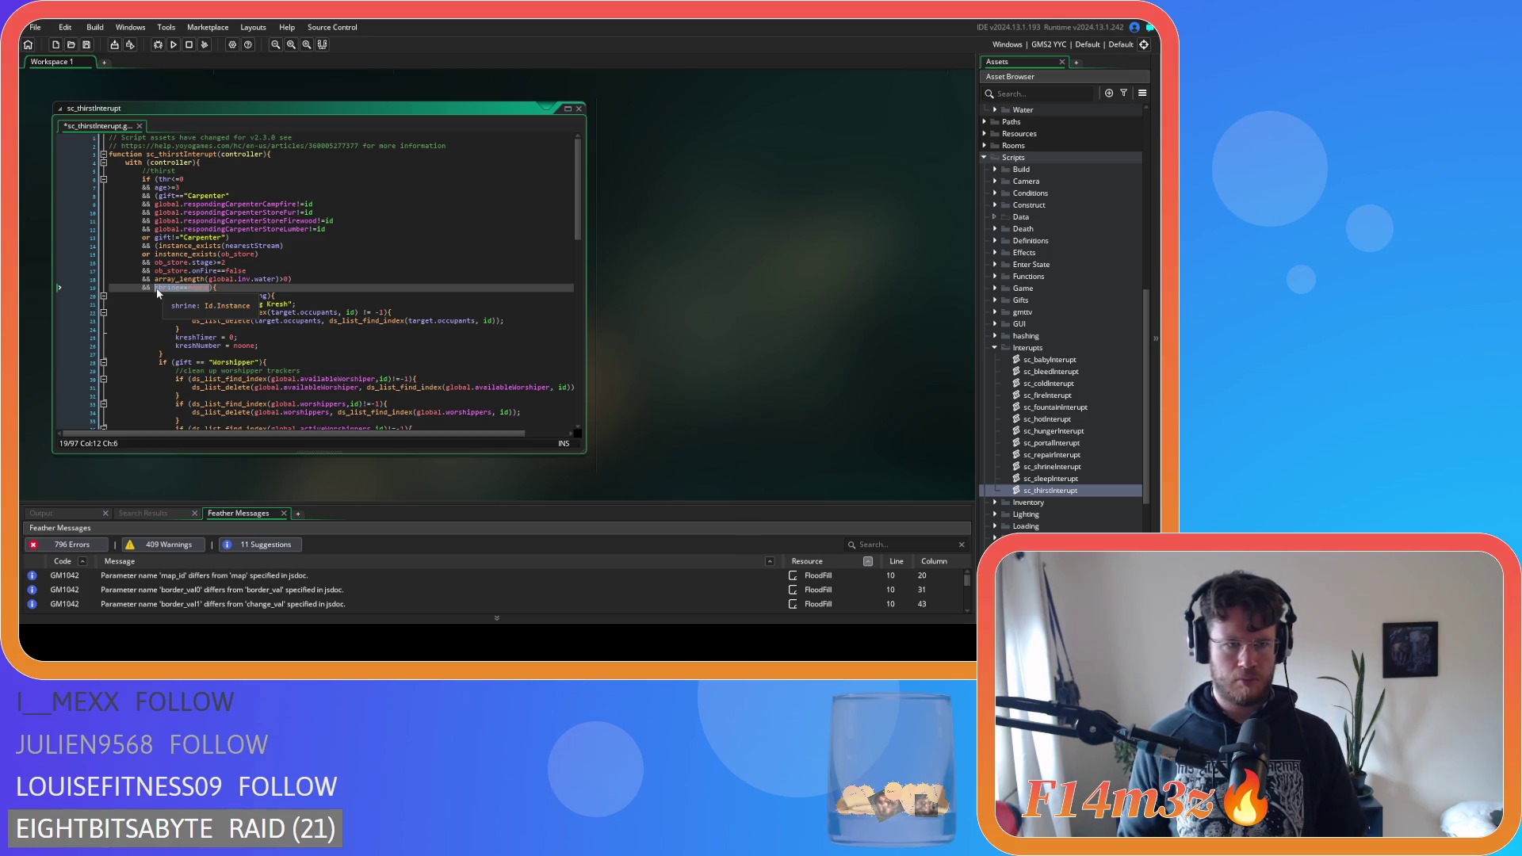
pyautogui.hotkey('ctrl', 'x')
pyautogui.press('BackSpace')
pyautogui.press('BackSpace')
pyautogui.press('BackSpace')
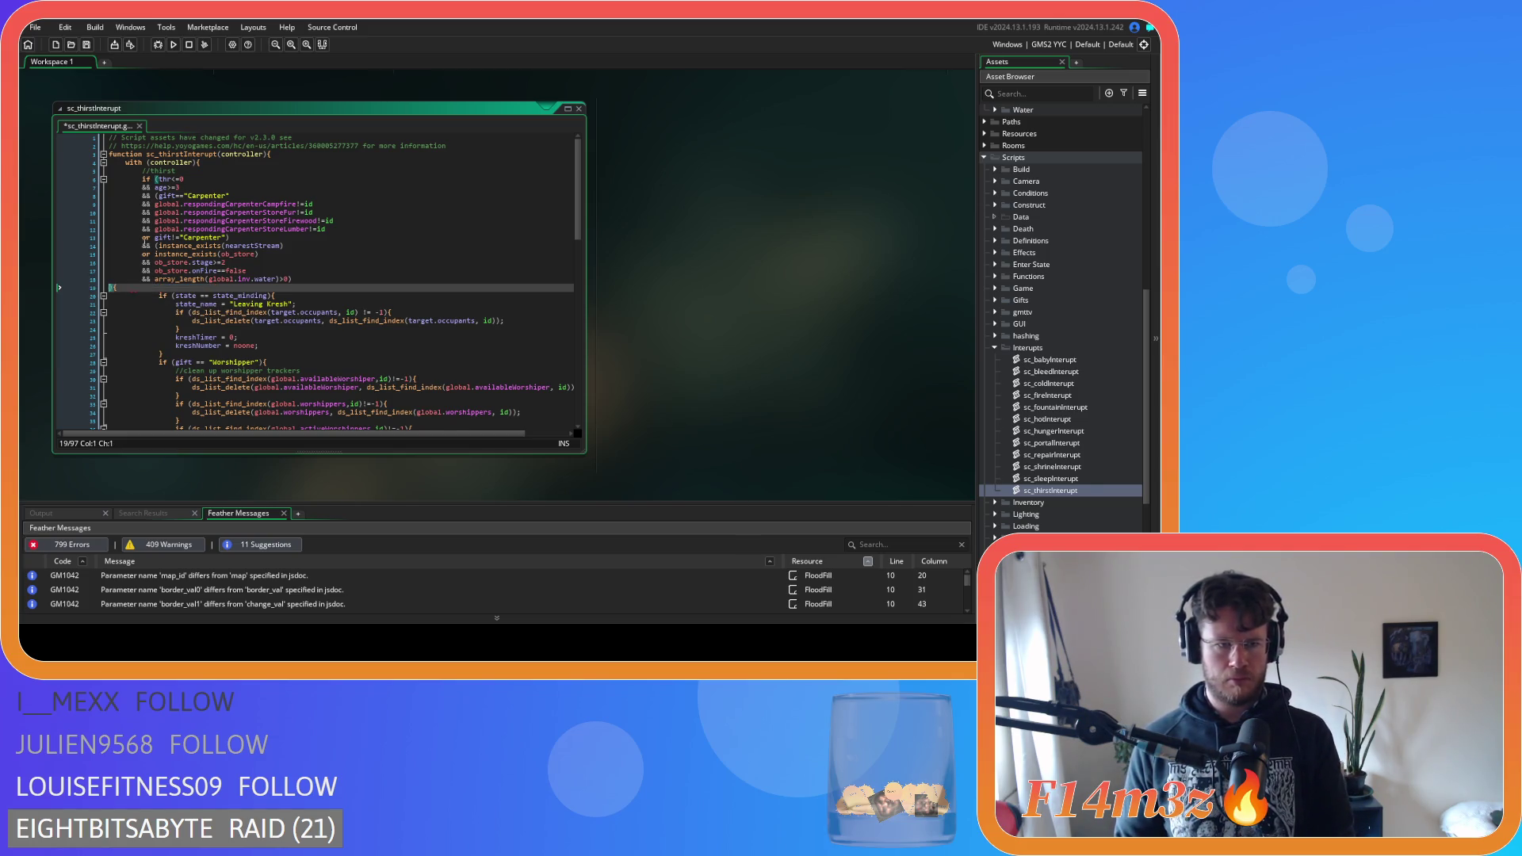
pyautogui.click(204, 187)
pyautogui.press('Return')
pyautogui.hotkey('ctrl', 'v')
pyautogui.doubleClick(143, 196)
pyautogui.press('Home')
pyautogui.write('&&')
pyautogui.hotkey('ctrl', 's')
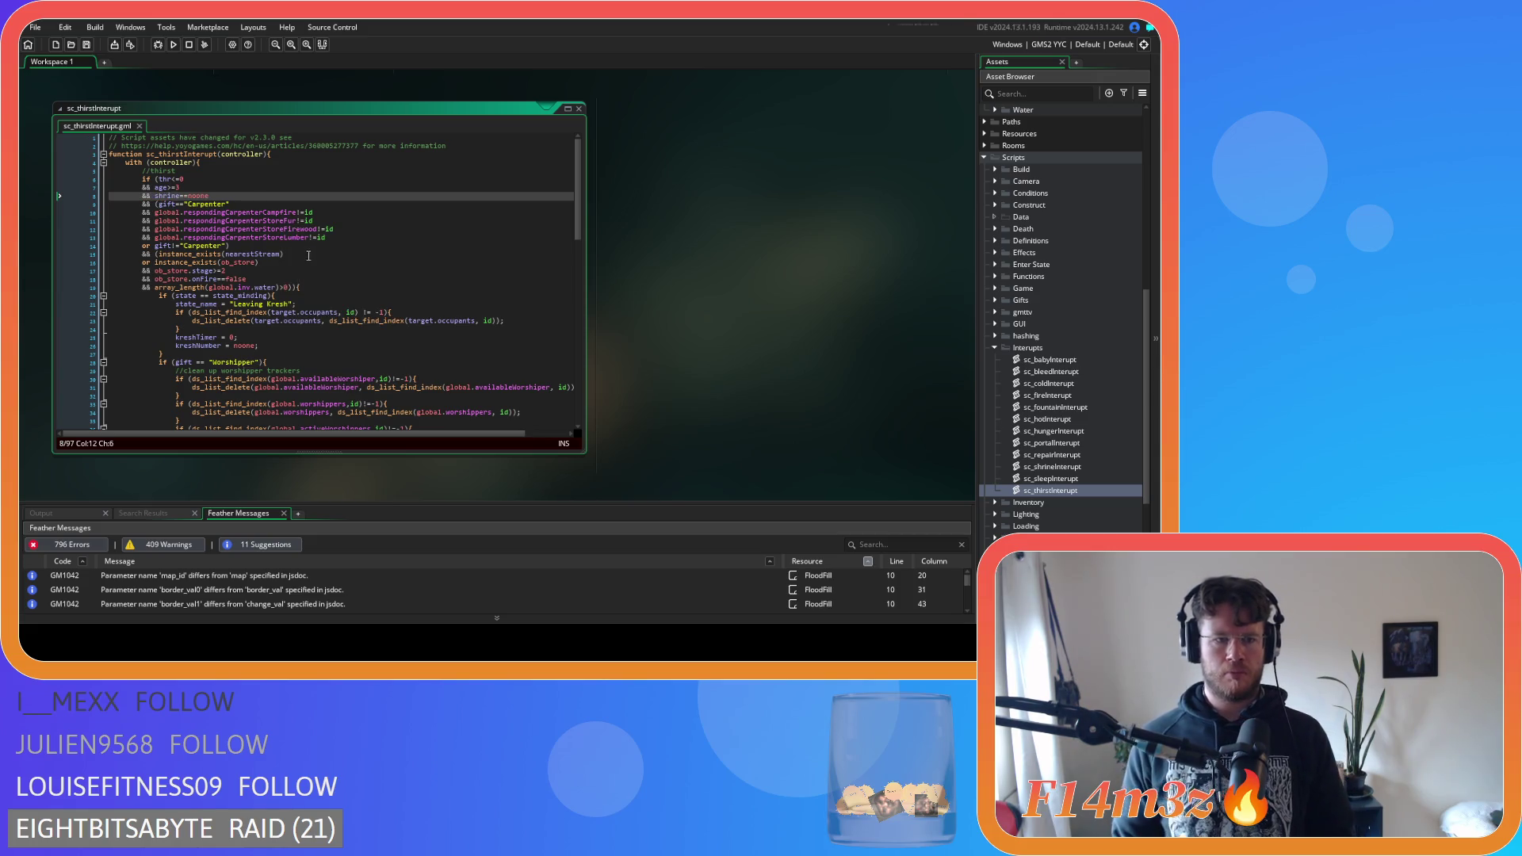
pyautogui.scroll(-2, 344, 238)
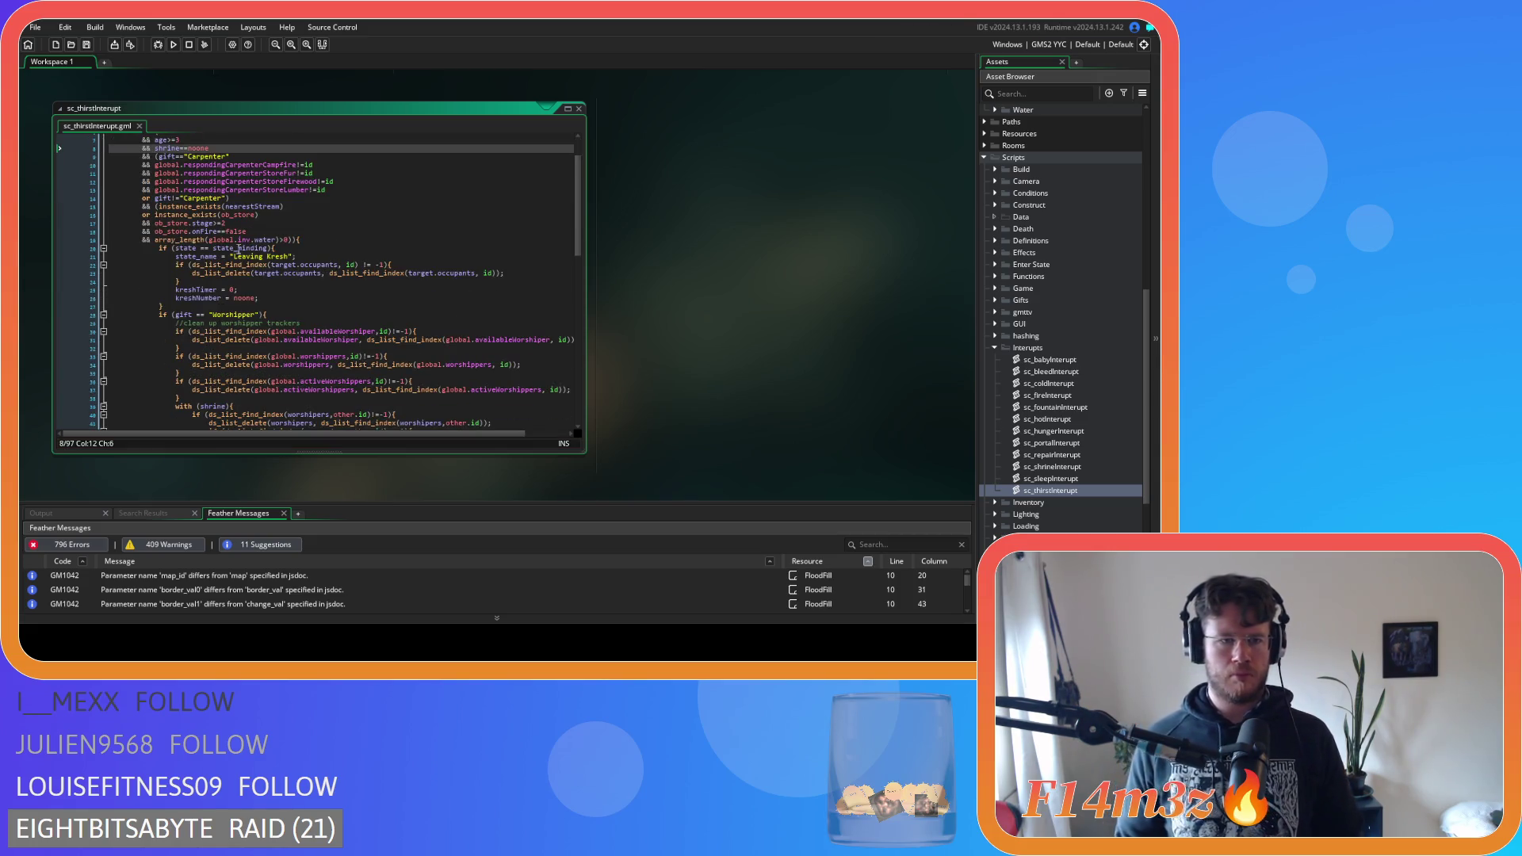
# Strip the spaces from the state_minding comparison and the occupants lookup and delete lines
pyautogui.click(203, 248)
pyautogui.press('BackSpace')
pyautogui.press('Delete')
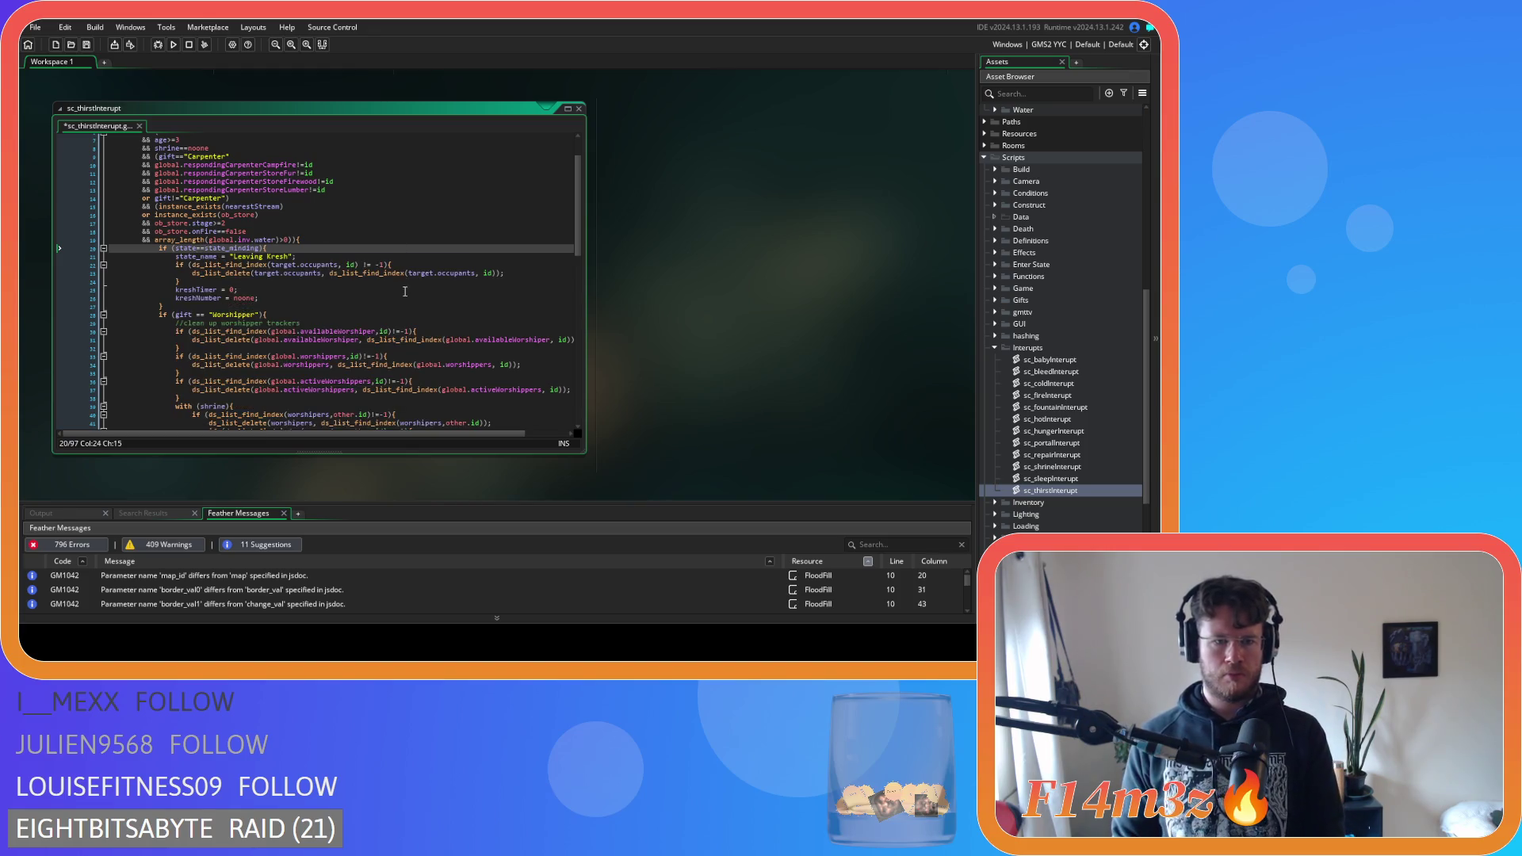
pyautogui.click(339, 264)
pyautogui.press('Delete')
pyautogui.click(357, 264)
pyautogui.press('BackSpace')
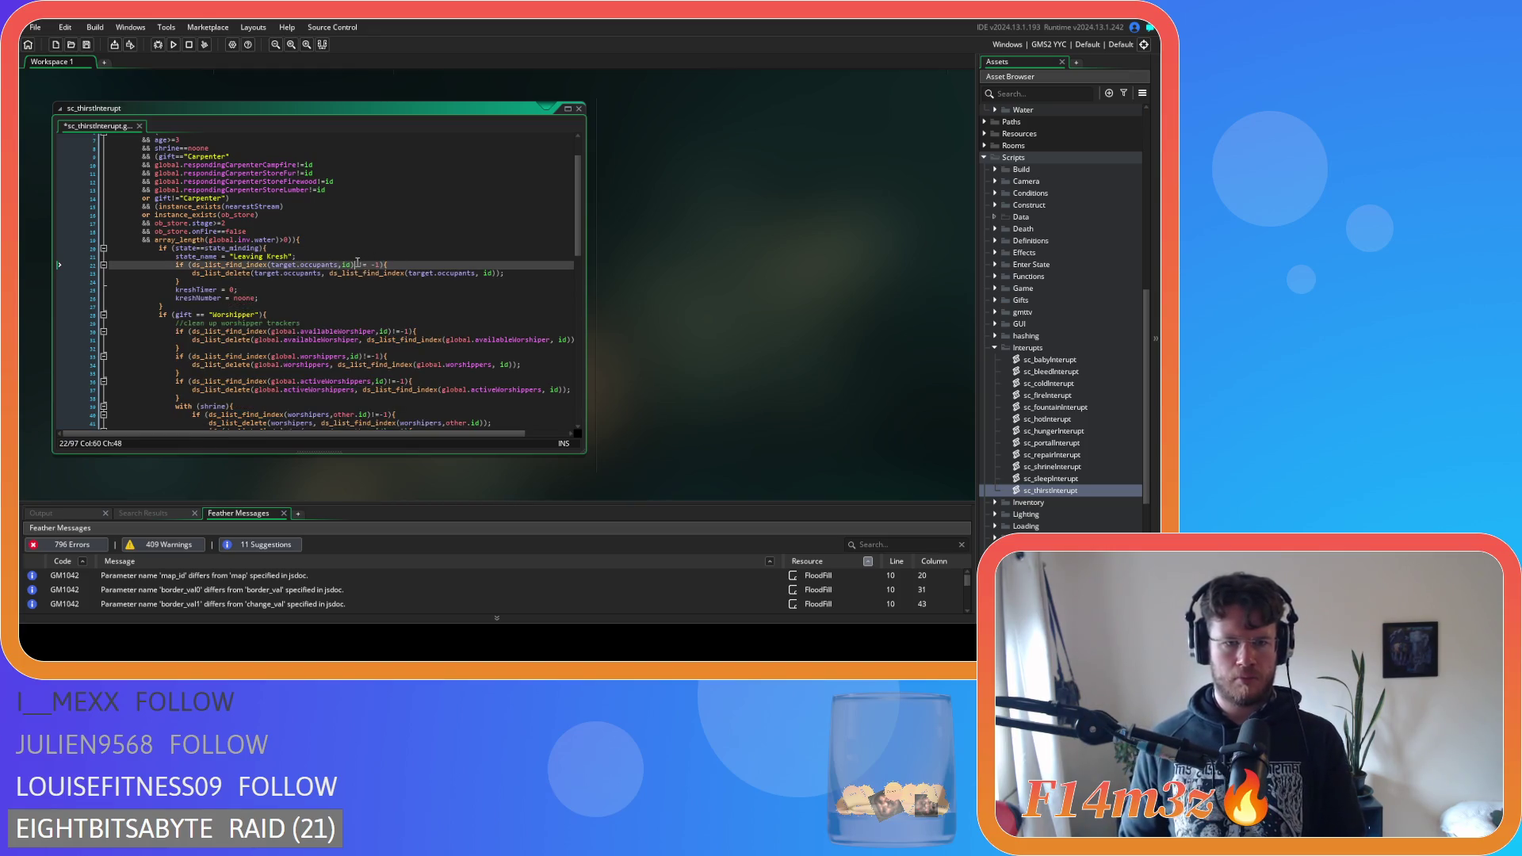
pyautogui.press('Right')
pyautogui.press('Right')
pyautogui.press('Delete')
pyautogui.click(477, 274)
pyautogui.click(327, 273)
pyautogui.press('Delete')
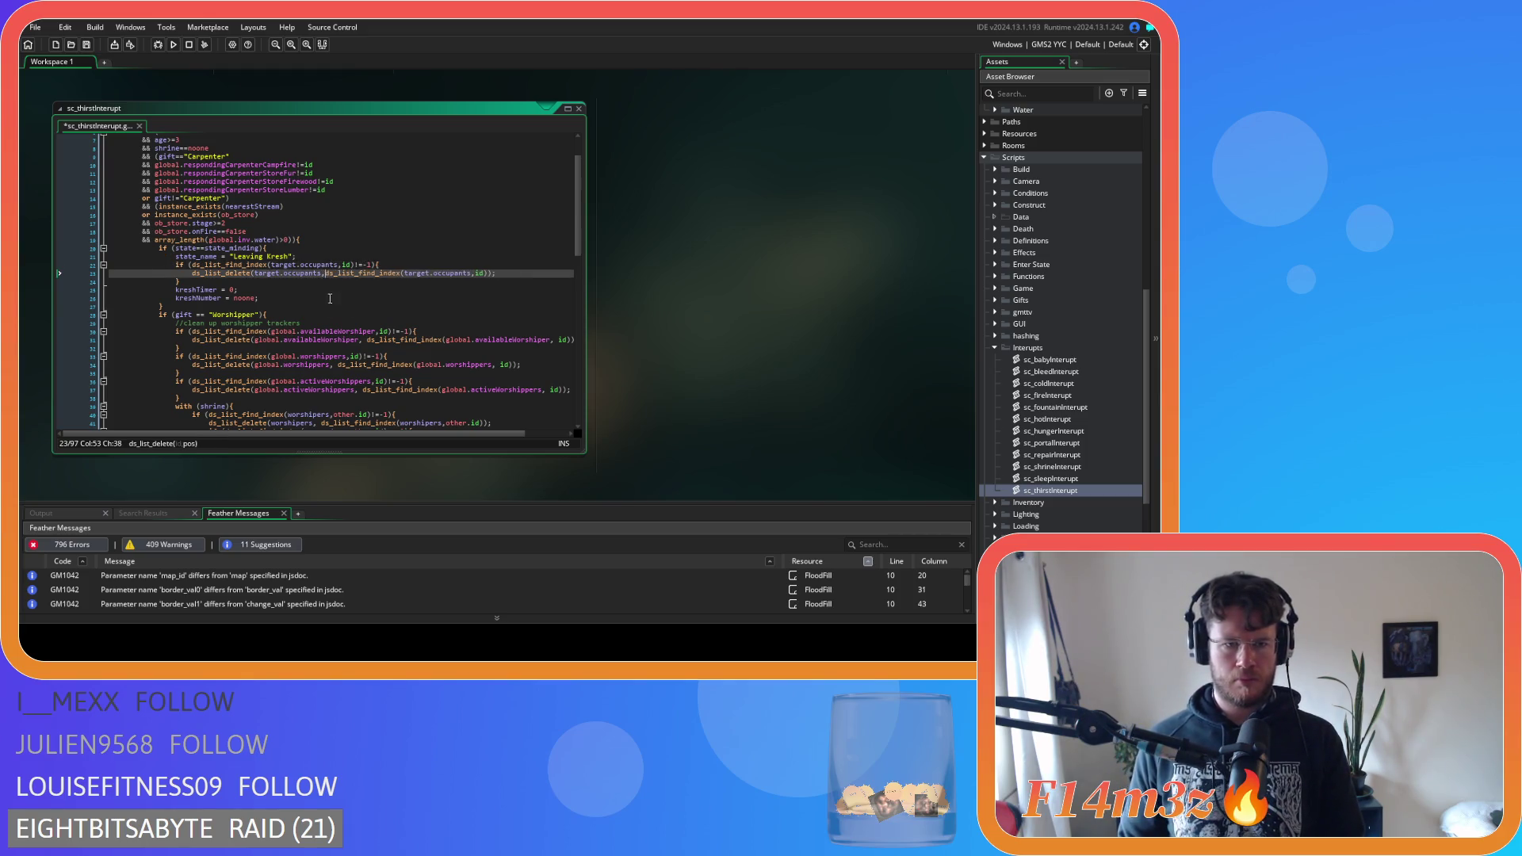
# Tighten the Worshipper gift == comparison and the availableWorshiper lookup line
pyautogui.click(187, 316)
pyautogui.press('Delete')
pyautogui.press('Right')
pyautogui.press('Right')
pyautogui.press('Delete')
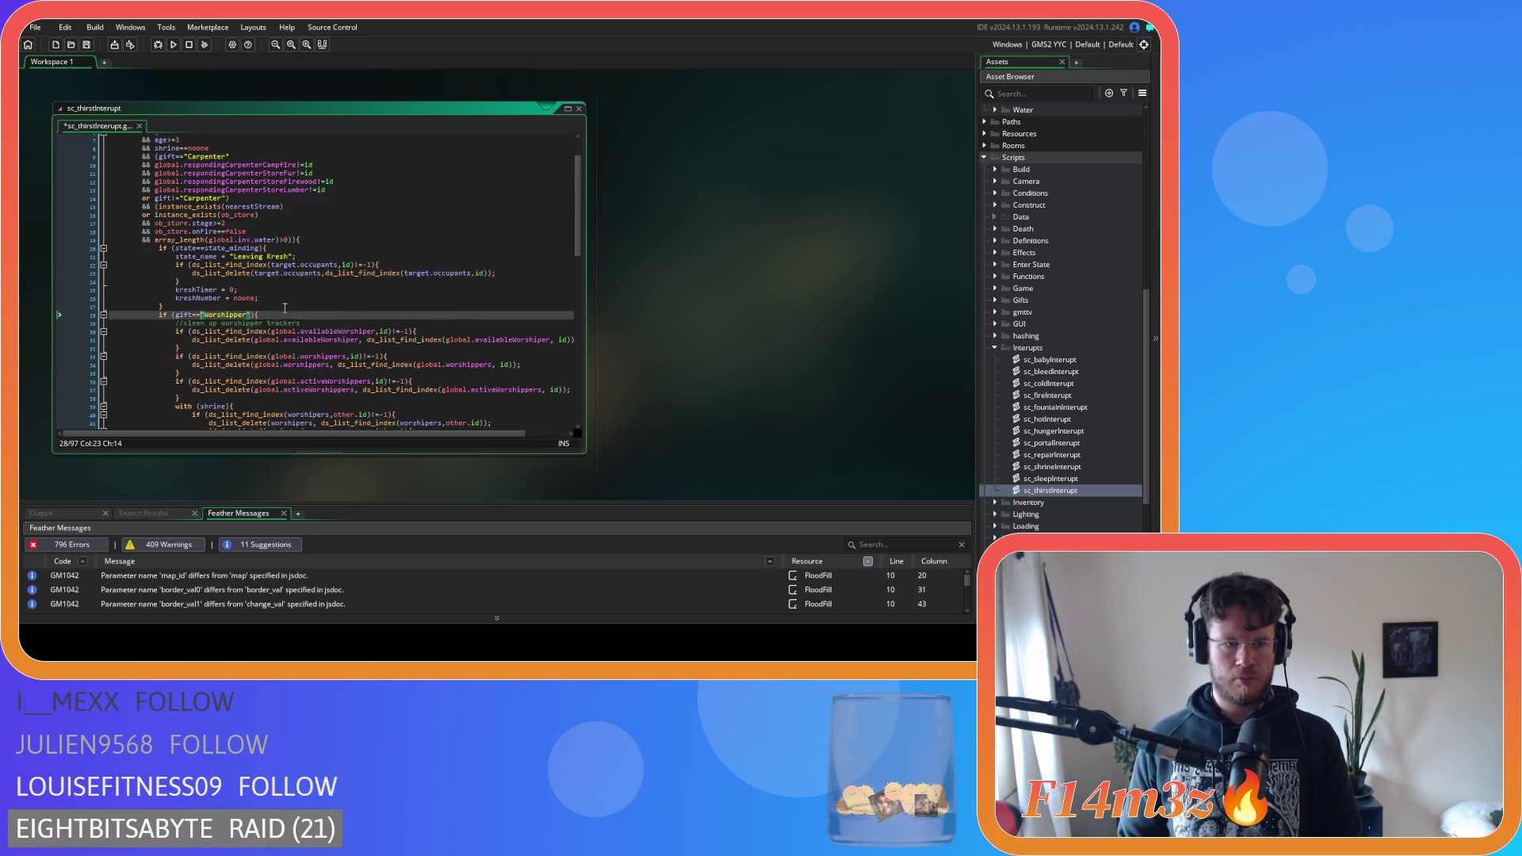
pyautogui.scroll(-3, 377, 276)
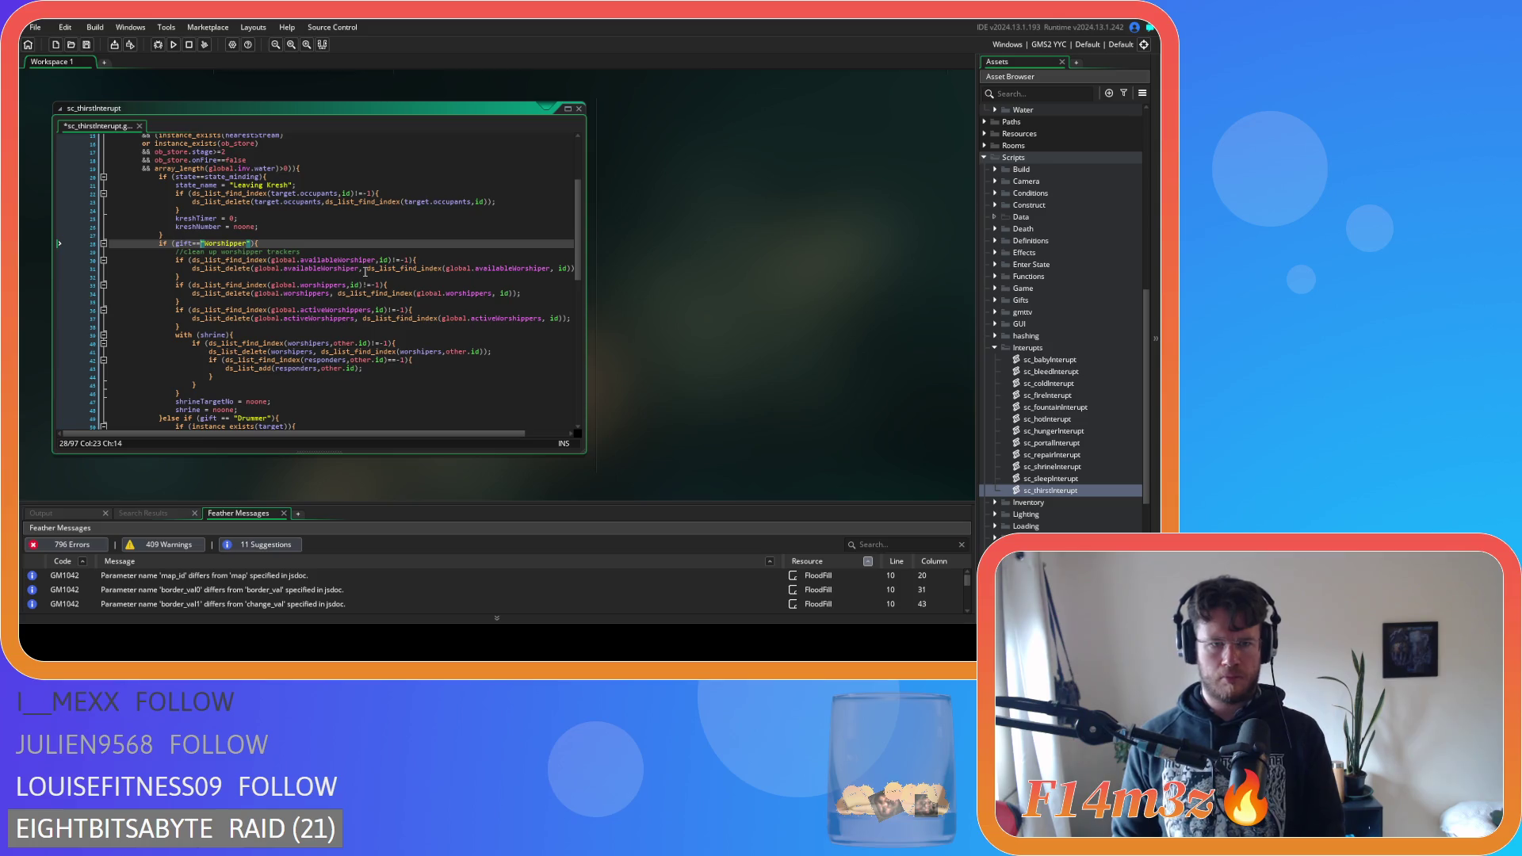
pyautogui.click(364, 269)
pyautogui.press('End')
pyautogui.press('Left')
pyautogui.press('Left')
pyautogui.press('Left')
pyautogui.press('BackSpace')
# Remove extra spaces in the worshippers delete, activeWorshippers lookup and worshipers delete calls
pyautogui.click(388, 294)
pyautogui.press('BackSpace')
pyautogui.press('End')
pyautogui.press('Left')
pyautogui.press('Left')
pyautogui.press('Left')
pyautogui.press('BackSpace')
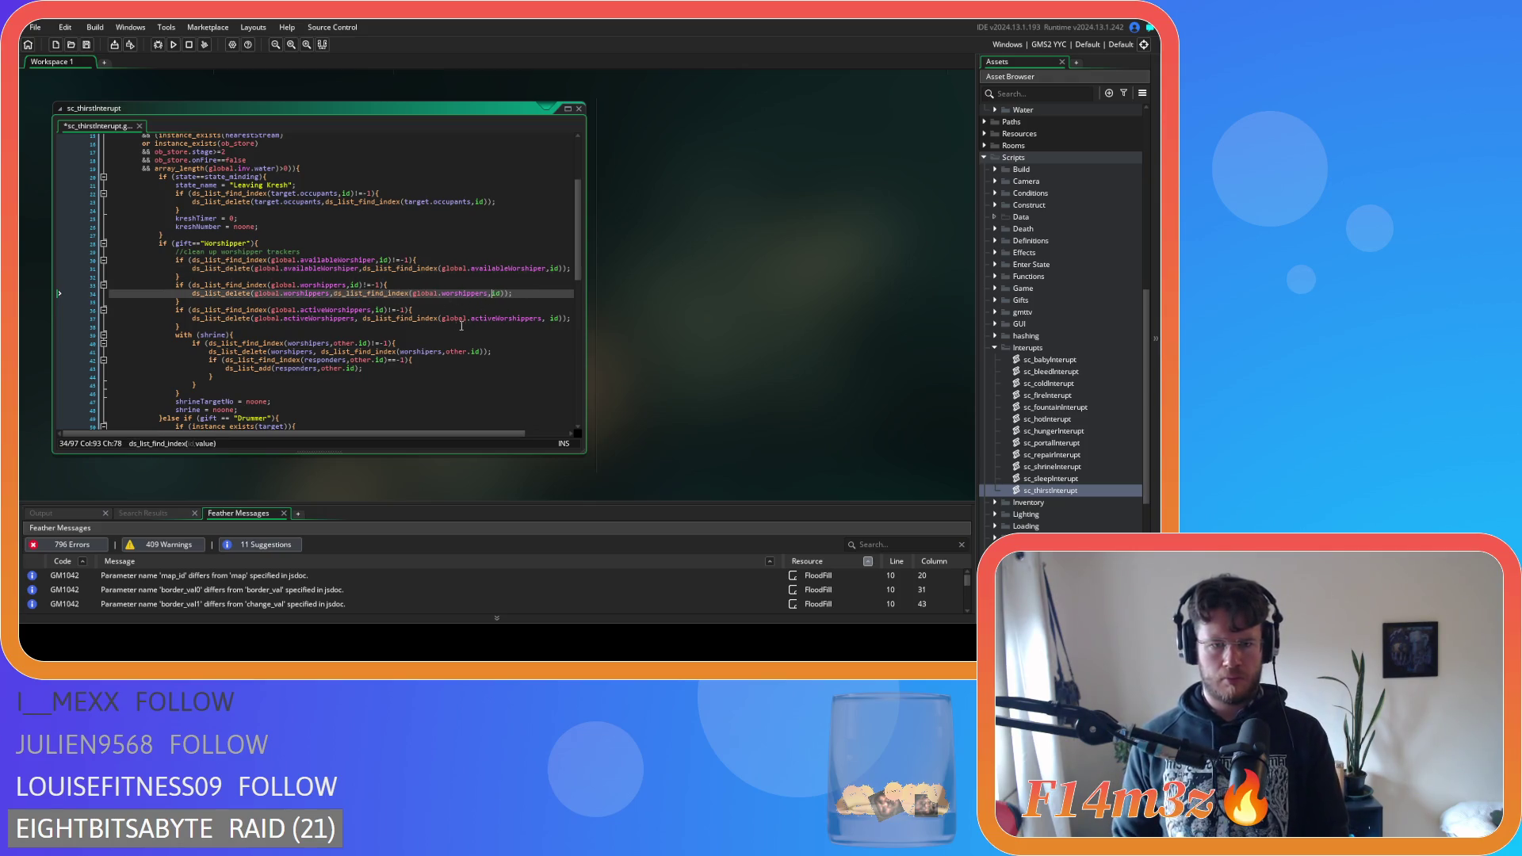
pyautogui.click(358, 318)
pyautogui.press('Delete')
pyautogui.click(544, 318)
pyautogui.press('BackSpace')
pyautogui.click(319, 351)
pyautogui.press('BackSpace')
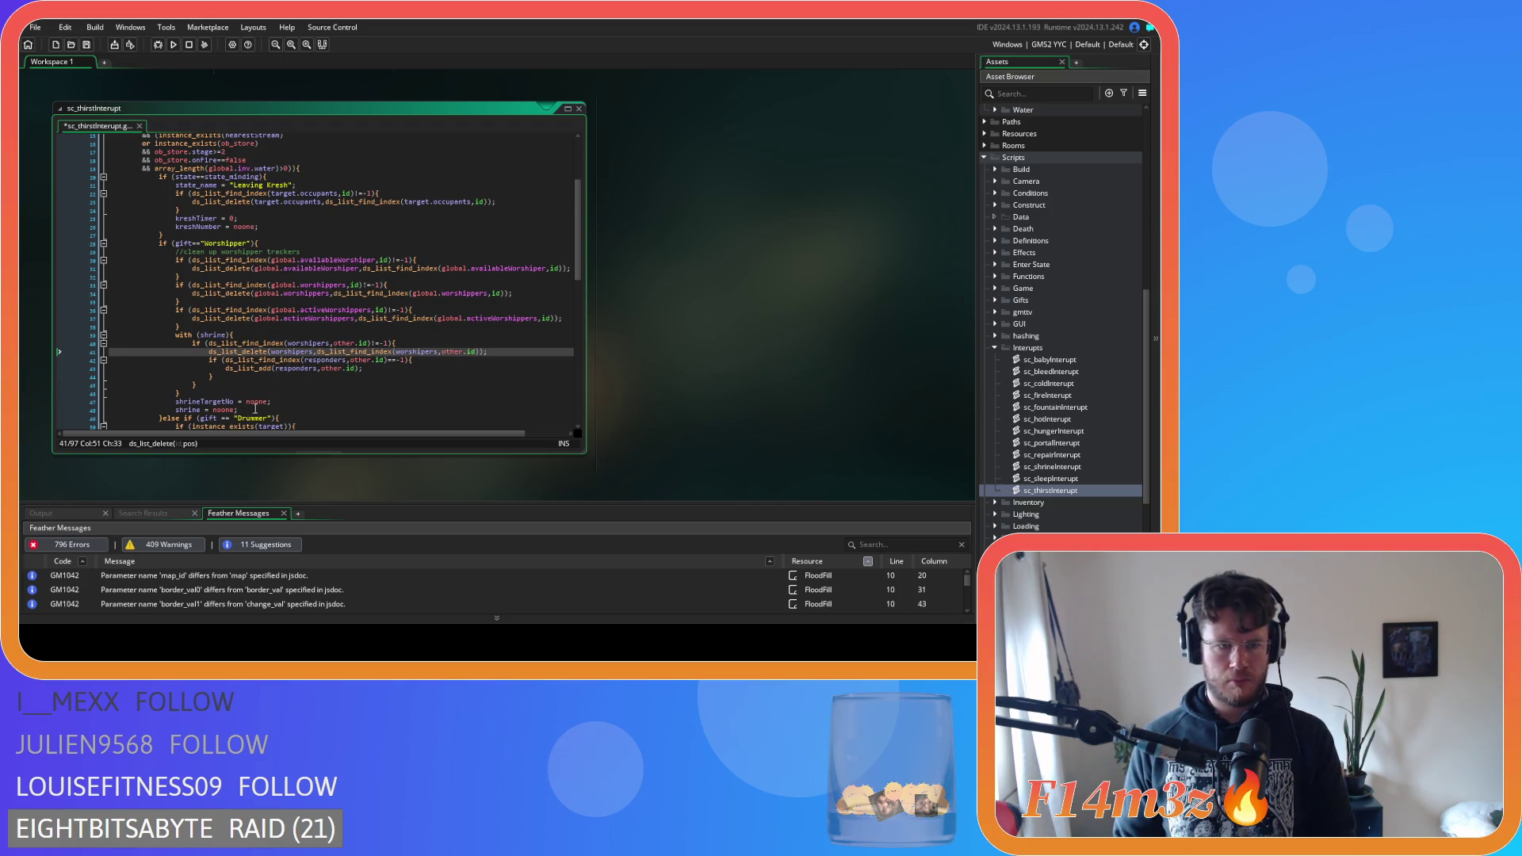
# Rewrite the Drummer and Carpenter gift comparisons as == without spaces, then save the script
pyautogui.scroll(-3, 255, 408)
pyautogui.scroll(-3, 287, 371)
pyautogui.click(226, 275)
pyautogui.press('BackSpace')
pyautogui.write('=')
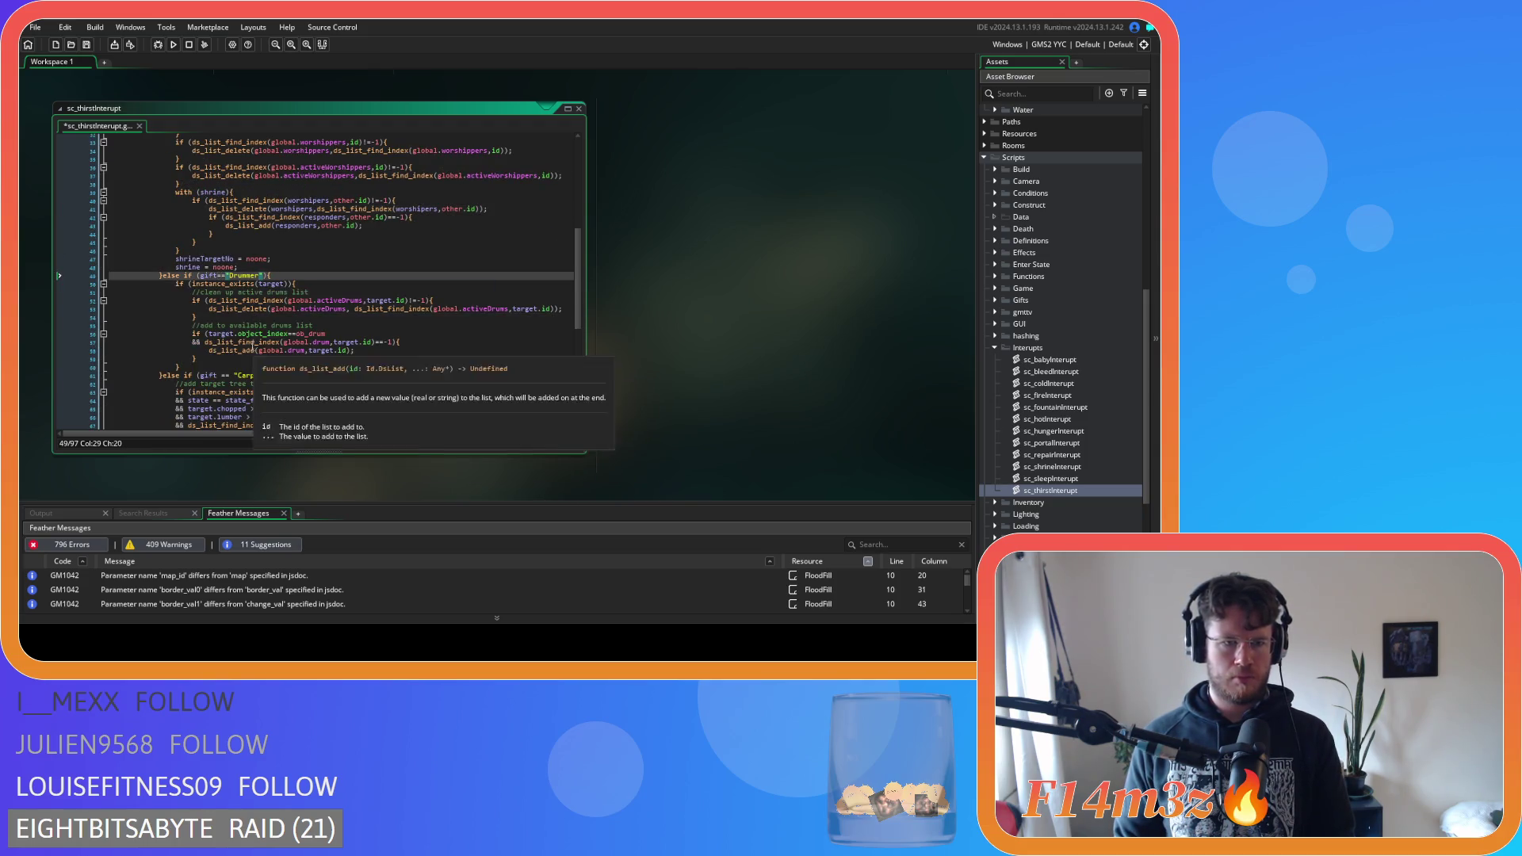
pyautogui.click(231, 375)
pyautogui.press('BackSpace')
pyautogui.press('BackSpace')
pyautogui.press('BackSpace')
pyautogui.write('==')
pyautogui.scroll(-9, 304, 331)
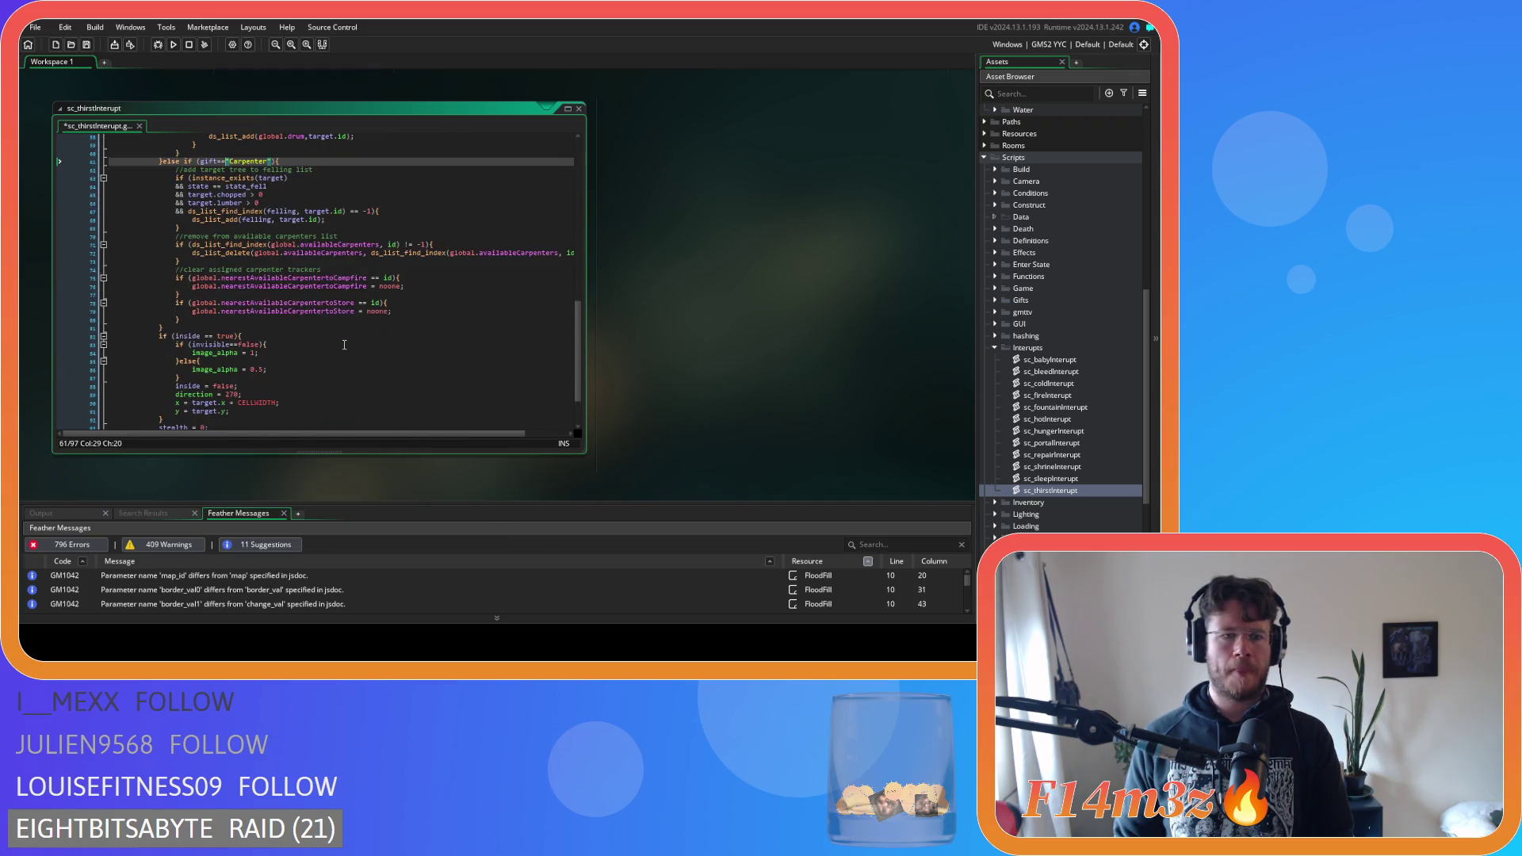
pyautogui.click(345, 211)
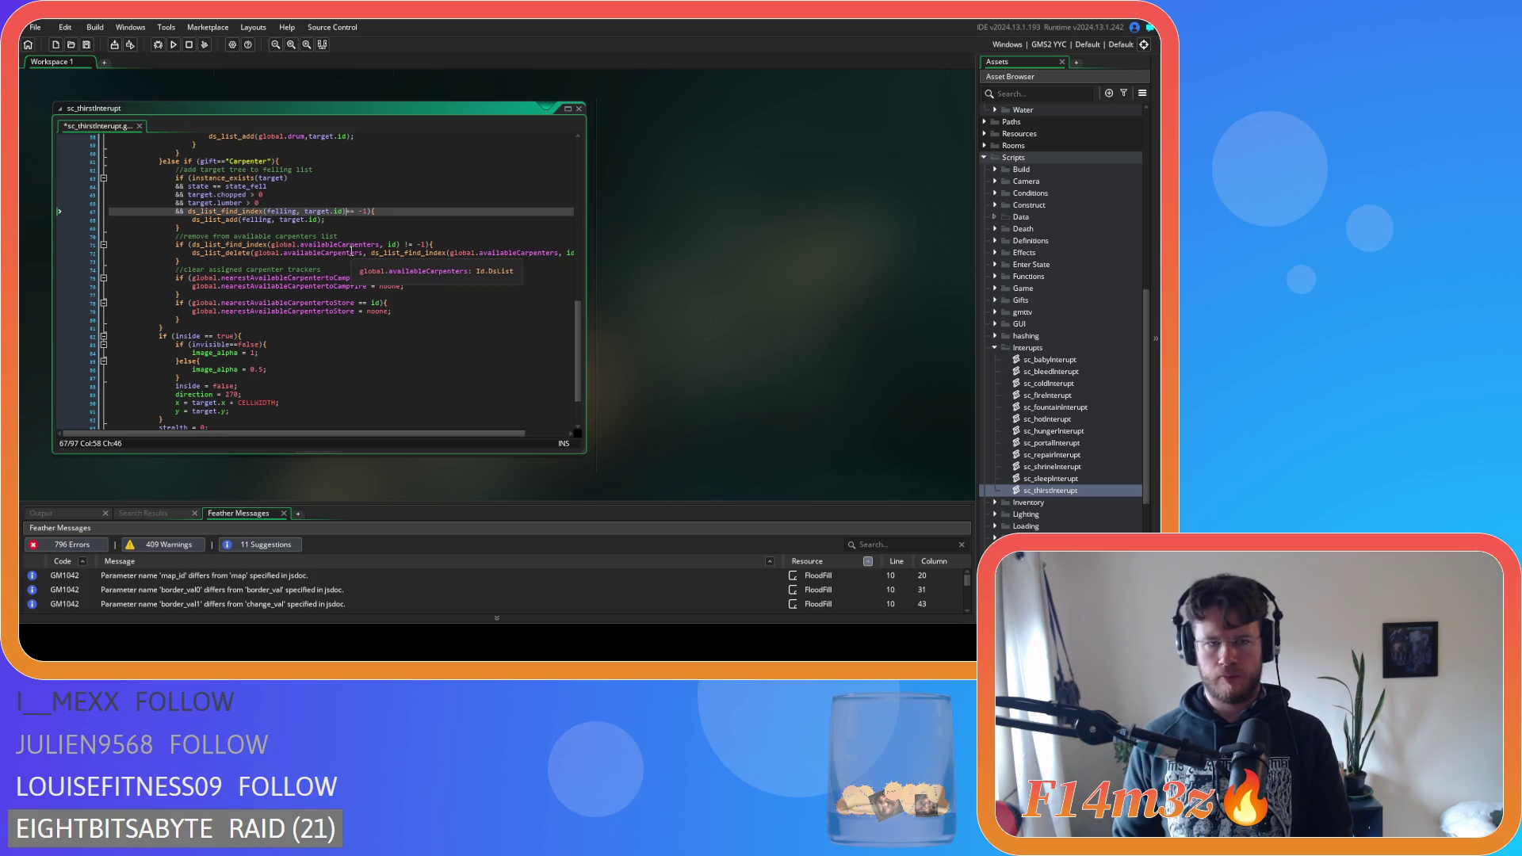
pyautogui.hotkey('ctrl', 's')
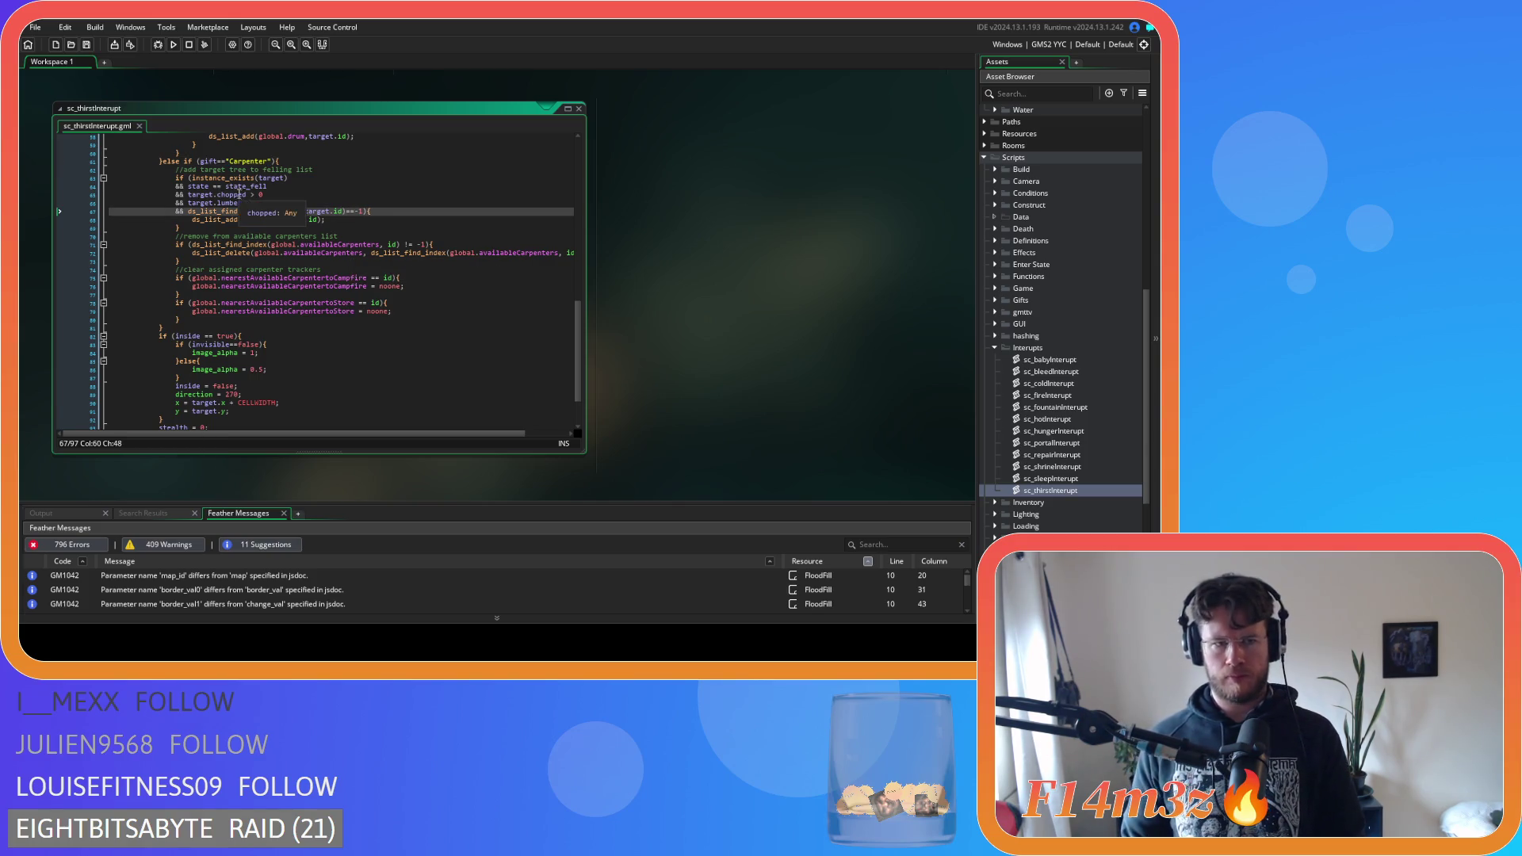
# Add the missing ) to the target.chopped condition and tighten the target.lumber > check
pyautogui.click(247, 195)
pyautogui.write(')')
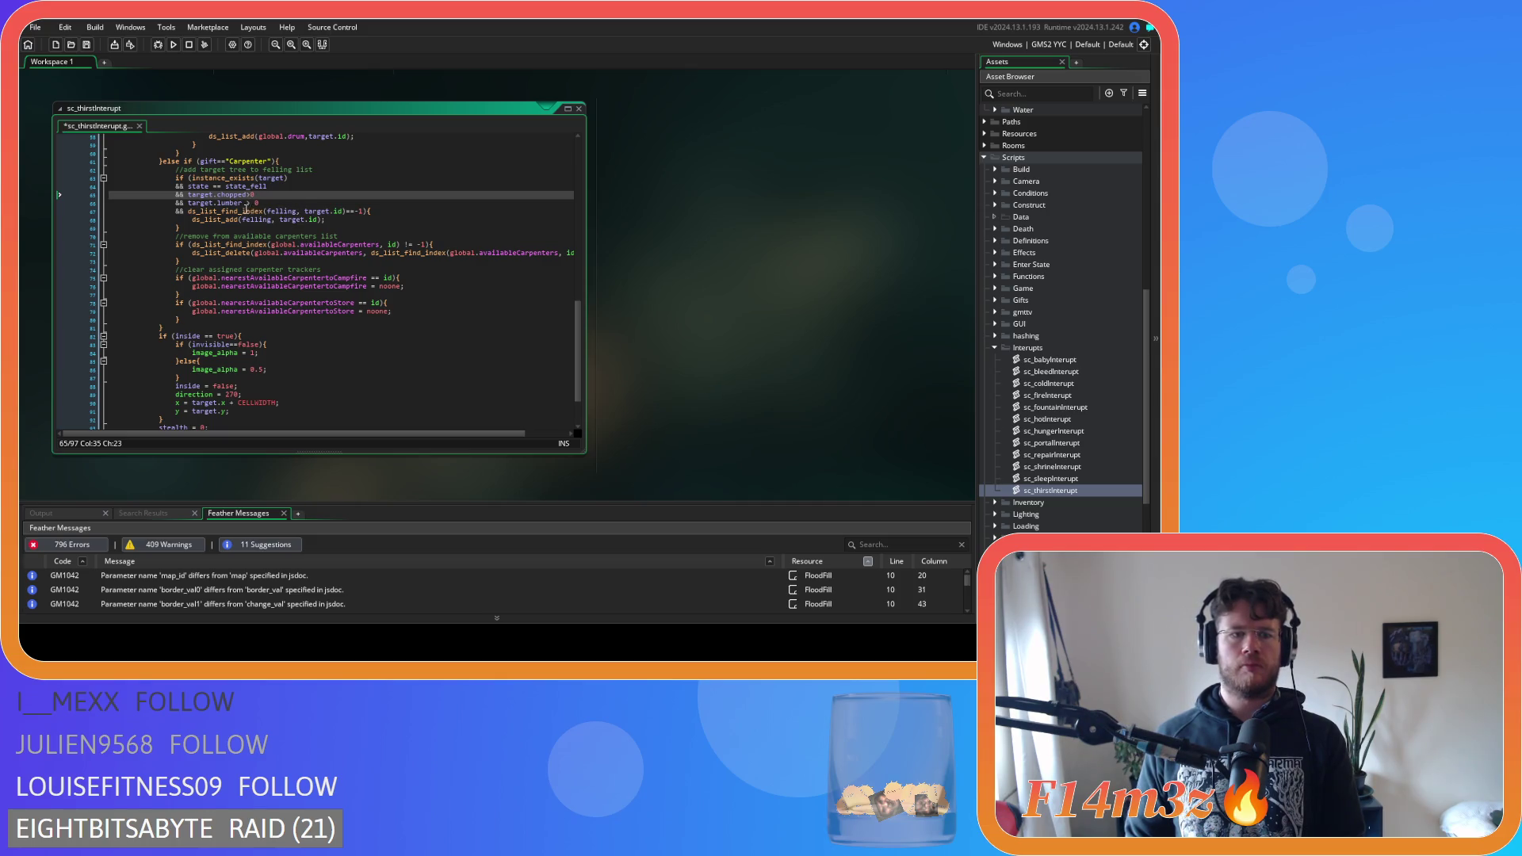
pyautogui.click(246, 203)
pyautogui.press('Delete')
pyautogui.press('BackSpace')
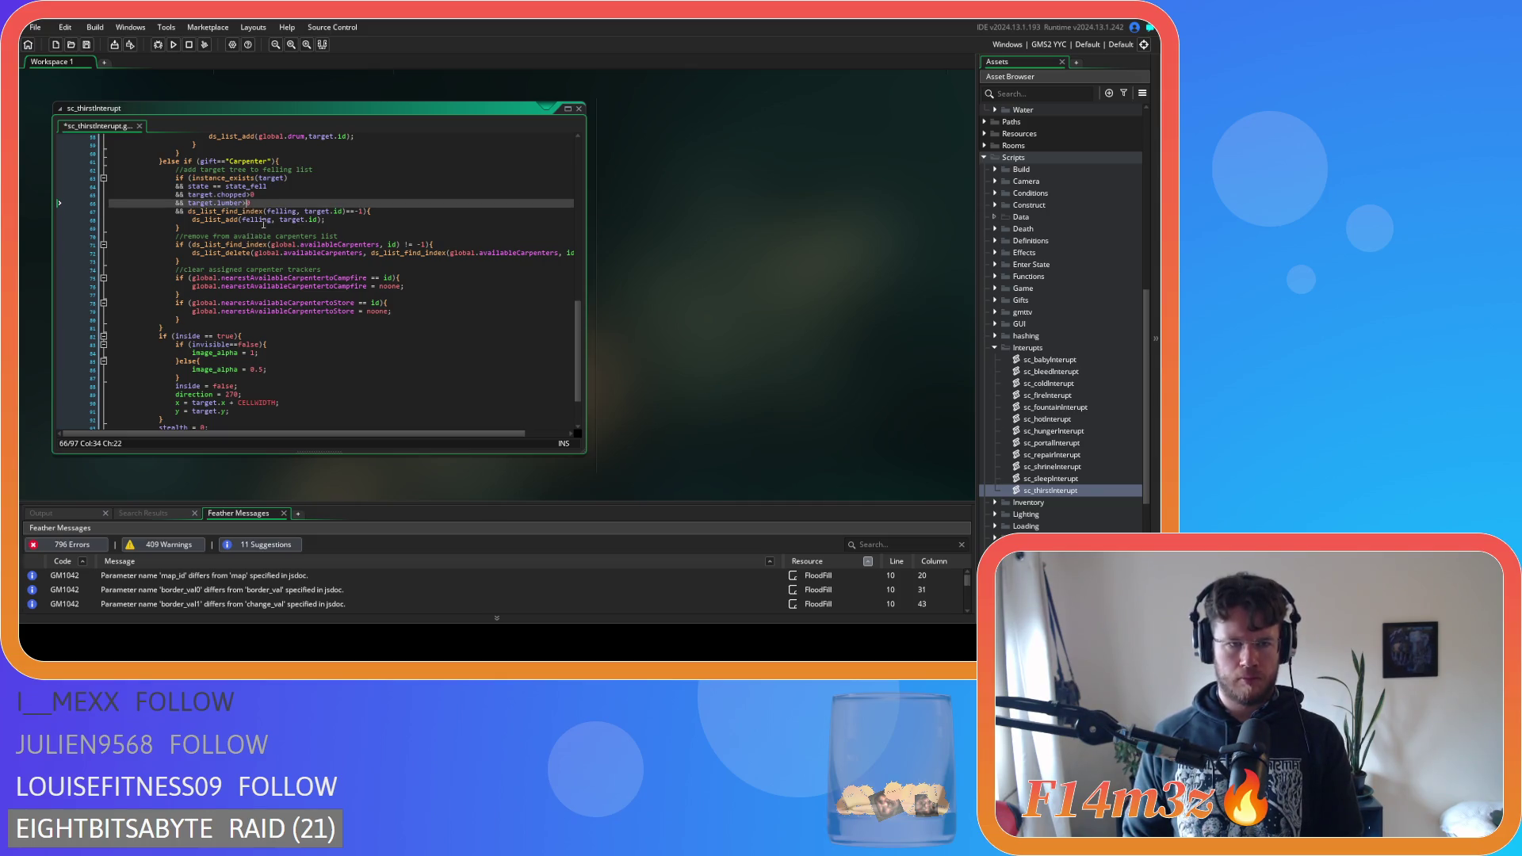
# Remove the extra spaces in the availableCarpenters lookup and delete lines
pyautogui.click(366, 278)
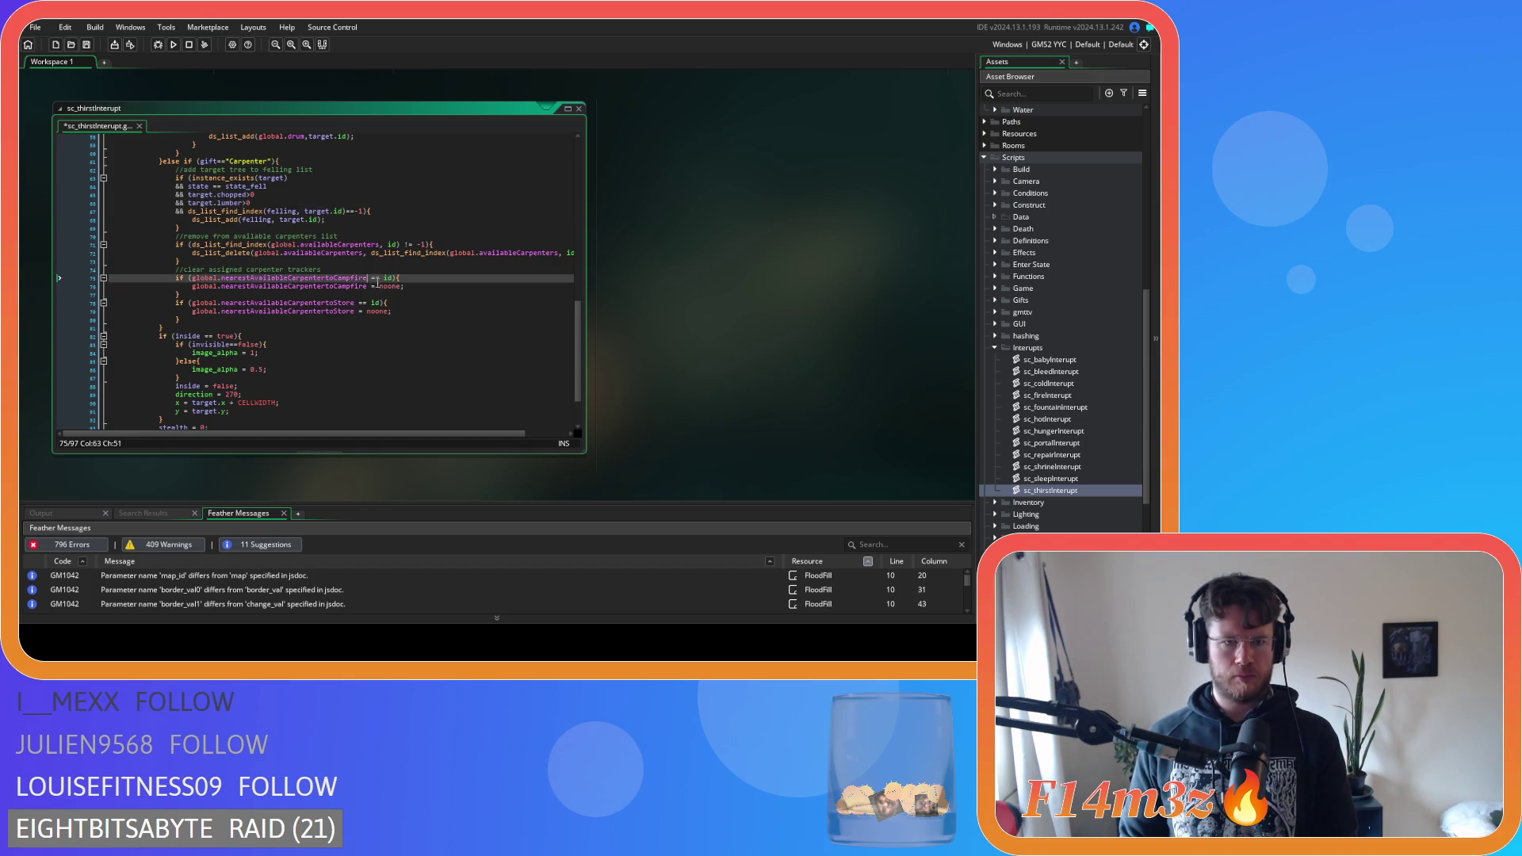
pyautogui.click(383, 245)
pyautogui.press('Delete')
pyautogui.click(396, 244)
pyautogui.press('Delete')
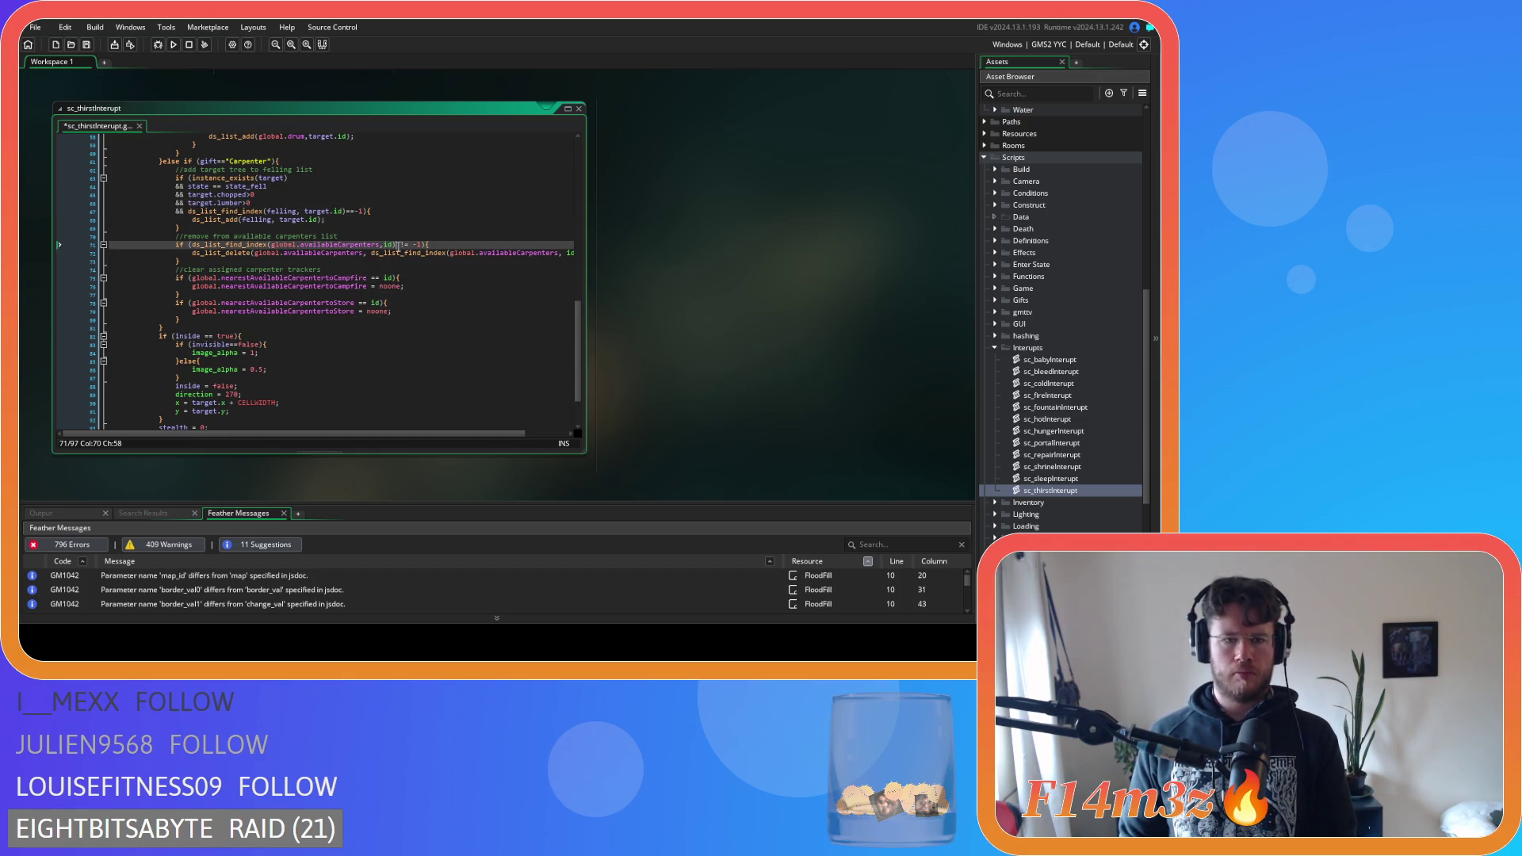
pyautogui.press('Right')
pyautogui.press('Right')
pyautogui.press('Delete')
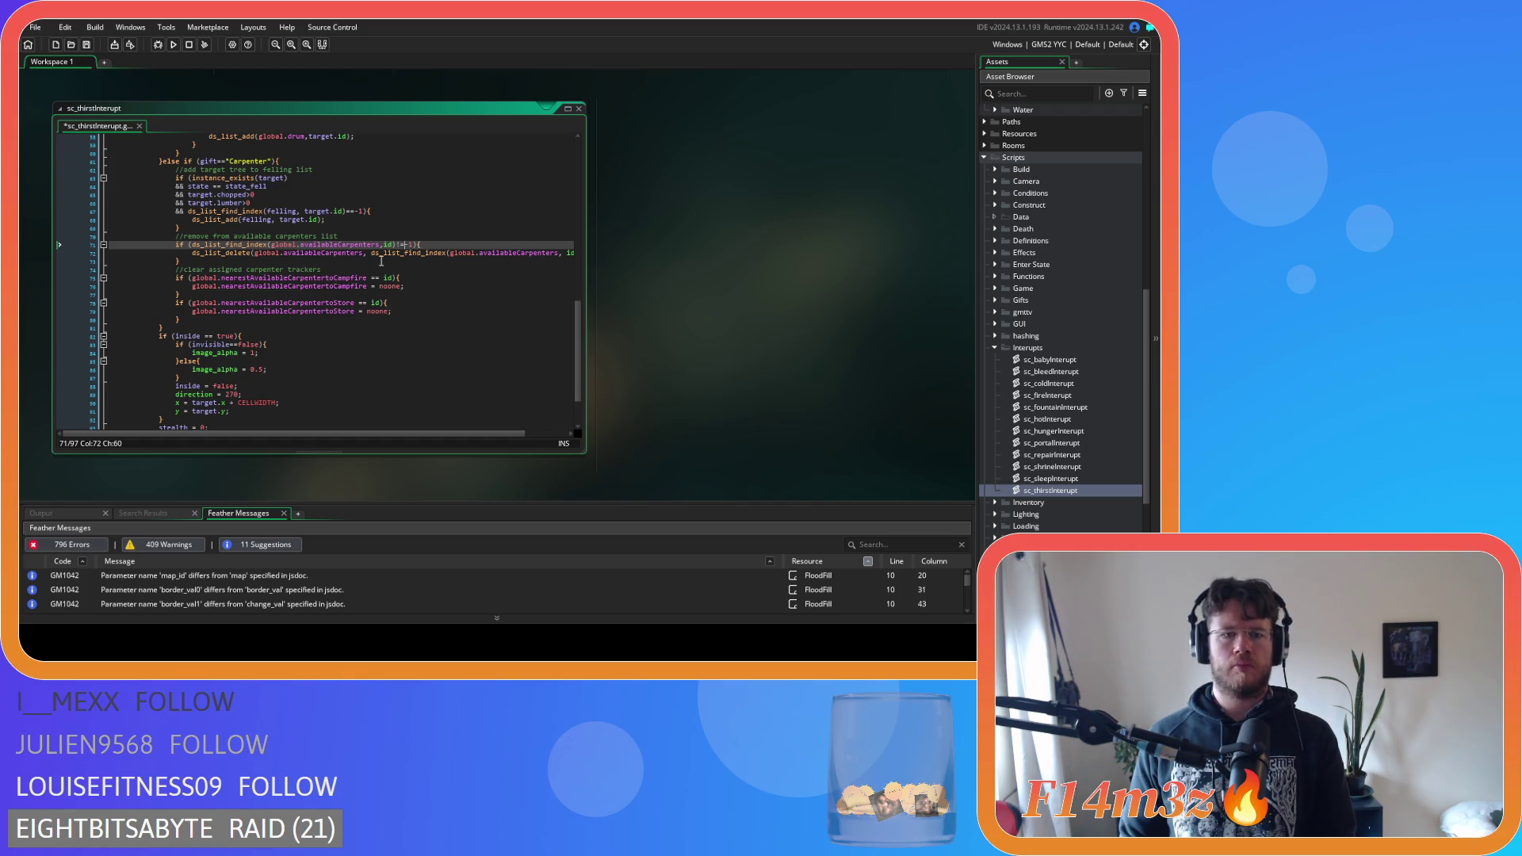
pyautogui.click(370, 253)
pyautogui.press('BackSpace')
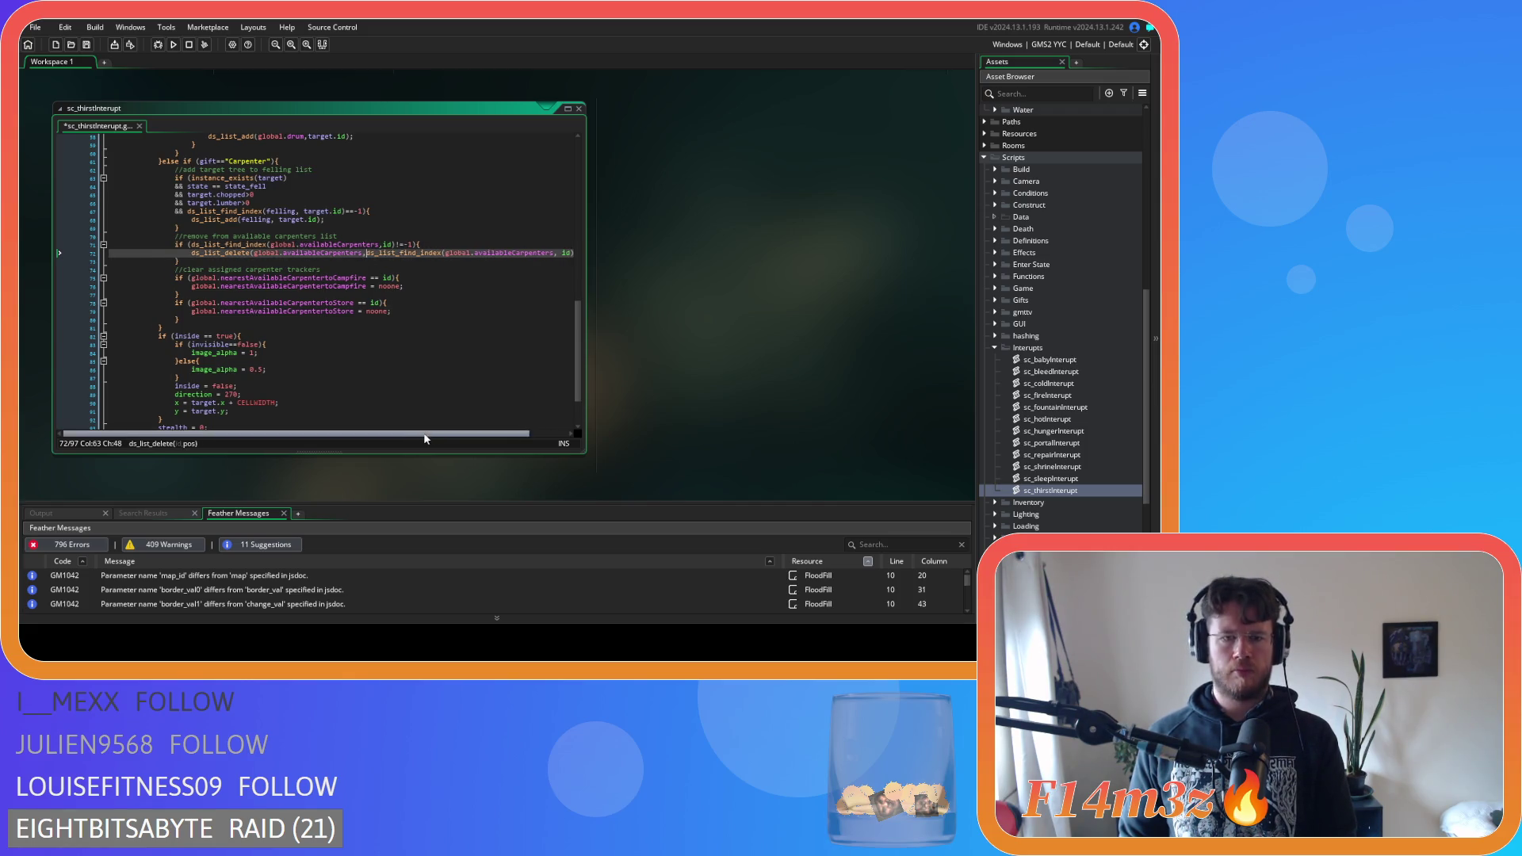
pyautogui.moveTo(286, 434); pyautogui.dragTo(329, 433)
pyautogui.click(520, 253)
pyautogui.press('BackSpace')
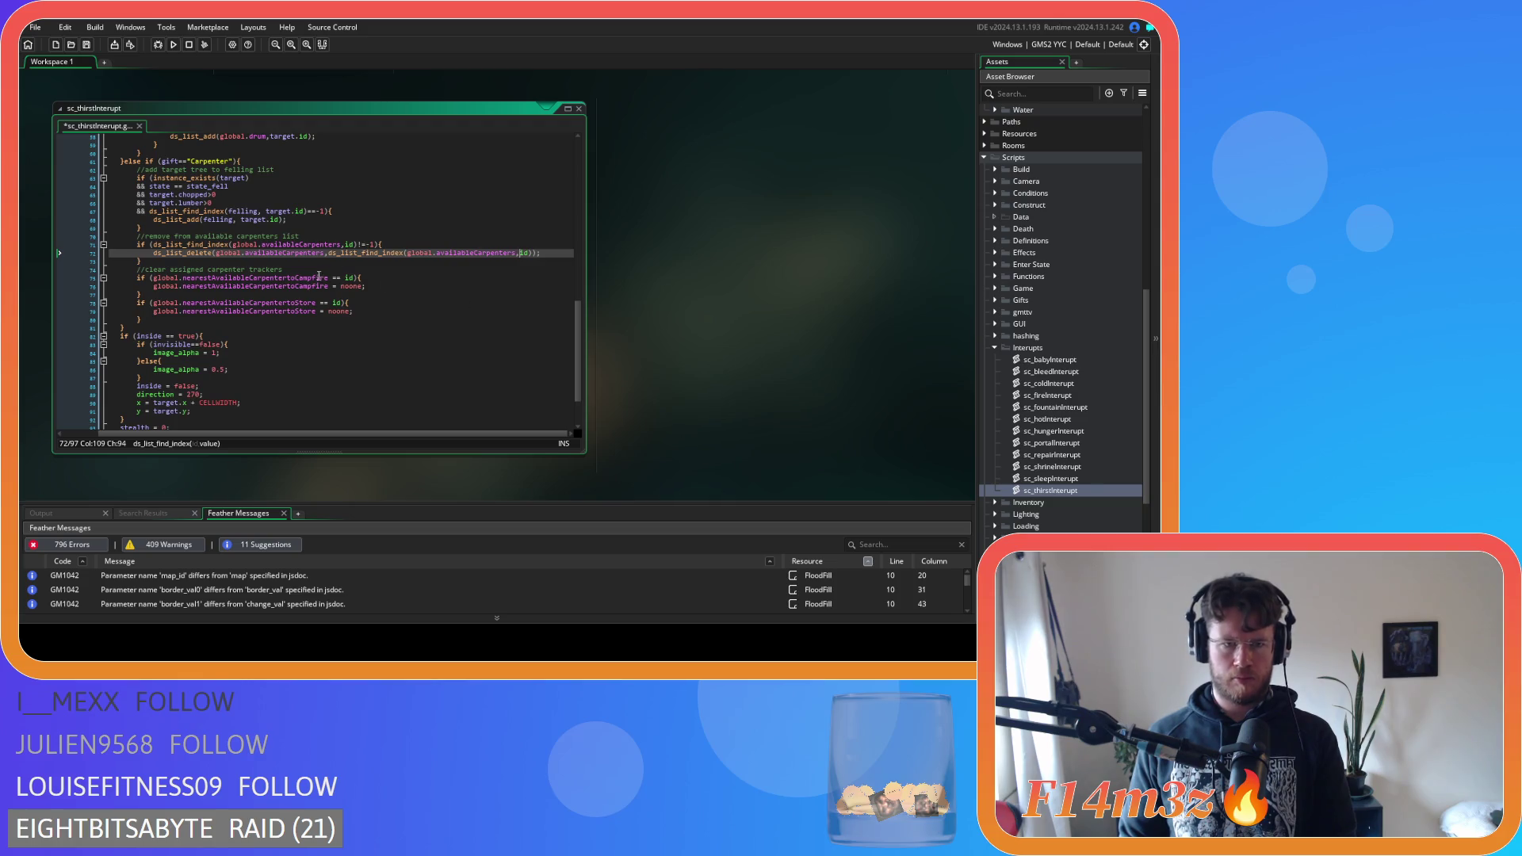
# Remove spaces around == in the campfire id, store id and inside true checks
pyautogui.click(329, 277)
pyautogui.press('Delete')
pyautogui.press('Right')
pyautogui.press('Right')
pyautogui.press('Delete')
pyautogui.click(322, 301)
pyautogui.press('Delete')
pyautogui.press('Right')
pyautogui.press('Right')
pyautogui.press('Delete')
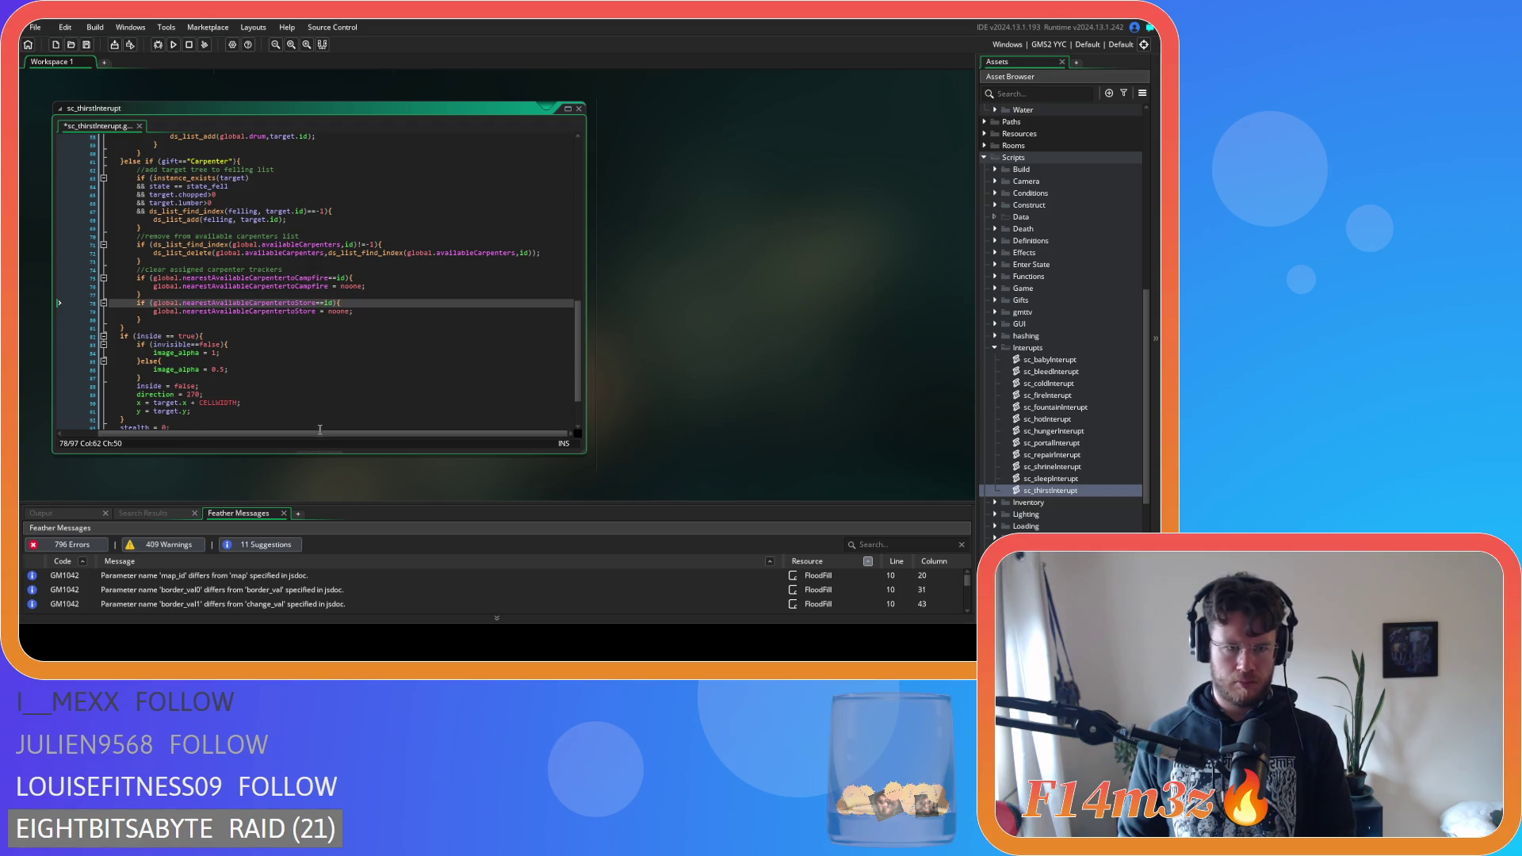
pyautogui.scroll(-3, 301, 396)
pyautogui.click(201, 274)
pyautogui.press('Delete')
pyautogui.press('Right')
pyautogui.press('Right')
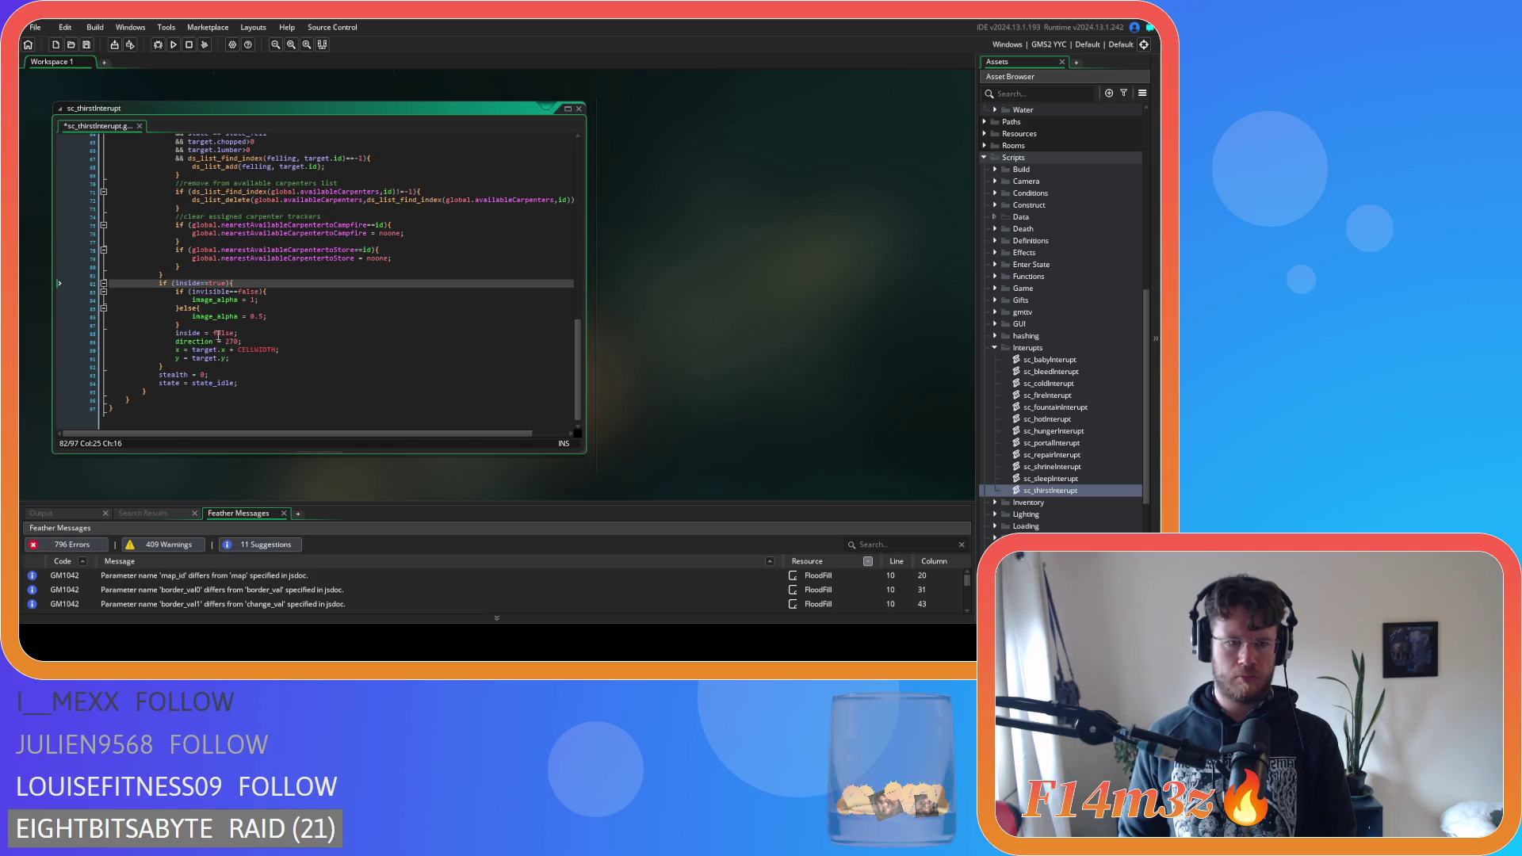
# Review the water inventory, store and campfire responder conditions, then close sc_thirstInterupt
pyautogui.click(248, 389)
pyautogui.scroll(15, 244, 386)
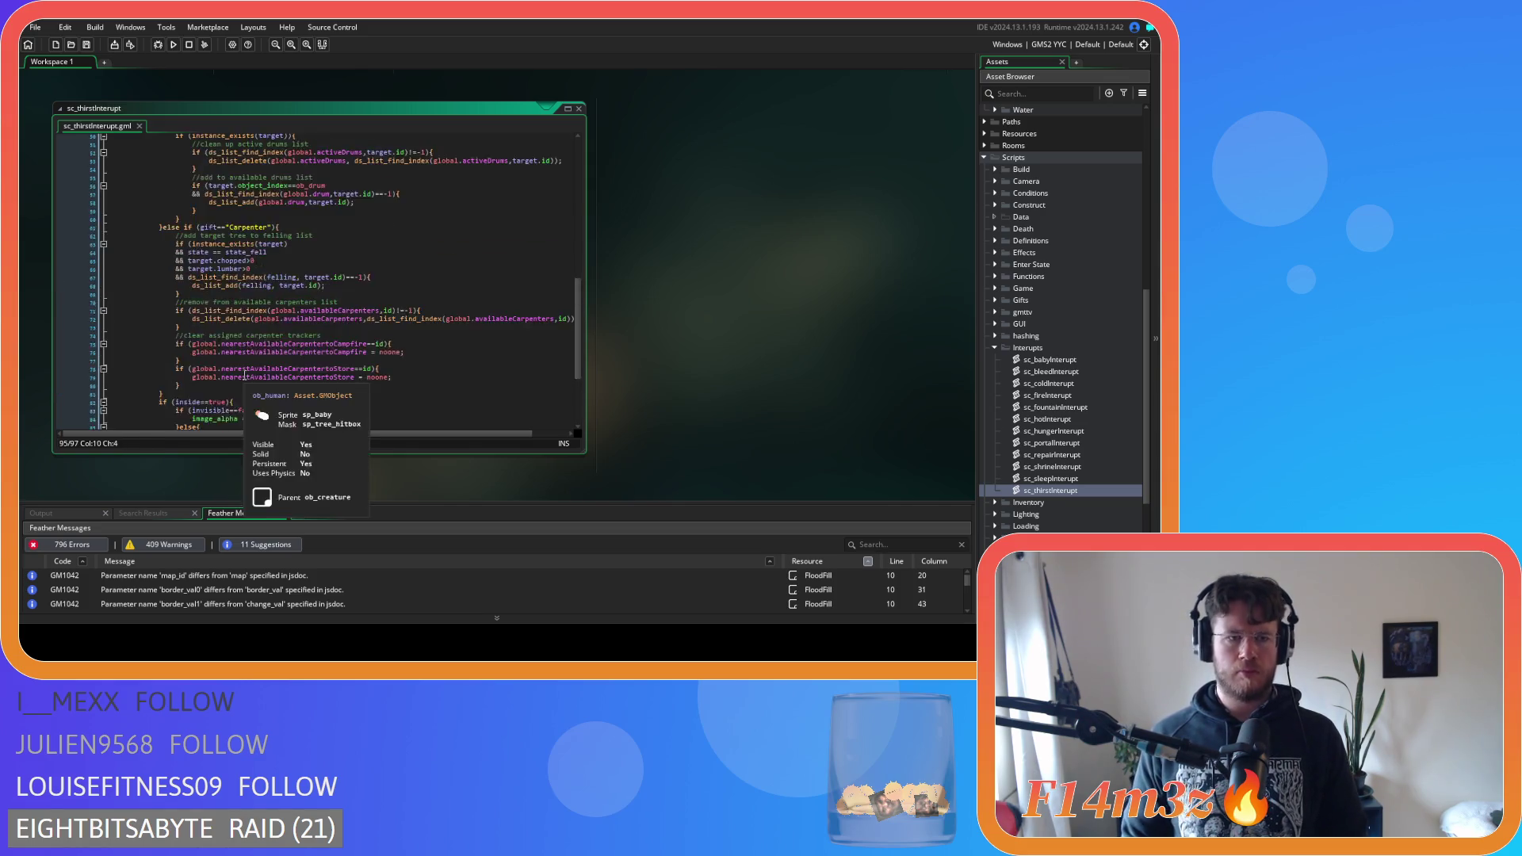
pyautogui.click(340, 286)
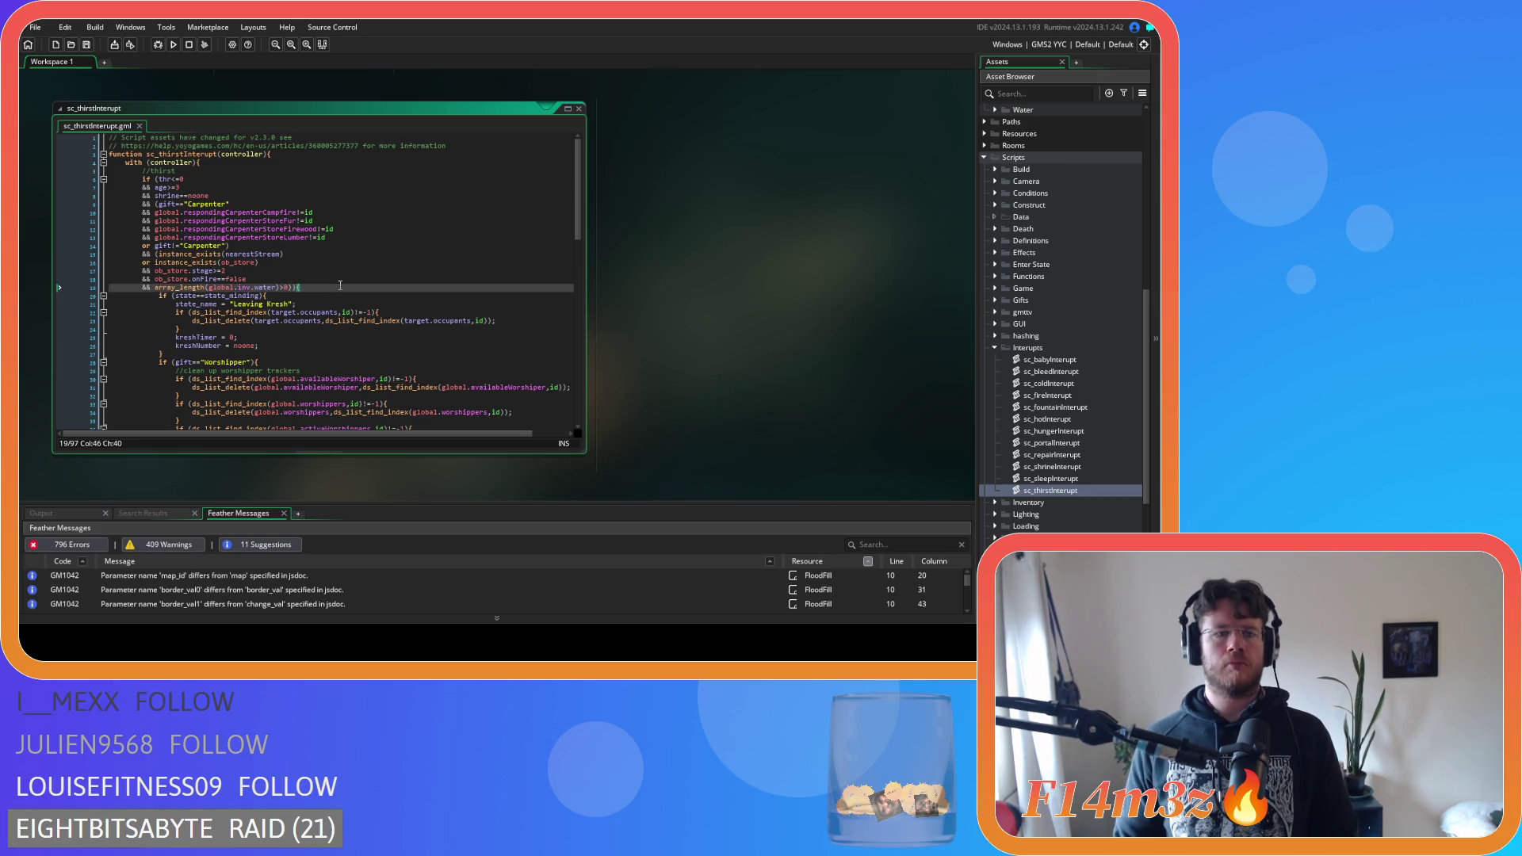
pyautogui.click(342, 279)
pyautogui.click(333, 211)
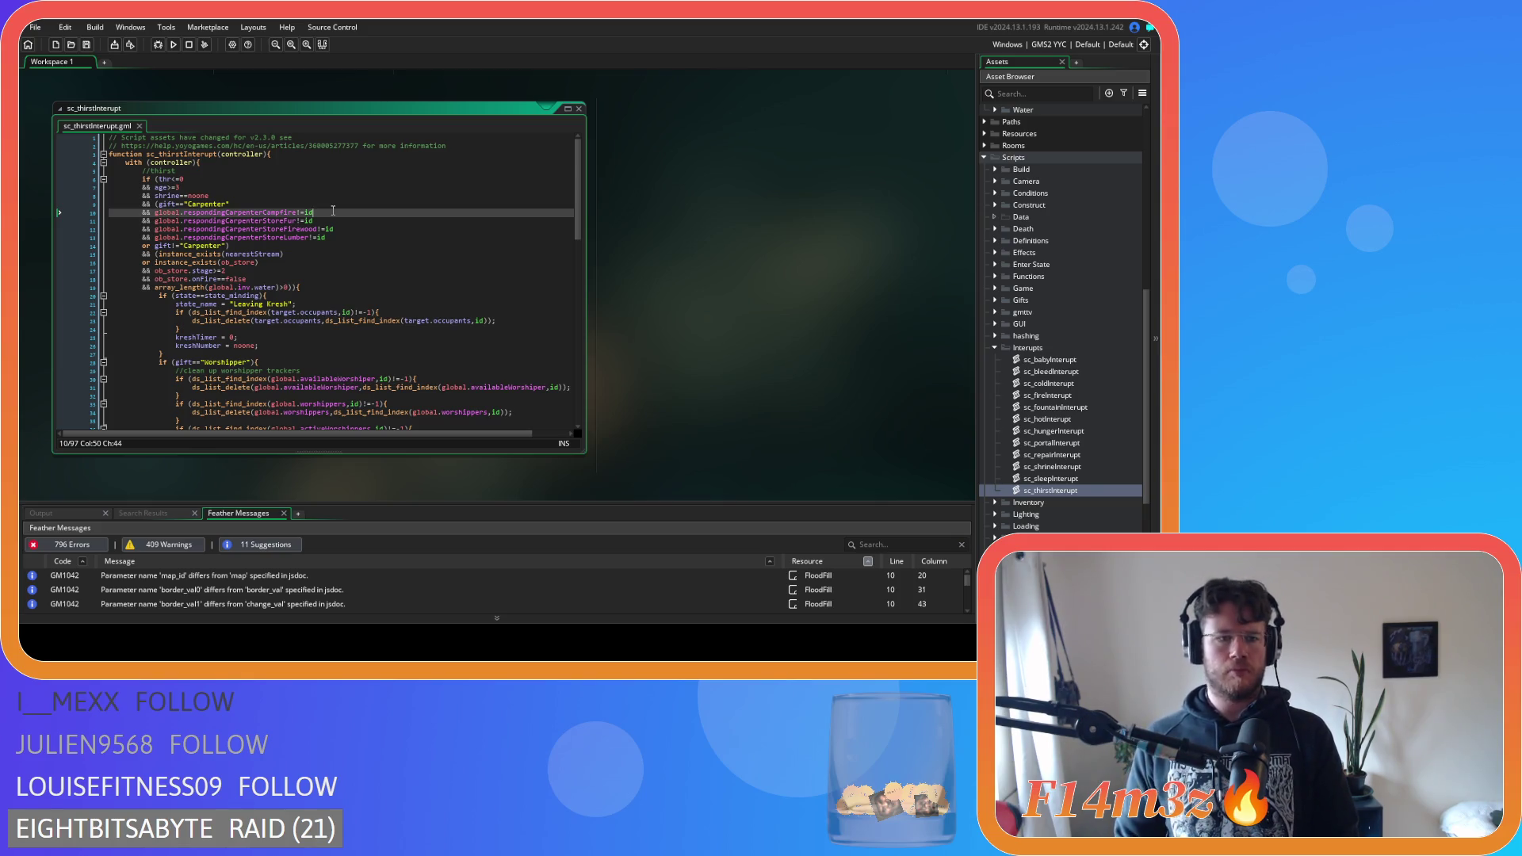
pyautogui.click(337, 278)
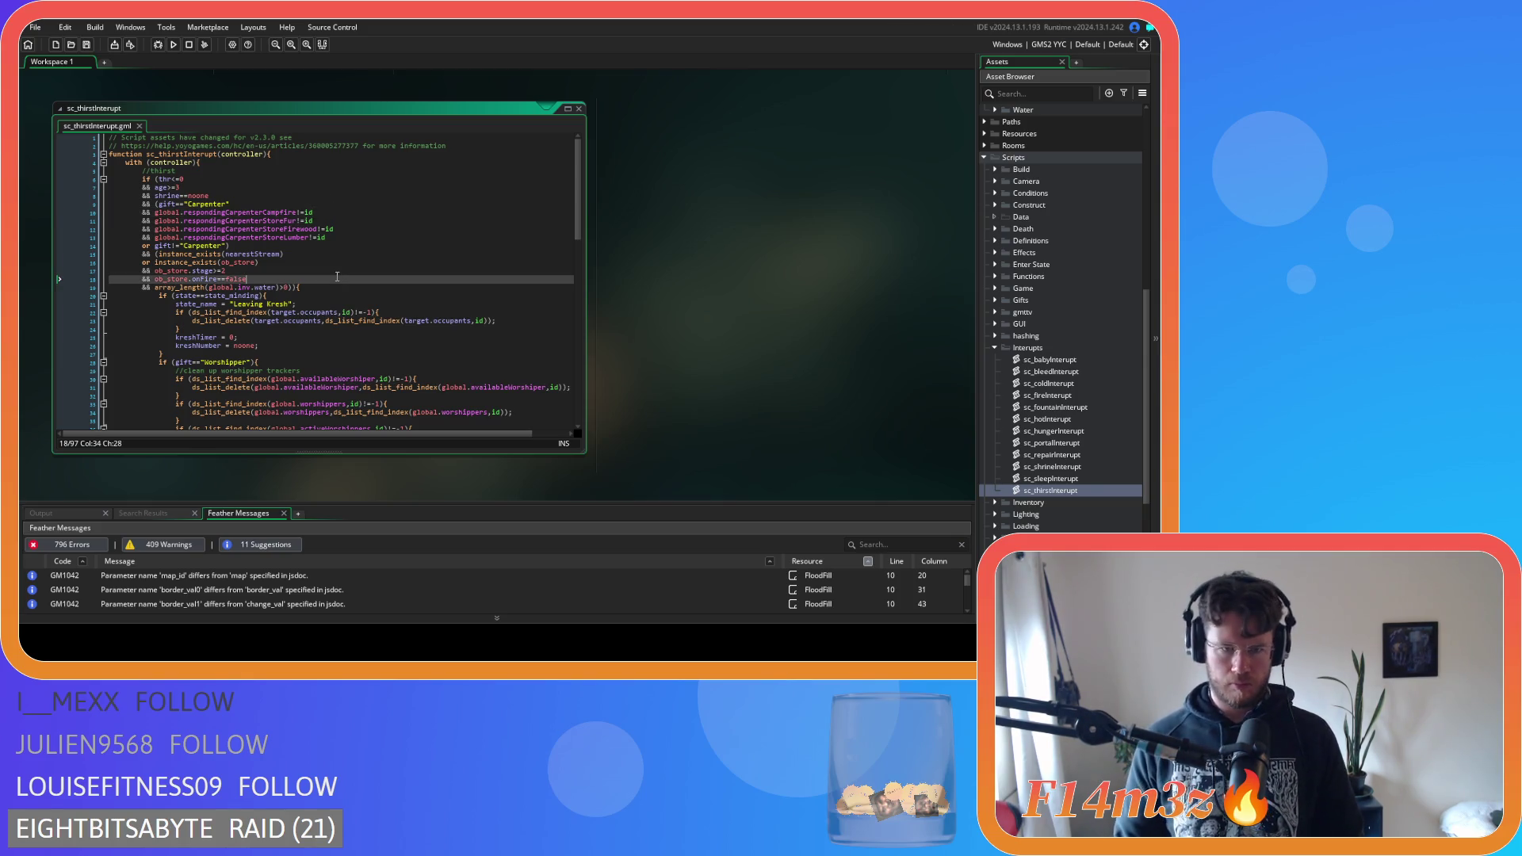
pyautogui.scroll(-5, 337, 277)
pyautogui.moveTo(576, 264)
pyautogui.mouseDown()
pyautogui.moveTo(574, 399)
pyautogui.moveTo(574, 223)
pyautogui.mouseUp()
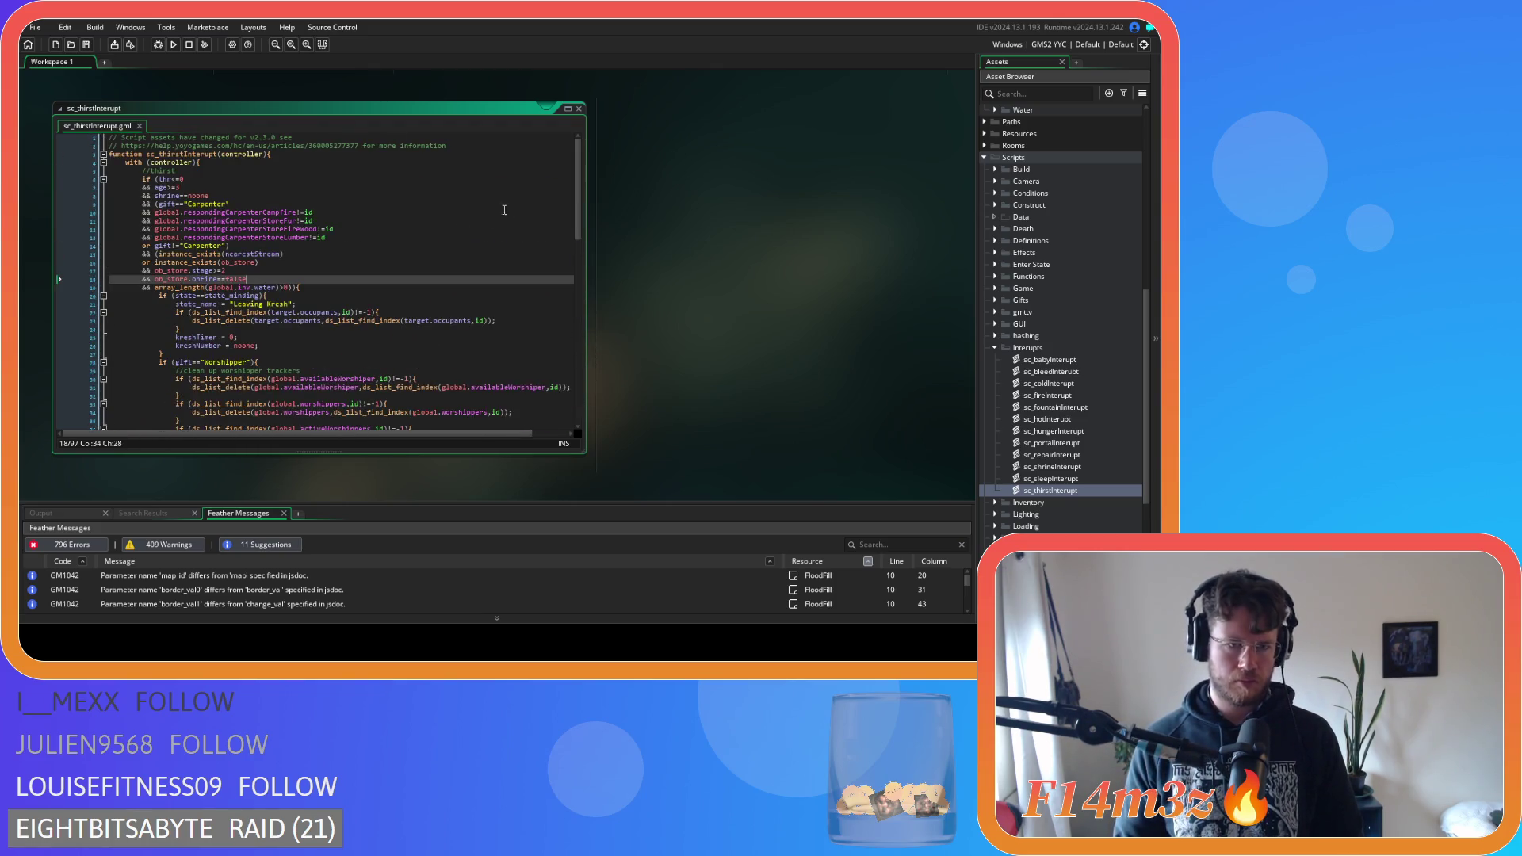
pyautogui.click(383, 285)
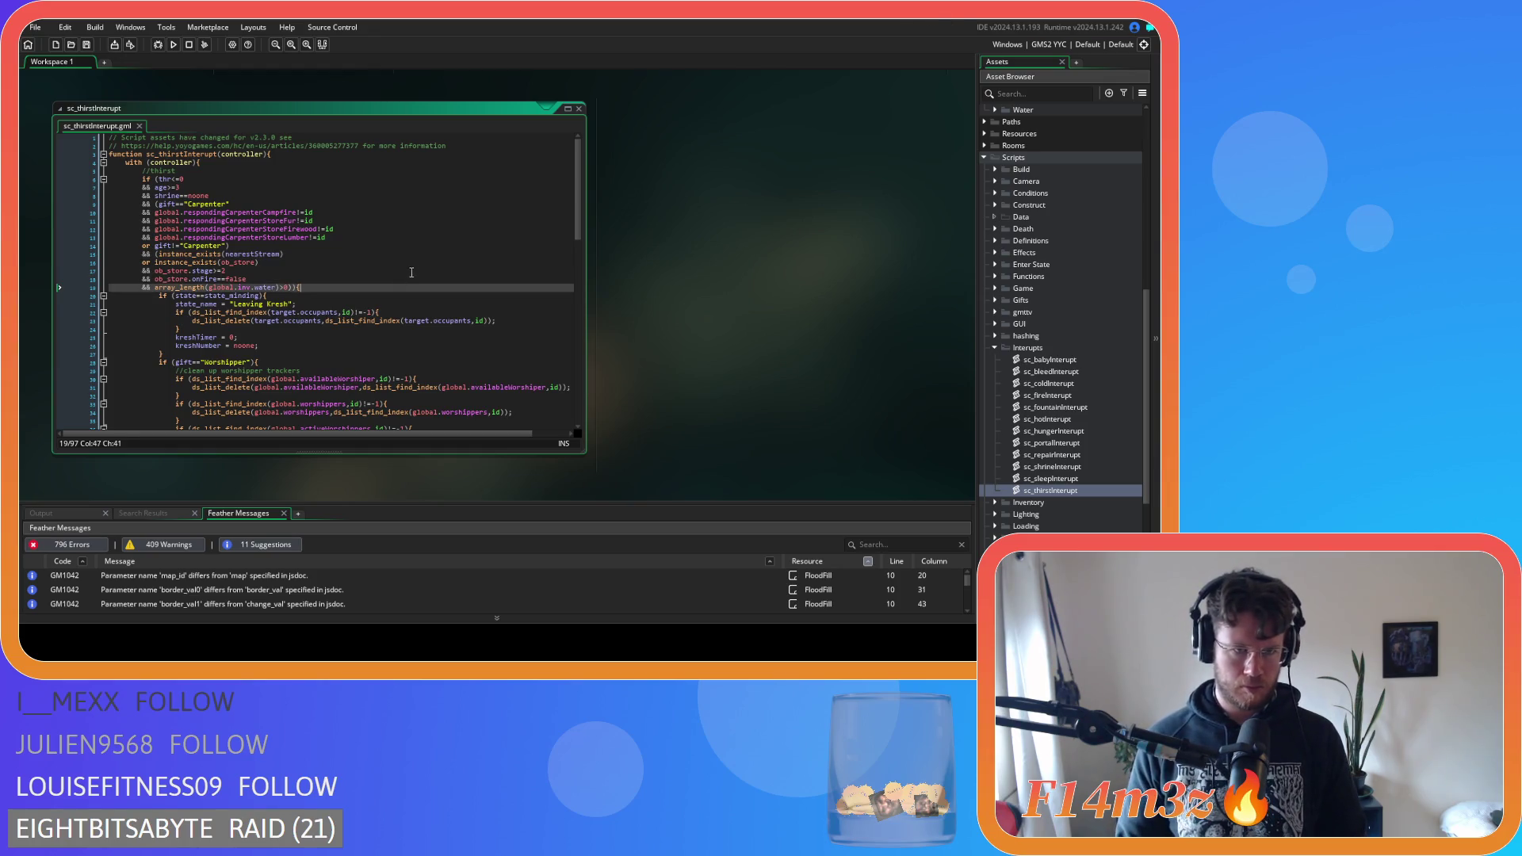
pyautogui.click(578, 109)
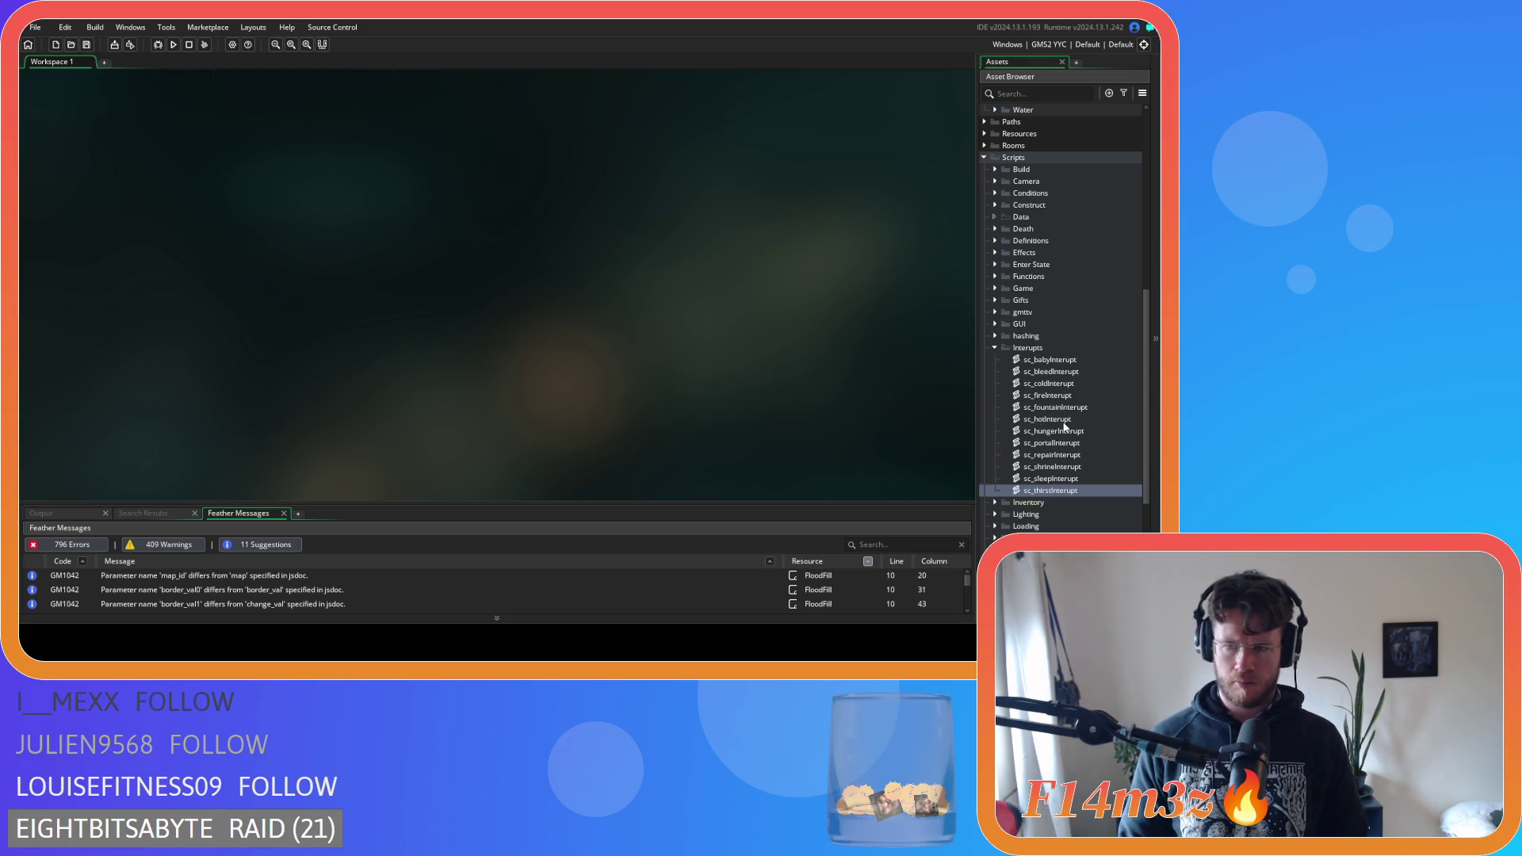
# In sc_repairInterupt, remove the spaces around the Carpenter == check and save
pyautogui.doubleClick(1064, 456)
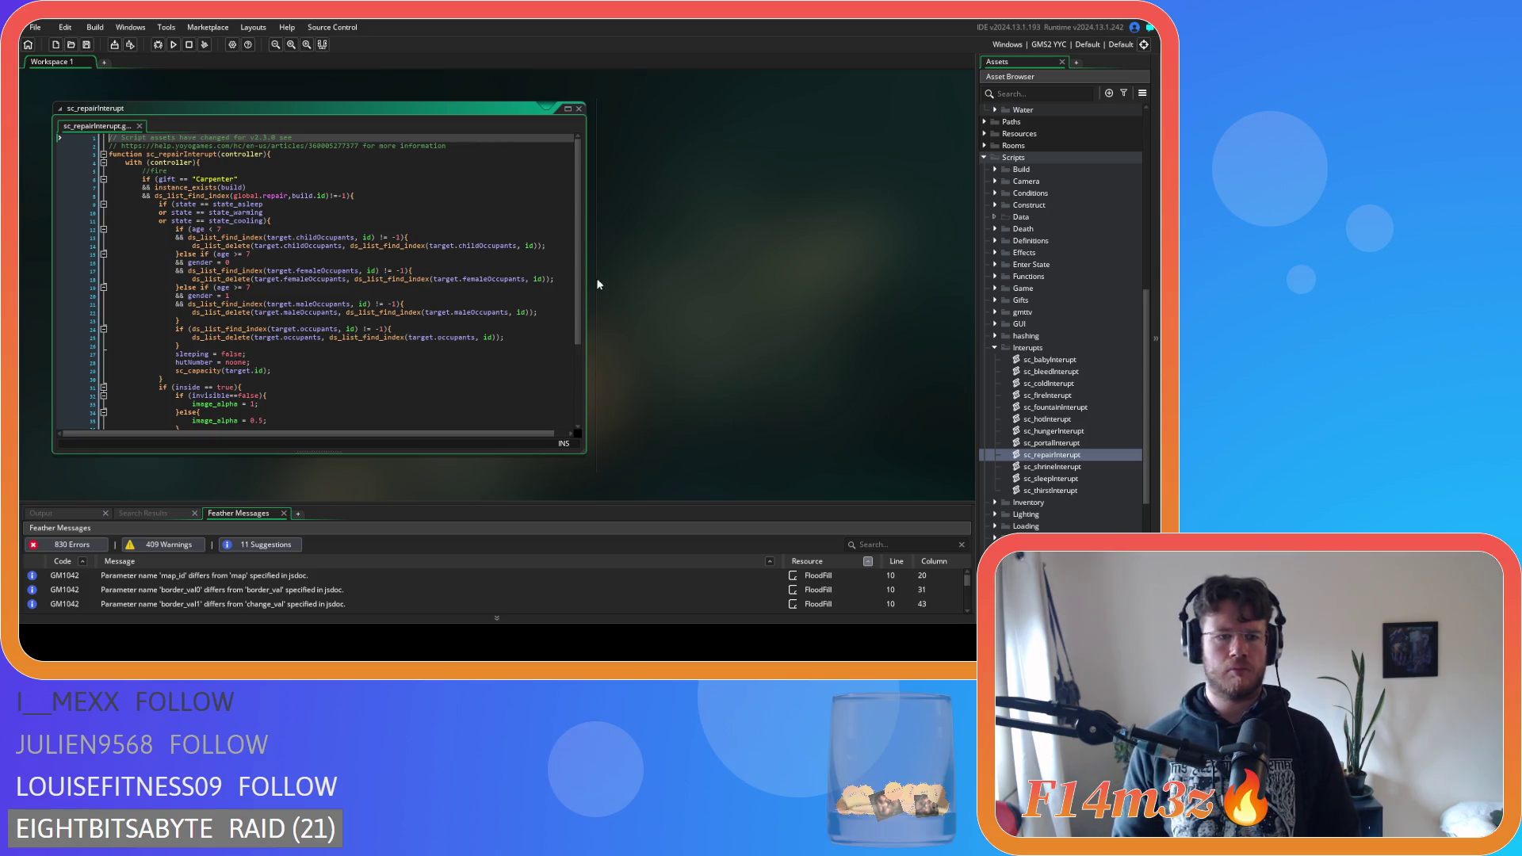
pyautogui.moveTo(576, 238)
pyautogui.mouseDown()
pyautogui.moveTo(575, 320)
pyautogui.moveTo(489, 152)
pyautogui.mouseUp()
pyautogui.click(175, 179)
pyautogui.press('Delete')
pyautogui.press('Right')
pyautogui.press('Right')
pyautogui.press('Delete')
pyautogui.click(356, 191)
pyautogui.hotkey('ctrl', 's')
# Close all script windows, expand the Trackers folder and open sc_trackerBuildUpdate
pyautogui.rightClick(689, 200)
pyautogui.moveTo(706, 216)
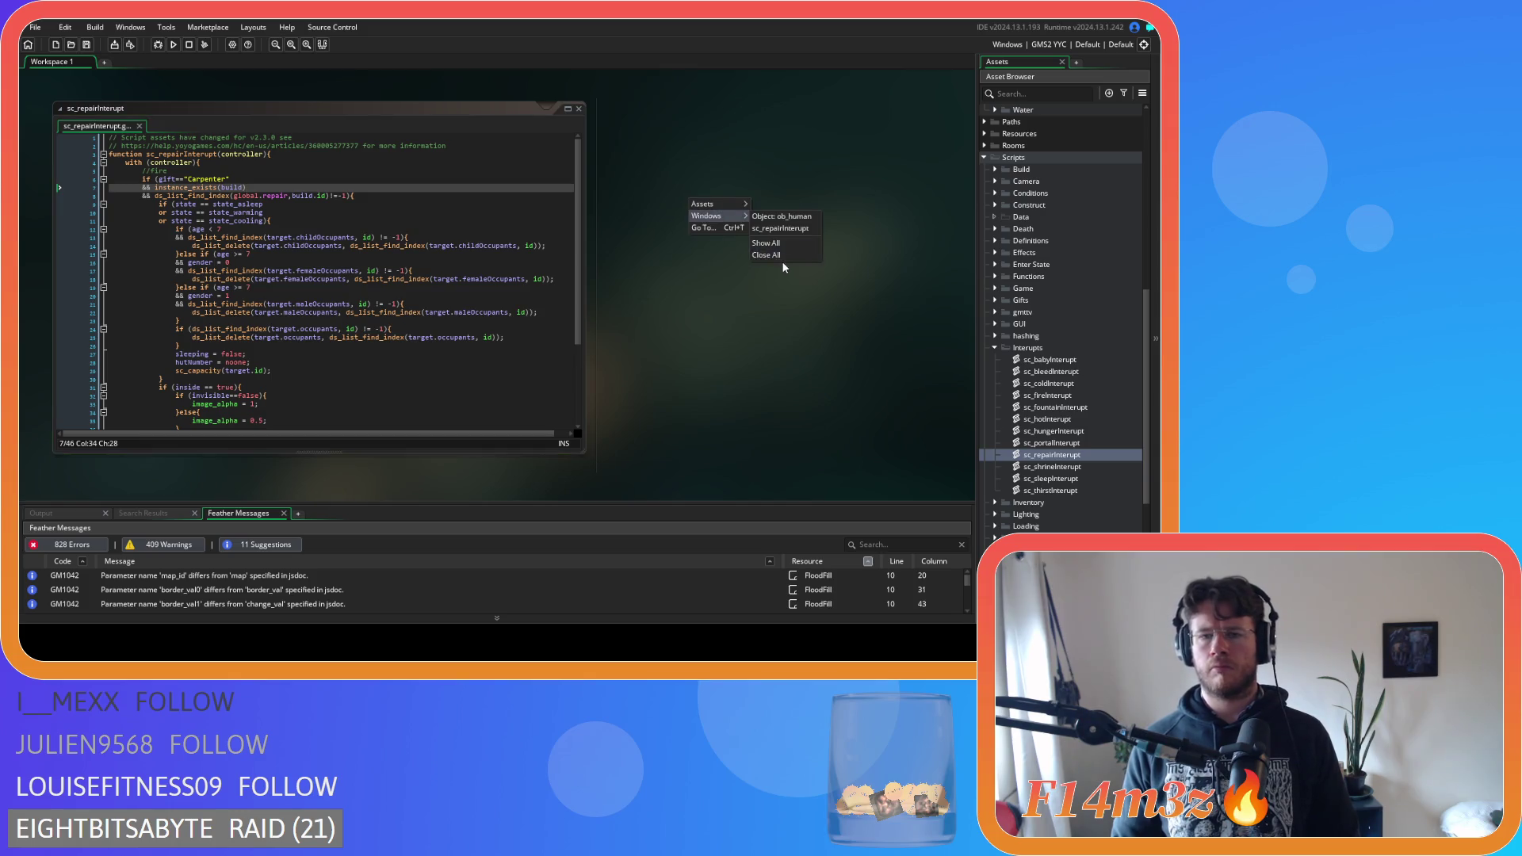
pyautogui.click(779, 255)
pyautogui.click(996, 348)
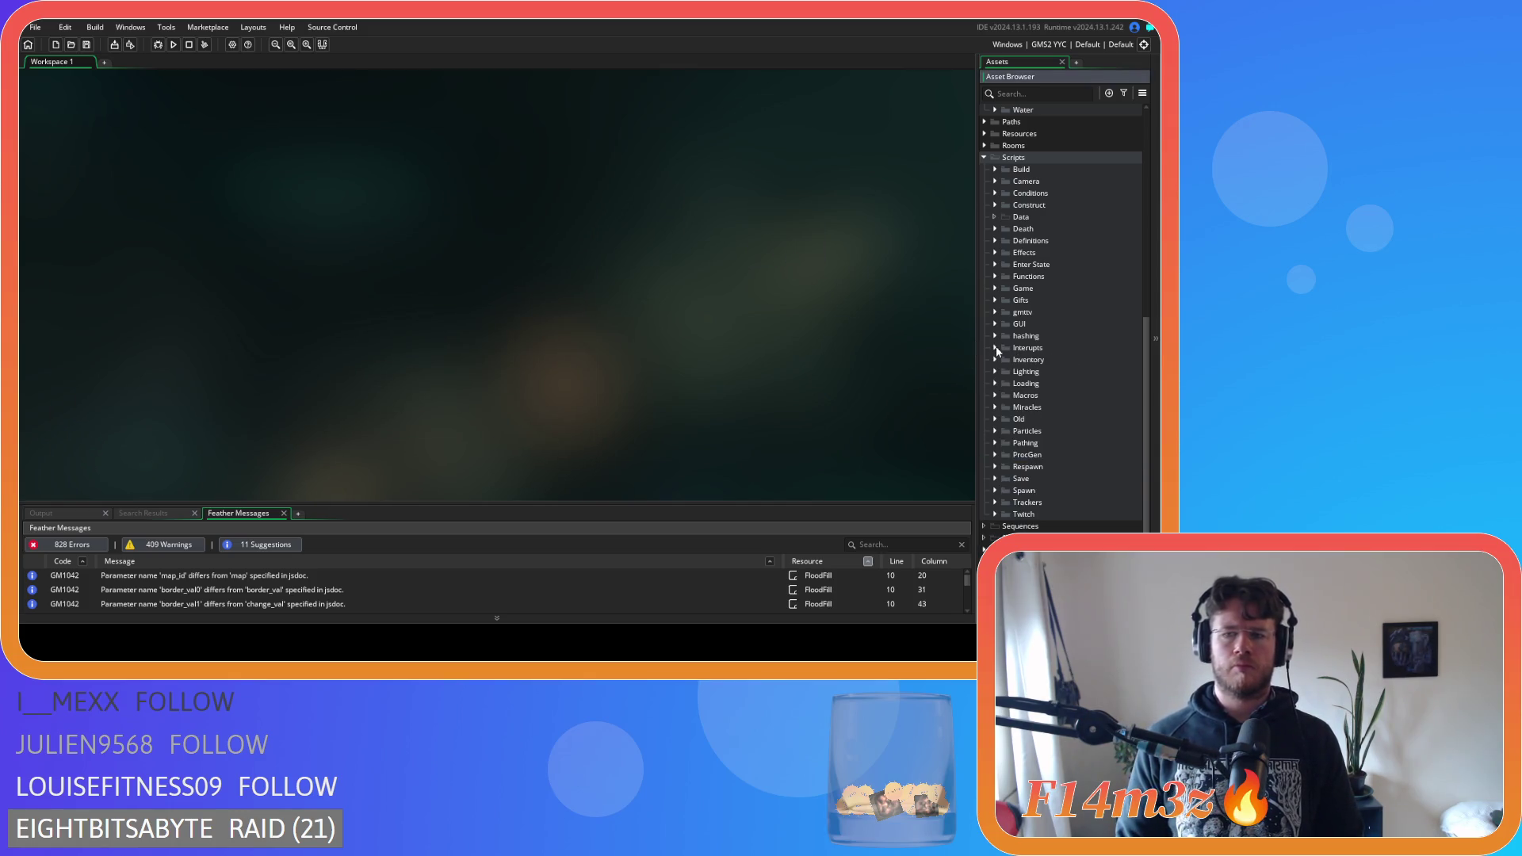
pyautogui.scroll(-1, 997, 360)
pyautogui.click(994, 471)
pyautogui.scroll(-3, 1049, 476)
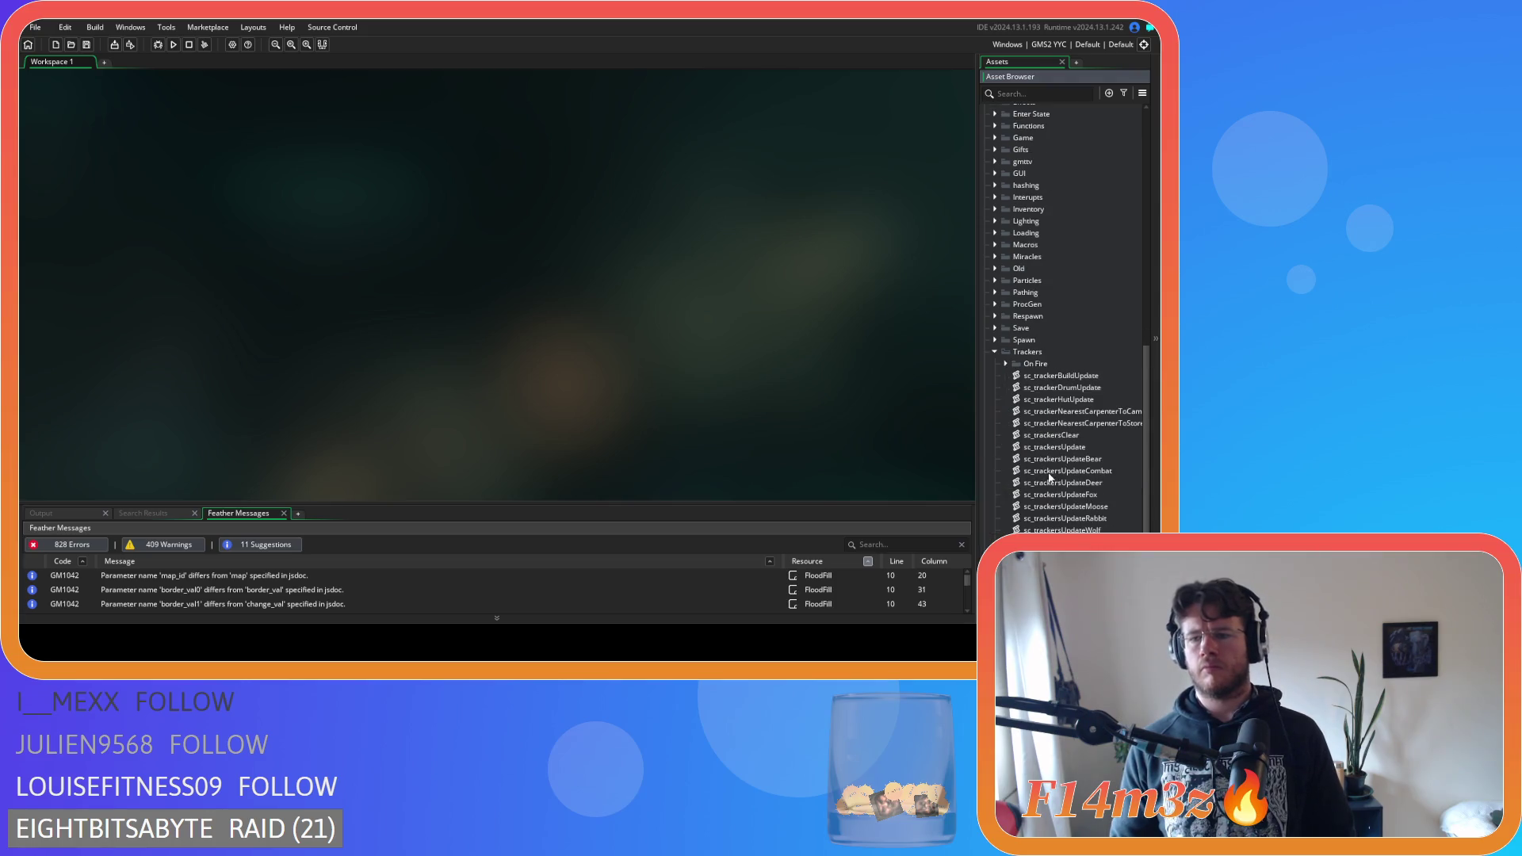
pyautogui.click(1112, 379)
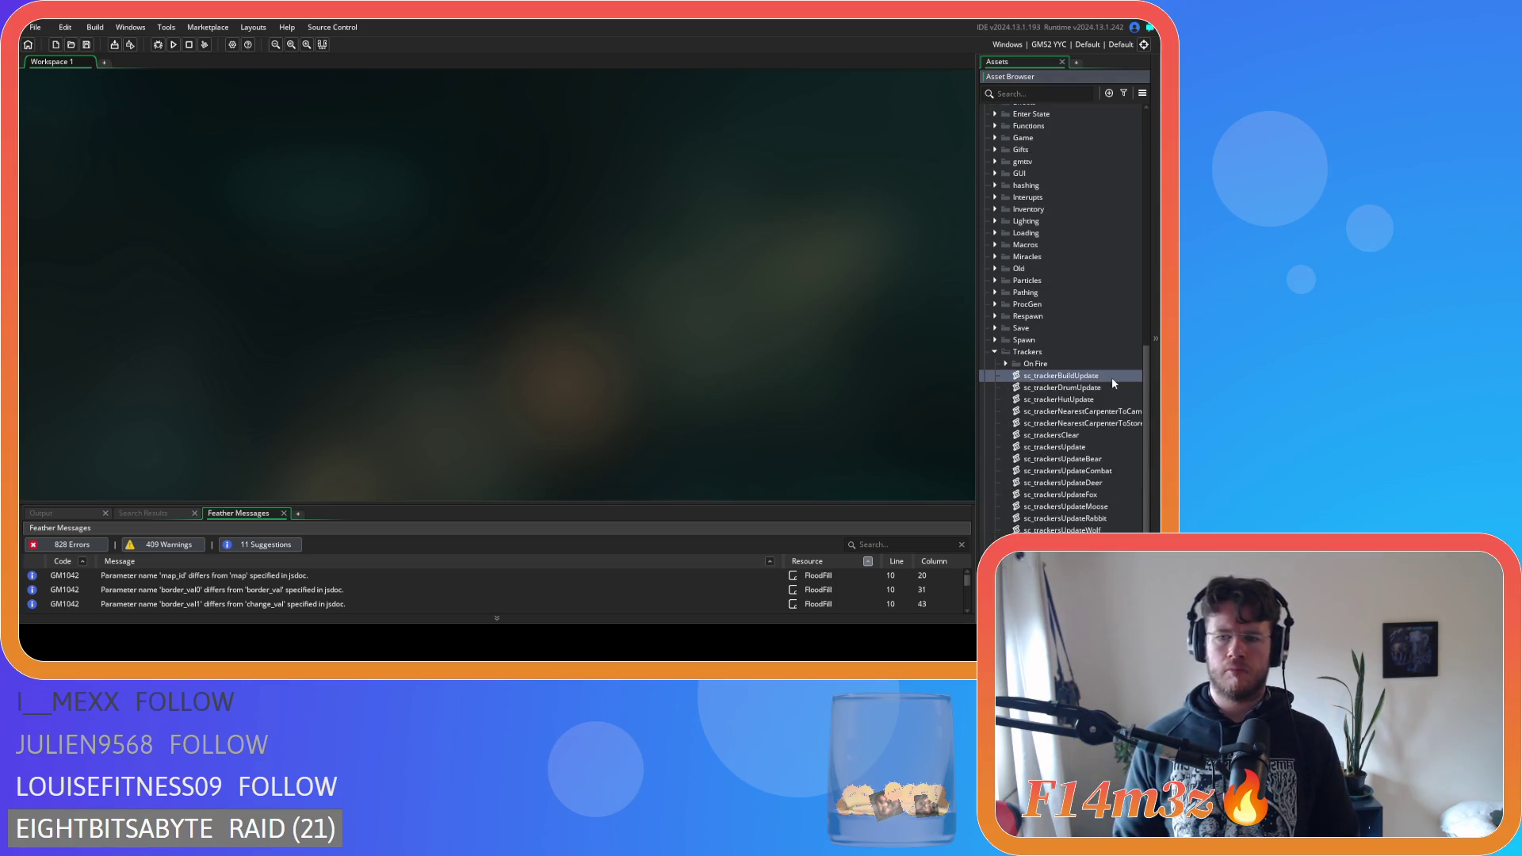
pyautogui.doubleClick(1111, 377)
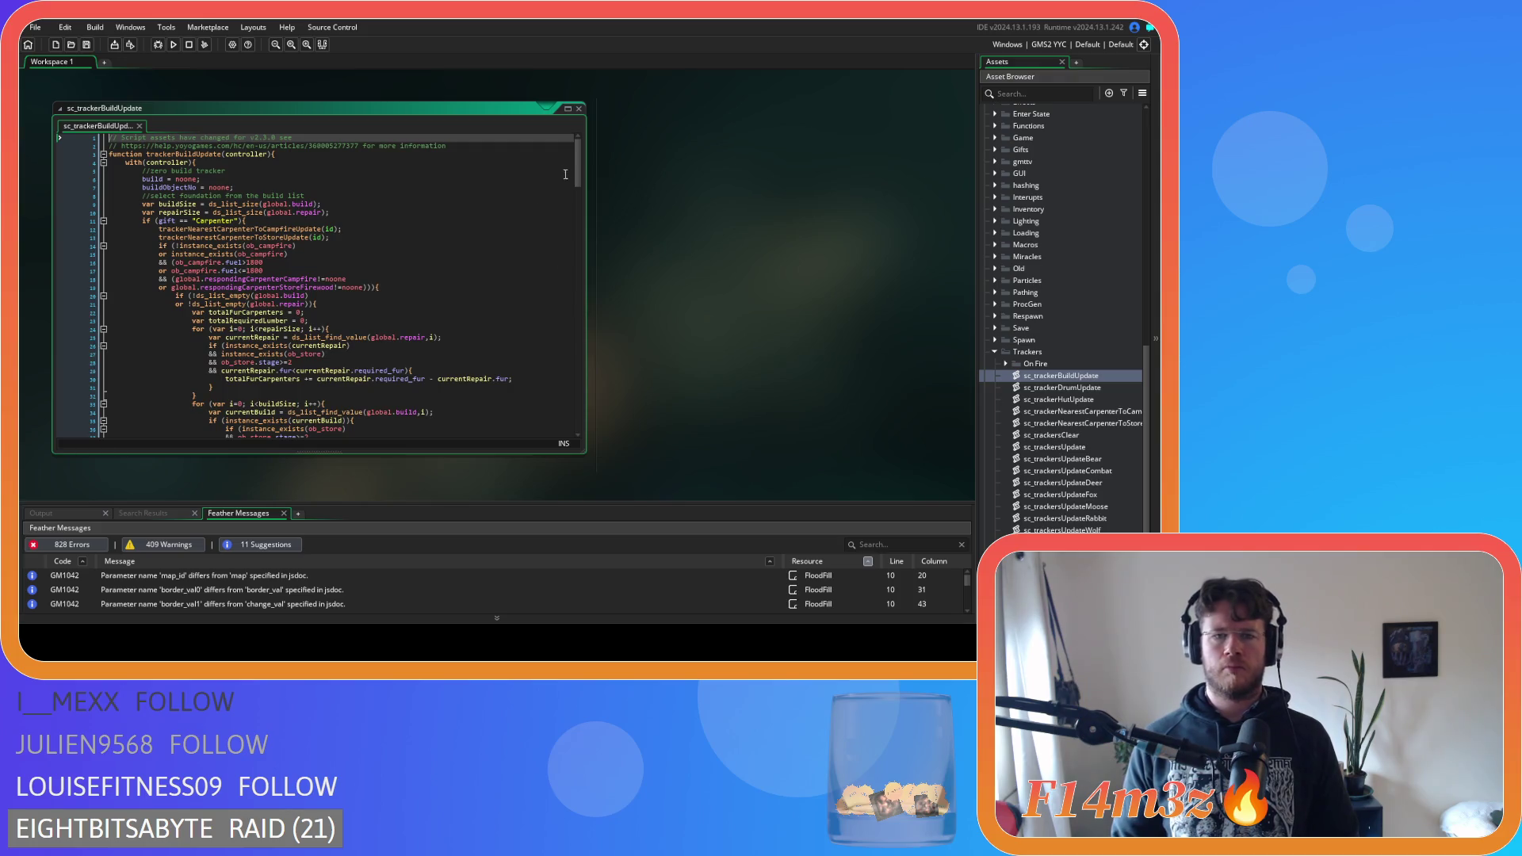
# Change the check to gift=="Carpenter" and open sc_trackerNearestCarpenterToCampfireUpdate from its call
pyautogui.scroll(-4, 579, 163)
pyautogui.moveTo(582, 176)
pyautogui.mouseDown()
pyautogui.moveTo(588, 211)
pyautogui.moveTo(574, 166)
pyautogui.moveTo(529, 124)
pyautogui.mouseUp()
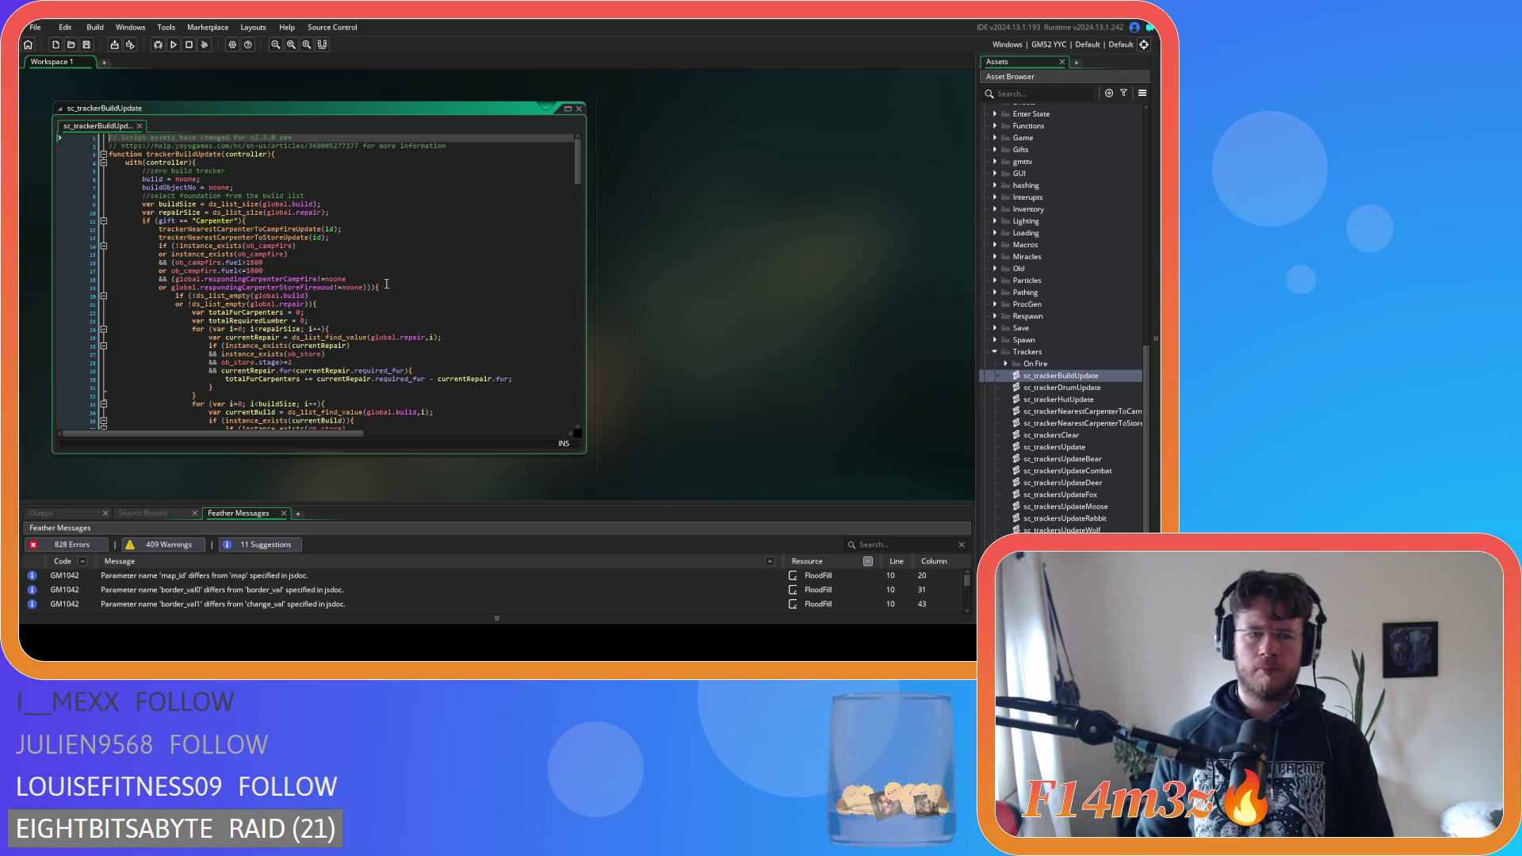
pyautogui.click(181, 220)
pyautogui.press('BackSpace')
pyautogui.press('Right')
pyautogui.press('Right')
pyautogui.press('Delete')
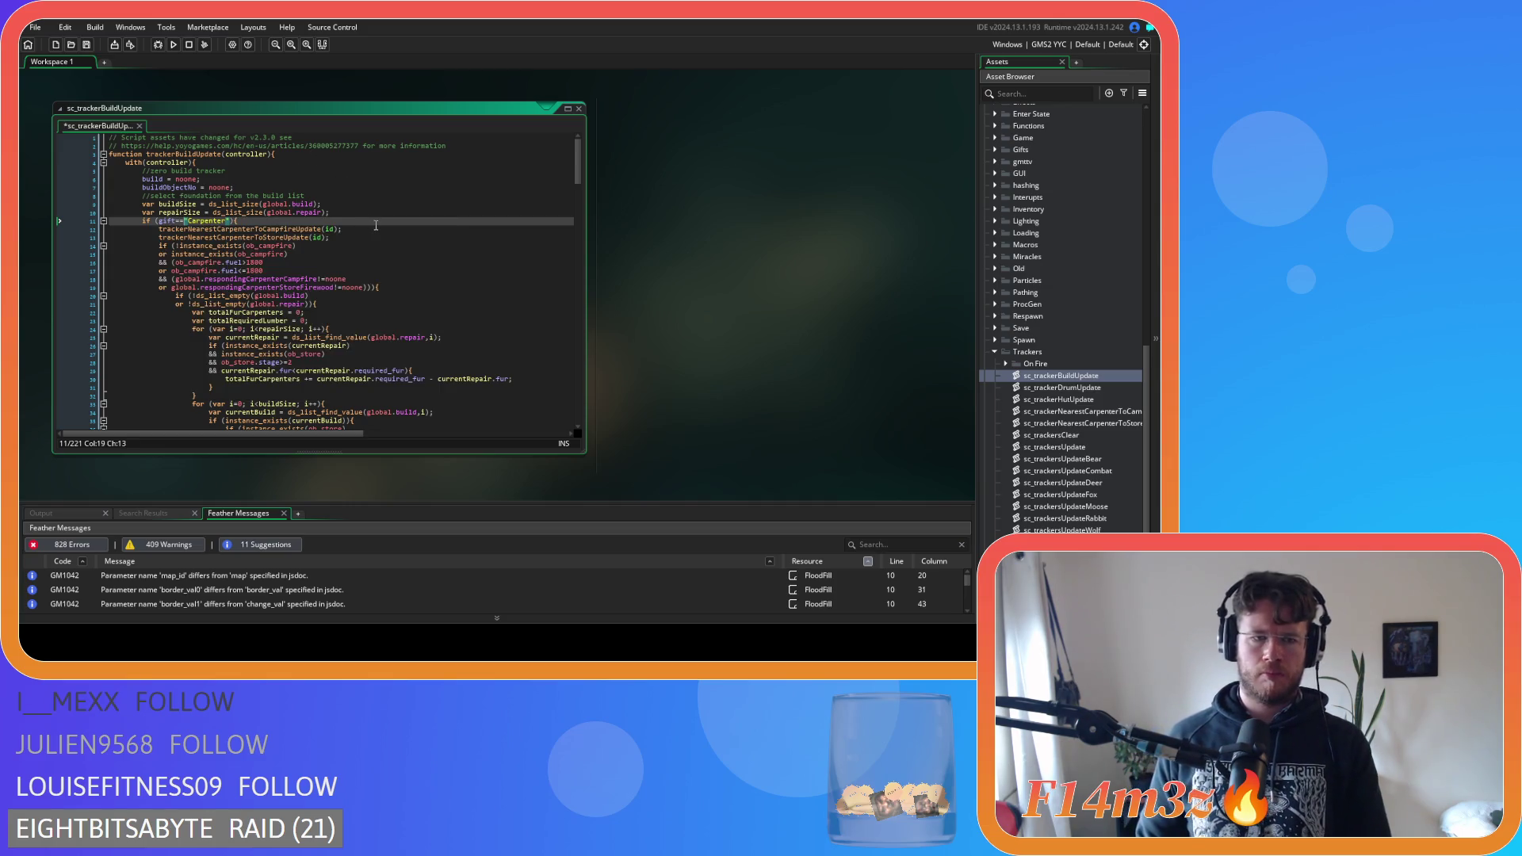
pyautogui.click(387, 253)
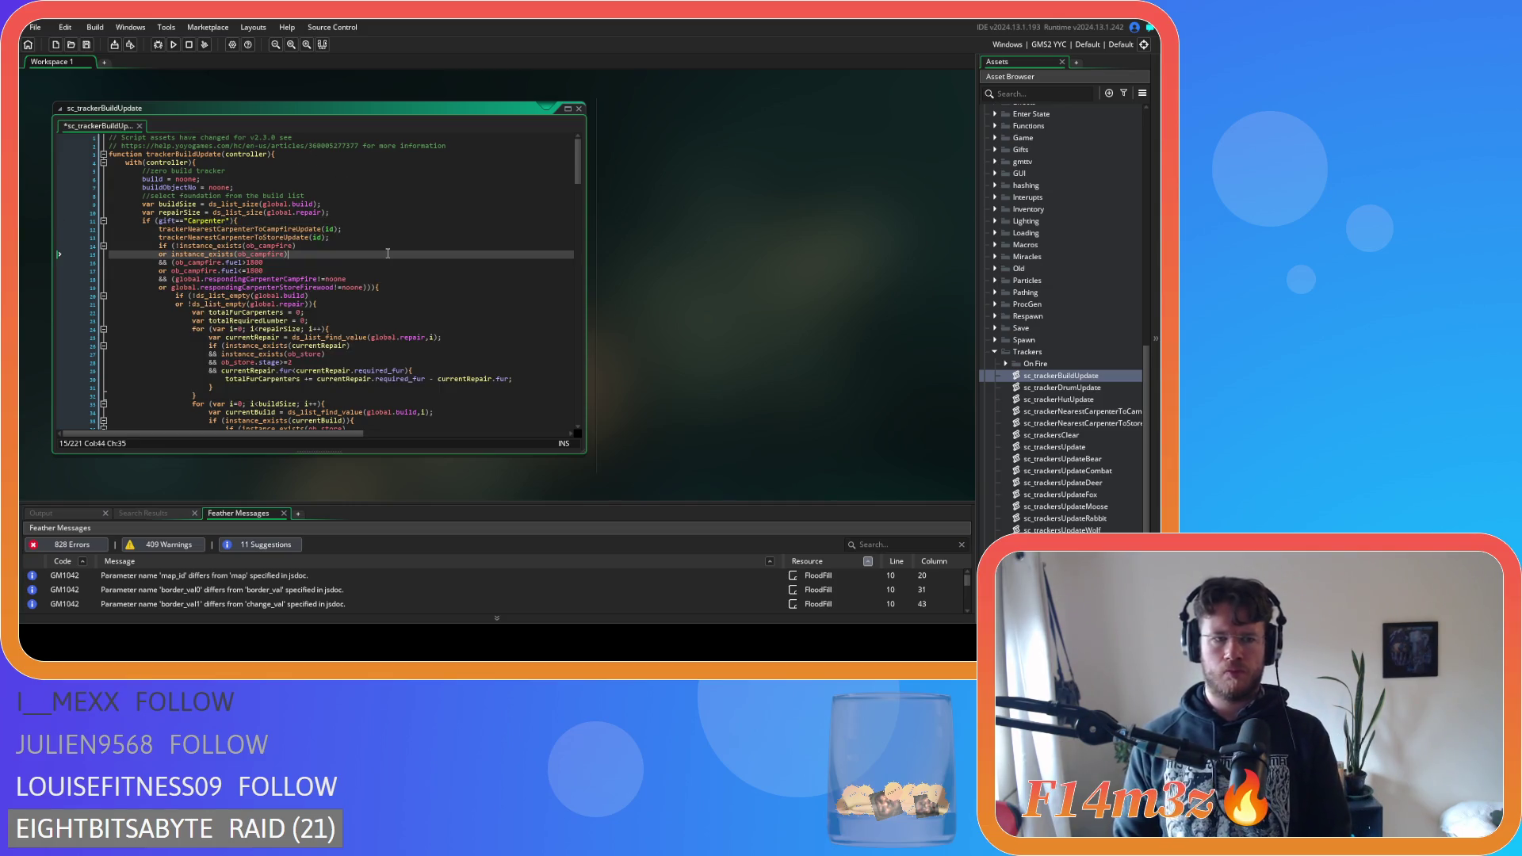
pyautogui.middleClick(273, 229)
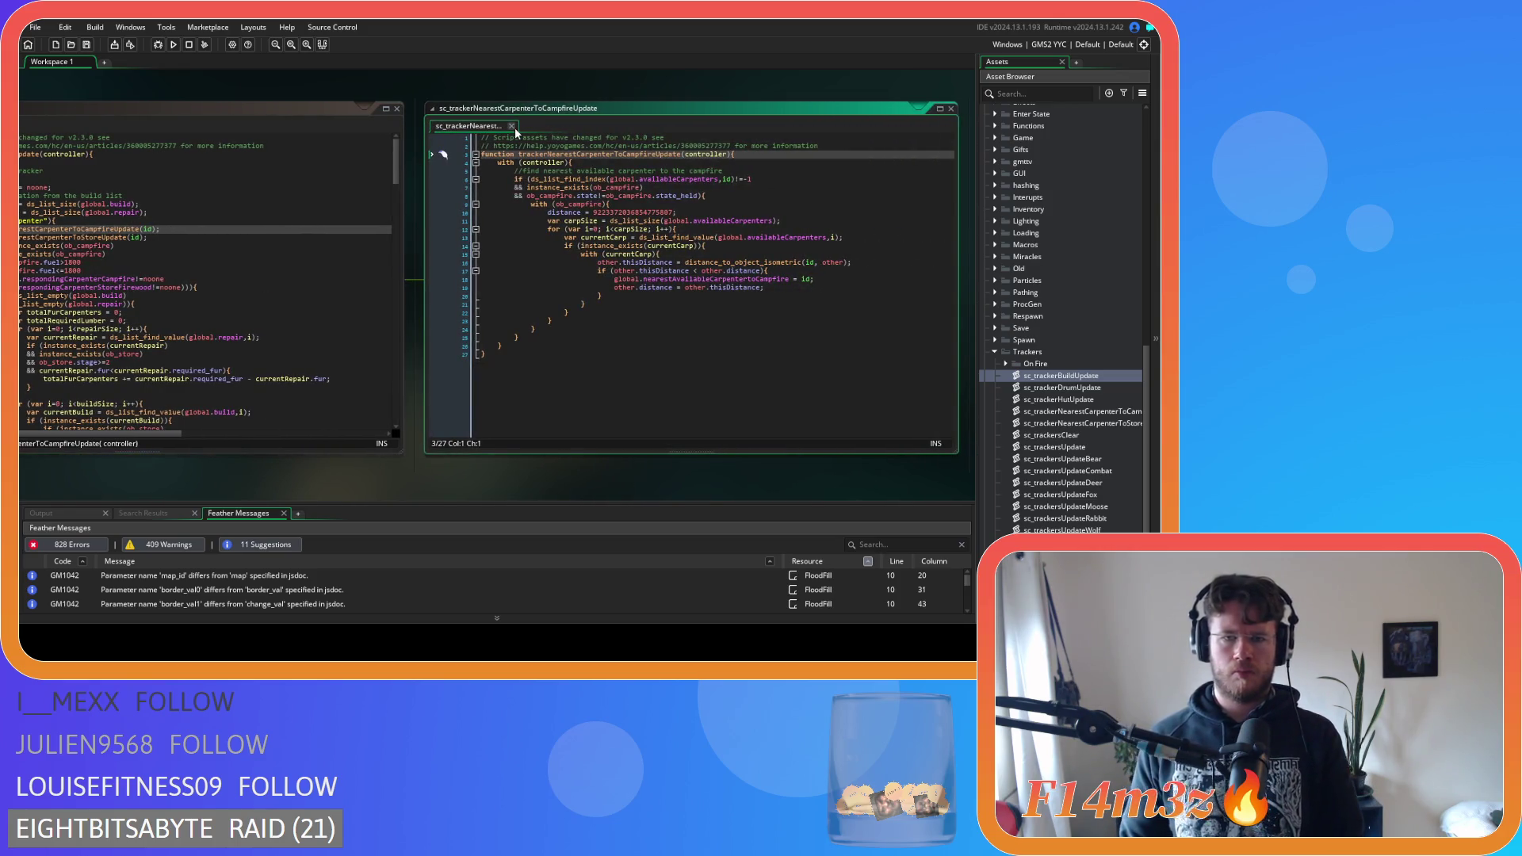
# Close sc_trackerNearestCarpenterToCampfireUpdate and select the ob_store.storeFur condition on line 74
pyautogui.click(511, 126)
pyautogui.click(417, 279)
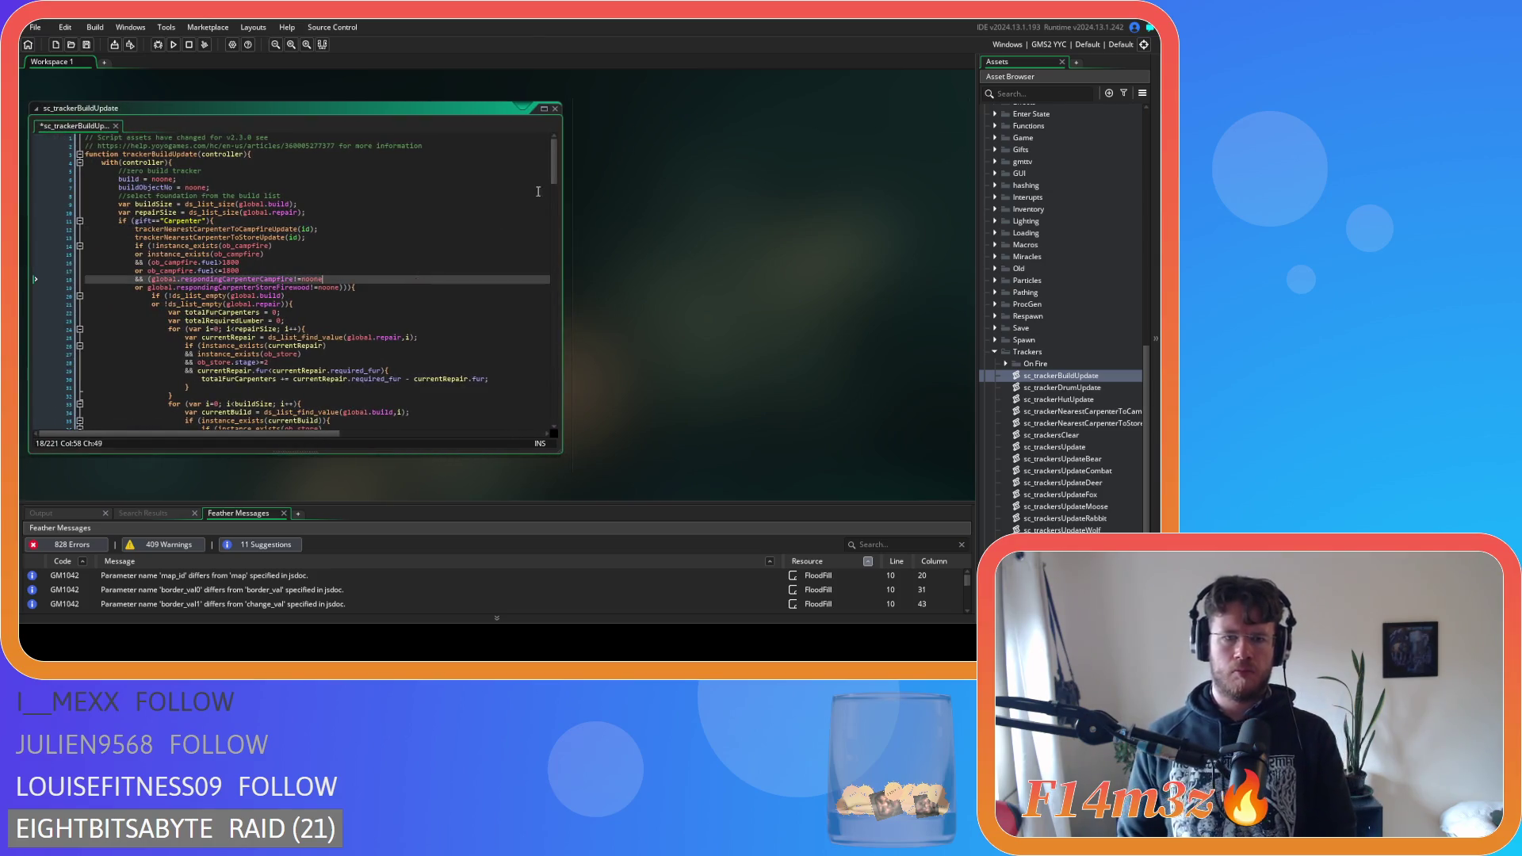
pyautogui.moveTo(552, 182); pyautogui.dragTo(553, 192)
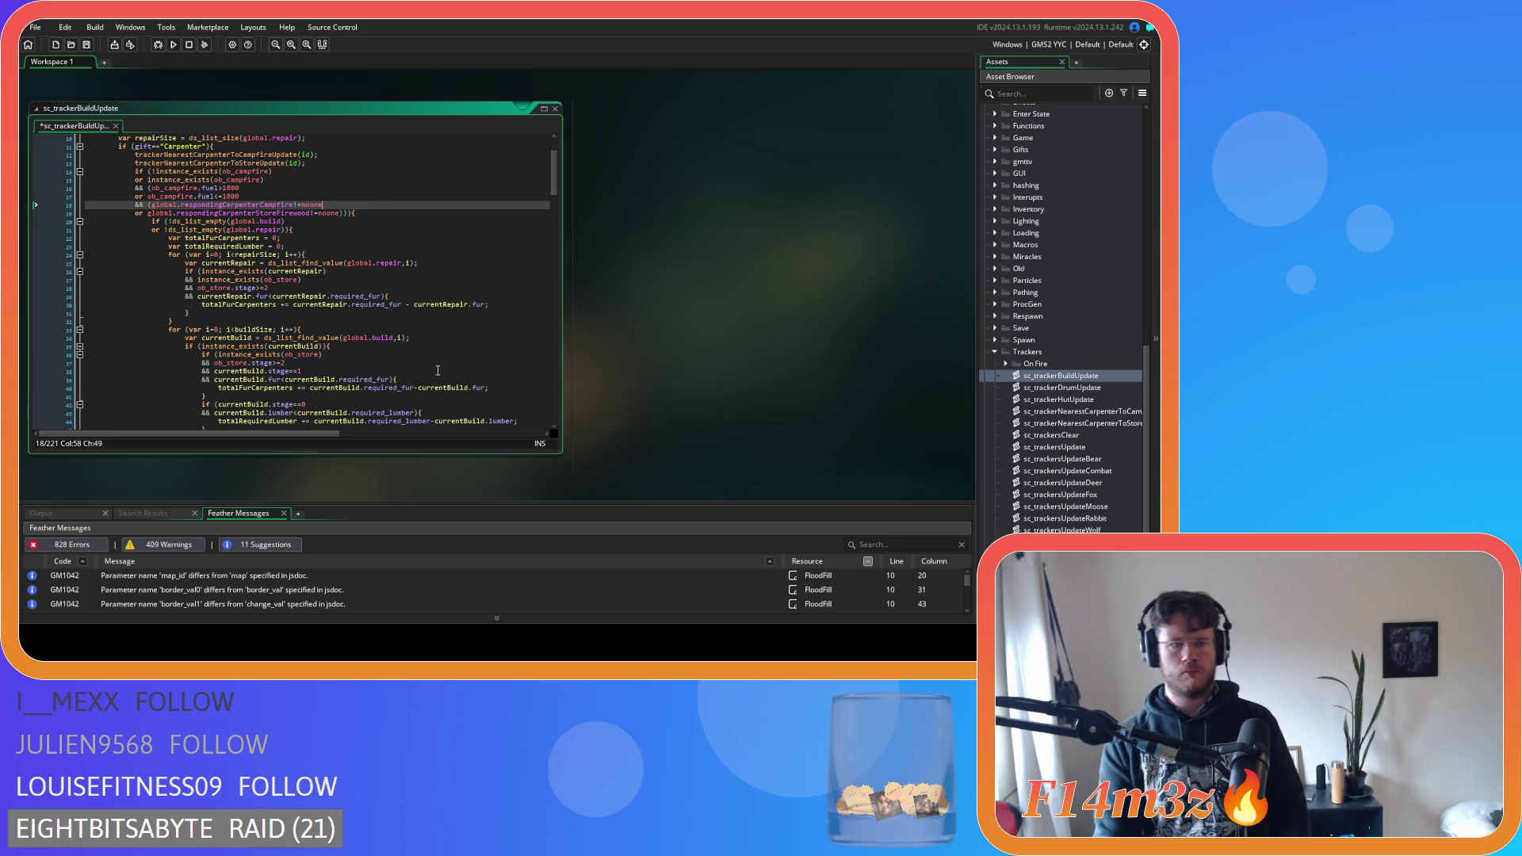
pyautogui.scroll(-2, 326, 314)
pyautogui.click(326, 309)
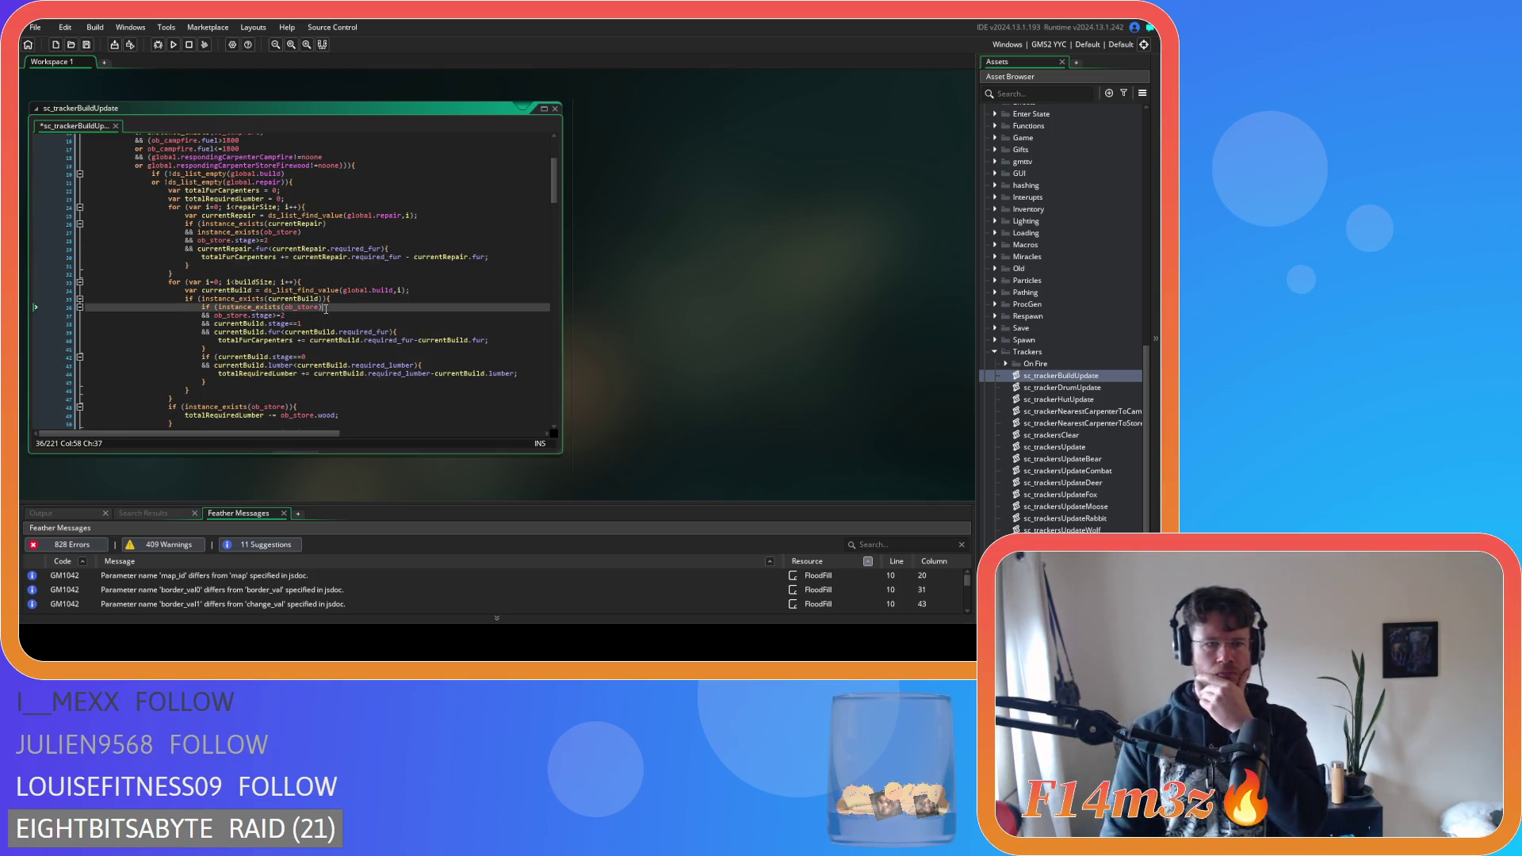
pyautogui.scroll(-2, 325, 308)
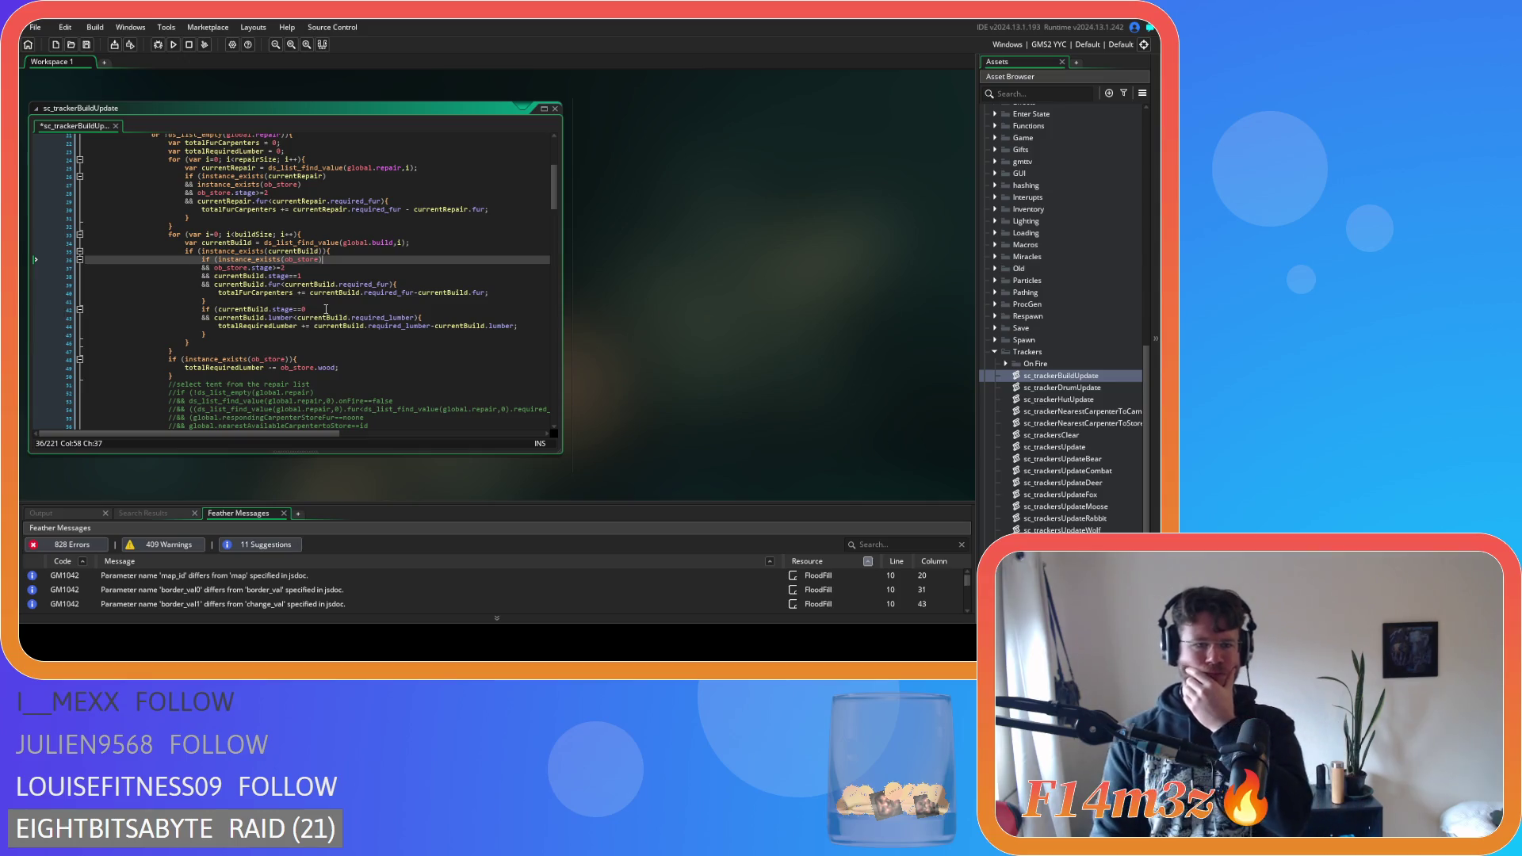
pyautogui.scroll(-10, 326, 309)
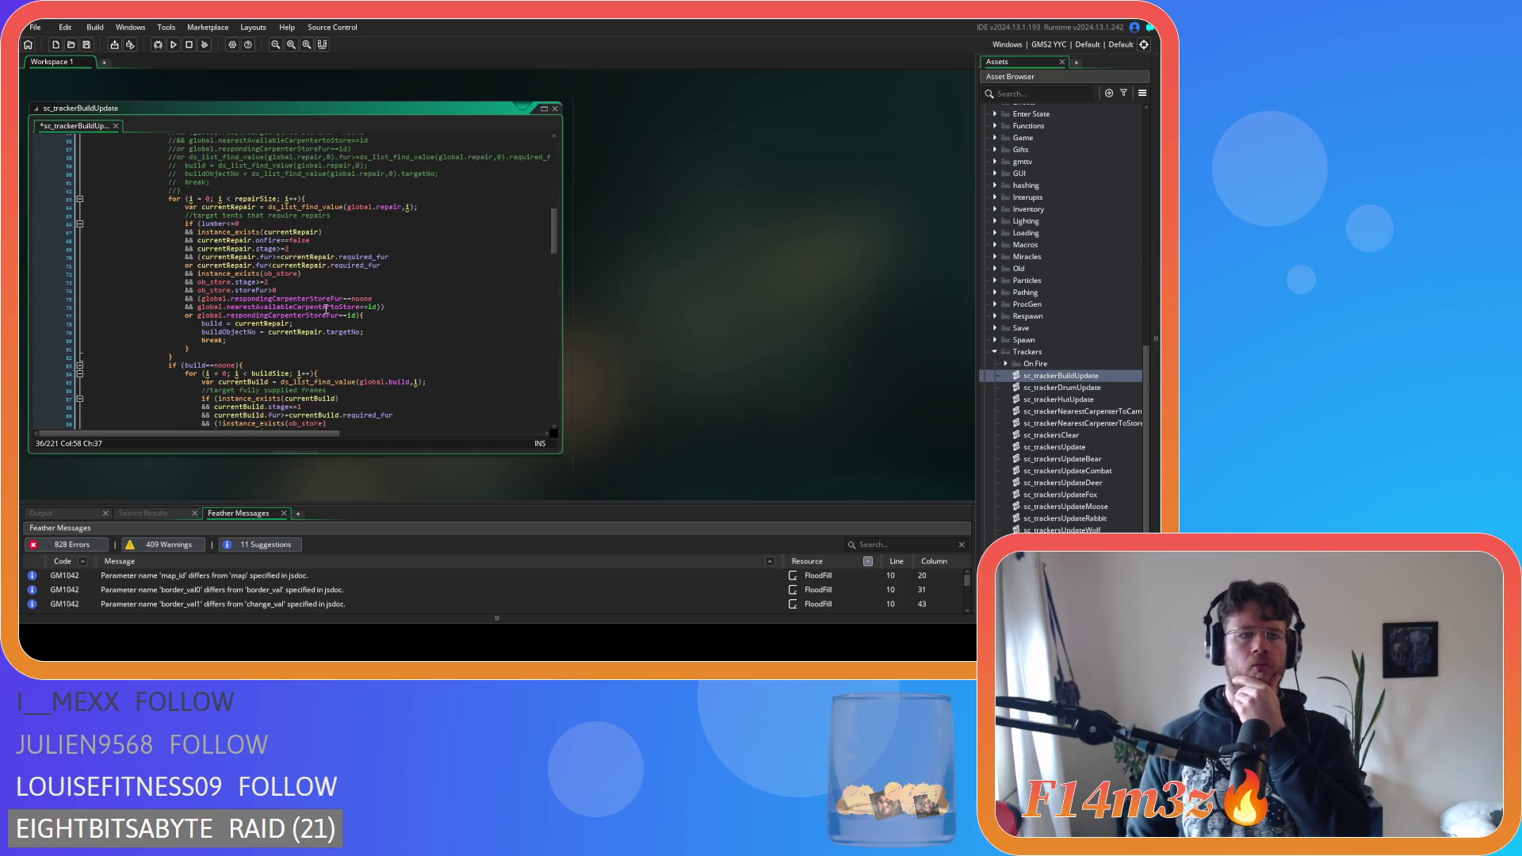
pyautogui.moveTo(218, 290); pyautogui.dragTo(295, 294)
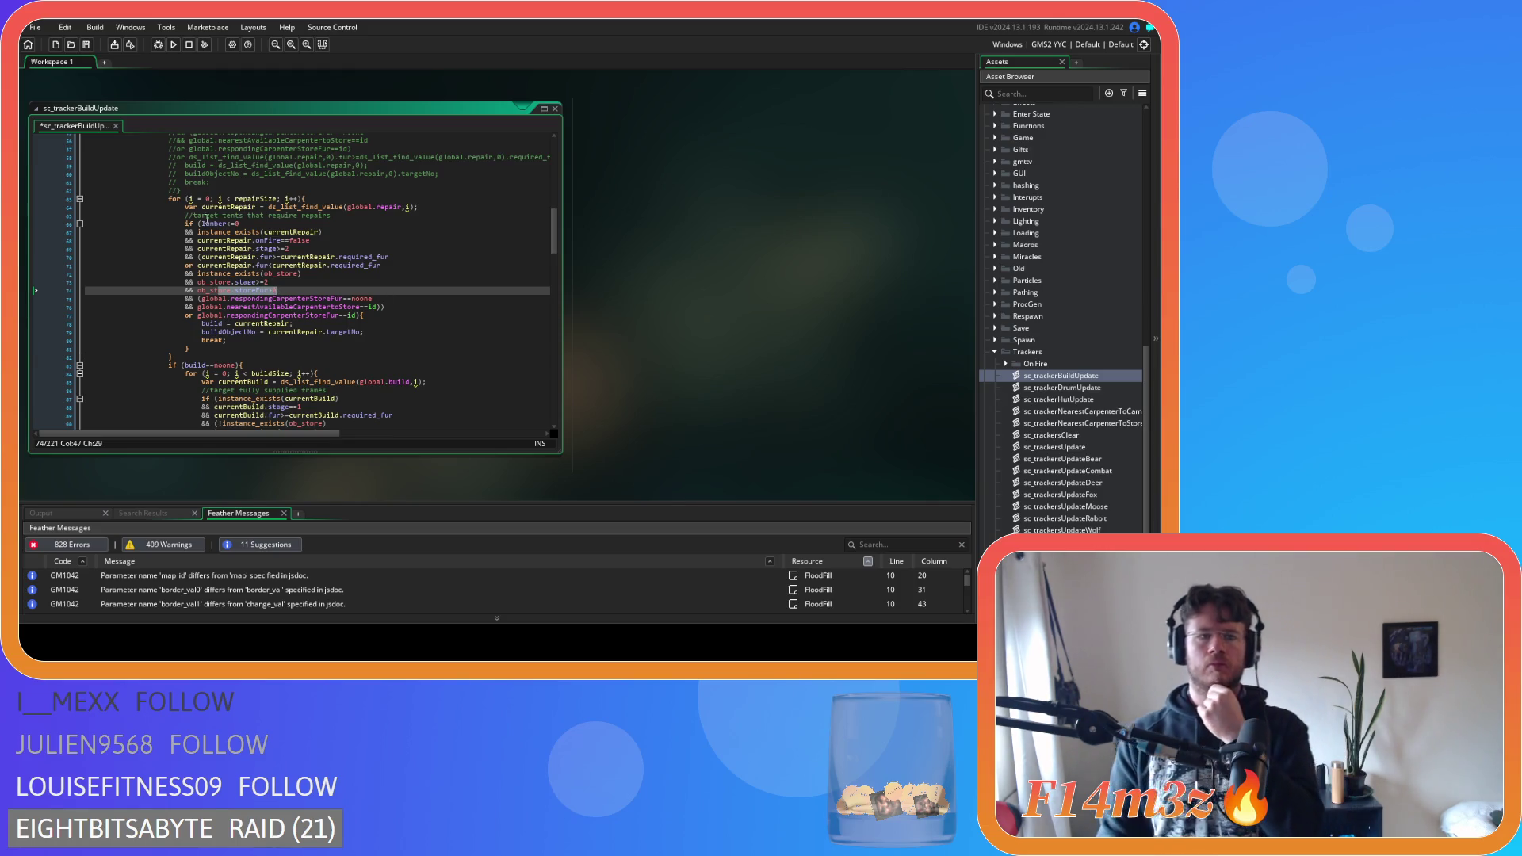
# Declare the loop counter with var in the for loops on lines 63, 84 and 102
pyautogui.click(225, 199)
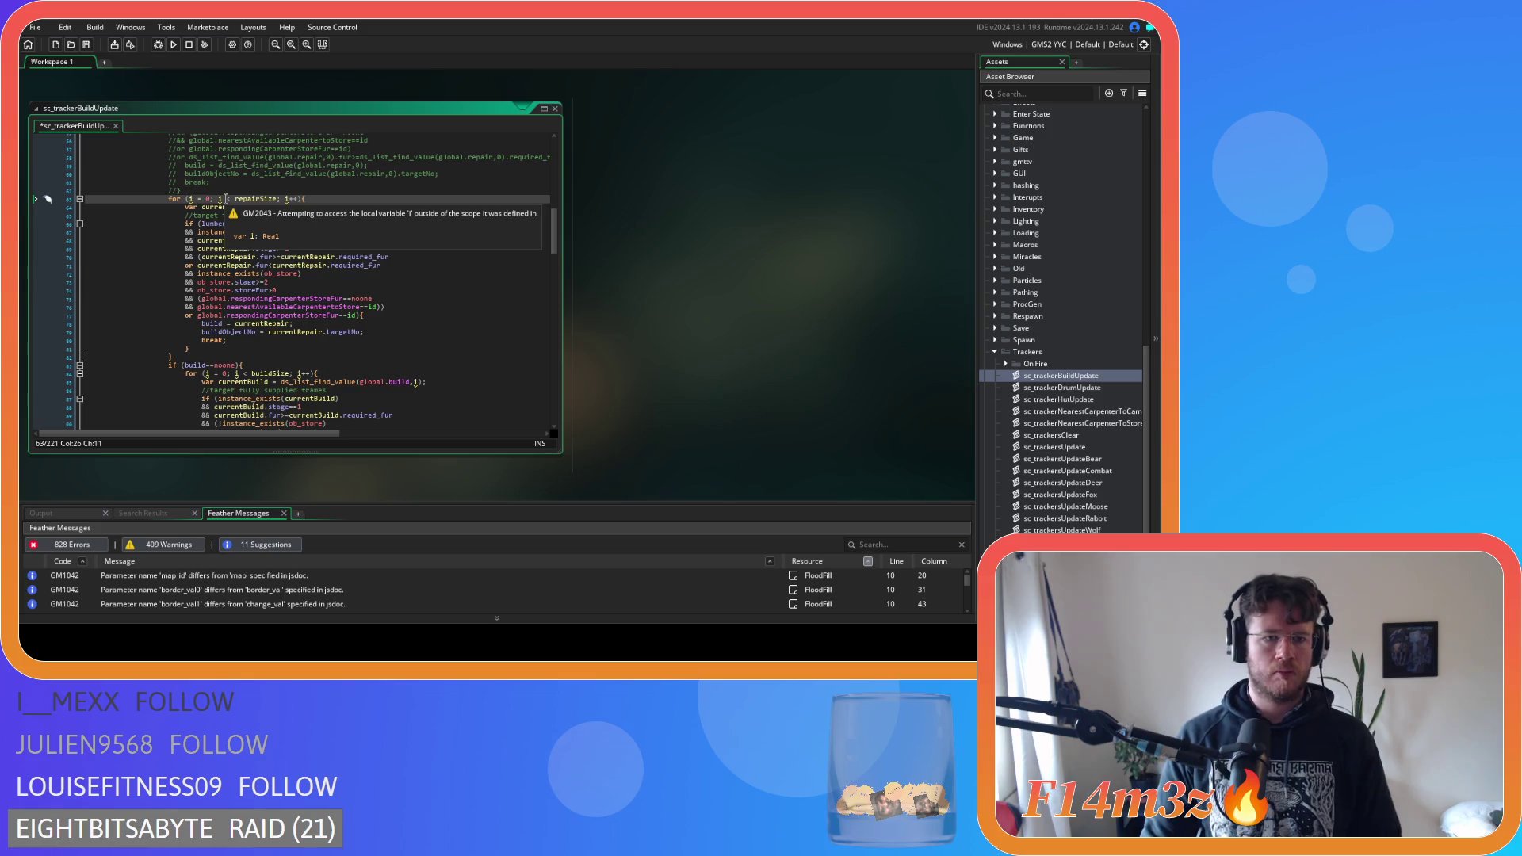
pyautogui.write('va')
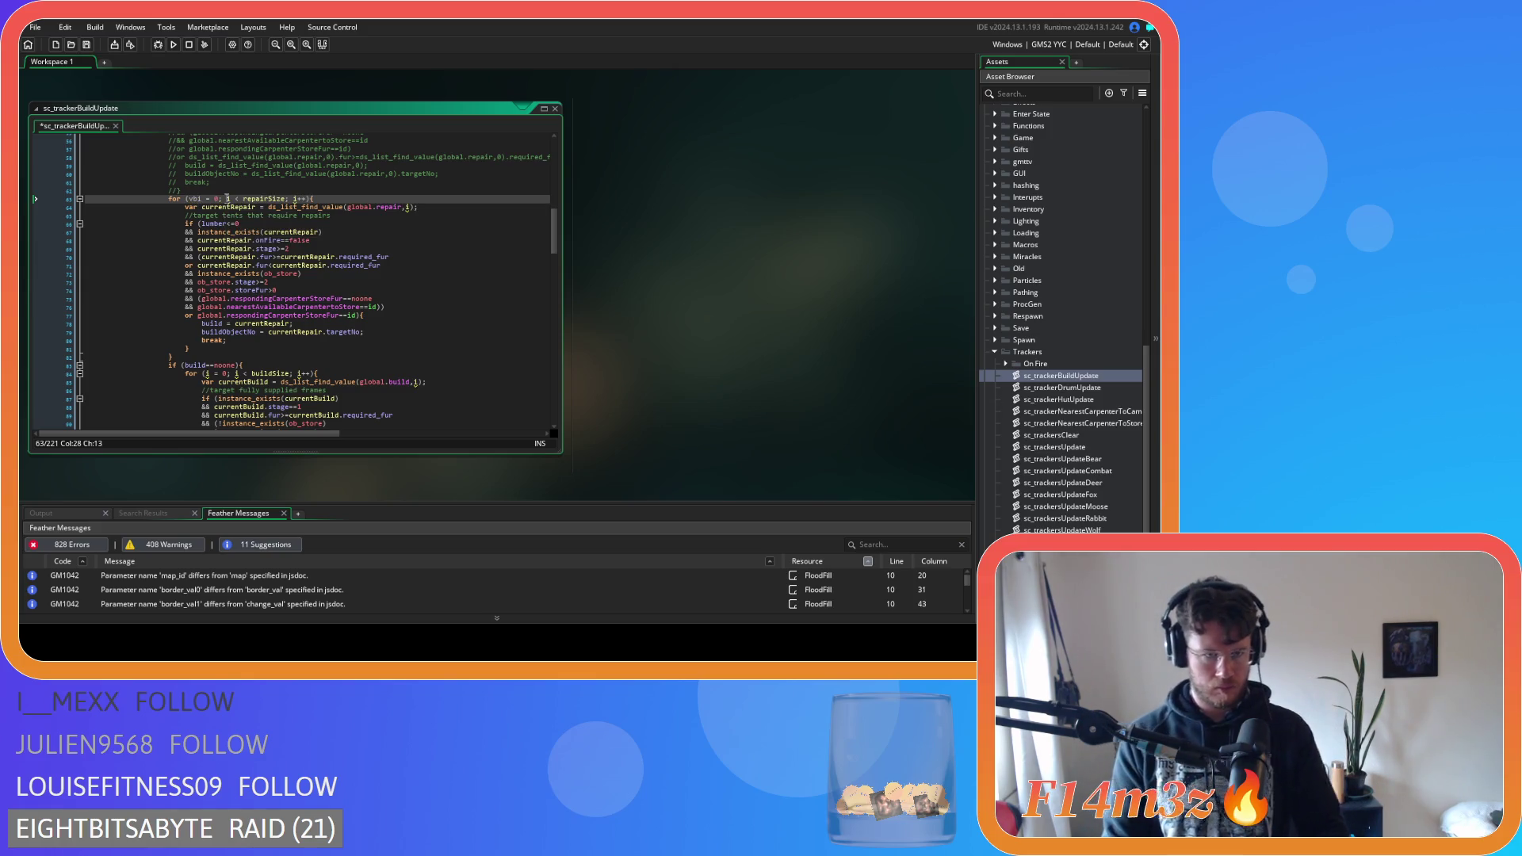
pyautogui.write('r')
pyautogui.click(183, 283)
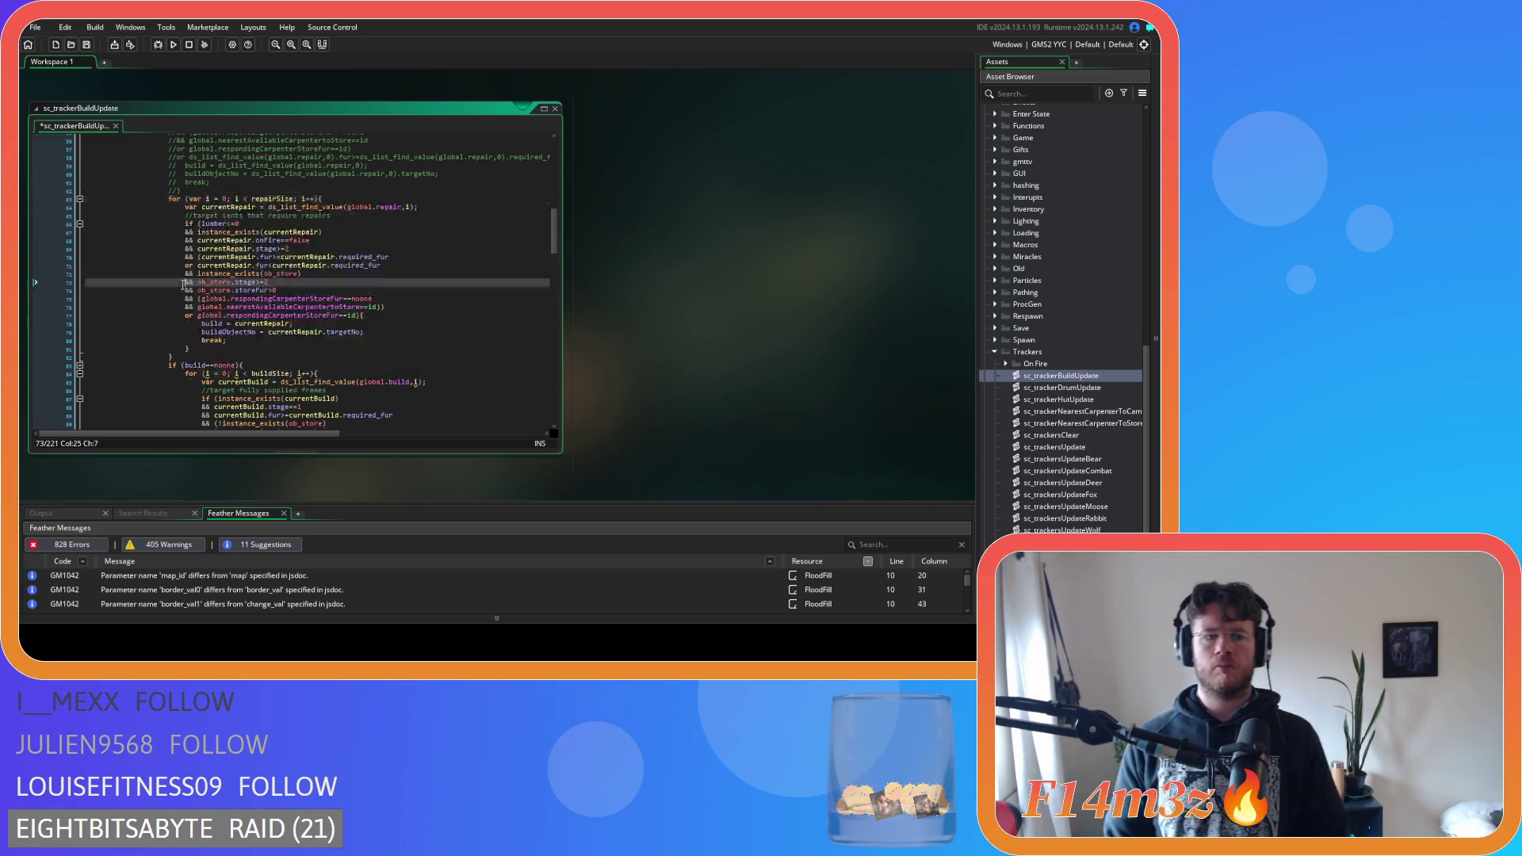
pyautogui.click(205, 374)
pyautogui.write('var')
pyautogui.scroll(-3, 155, 307)
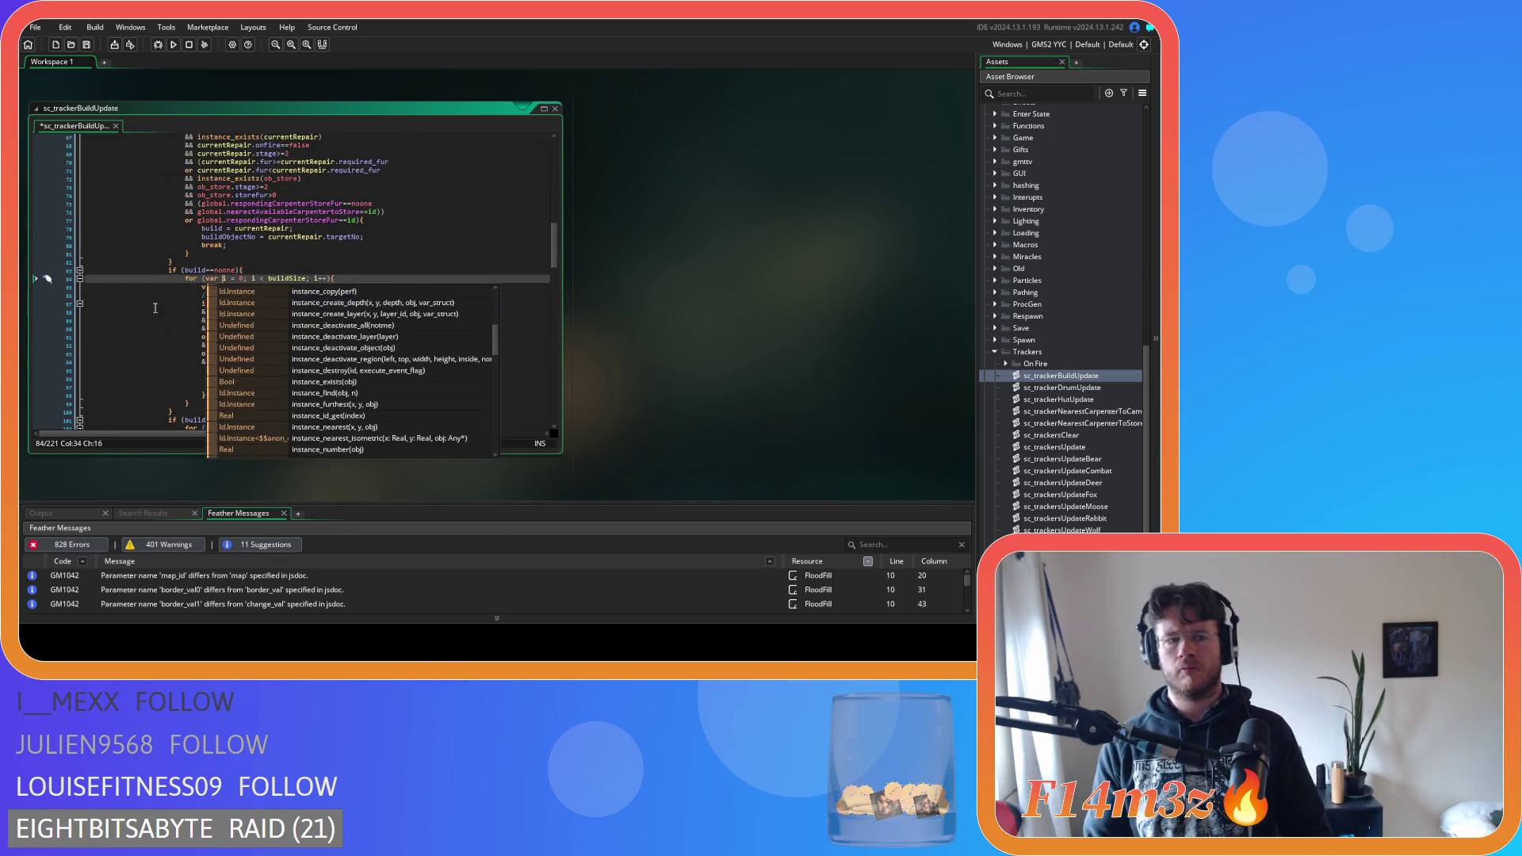
pyautogui.click(155, 307)
pyautogui.scroll(-5, 154, 308)
pyautogui.click(206, 309)
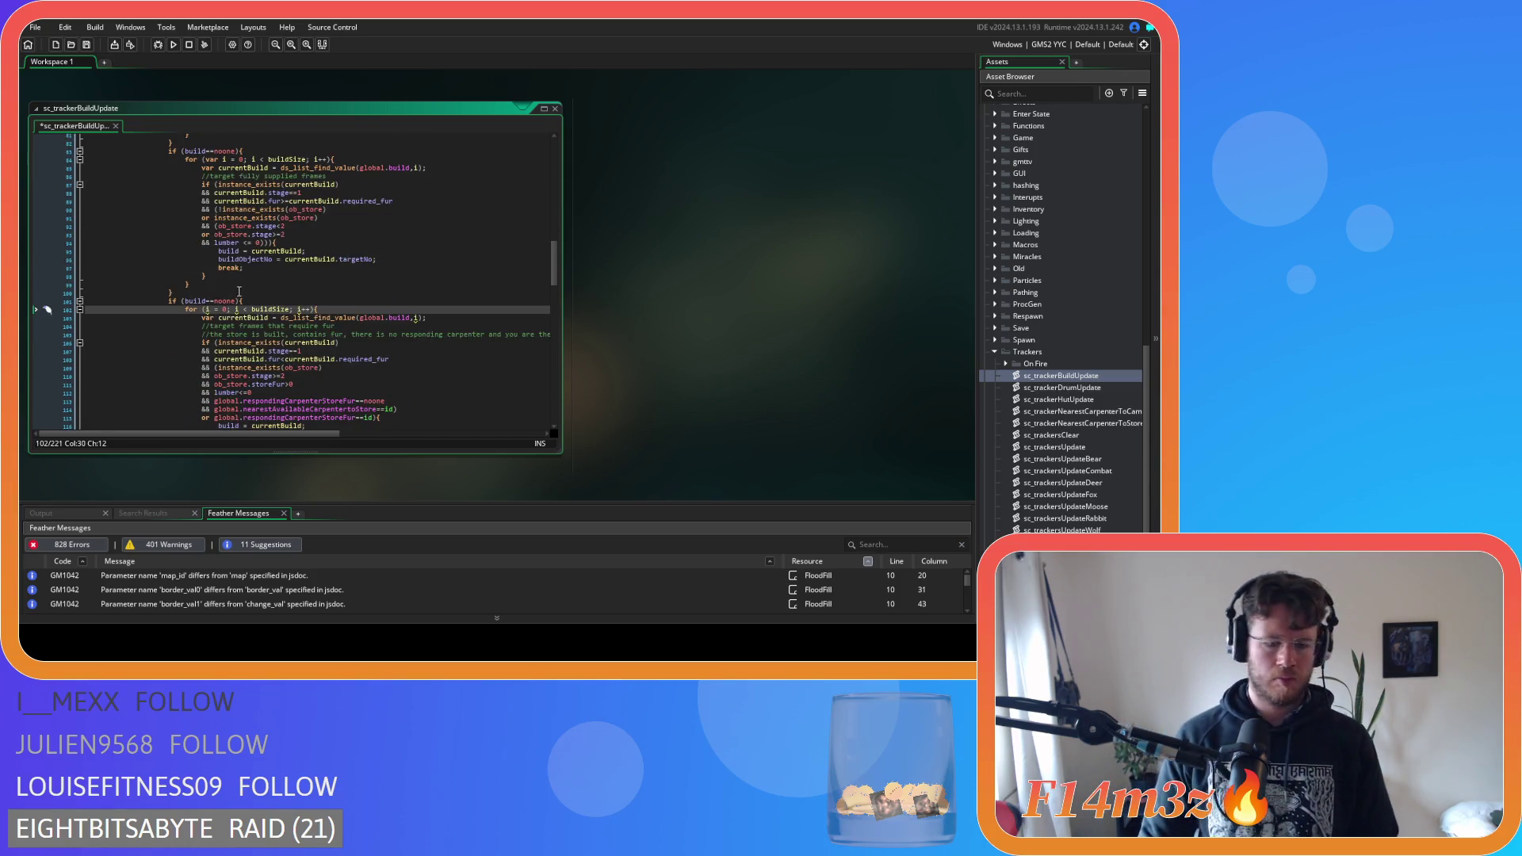
pyautogui.write('var')
pyautogui.click(243, 244)
pyautogui.scroll(-8, 238, 261)
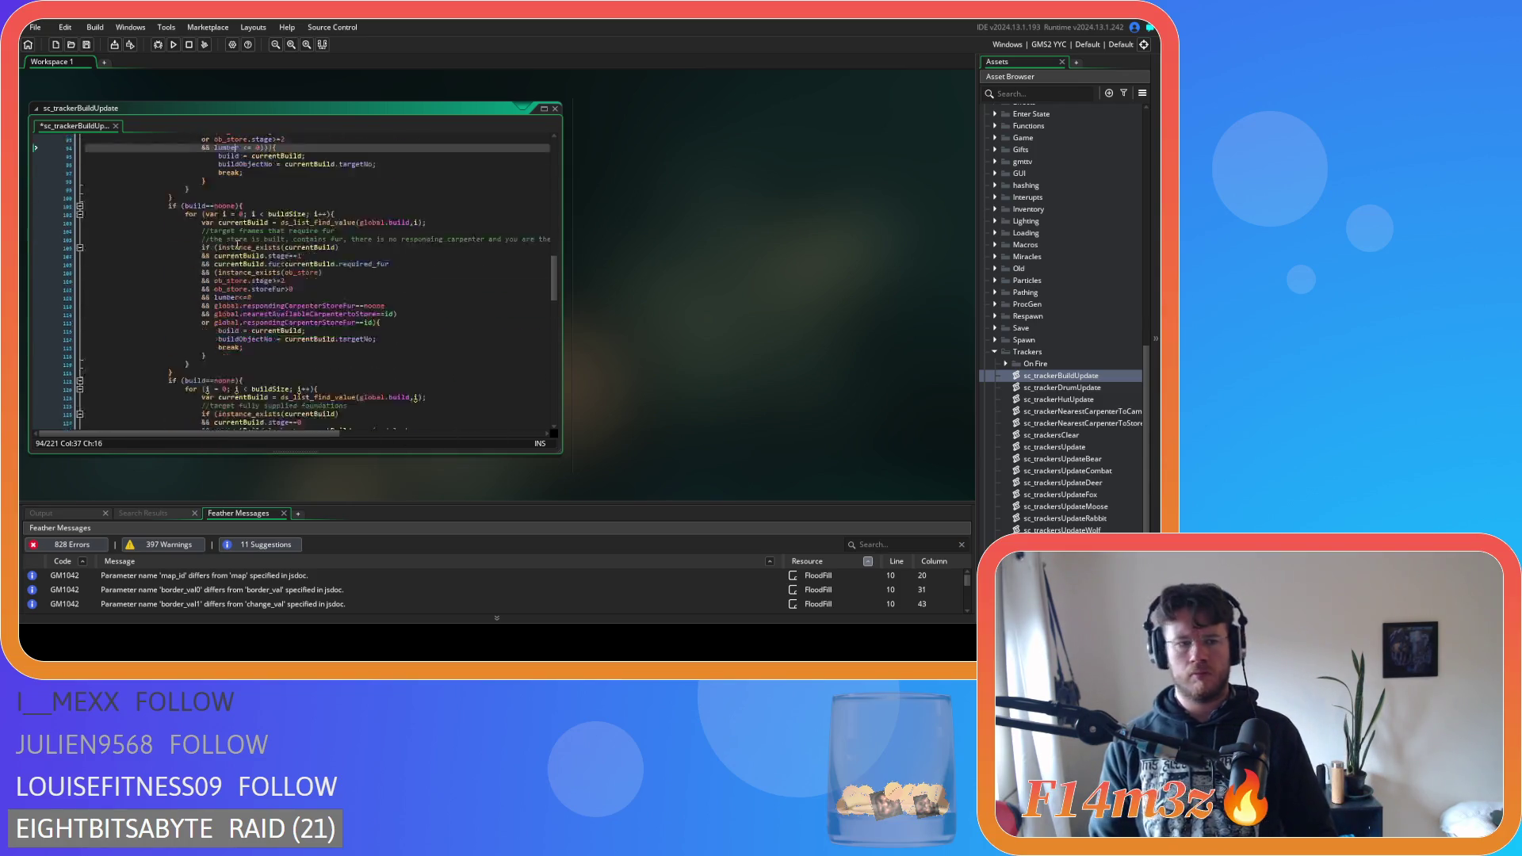
# Declare the loop counter with var in the for loops on lines 123 and 154
pyautogui.click(205, 273)
pyautogui.write('var')
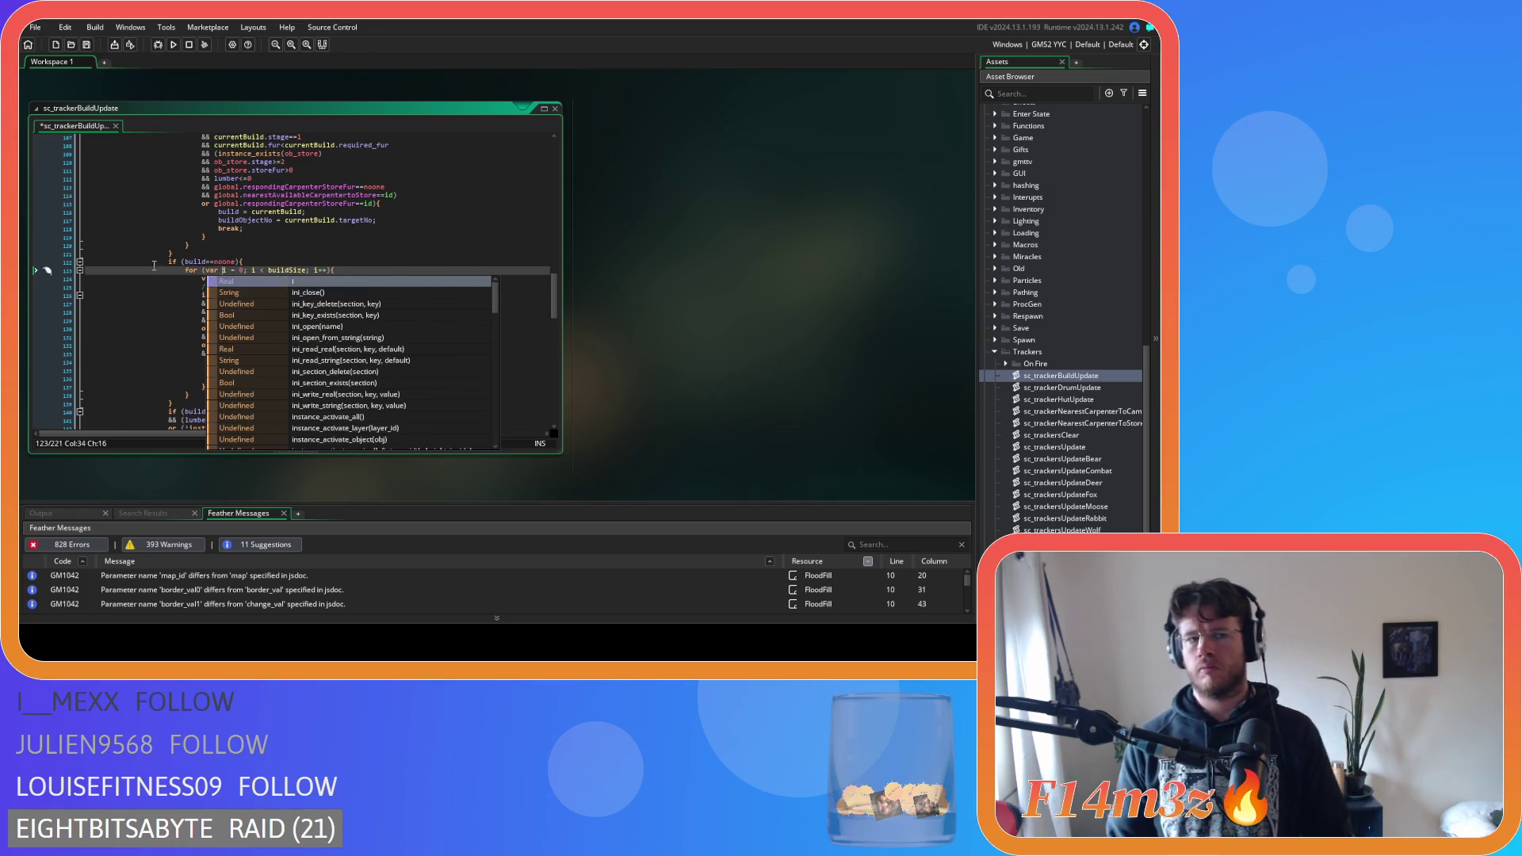
pyautogui.click(156, 264)
pyautogui.scroll(-3, 155, 272)
pyautogui.scroll(-6, 159, 285)
pyautogui.click(206, 314)
pyautogui.write('vari = 0; i < buildSize; i++){')
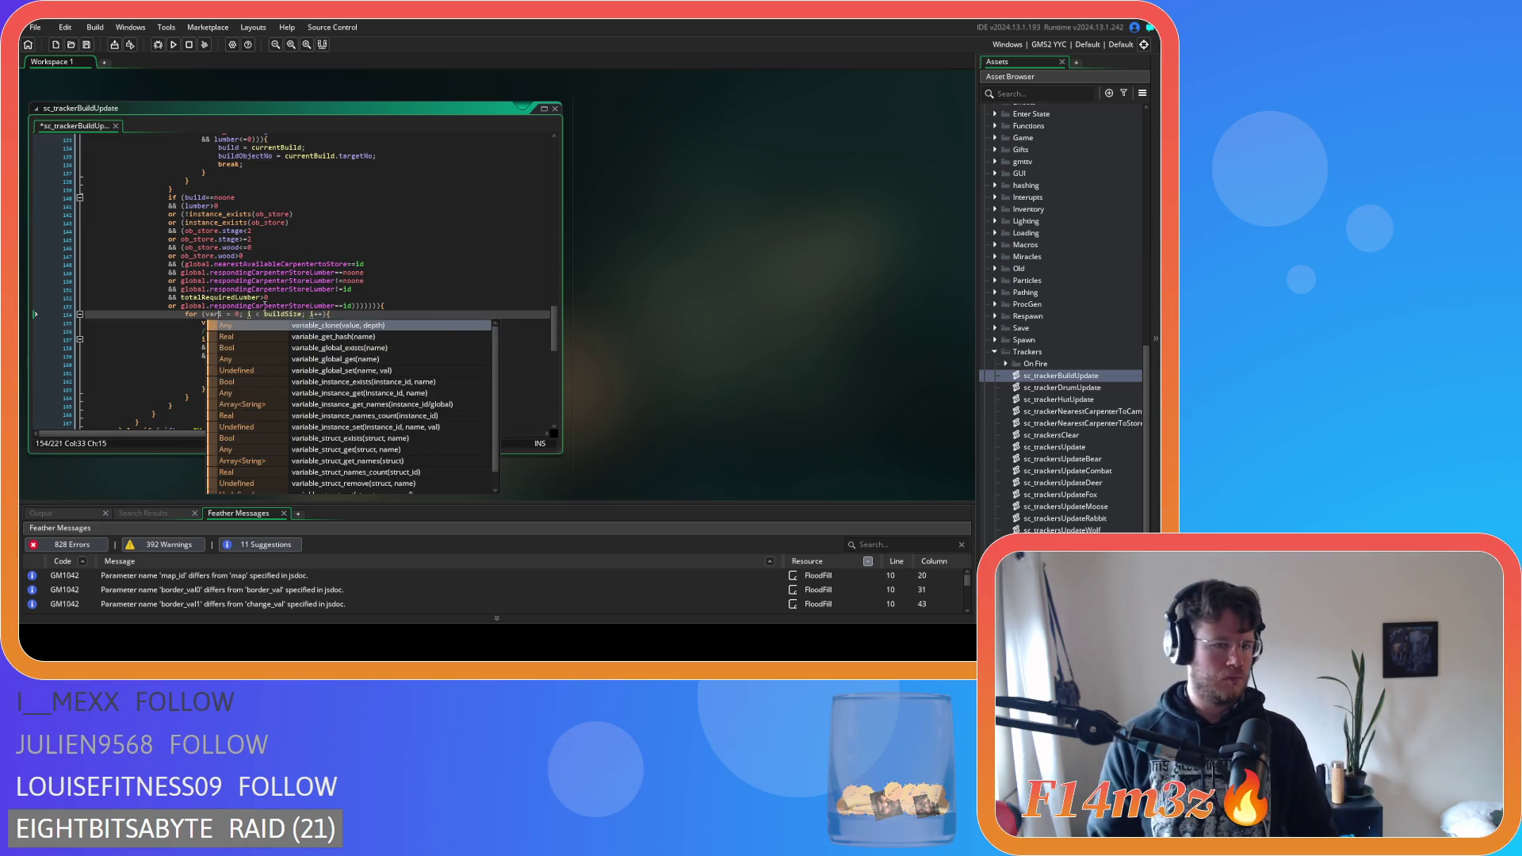
pyautogui.click(406, 280)
pyautogui.scroll(-6, 406, 283)
pyautogui.scroll(-1, 381, 286)
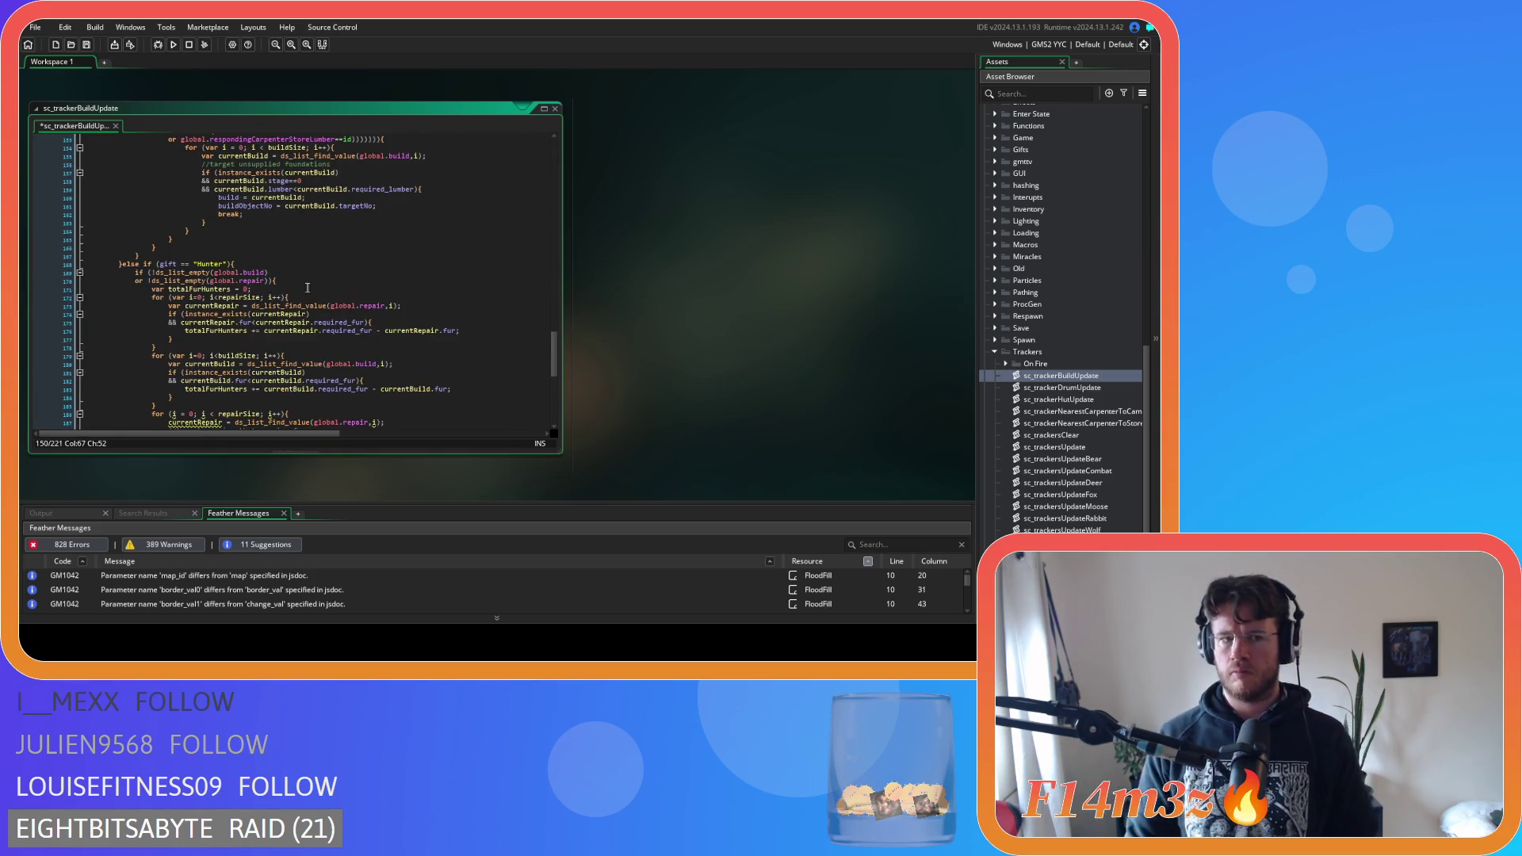
pyautogui.scroll(-9, 208, 297)
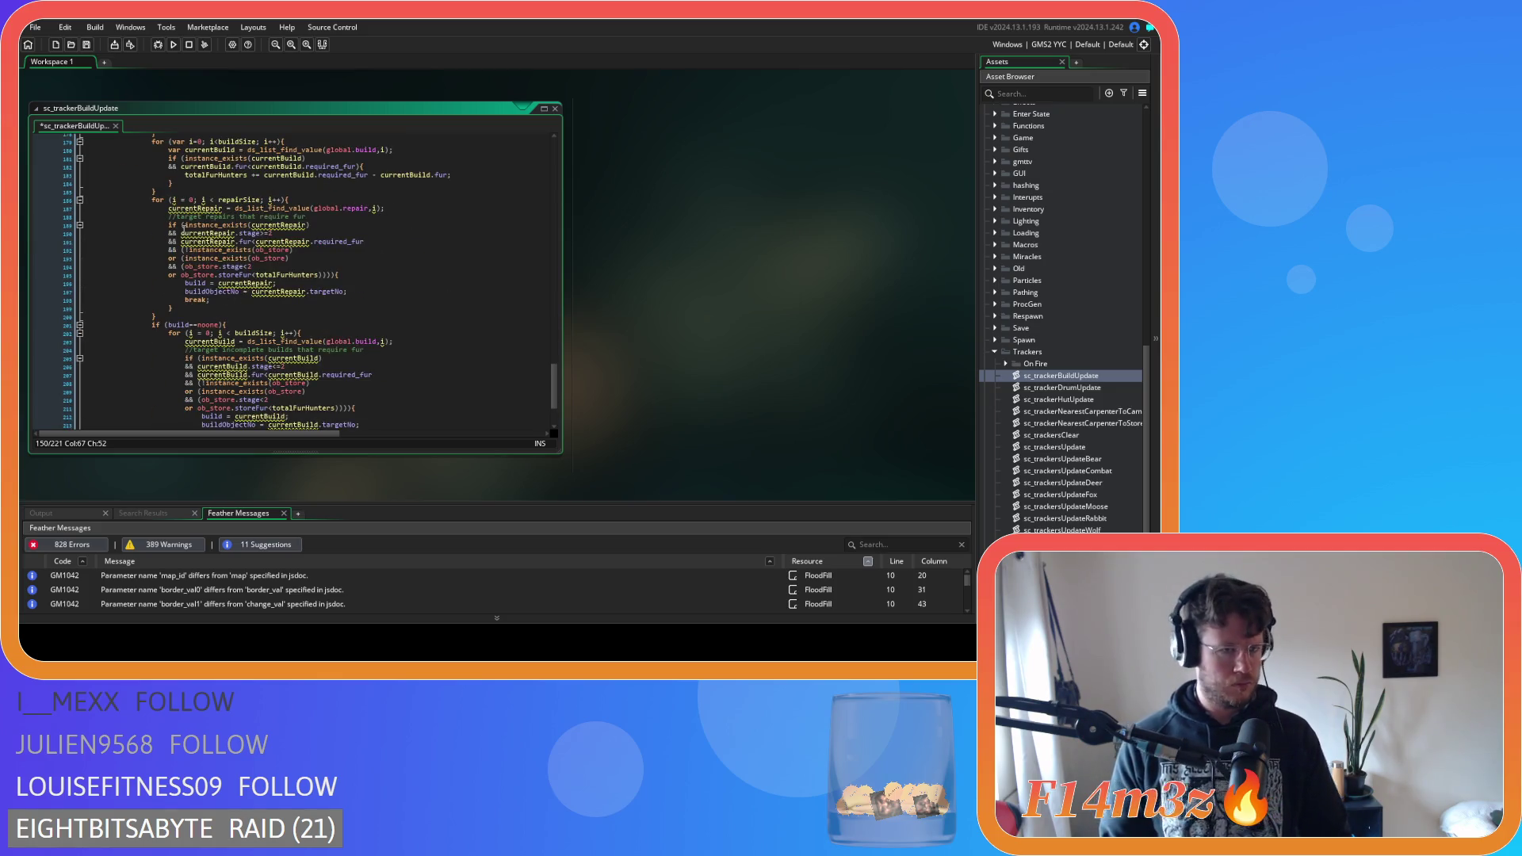
pyautogui.moveTo(175, 201)
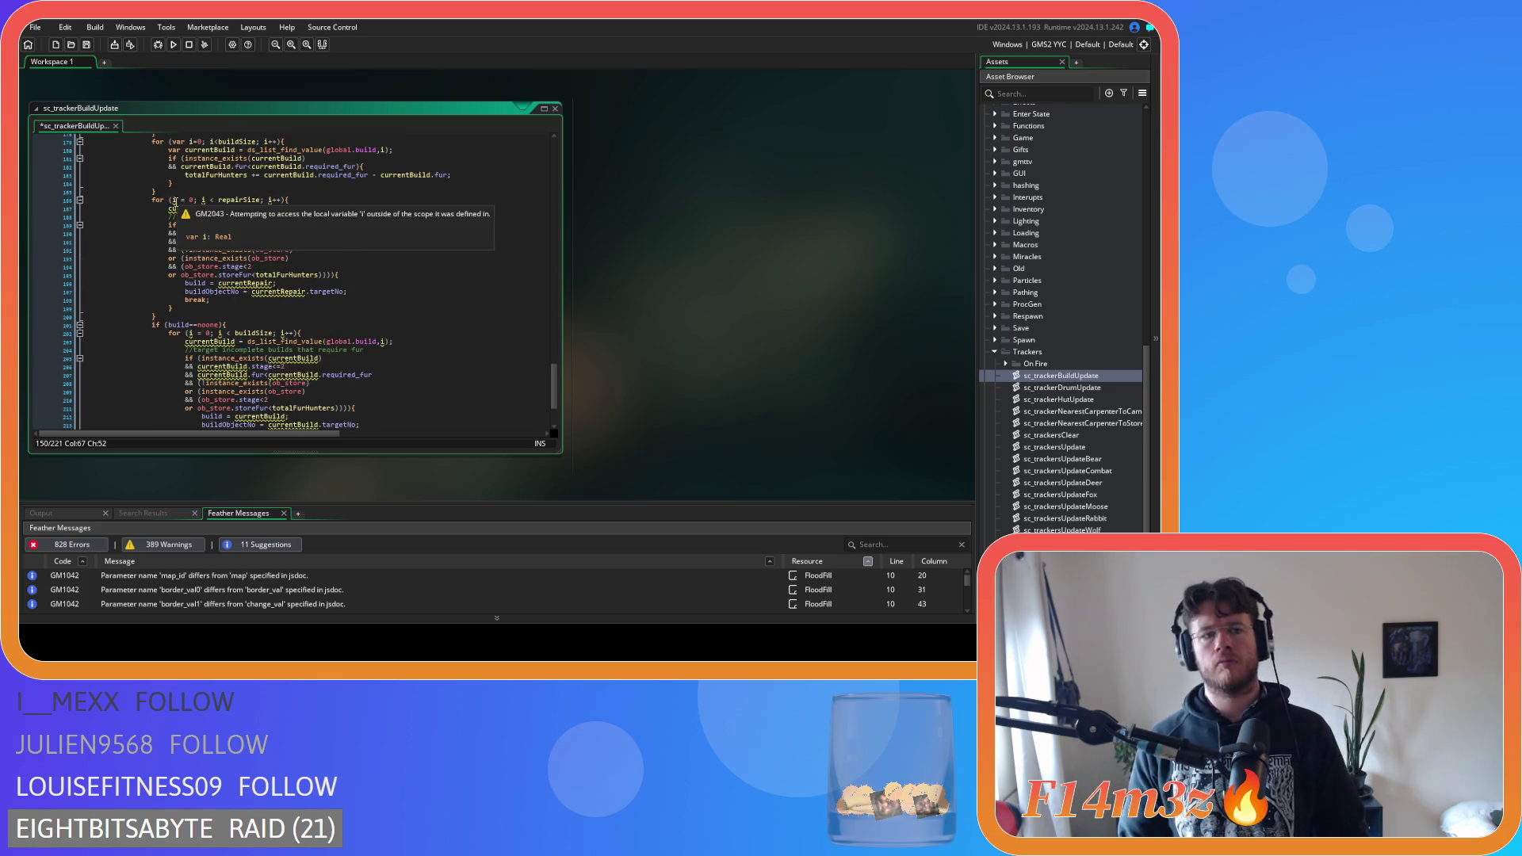
pyautogui.scroll(5, 248, 275)
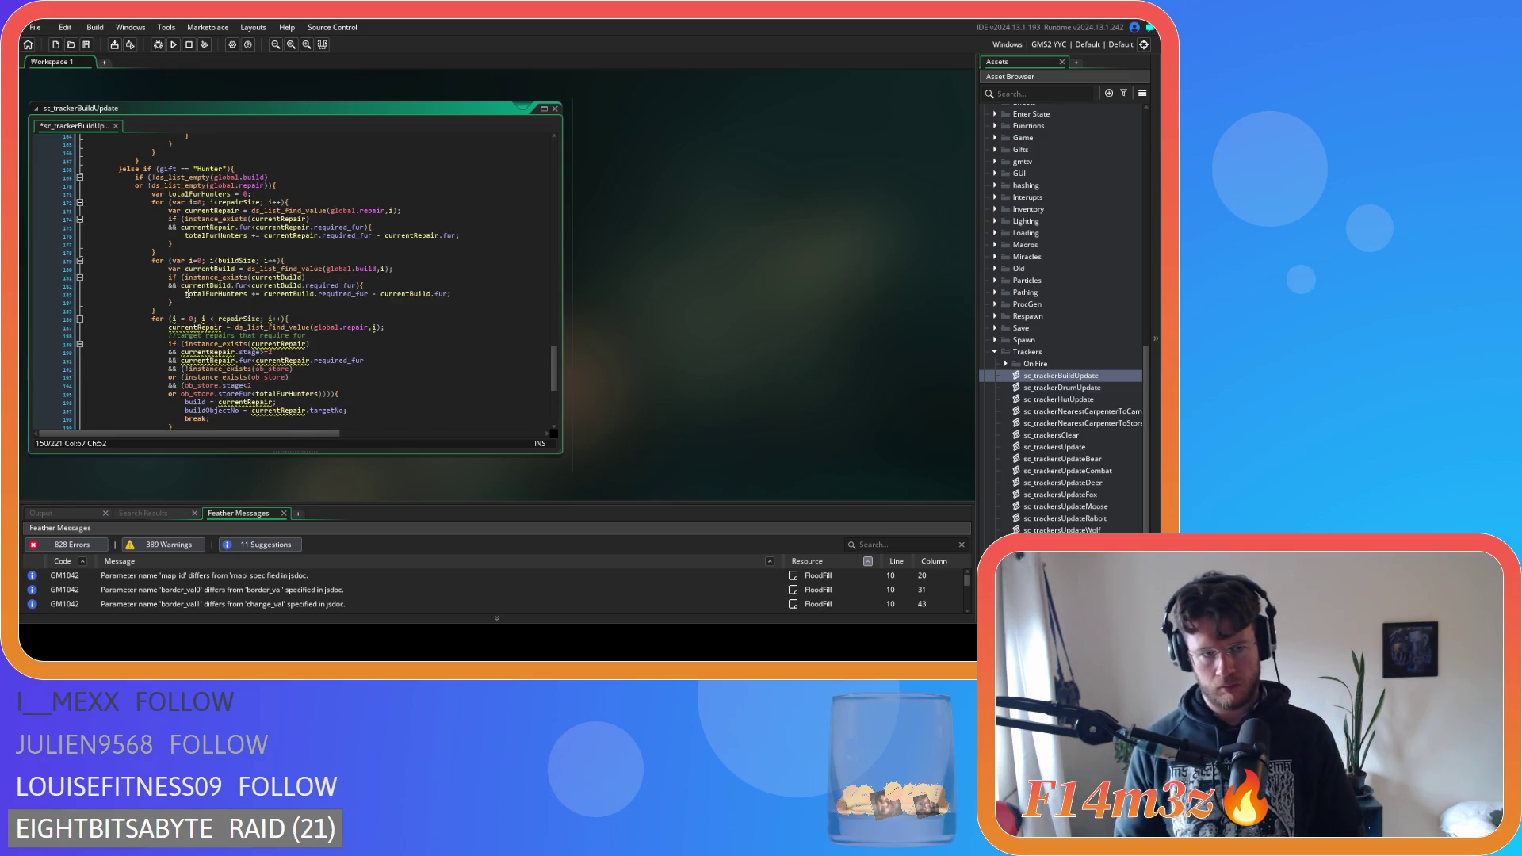
# Make the repair loop counter and currentRepair local vars, undoing an accidental deletion of currentRepair
pyautogui.click(171, 319)
pyautogui.press('Right')
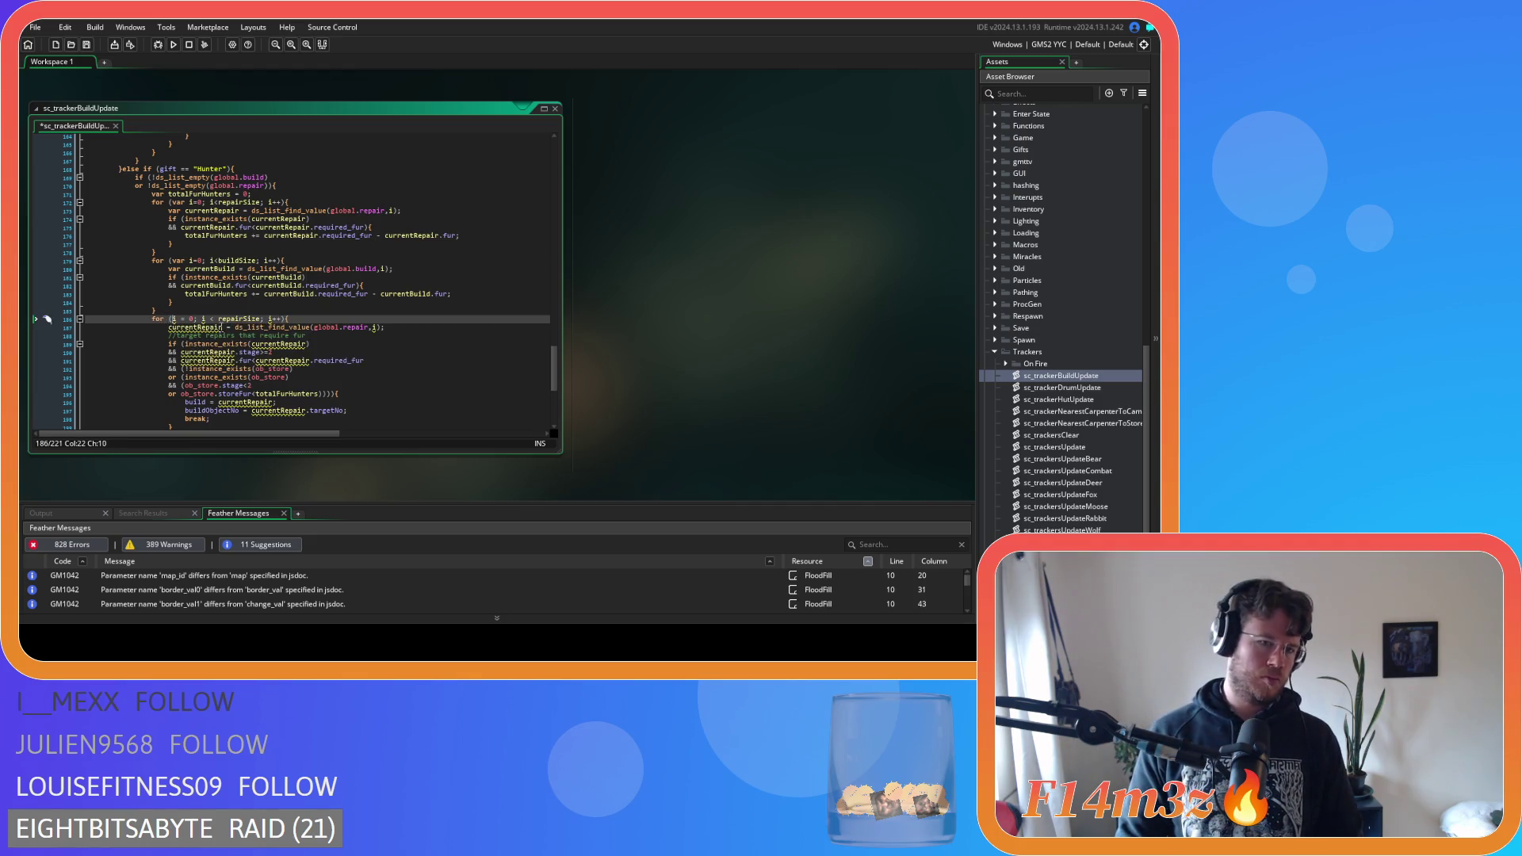
pyautogui.write('var i')
pyautogui.doubleClick(183, 328)
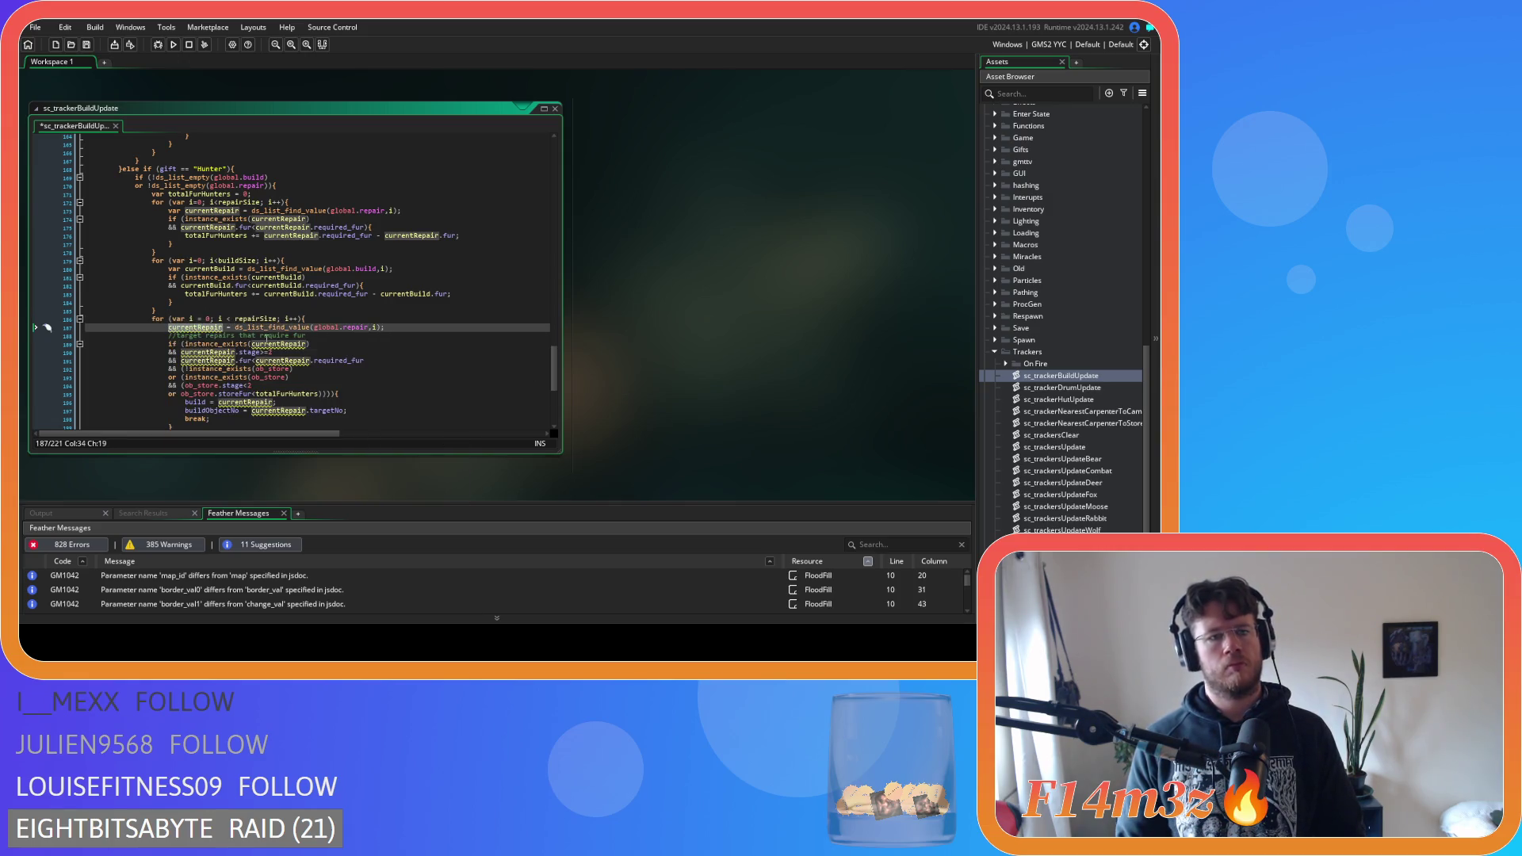
pyautogui.moveTo(265, 338)
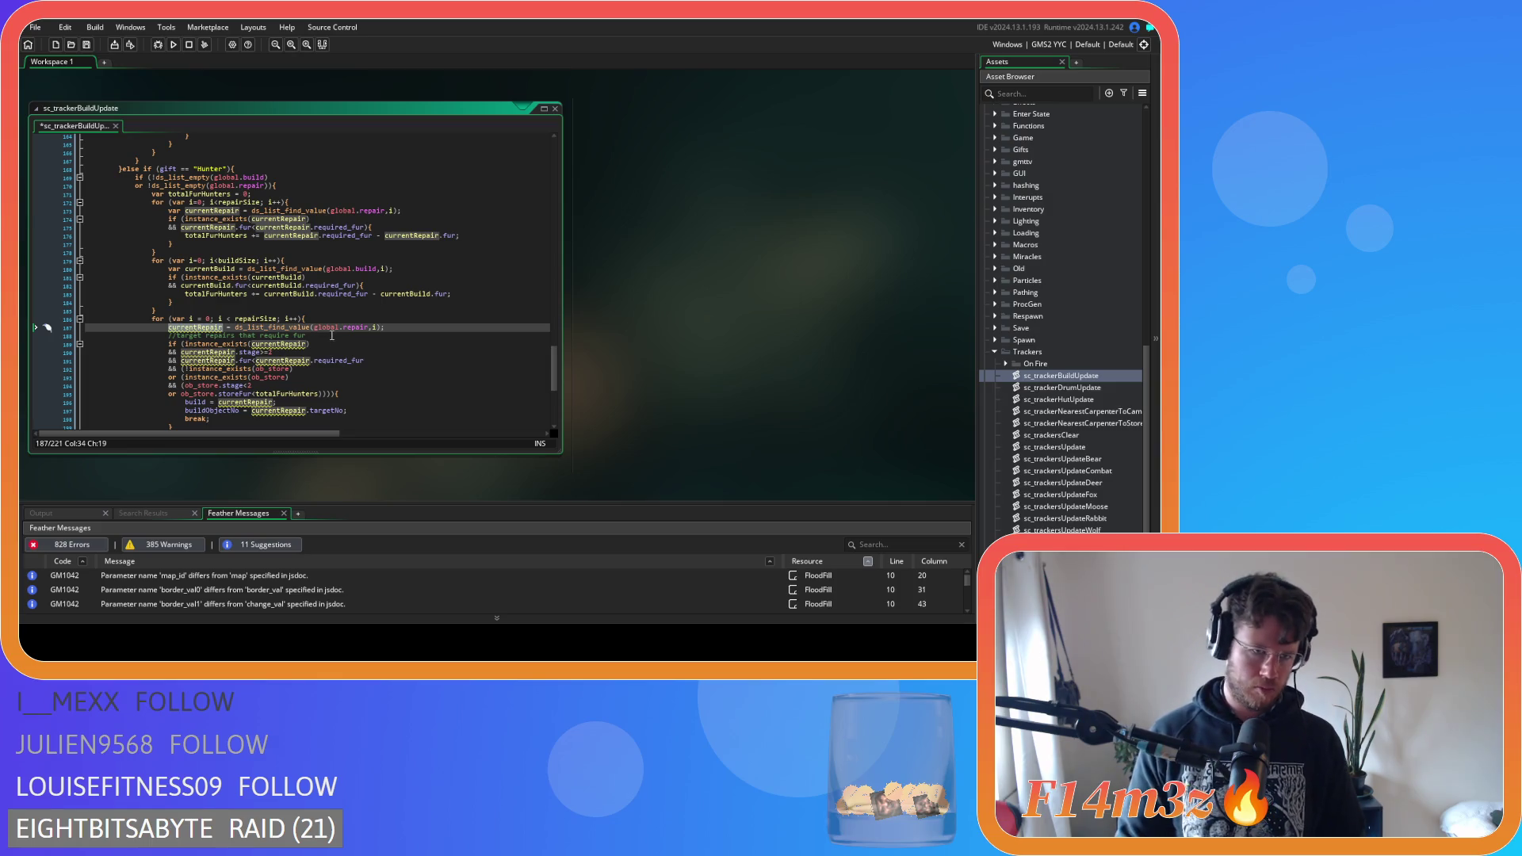
pyautogui.write('var')
pyautogui.click(289, 286)
pyautogui.scroll(-4, 289, 290)
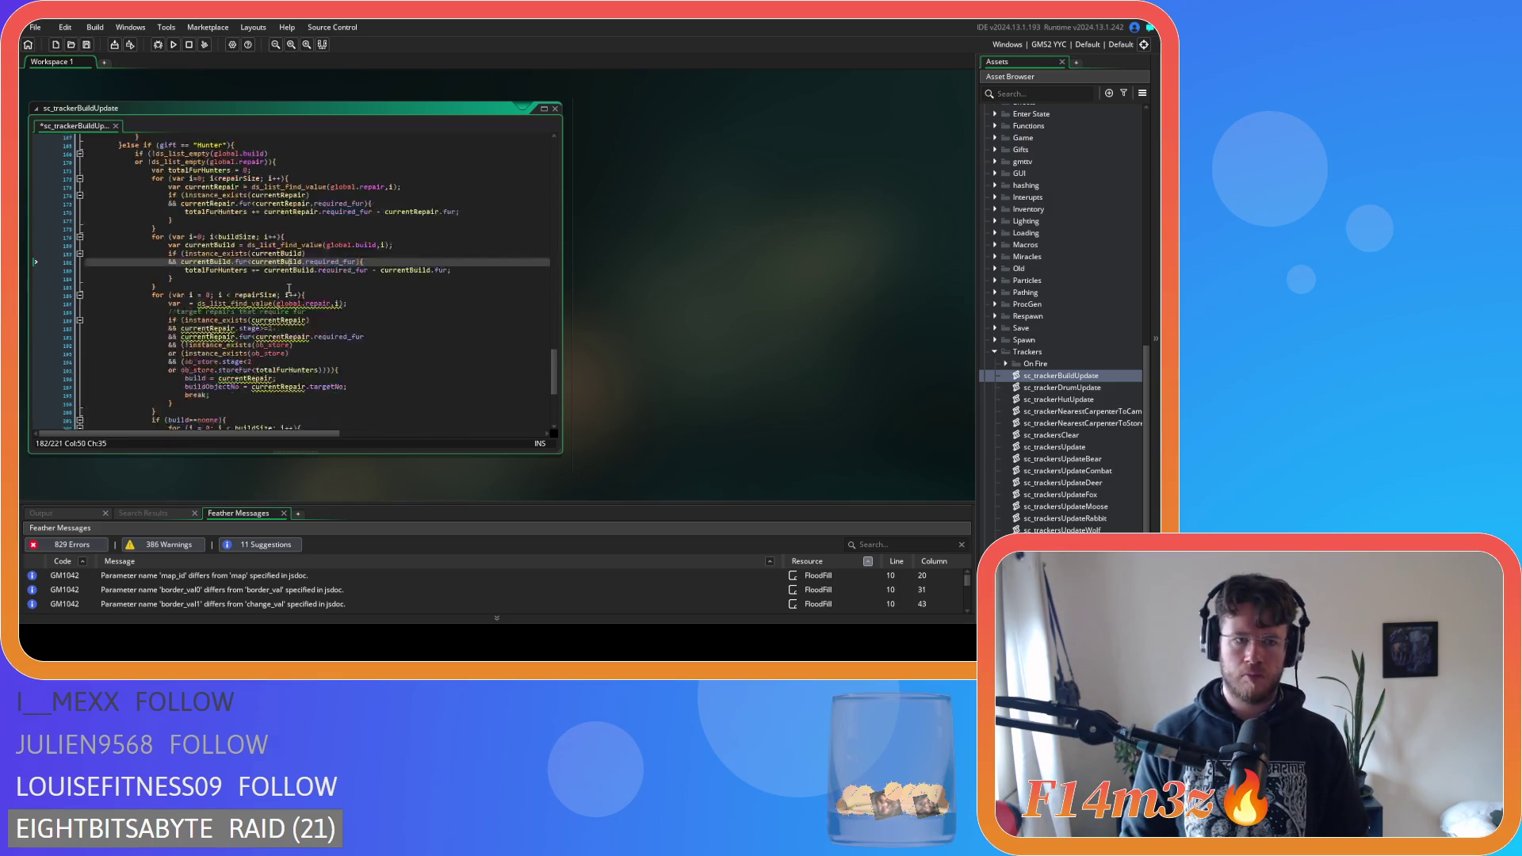
pyautogui.hotkey('ctrl', 'z')
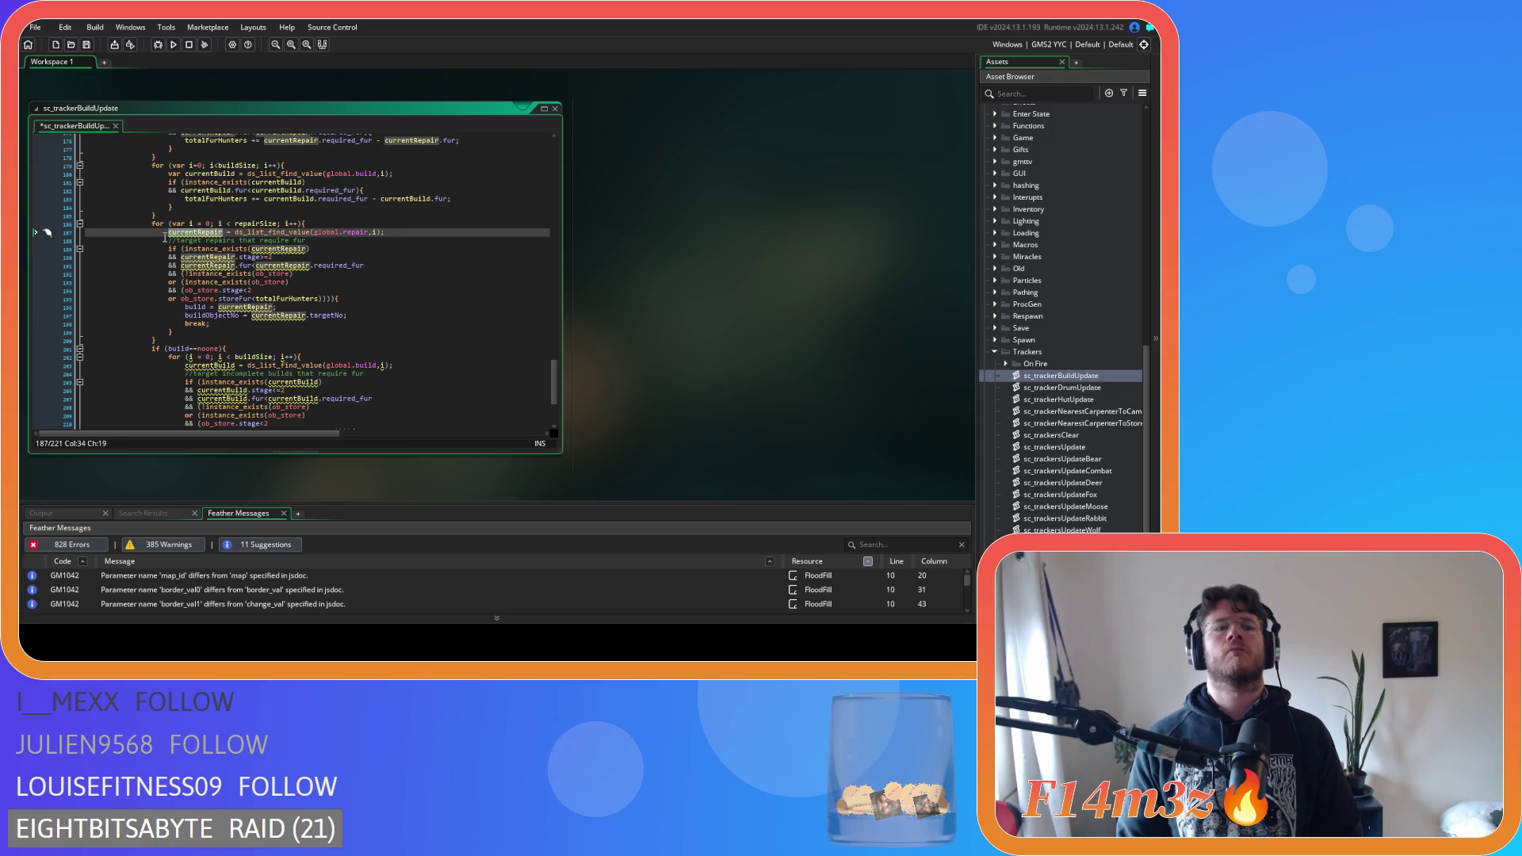
pyautogui.press('Left')
pyautogui.write('var')
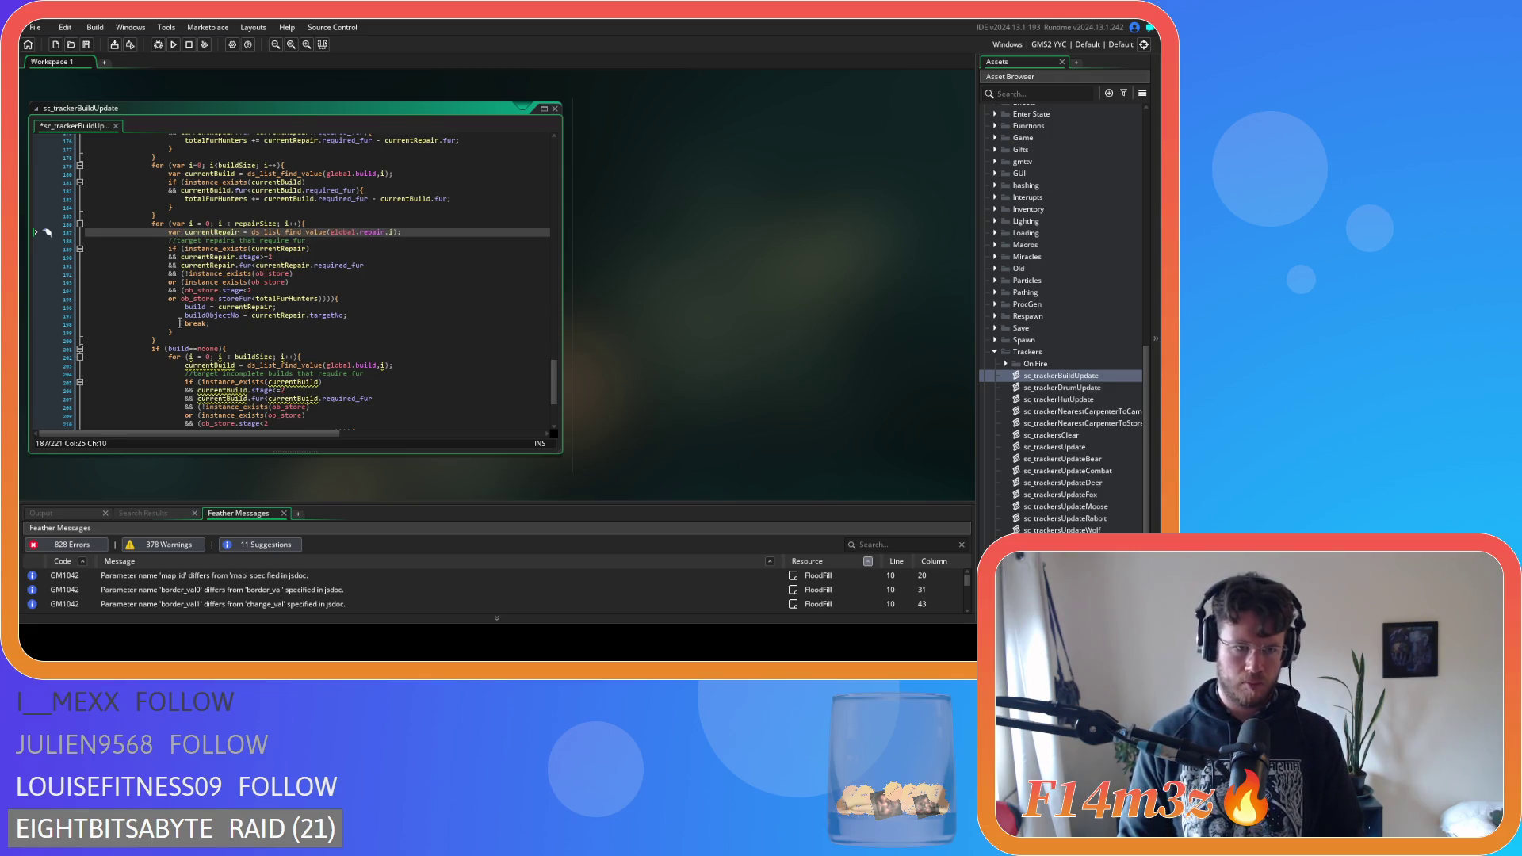
# Make currentBuild on line 203 and the build loop counter local vars, then review the code
pyautogui.scroll(-2, 180, 323)
pyautogui.click(185, 317)
pyautogui.write('var')
pyautogui.click(189, 309)
pyautogui.write('var')
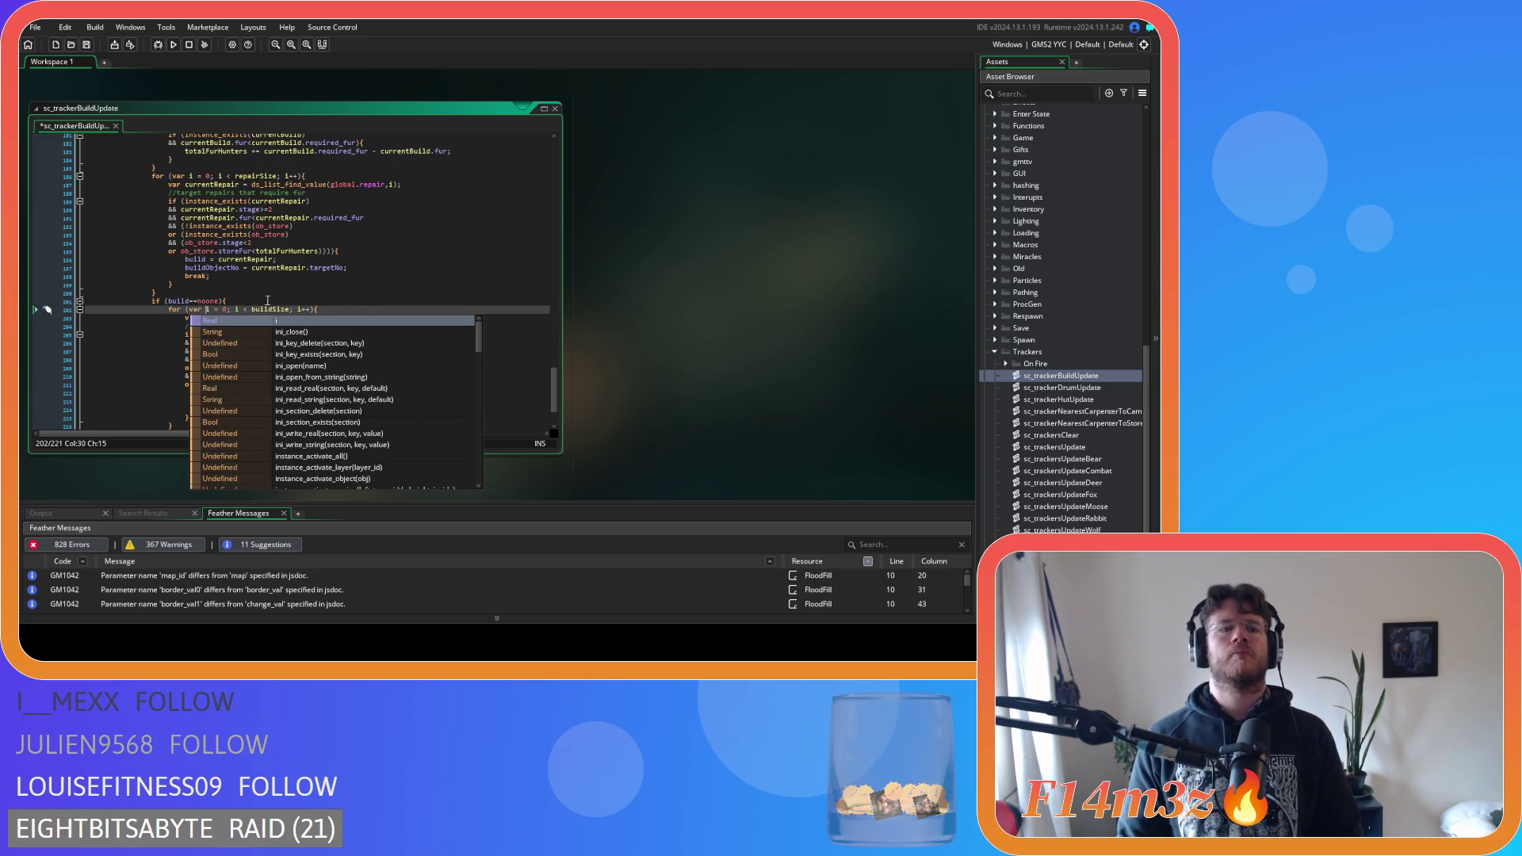
pyautogui.click(278, 335)
pyautogui.scroll(15, 294, 358)
pyautogui.scroll(20, 294, 358)
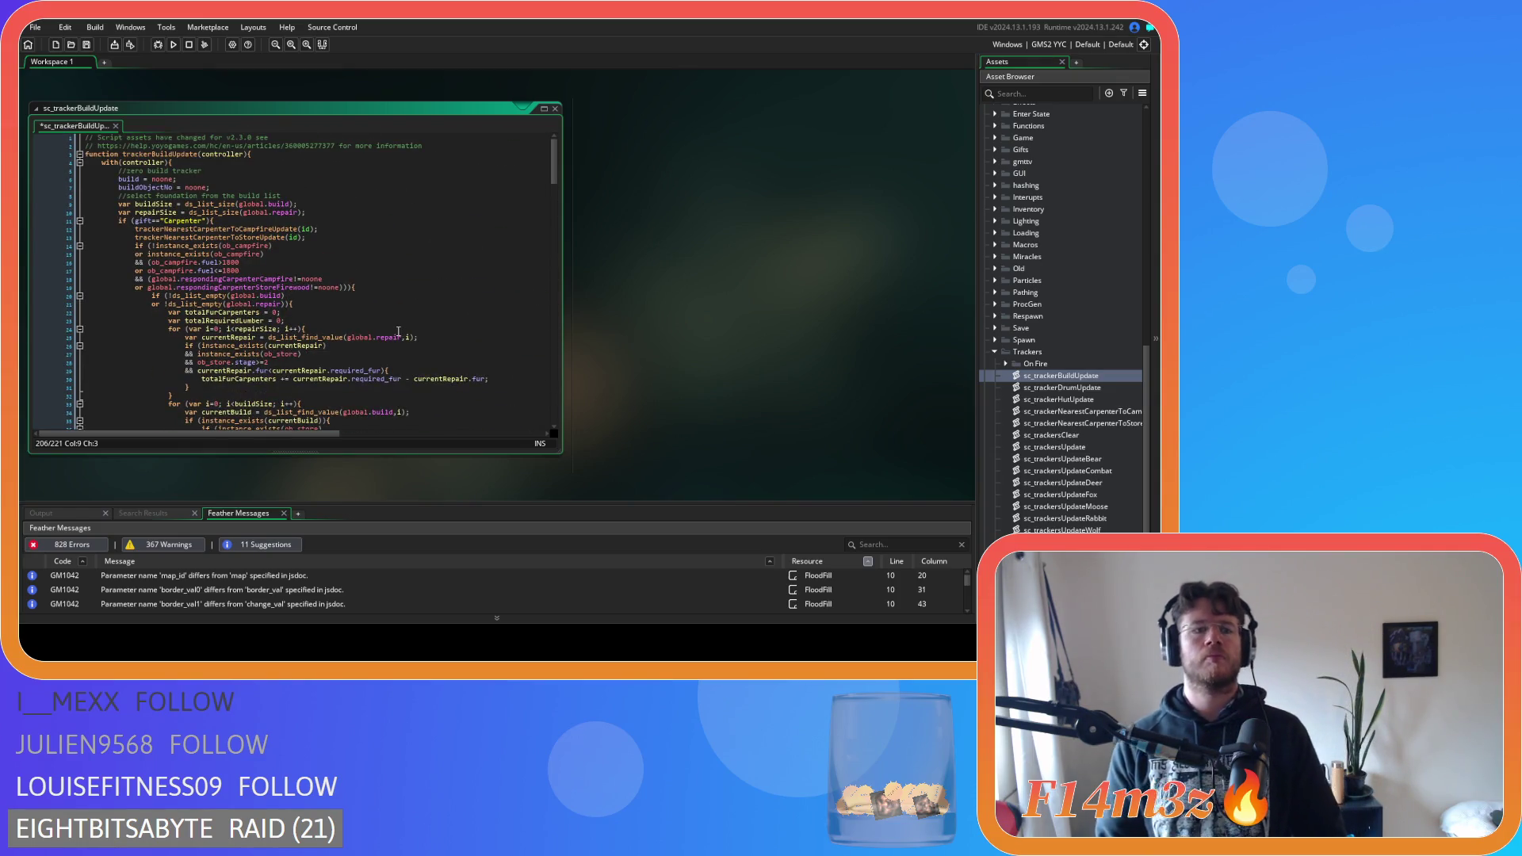
pyautogui.scroll(-10, 396, 333)
pyautogui.scroll(-5, 394, 332)
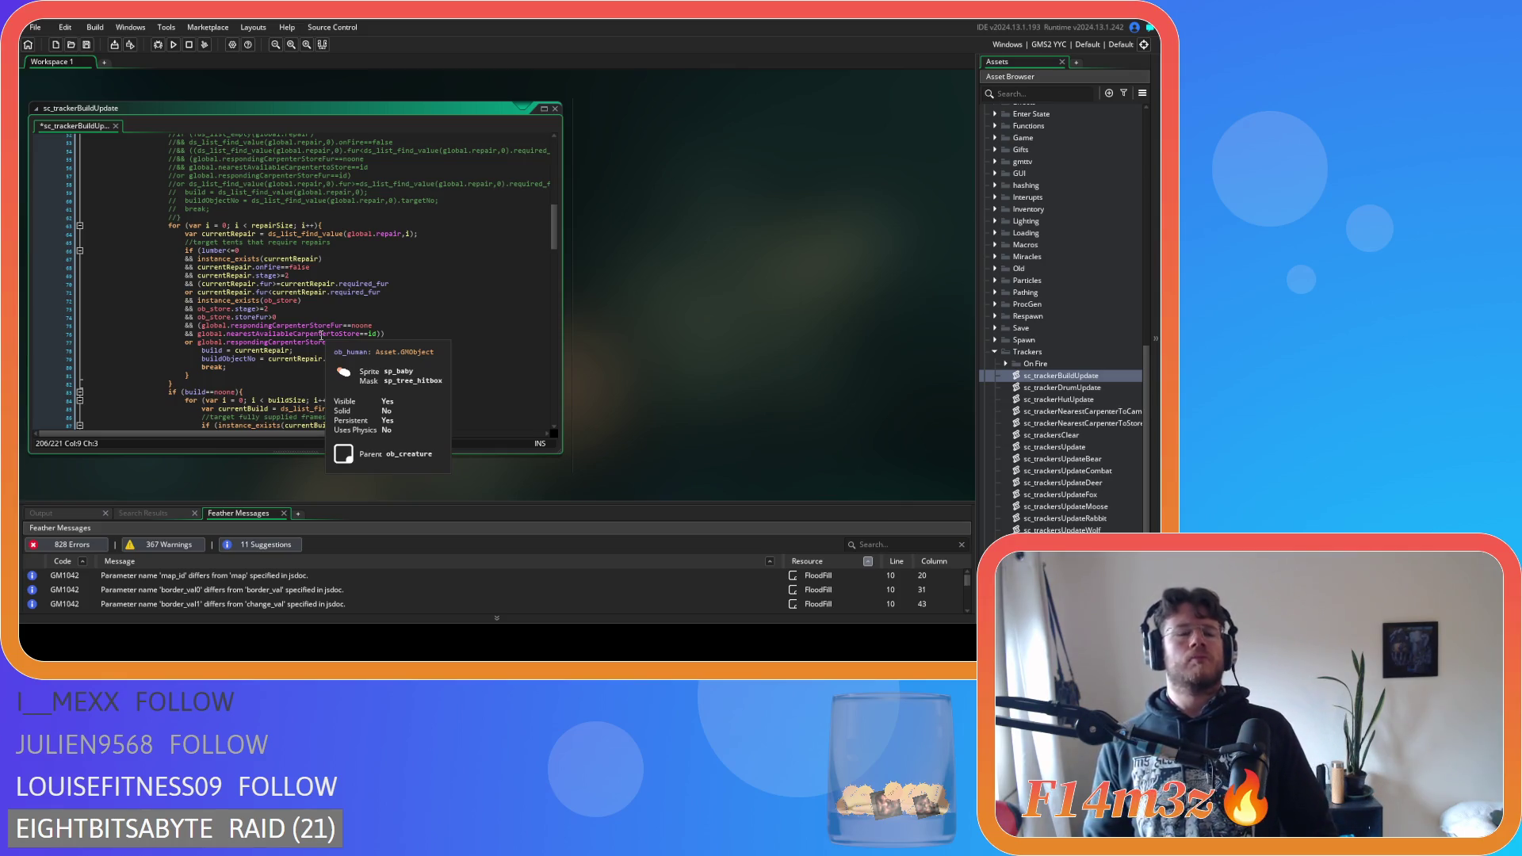
pyautogui.scroll(12, 318, 301)
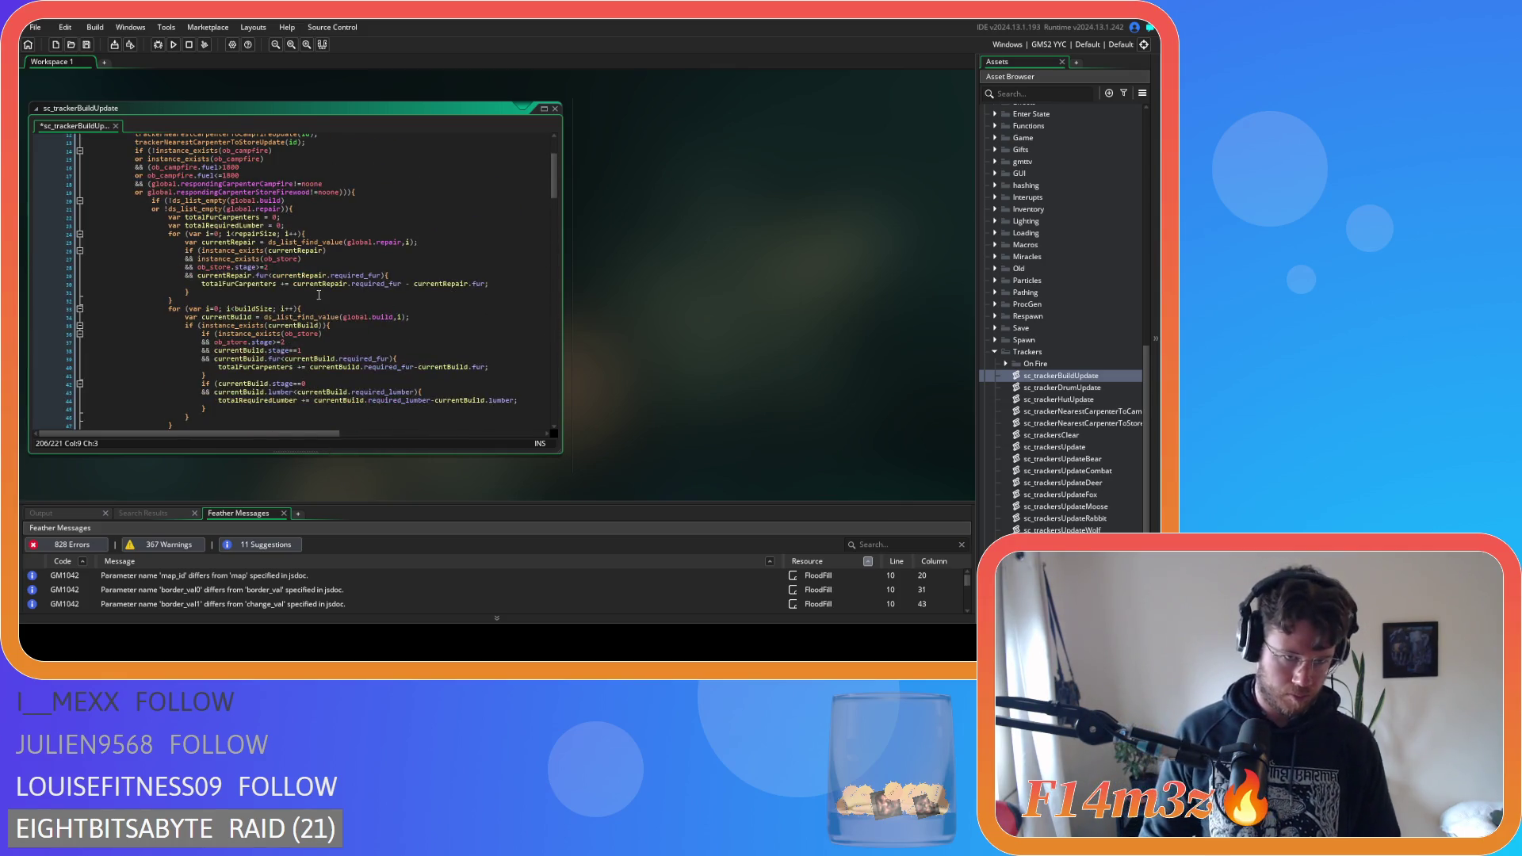
pyautogui.scroll(-3, 308, 304)
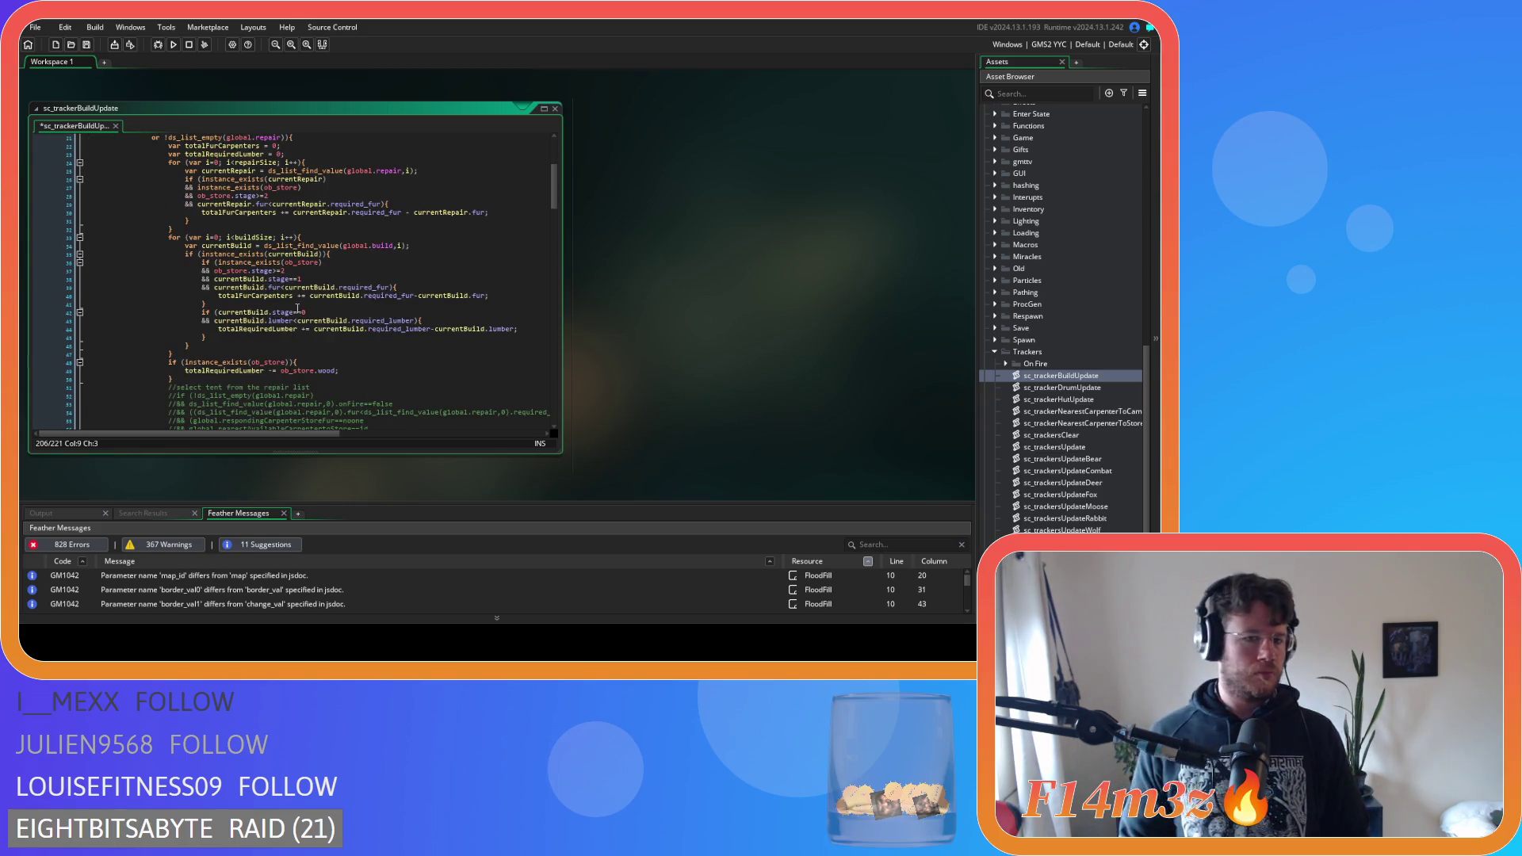
# Replace lumber on line 66 with array_length(inv.lumber), then select the store fur check on line 74
pyautogui.scroll(-11, 297, 308)
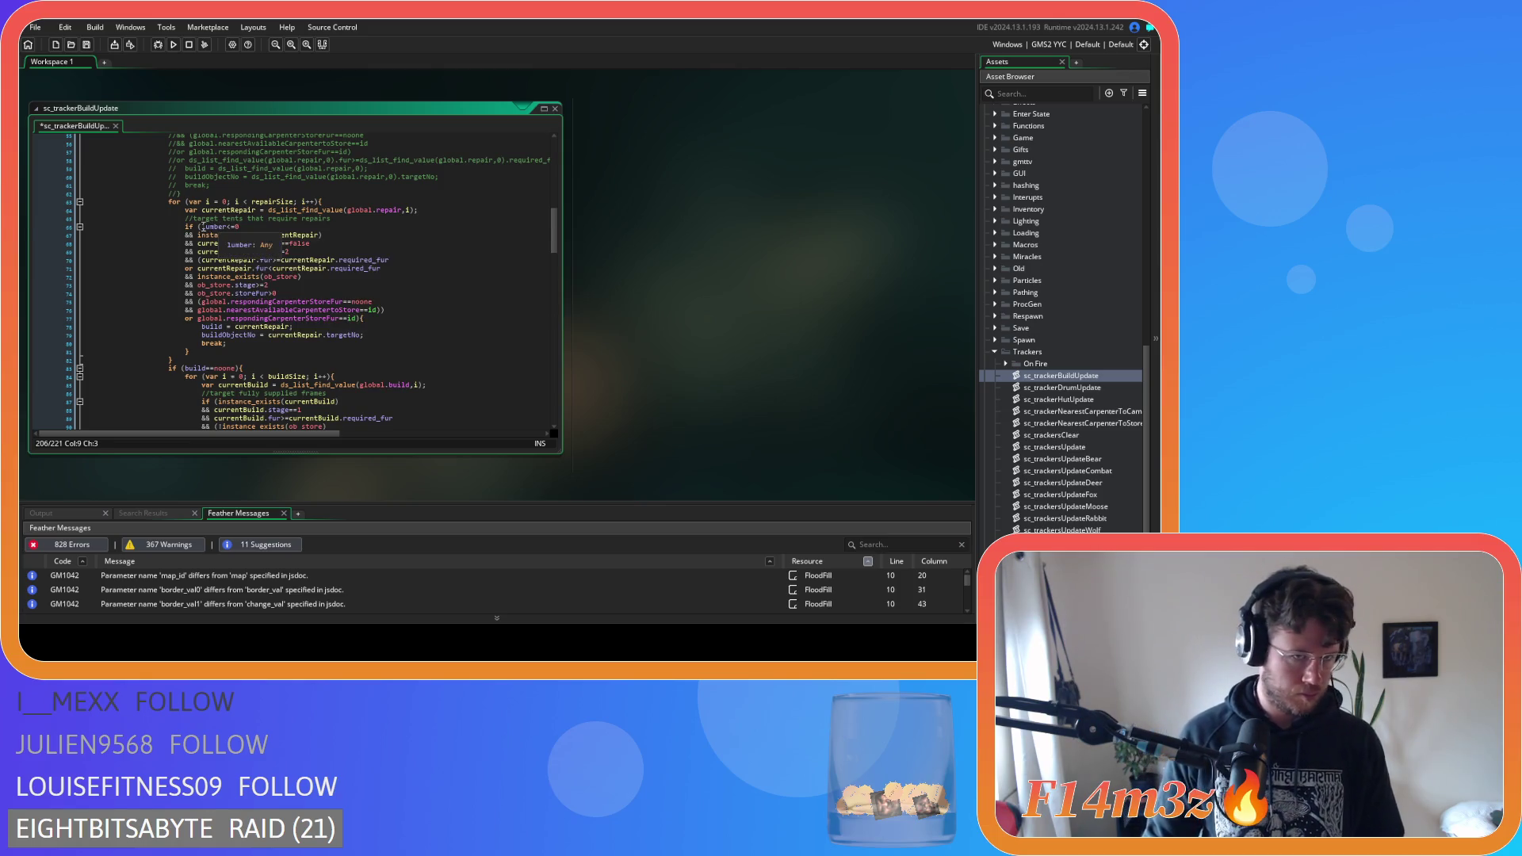
pyautogui.moveTo(204, 227); pyautogui.dragTo(229, 233)
pyautogui.write('a')
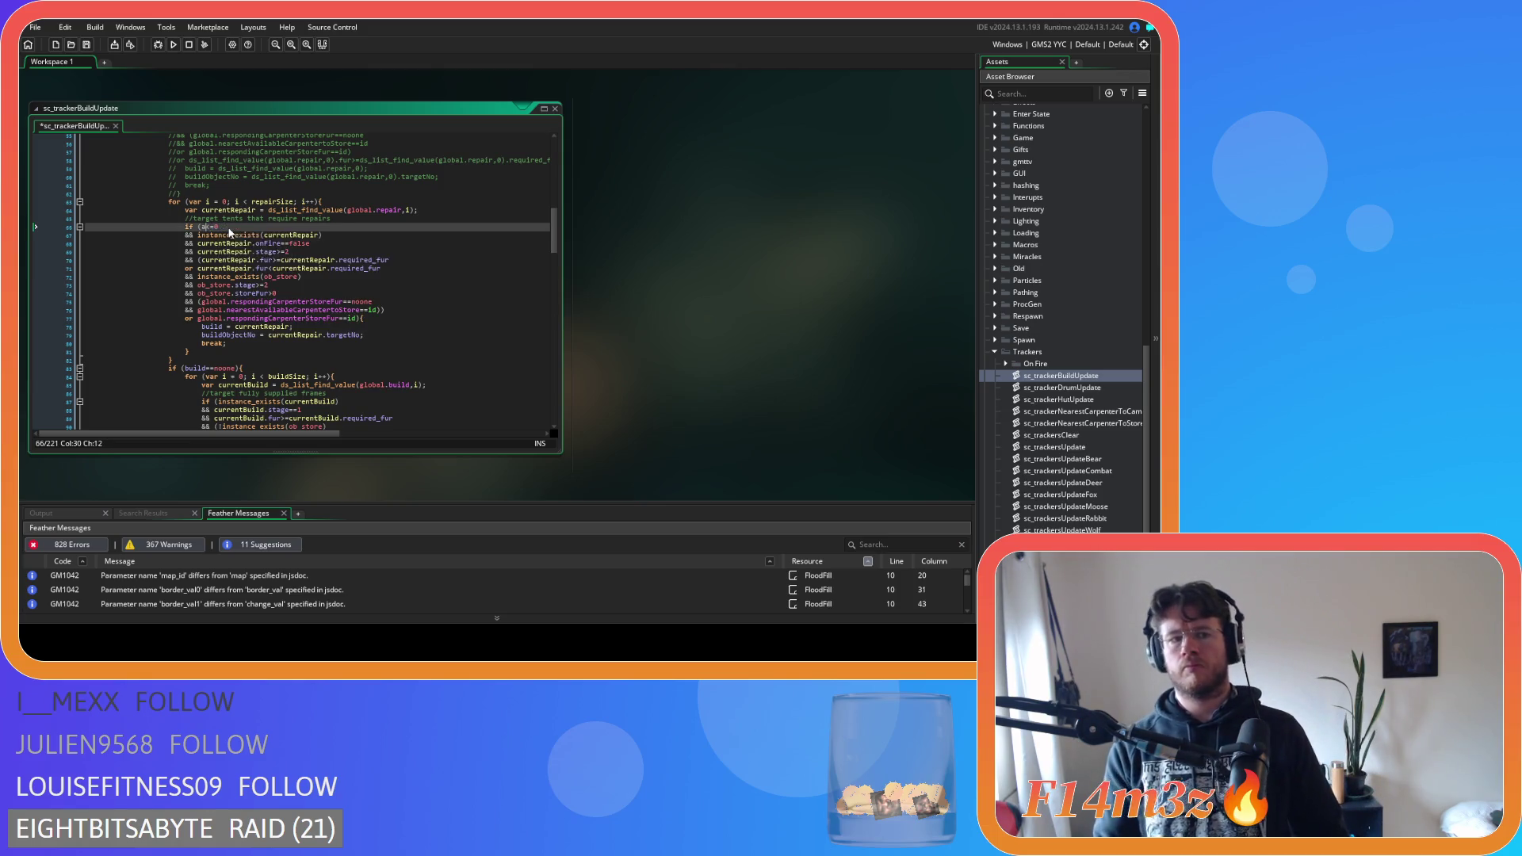
pyautogui.write('rray_len')
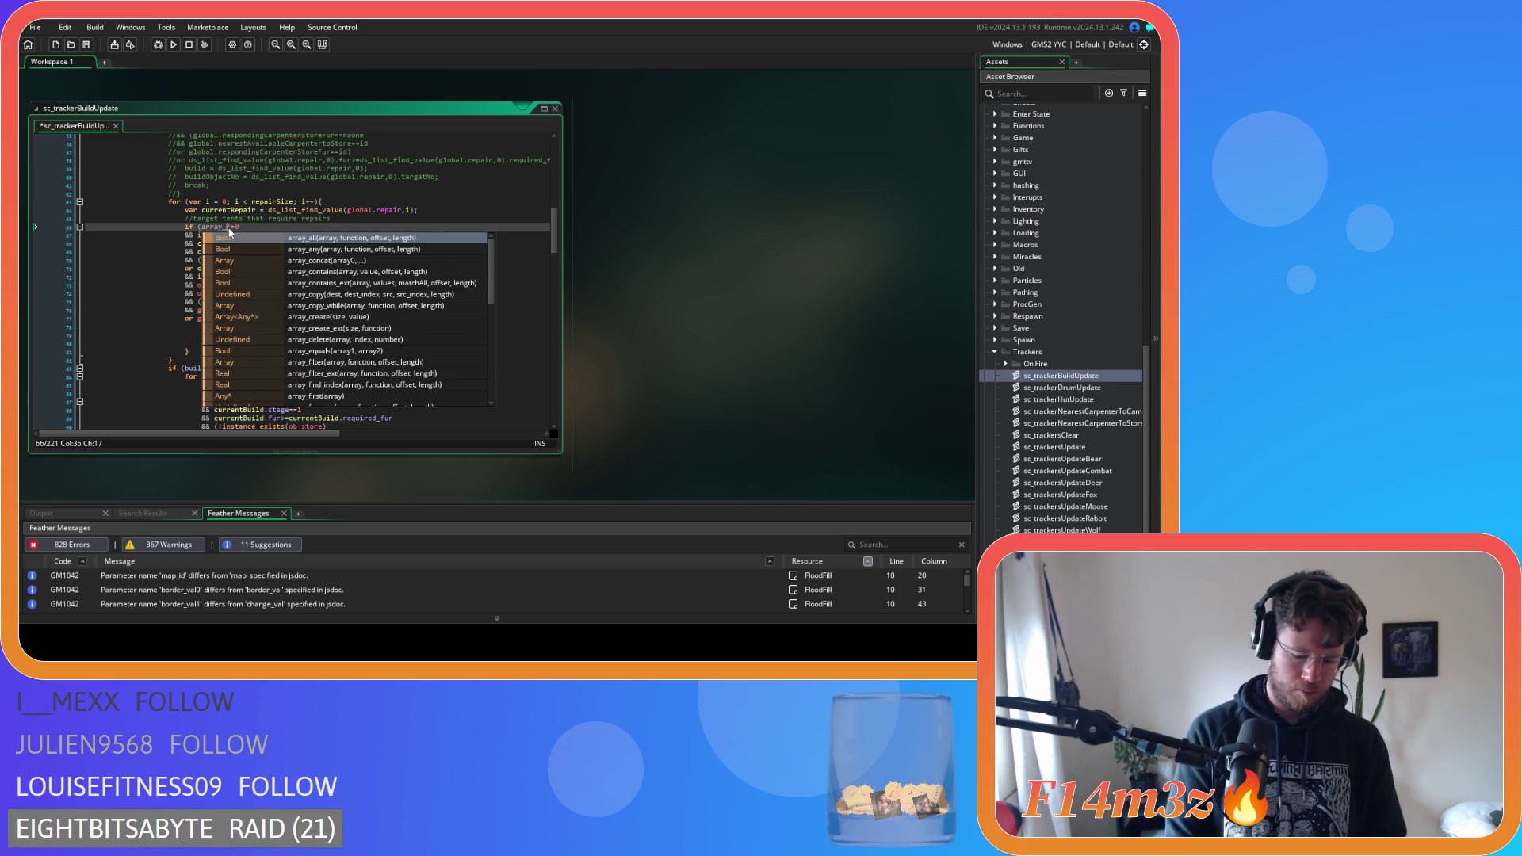
pyautogui.press('Return')
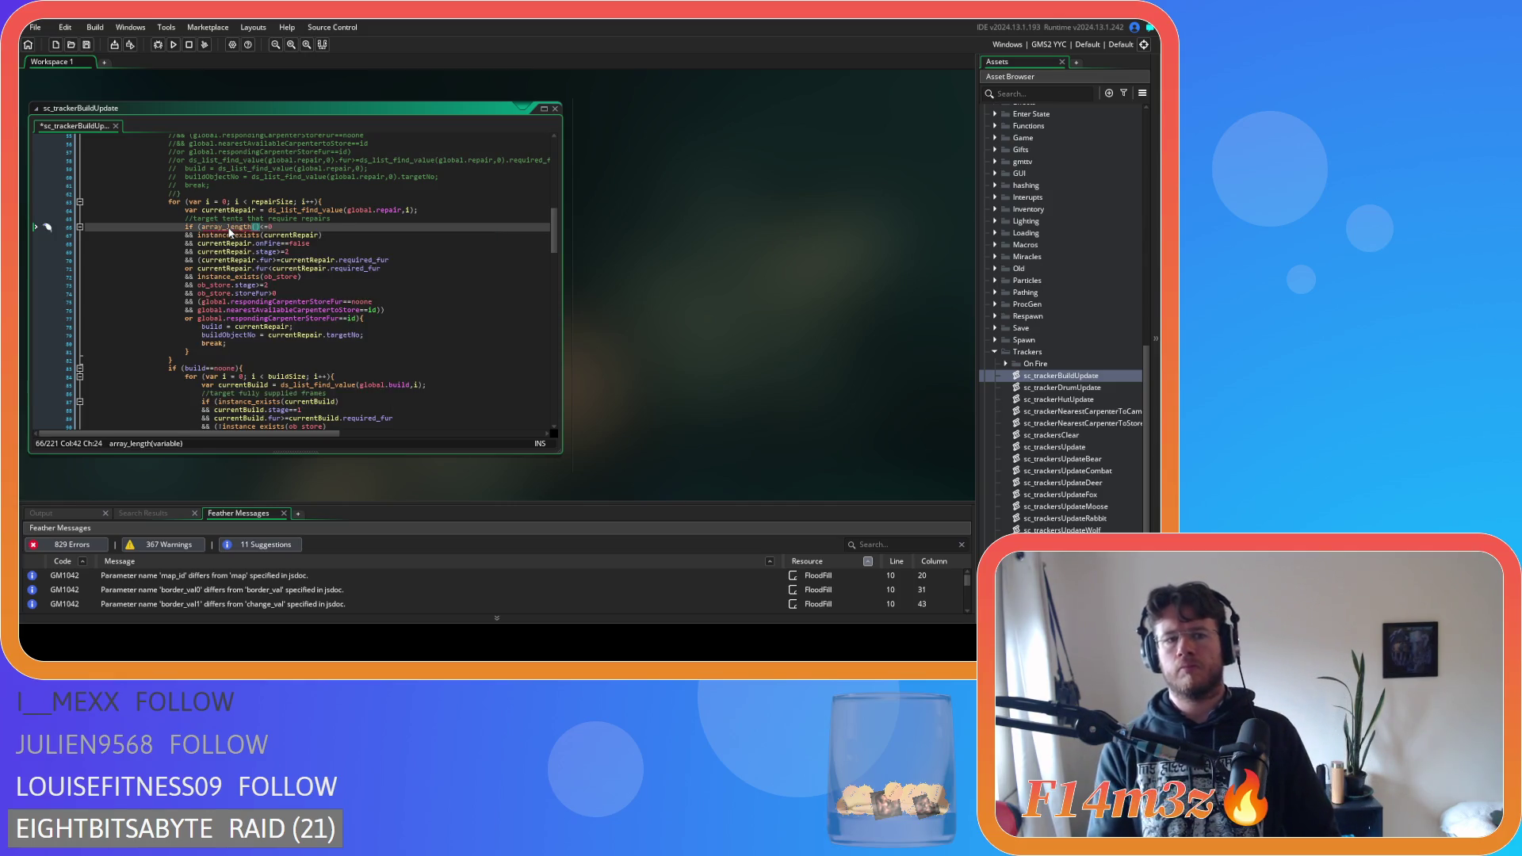
pyautogui.write('inv')
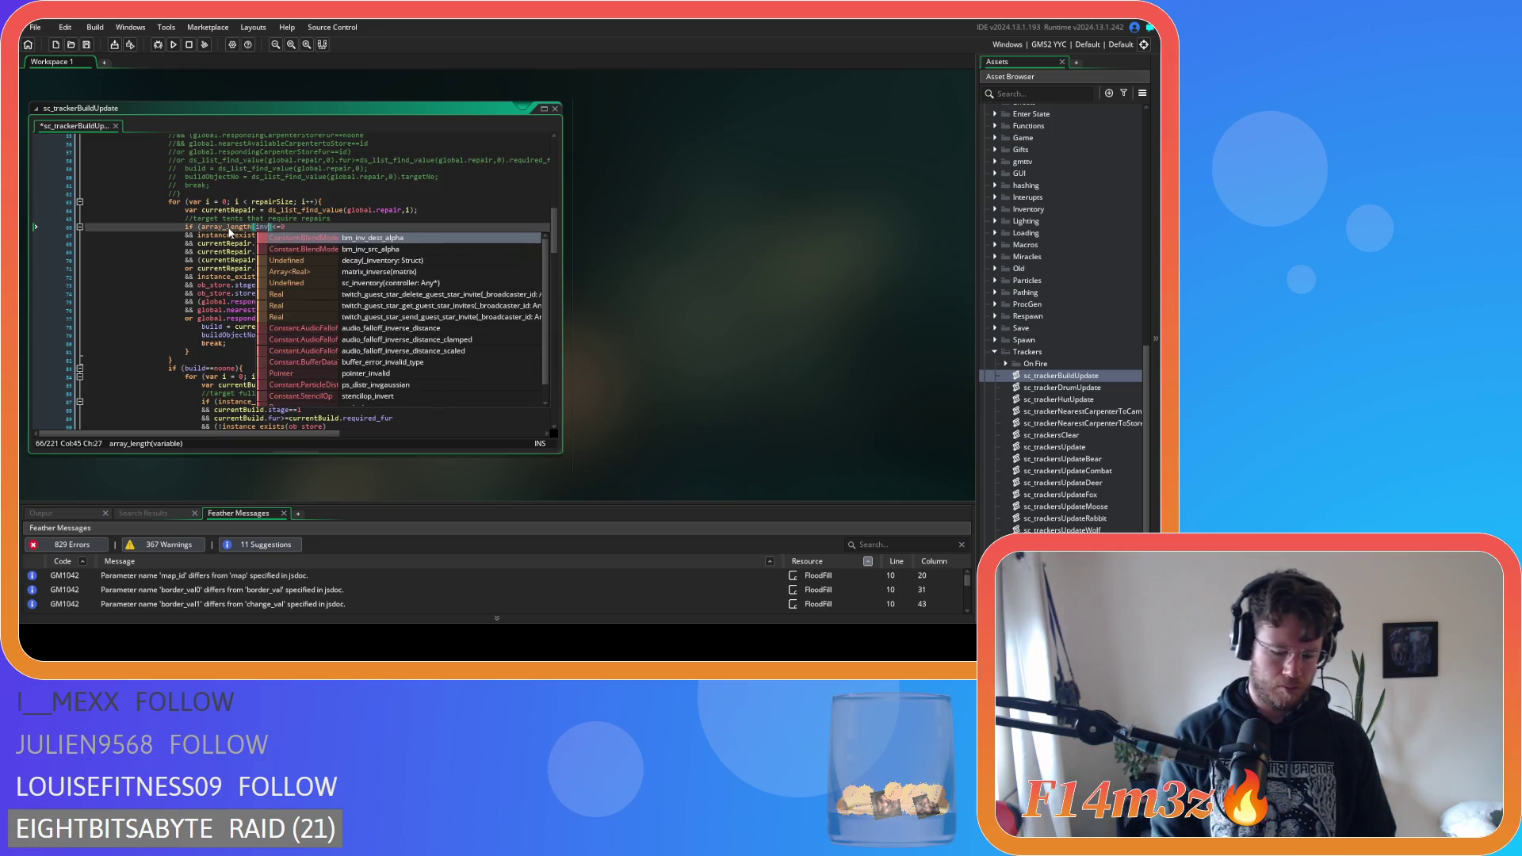
pyautogui.write('.lumber')
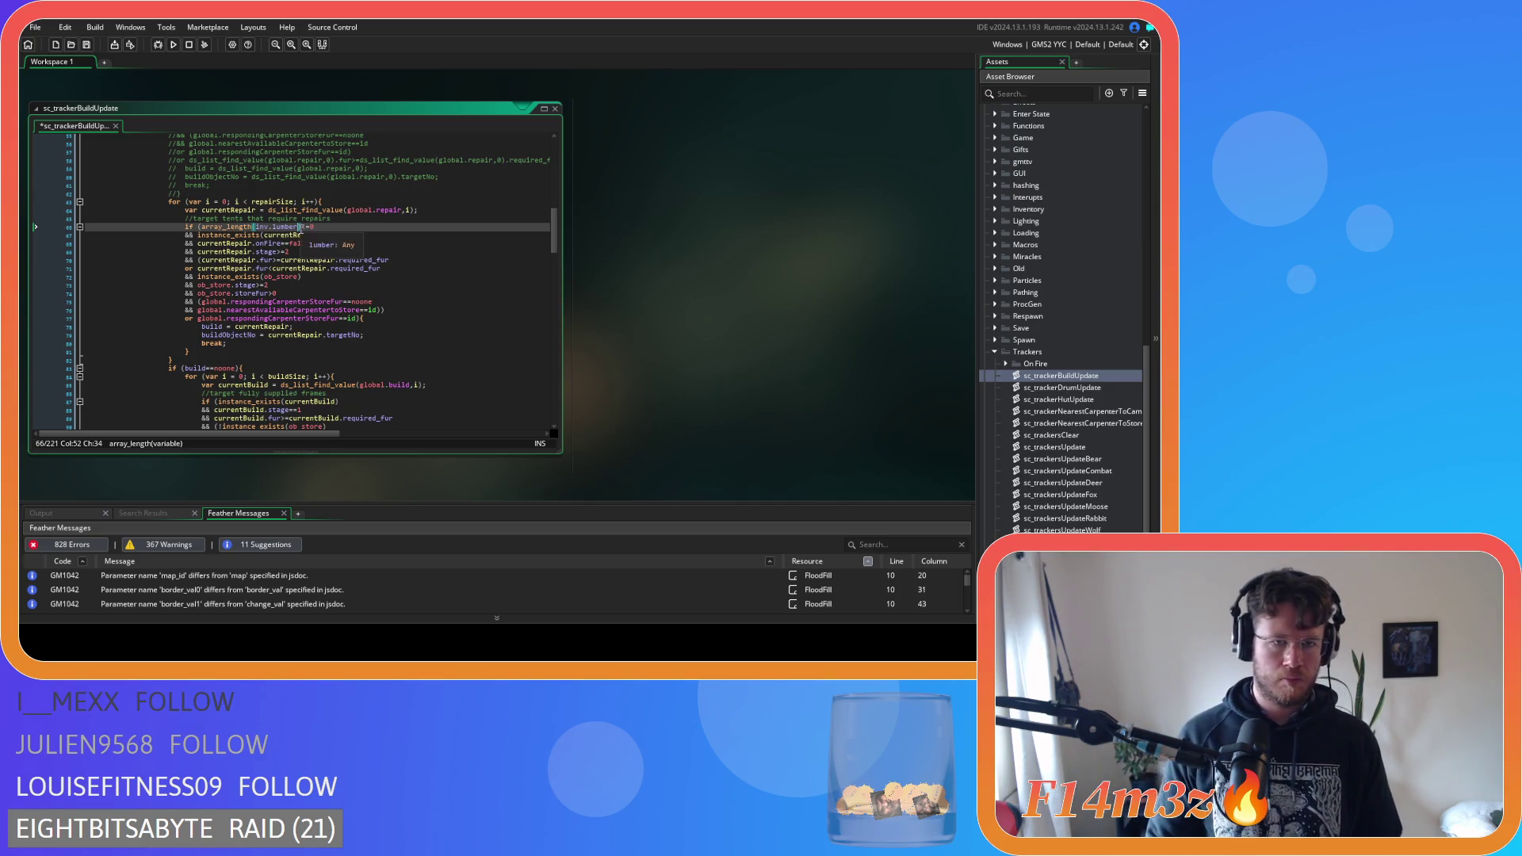
pyautogui.moveTo(298, 227); pyautogui.dragTo(264, 227)
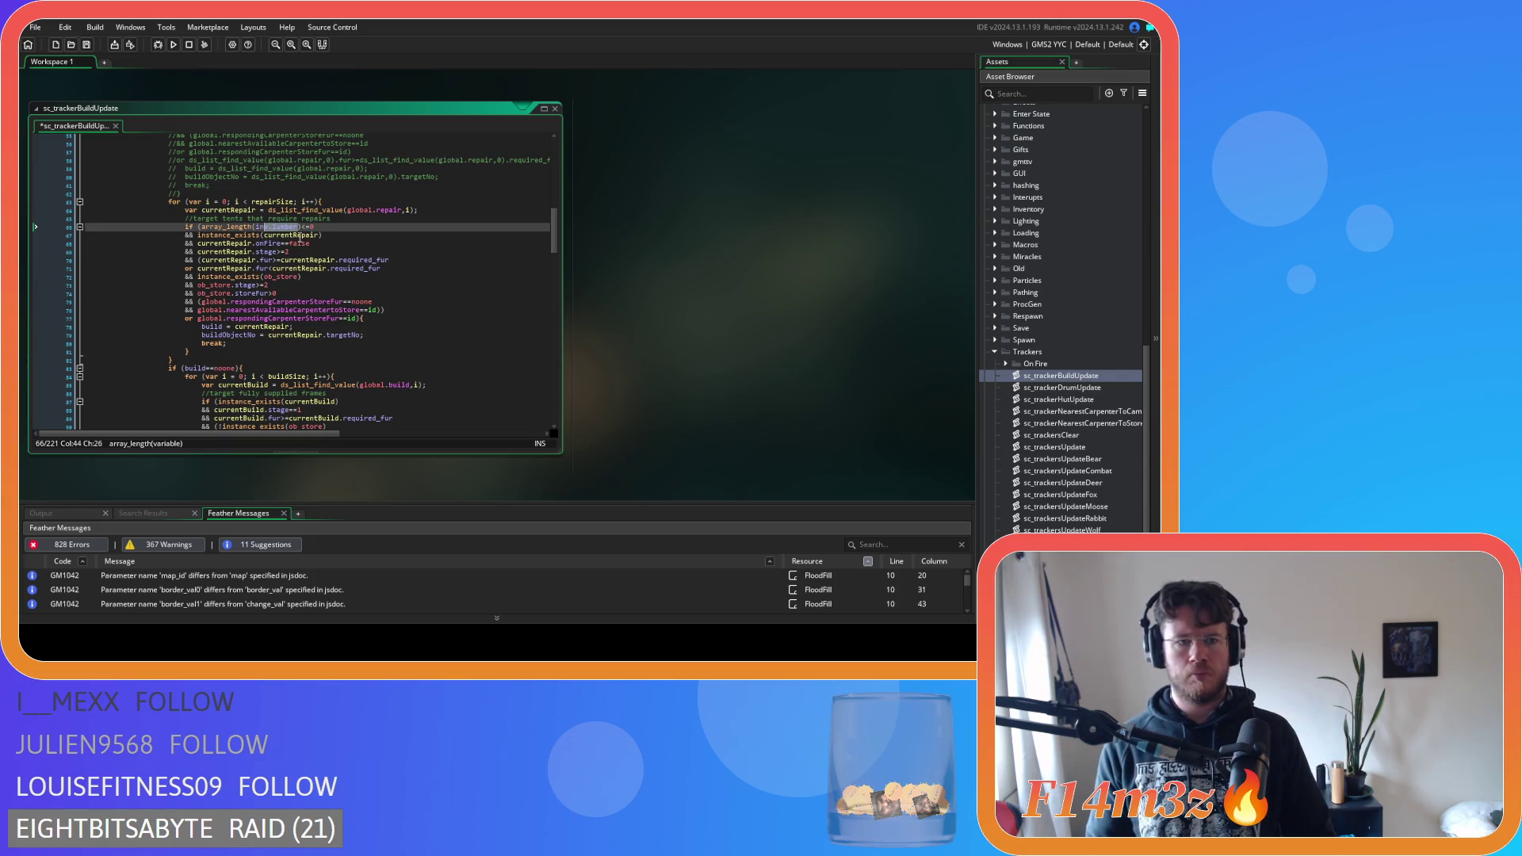
pyautogui.moveTo(302, 228); pyautogui.dragTo(201, 227)
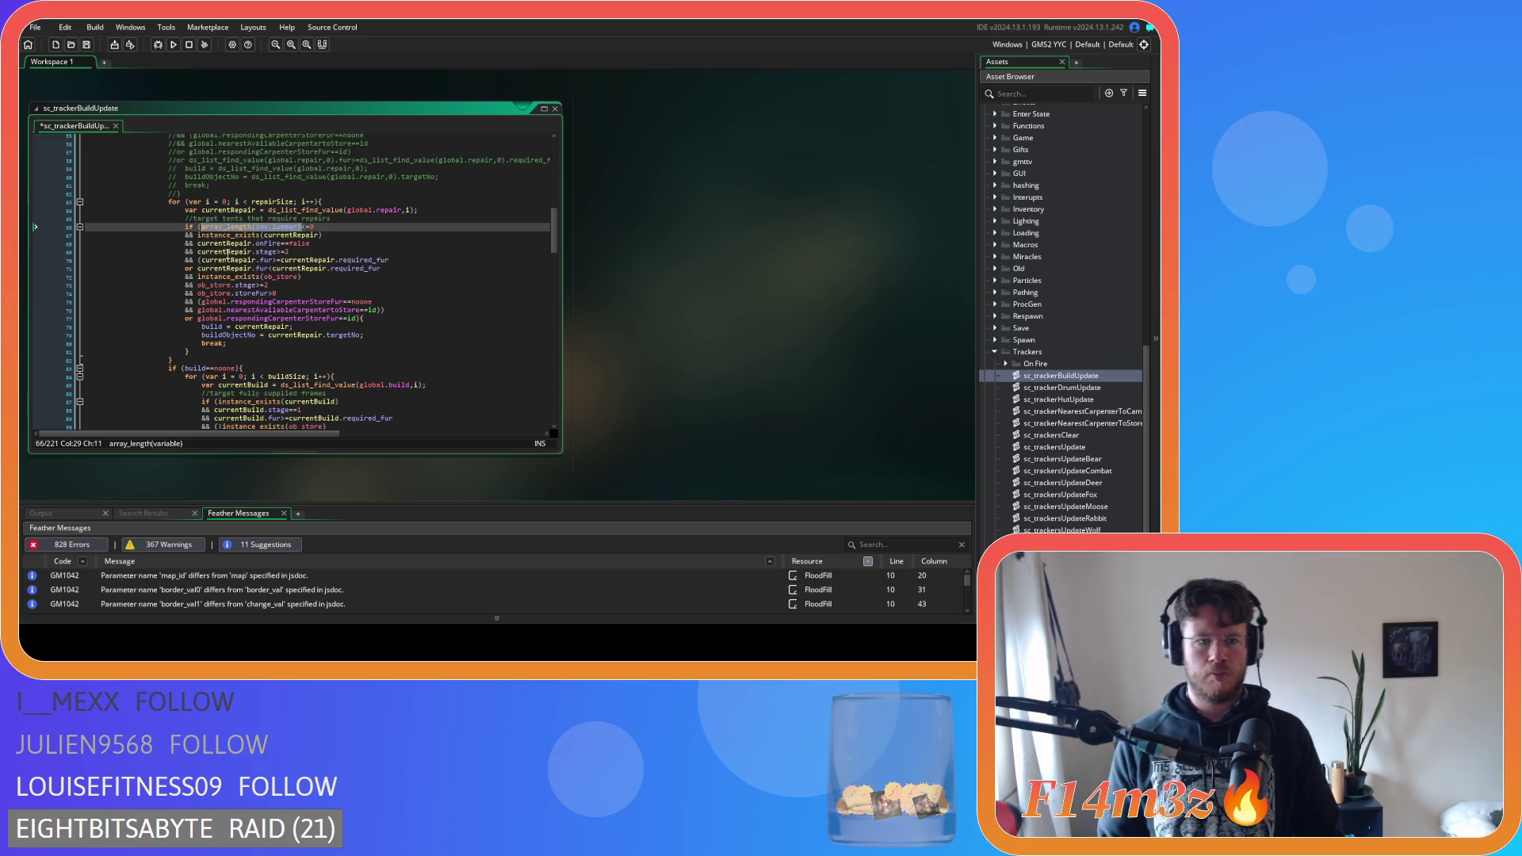
pyautogui.moveTo(276, 294); pyautogui.dragTo(200, 299)
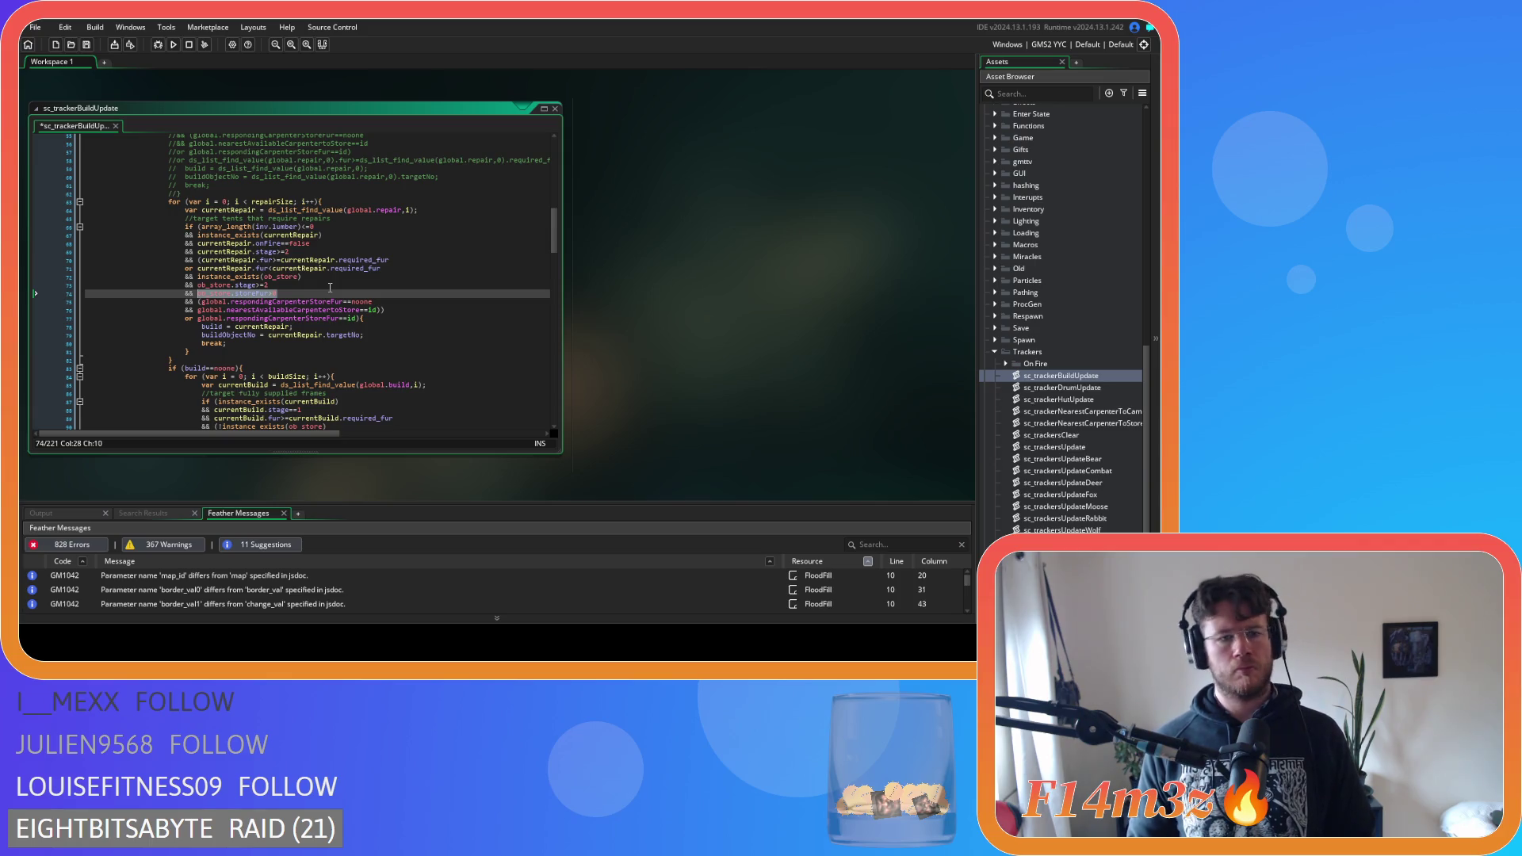
# Rewrite the line 74 store fur check as array_length(global.inv.fur) and save the script
pyautogui.write('array_length(inv.lumber)')
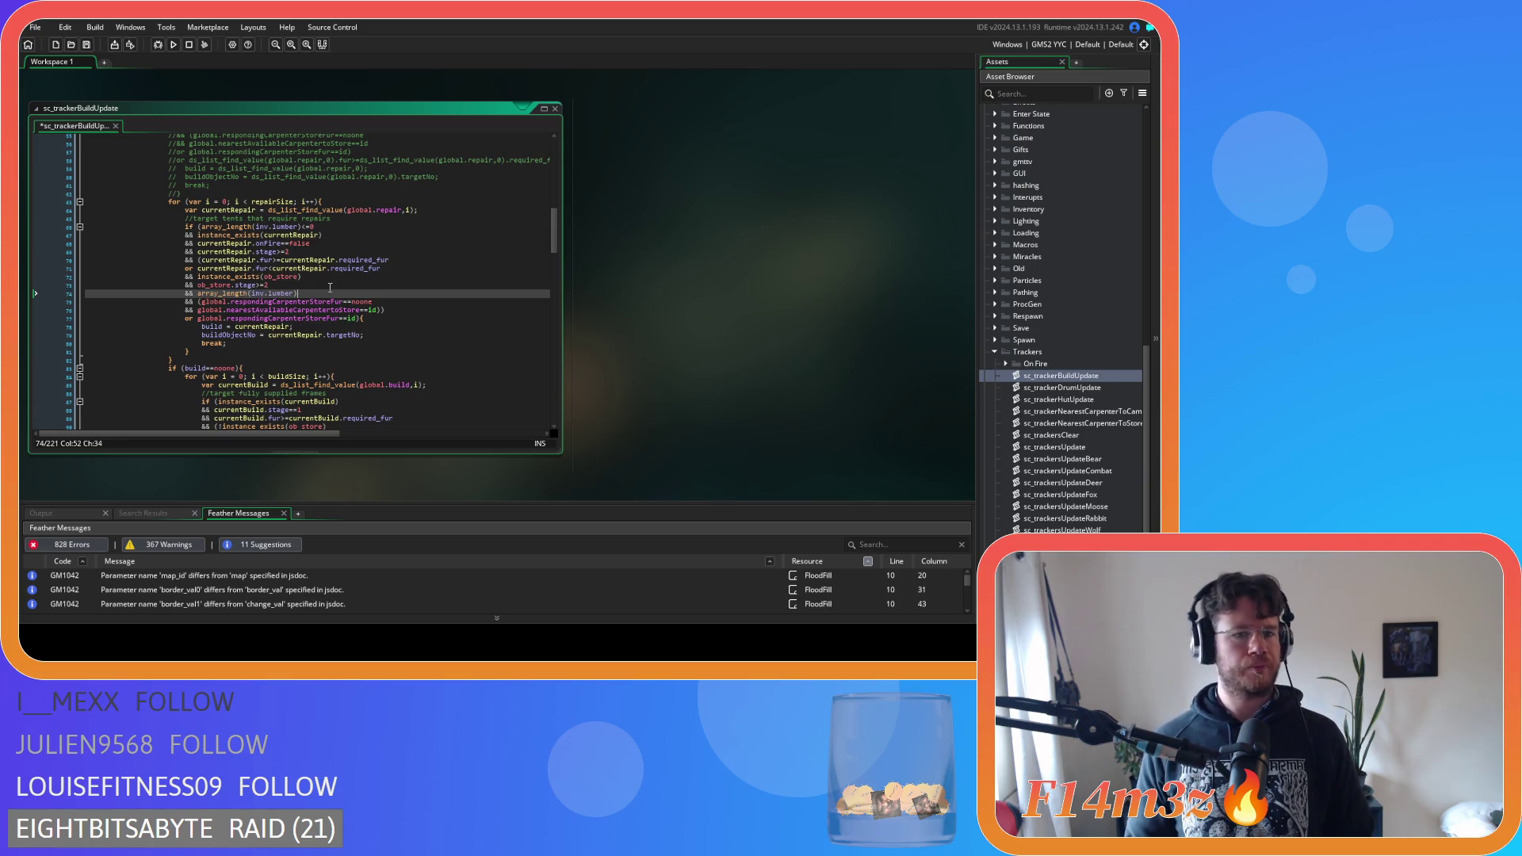
pyautogui.hotkey('ctrl', 'z')
pyautogui.moveTo(199, 299)
pyautogui.hotkey('ctrl', 'y')
pyautogui.hotkey('ctrl', 'z')
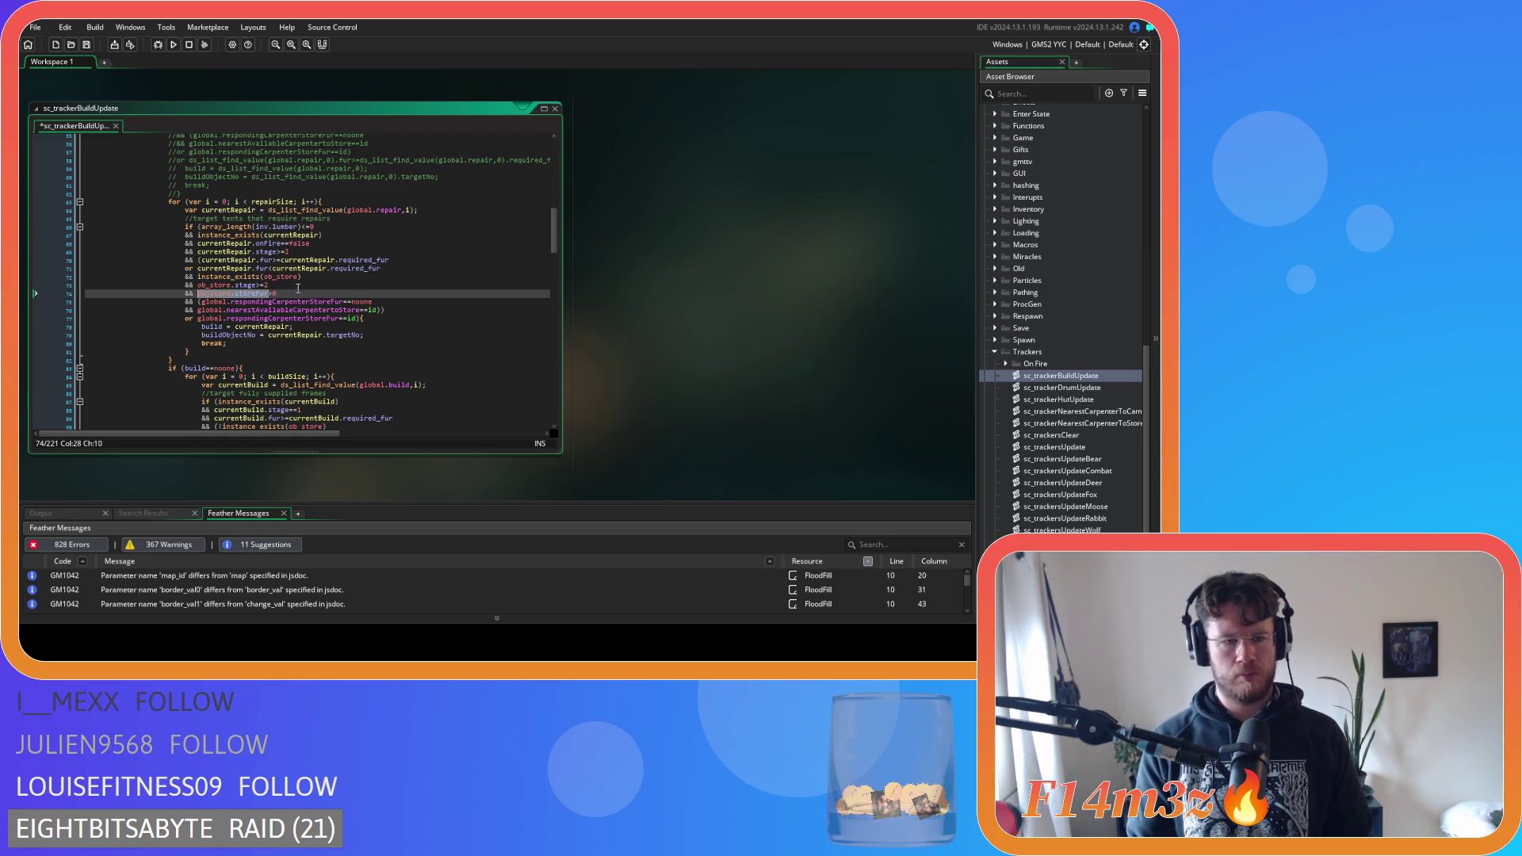
pyautogui.hotkey('ctrl', 'y')
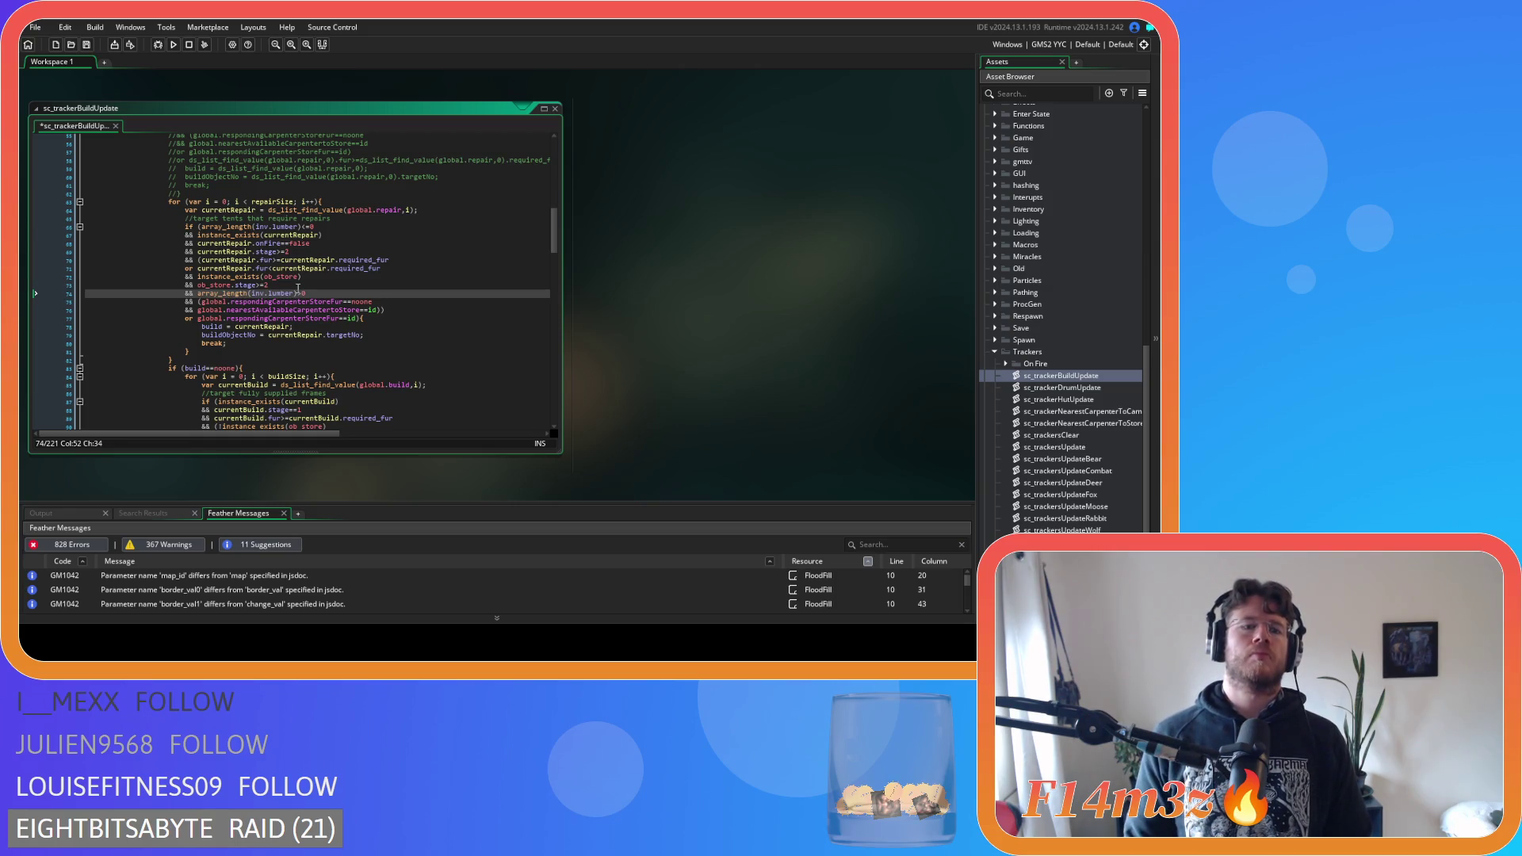
pyautogui.click(252, 294)
pyautogui.write('global.')
pyautogui.doubleClick(311, 293)
pyautogui.write('fur')
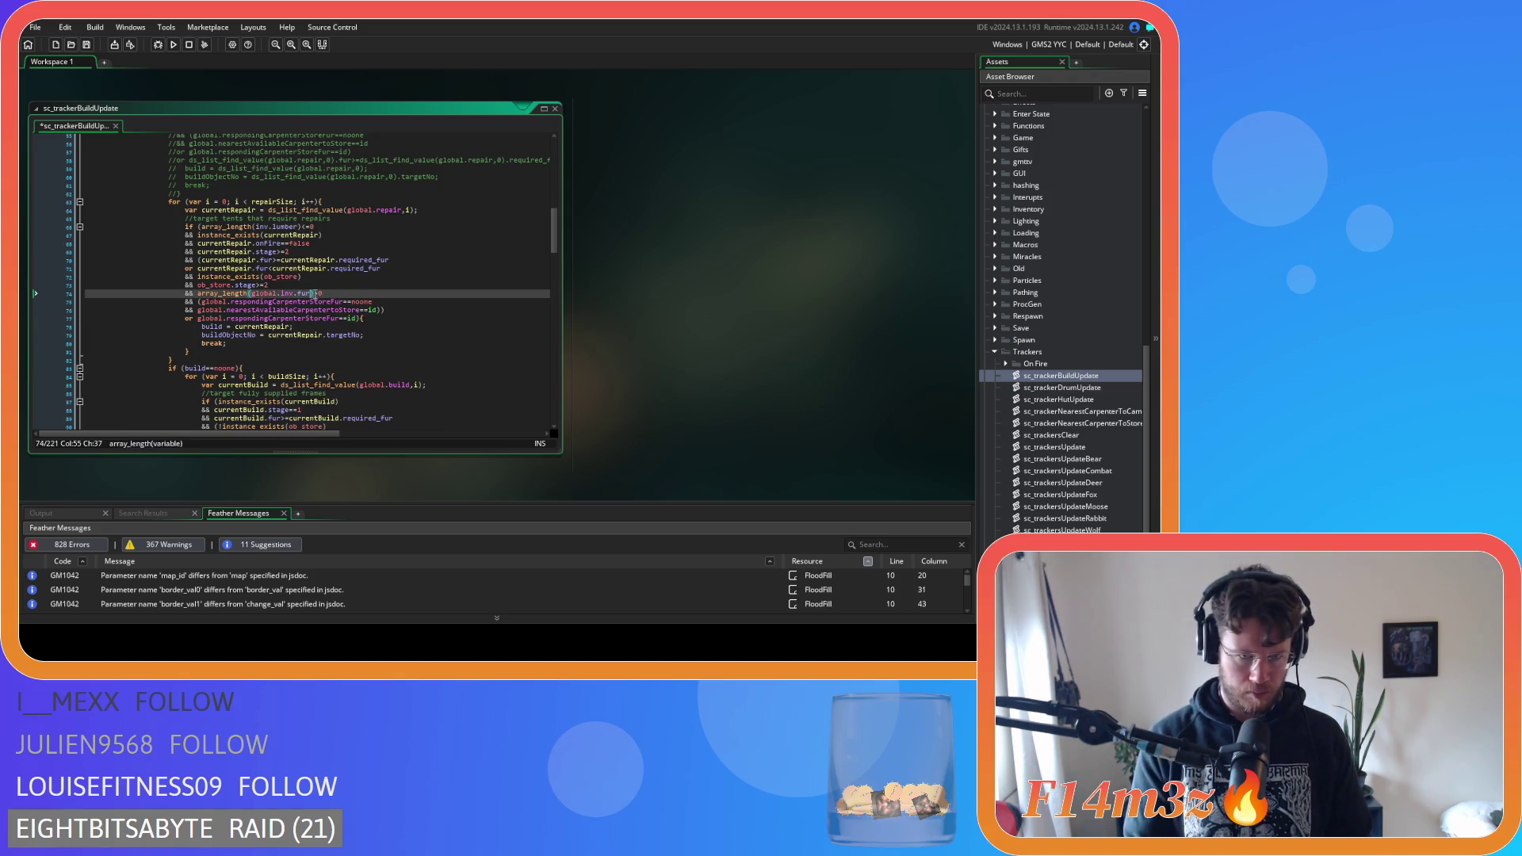
pyautogui.click(396, 334)
pyautogui.hotkey('ctrl', 's')
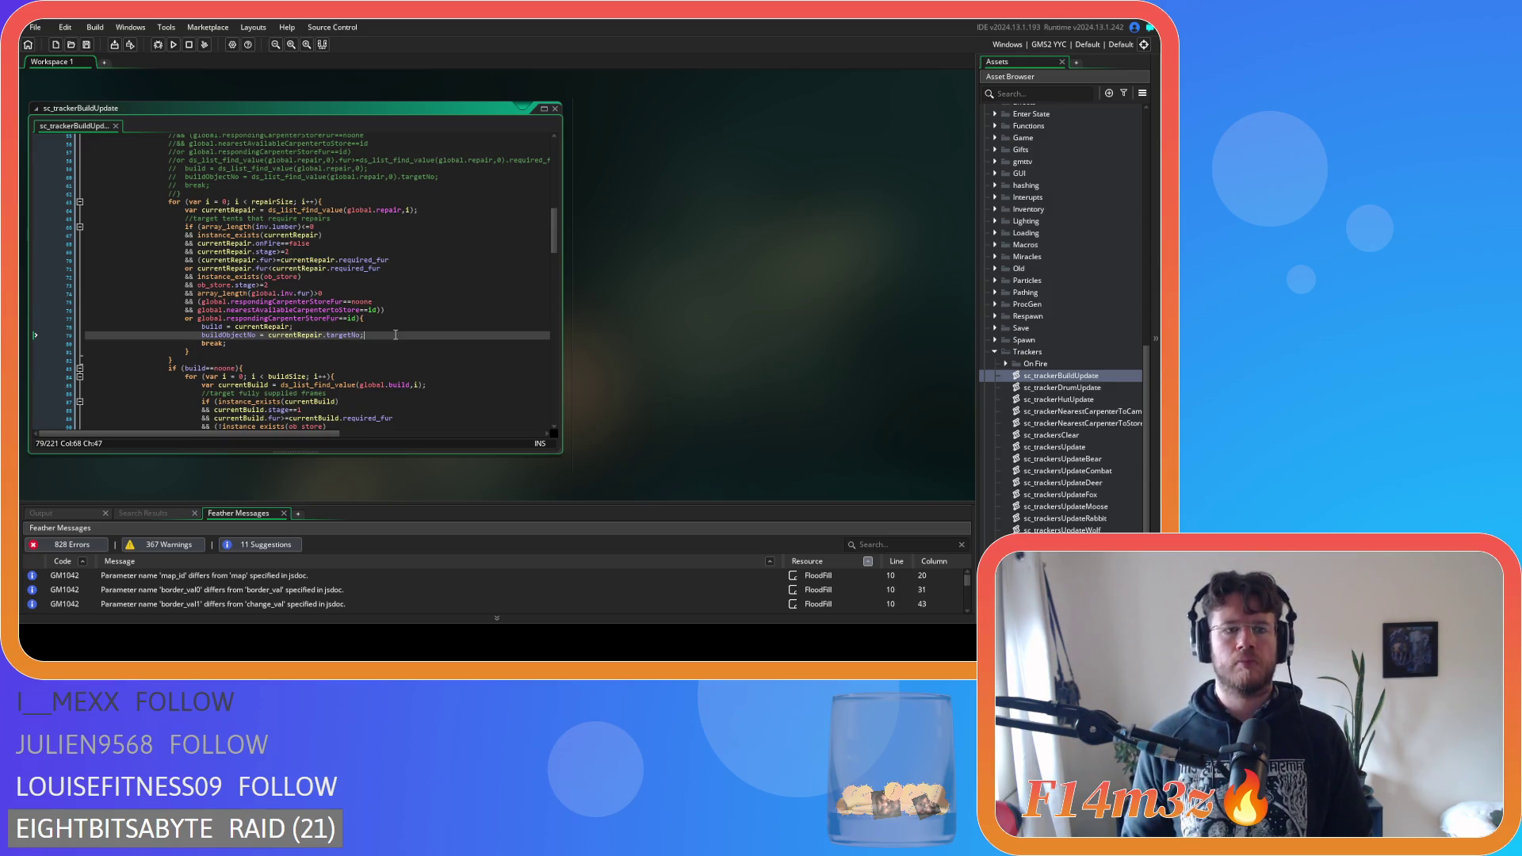
# Replace the lumber <= 0 check on line 94 with array_length(inv.lumber)<=0 from line 66 and save
pyautogui.scroll(-1, 396, 334)
pyautogui.moveTo(317, 270); pyautogui.dragTo(198, 271)
pyautogui.scroll(-1, 251, 286)
pyautogui.scroll(-2, 251, 286)
pyautogui.click(389, 332)
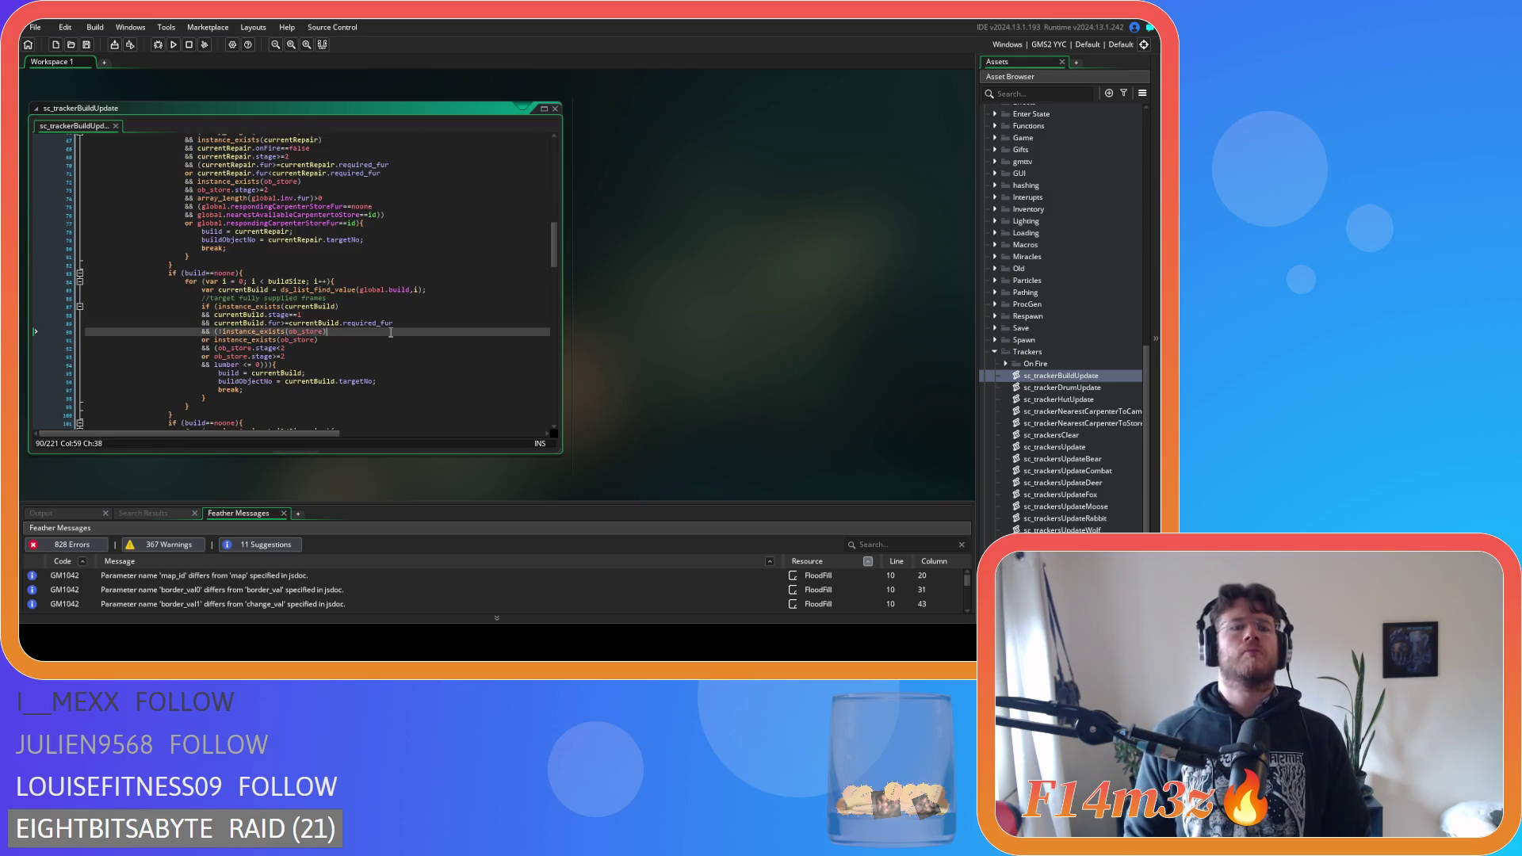
pyautogui.scroll(-1, 390, 332)
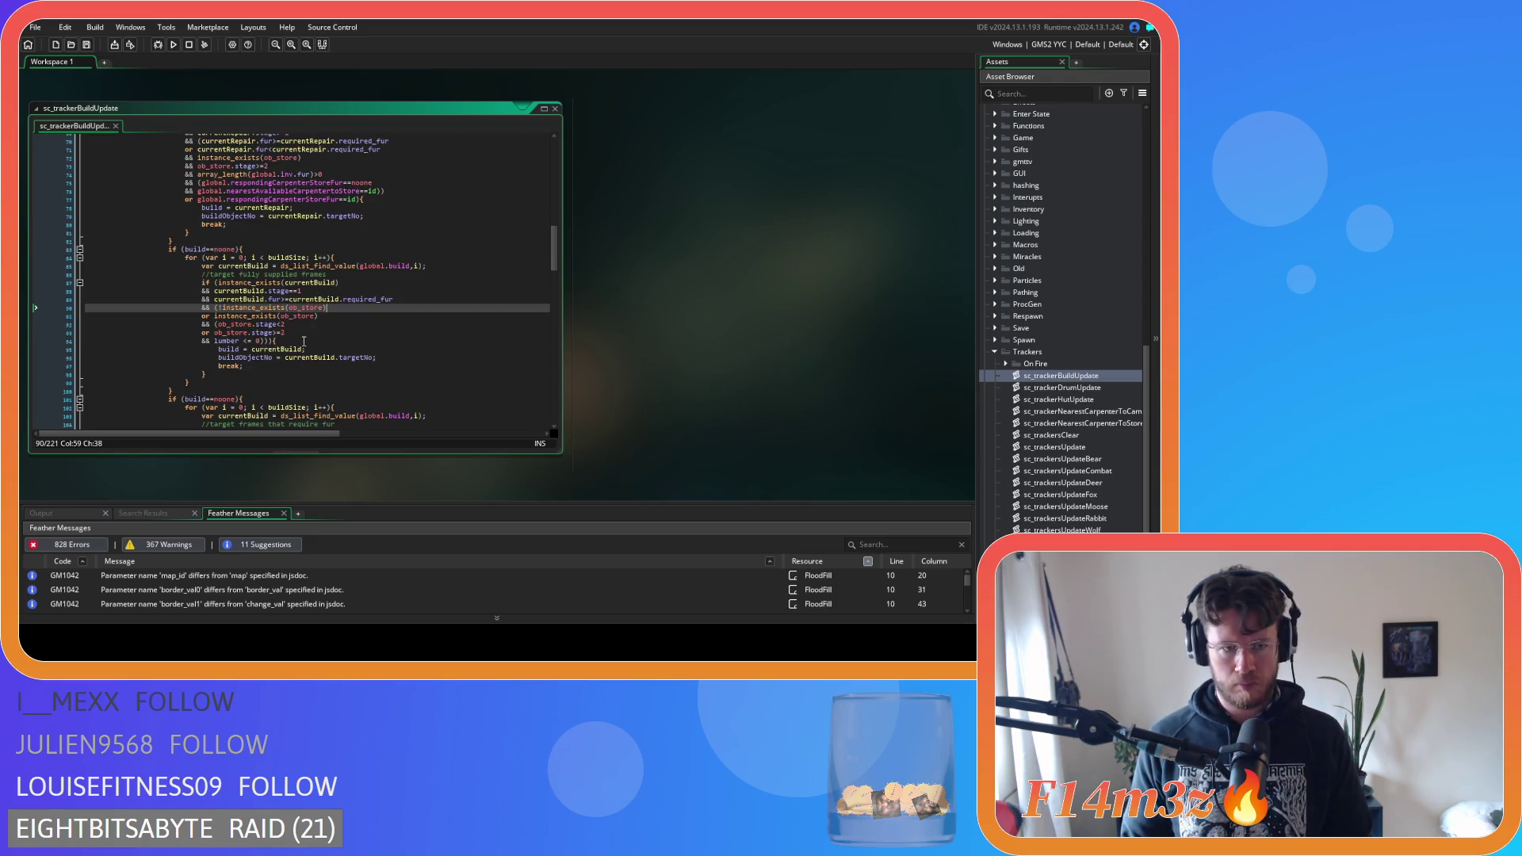
pyautogui.scroll(5, 303, 342)
pyautogui.click(323, 226)
pyautogui.moveTo(322, 226); pyautogui.dragTo(201, 227)
pyautogui.hotkey('ctrl', 'c')
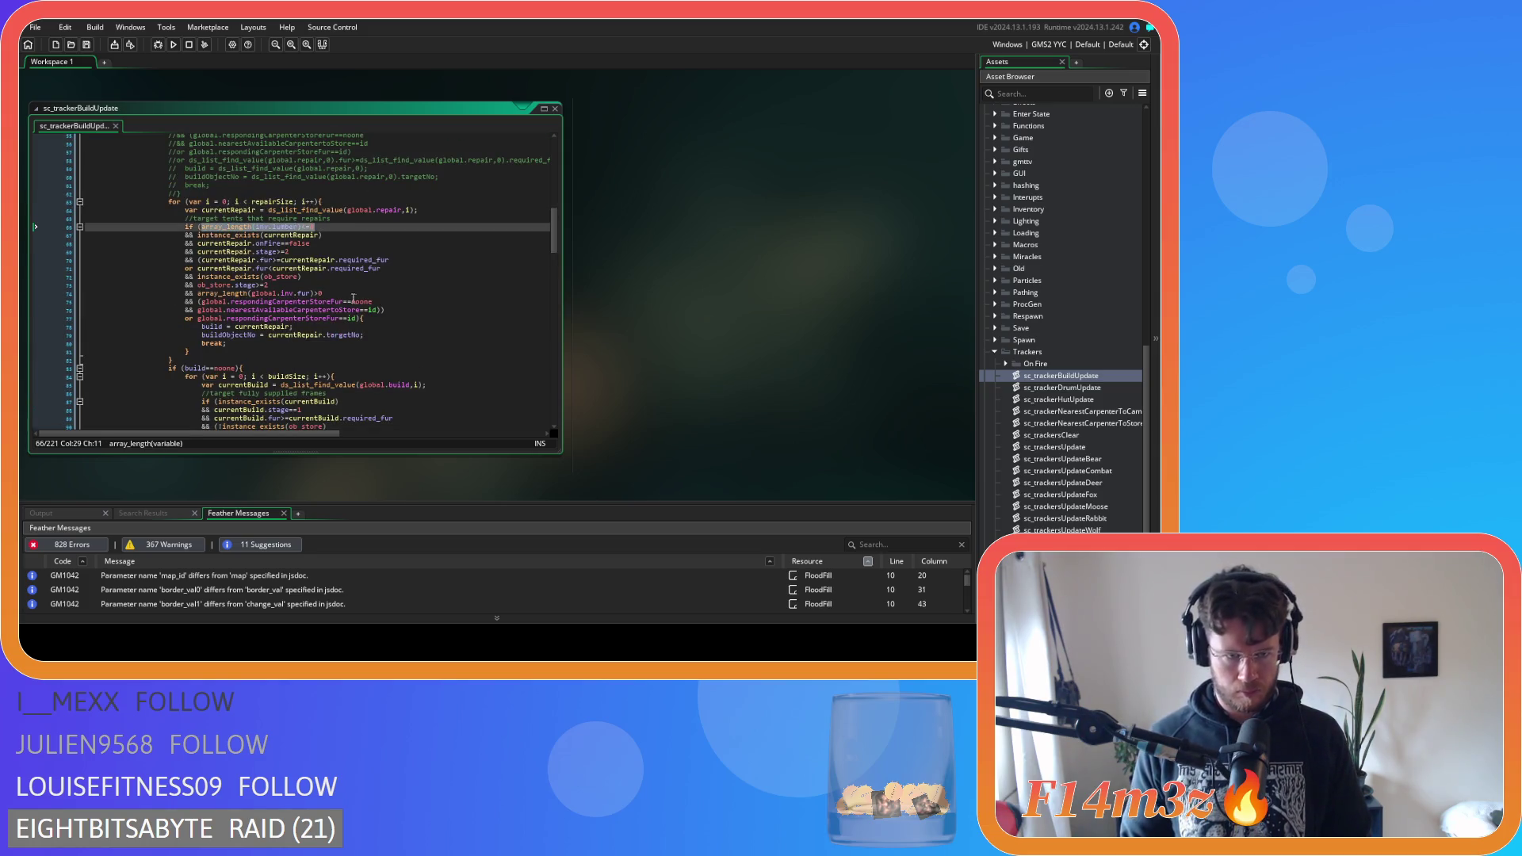
pyautogui.scroll(-6, 354, 298)
pyautogui.click(256, 317)
pyautogui.moveTo(257, 317); pyautogui.dragTo(215, 318)
pyautogui.hotkey('ctrl', 'v')
pyautogui.hotkey('ctrl', 'z')
pyautogui.hotkey('ctrl', 'v')
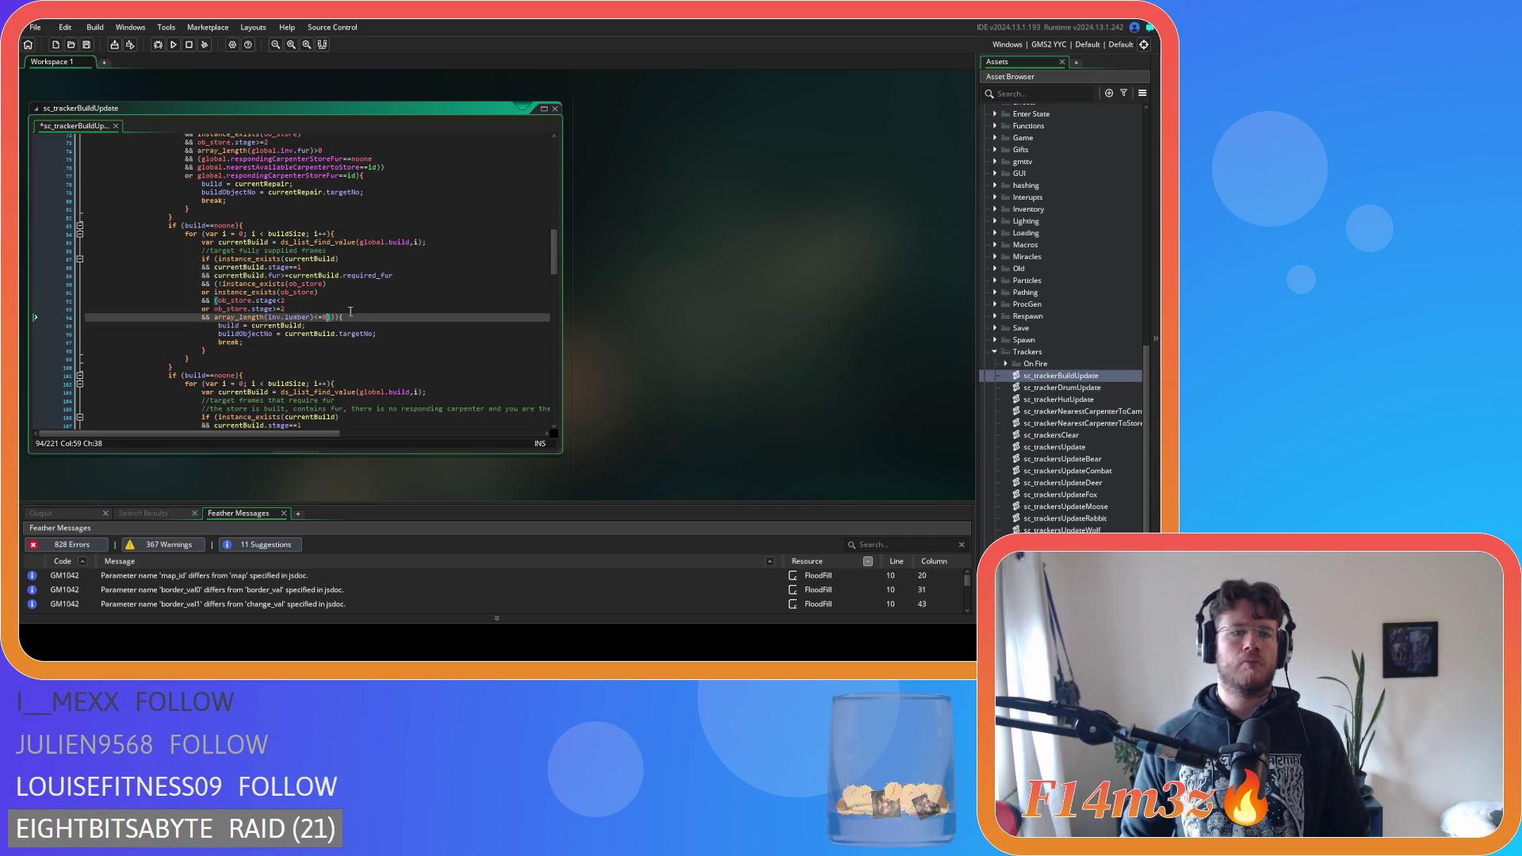
pyautogui.hotkey('ctrl', 's')
# Select the lumber<=0 condition on line 112
pyautogui.scroll(-4, 416, 334)
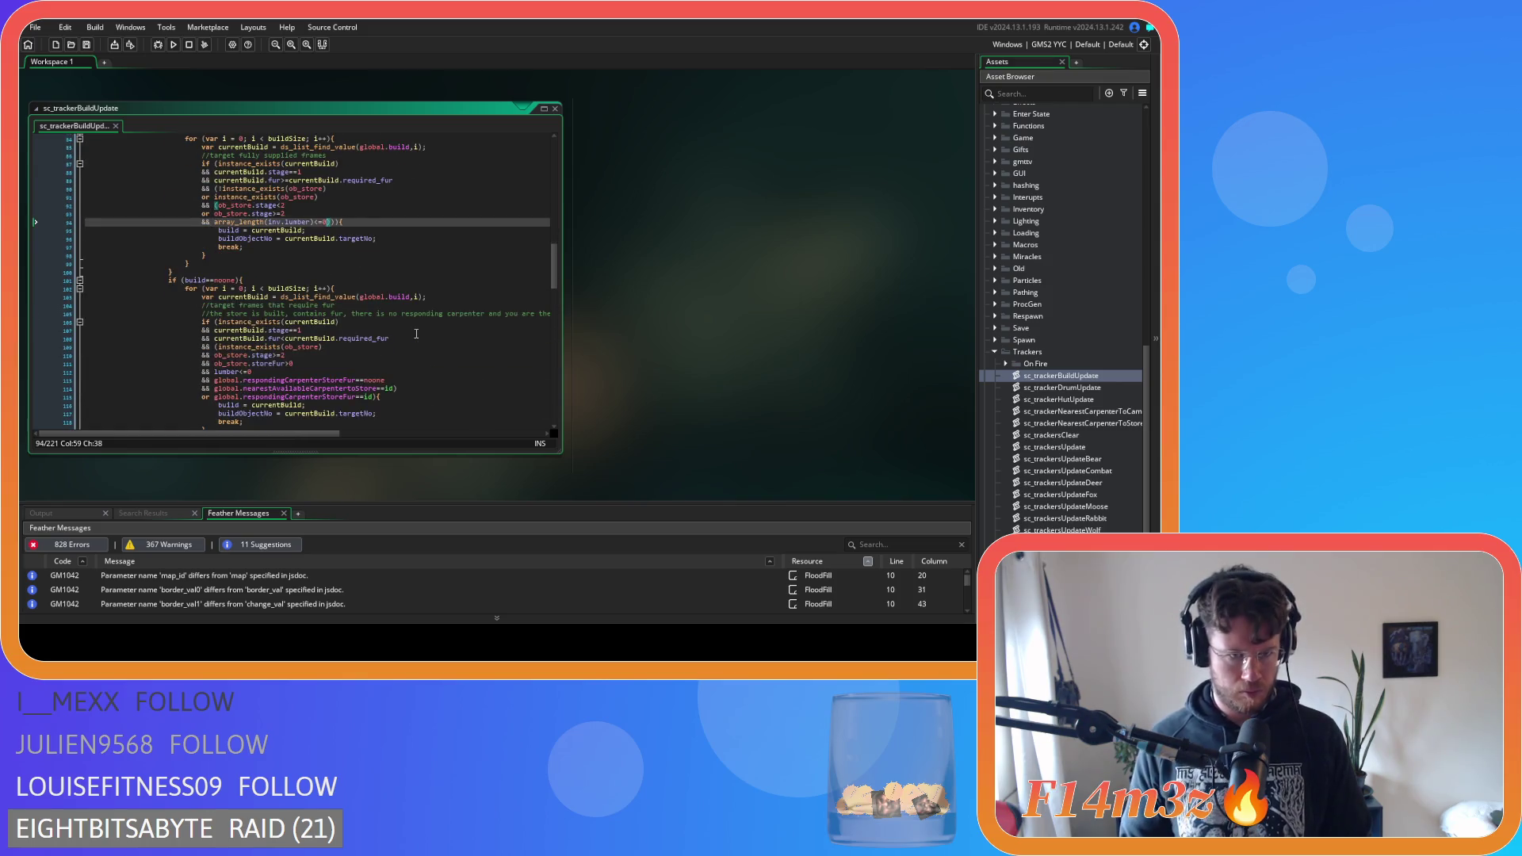
pyautogui.scroll(-3, 416, 334)
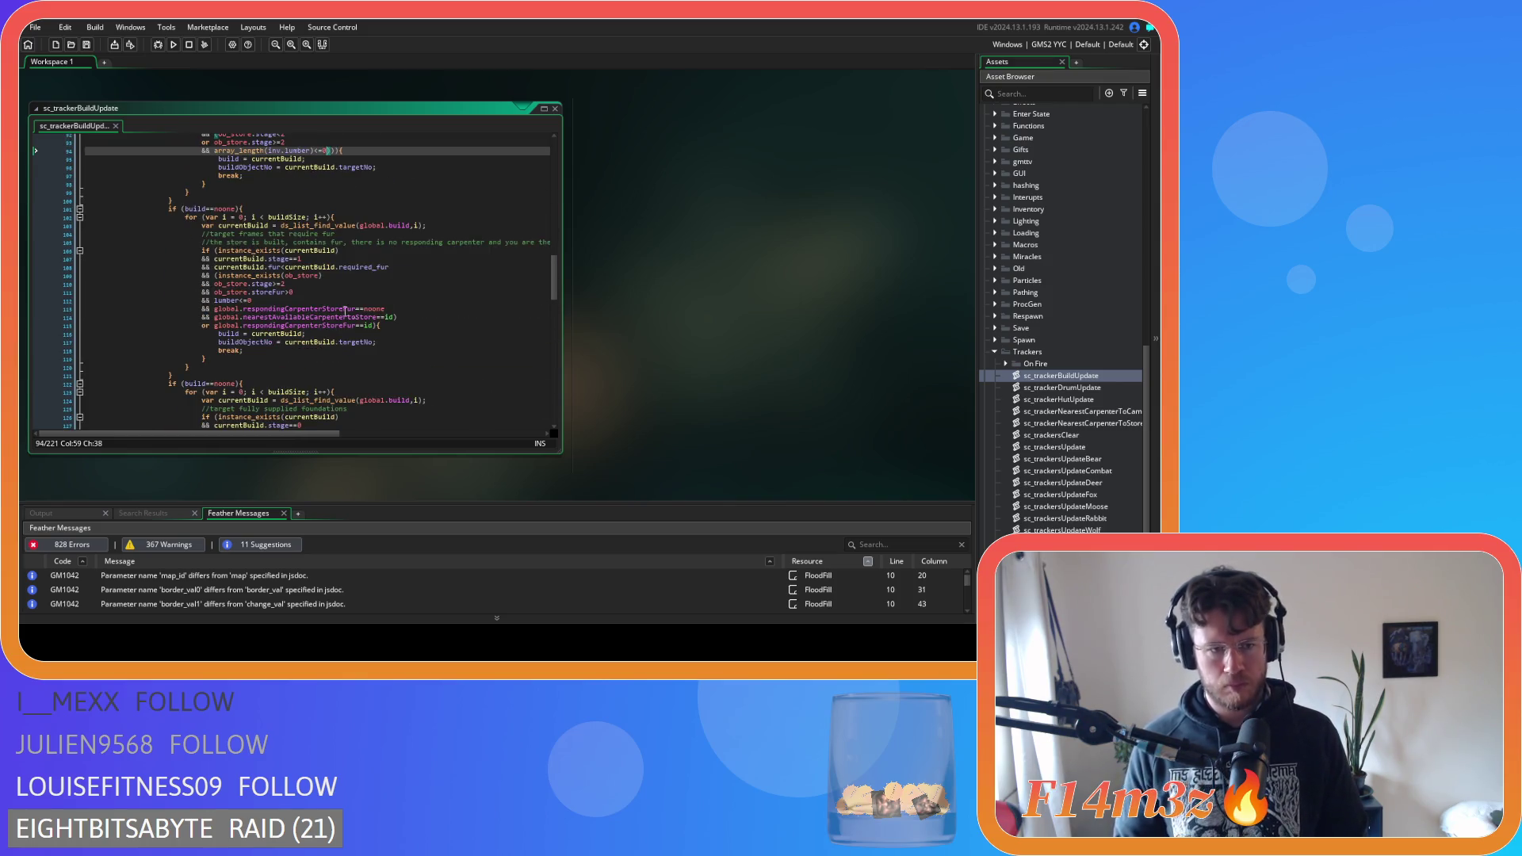
pyautogui.moveTo(274, 298); pyautogui.dragTo(215, 308)
# Find and replace both lumber<=0 checks with array_length(inv.lumber)<=0, then save
pyautogui.rightClick(264, 304)
pyautogui.click(317, 350)
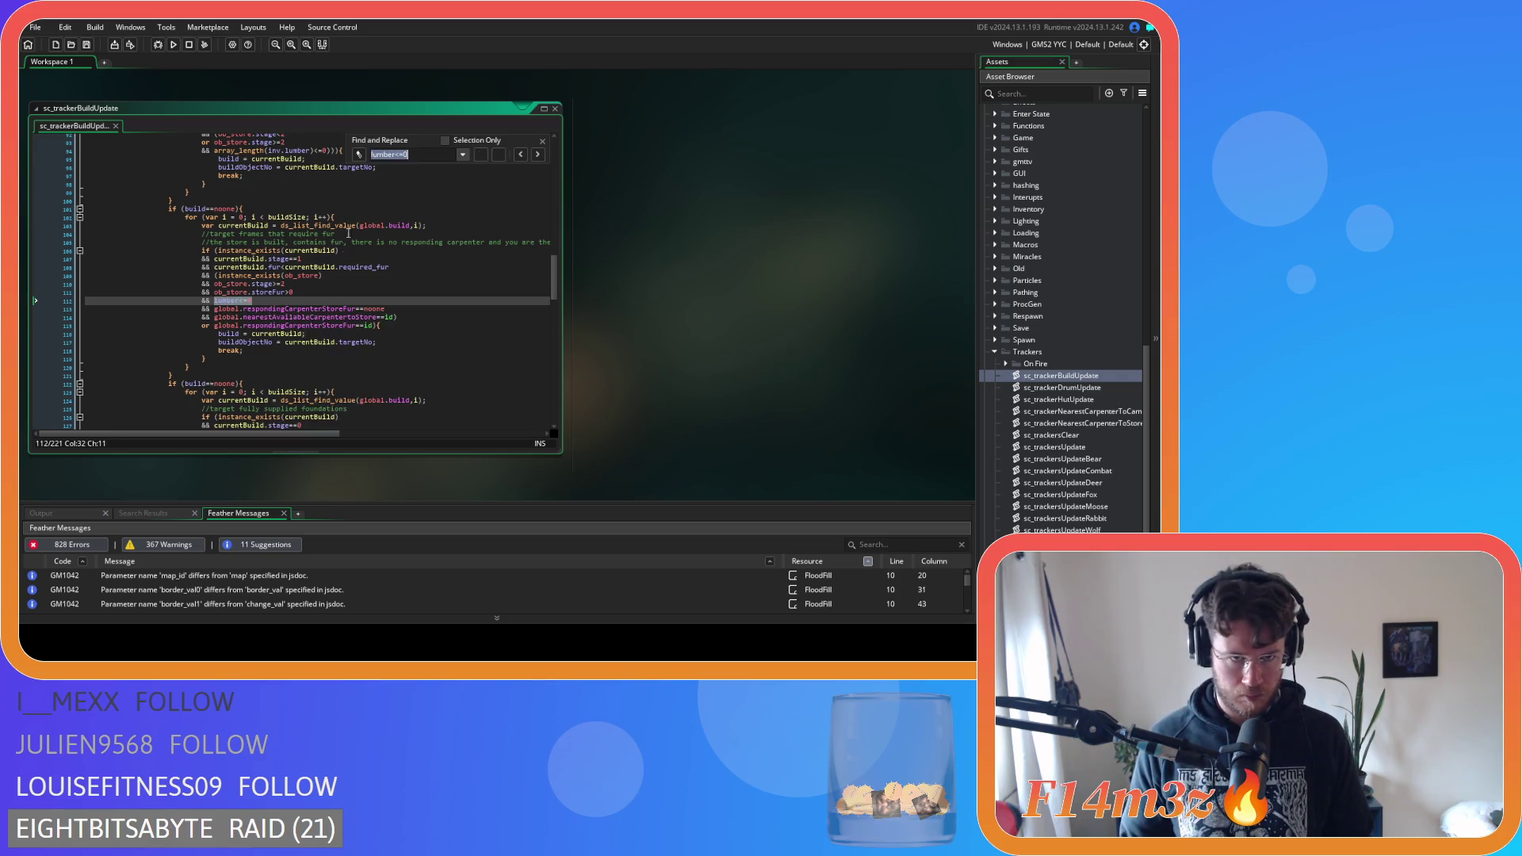
pyautogui.click(359, 154)
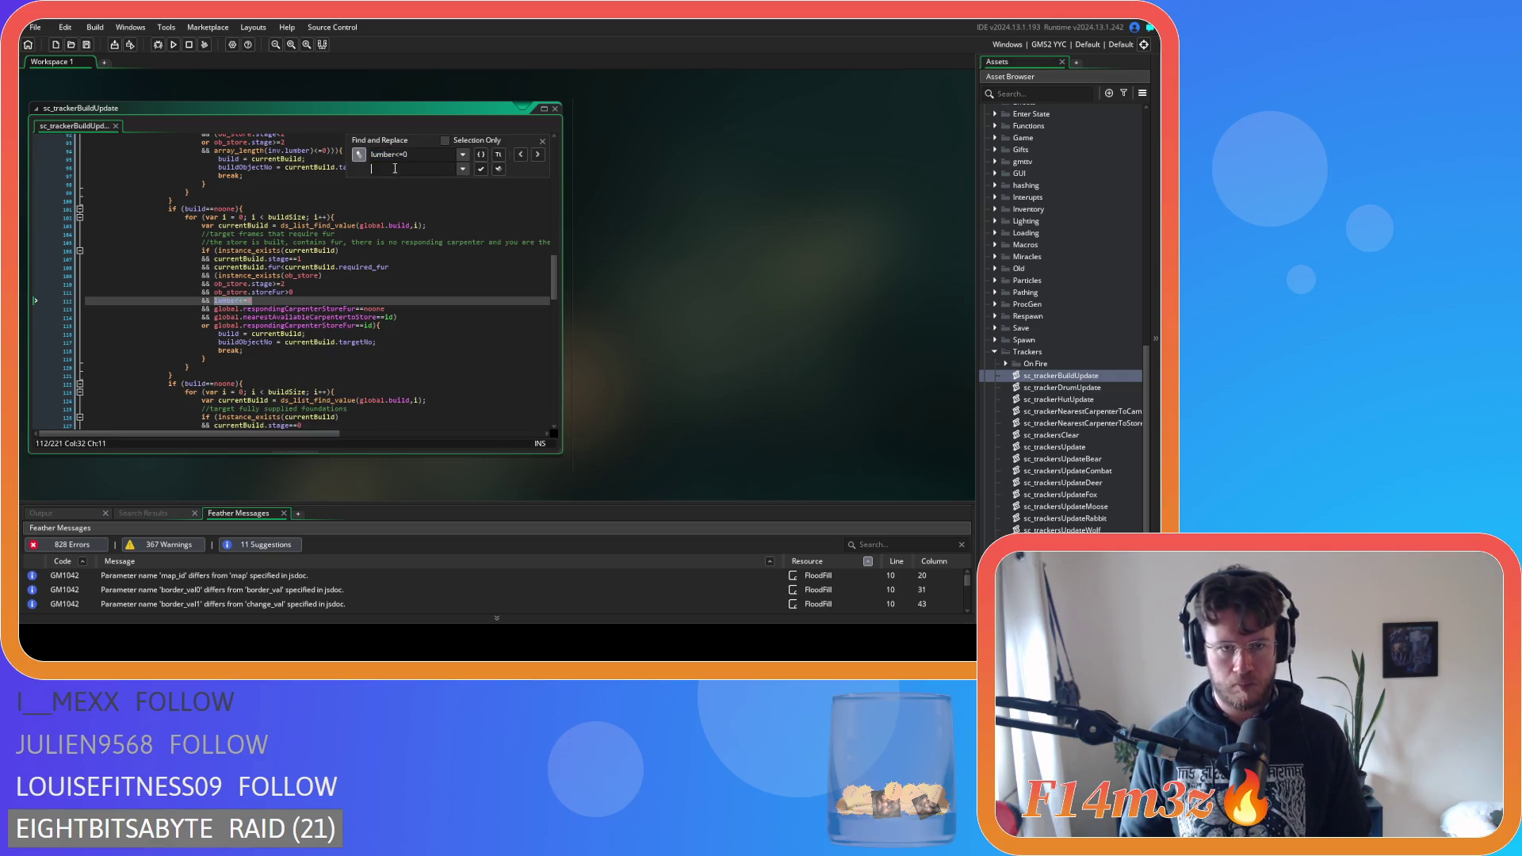
pyautogui.click(498, 169)
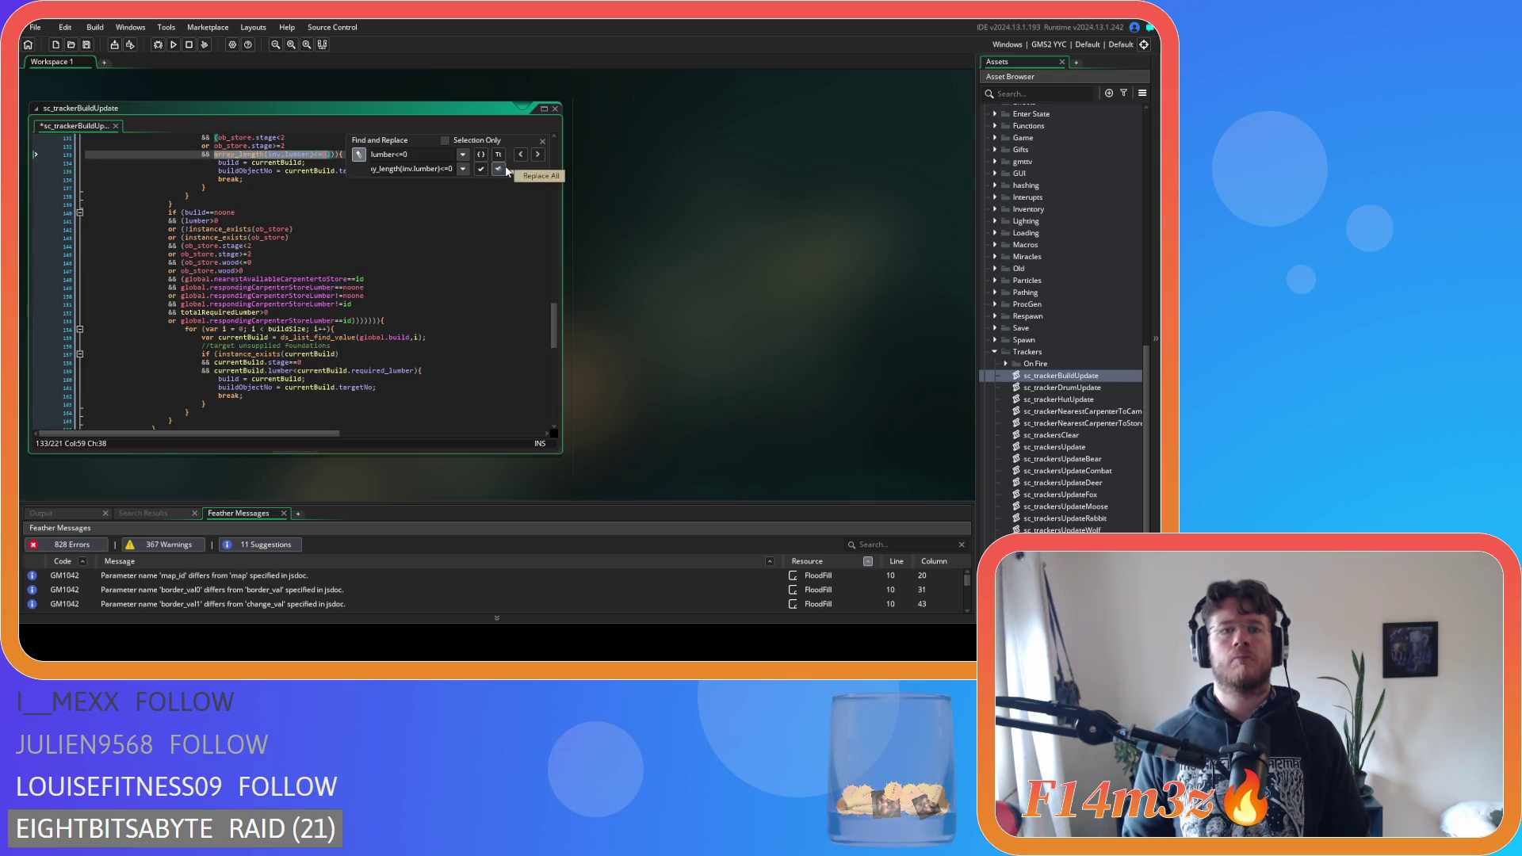
pyautogui.click(543, 143)
pyautogui.hotkey('ctrl', 'z')
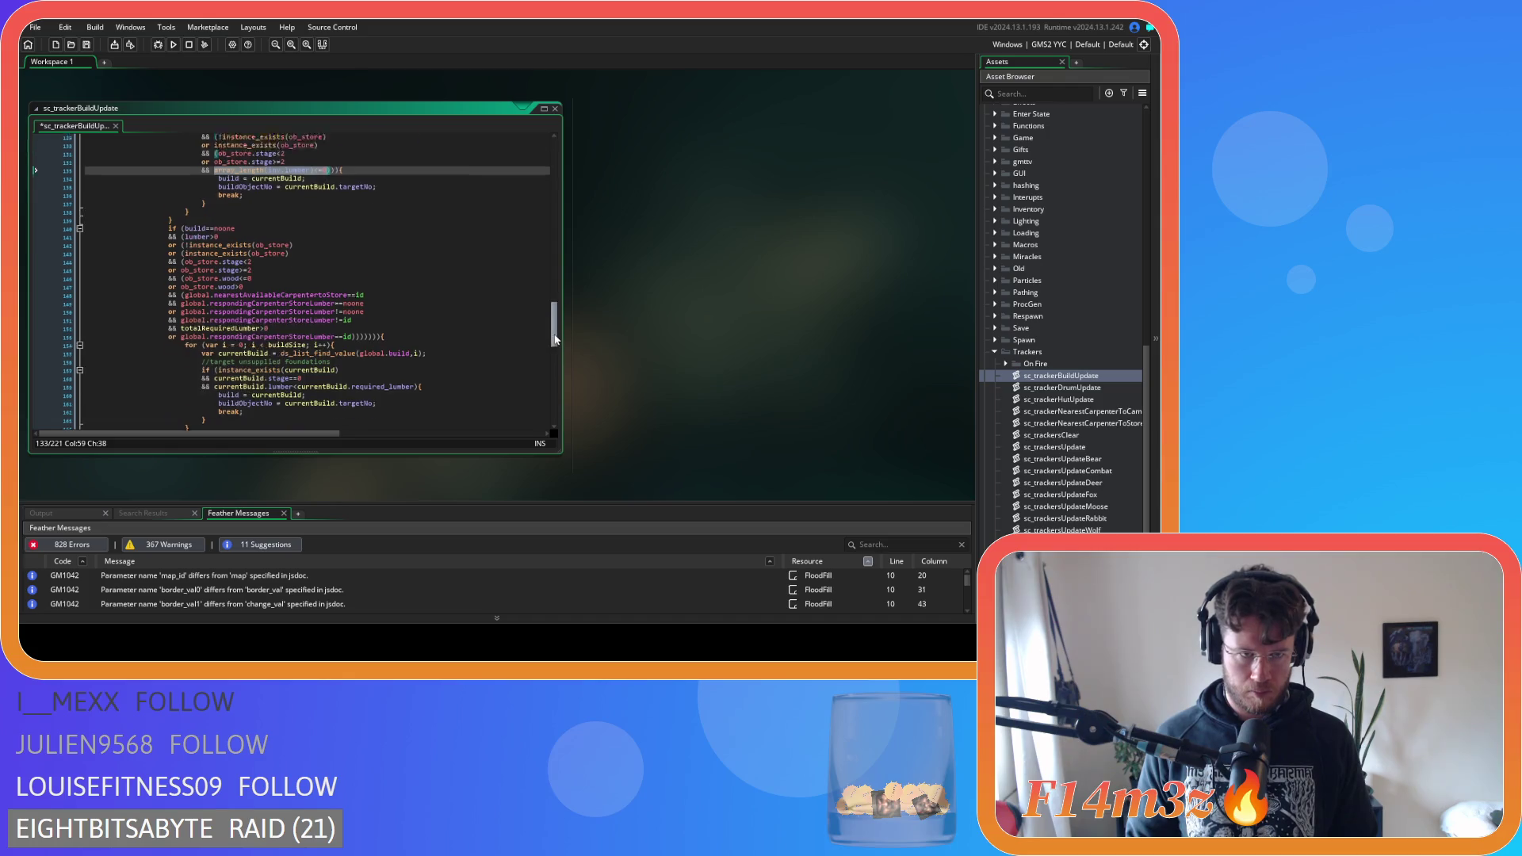
pyautogui.scroll(2, 385, 192)
pyautogui.hotkey('ctrl', 'f')
pyautogui.hotkey('ctrl', 'h')
pyautogui.click(498, 168)
pyautogui.click(542, 141)
pyautogui.scroll(8, 448, 341)
pyautogui.click(448, 340)
pyautogui.hotkey('ctrl', 's')
# Copy the array_length(global.inv.fur)>0 check from line 74, undoing a trial paste on line 111
pyautogui.scroll(-5, 449, 339)
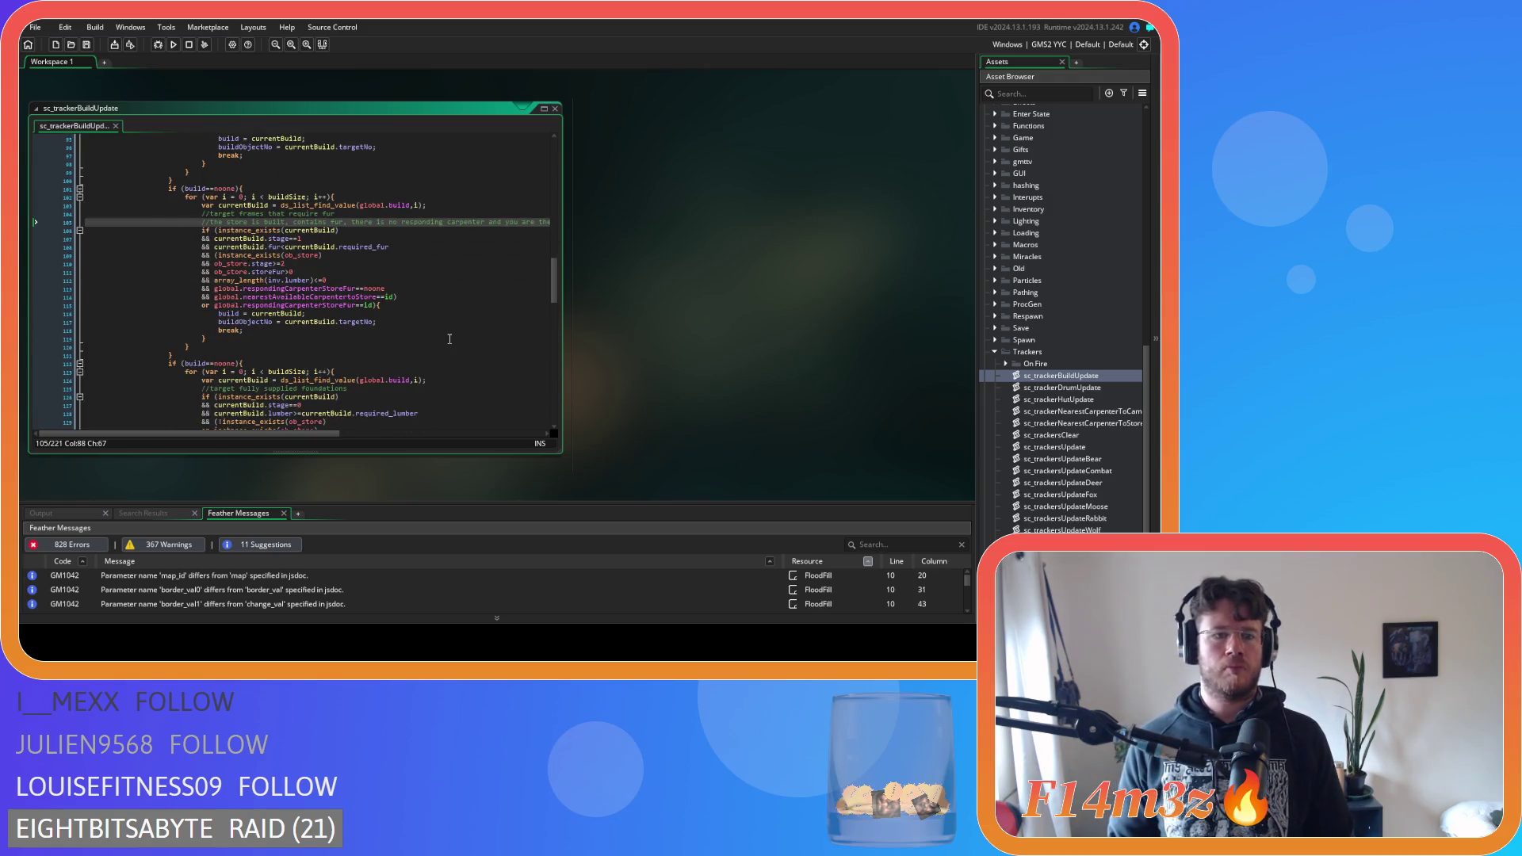
pyautogui.scroll(12, 377, 337)
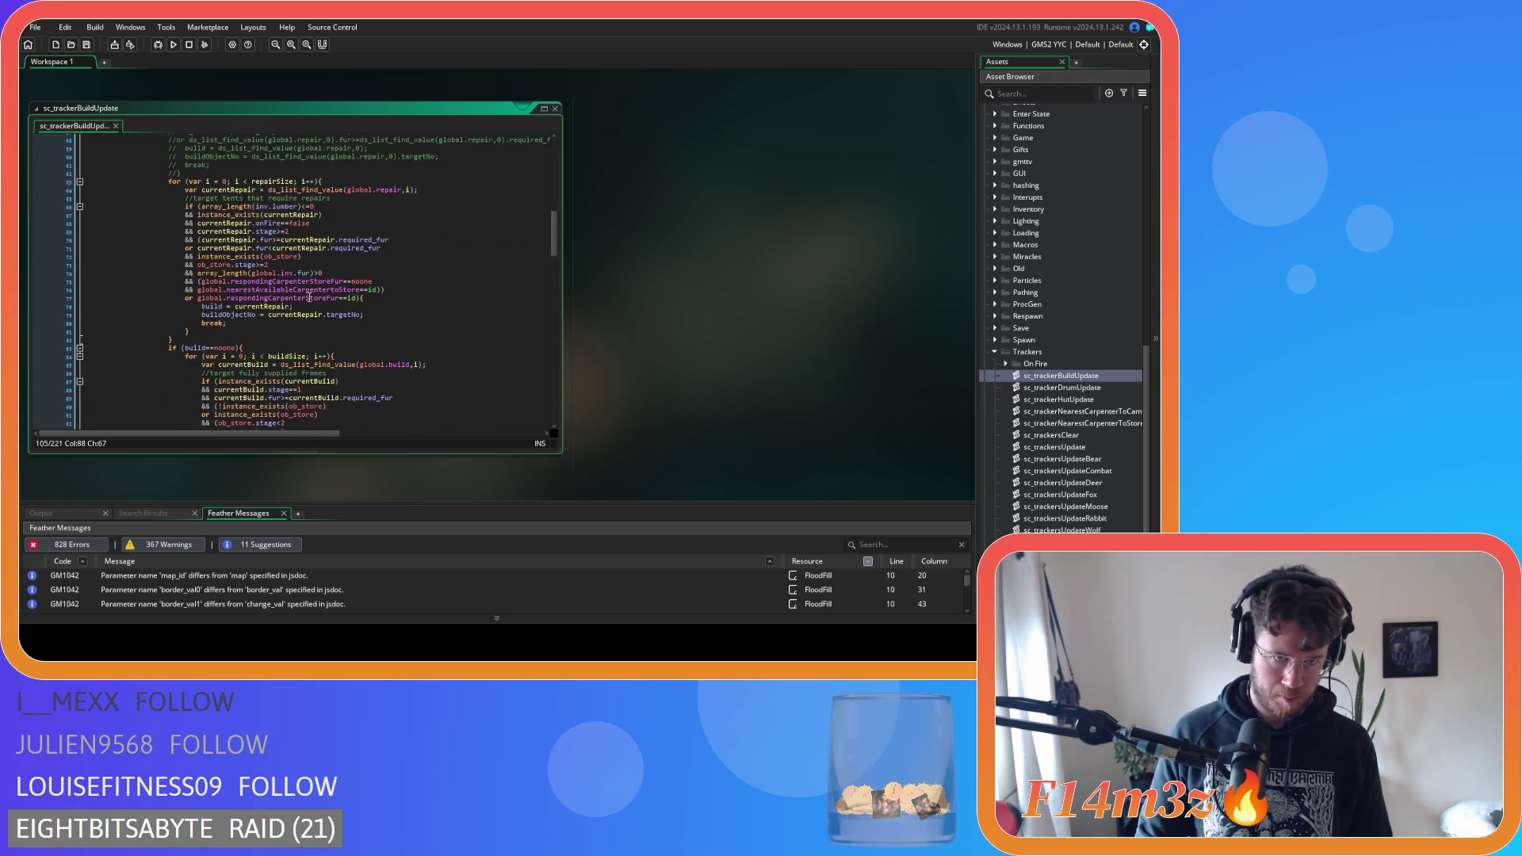
pyautogui.click(328, 274)
pyautogui.moveTo(328, 273); pyautogui.dragTo(198, 274)
pyautogui.hotkey('ctrl', 'c')
pyautogui.scroll(-15, 345, 313)
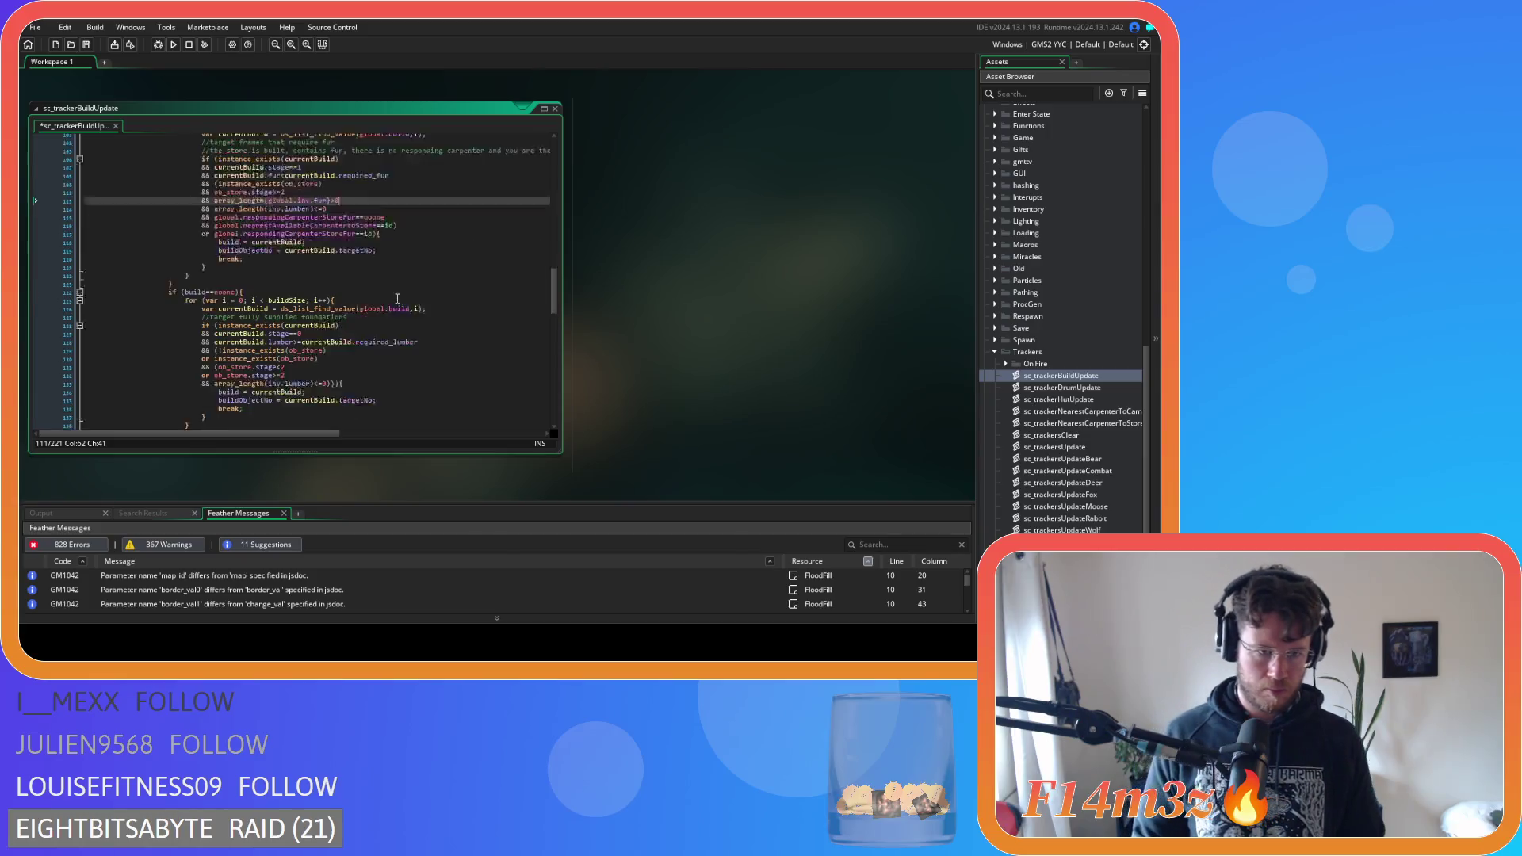
pyautogui.click(238, 153)
pyautogui.hotkey('ctrl', 'v')
pyautogui.scroll(4, 397, 299)
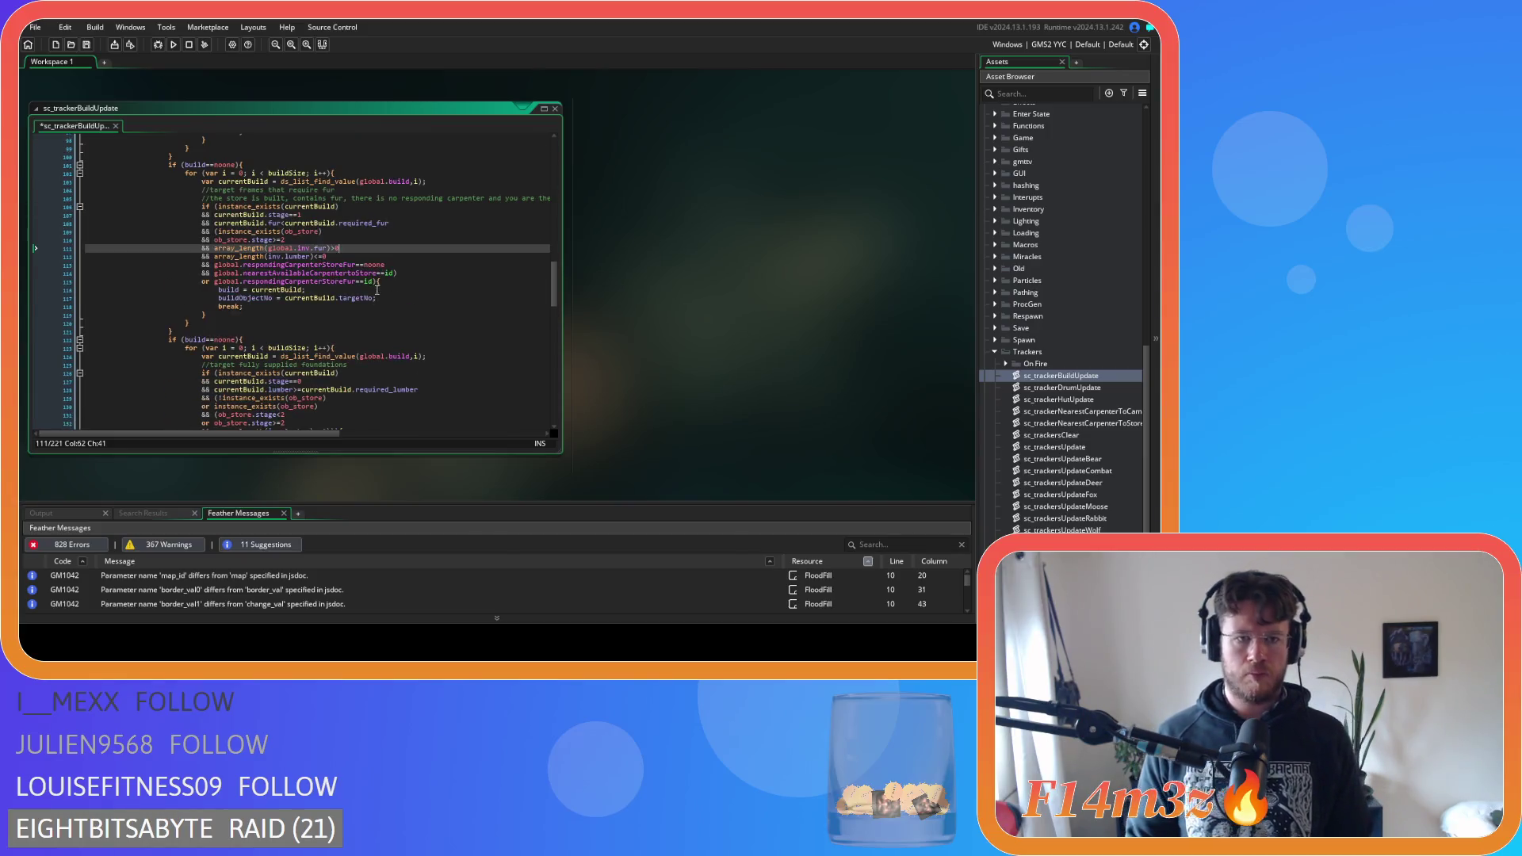
pyautogui.hotkey('ctrl', 'z')
# Replace ob_store.storeFur>0 with array_length(global.inv.fur)>0 via Find and Replace, then save
pyautogui.hotkey('ctrl', 'f')
pyautogui.click(405, 168)
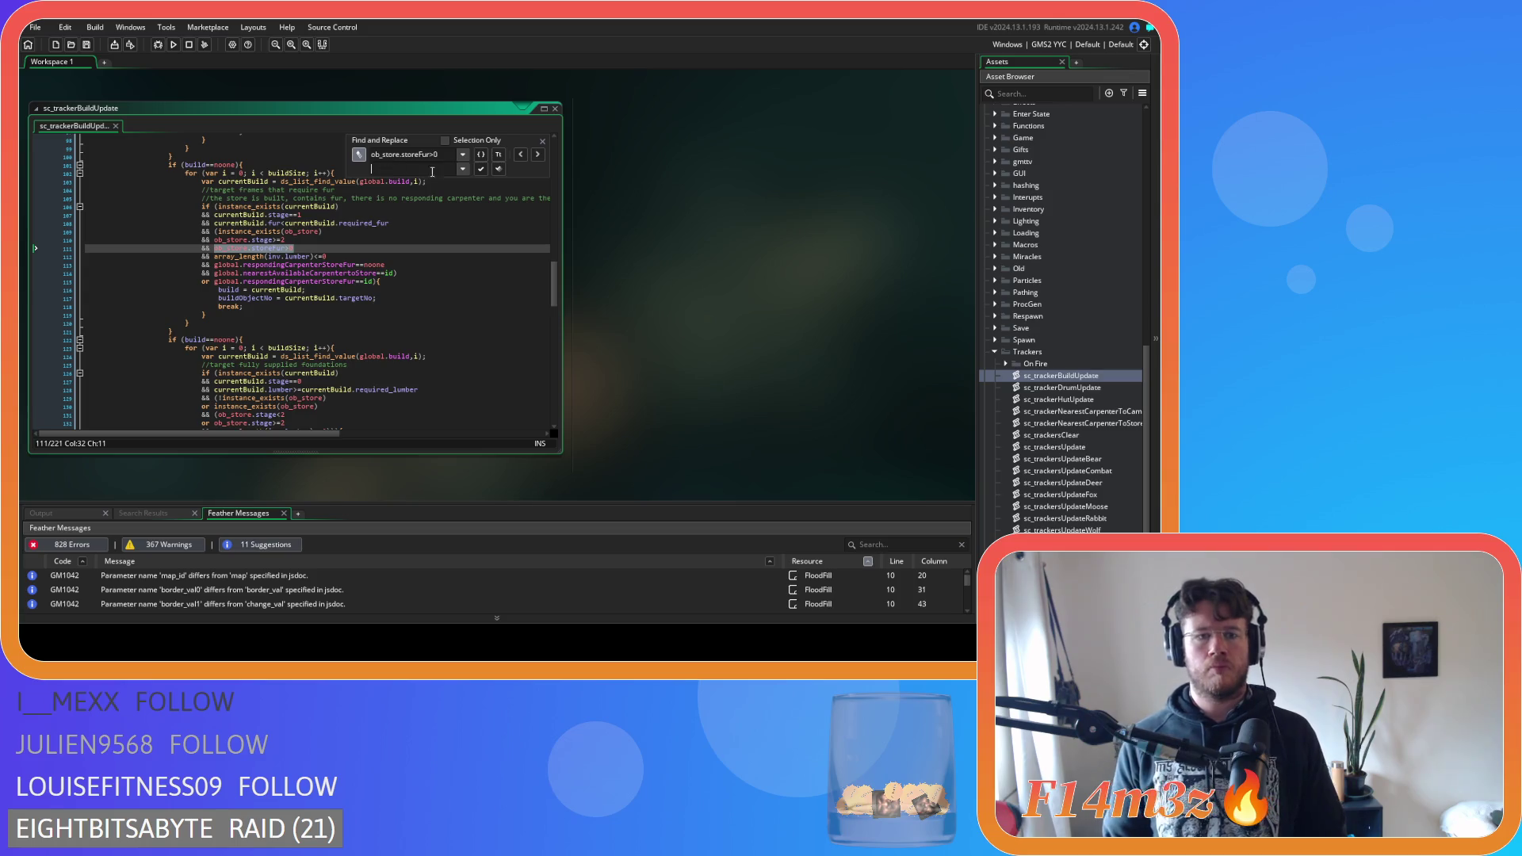
pyautogui.hotkey('ctrl', 'v')
pyautogui.click(481, 154)
pyautogui.click(501, 168)
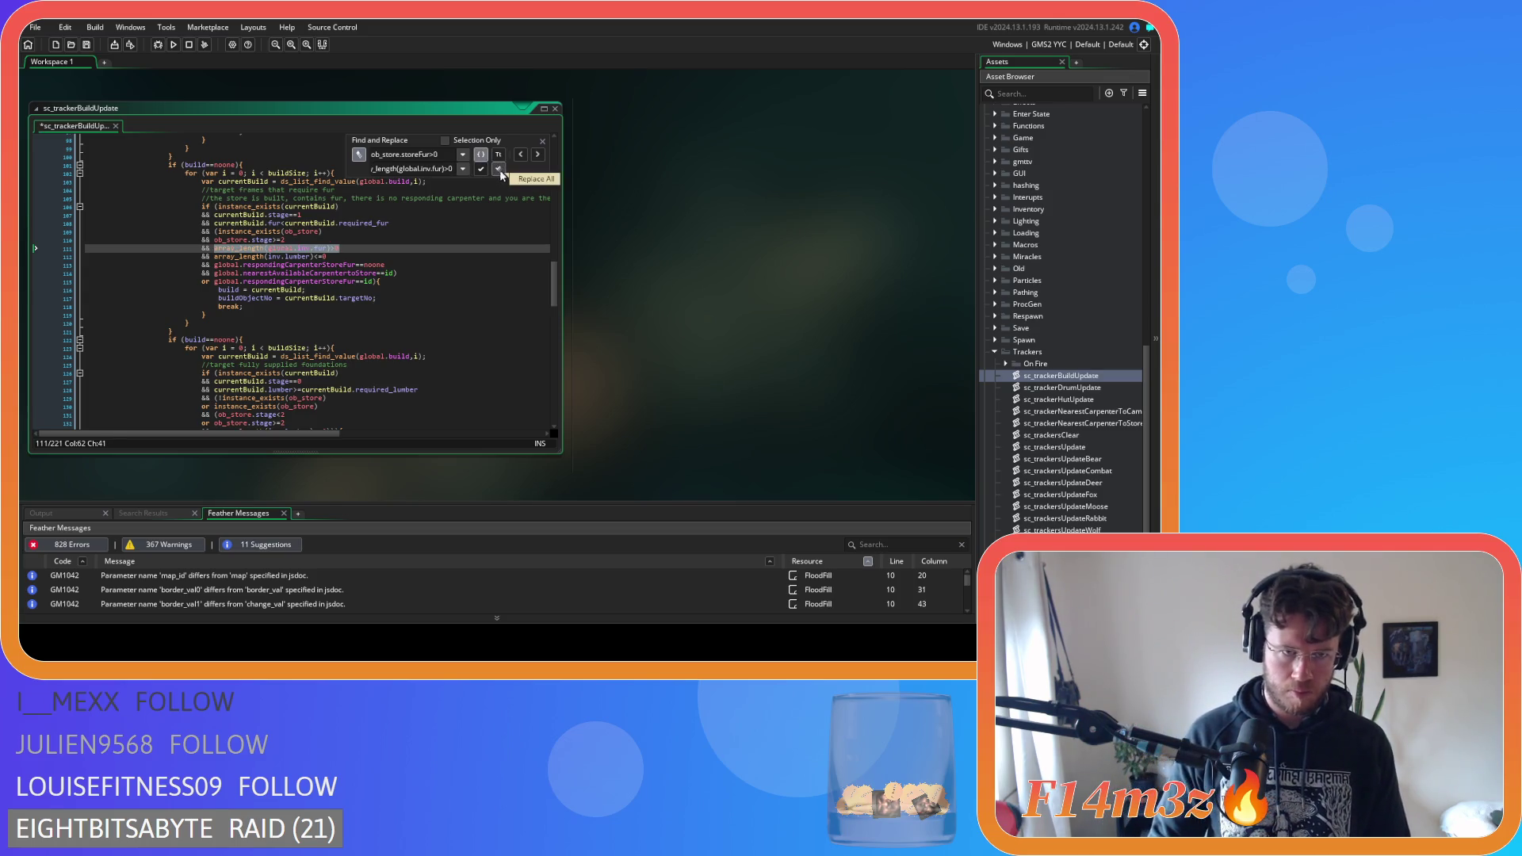
pyautogui.click(542, 141)
pyautogui.click(451, 240)
pyautogui.hotkey('ctrl', 's')
pyautogui.scroll(-10, 451, 240)
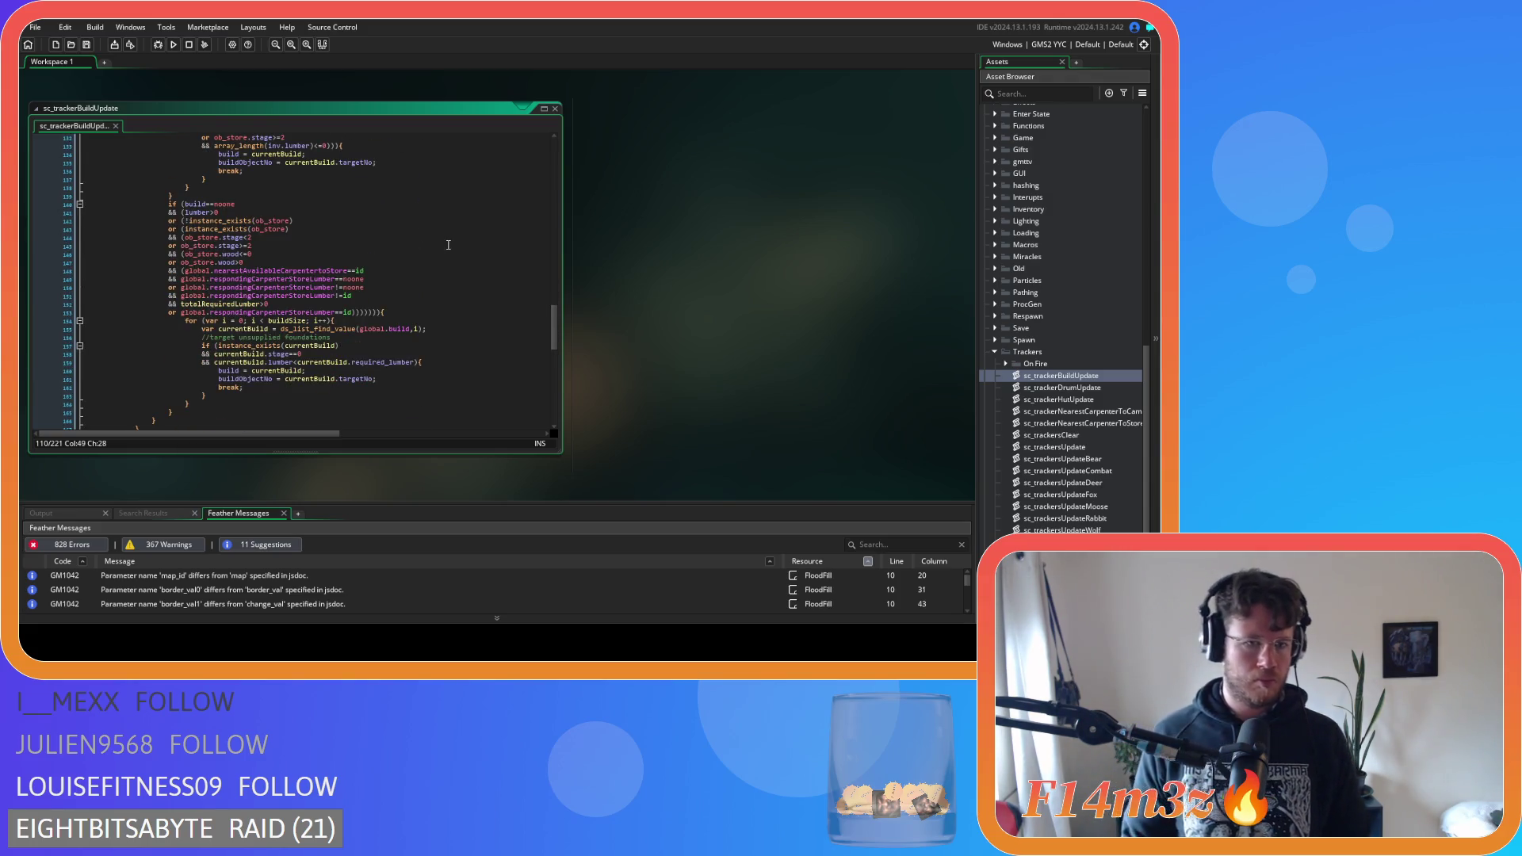
pyautogui.click(296, 255)
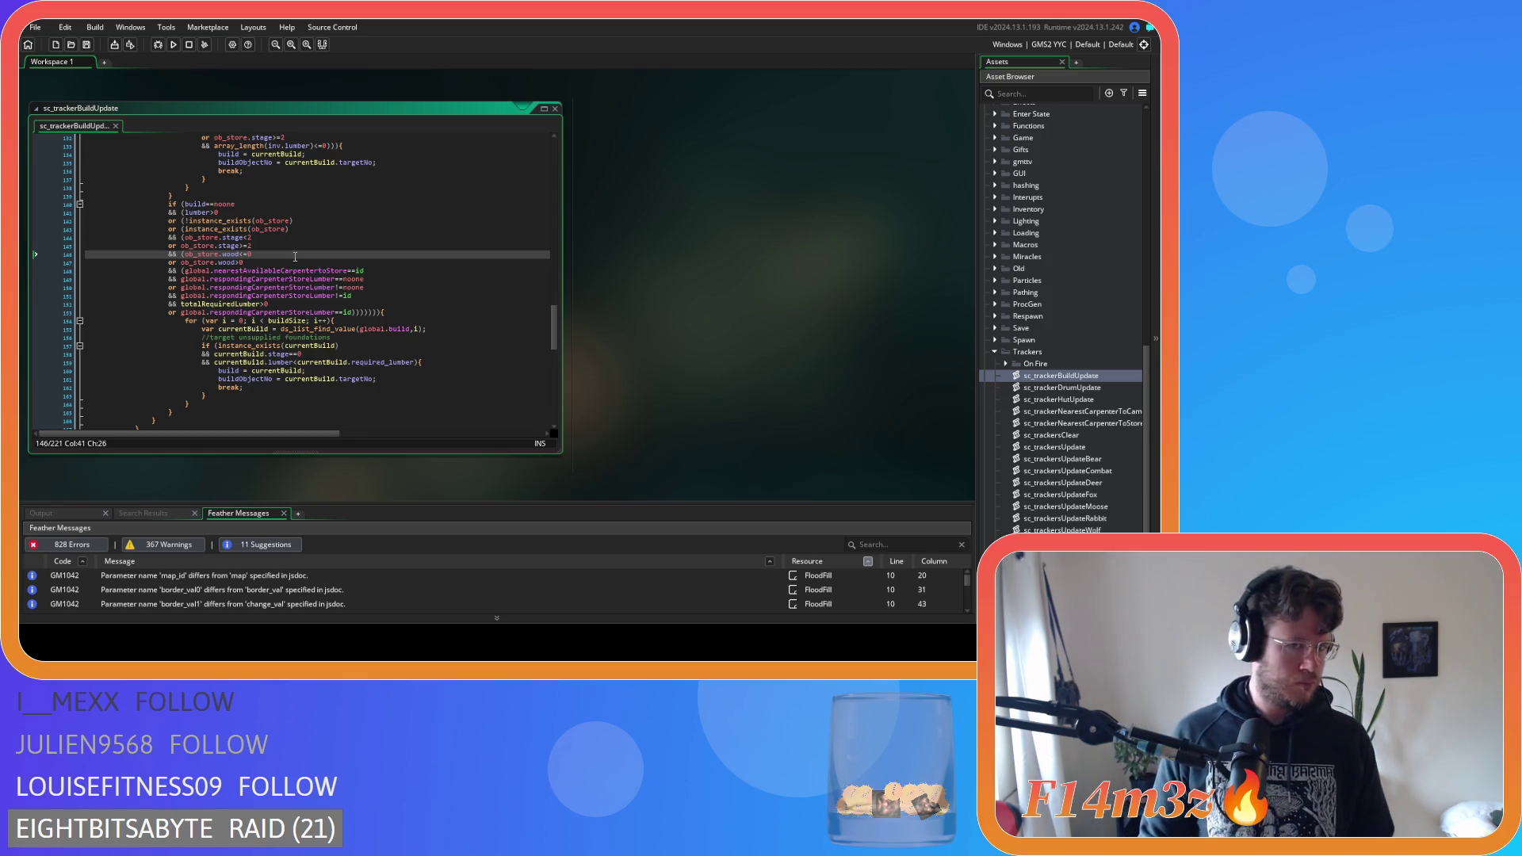
# Replace the store wood checks on lines 146–147 with array_length lumber inventory tests, then save
pyautogui.moveTo(288, 267)
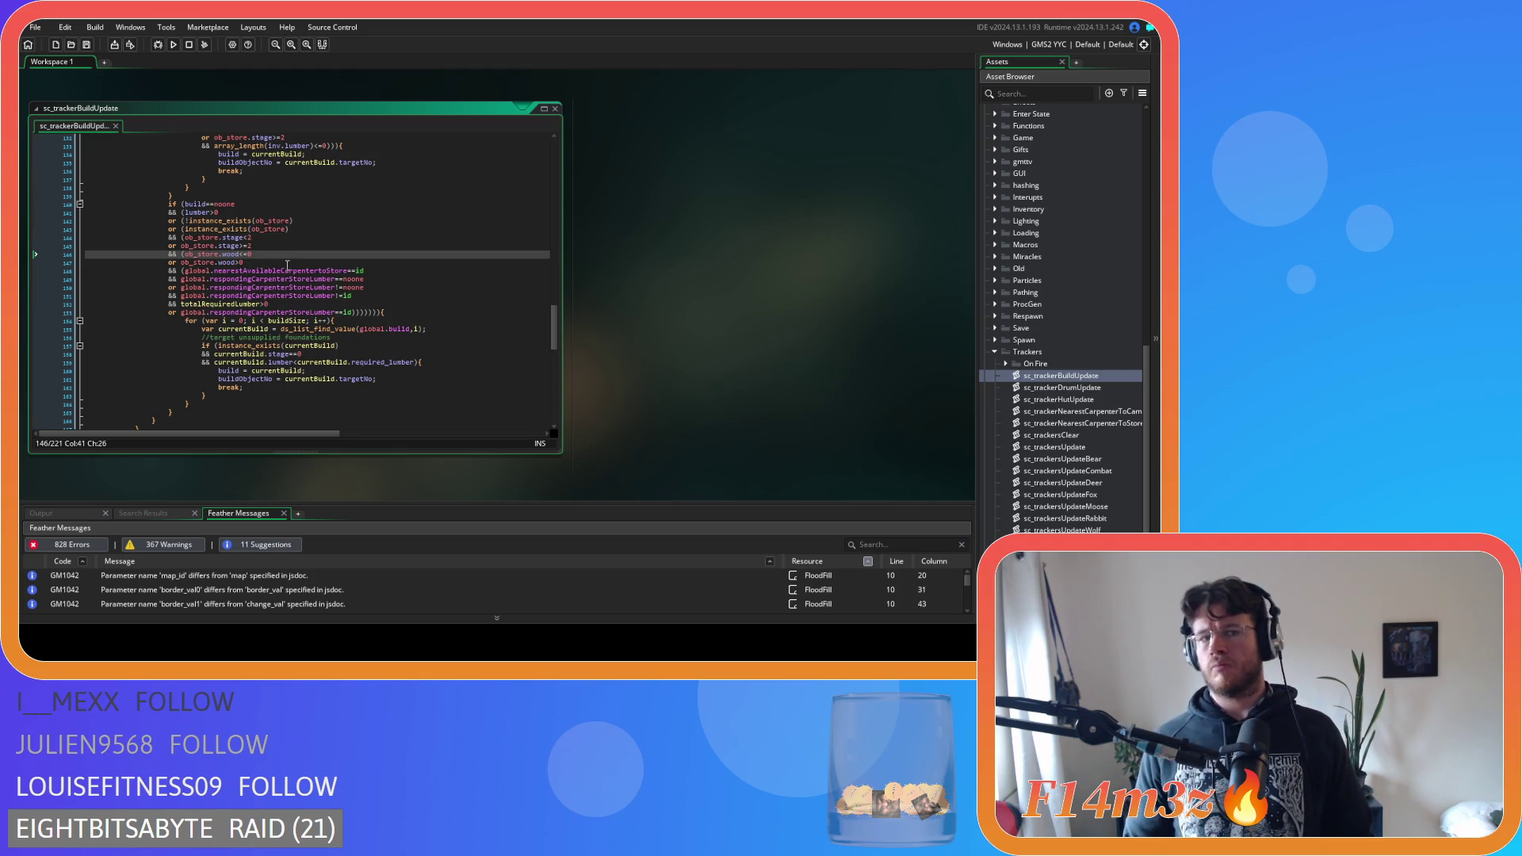
pyautogui.moveTo(268, 254); pyautogui.dragTo(187, 261)
pyautogui.hotkey('ctrl', 'v')
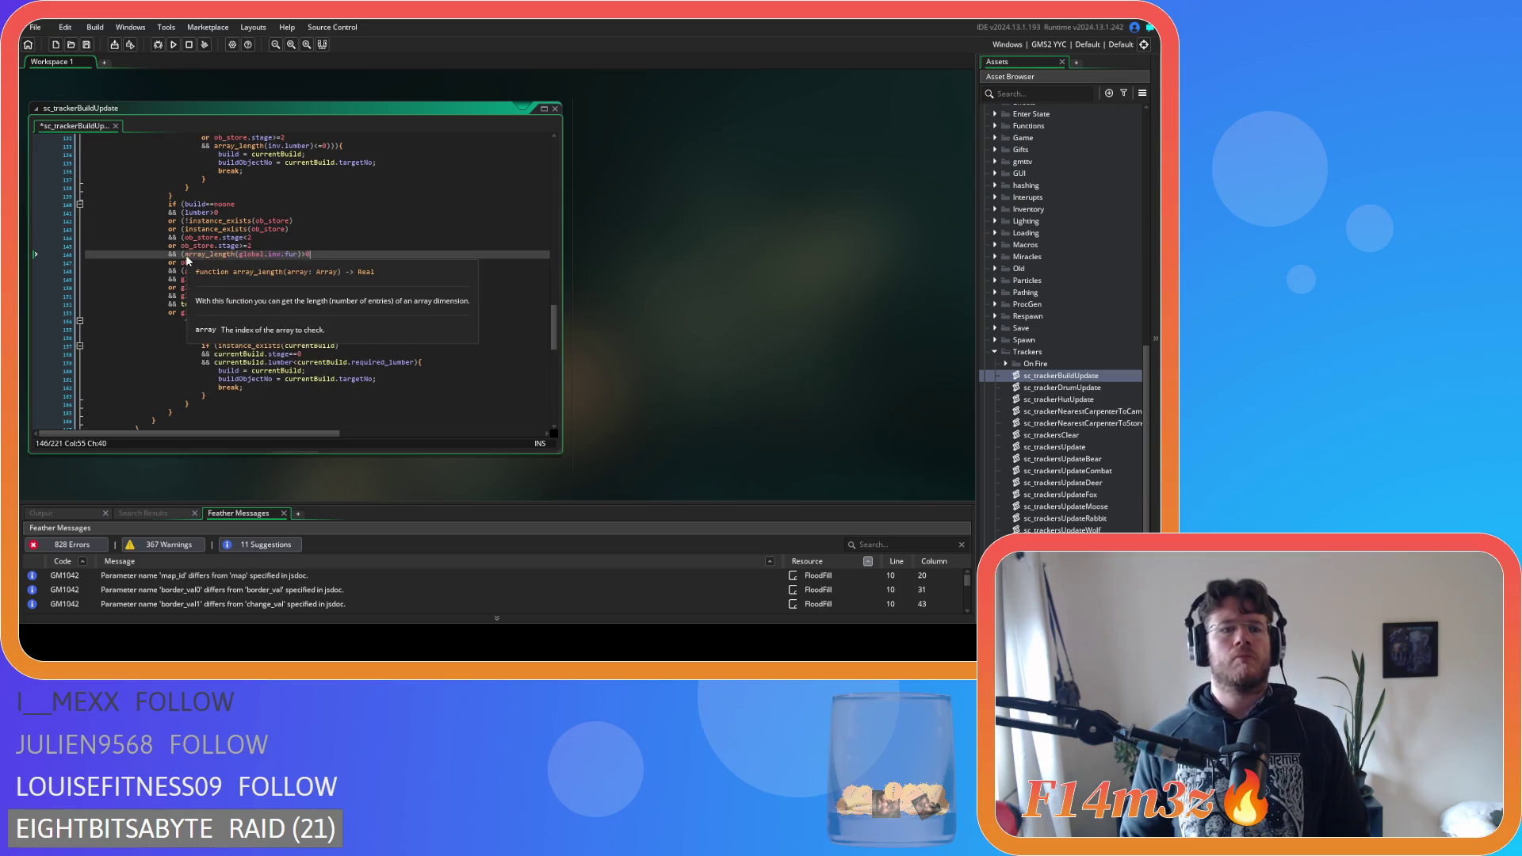
pyautogui.doubleClick(290, 255)
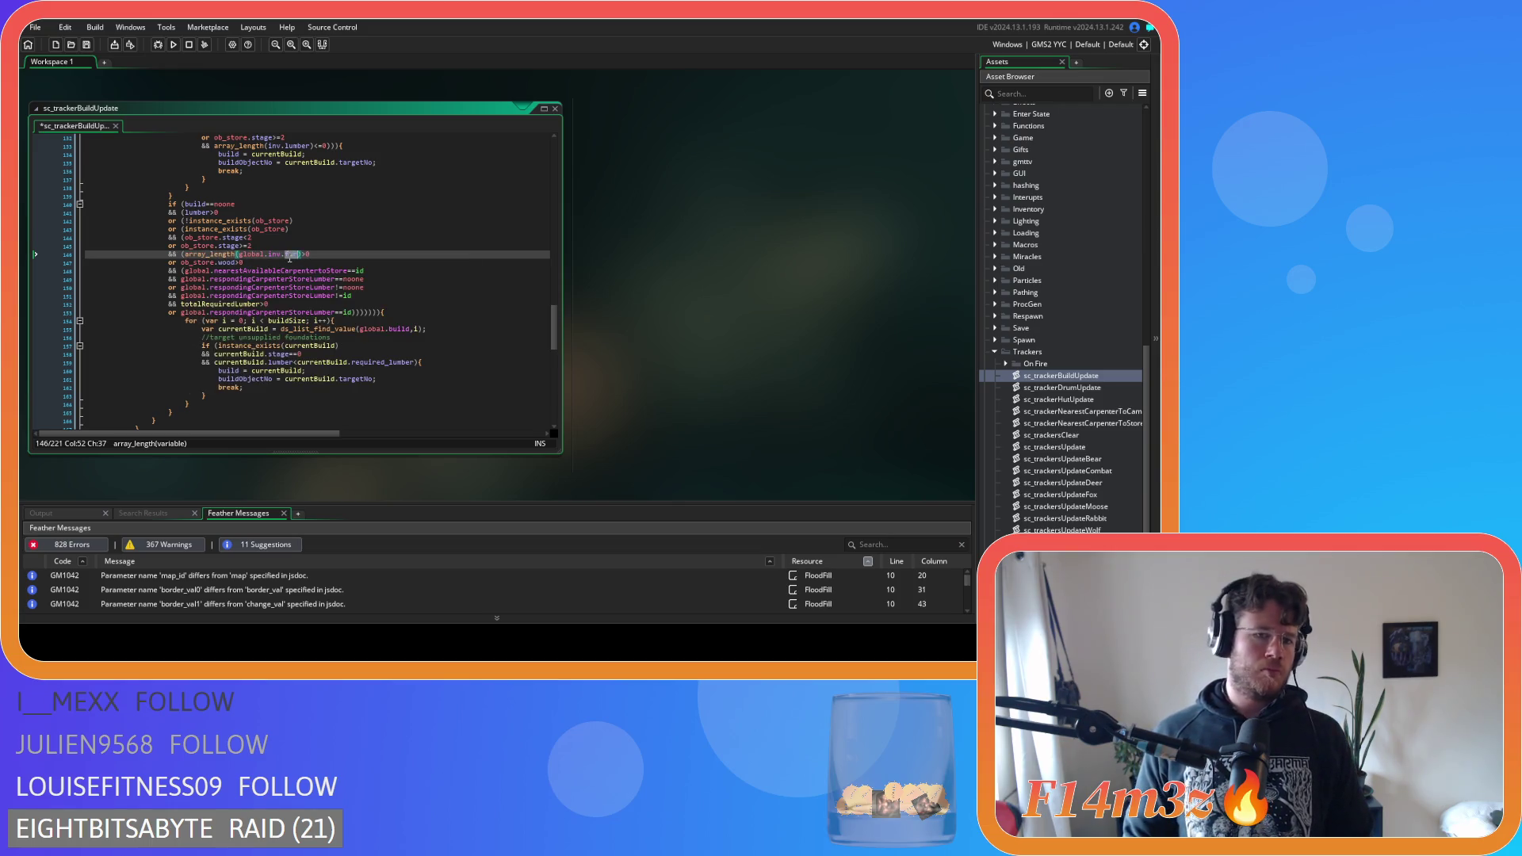
pyautogui.write('lumber')
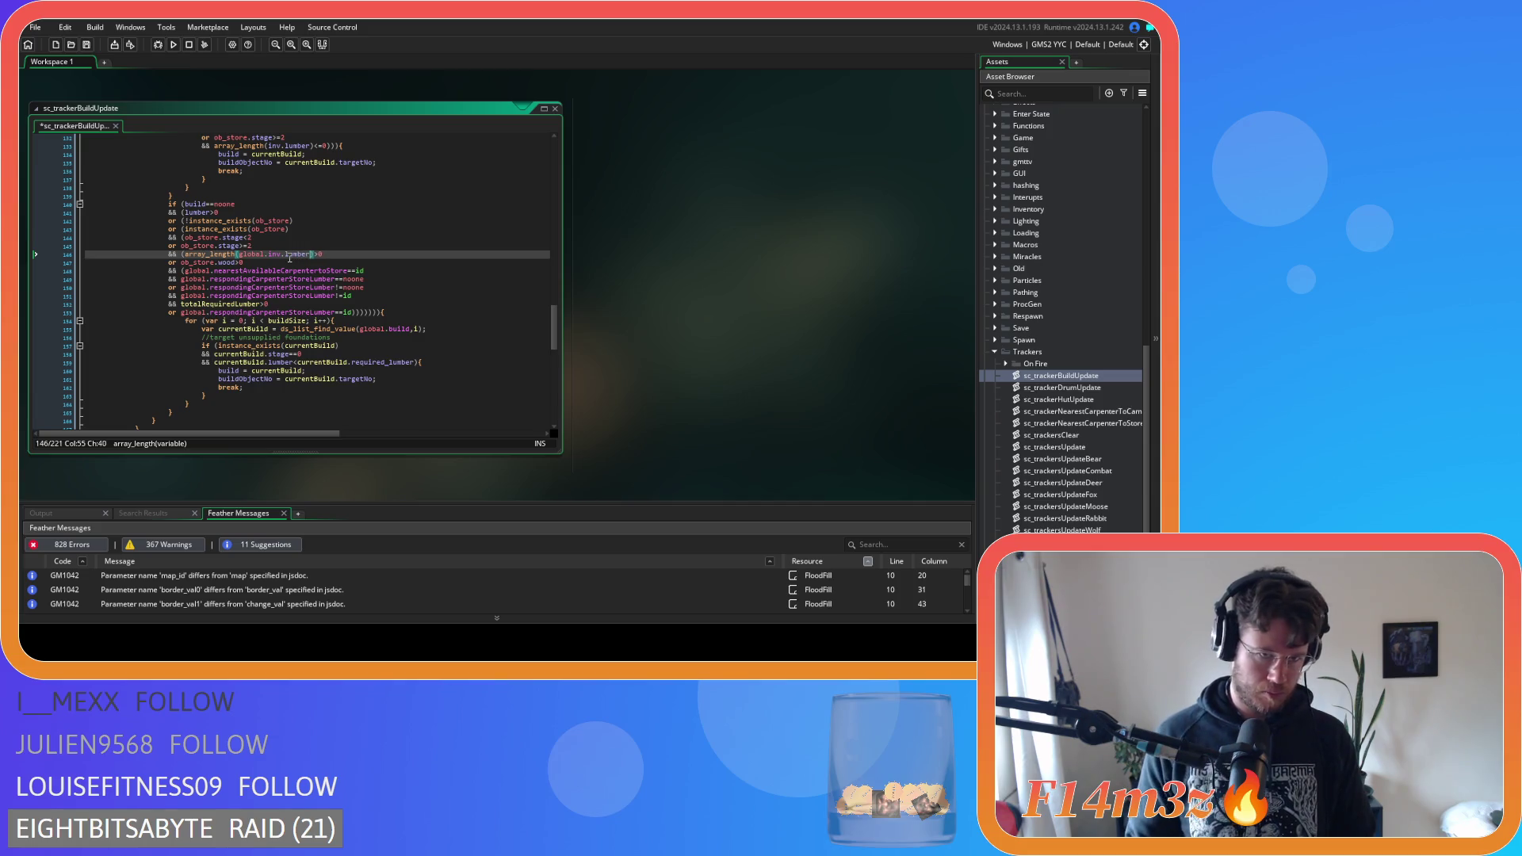
pyautogui.click(315, 255)
pyautogui.write('=')
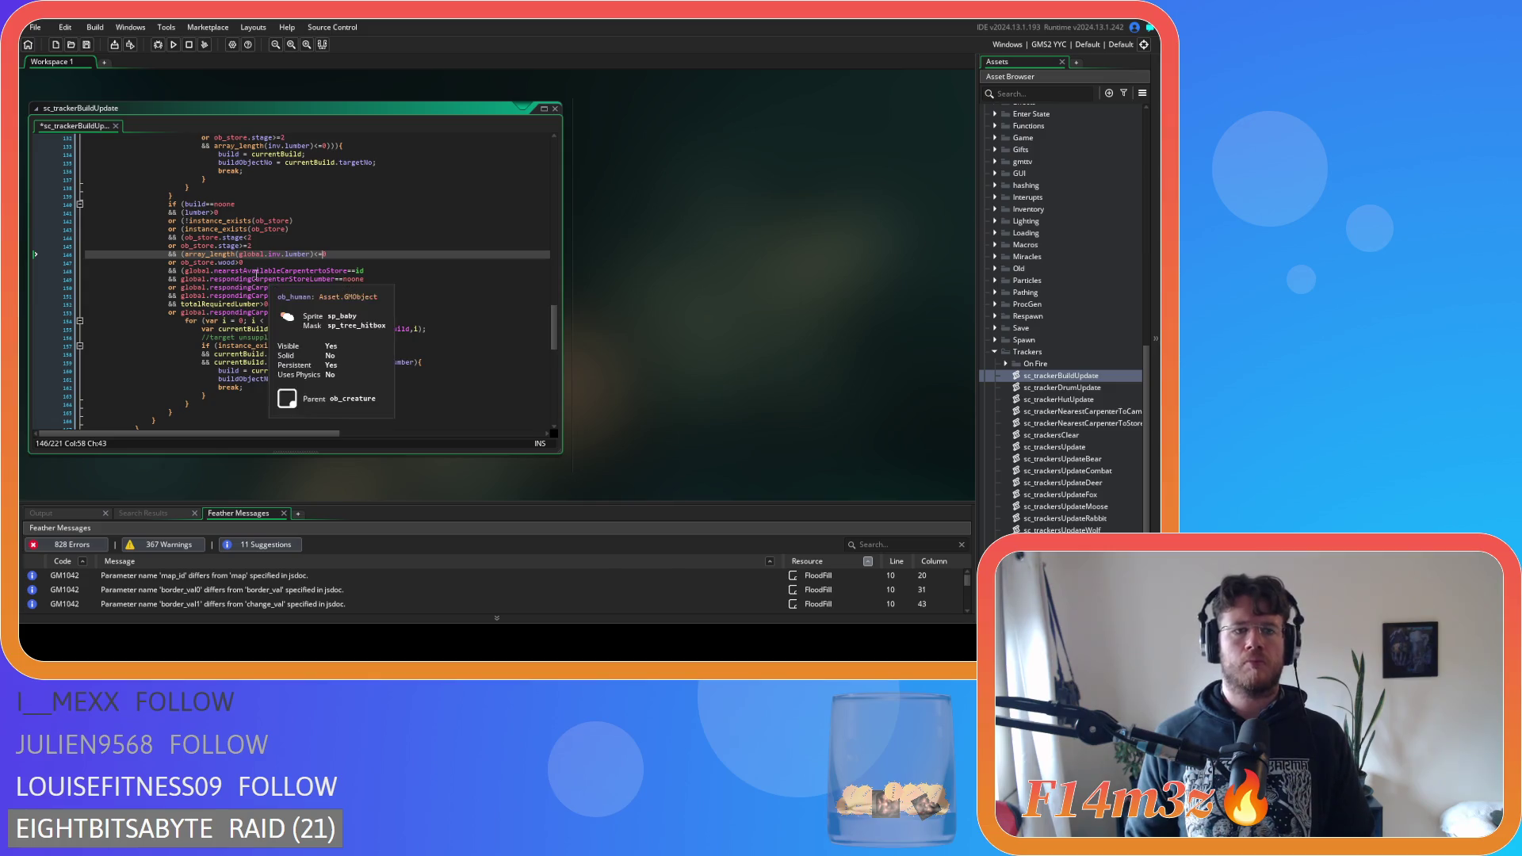
pyautogui.moveTo(243, 262); pyautogui.dragTo(182, 266)
pyautogui.write('array_length(global.inv.fur)>0')
pyautogui.doubleClick(287, 263)
pyautogui.write('lumber')
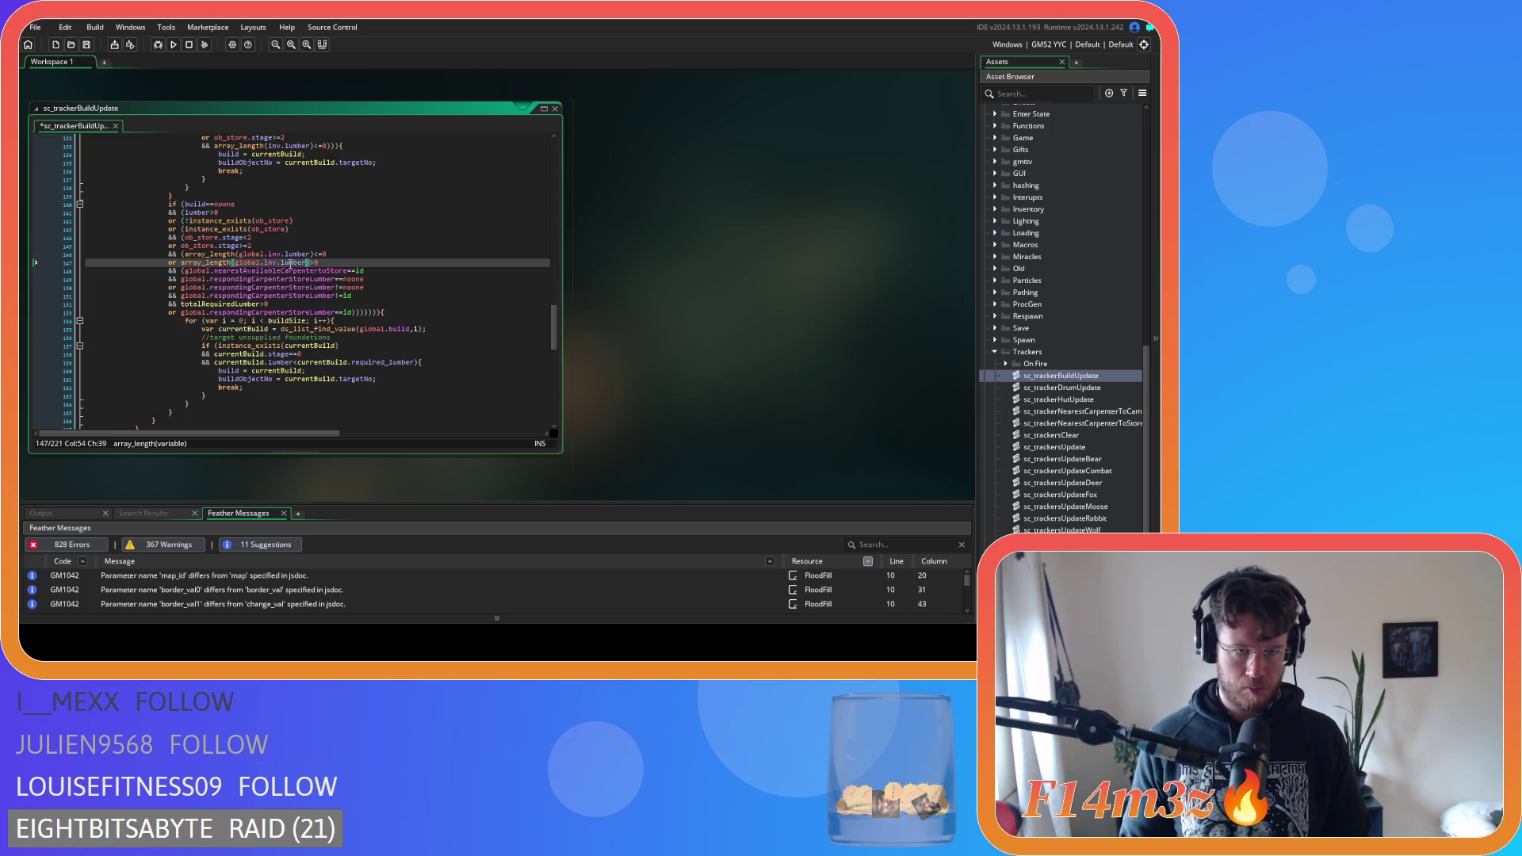
pyautogui.hotkey('ctrl', 's')
# Change the line 141 lumber check to array_length(inv.lumber)<=0 and save the script
pyautogui.scroll(-1, 325, 269)
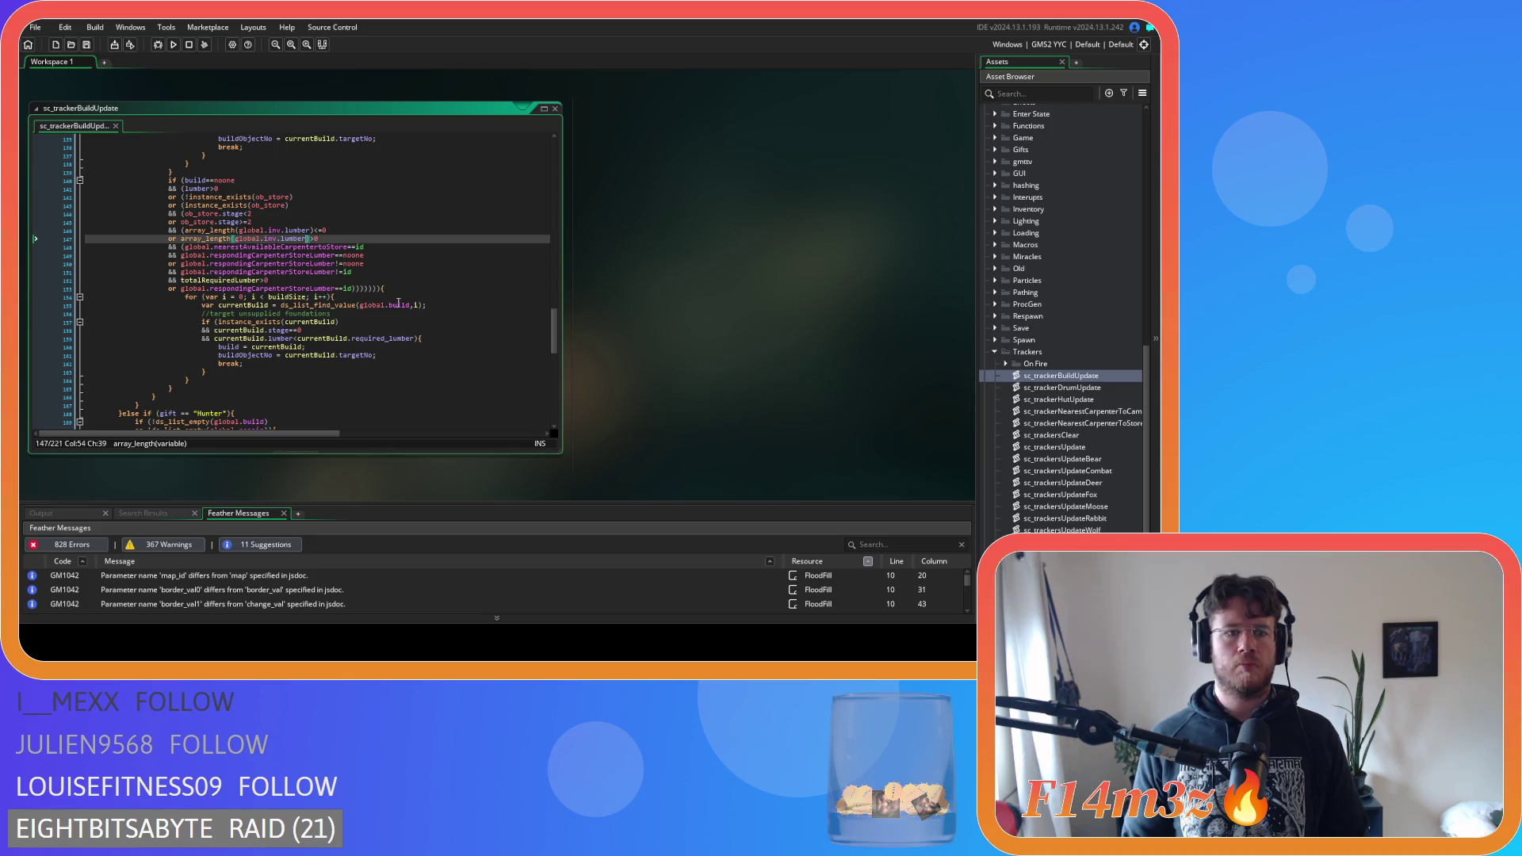
pyautogui.click(208, 191)
pyautogui.write('array_length(global.inv.fur)>0')
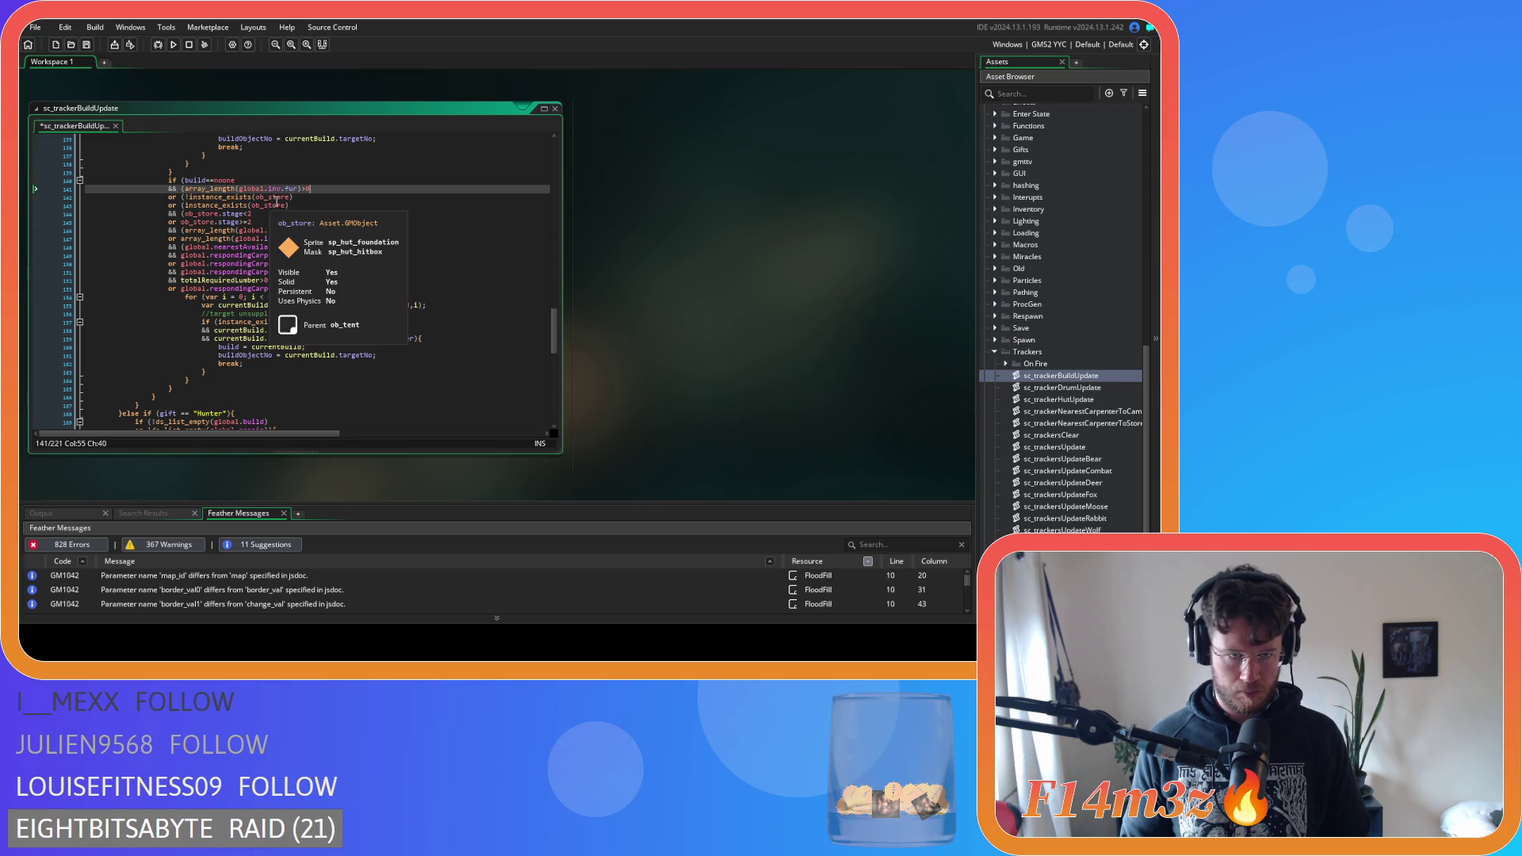
pyautogui.hotkey('ctrl', 'z')
pyautogui.hotkey('ctrl', 'y')
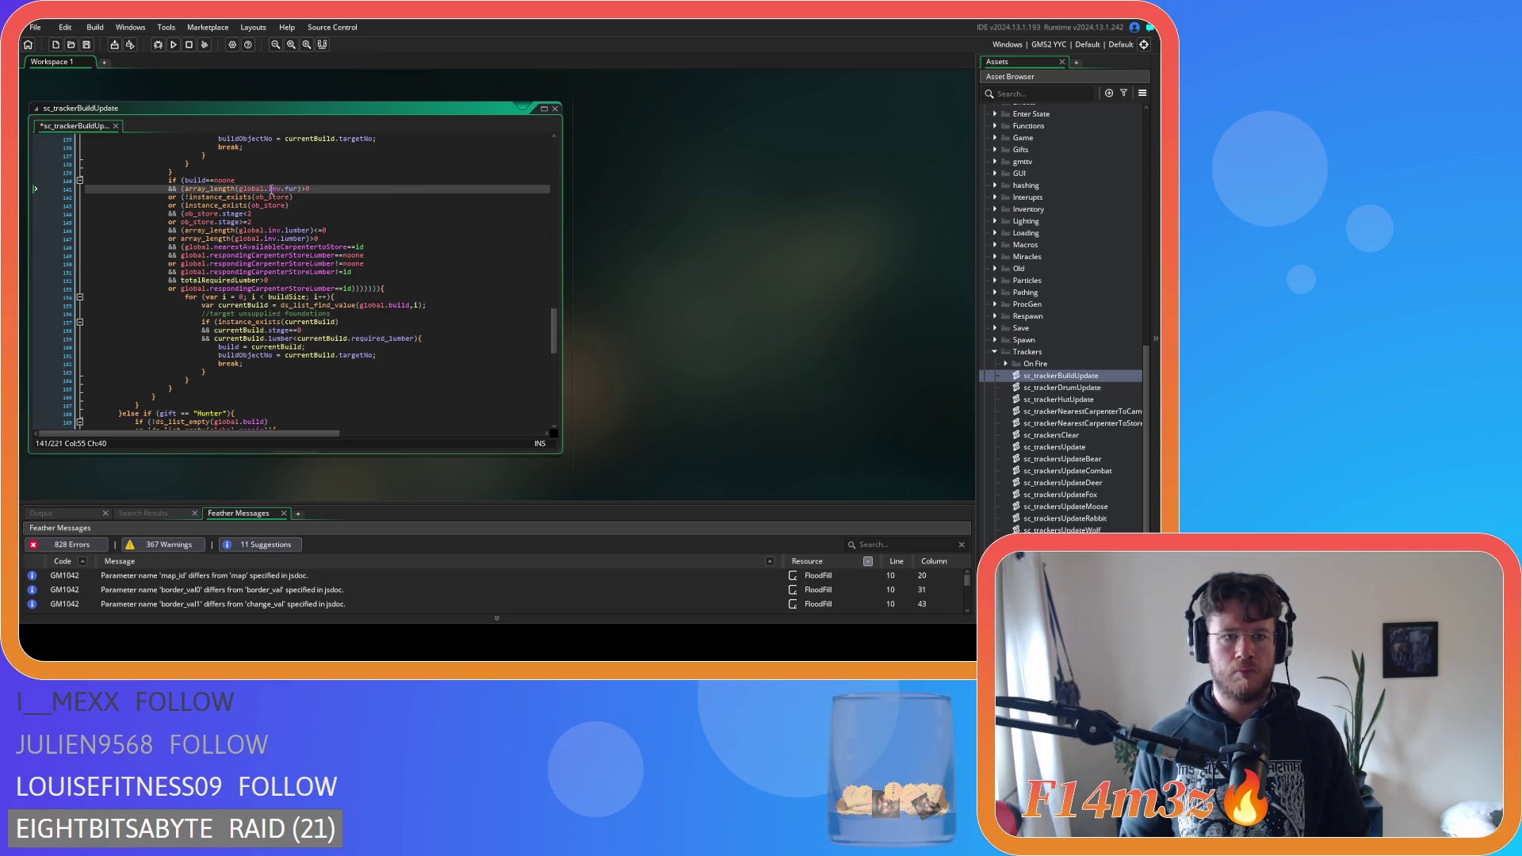
pyautogui.press('Delete')
pyautogui.press('Delete')
pyautogui.doubleClick(260, 189)
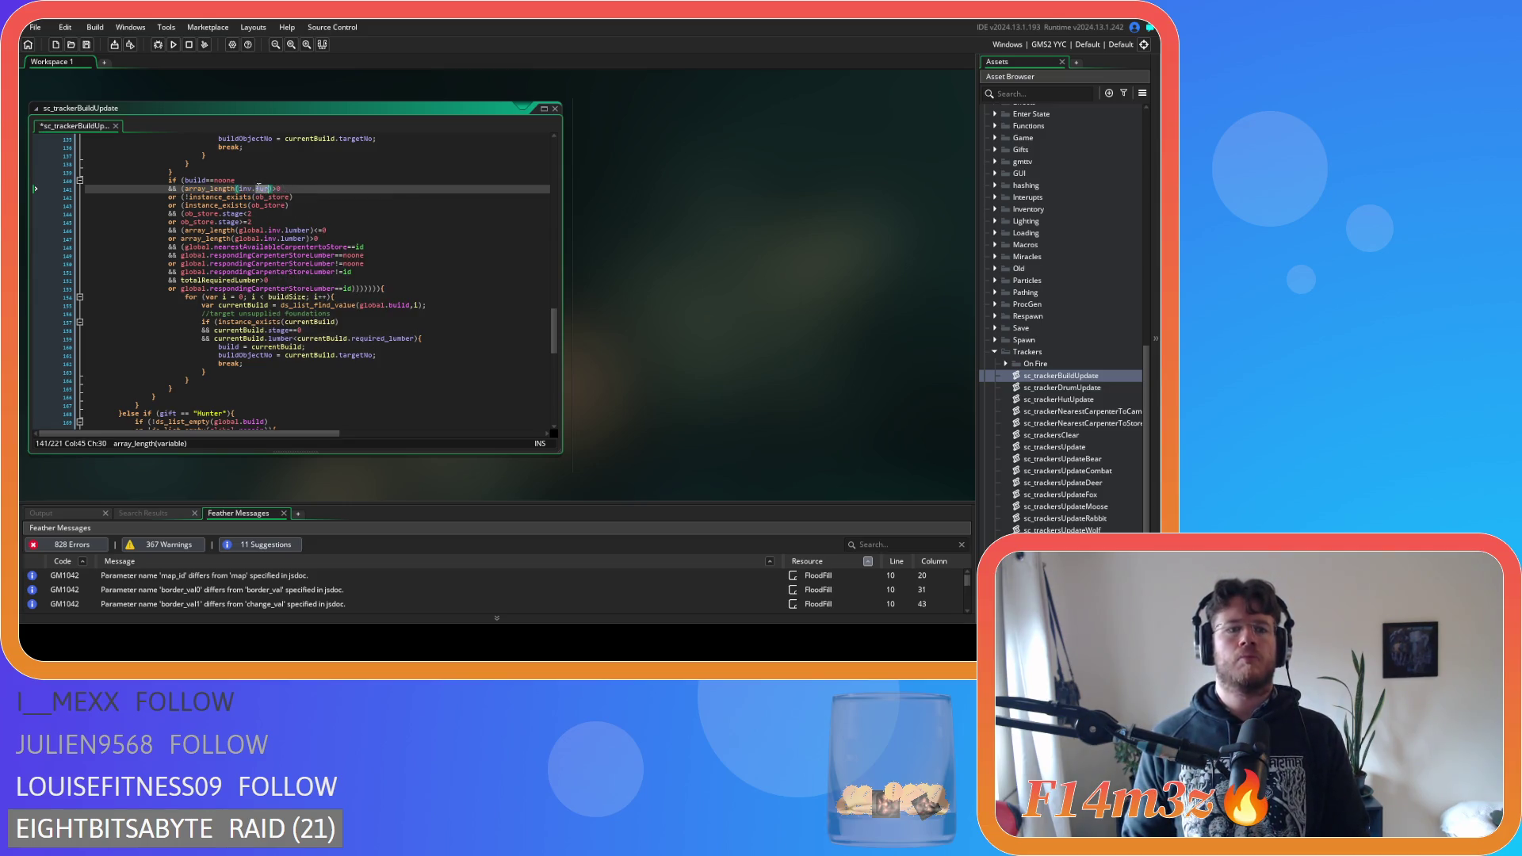
pyautogui.write('lumber')
pyautogui.click(320, 239)
pyautogui.hotkey('ctrl', 's')
# Remove the spaces around == in the gift=="Hunter" check on line 168
pyautogui.scroll(-6, 322, 209)
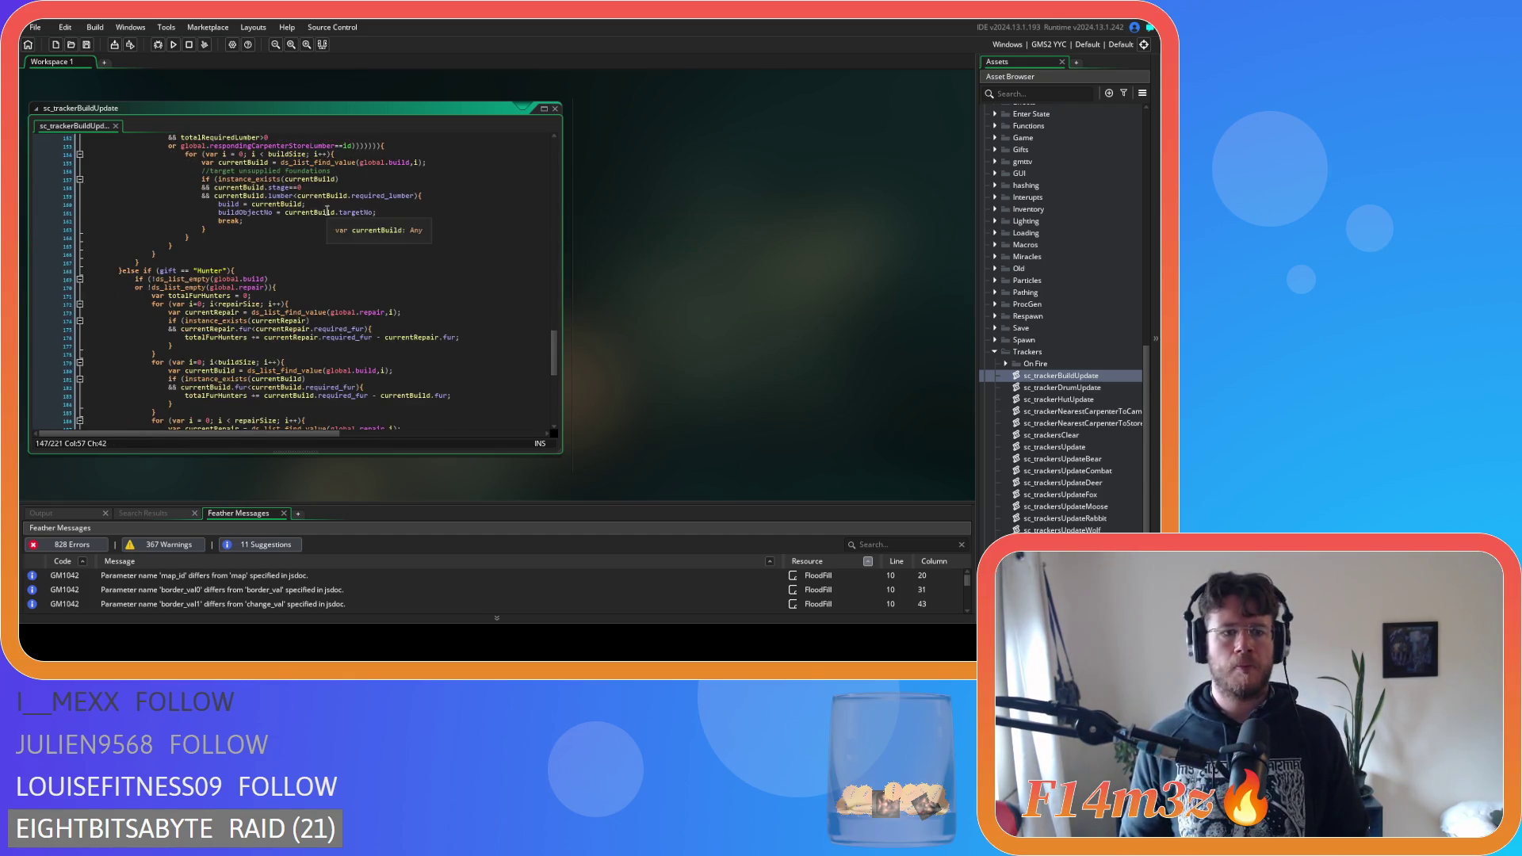
pyautogui.scroll(5, 269, 317)
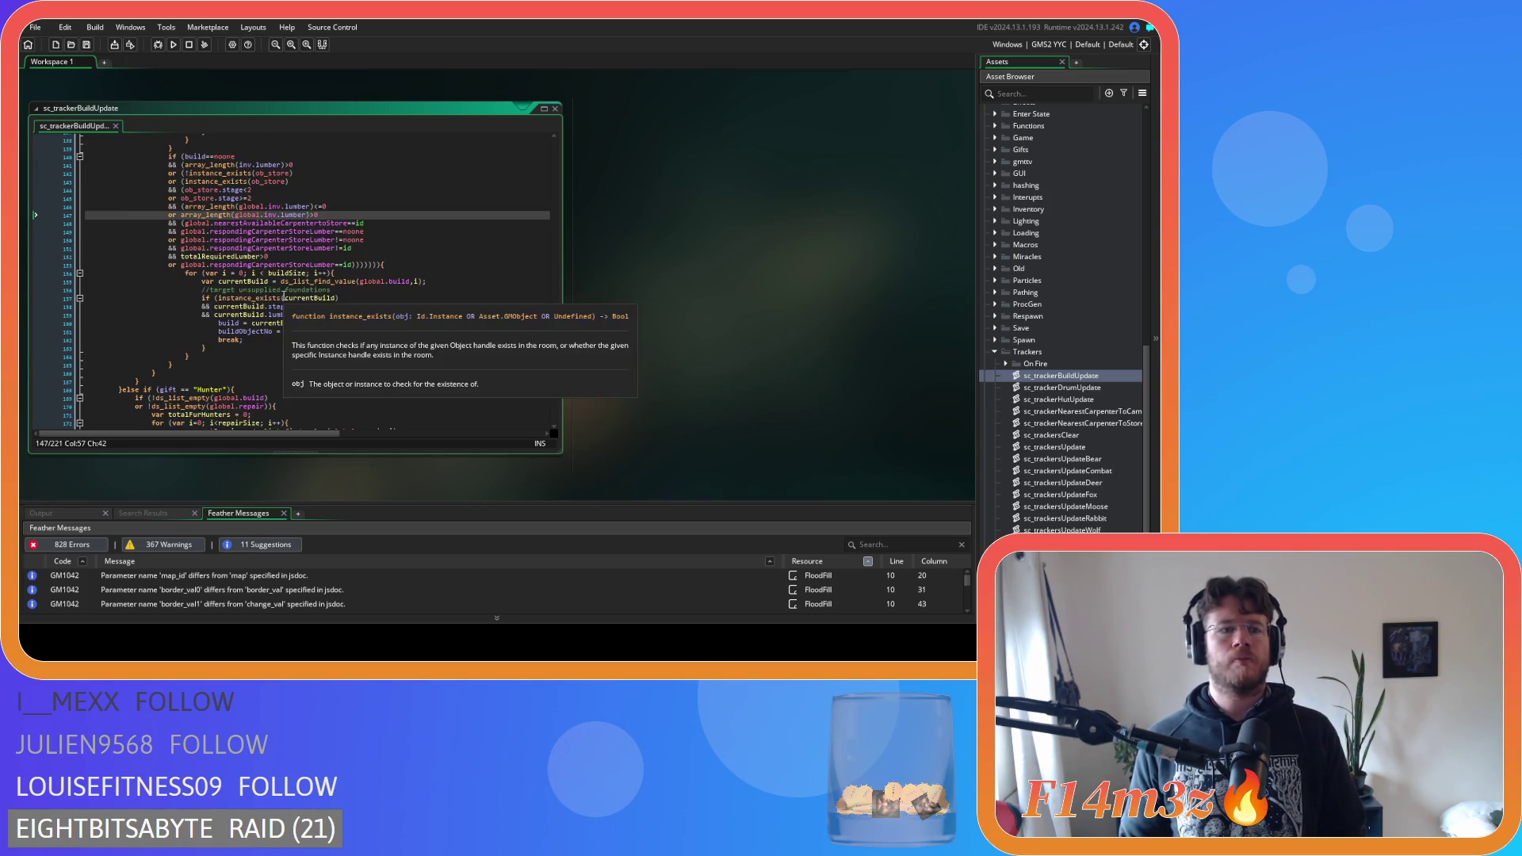
pyautogui.scroll(-2, 180, 342)
pyautogui.click(181, 343)
pyautogui.press('BackSpace')
pyautogui.press('Right')
pyautogui.press('Right')
pyautogui.press('Delete')
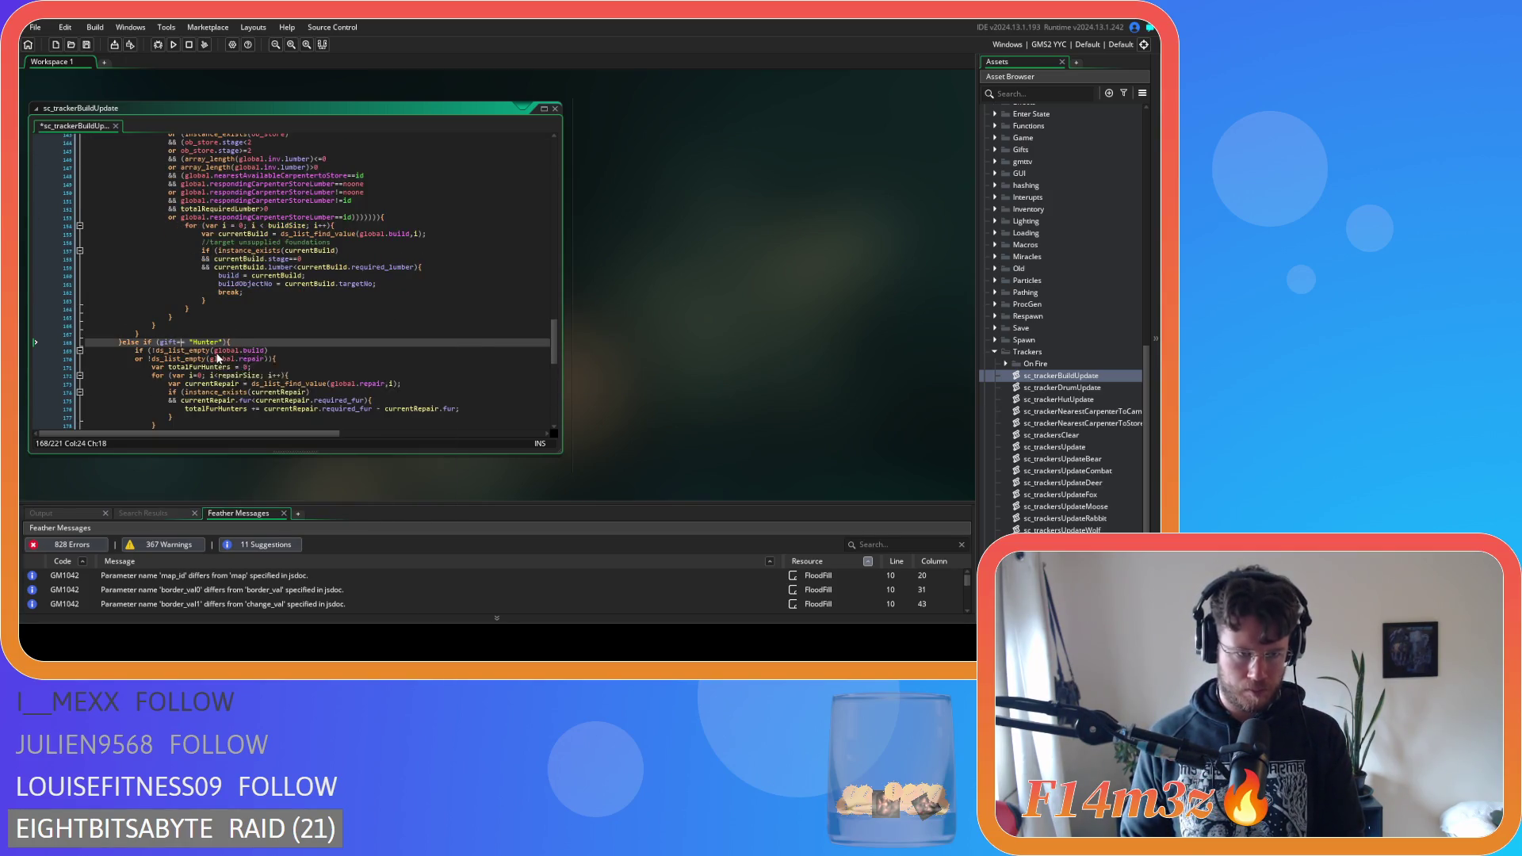
# Replace ob_store.storeFur on line 195 with array_length(global.inv.fur) and save
pyautogui.press('End')
pyautogui.scroll(-3, 321, 346)
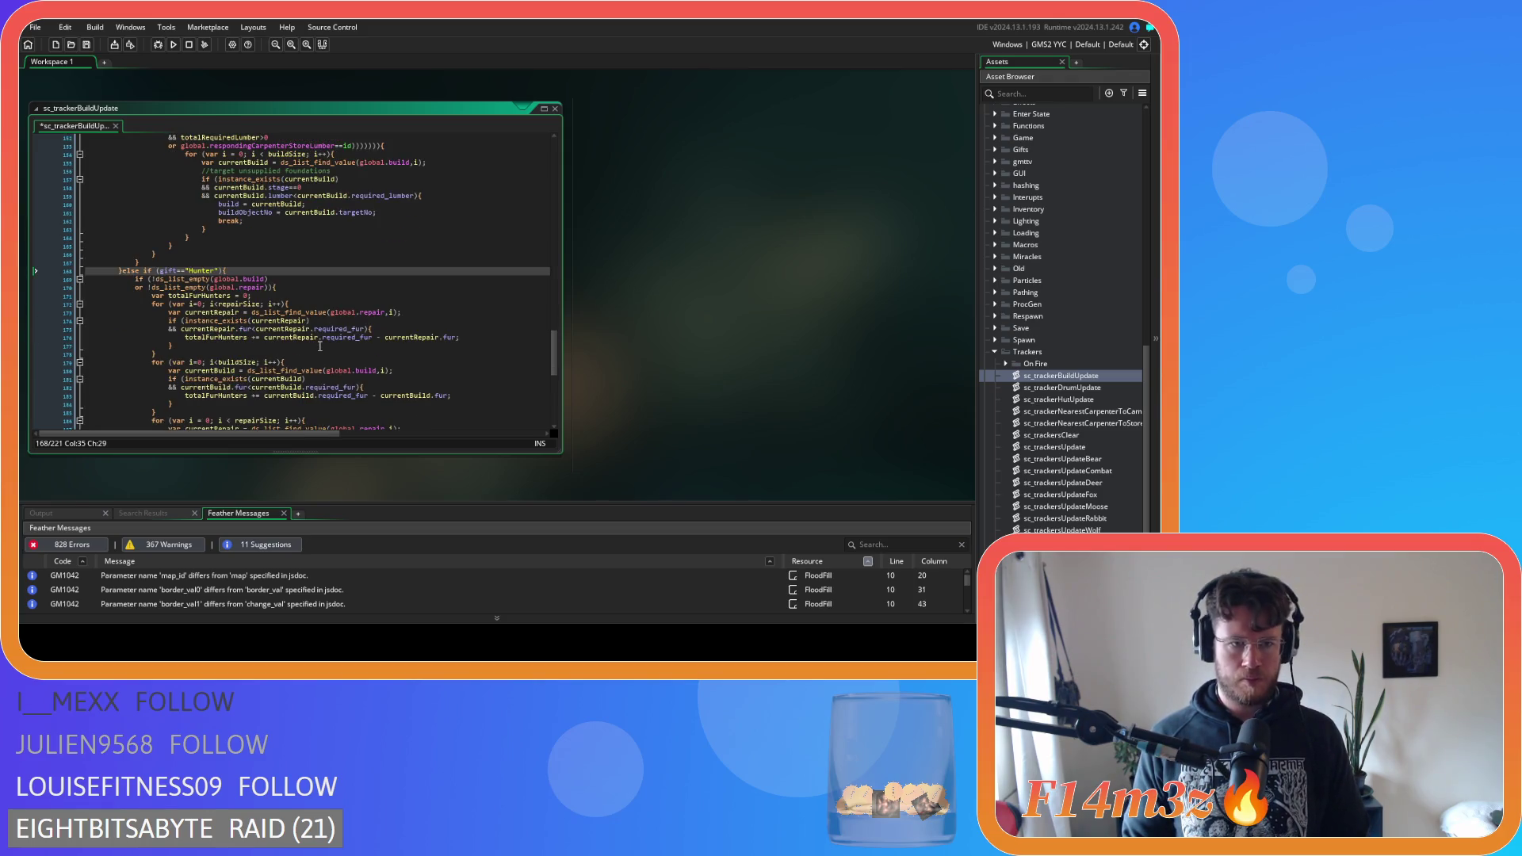
pyautogui.scroll(-6, 320, 346)
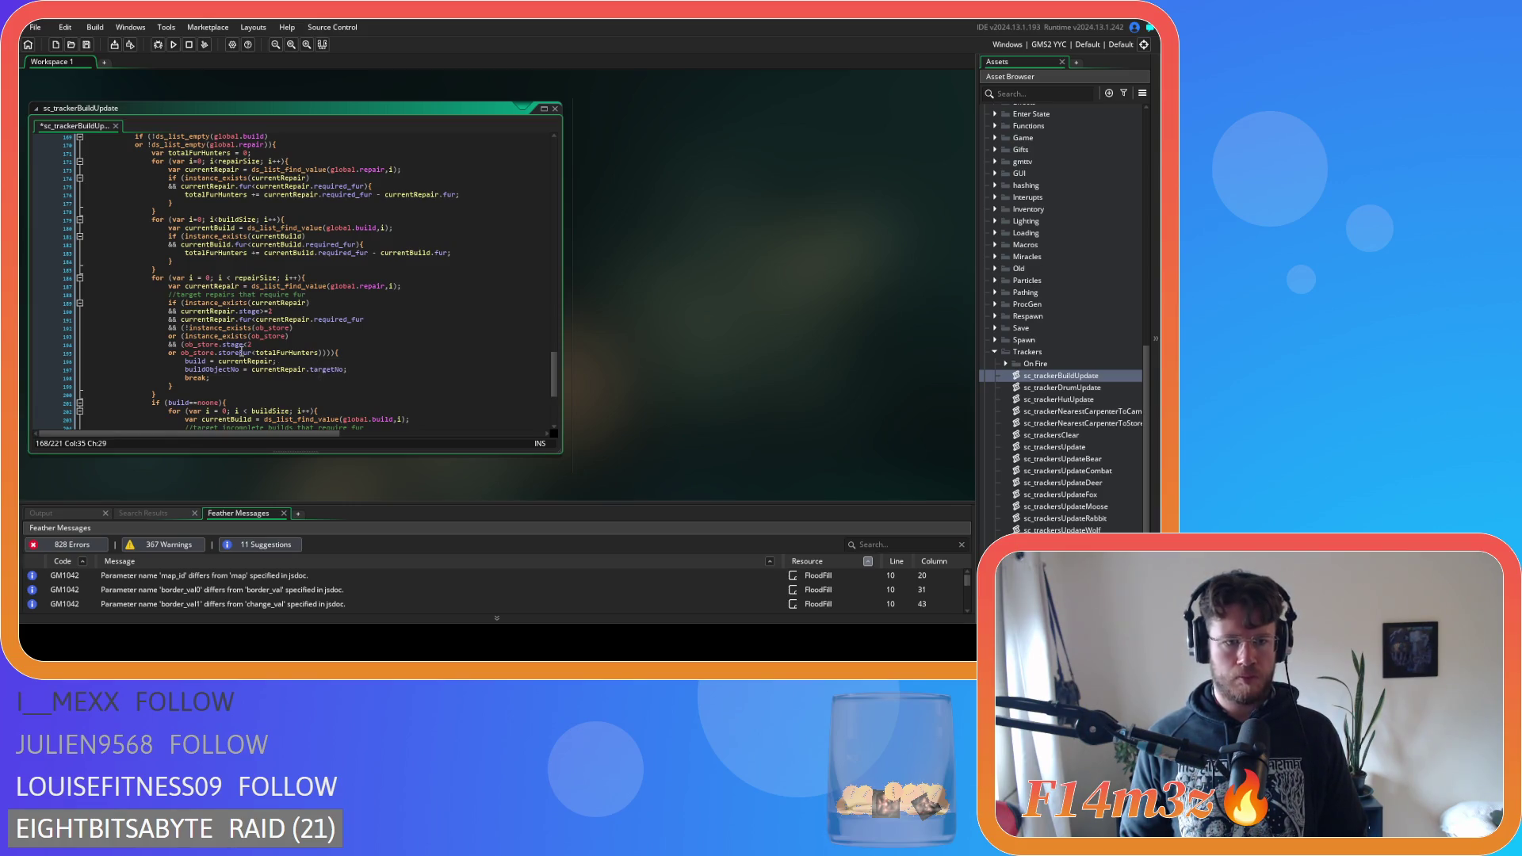
pyautogui.moveTo(253, 354); pyautogui.dragTo(183, 358)
pyautogui.hotkey('ctrl', 'v')
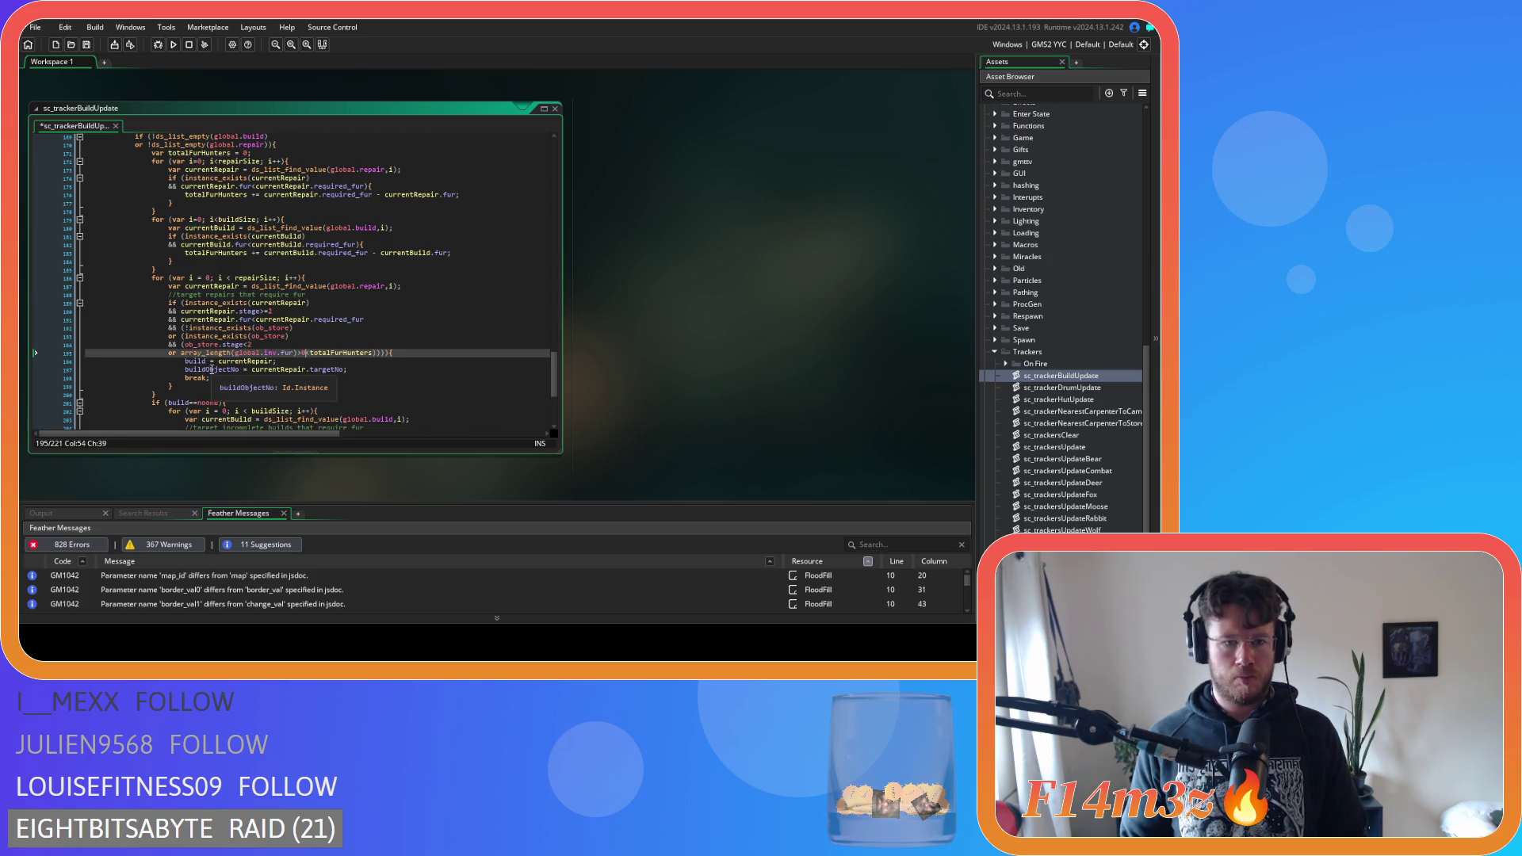
pyautogui.press('BackSpace')
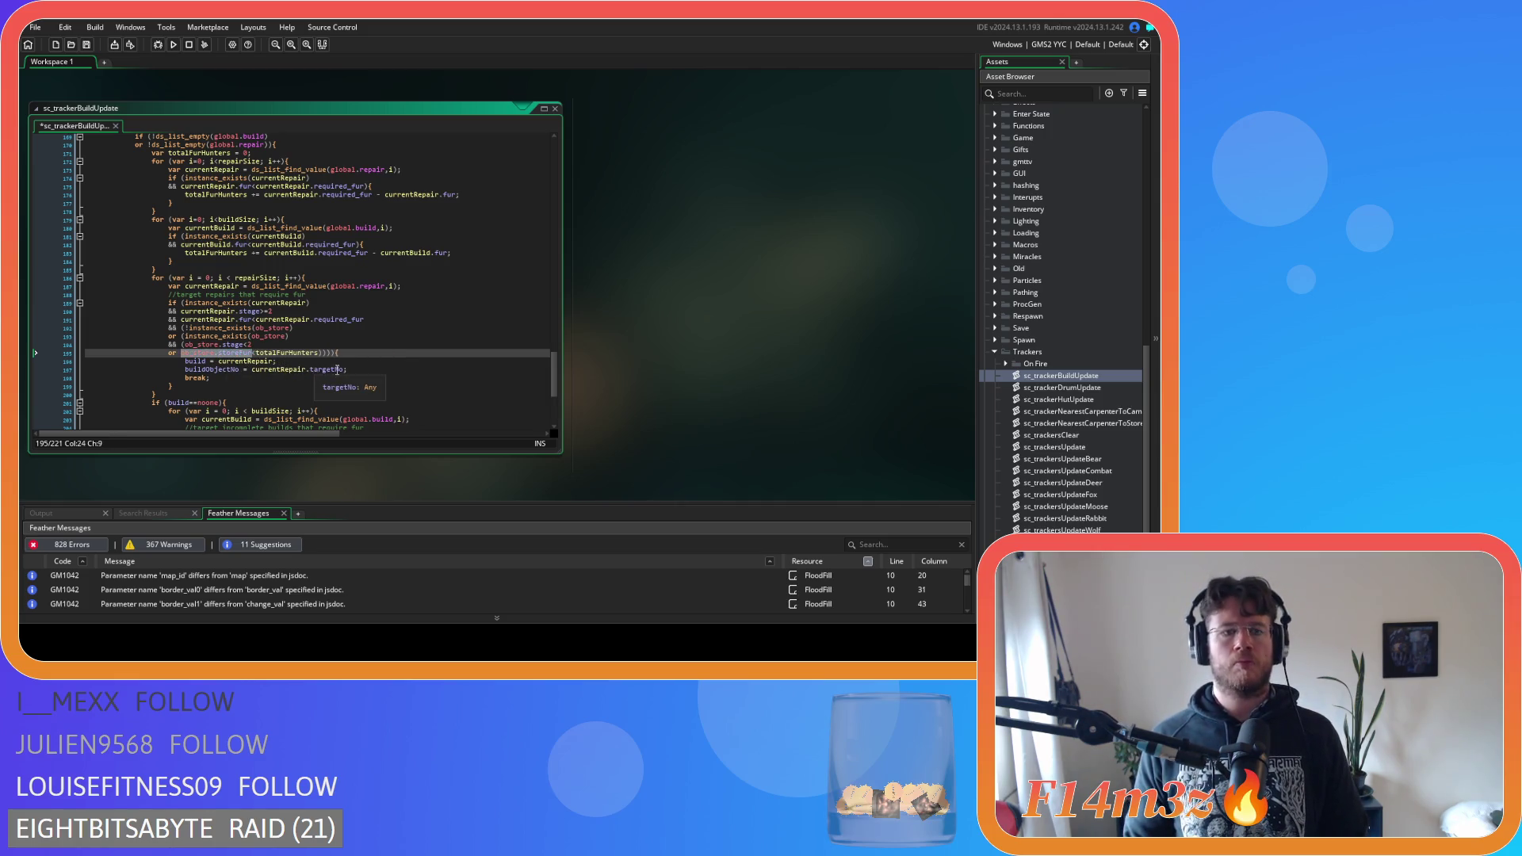
pyautogui.write('array_length(global.inv.fur)')
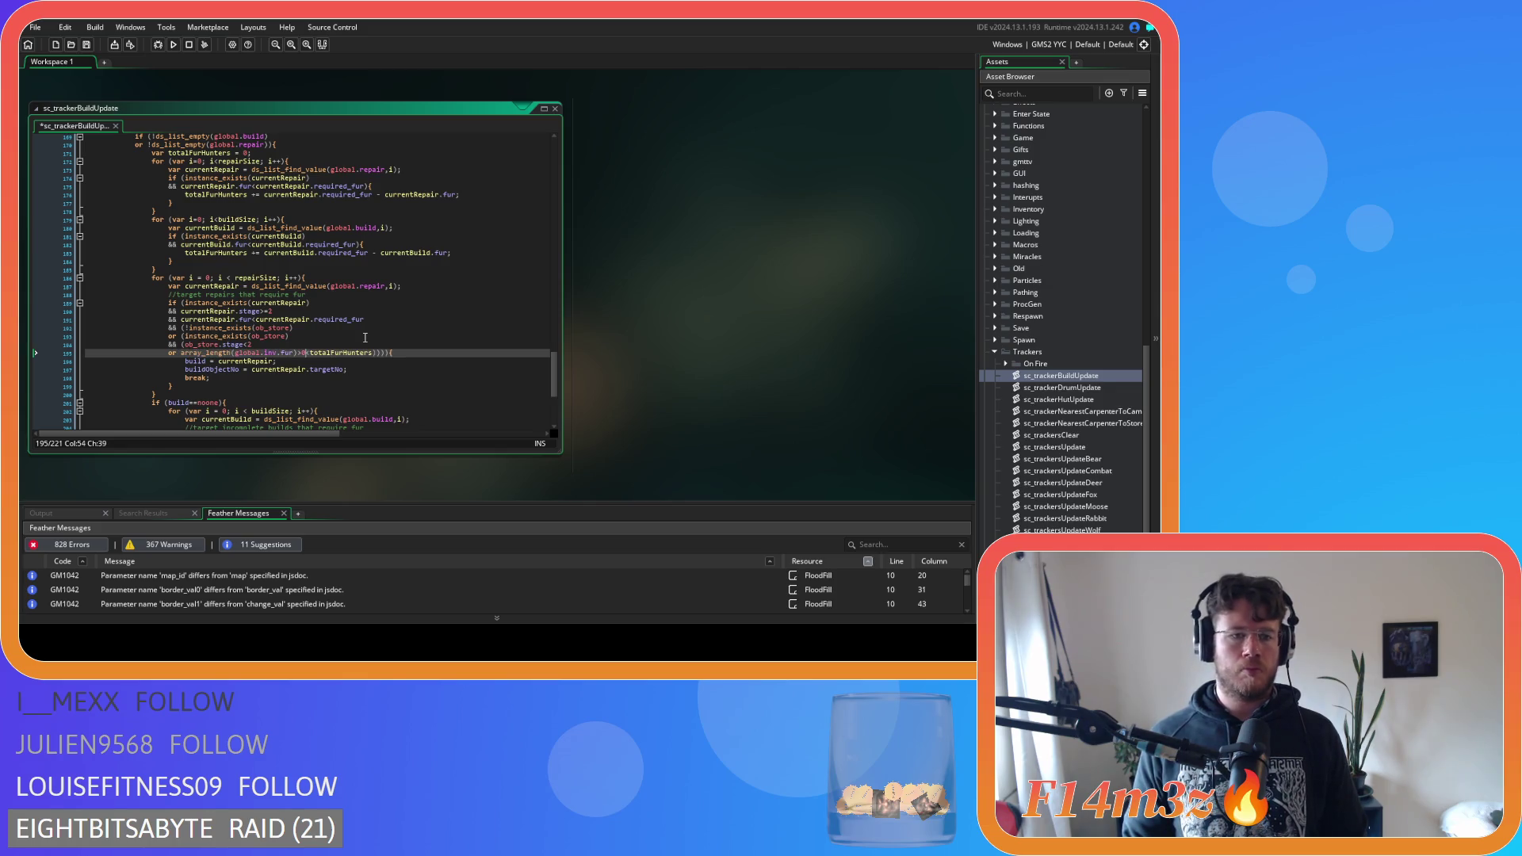
pyautogui.hotkey('ctrl', 's')
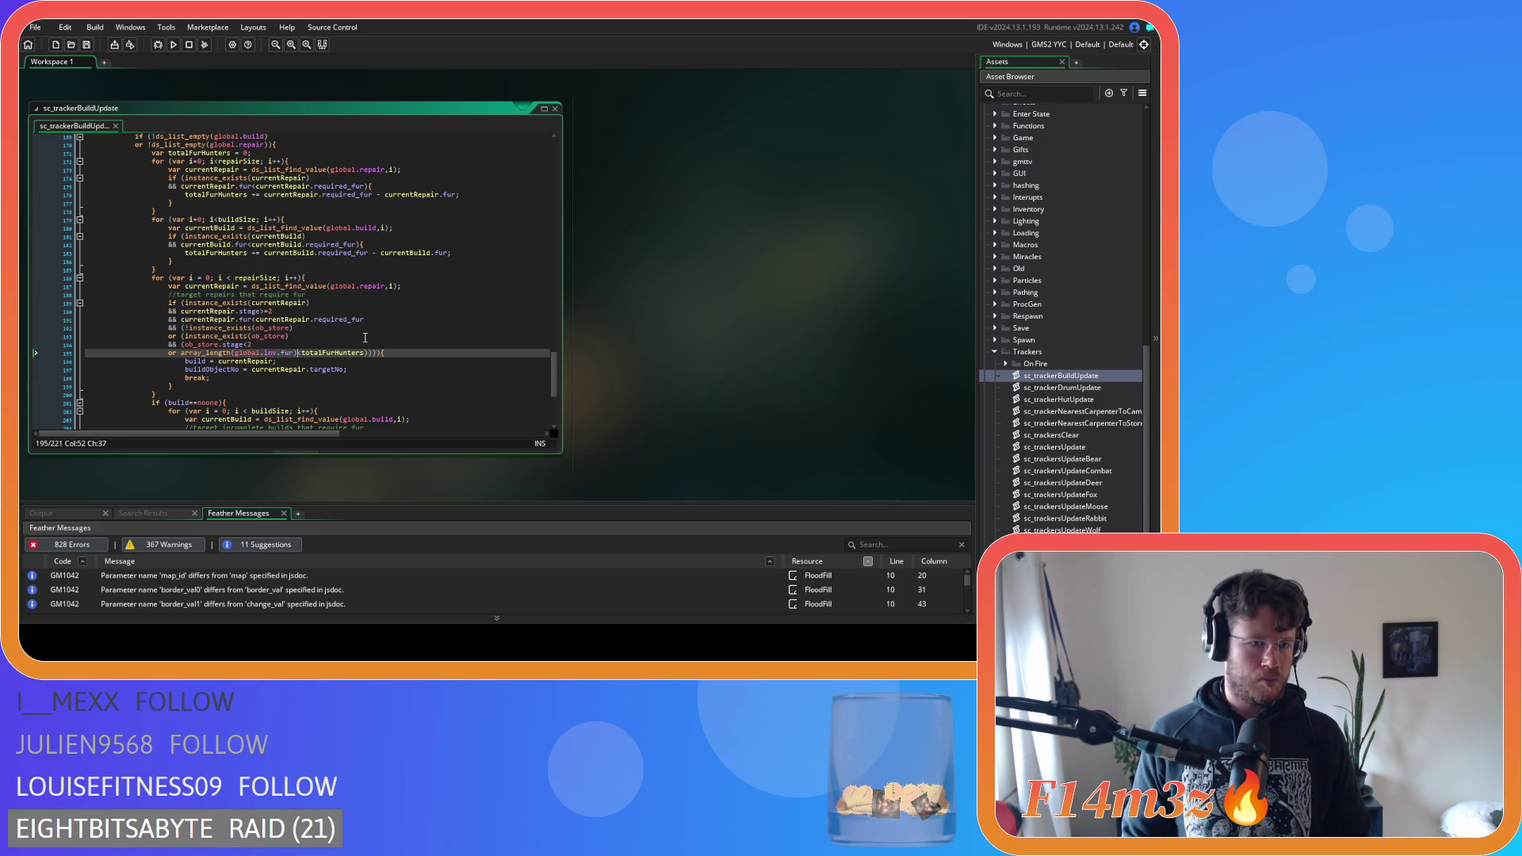
# Swap the store fur reference on line 211 for array_length(global.inv.fur) and save
pyautogui.scroll(-5, 365, 338)
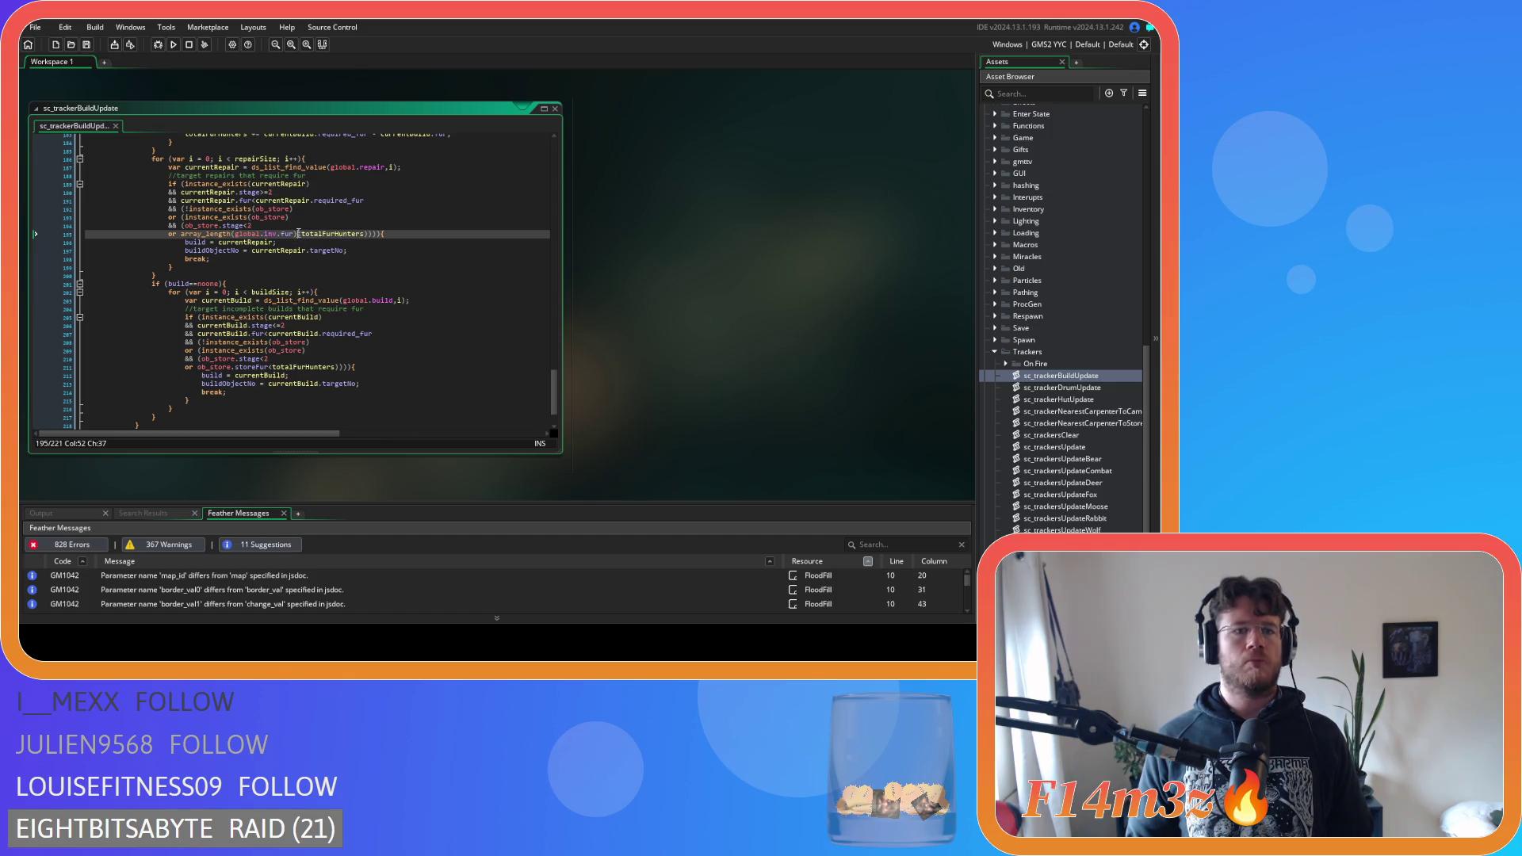
pyautogui.moveTo(299, 233); pyautogui.dragTo(181, 234)
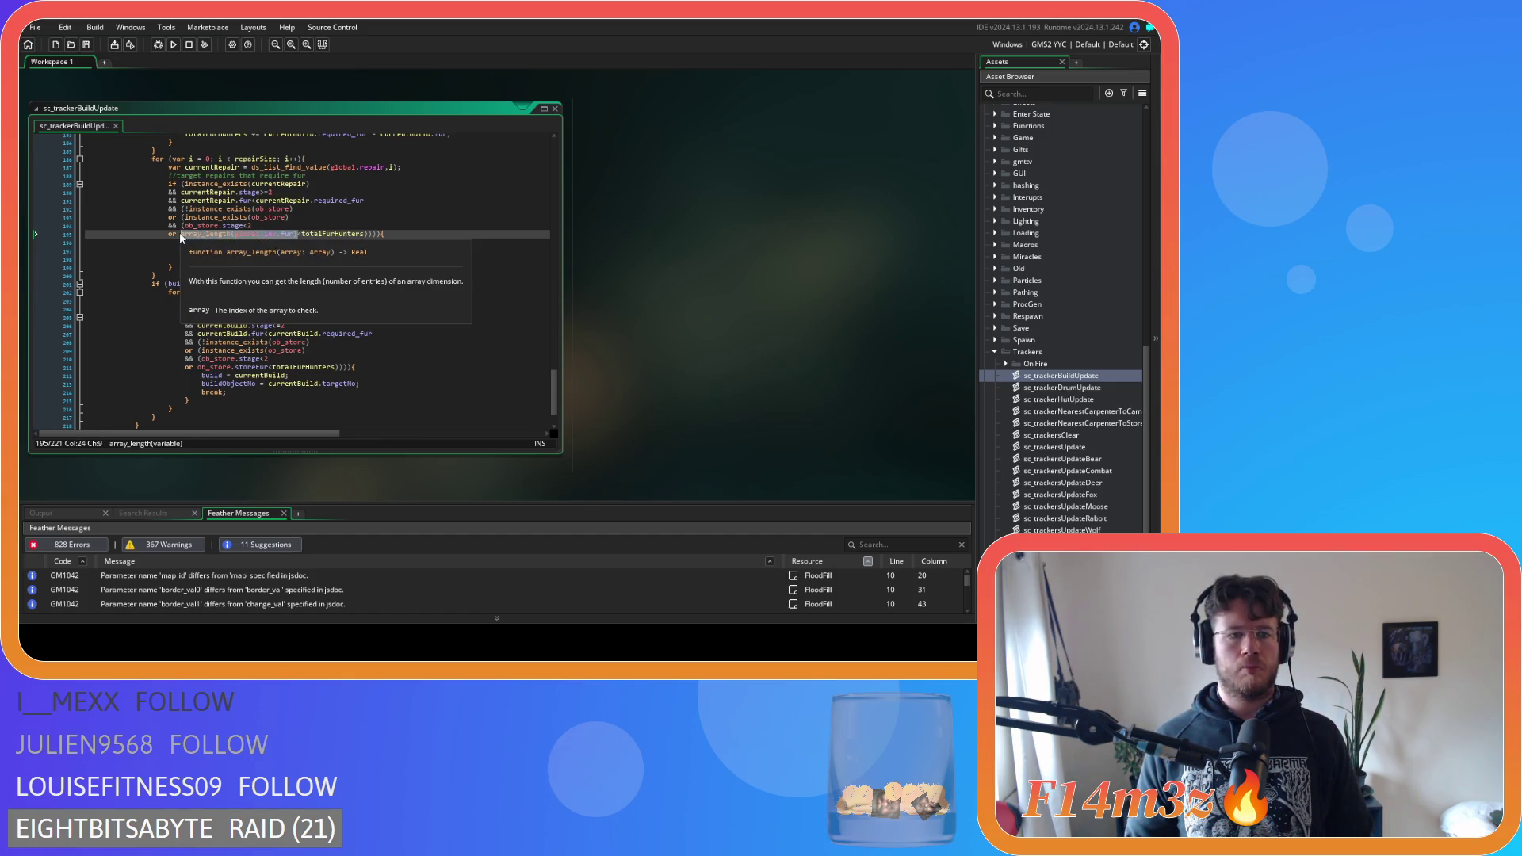
pyautogui.moveTo(269, 367); pyautogui.dragTo(198, 369)
pyautogui.hotkey('ctrl', 'v')
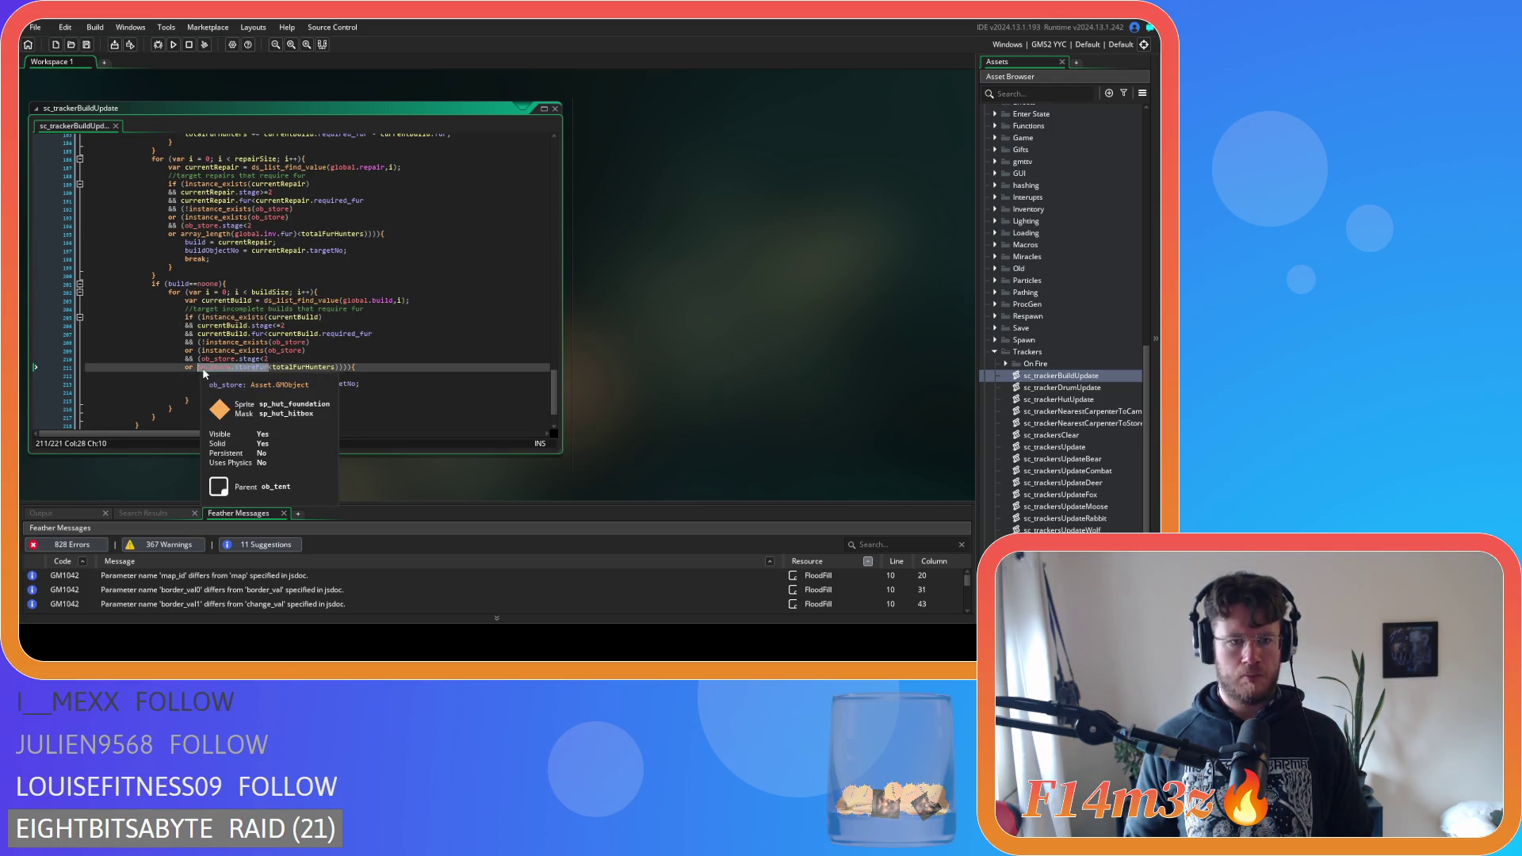
pyautogui.hotkey('ctrl', 'z')
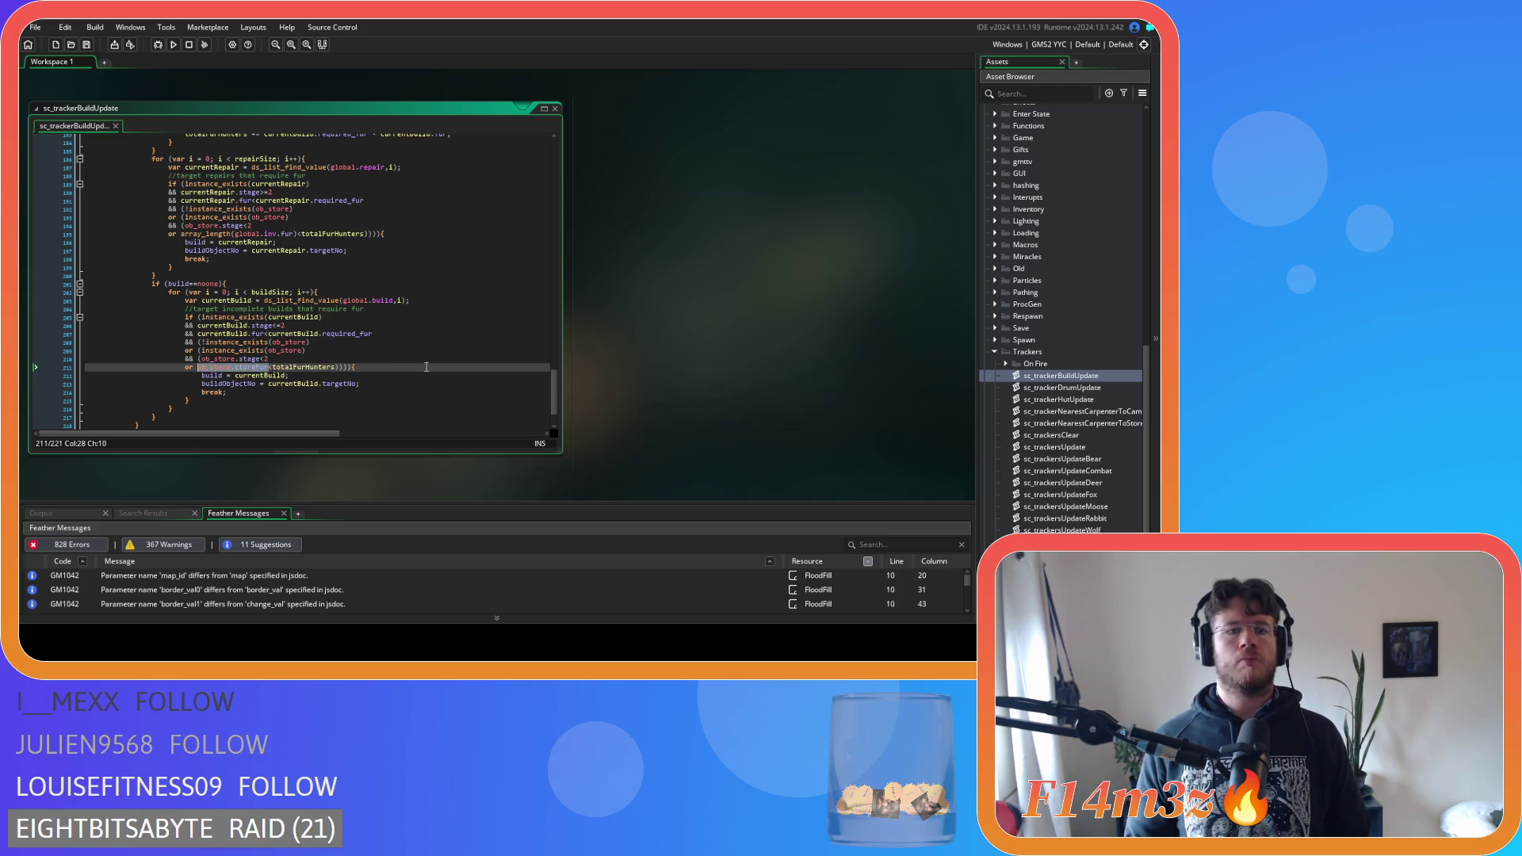
pyautogui.write('array_length(global.inv.fur)')
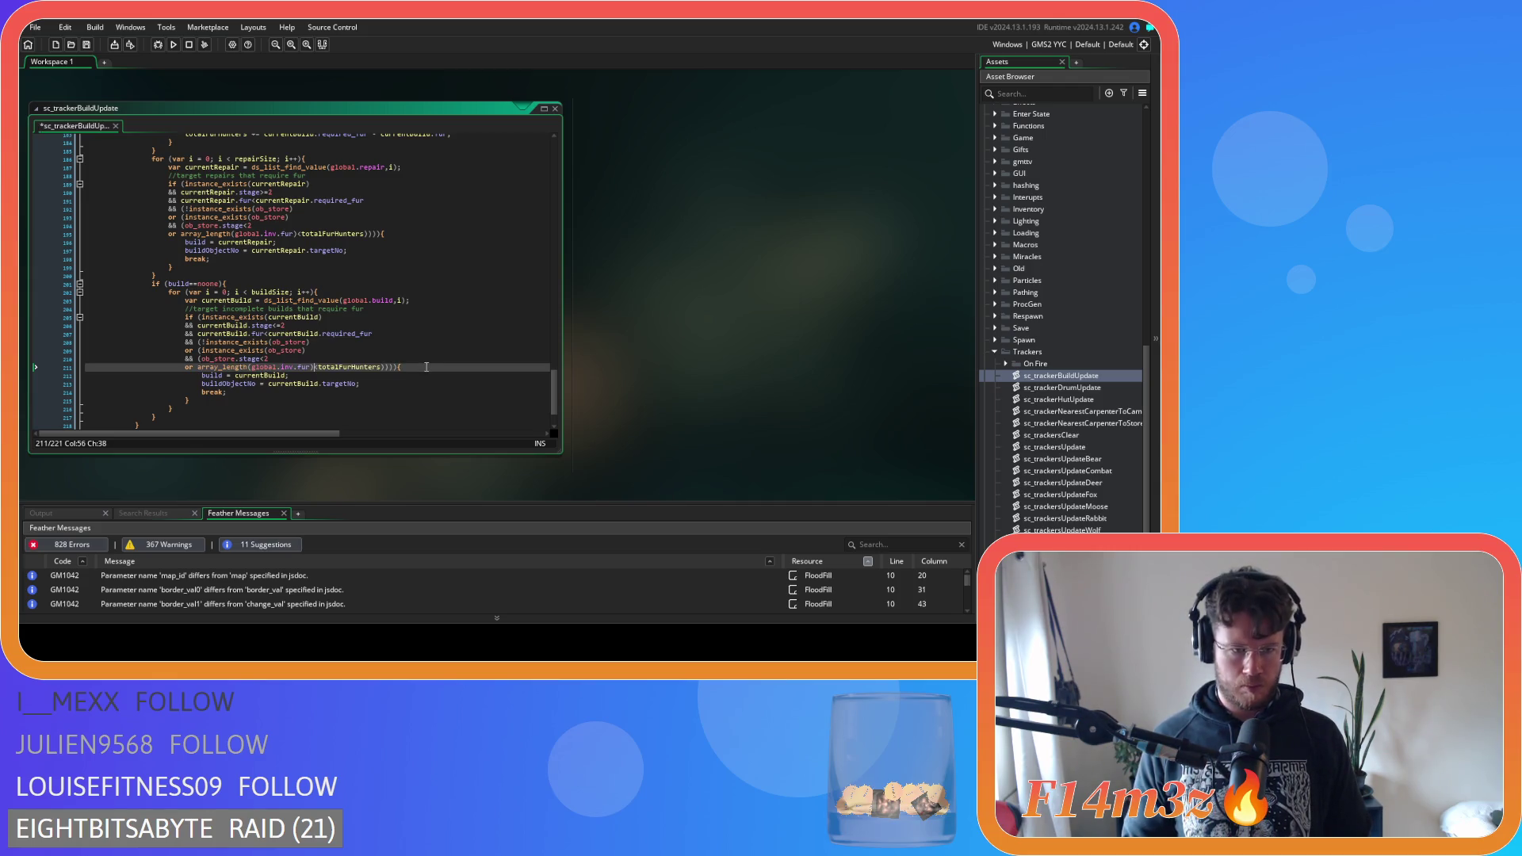
pyautogui.hotkey('ctrl', 's')
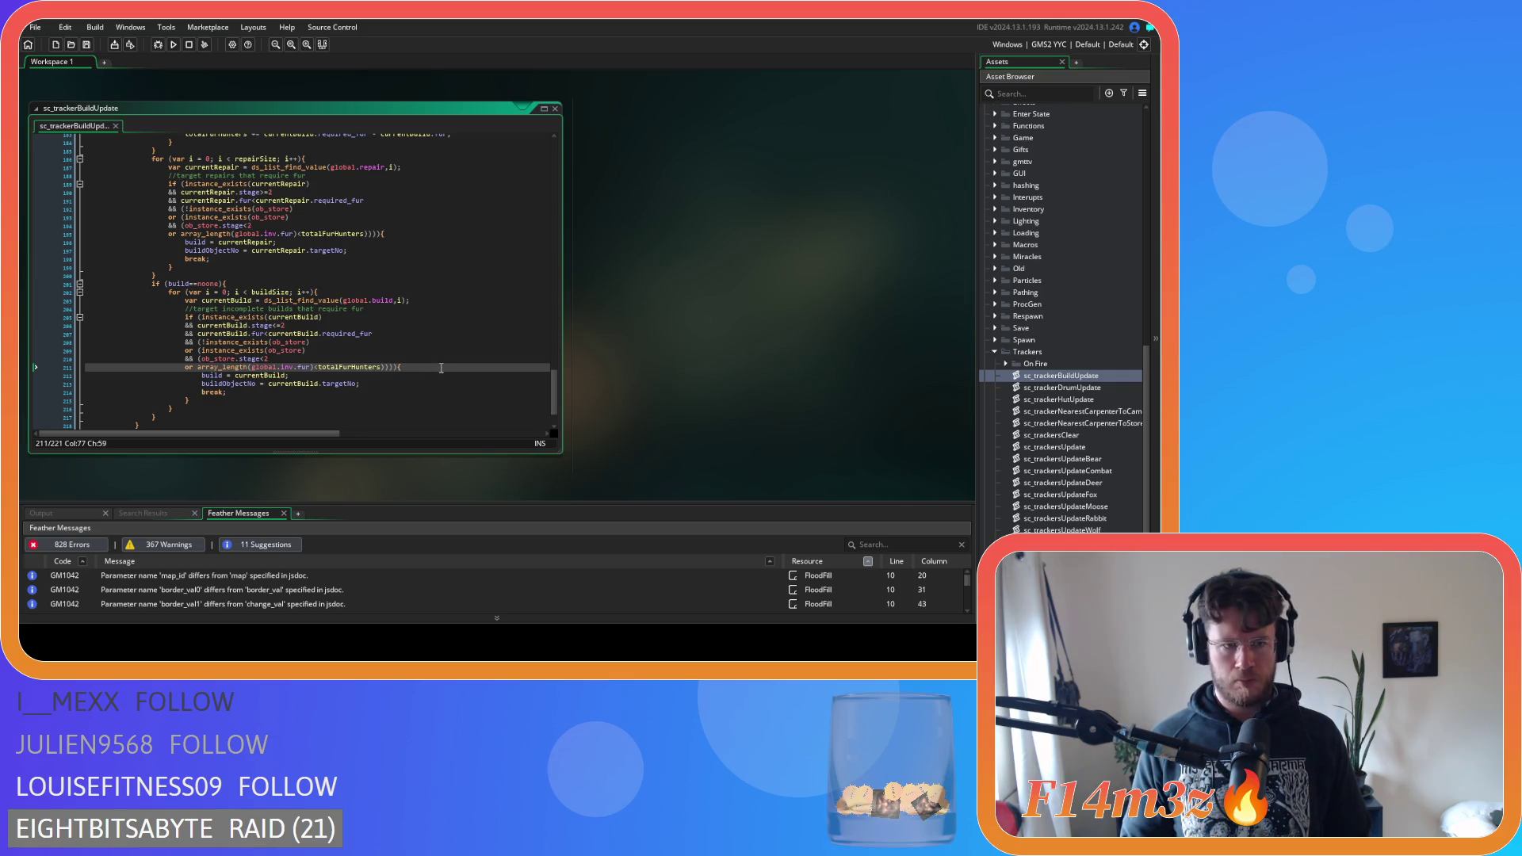
pyautogui.scroll(20, 442, 368)
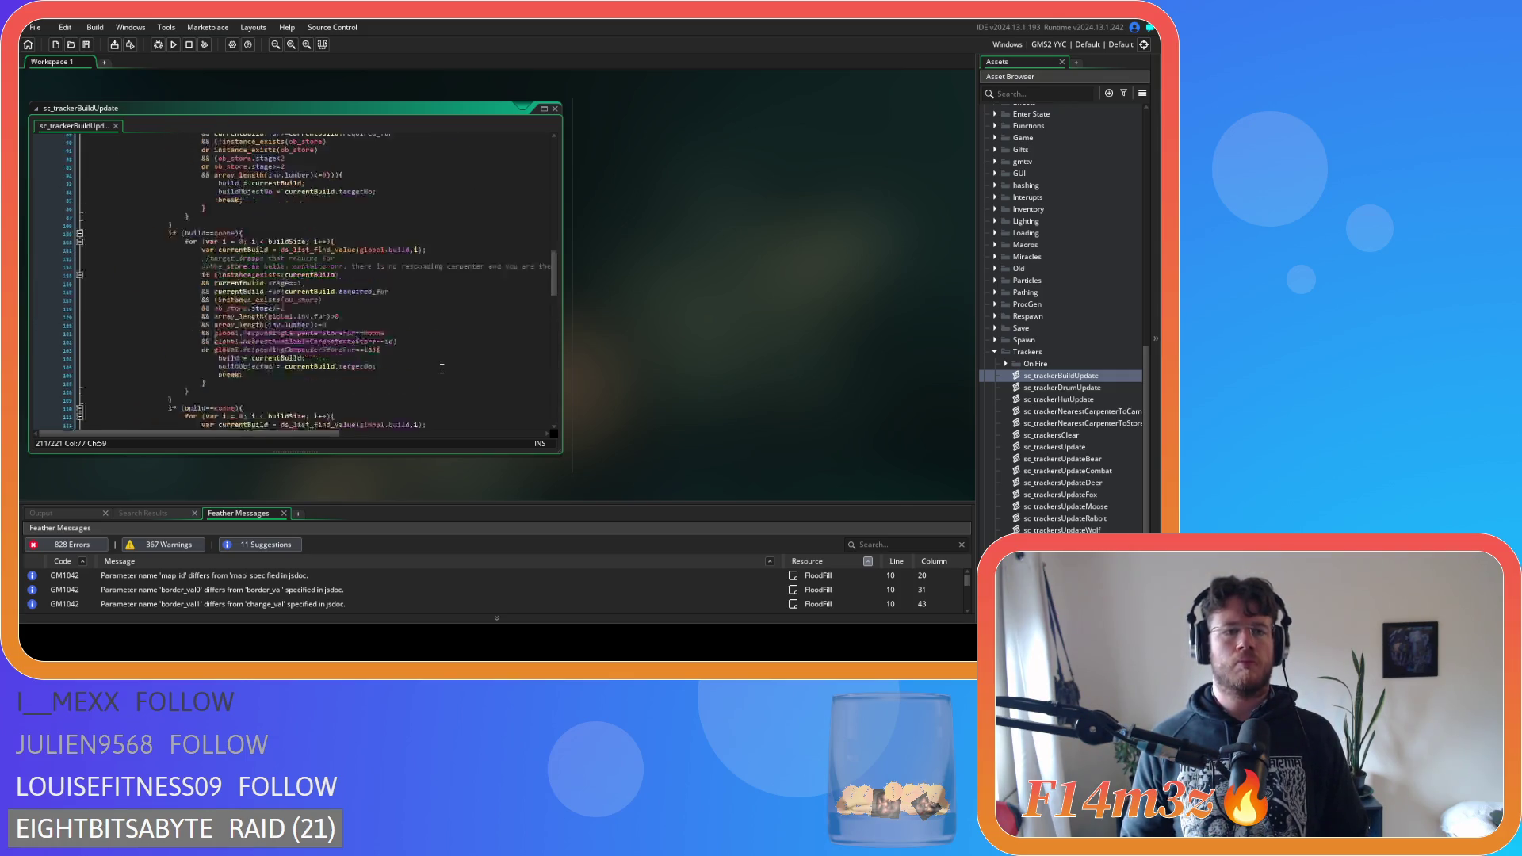
pyautogui.scroll(15, 442, 368)
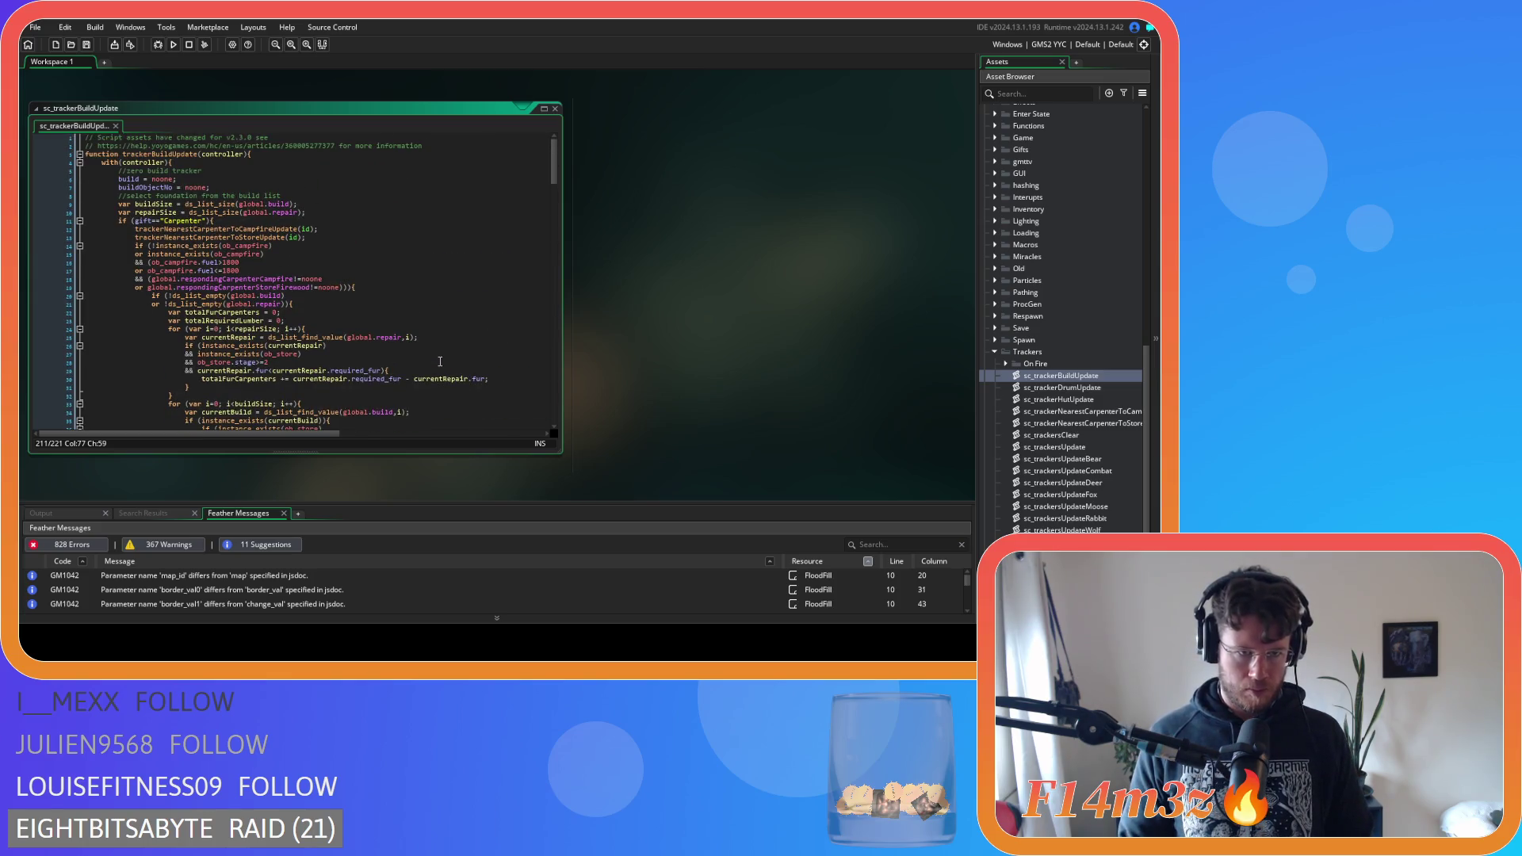
pyautogui.scroll(-8, 440, 361)
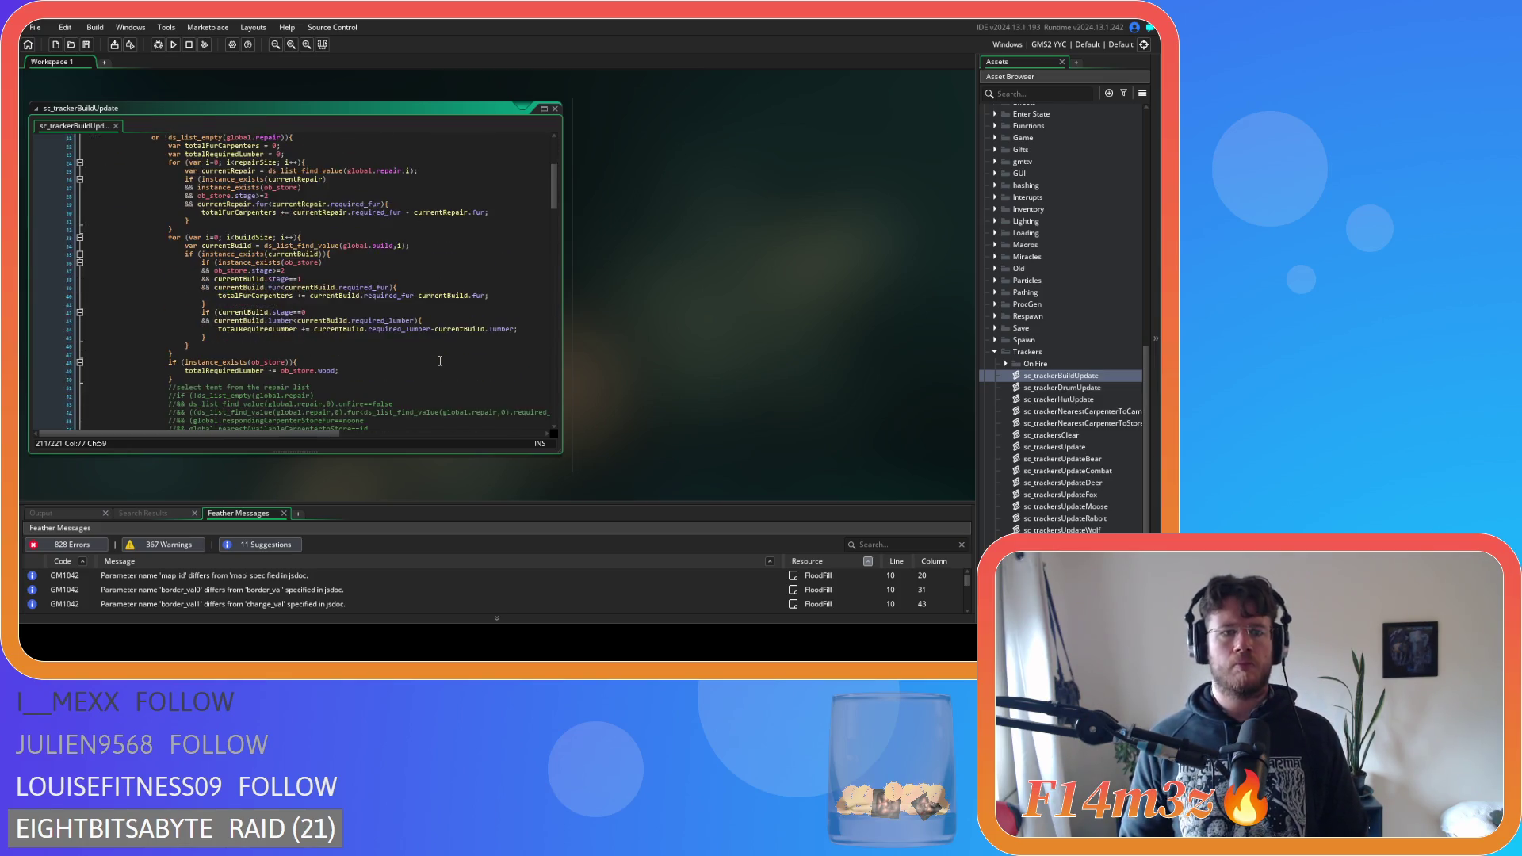
pyautogui.scroll(-8, 440, 361)
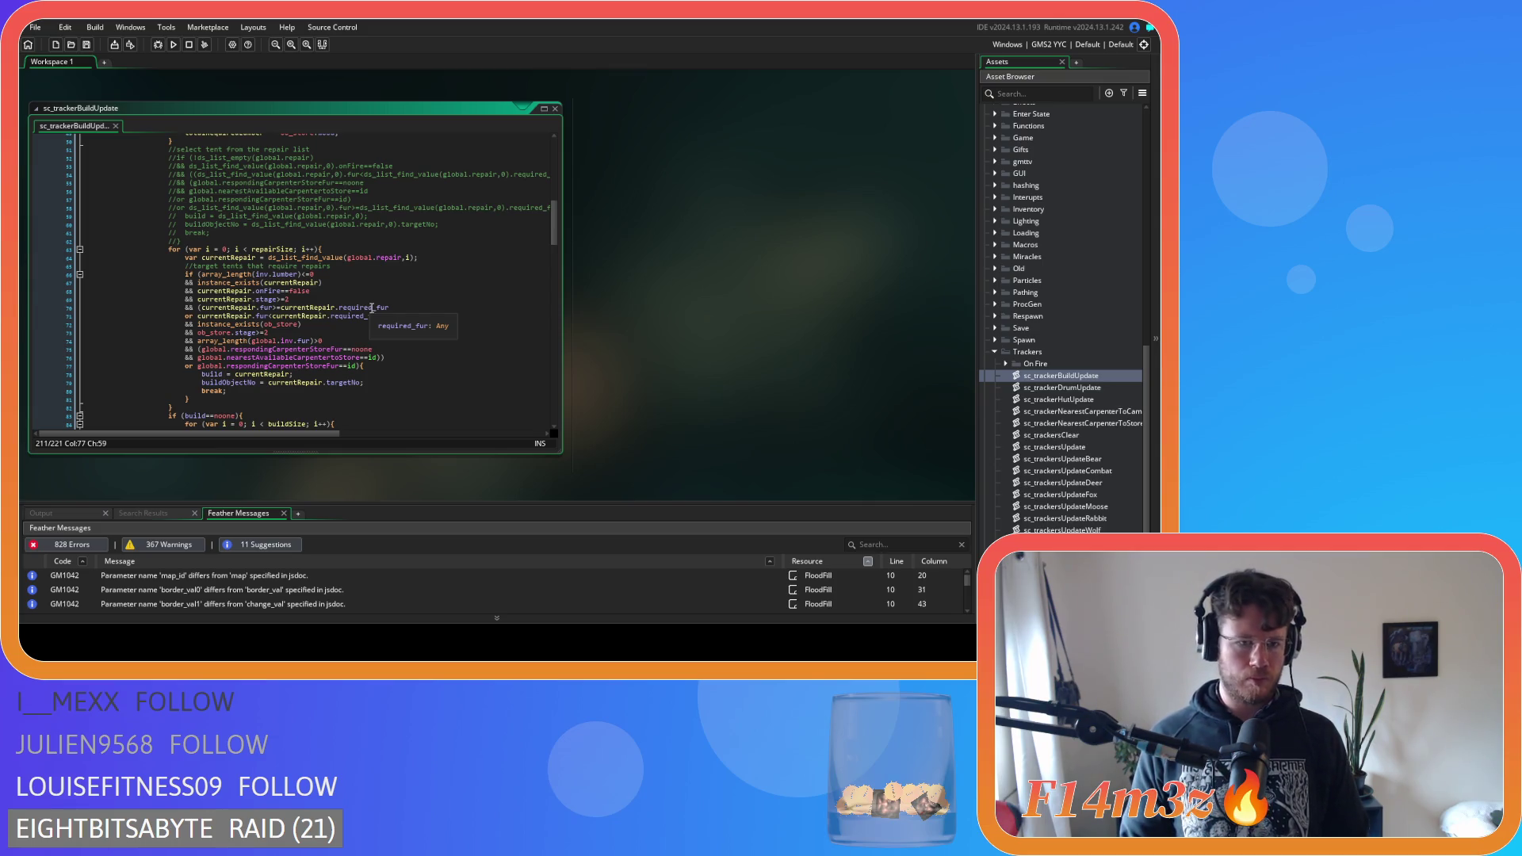
pyautogui.scroll(-7, 372, 341)
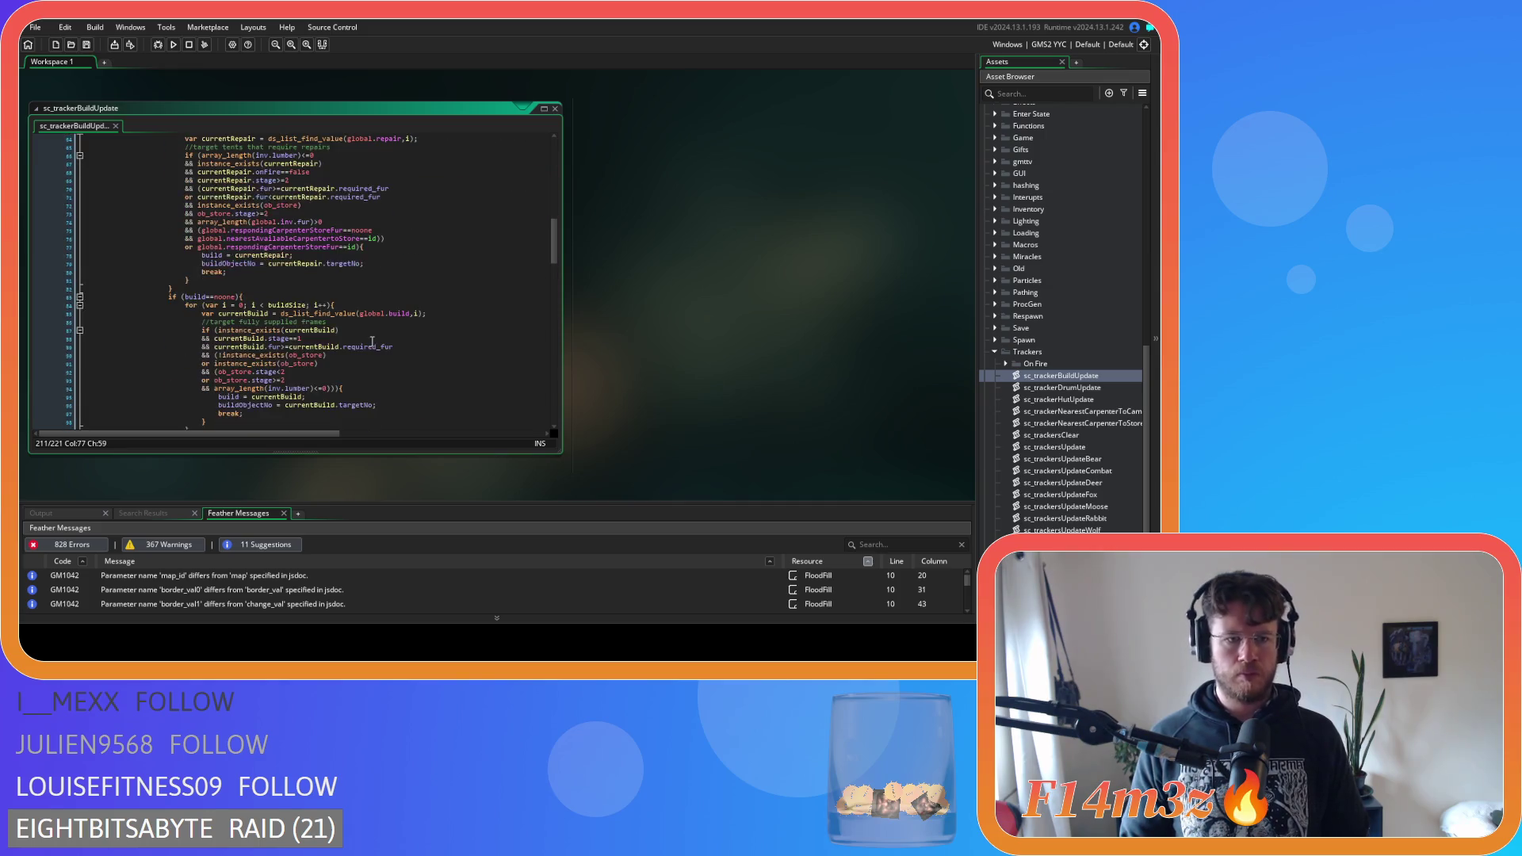
pyautogui.scroll(-2, 372, 342)
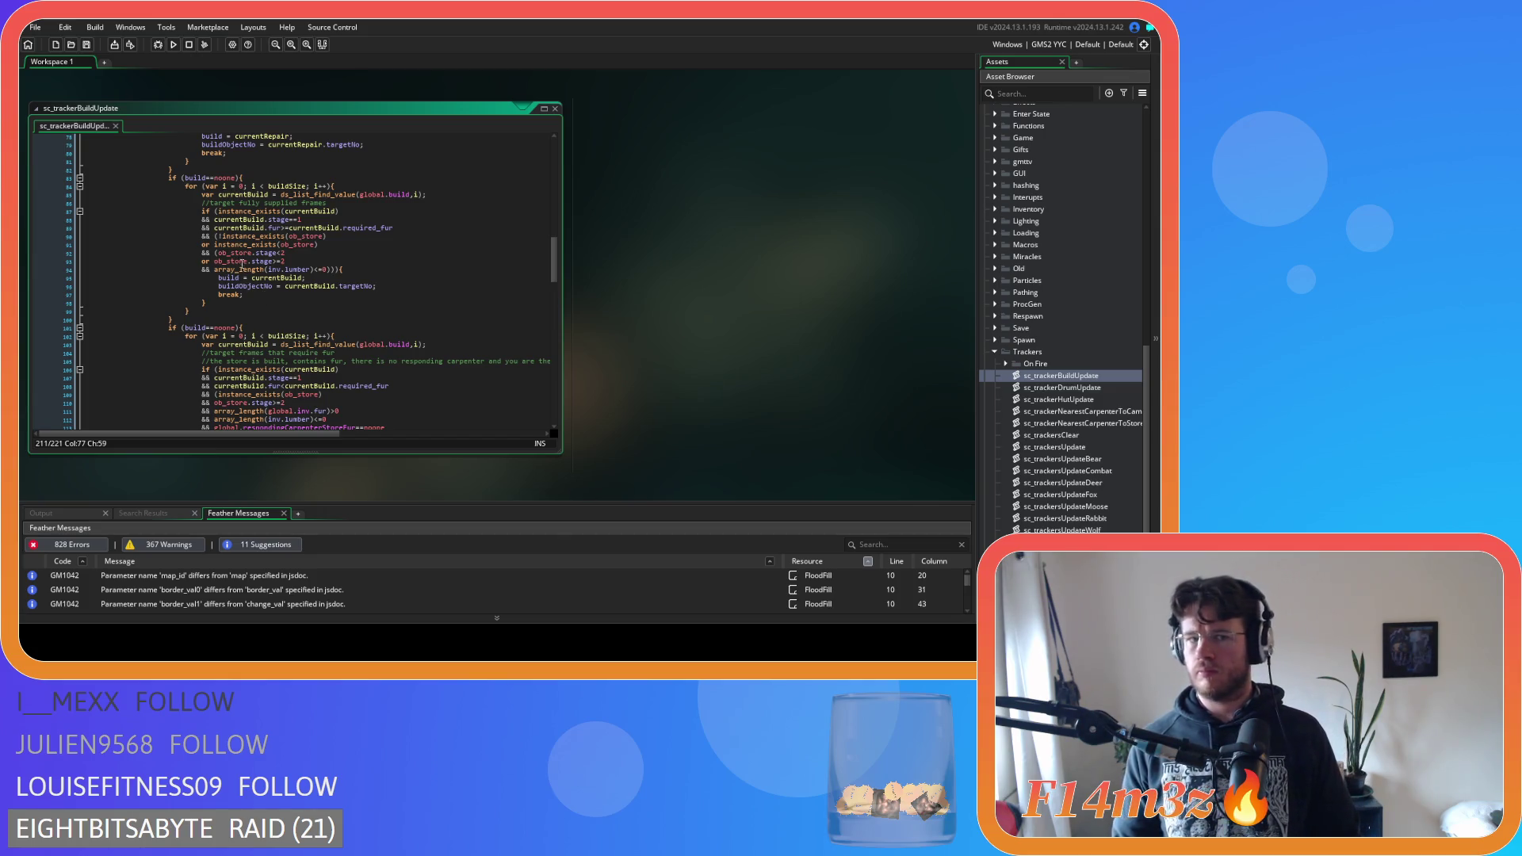
pyautogui.click(238, 237)
pyautogui.scroll(-5, 239, 237)
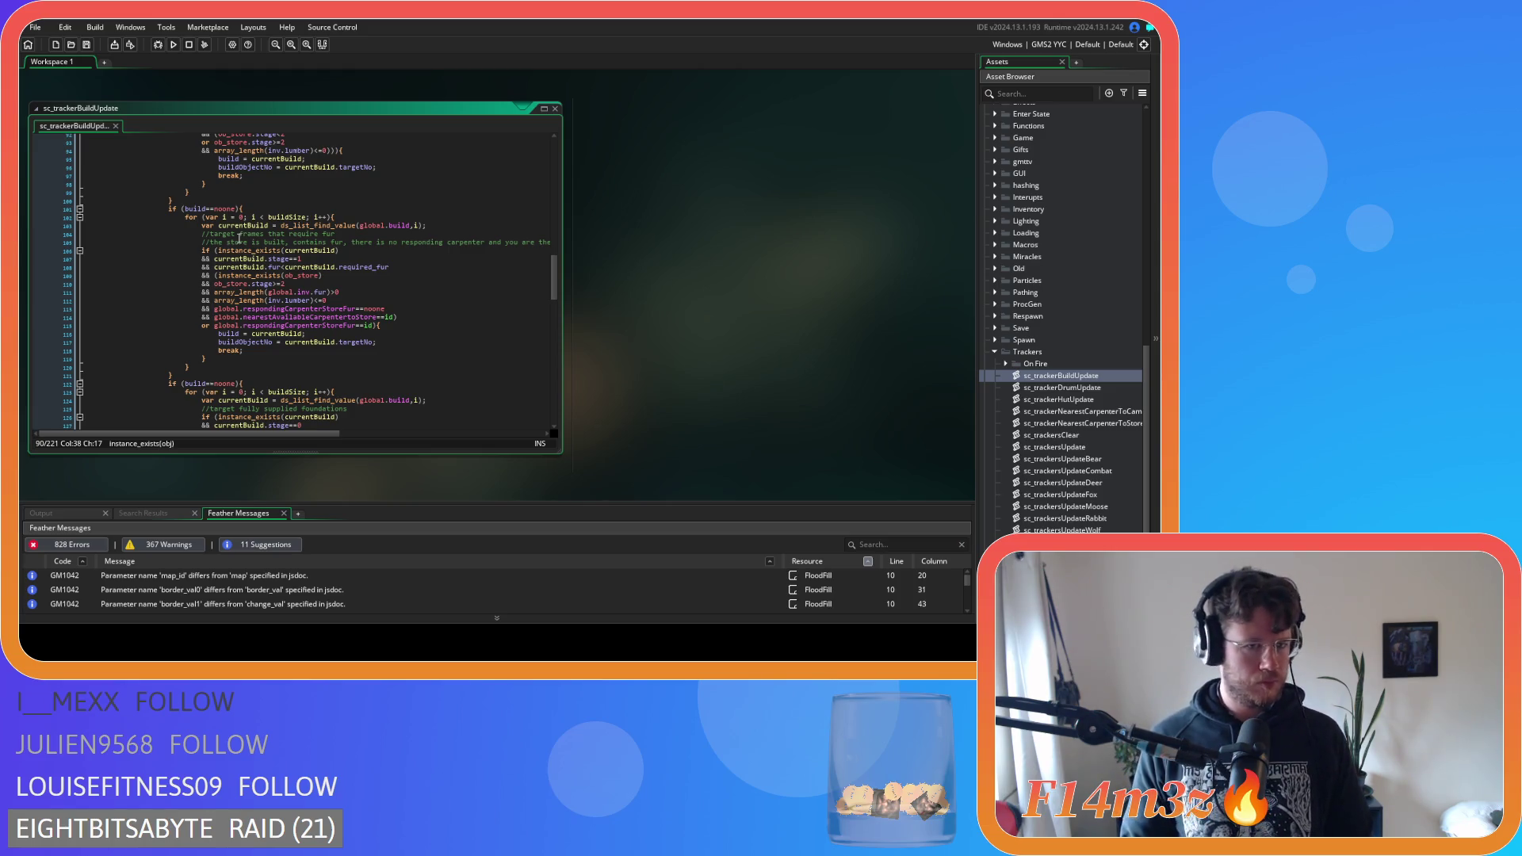
pyautogui.click(330, 285)
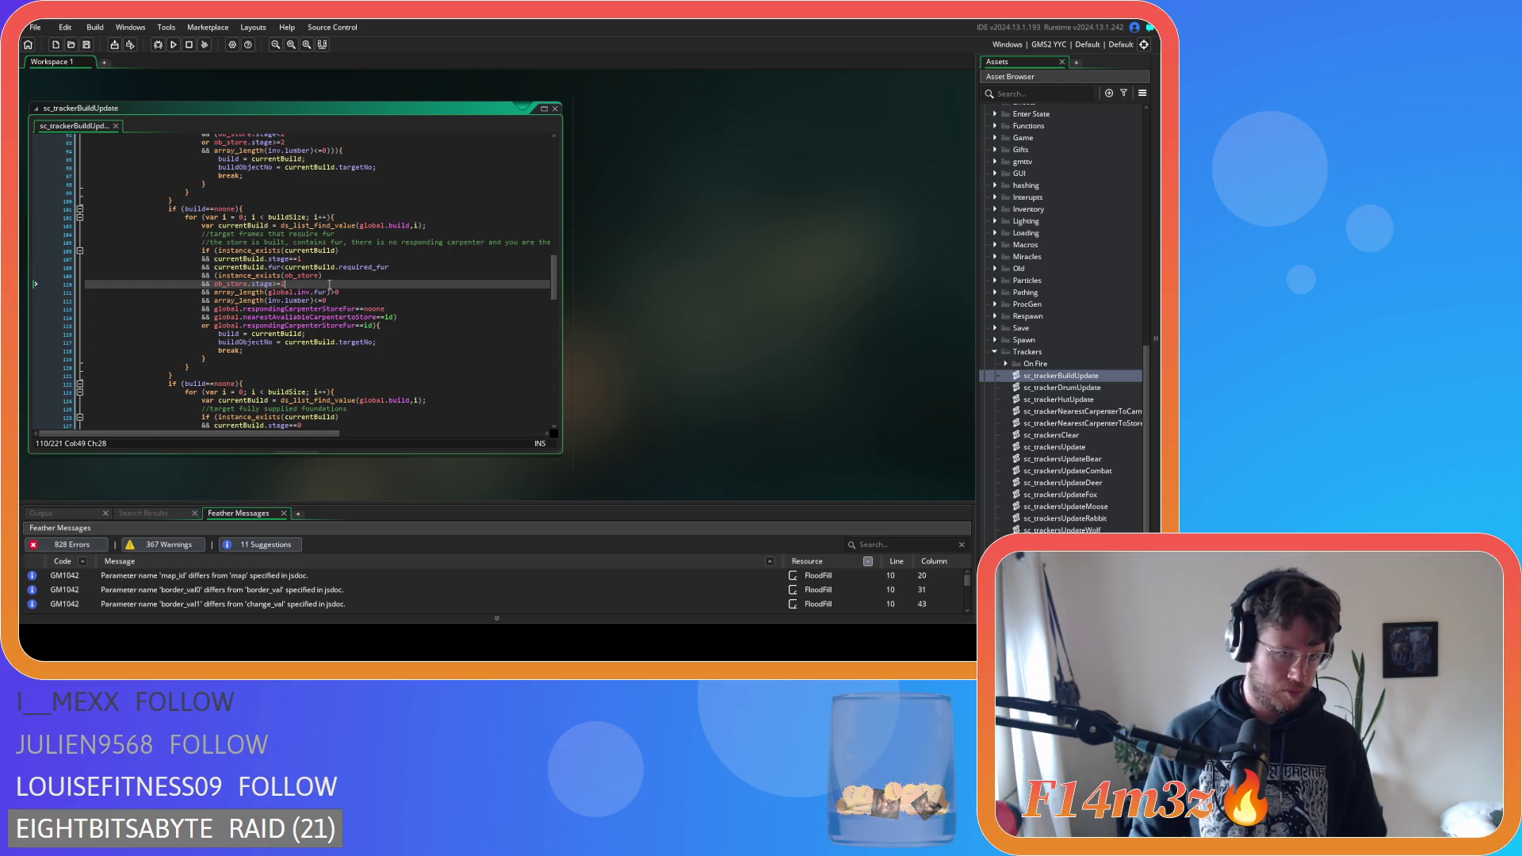
pyautogui.click(340, 292)
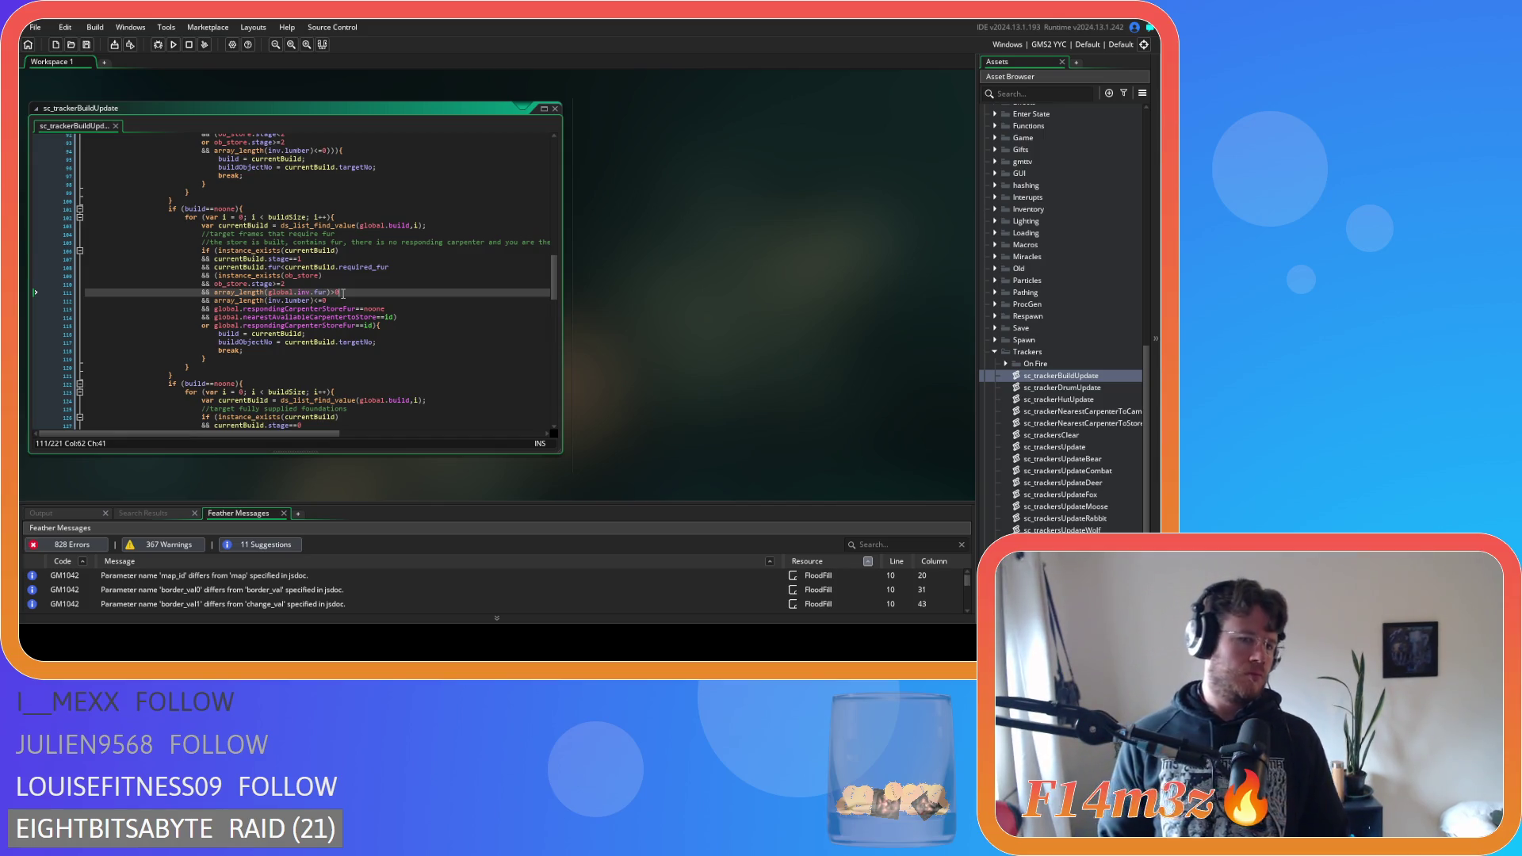
pyautogui.scroll(-2, 330, 292)
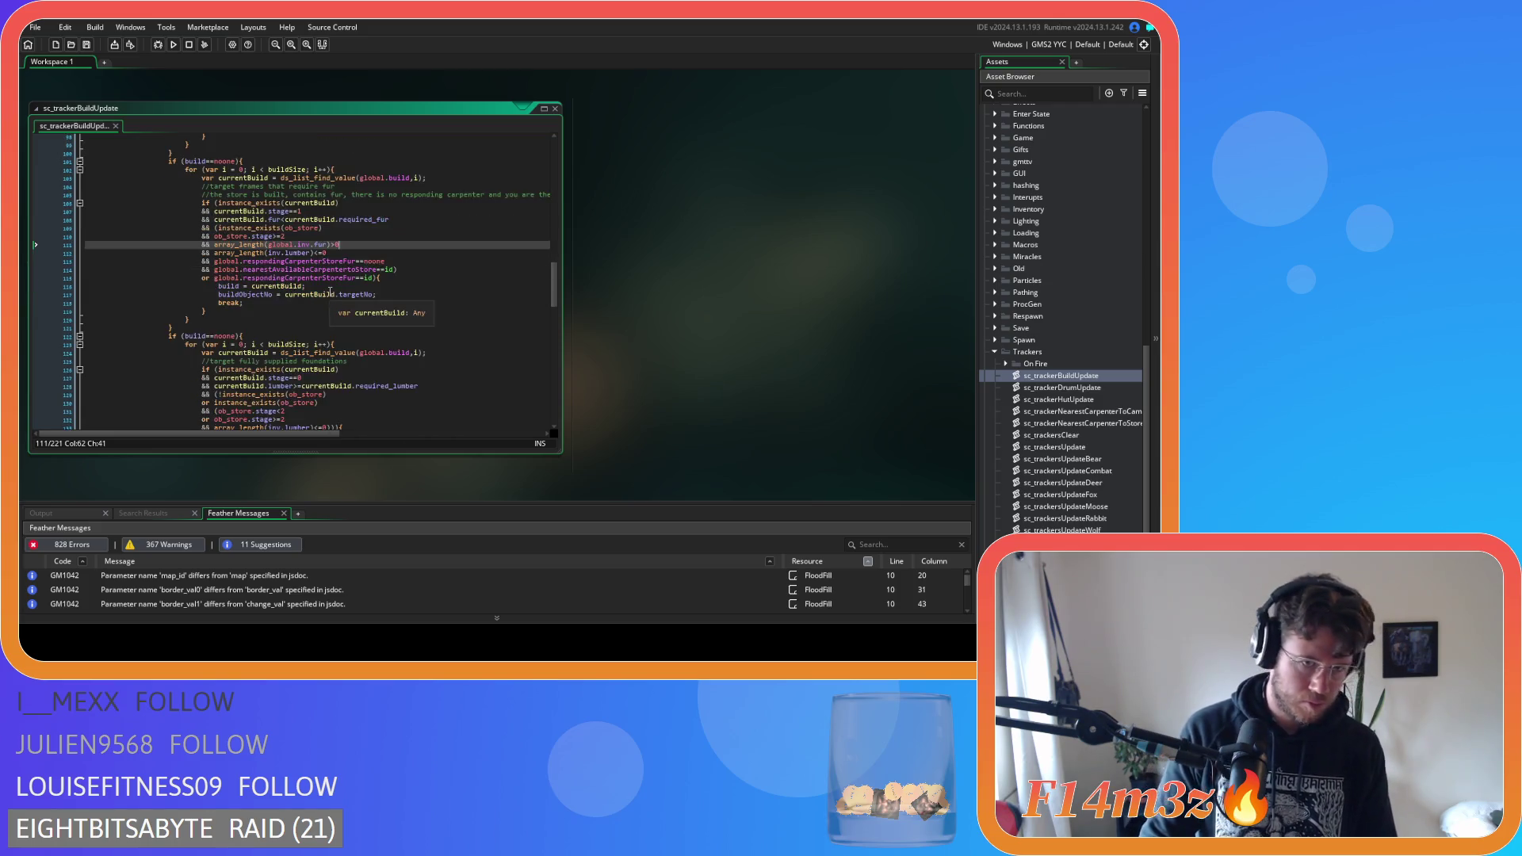
pyautogui.scroll(-3, 329, 292)
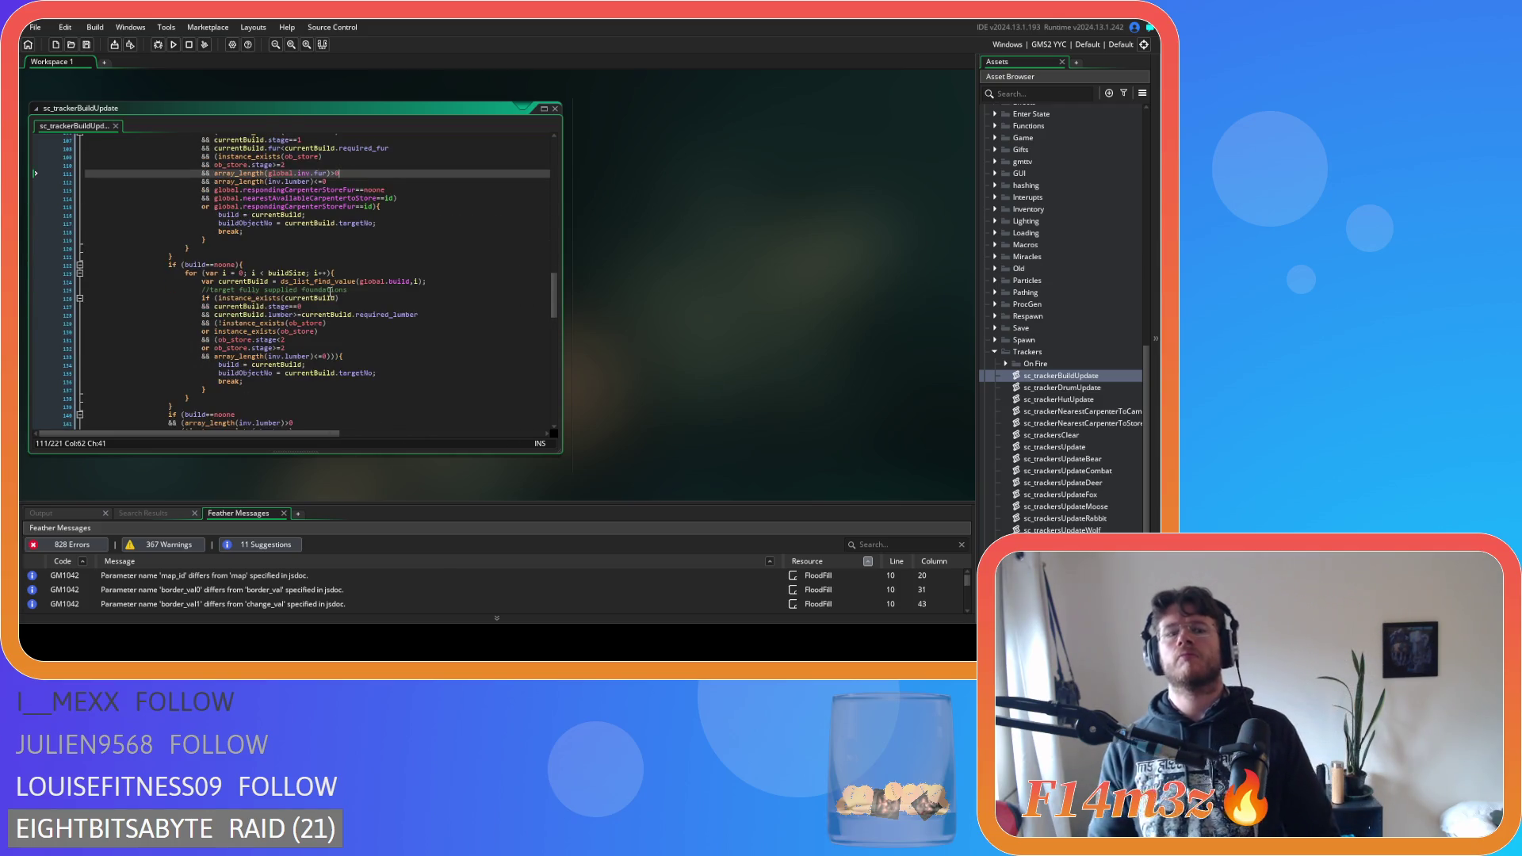
pyautogui.click(334, 341)
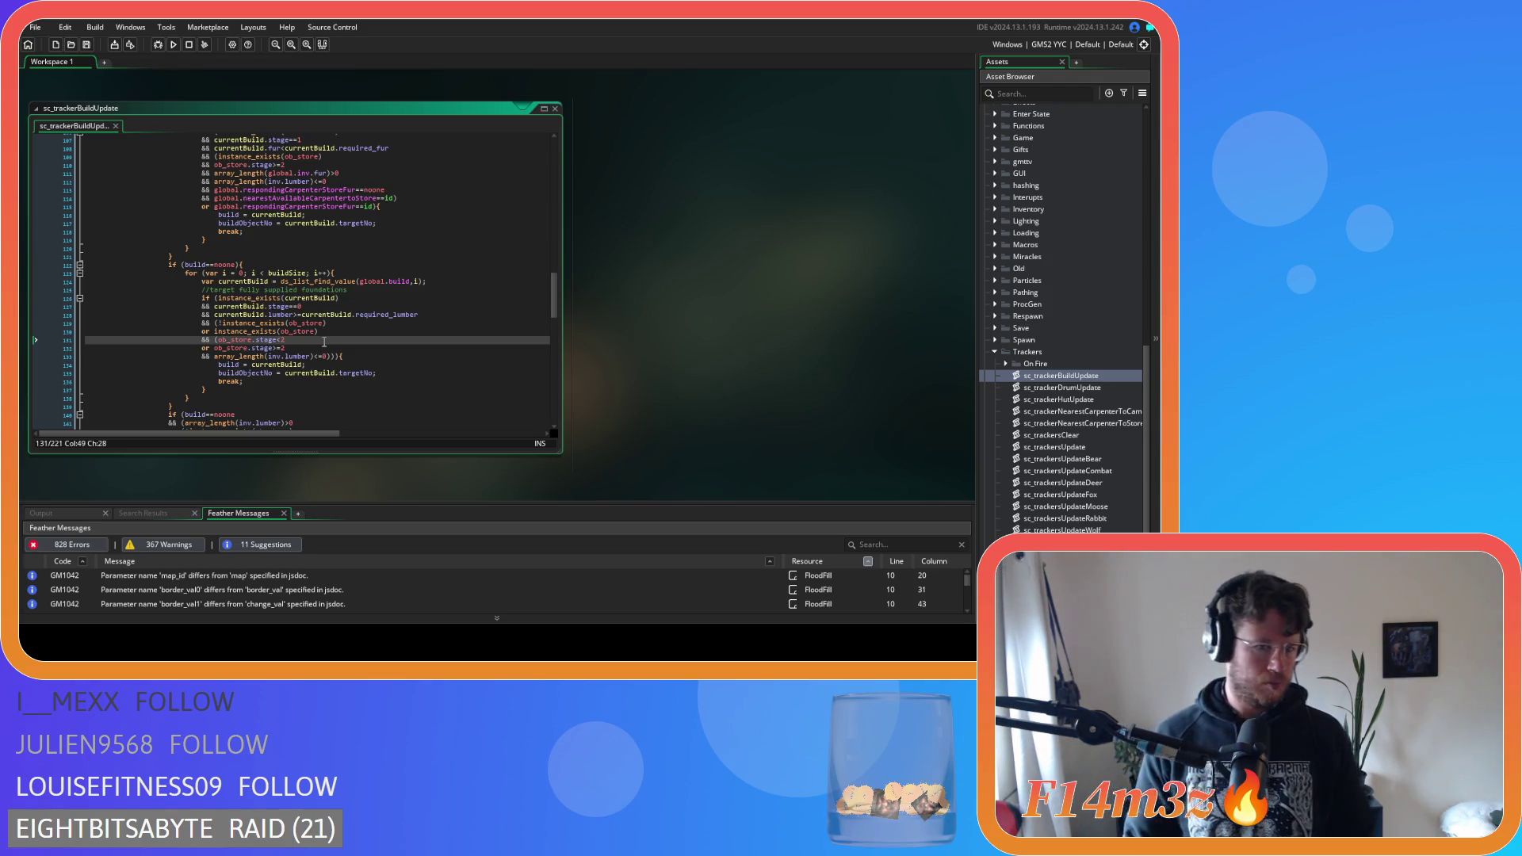
pyautogui.scroll(-8, 324, 342)
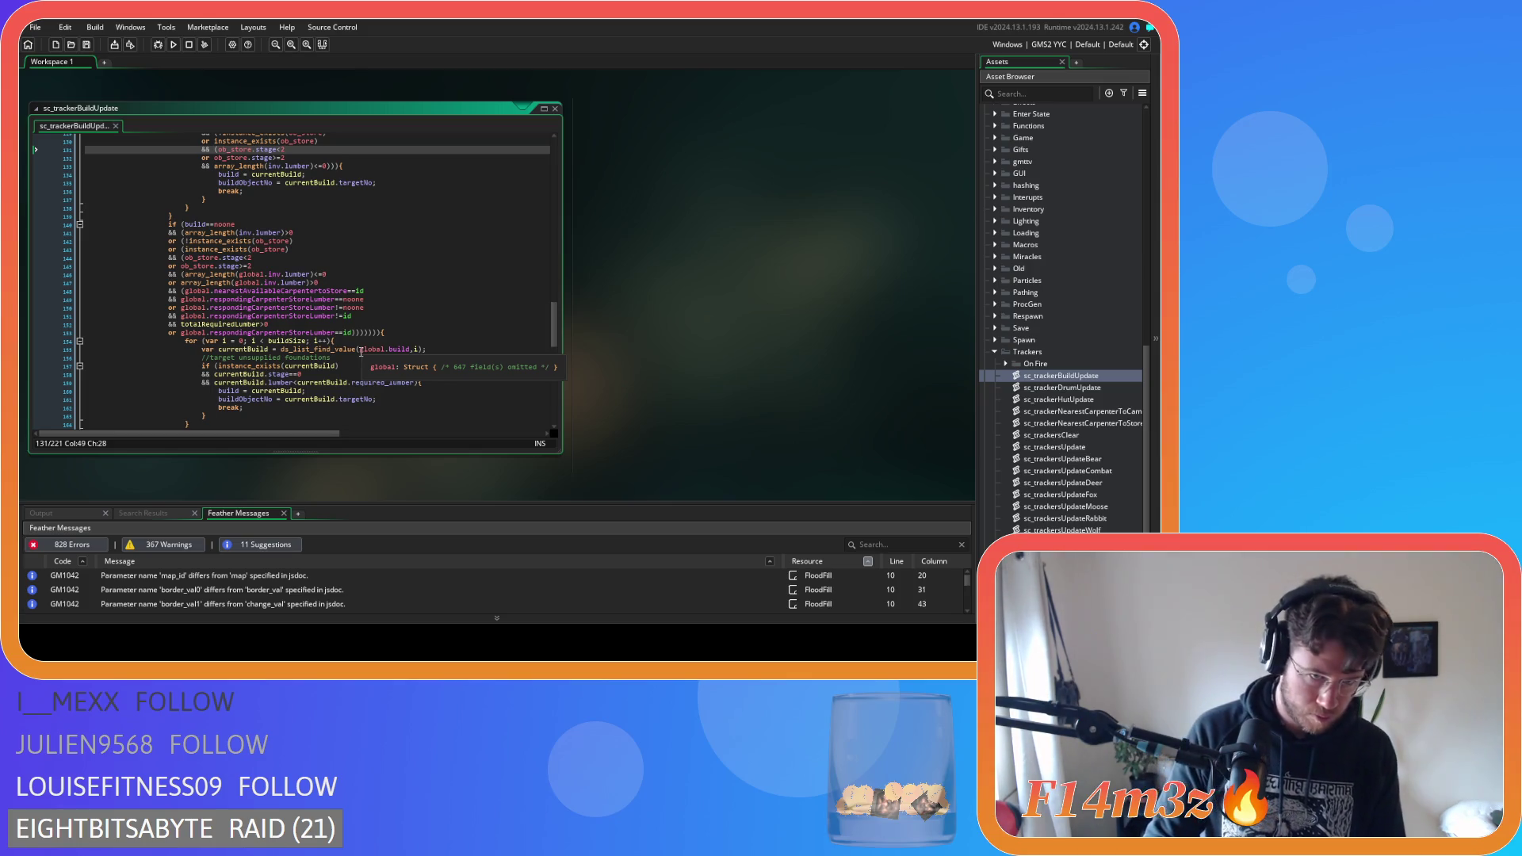
# Check the array_length documentation in the hunter section, then close the sc_trackerBuildUpdate script window
pyautogui.scroll(-6, 362, 351)
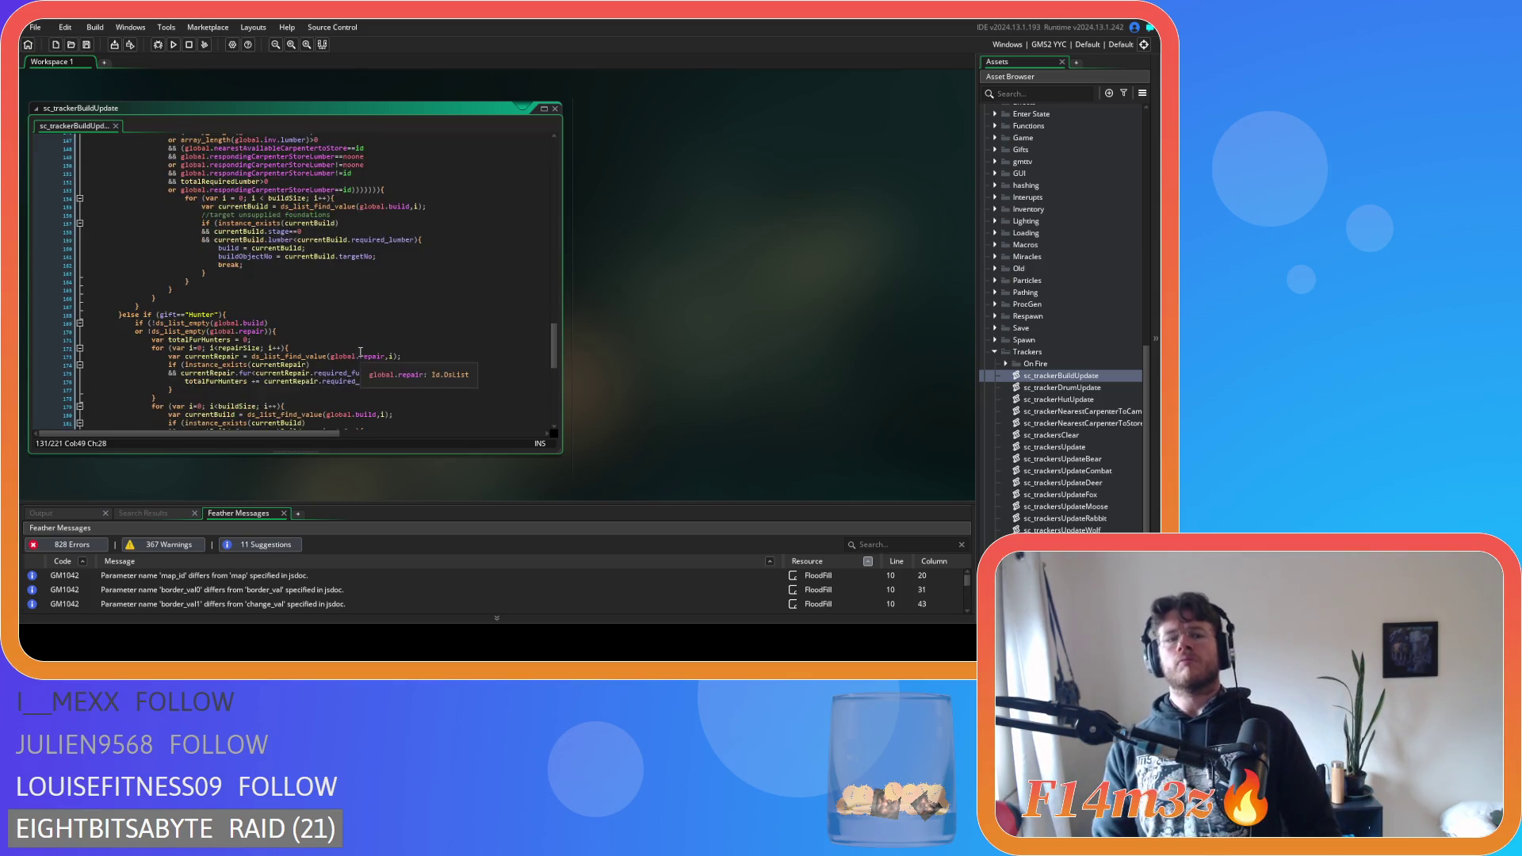
pyautogui.scroll(-6, 361, 352)
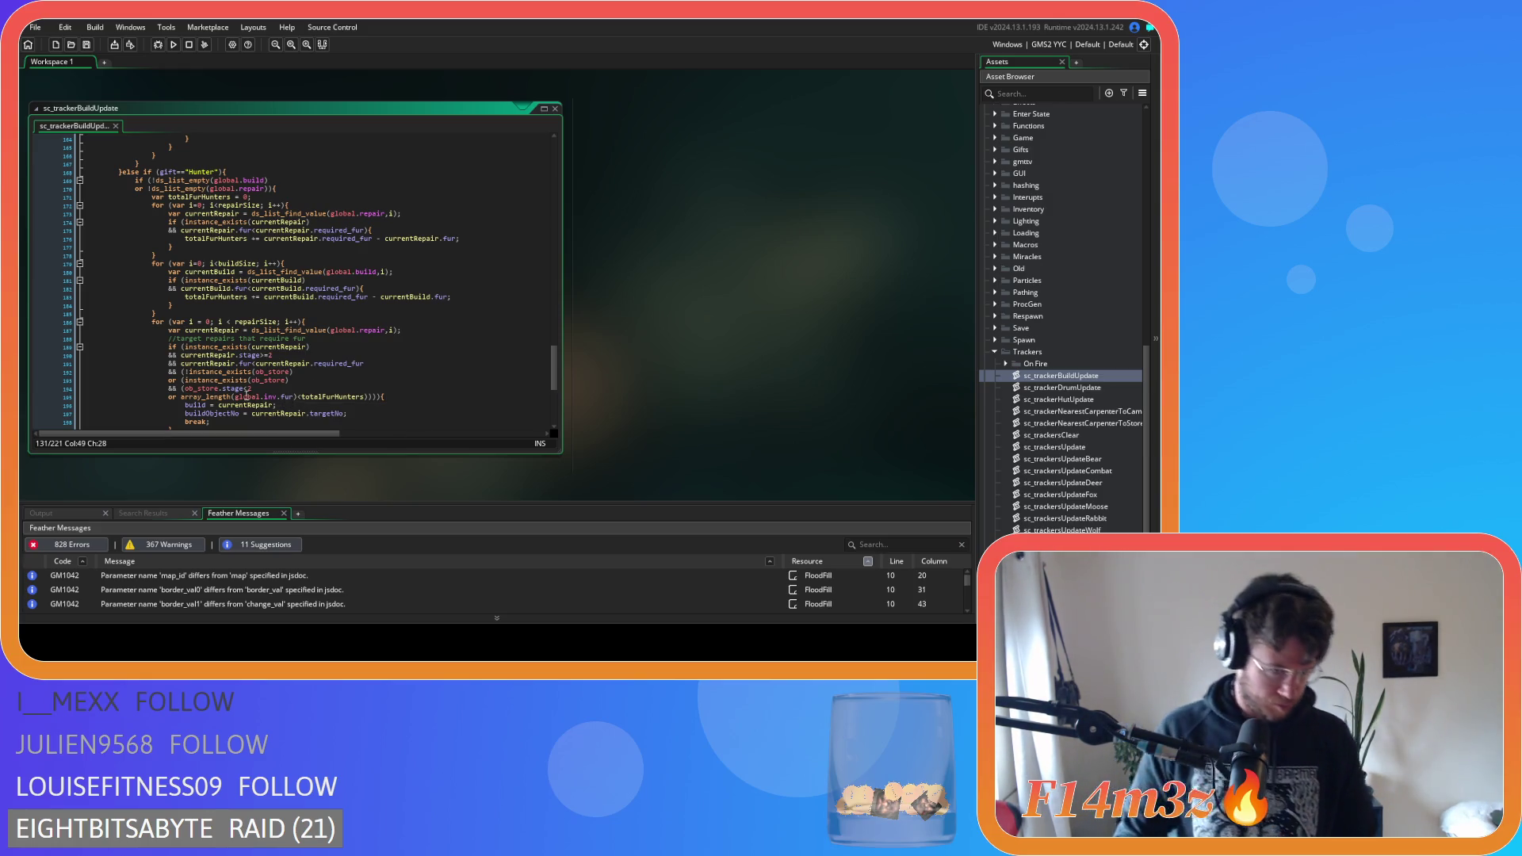
pyautogui.moveTo(224, 397)
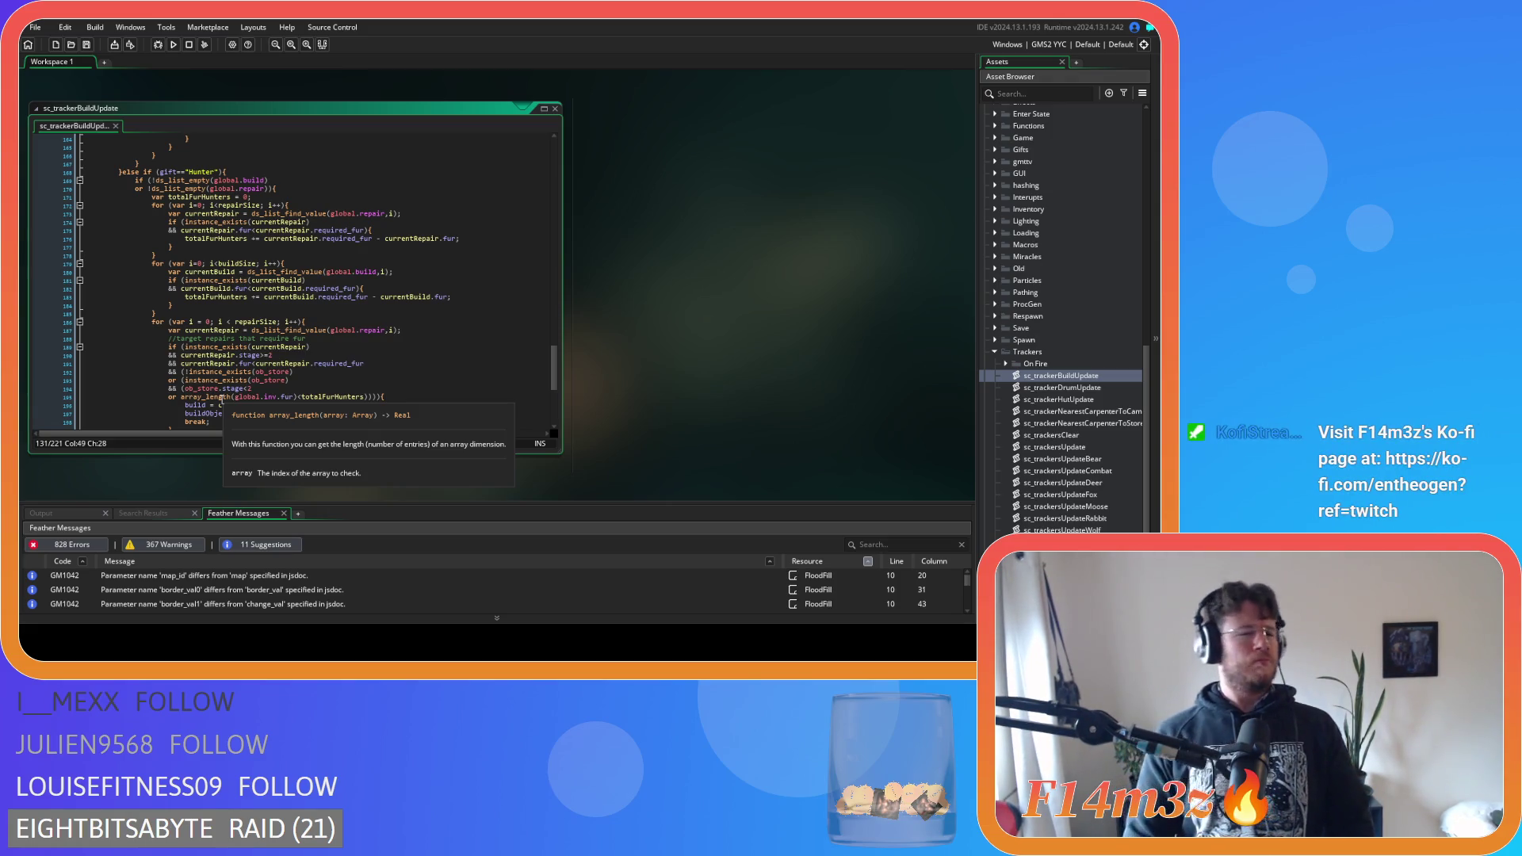
pyautogui.click(290, 388)
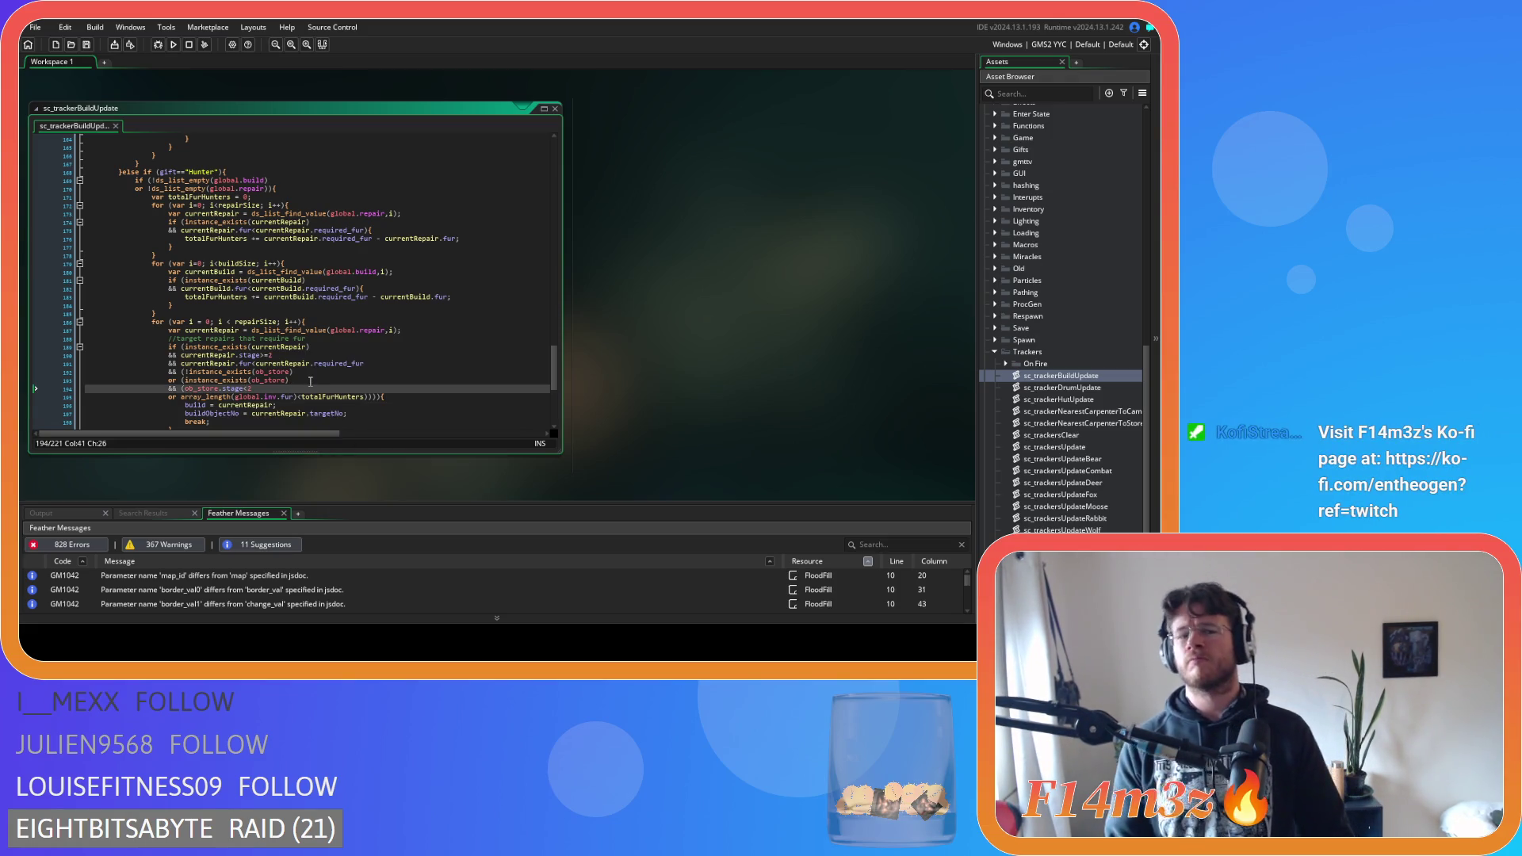
pyautogui.scroll(-9, 310, 381)
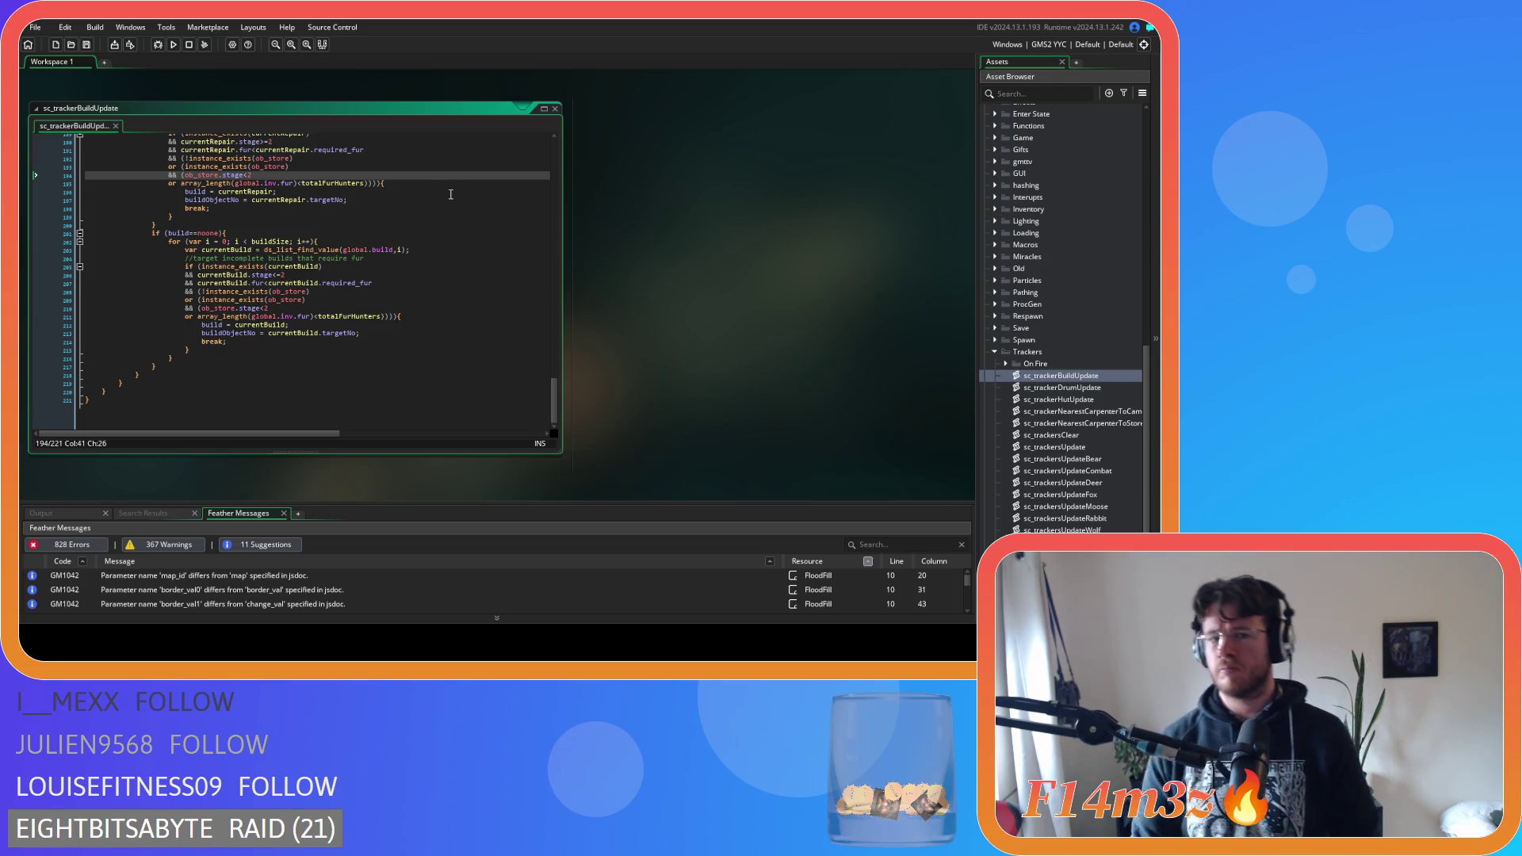
pyautogui.click(554, 107)
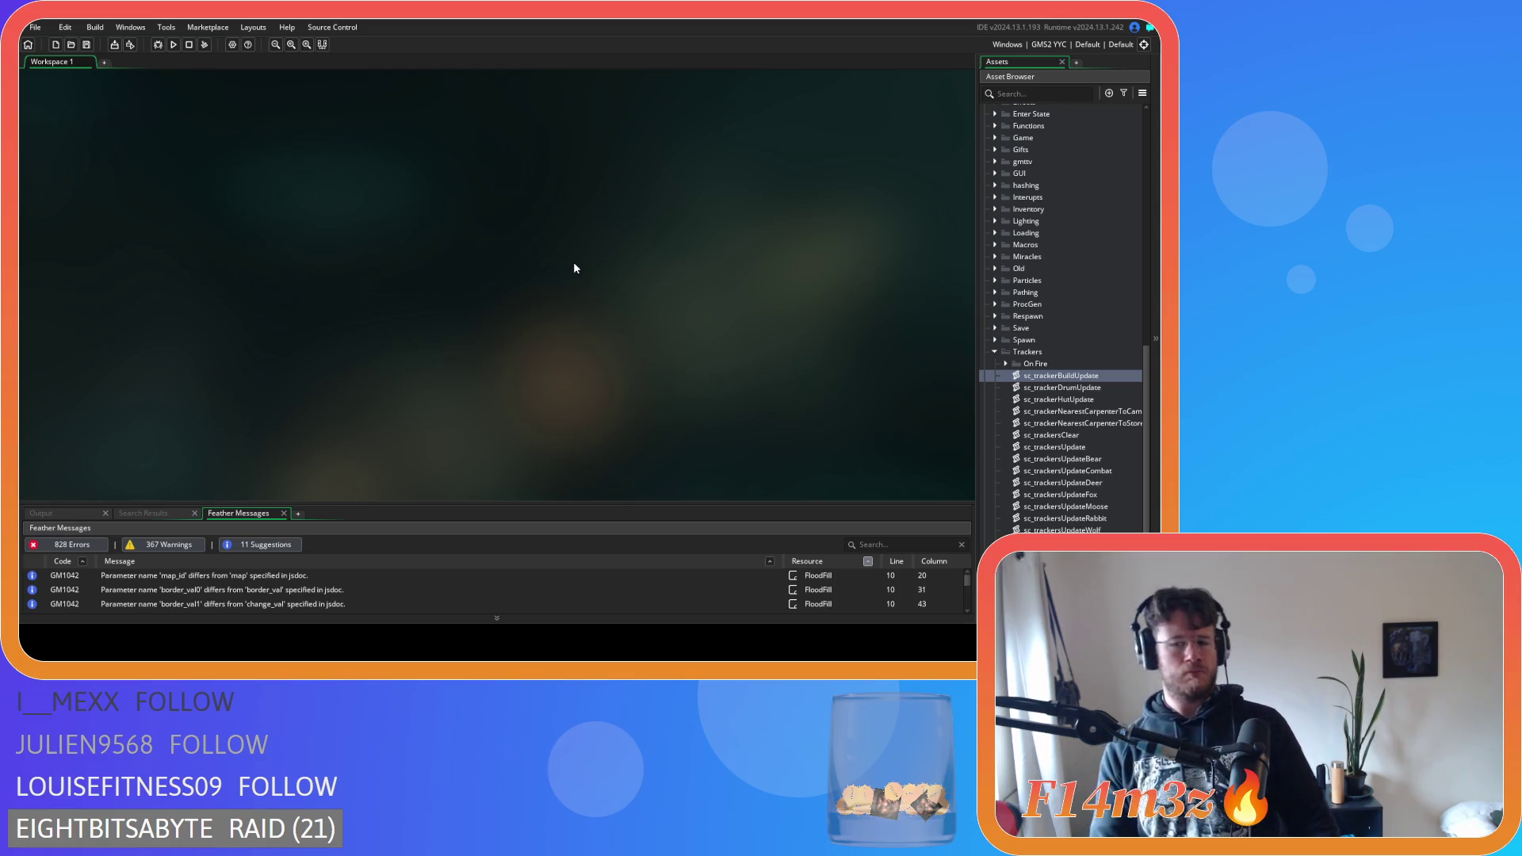
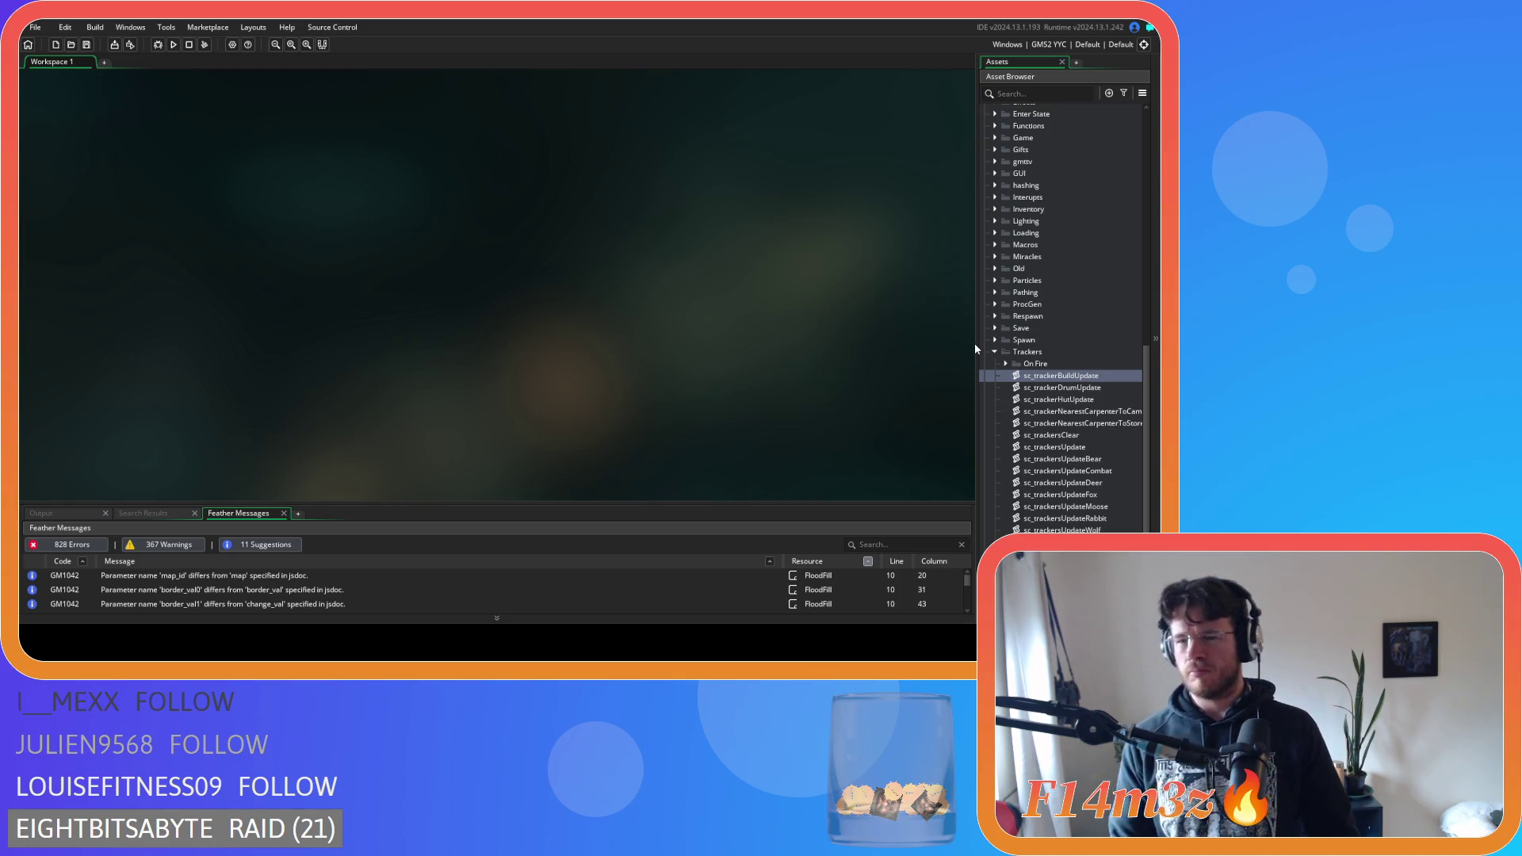
# Collapse the Trackers folder and expand Scripts > Conditions to list its seven condition scripts
pyautogui.scroll(-2, 1001, 394)
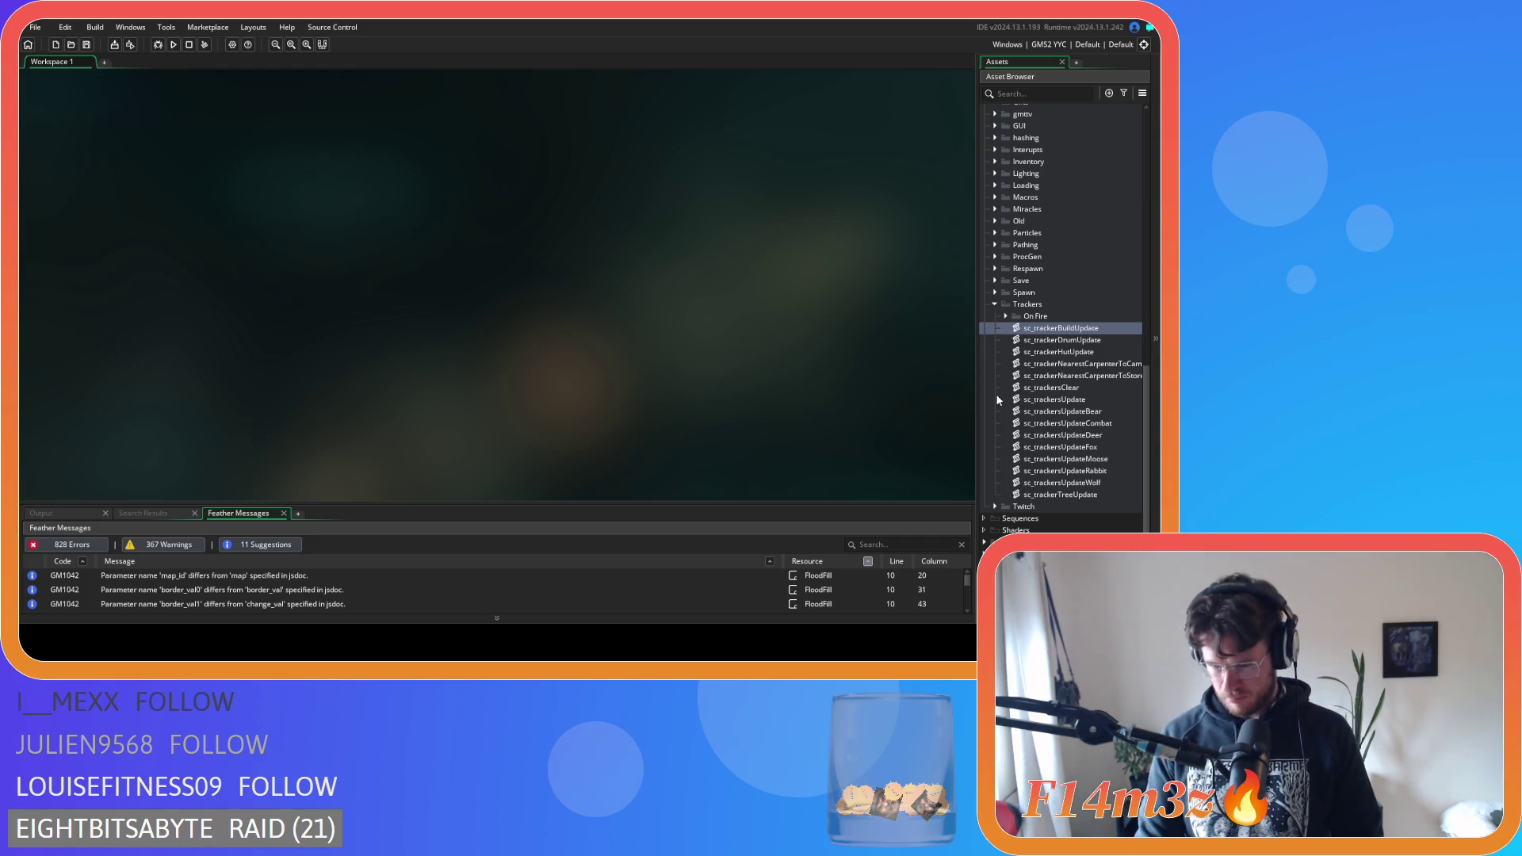
pyautogui.click(995, 303)
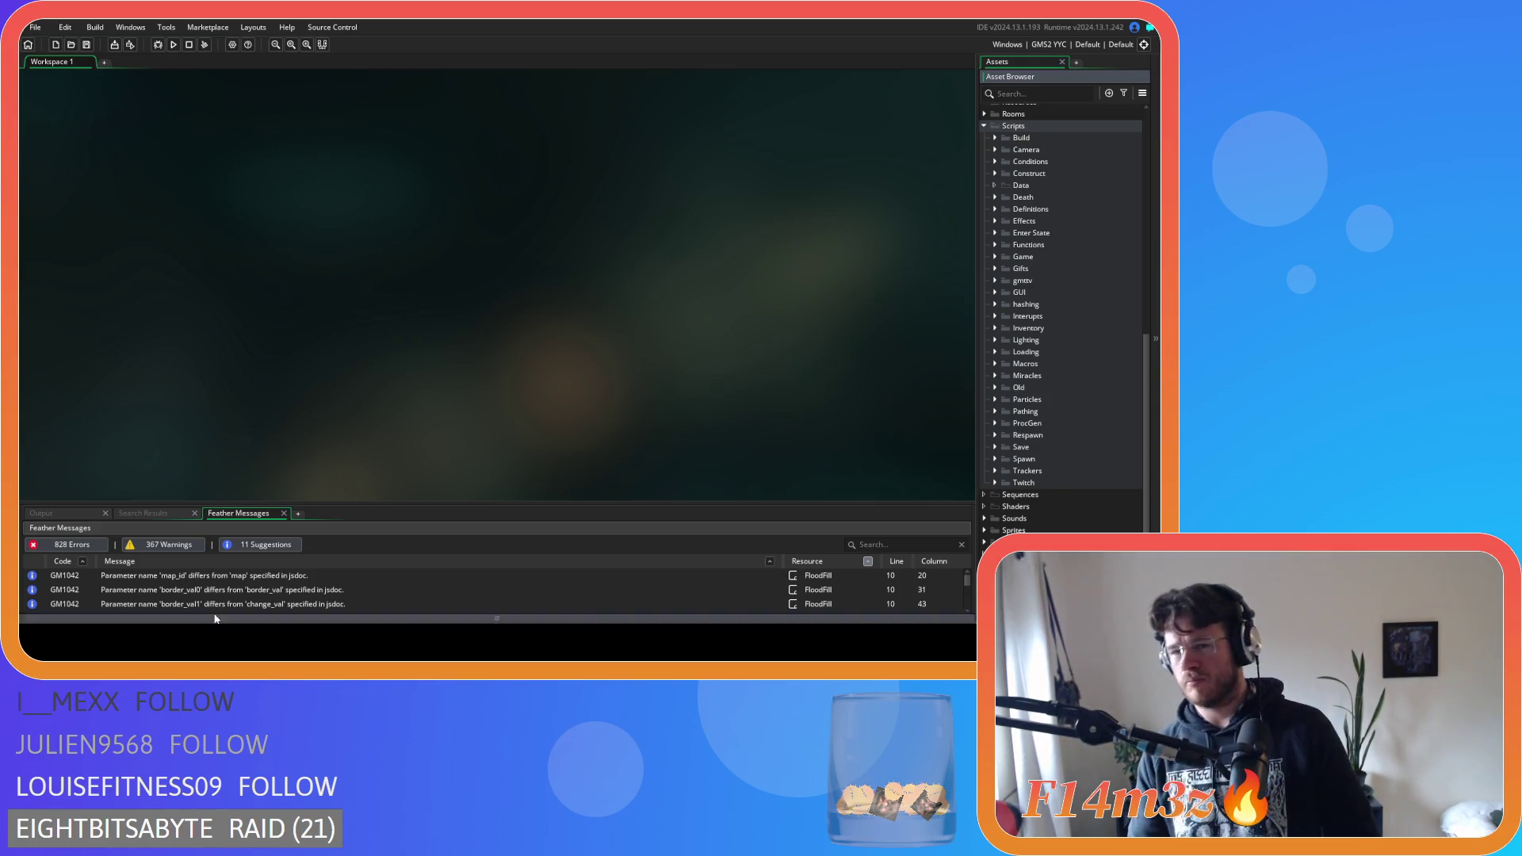
pyautogui.click(995, 161)
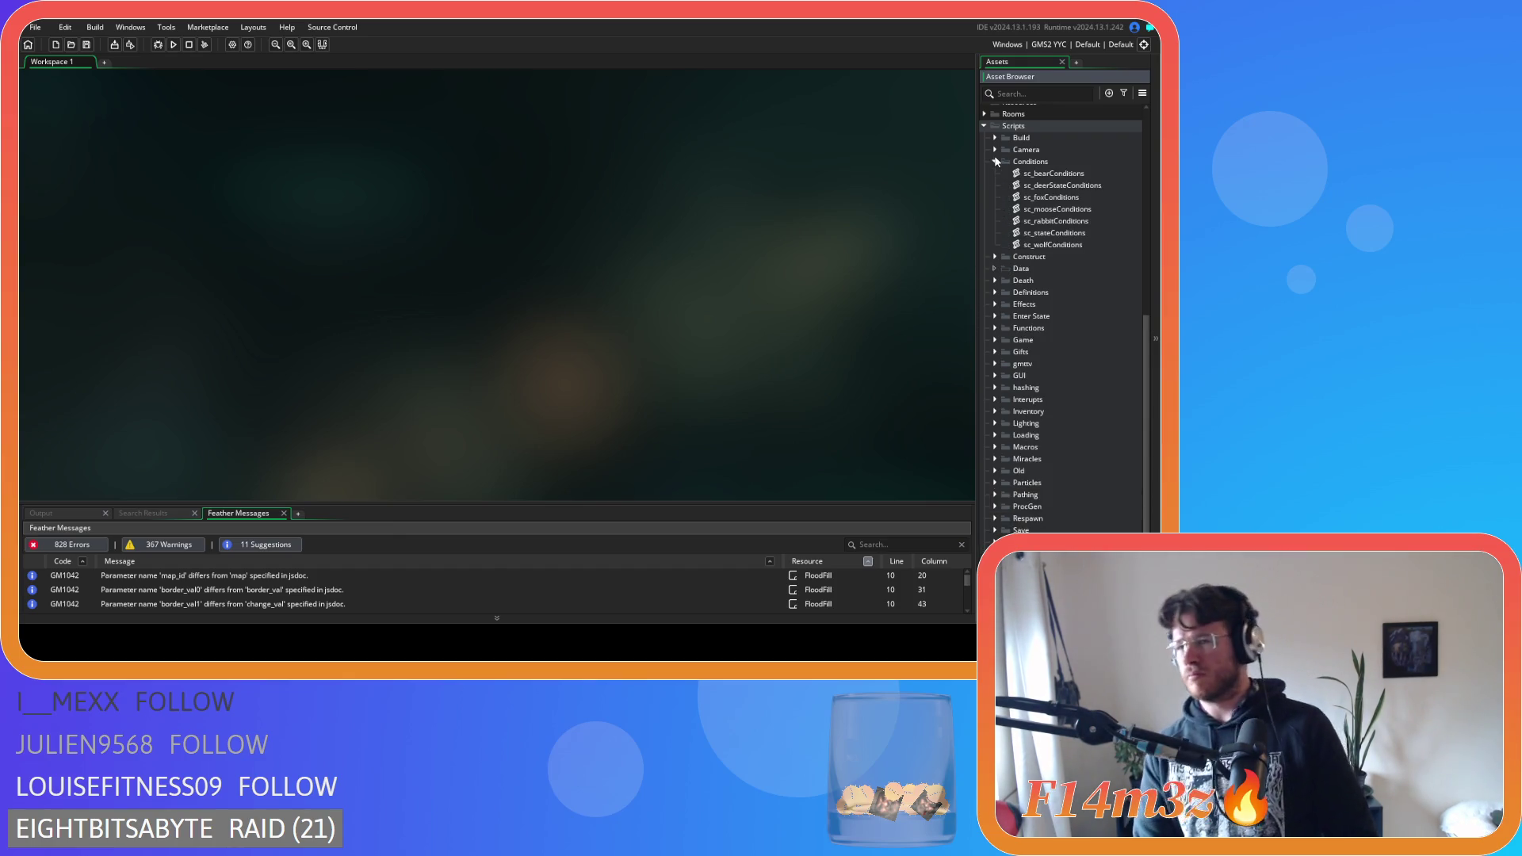
# Open sc_stateConditions, remove the spaces around == in the line 9 gift check, and save
pyautogui.doubleClick(1064, 235)
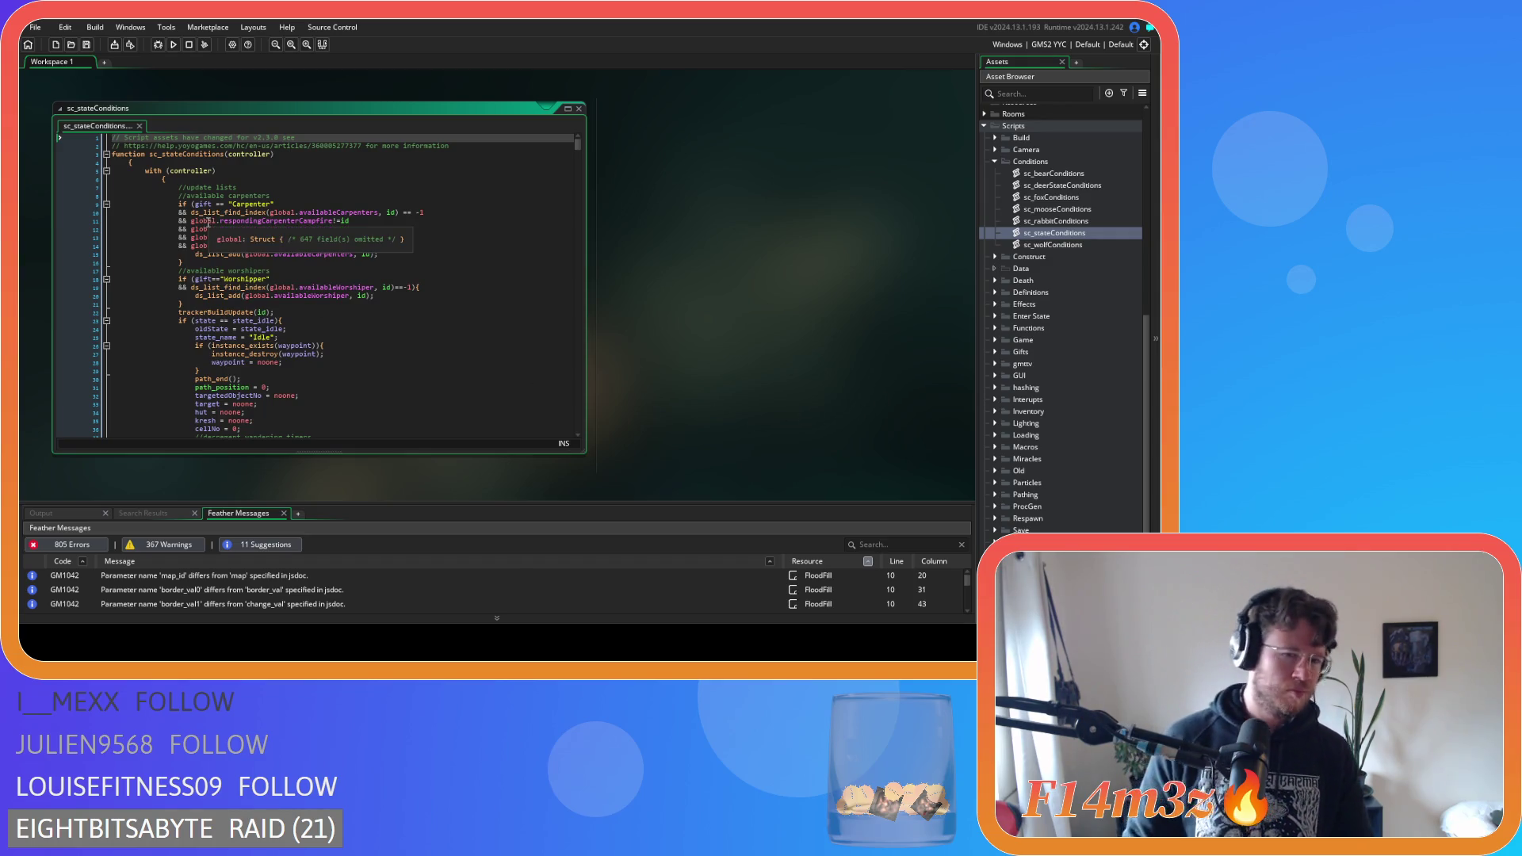
pyautogui.click(206, 206)
pyautogui.press('Right')
pyautogui.press('Delete')
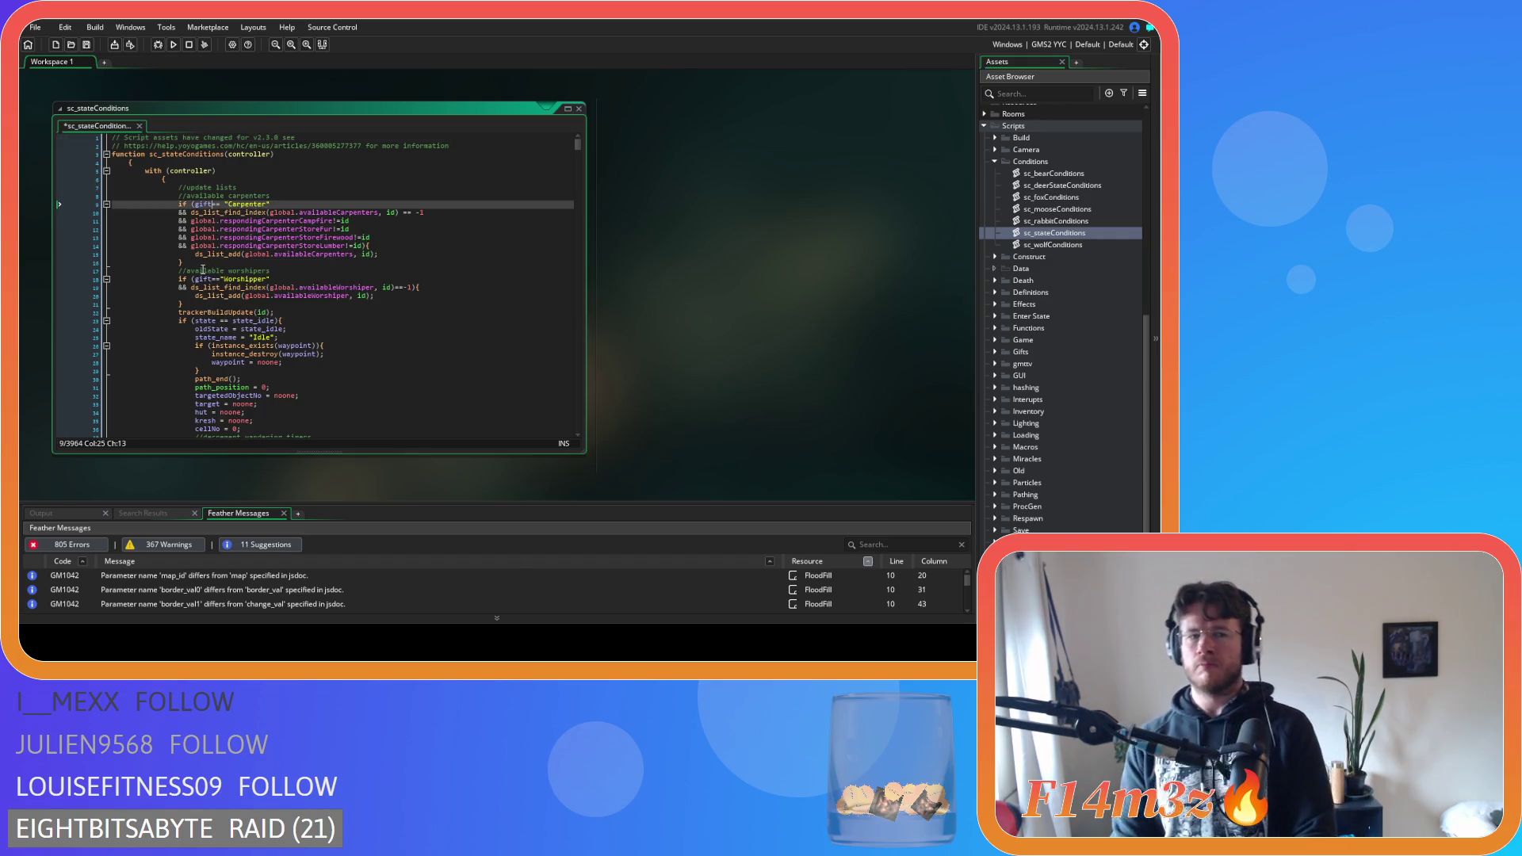
pyautogui.press('Right')
pyautogui.press('Right')
pyautogui.press('Delete')
pyautogui.click(363, 255)
pyautogui.hotkey('ctrl', 's')
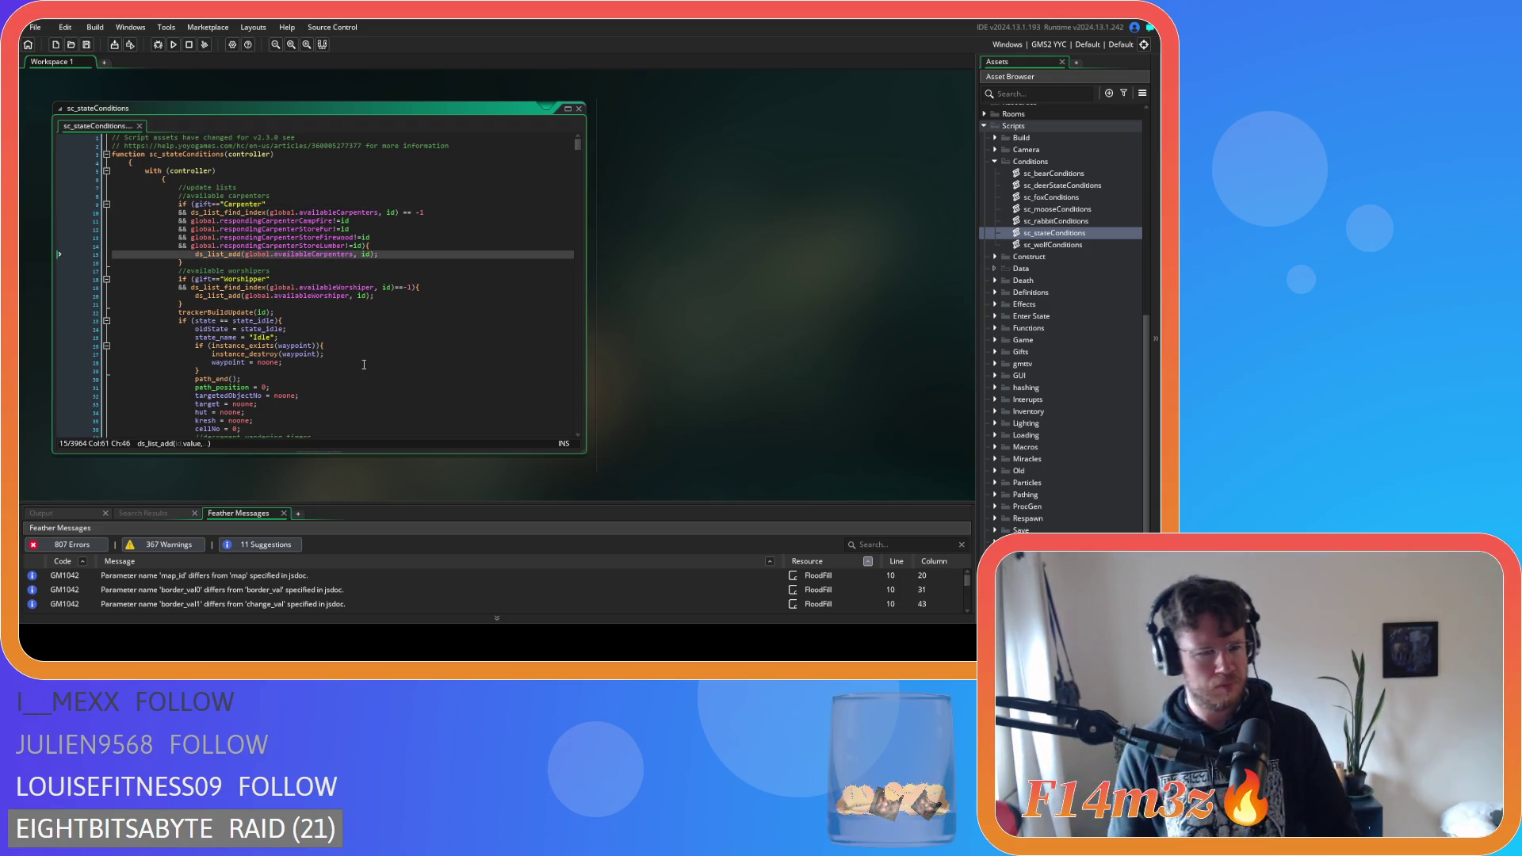
# Remove the spaces around == in the state_idle and state_wander checks
pyautogui.scroll(-5, 363, 261)
pyautogui.click(216, 202)
pyautogui.press('Delete')
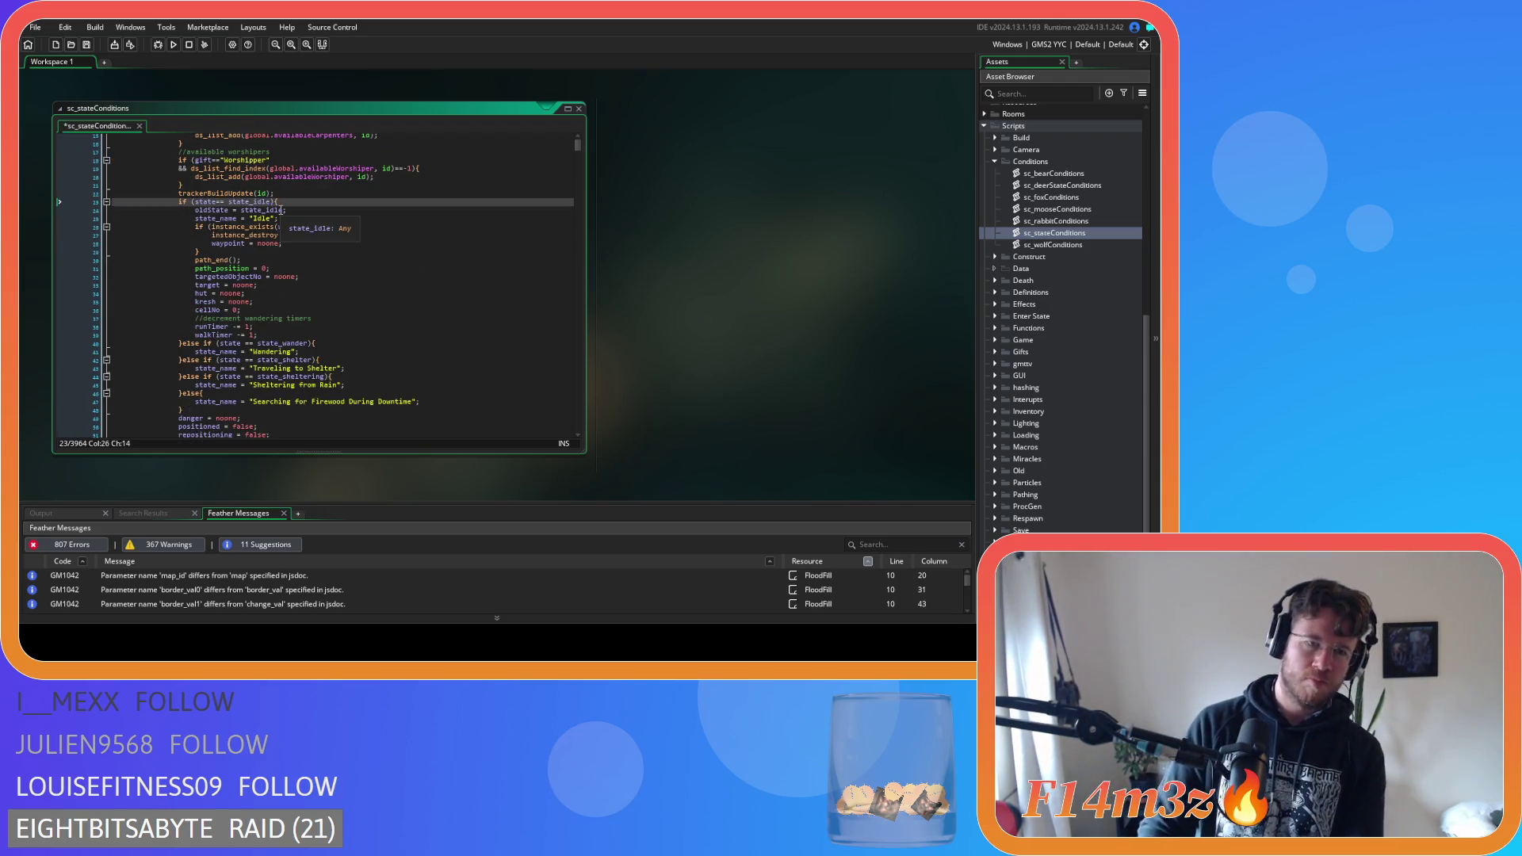
pyautogui.press('Right')
pyautogui.press('Right')
pyautogui.press('Delete')
pyautogui.scroll(-4, 363, 276)
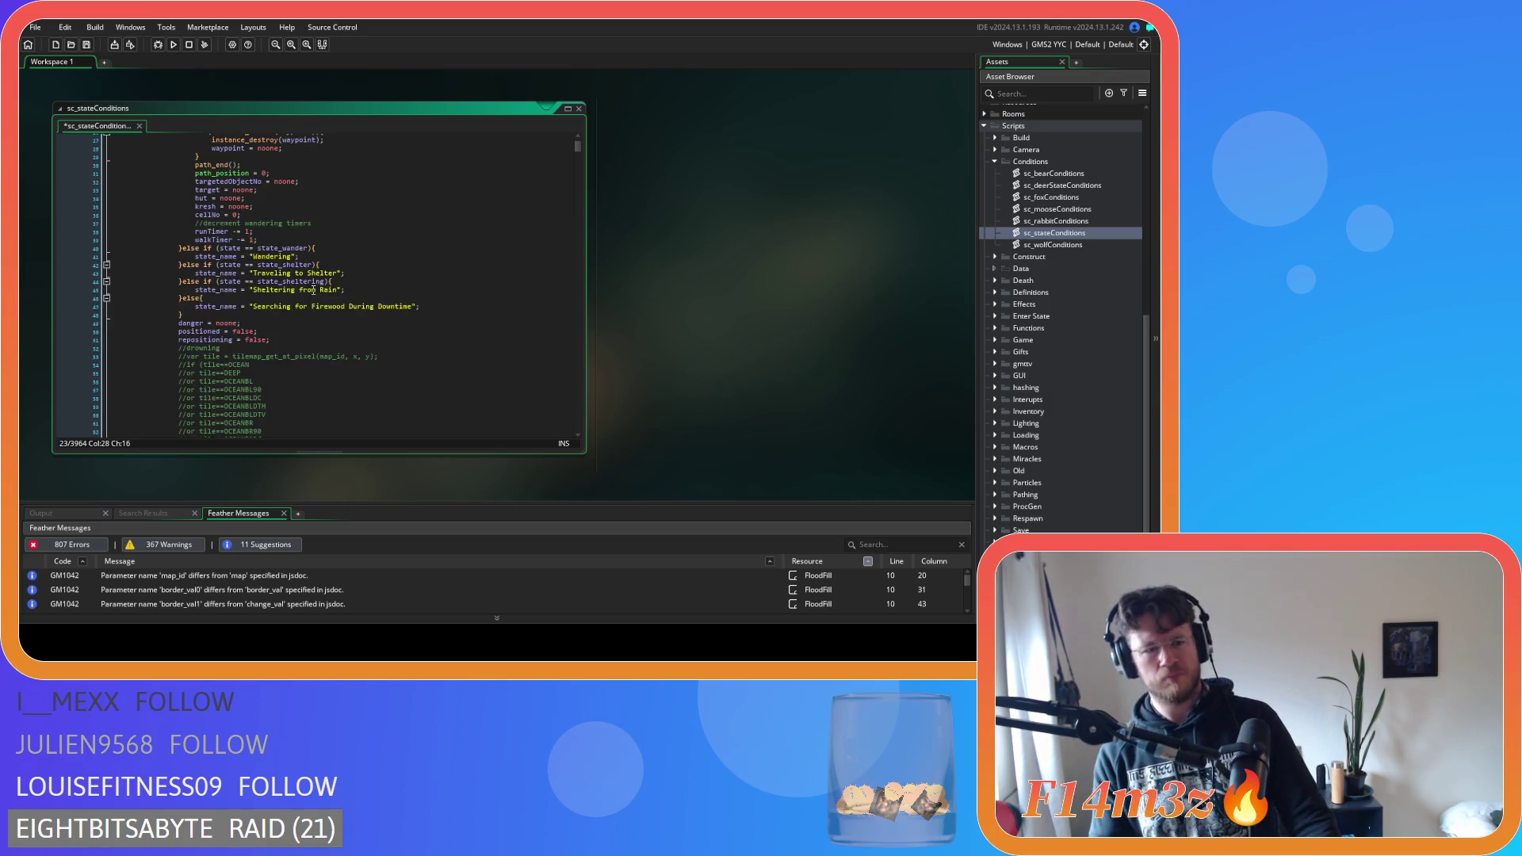
pyautogui.click(245, 248)
pyautogui.press('Delete')
pyautogui.press('Right')
pyautogui.press('Right')
pyautogui.press('Delete')
# Remove the spaces around == in the state_shelter and state_sheltering checks, then save
pyautogui.click(243, 273)
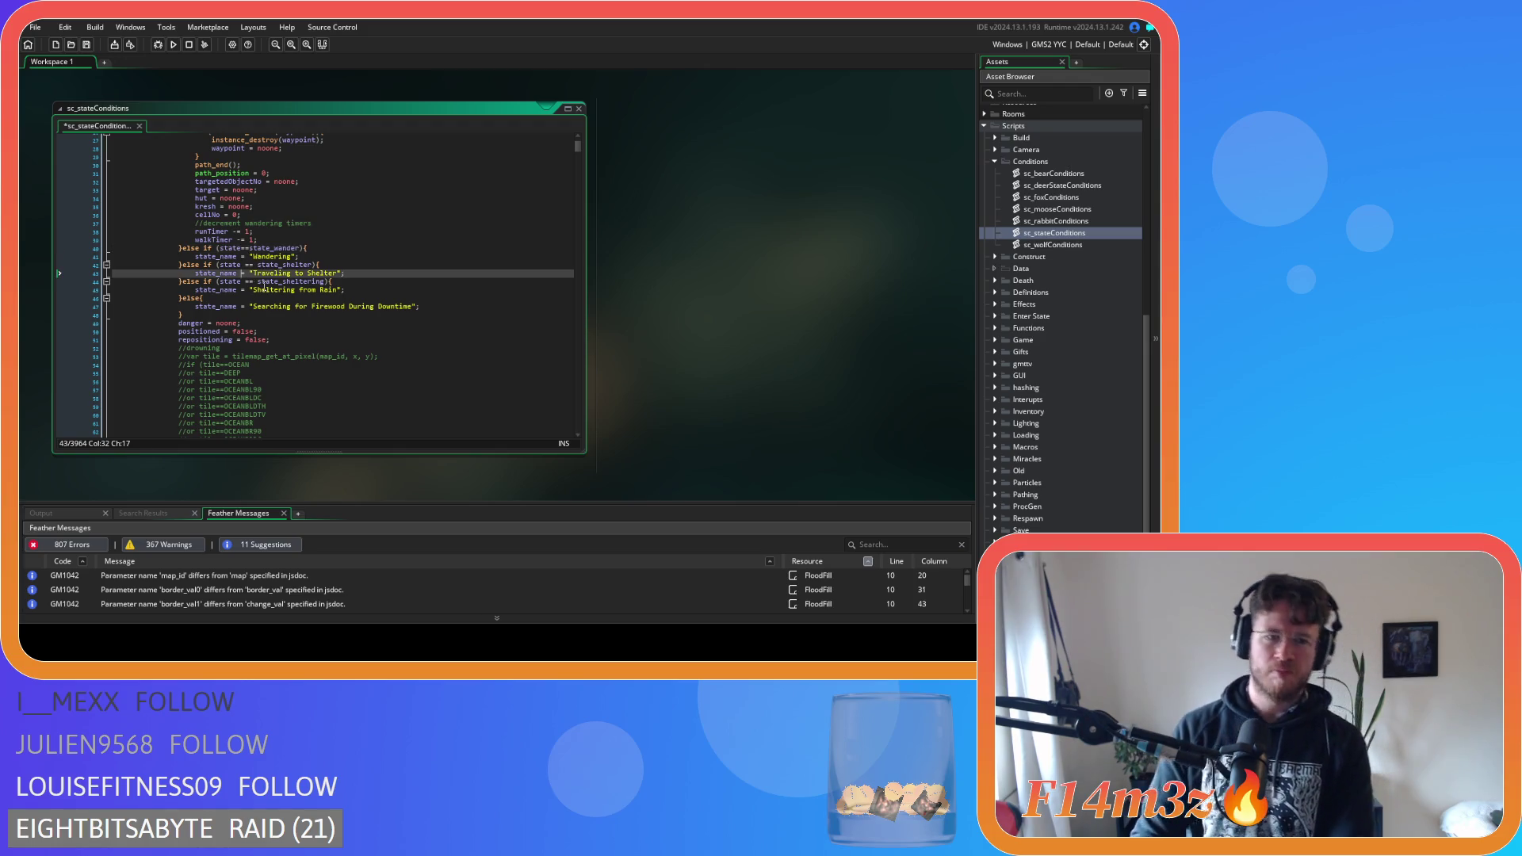
pyautogui.click(251, 264)
pyautogui.press('Delete')
pyautogui.press('Left')
pyautogui.press('Left')
pyautogui.press('BackSpace')
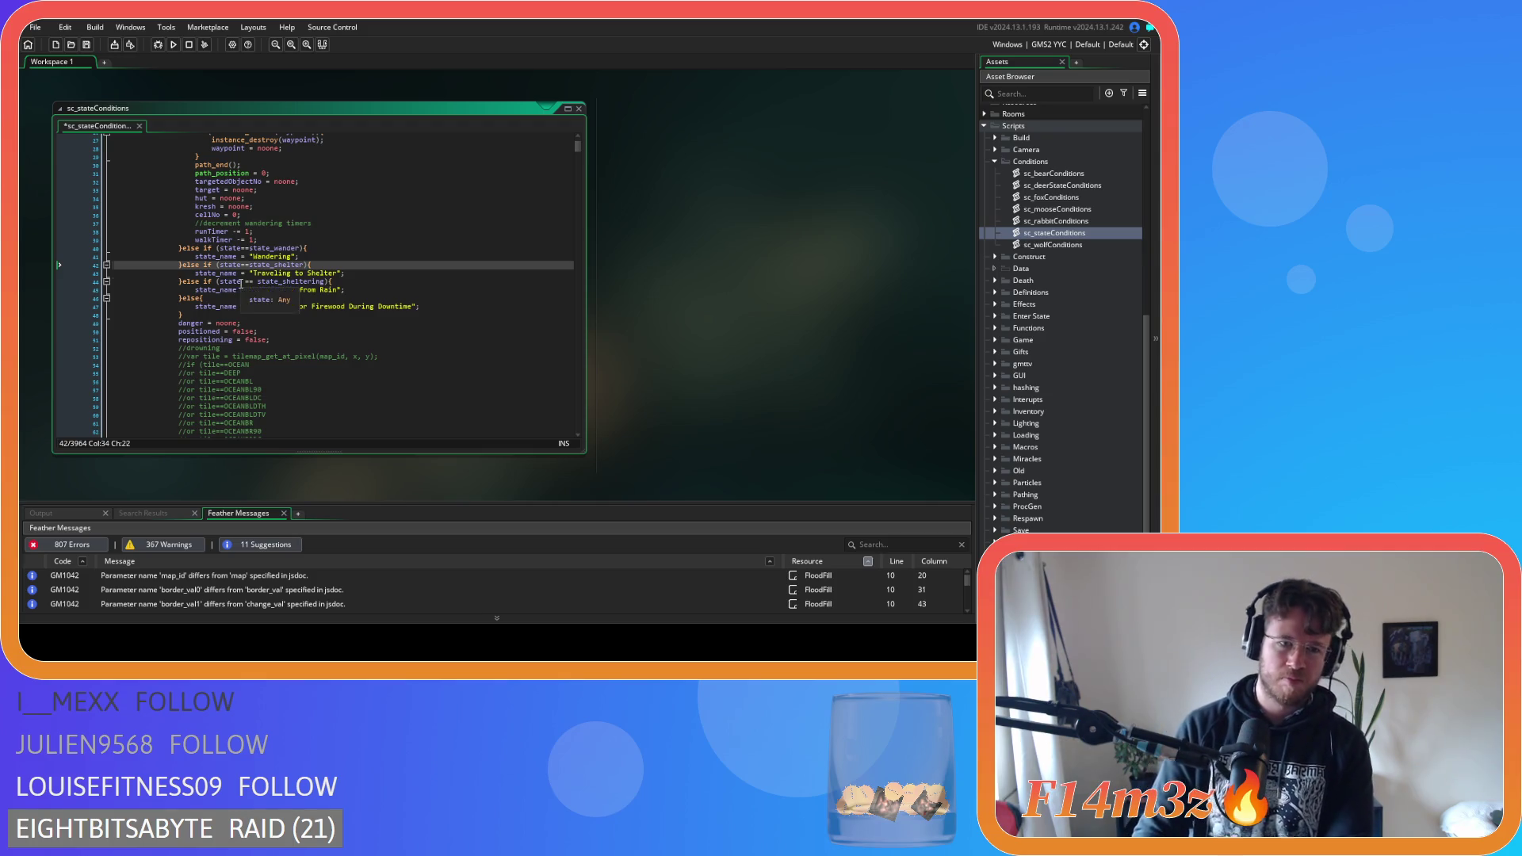
pyautogui.press('Down')
pyautogui.press('Down')
pyautogui.press('Left')
pyautogui.press('Left')
pyautogui.press('Delete')
pyautogui.press('Right')
pyautogui.press('Right')
pyautogui.press('Delete')
pyautogui.click(289, 340)
pyautogui.hotkey('ctrl', 's')
pyautogui.scroll(-15, 289, 341)
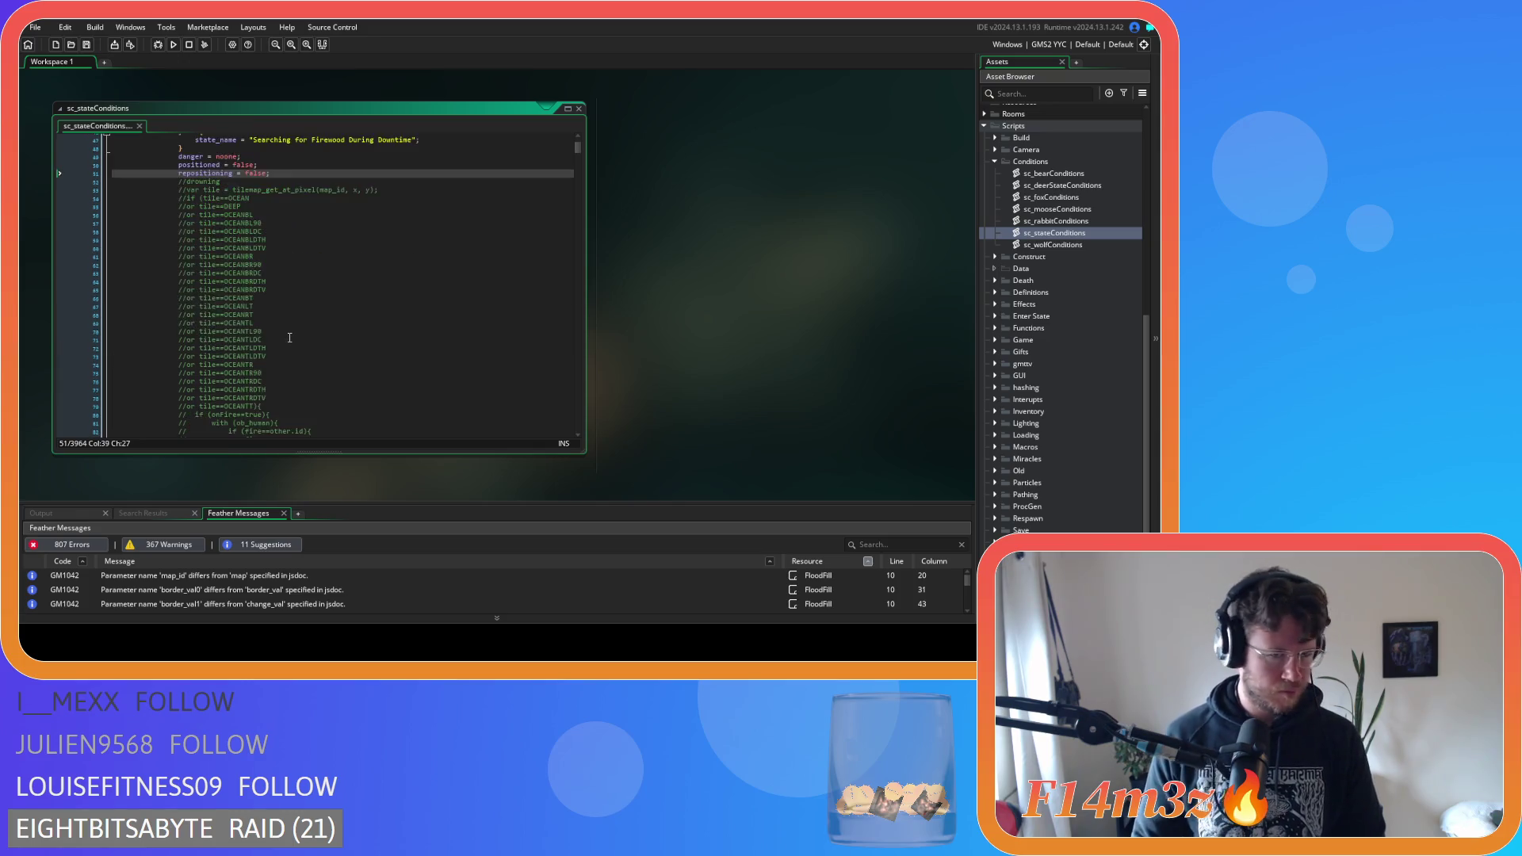
# Tighten the burning check on lines 132–133 to age>=3 and onFire==true
pyautogui.scroll(-12, 289, 338)
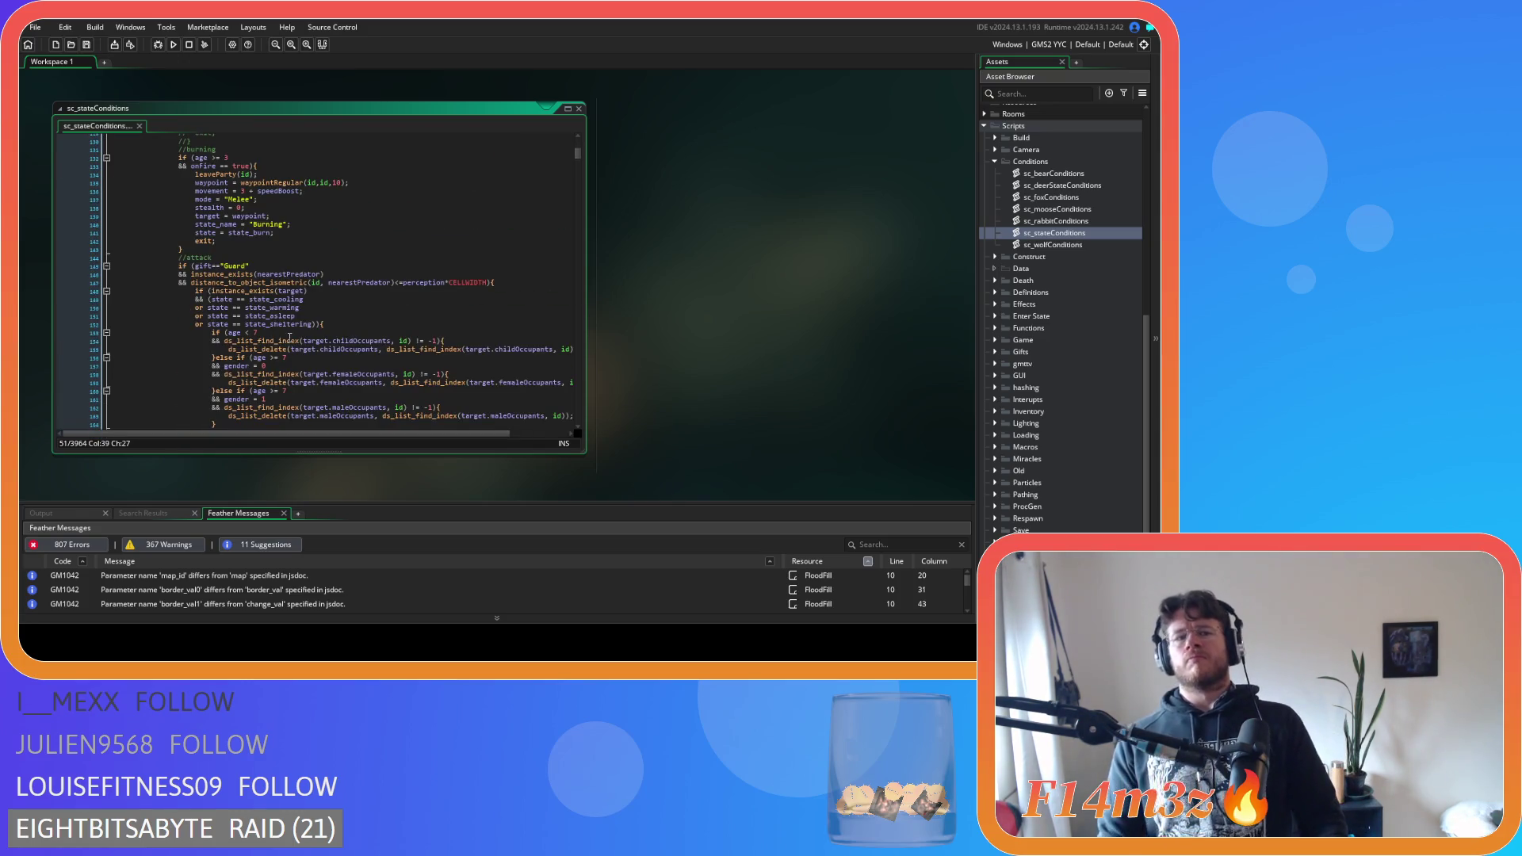
pyautogui.click(208, 158)
pyautogui.press('Delete')
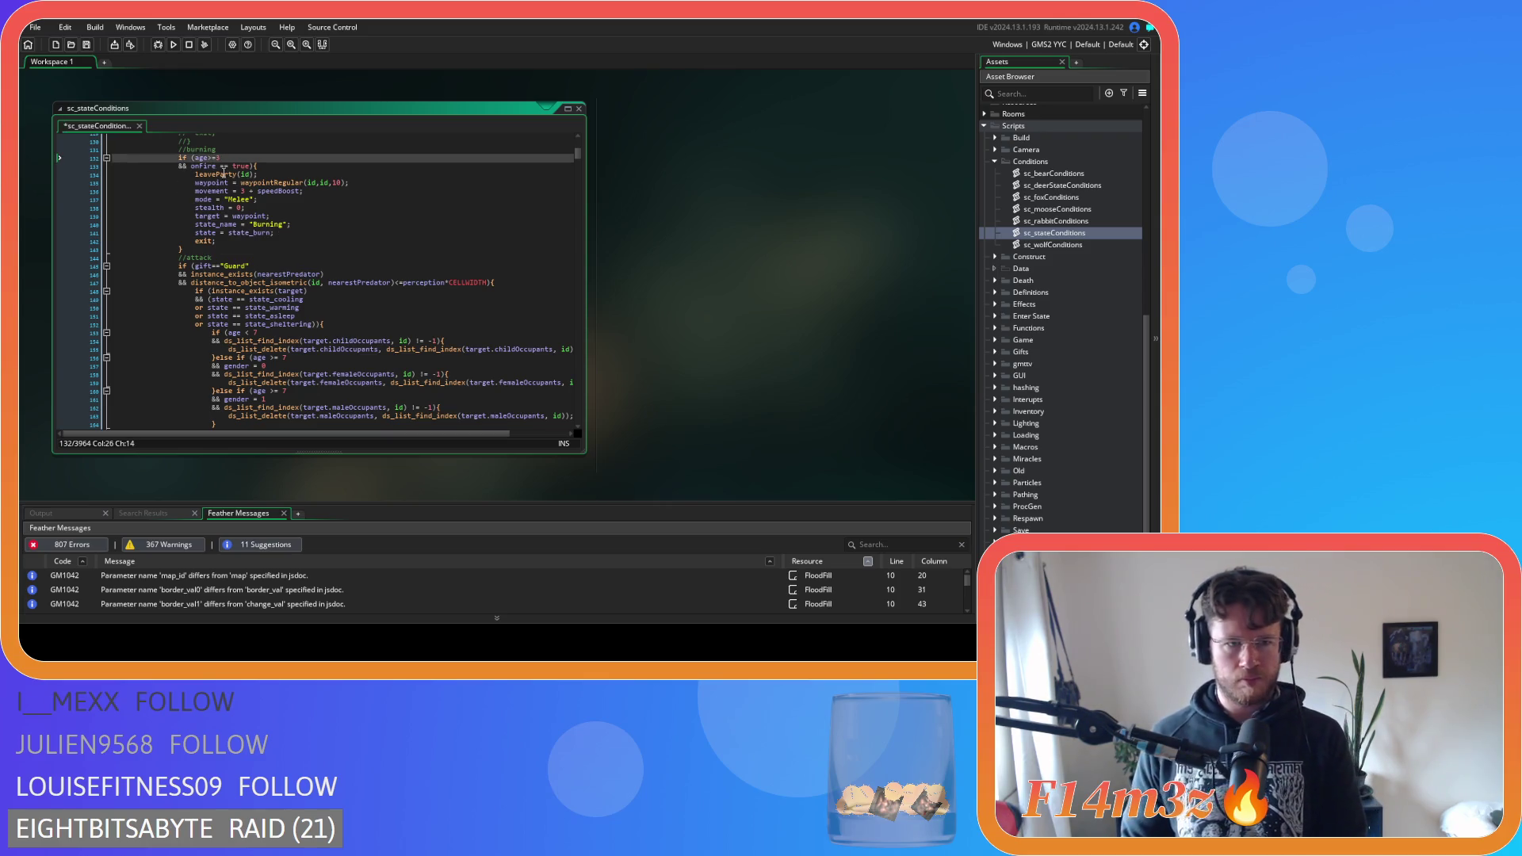
pyautogui.press('Delete')
pyautogui.click(221, 167)
pyautogui.press('Right')
pyautogui.press('Delete')
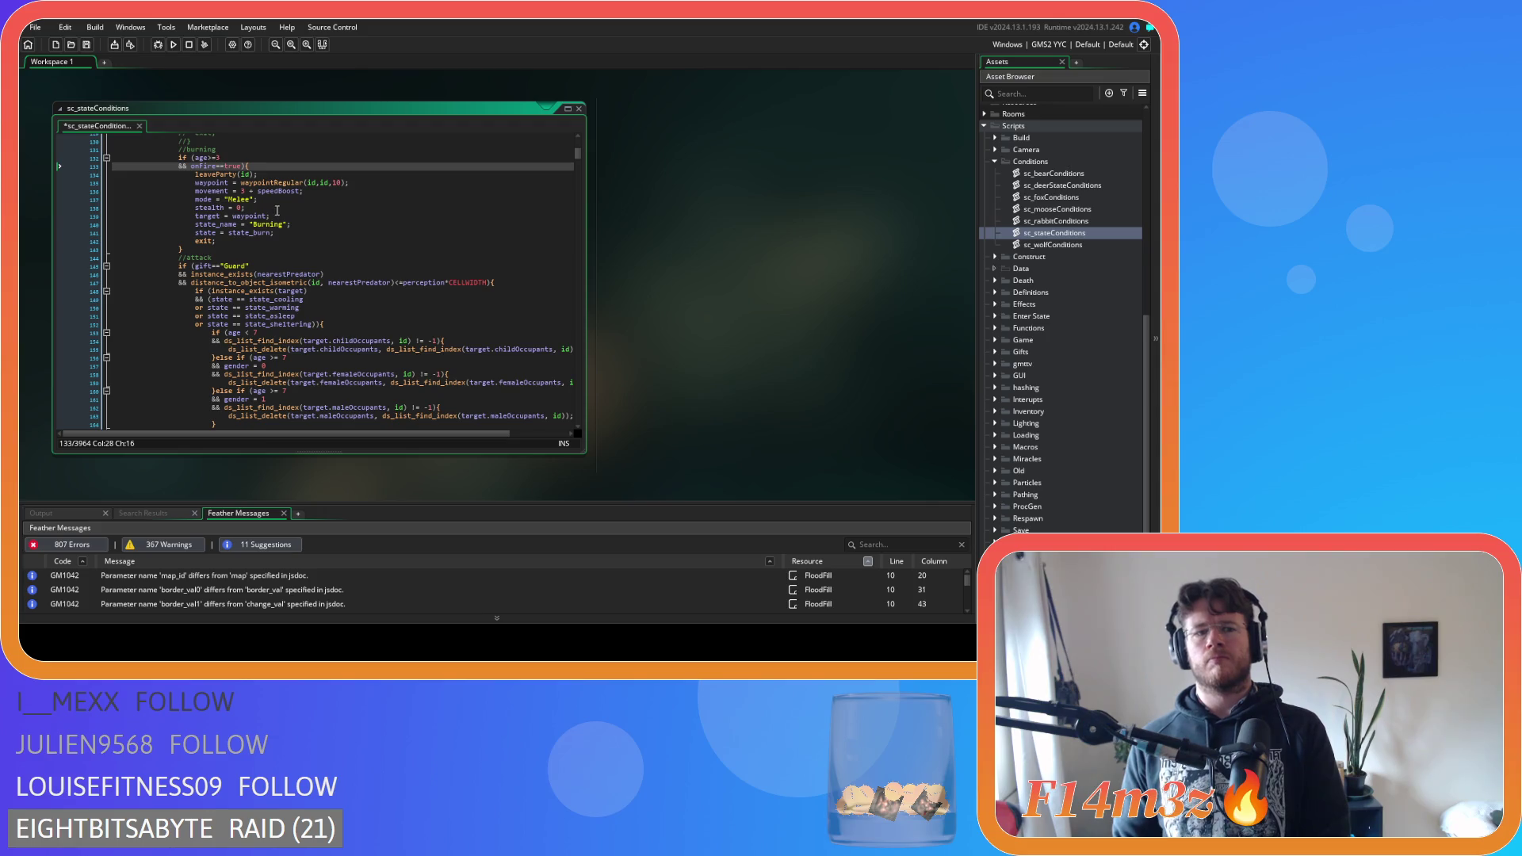
# Save sc_stateConditions and scroll through the code to review the edits
pyautogui.press('Down')
pyautogui.press('Down')
pyautogui.press('Down')
pyautogui.hotkey('ctrl', 's')
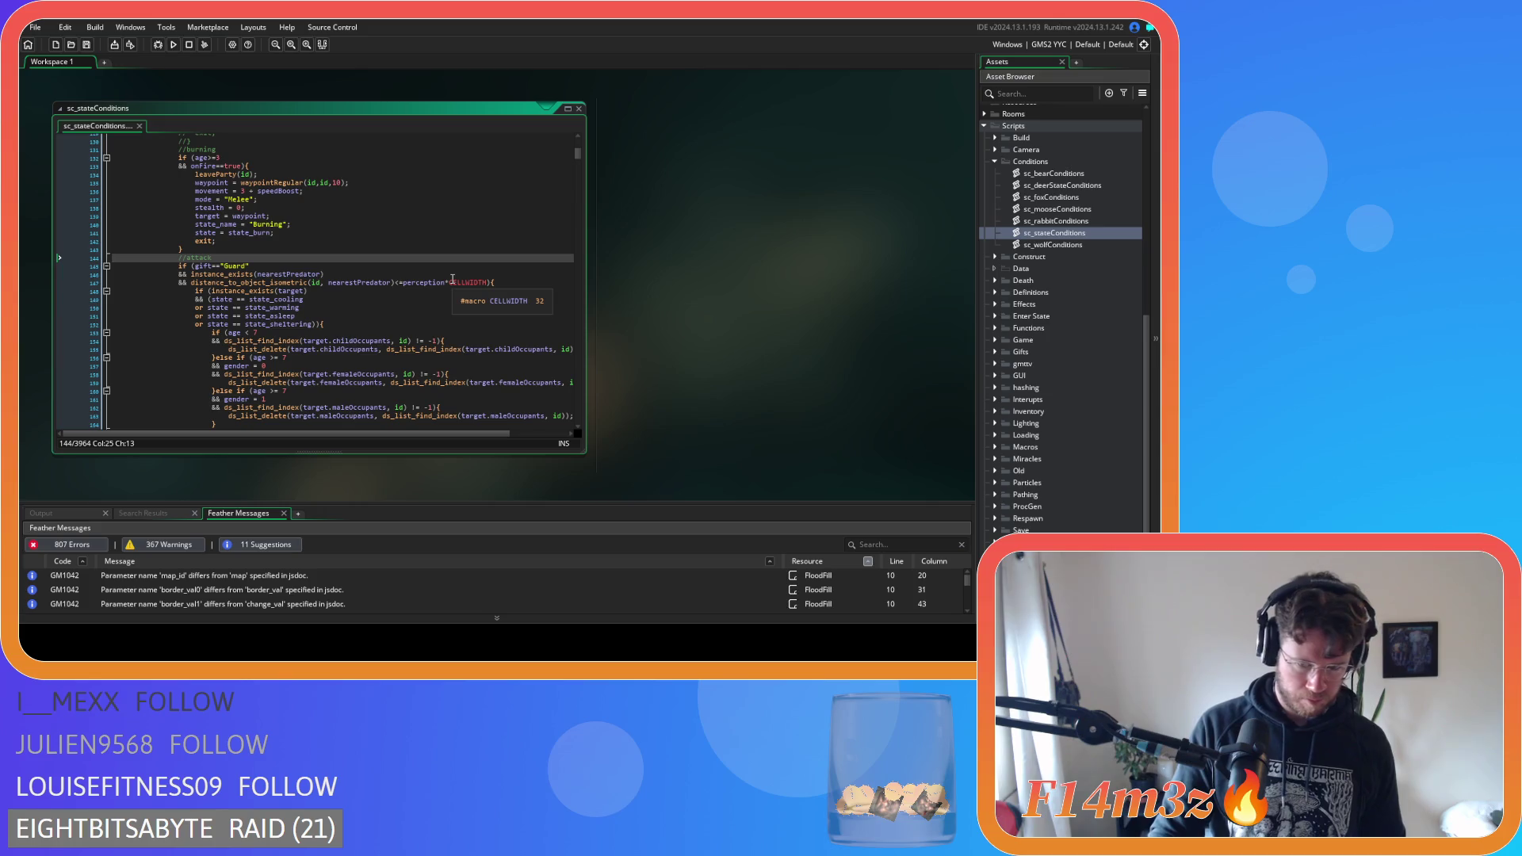
pyautogui.scroll(-15, 453, 278)
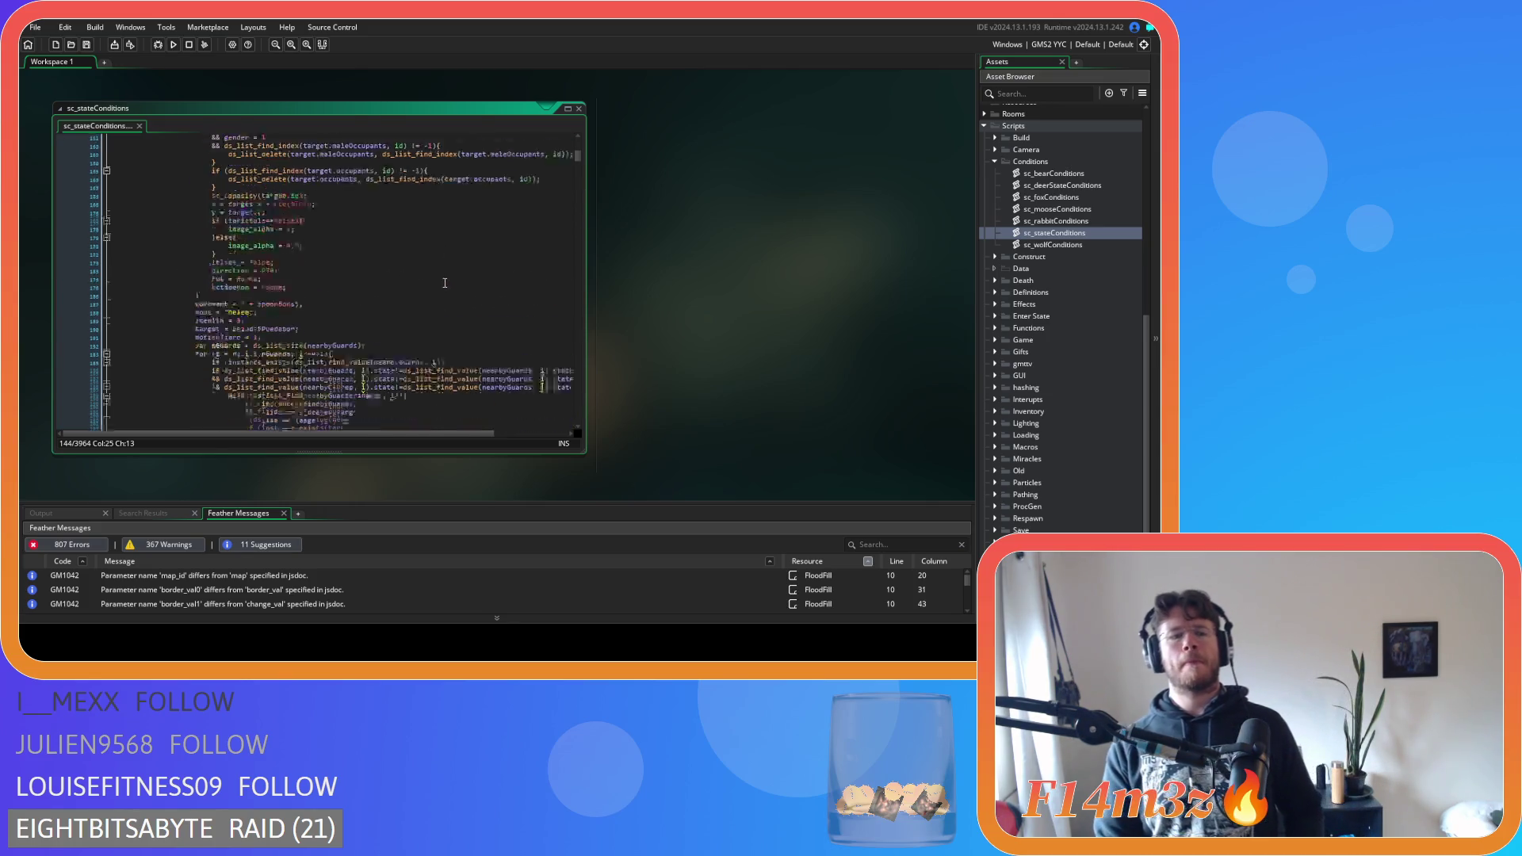
pyautogui.scroll(1, 445, 283)
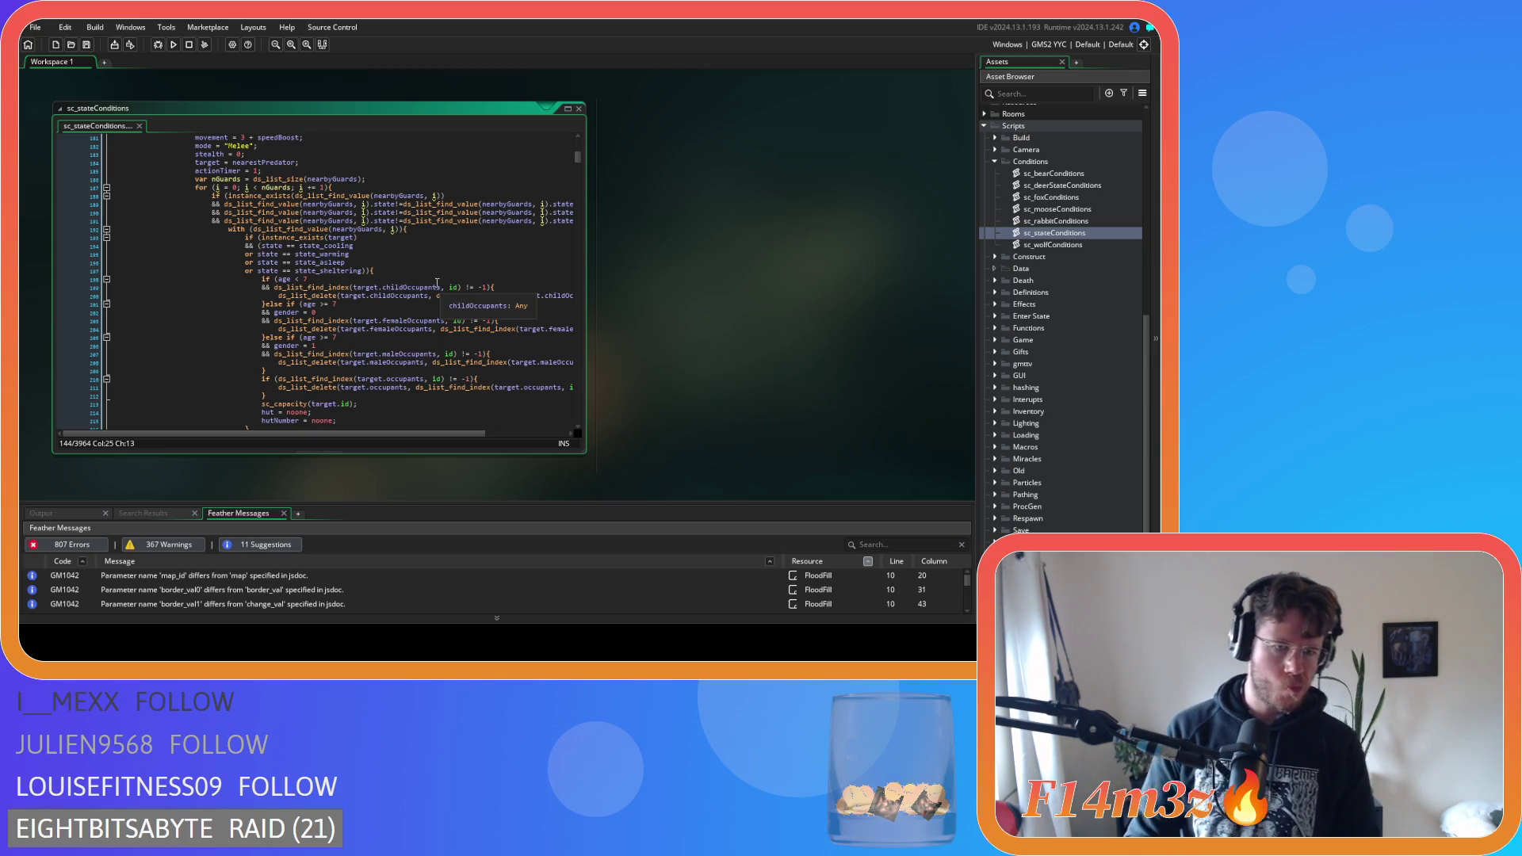
pyautogui.scroll(-13, 436, 282)
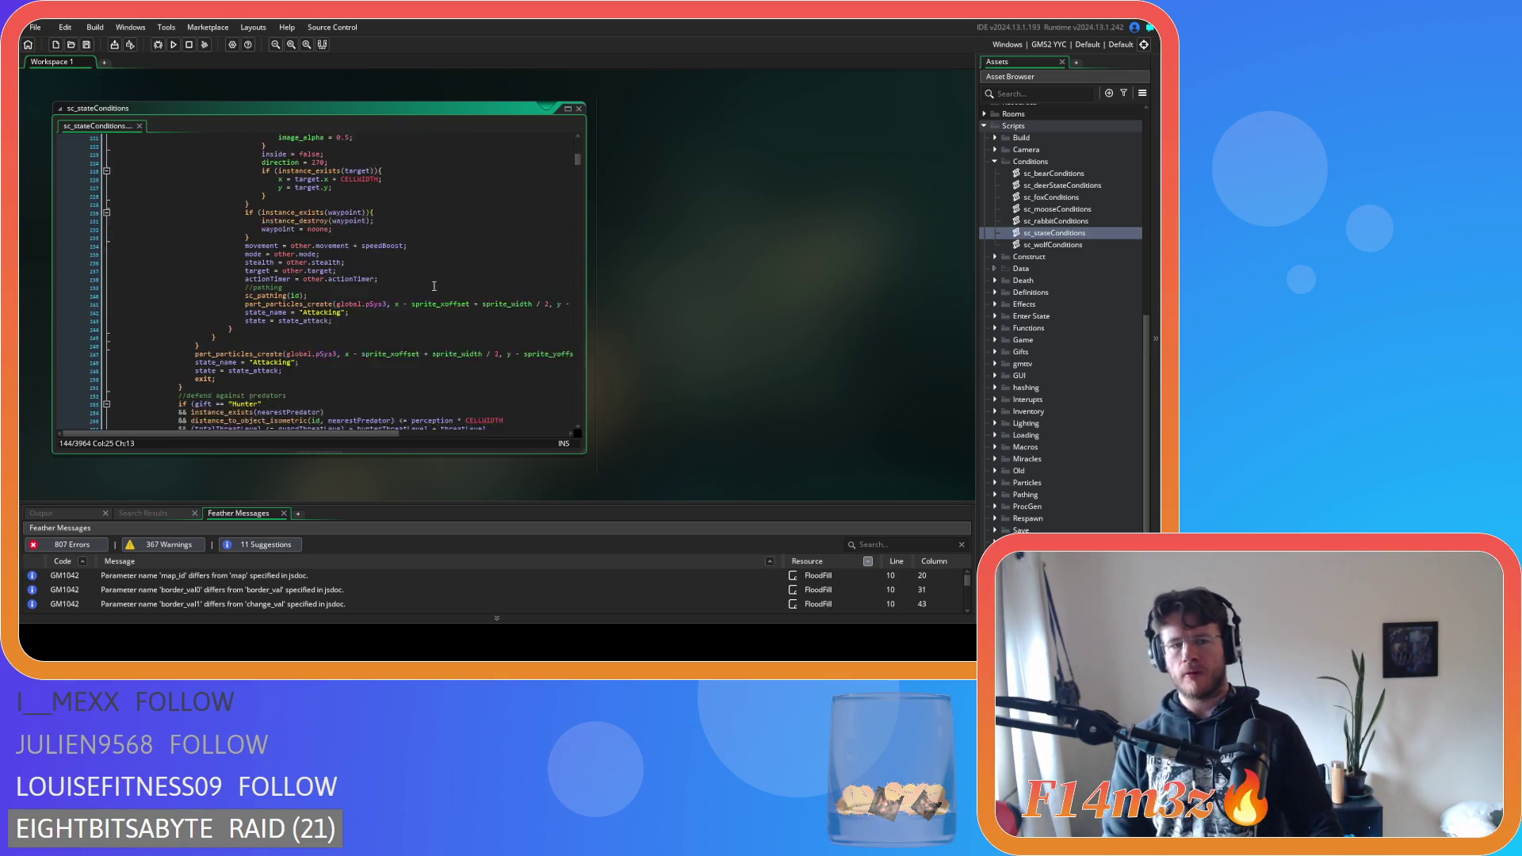
pyautogui.scroll(-3, 434, 285)
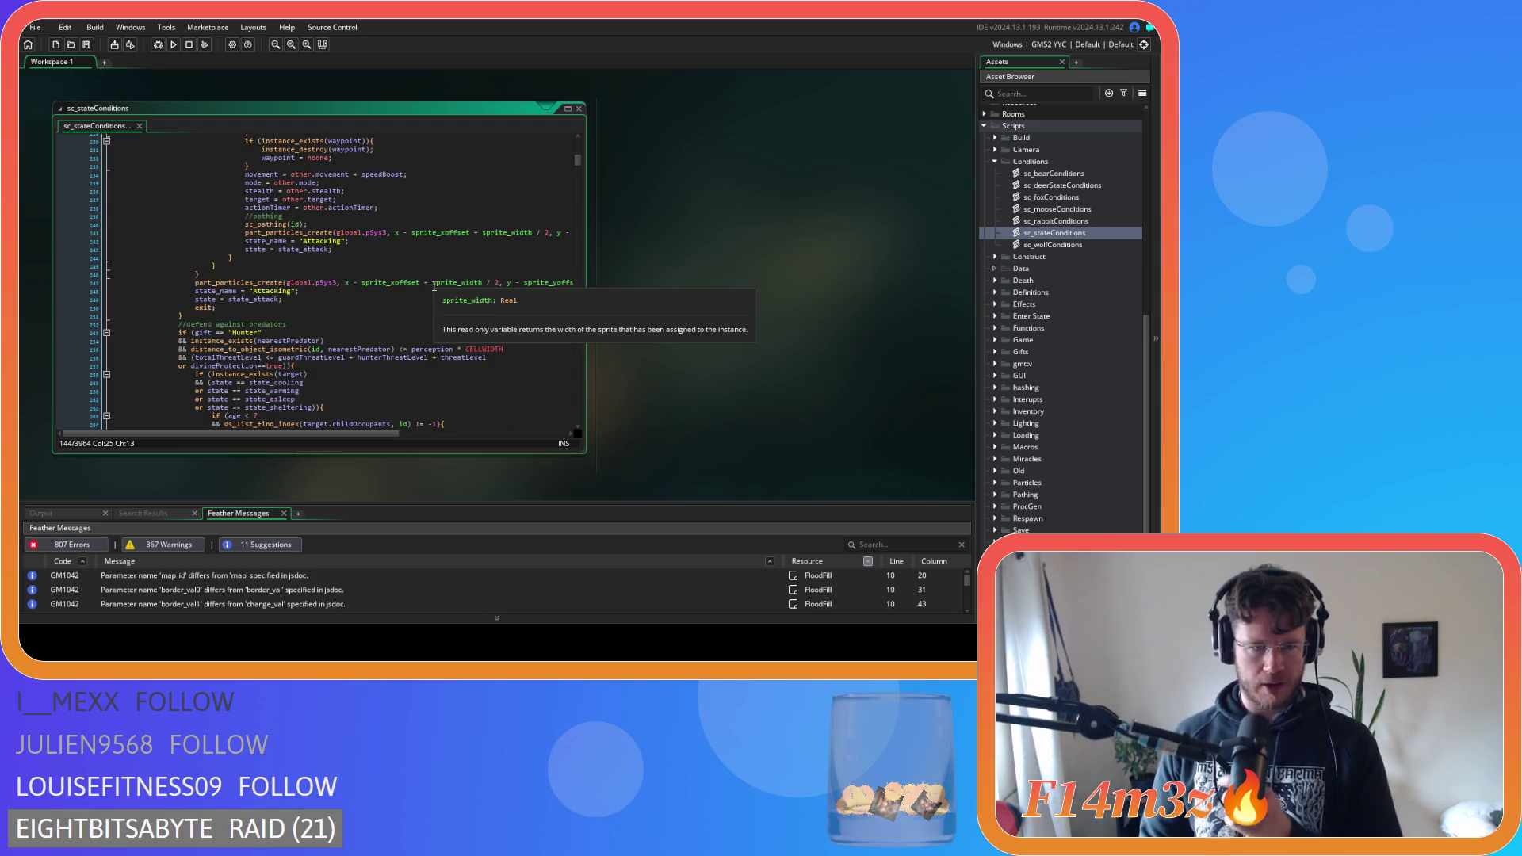
# Change the line 253 predator-defence check to gift=="Hunter" and save the script
pyautogui.click(216, 332)
pyautogui.press('BackSpace')
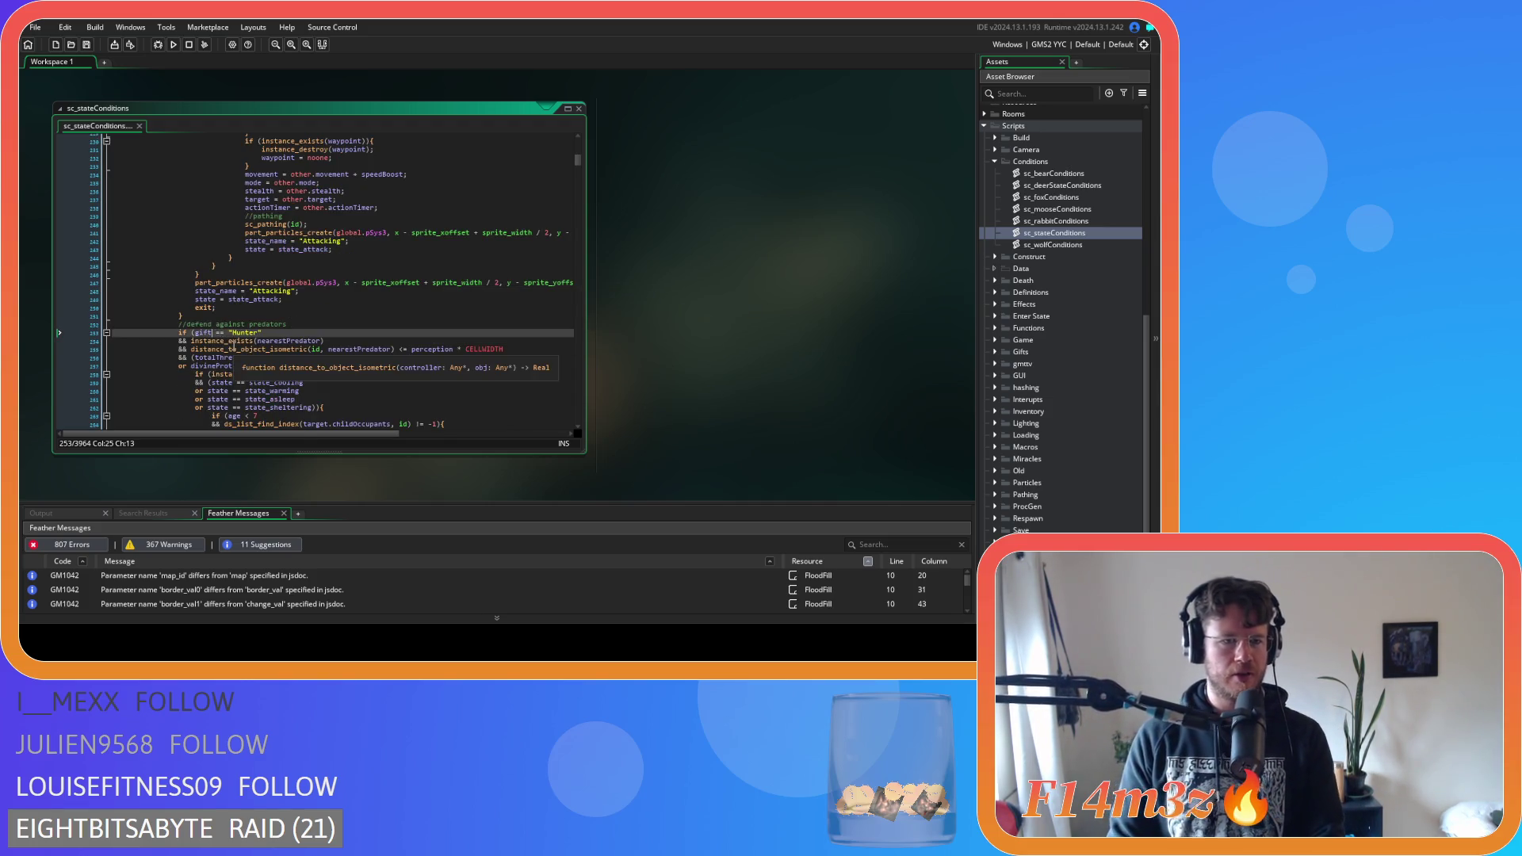
pyautogui.press('Delete')
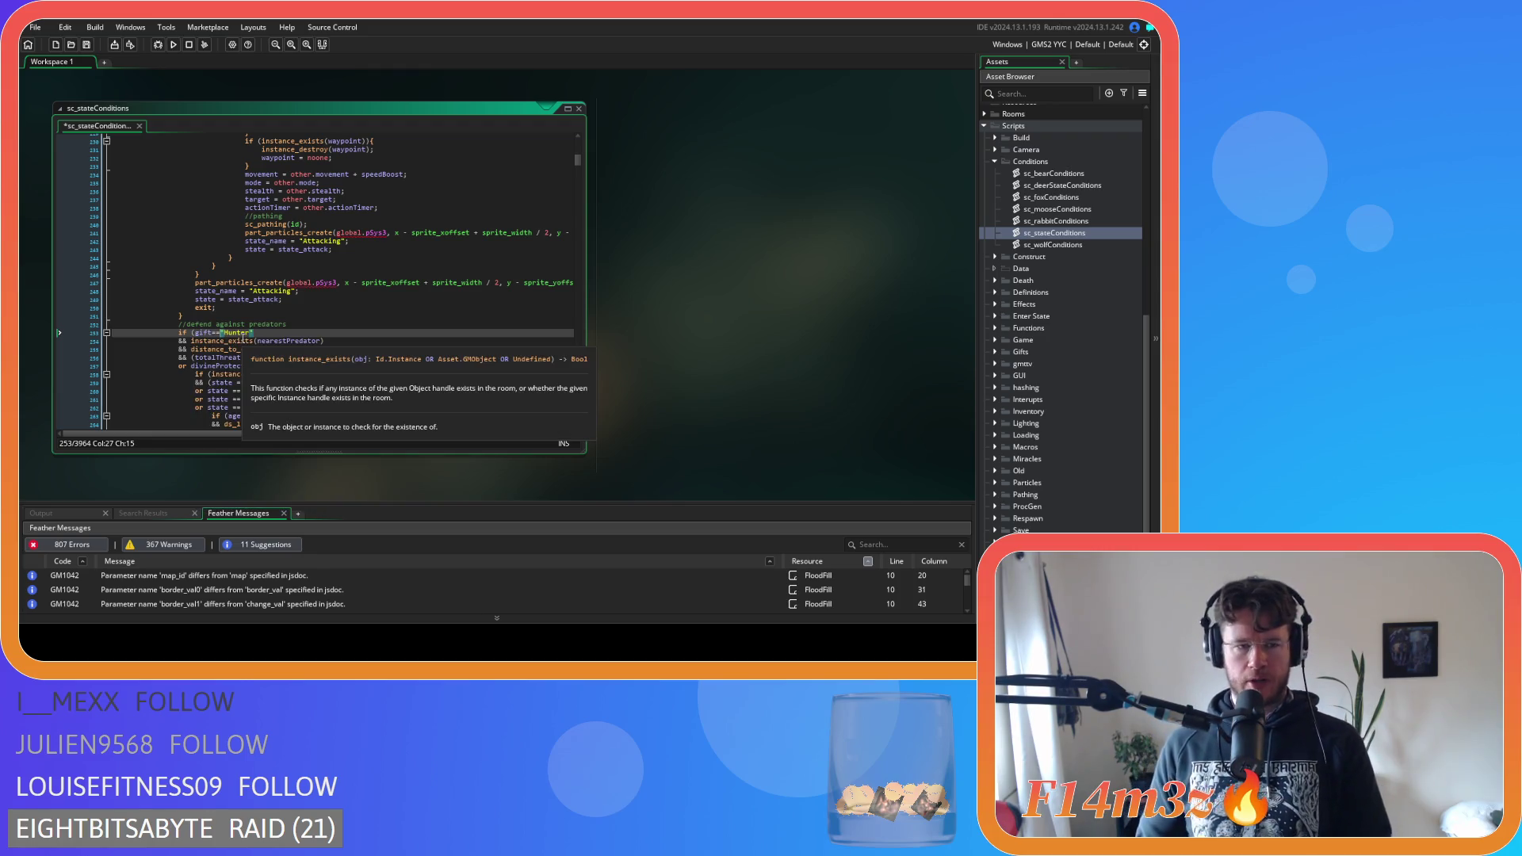
pyautogui.click(282, 325)
pyautogui.click(282, 332)
pyautogui.hotkey('ctrl', 's')
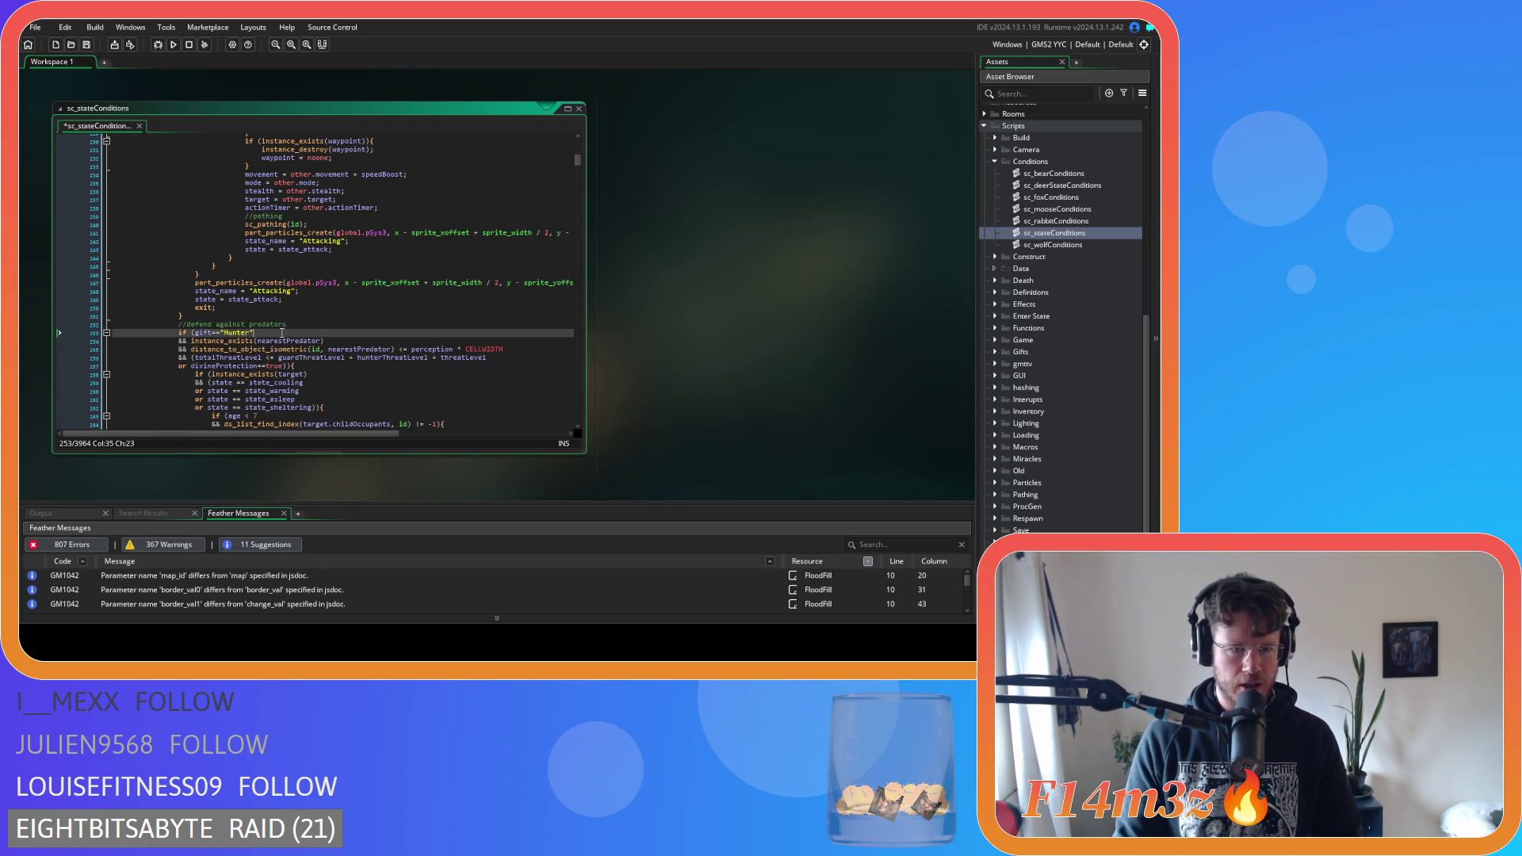
pyautogui.scroll(15, 278, 348)
pyautogui.scroll(15, 270, 369)
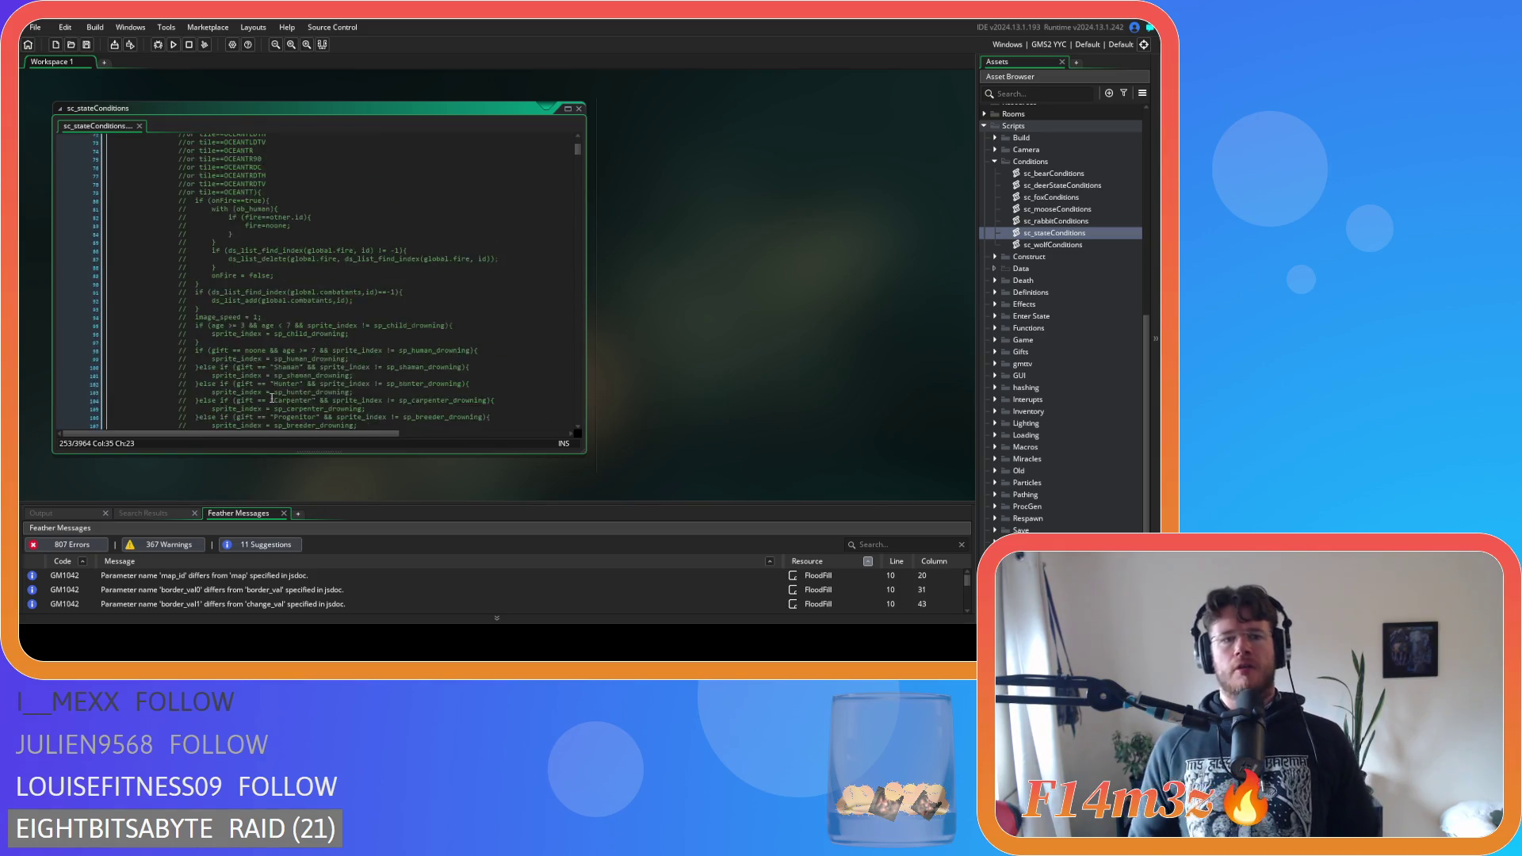
pyautogui.scroll(-4, 272, 396)
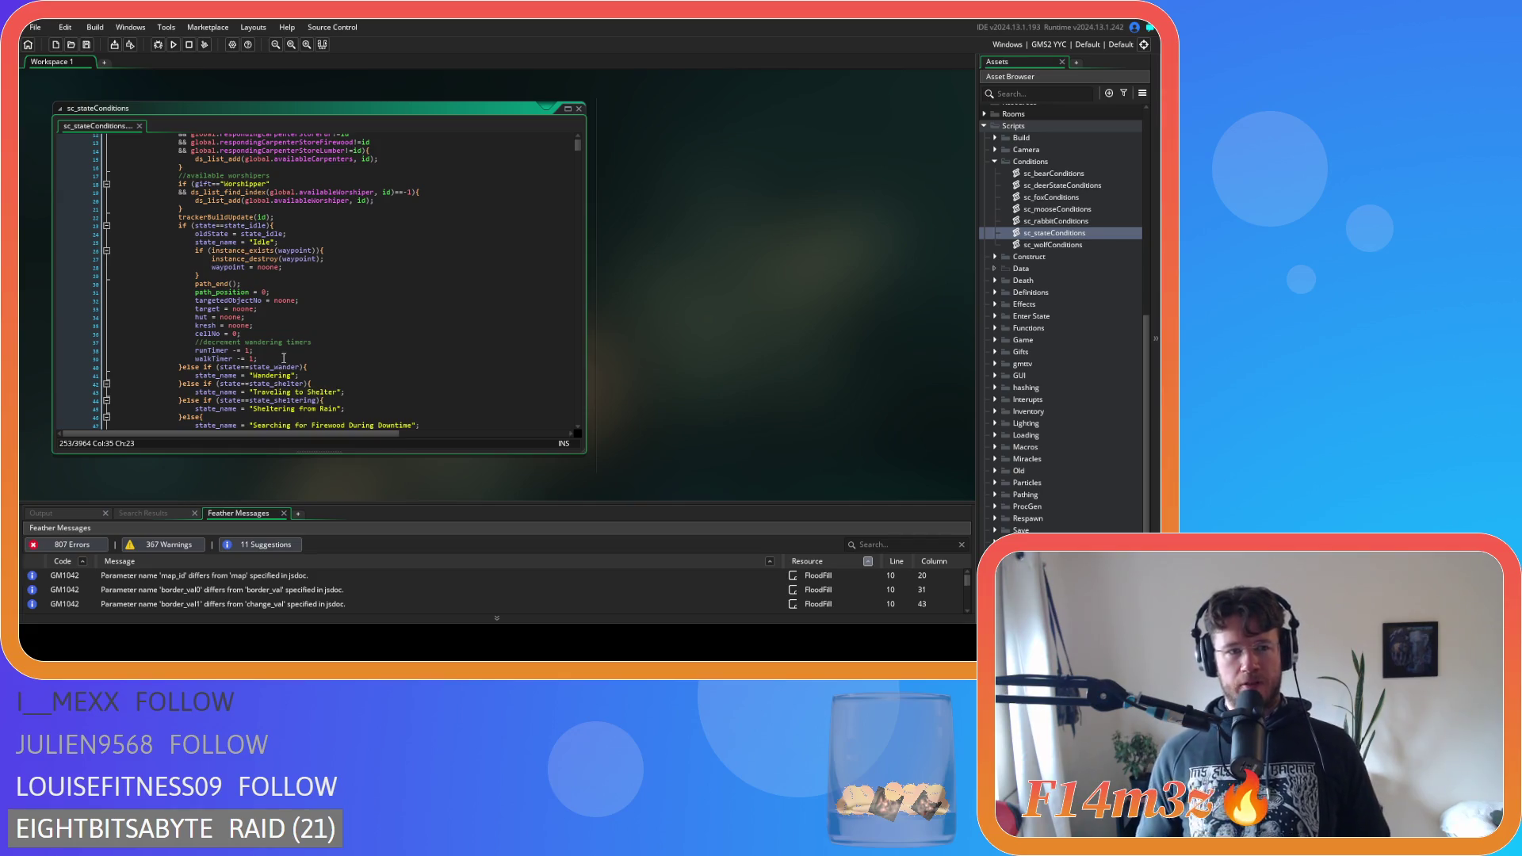
pyautogui.scroll(-4, 283, 359)
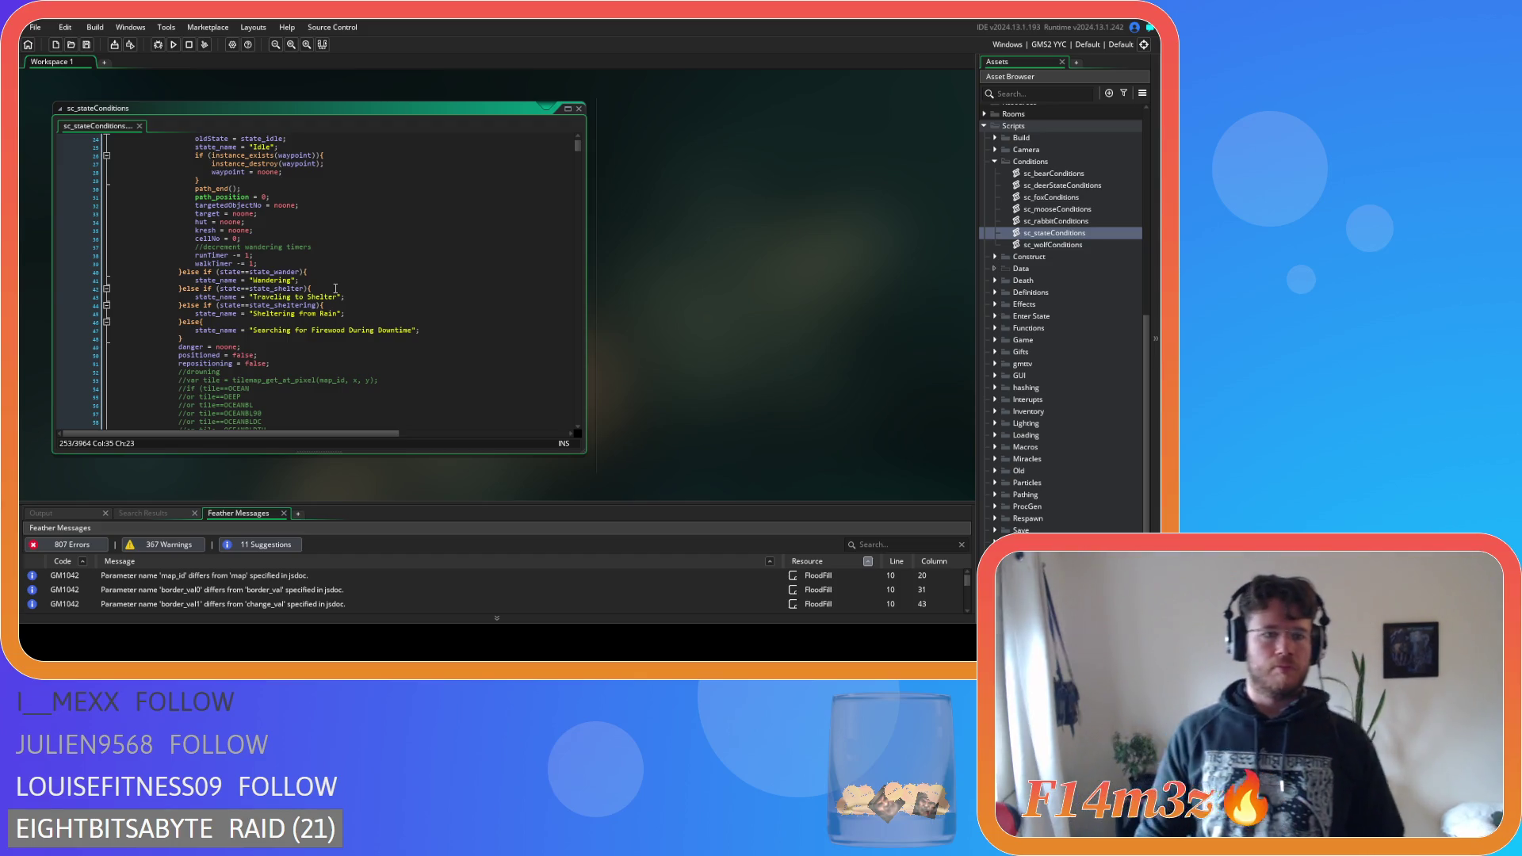
# Delete the stray space after id, in the Guard's distance_to_object_isometric check on line 147
pyautogui.click(336, 289)
pyautogui.click(447, 315)
pyautogui.scroll(8, 359, 267)
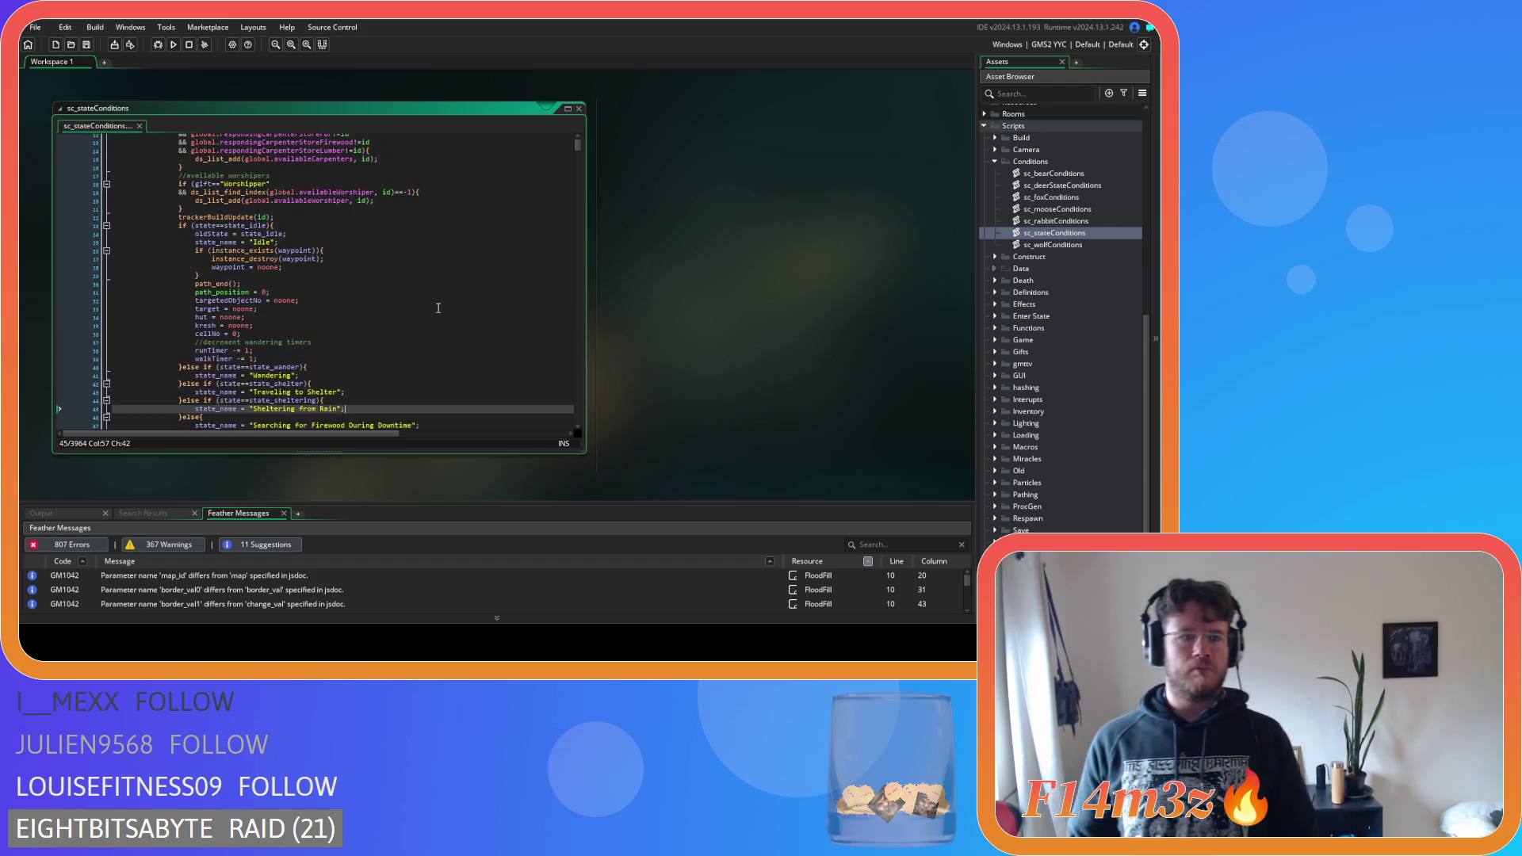
pyautogui.scroll(-2, 365, 261)
pyautogui.scroll(2, 377, 254)
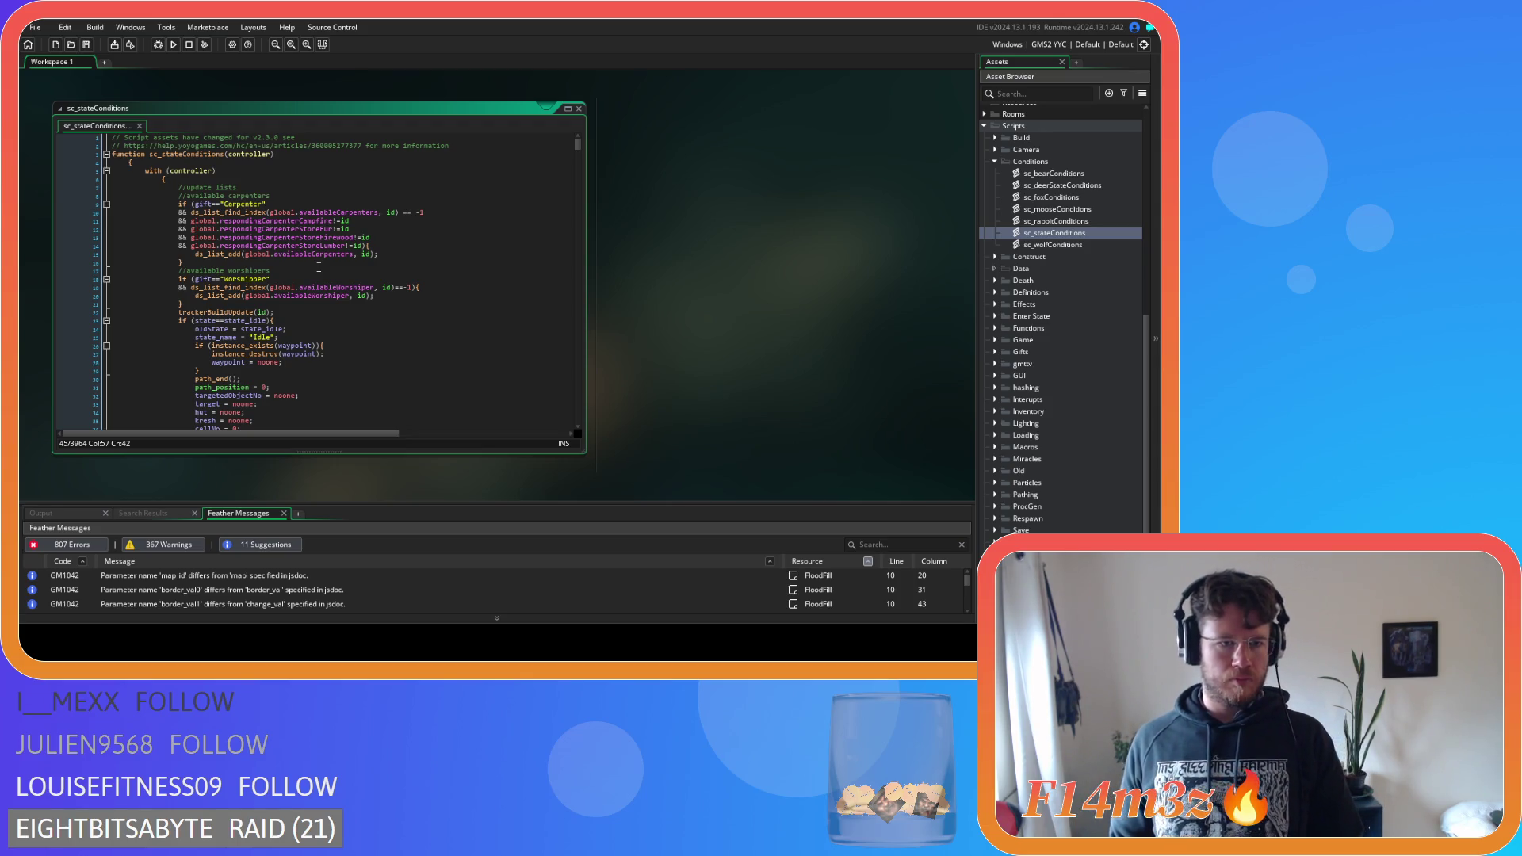
pyautogui.scroll(-20, 318, 267)
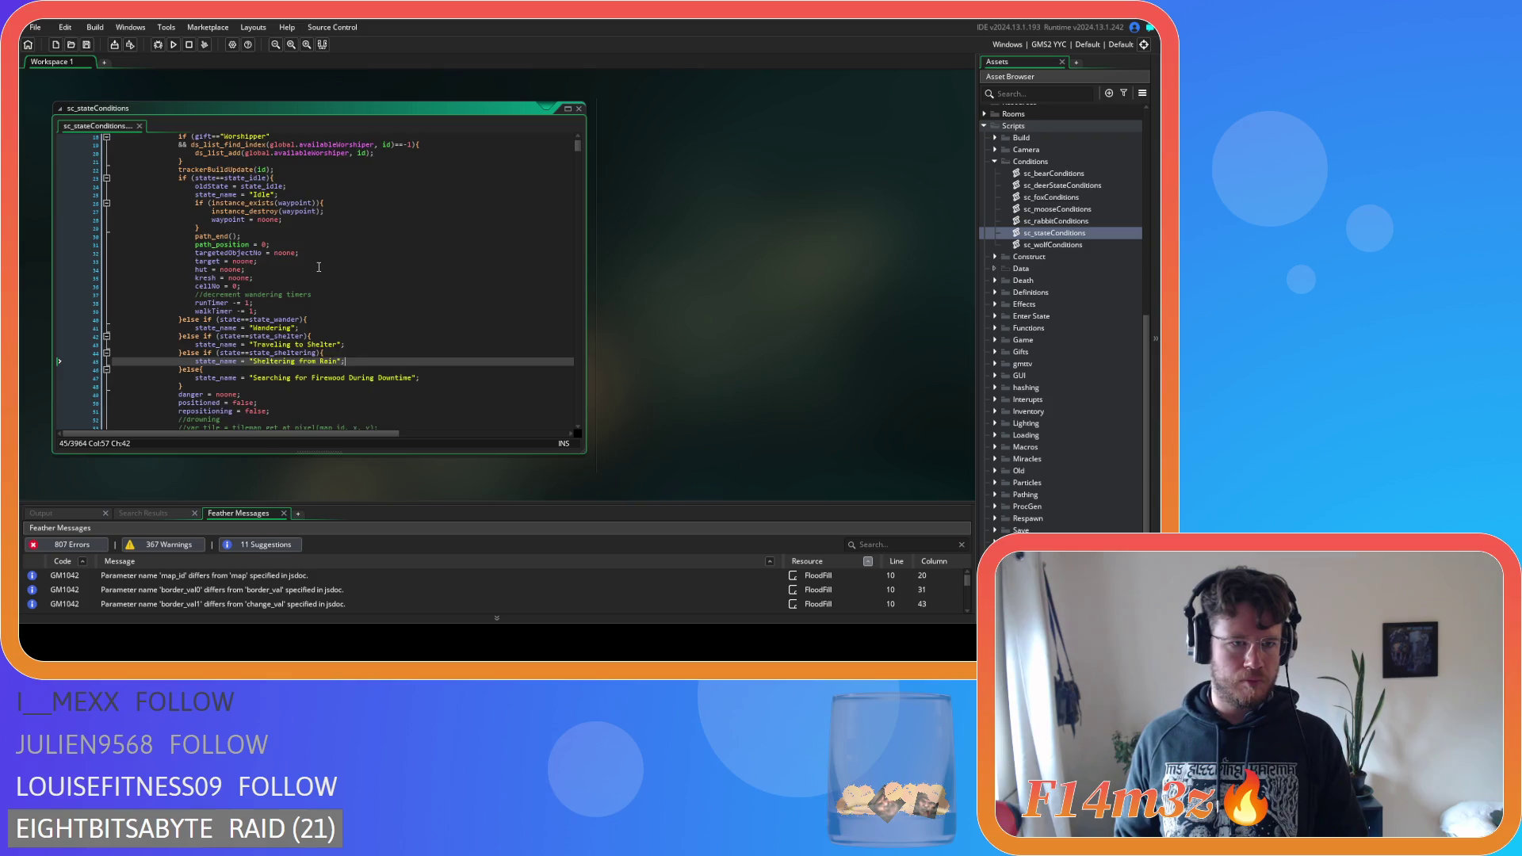
pyautogui.scroll(-20, 319, 268)
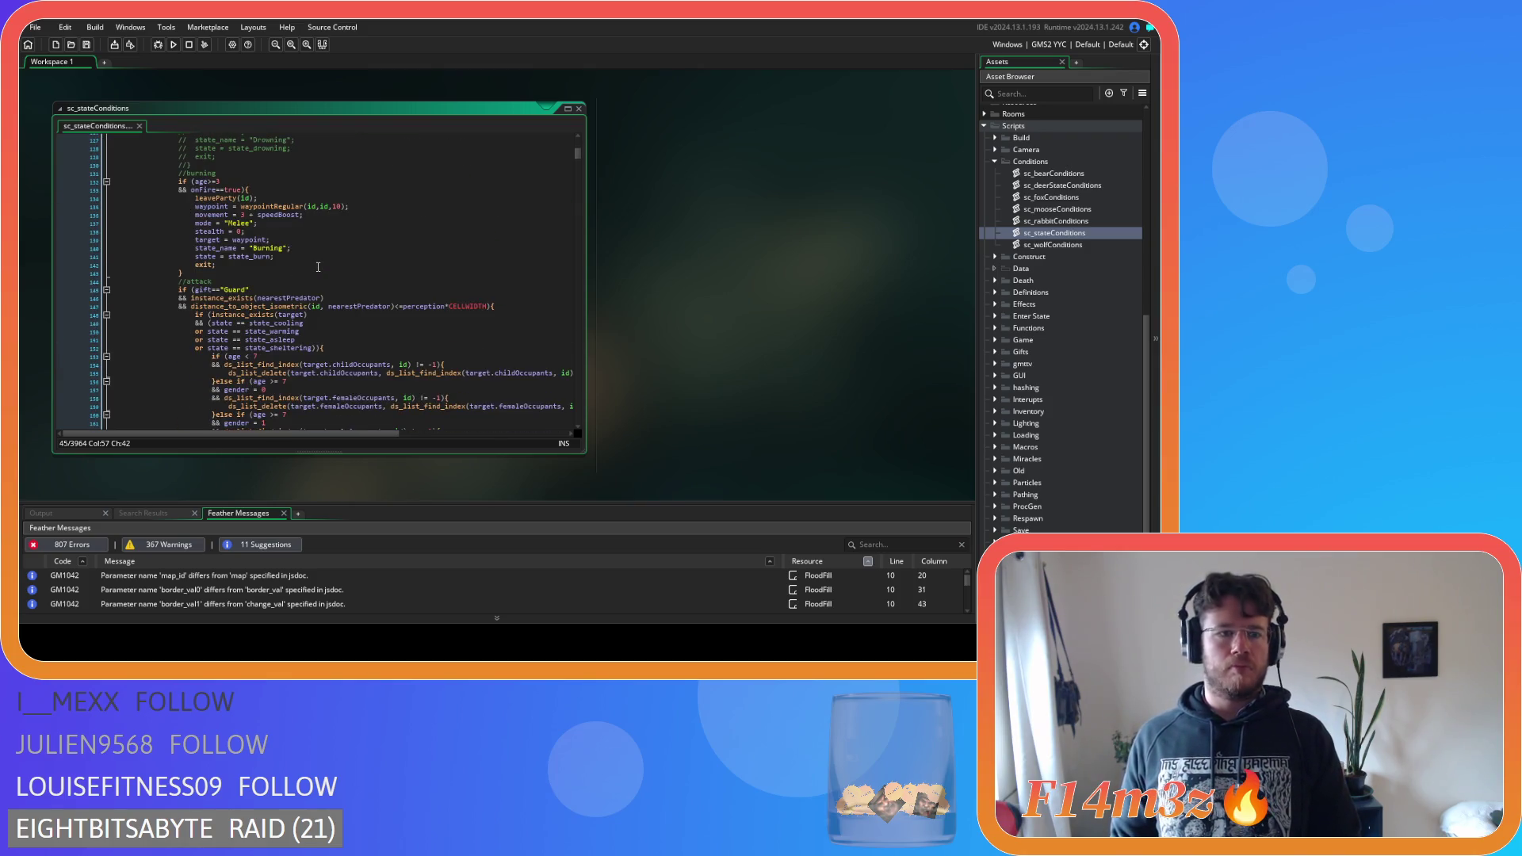
pyautogui.scroll(-6, 319, 268)
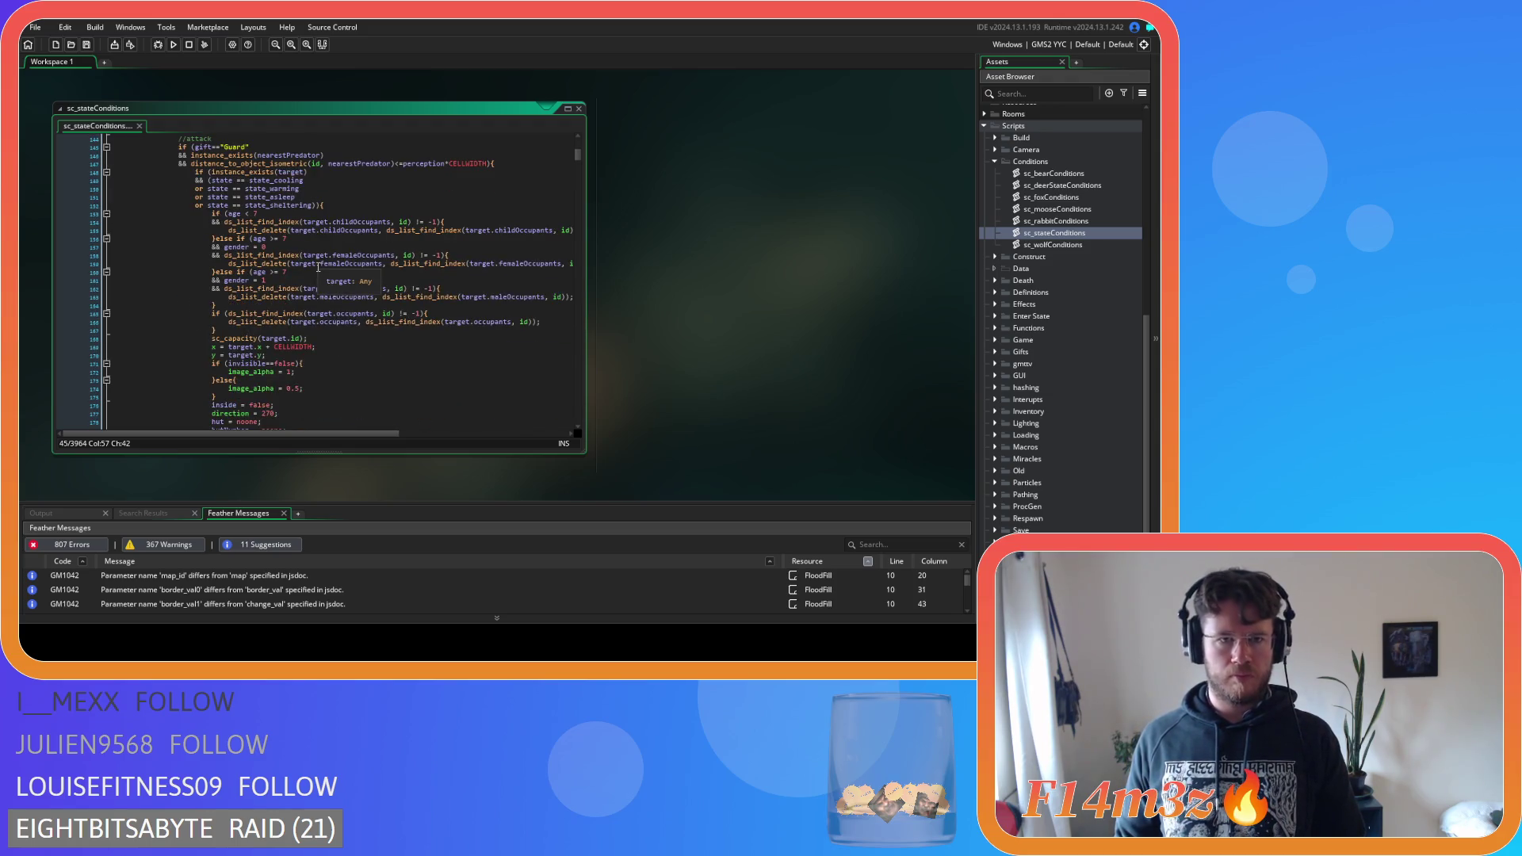
pyautogui.click(326, 163)
pyautogui.press('BackSpace')
# Declare the Guard loop's counter with var
pyautogui.scroll(-11, 314, 225)
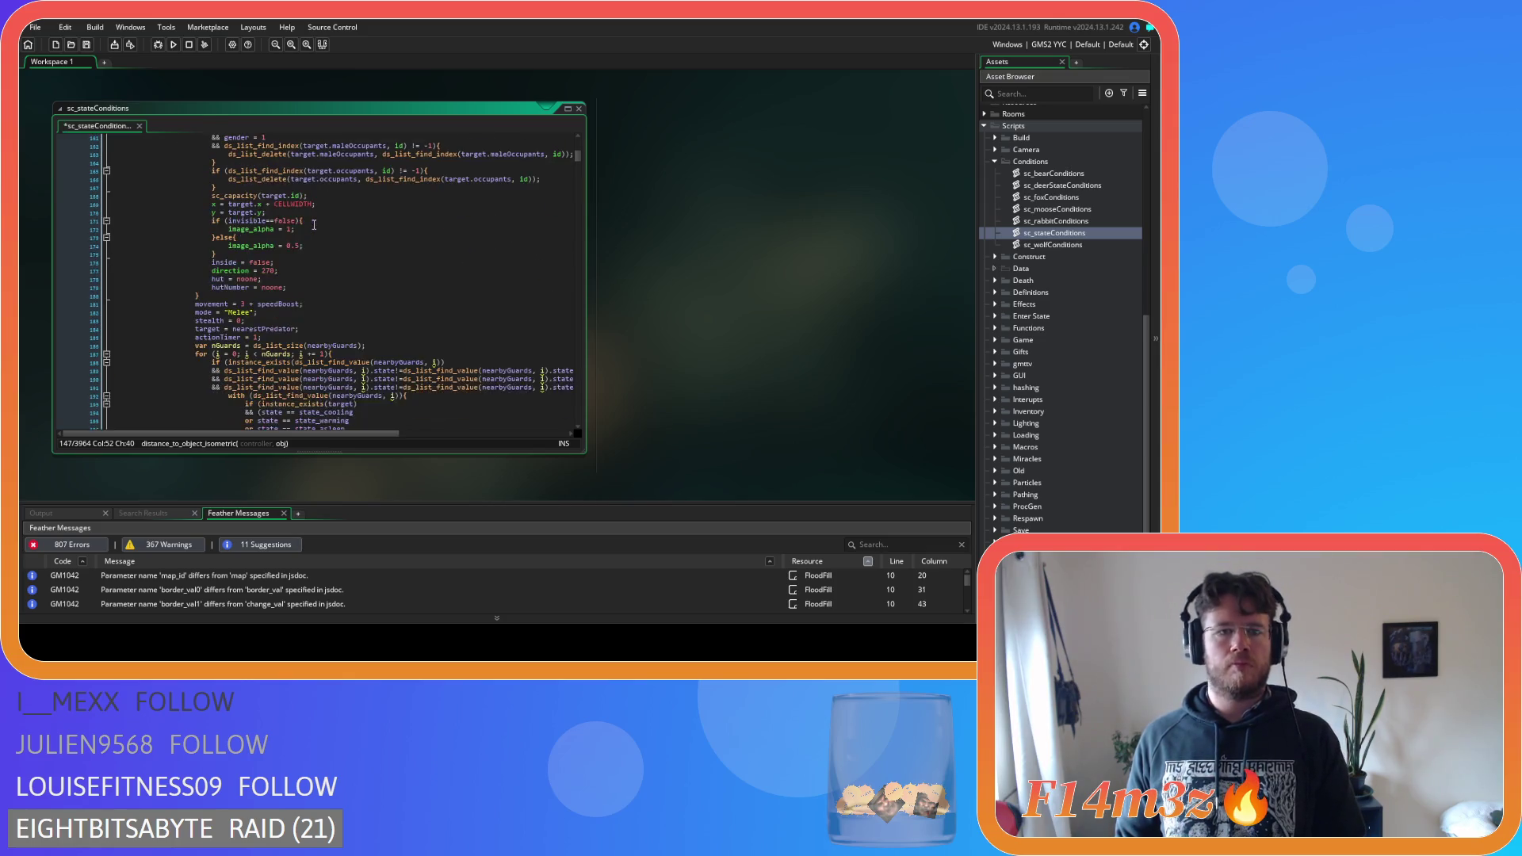
pyautogui.doubleClick(225, 211)
pyautogui.write('var')
pyautogui.click(192, 220)
pyautogui.scroll(-10, 192, 219)
pyautogui.scroll(-11, 192, 219)
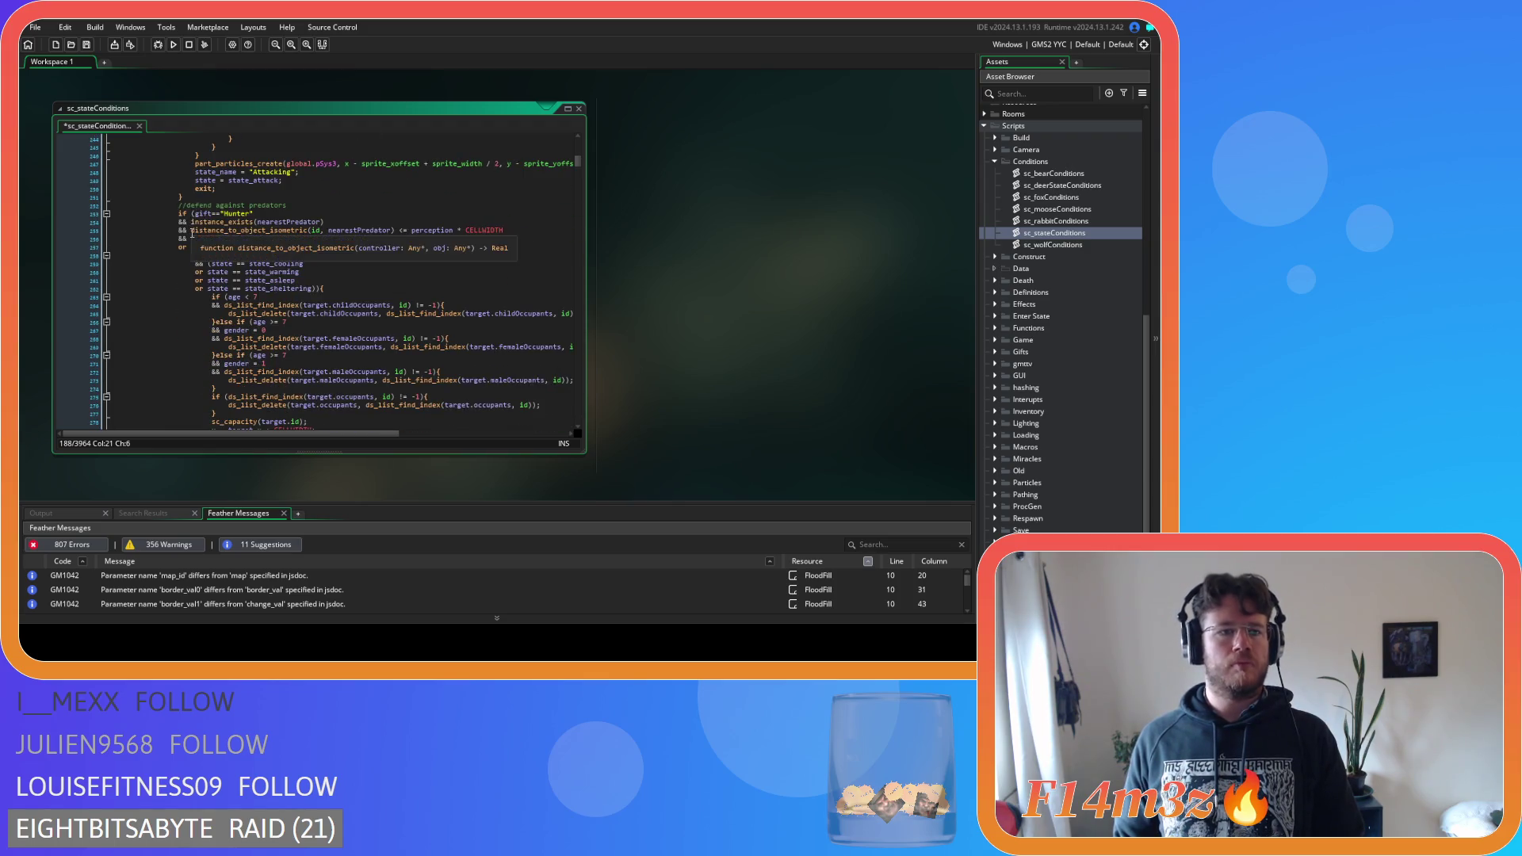
# Strip spaces after id, and around <= and * in the line 255 Hunter distance check
pyautogui.click(328, 230)
pyautogui.press('BackSpace')
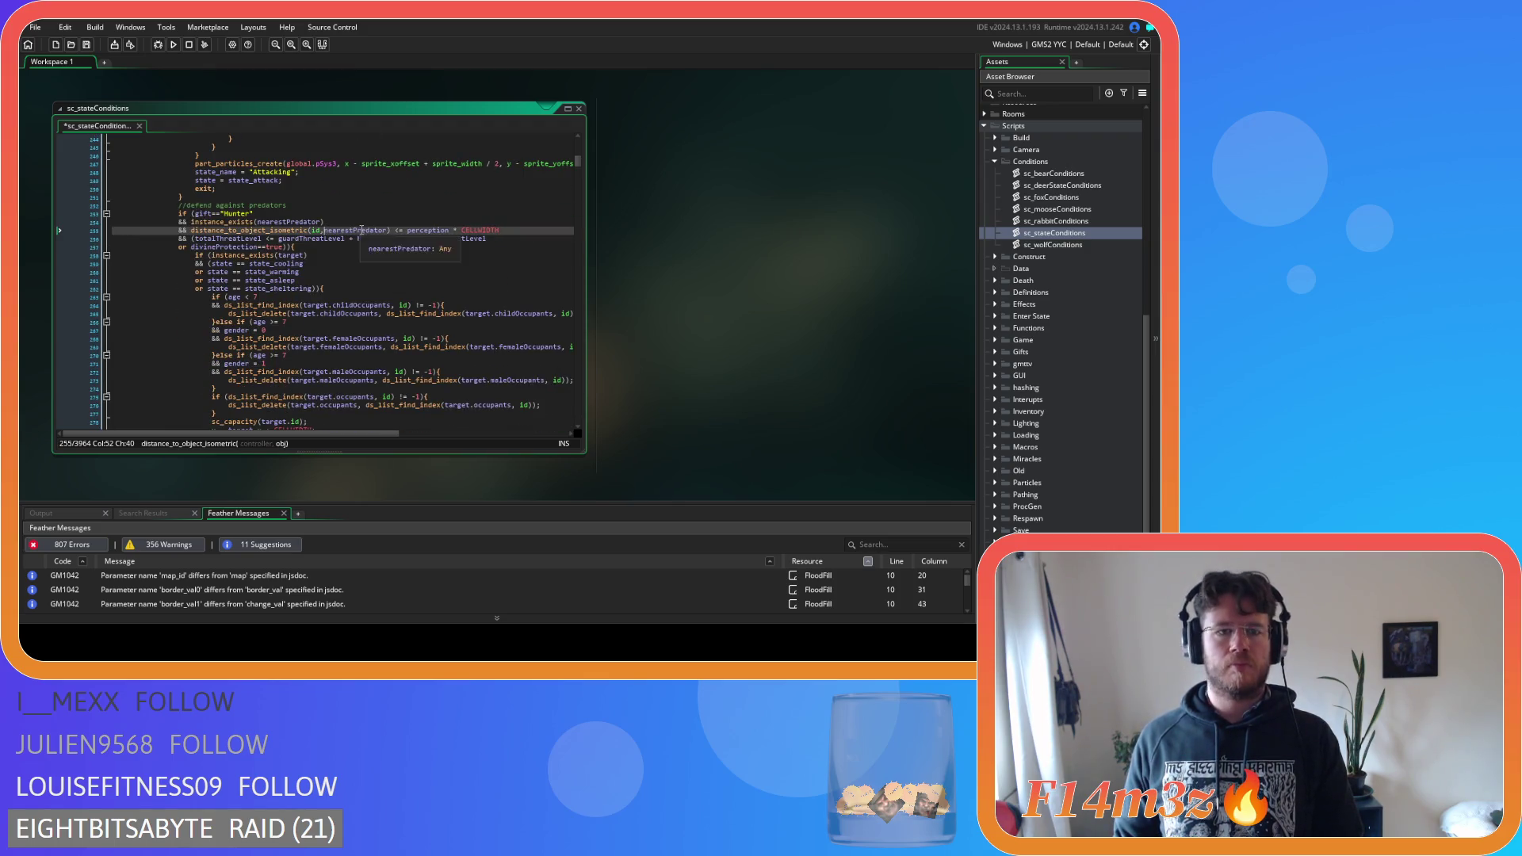
pyautogui.click(394, 230)
pyautogui.press('BackSpace')
pyautogui.click(401, 230)
pyautogui.press('BackSpace')
pyautogui.click(446, 230)
pyautogui.press('BackSpace')
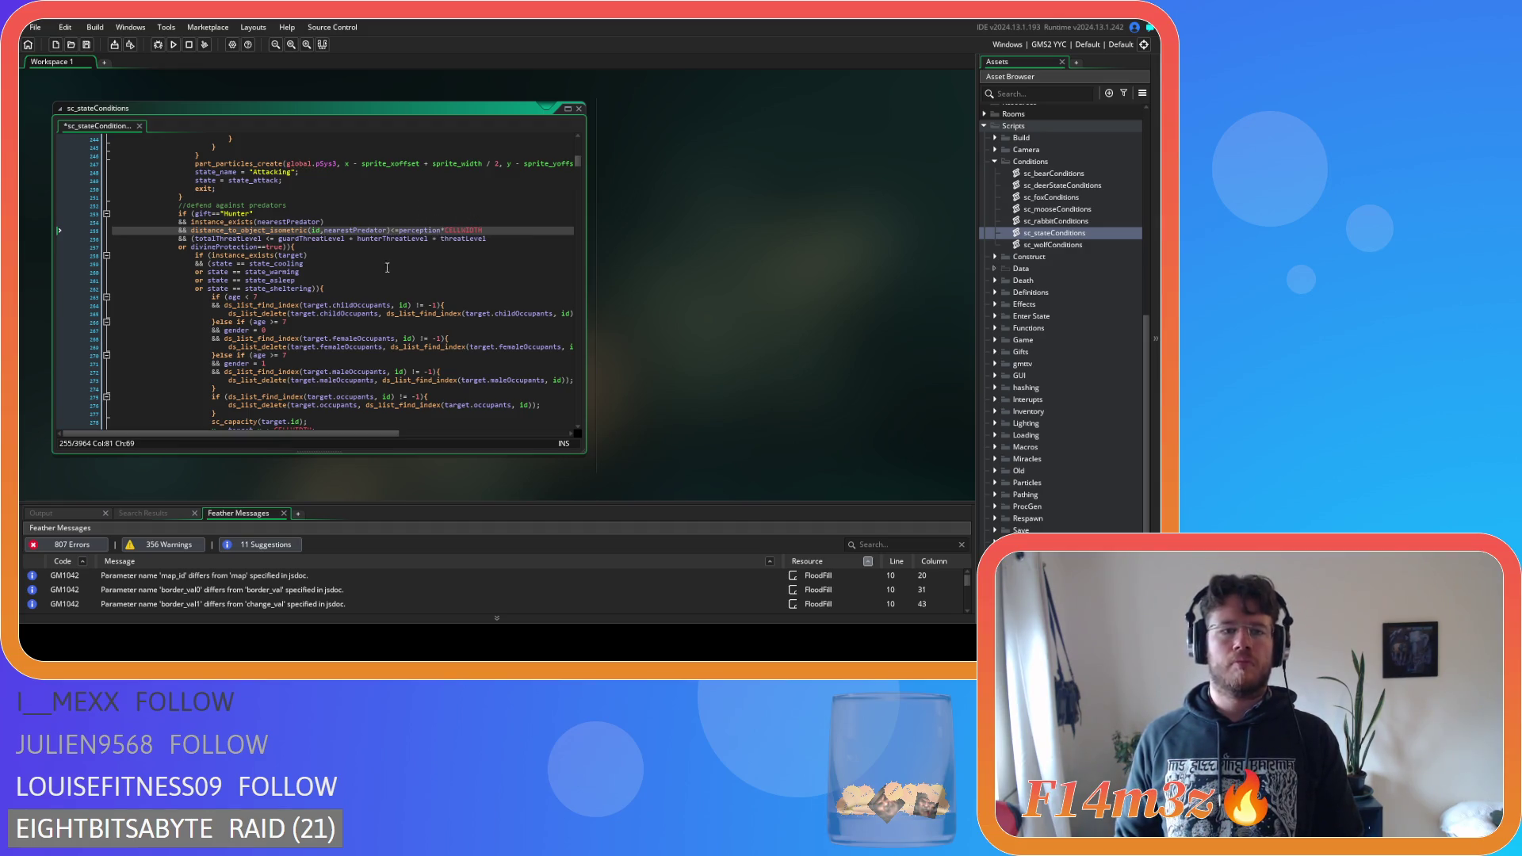
# Strip spaces around <= and both + signs in the line 256 threat-level sum
pyautogui.click(260, 238)
pyautogui.press('BackSpace')
pyautogui.click(273, 238)
pyautogui.press('BackSpace')
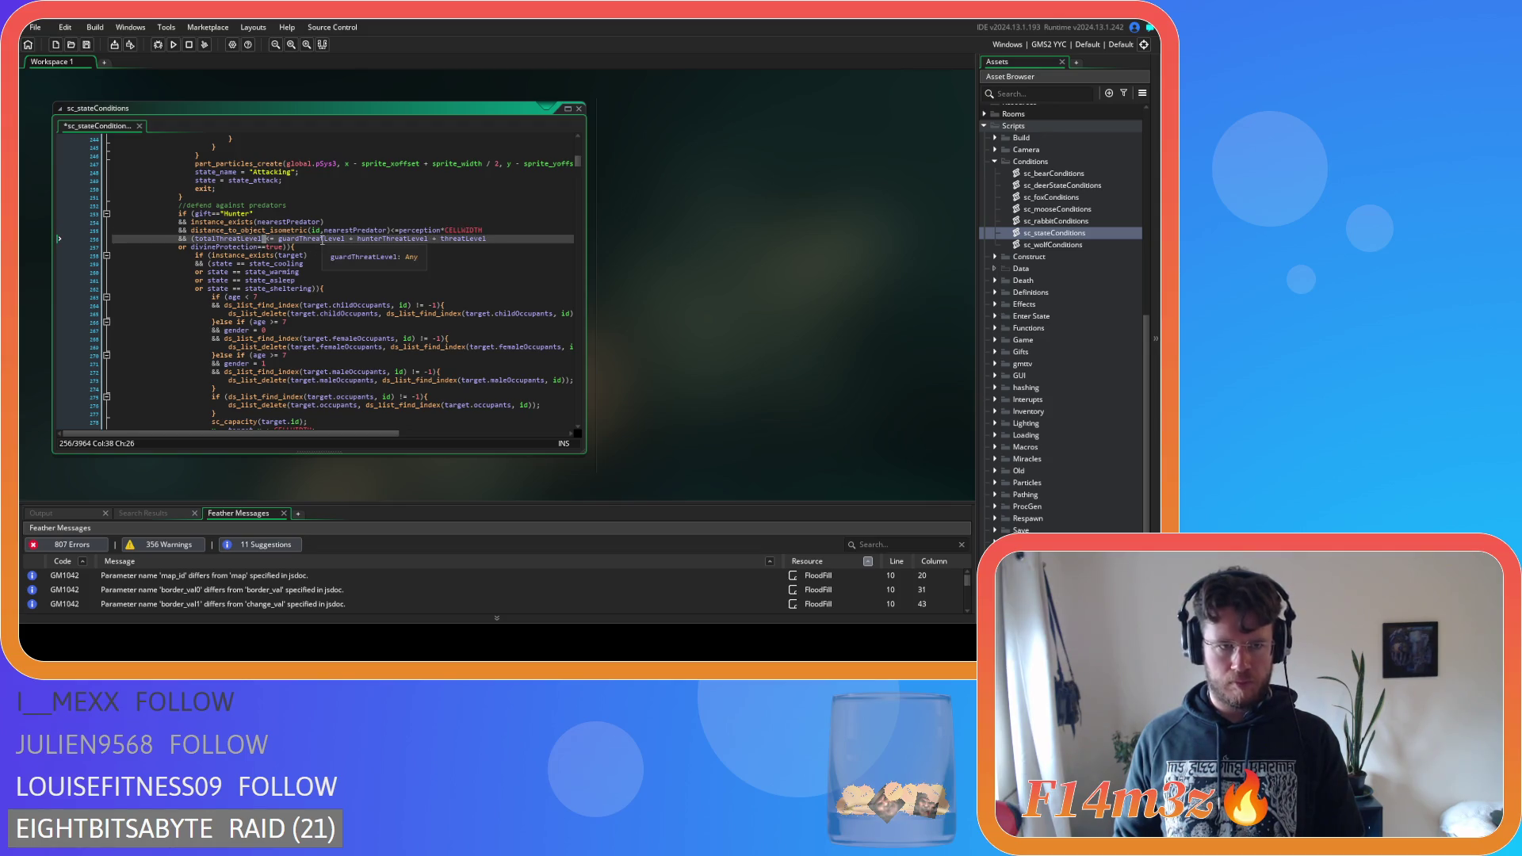
pyautogui.press('BackSpace')
pyautogui.press('Right')
pyautogui.press('Delete')
pyautogui.click(410, 240)
pyautogui.press('Delete')
pyautogui.press('Right')
pyautogui.press('Delete')
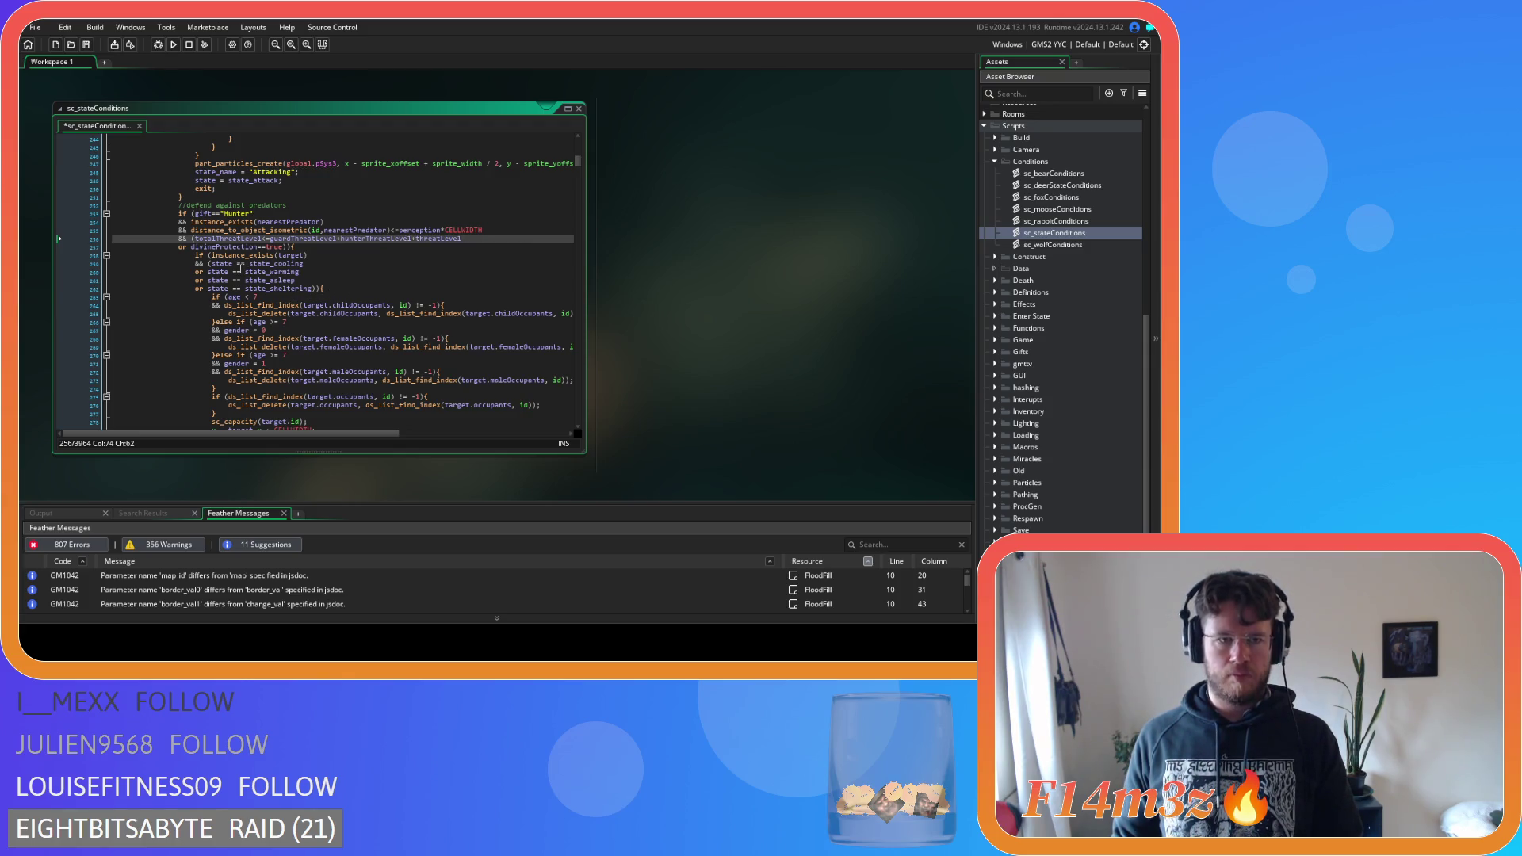
# Remove the spaces around == in the state_cooling and state_warming checks
pyautogui.click(236, 264)
pyautogui.press('BackSpace')
pyautogui.press('Right')
pyautogui.press('Right')
pyautogui.press('Delete')
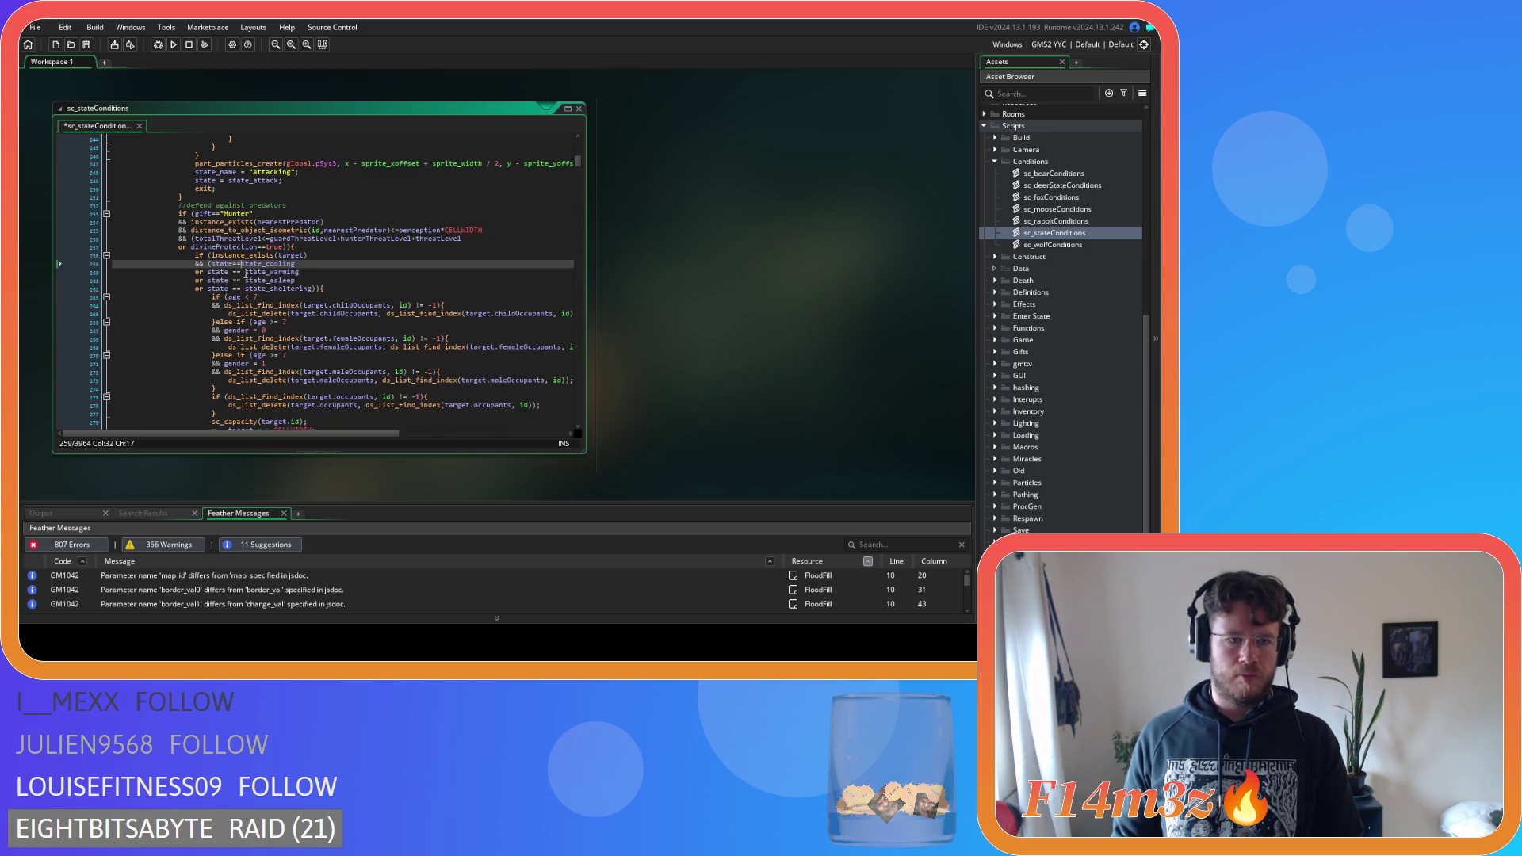
pyautogui.click(232, 272)
pyautogui.press('BackSpace')
pyautogui.press('Right')
pyautogui.press('Right')
pyautogui.press('Delete')
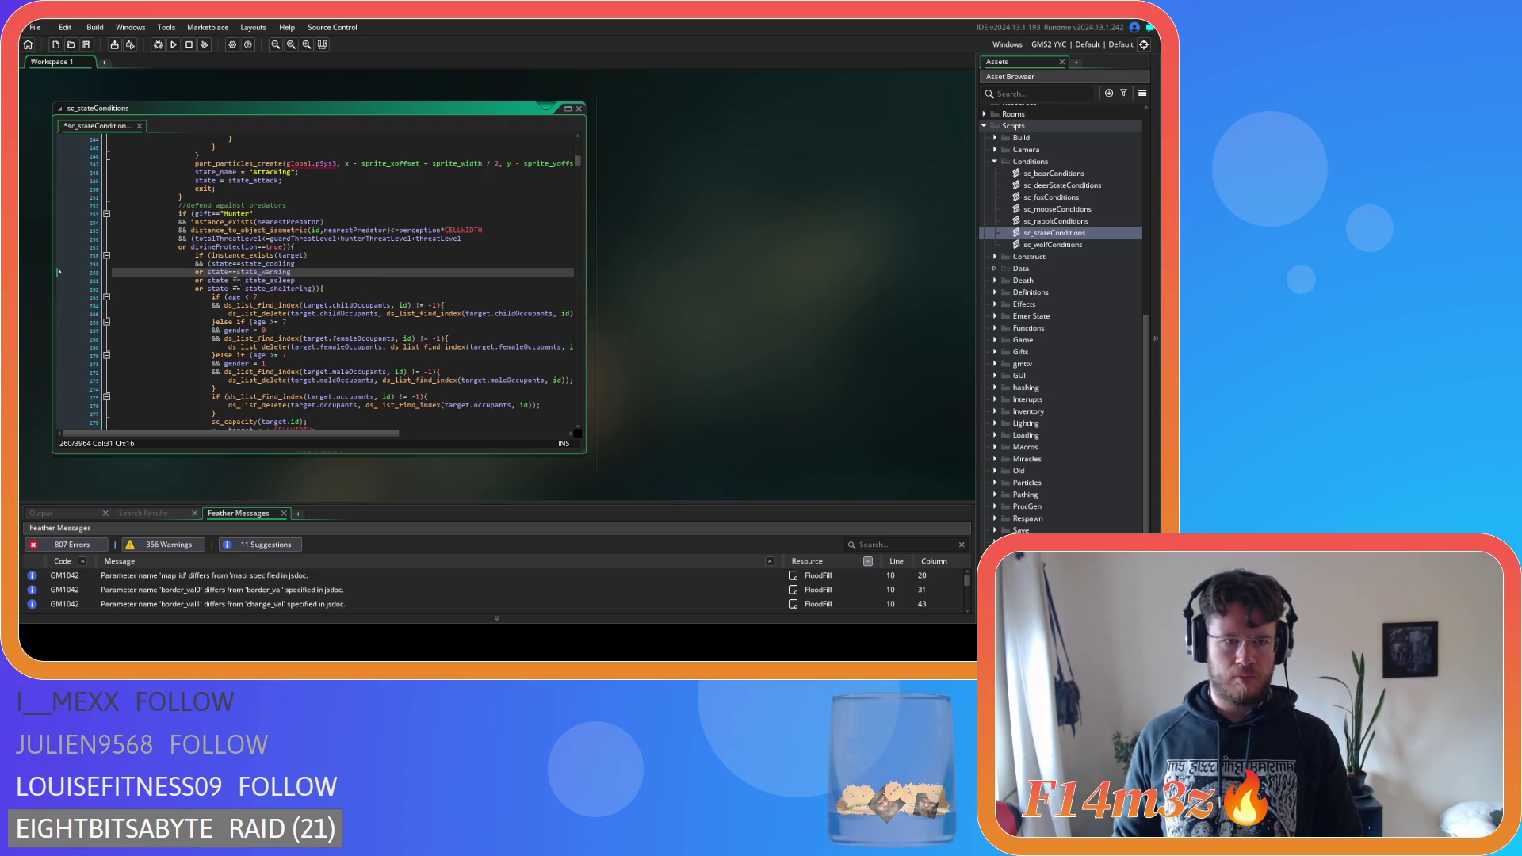
# Remove the spaces around == in the state_asleep and state_sheltering checks on lines 261–262
pyautogui.click(235, 280)
pyautogui.press('BackSpace')
pyautogui.press('Right')
pyautogui.press('Right')
pyautogui.press('Delete')
pyautogui.click(231, 289)
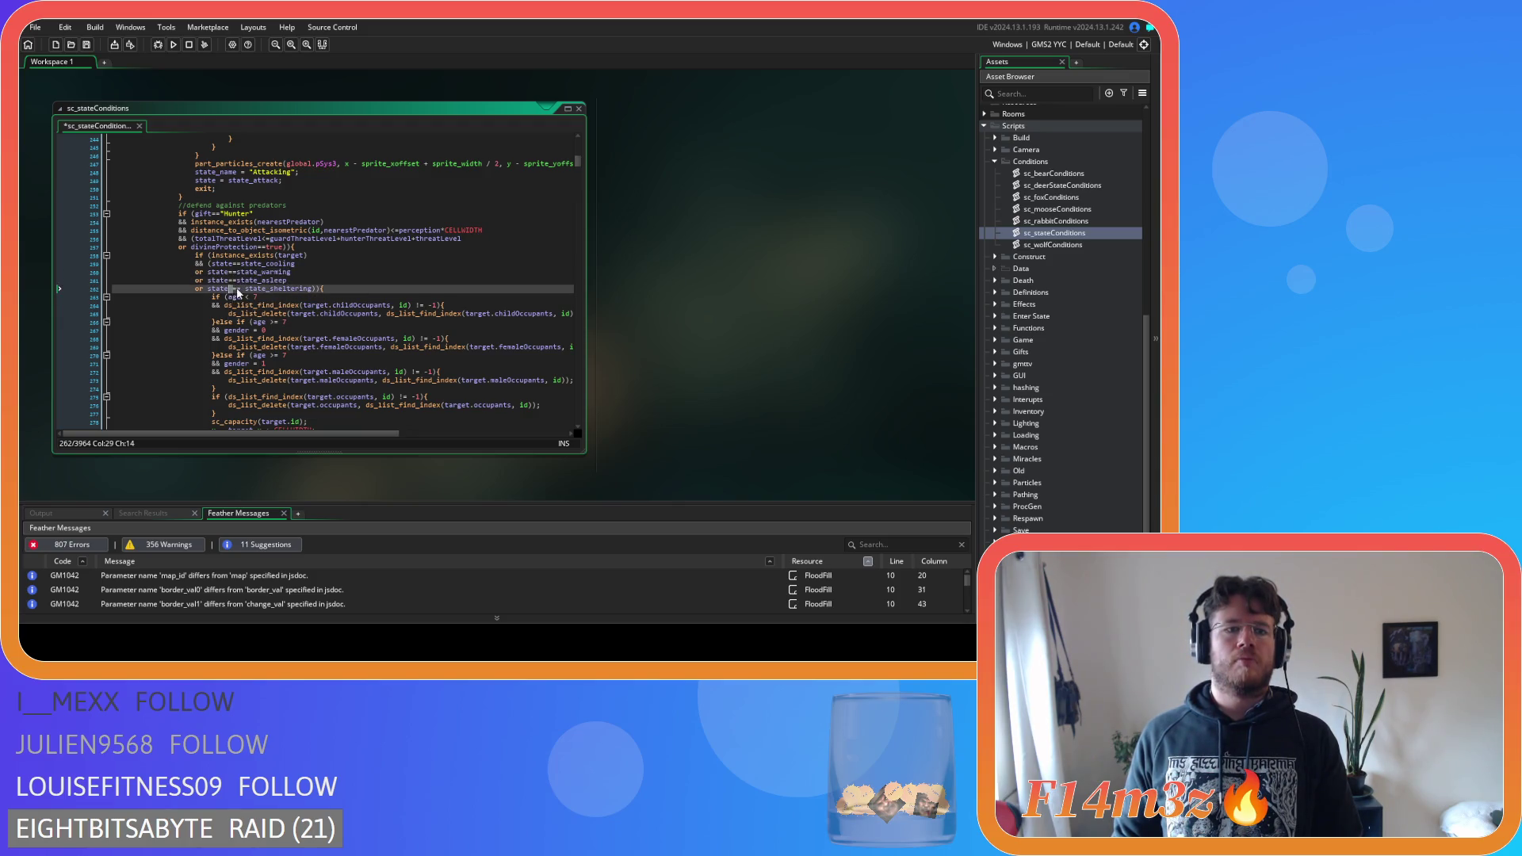
pyautogui.press('BackSpace')
pyautogui.press('Right')
pyautogui.press('Right')
pyautogui.press('Delete')
pyautogui.scroll(-5, 273, 290)
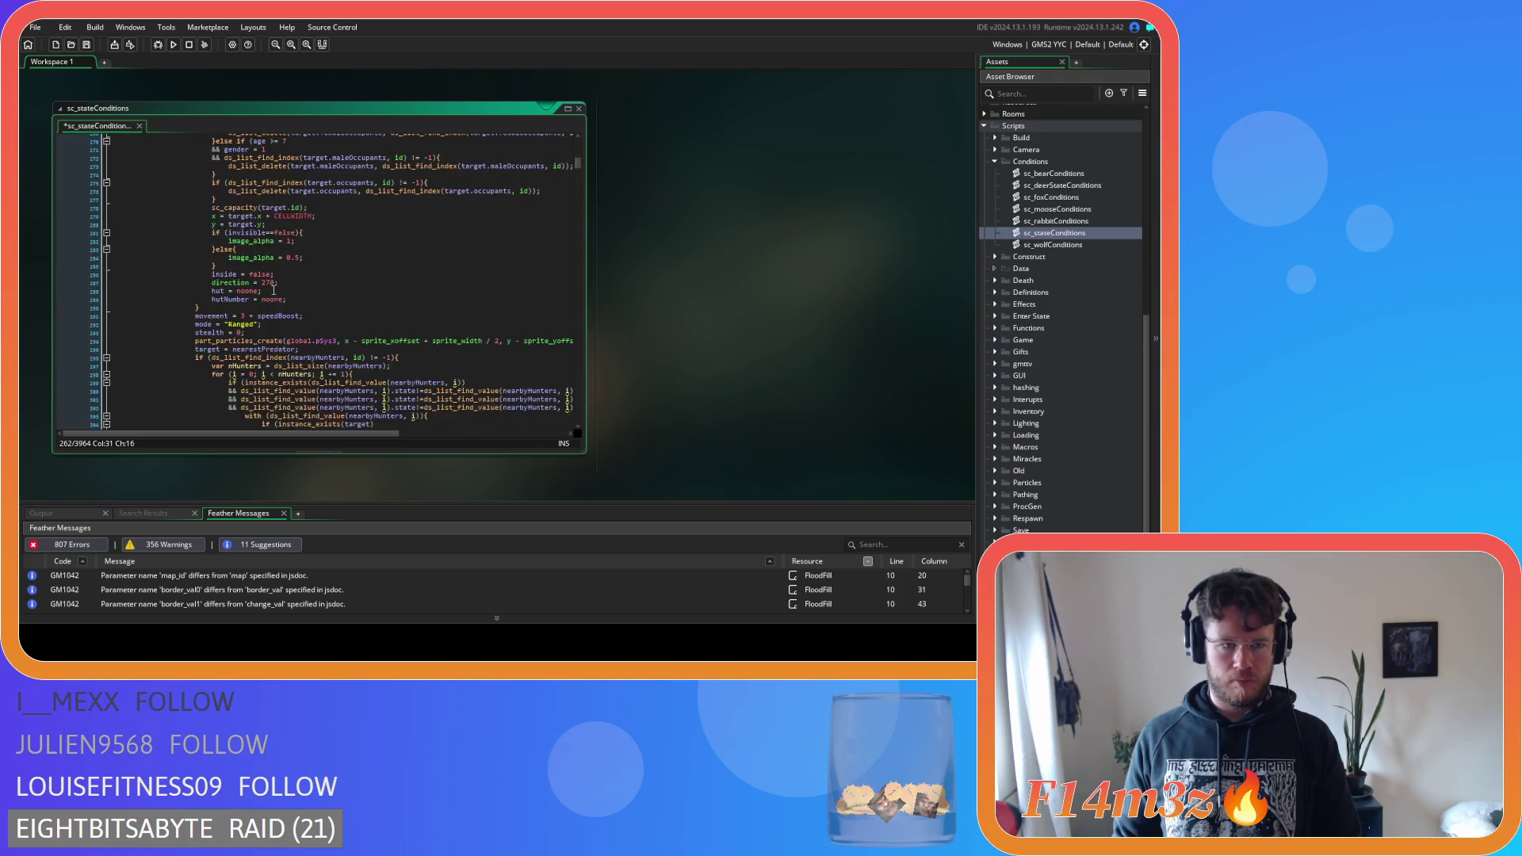
# Tighten the Shaman healing condition to mp>=20 and save sc_stateConditions
pyautogui.scroll(-2, 273, 288)
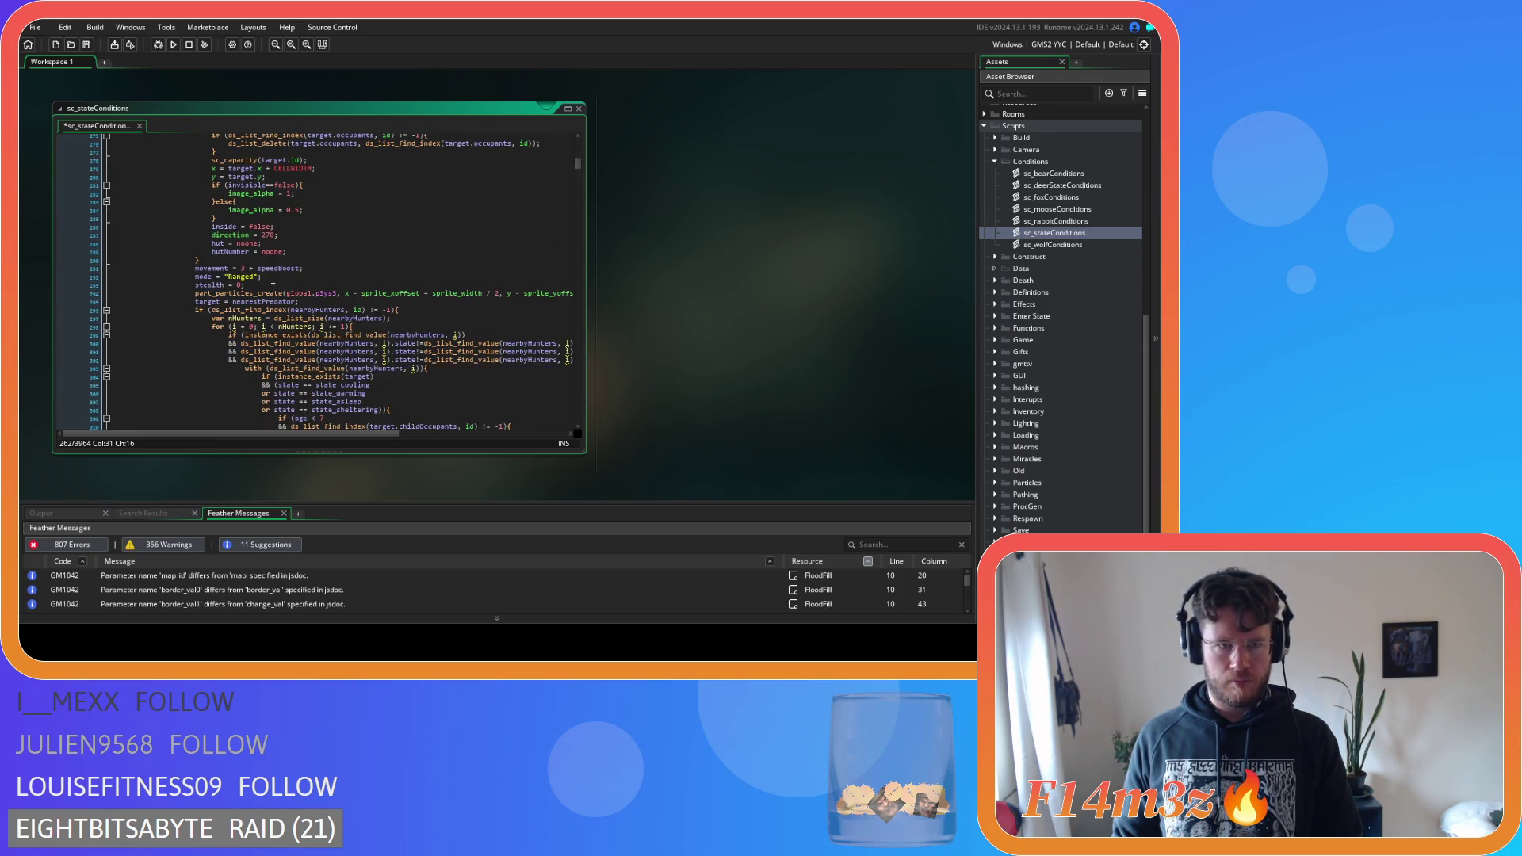
pyautogui.scroll(-15, 273, 288)
pyautogui.scroll(-6, 267, 283)
pyautogui.doubleClick(235, 249)
pyautogui.click(205, 258)
pyautogui.press('BackSpace')
pyautogui.press('Right')
pyautogui.press('Right')
pyautogui.press('Delete')
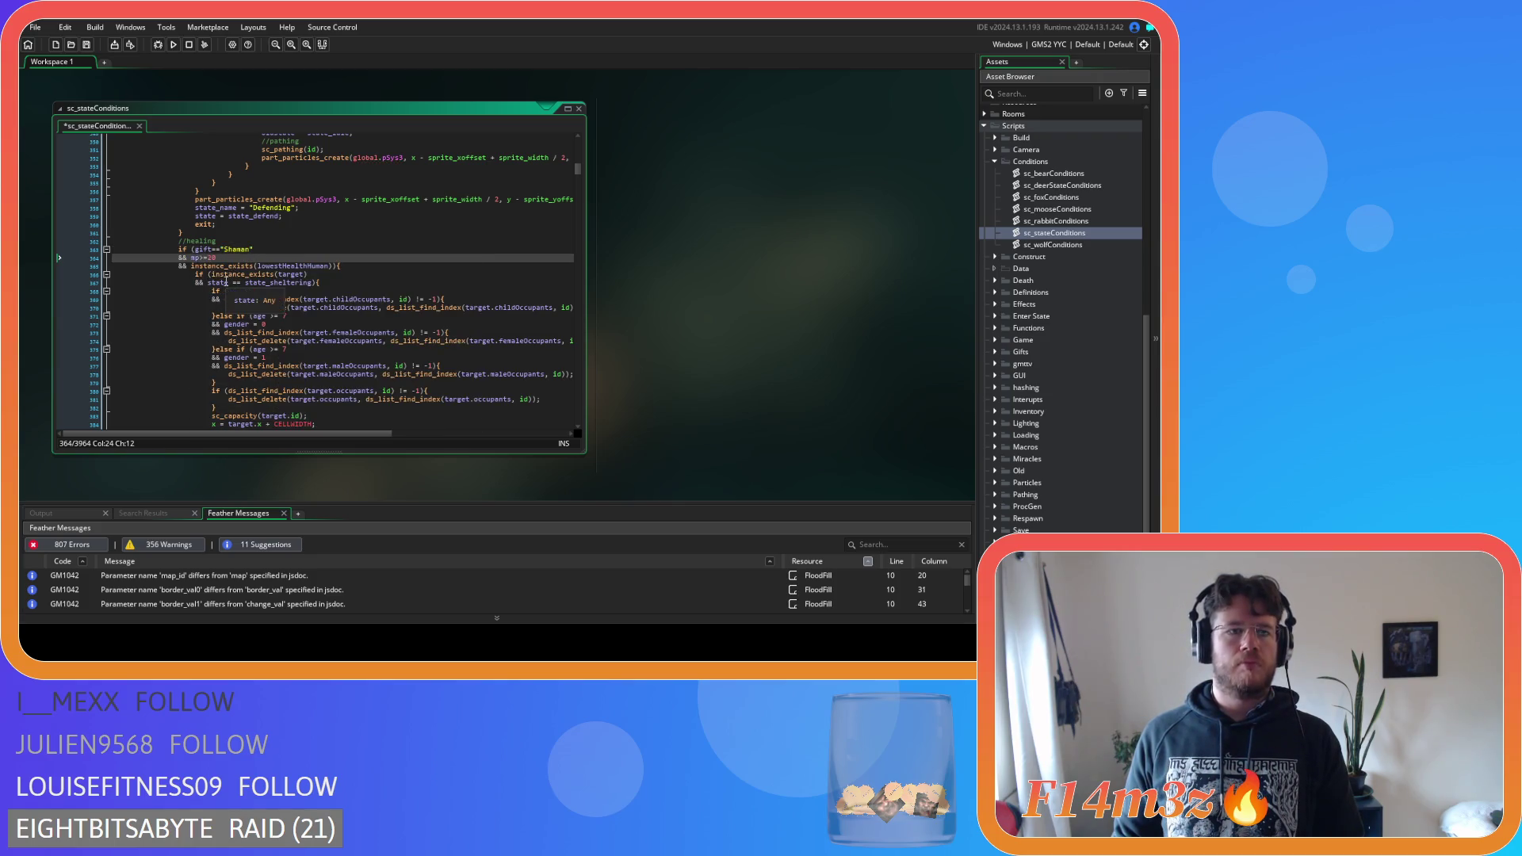
pyautogui.click(254, 284)
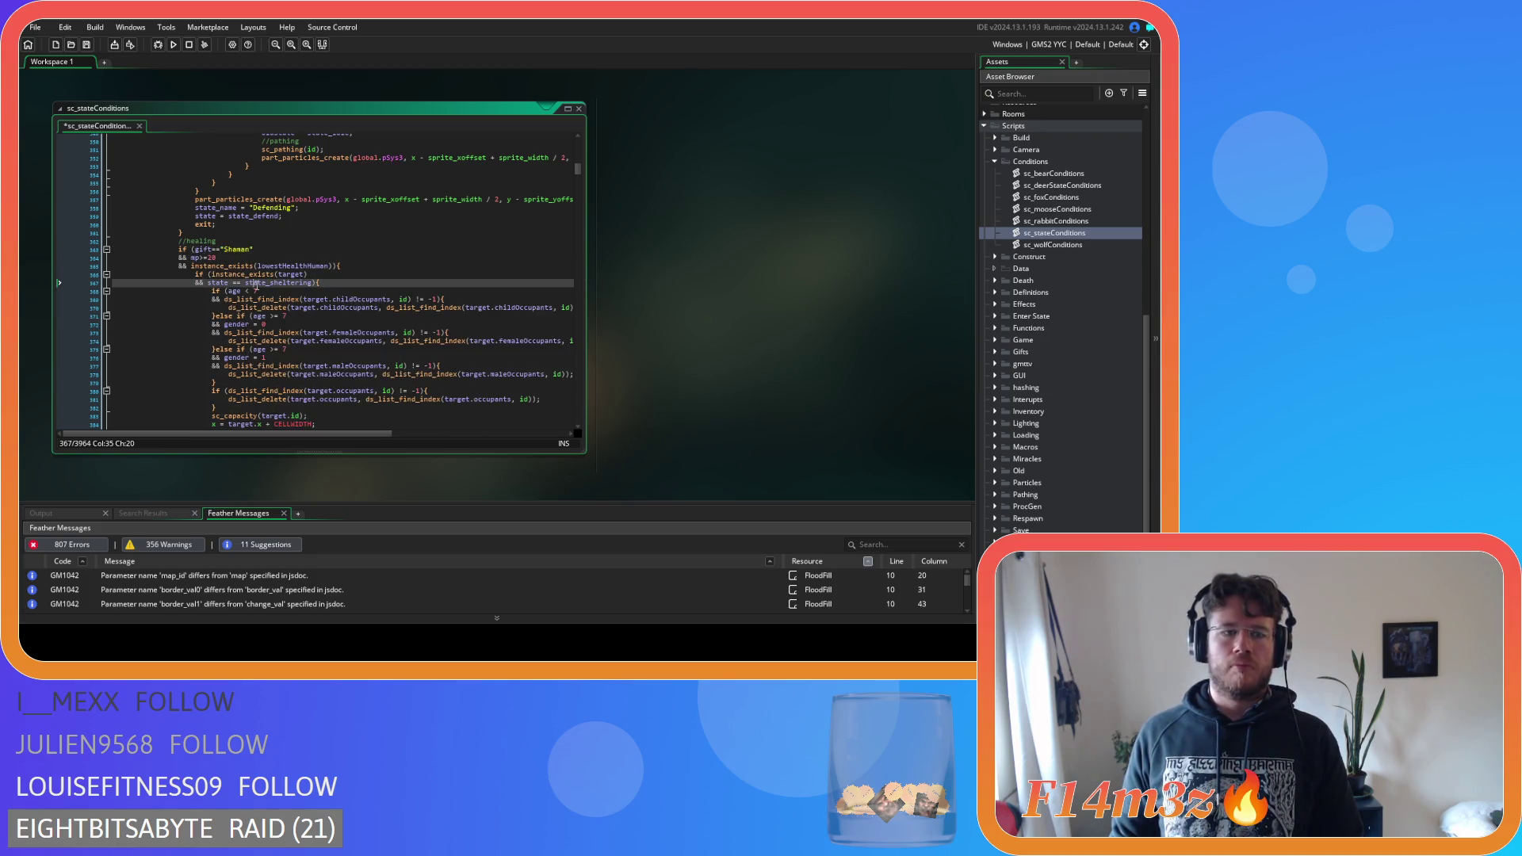
pyautogui.hotkey('ctrl', 's')
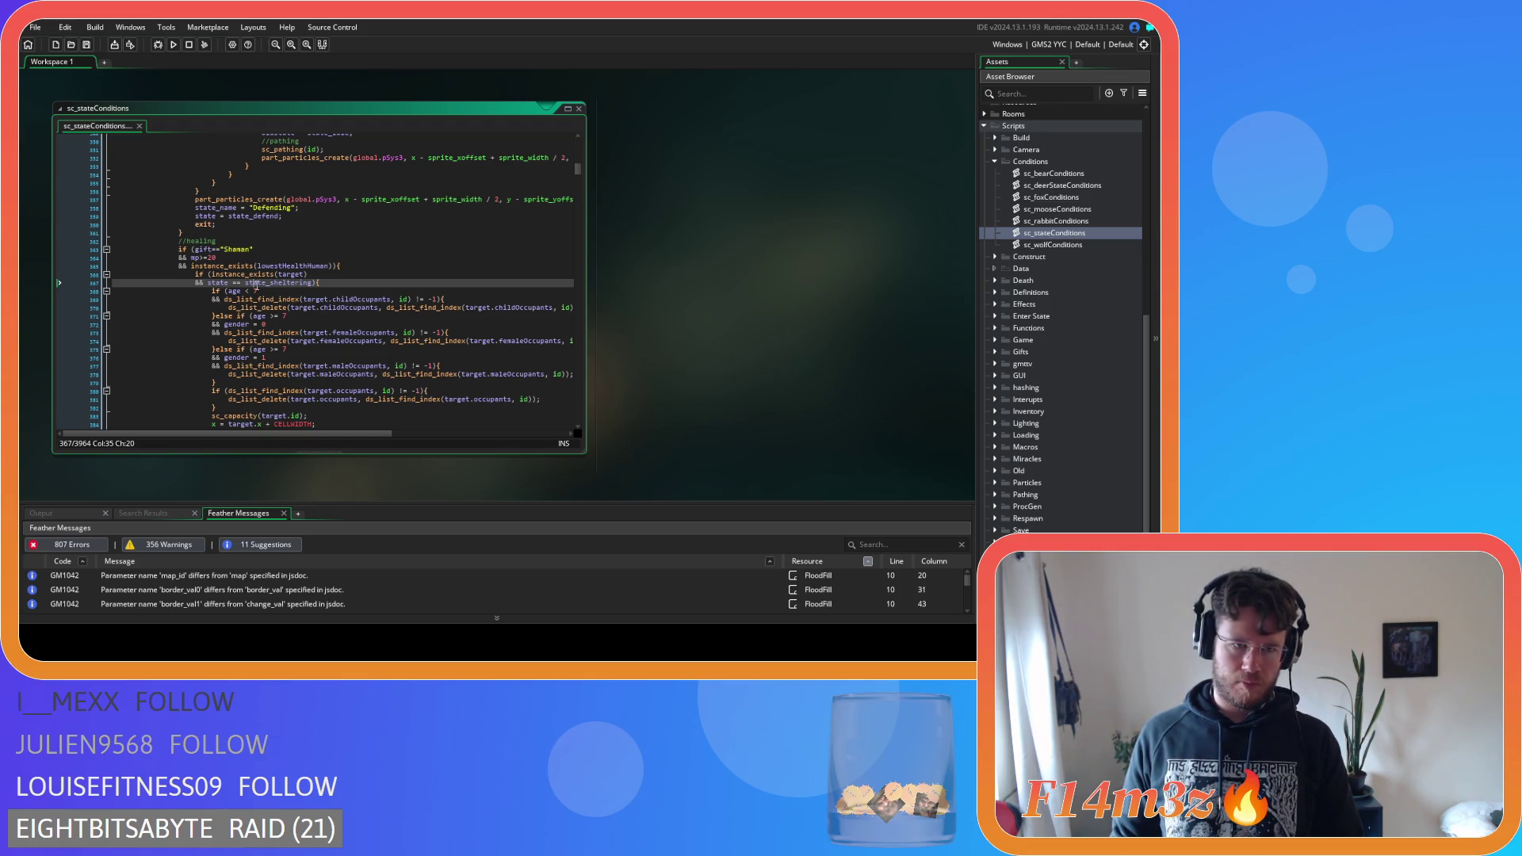
# Remove the space before == so line 404 reads inside==false
pyautogui.scroll(-13, 256, 285)
pyautogui.click(226, 258)
pyautogui.press('BackSpace')
pyautogui.press('Down')
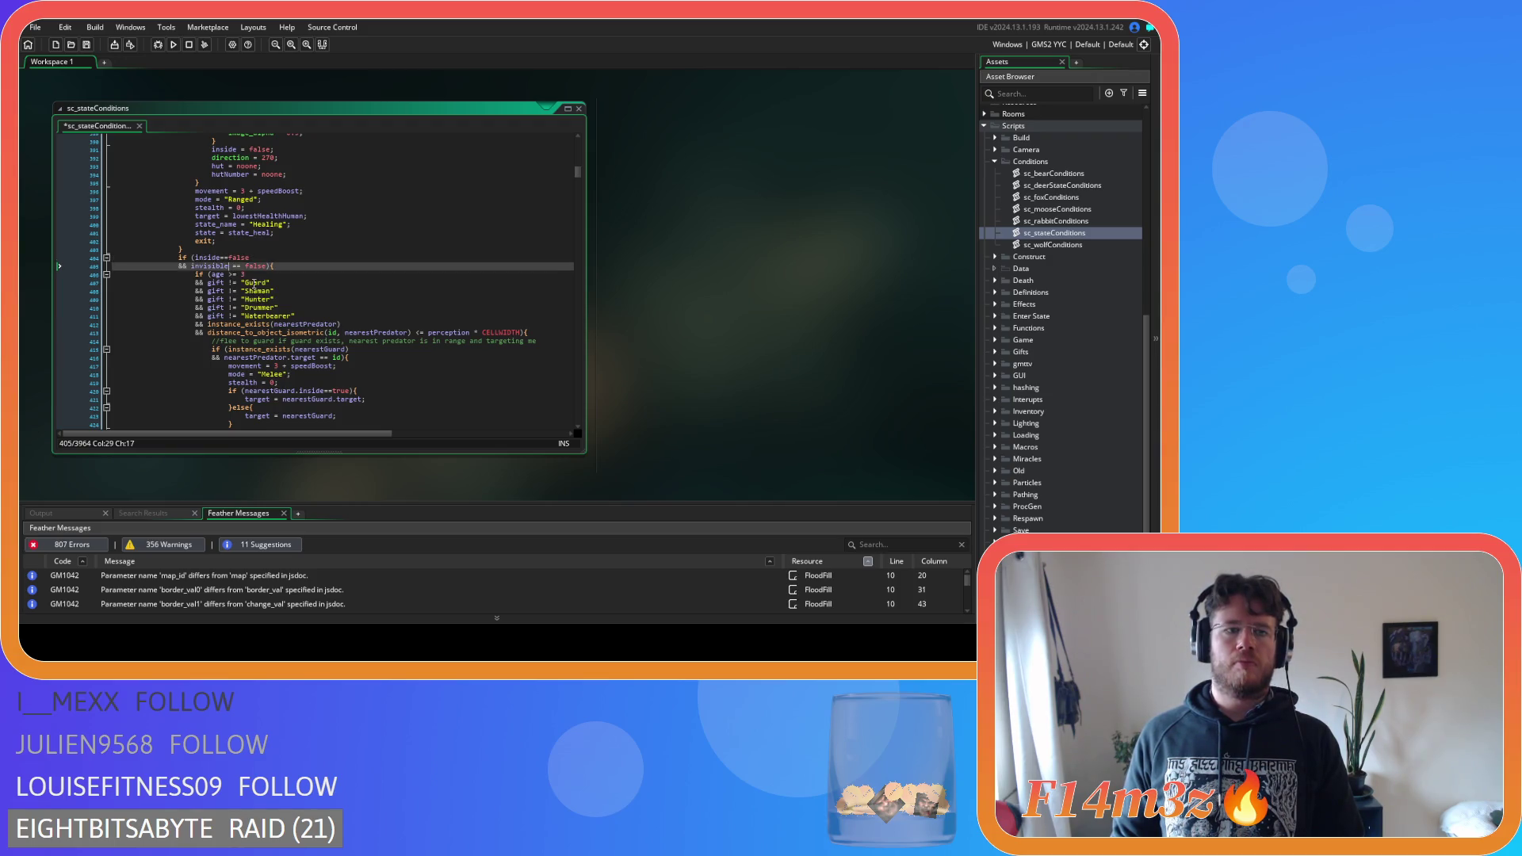
pyautogui.click(294, 261)
pyautogui.scroll(-15, 293, 261)
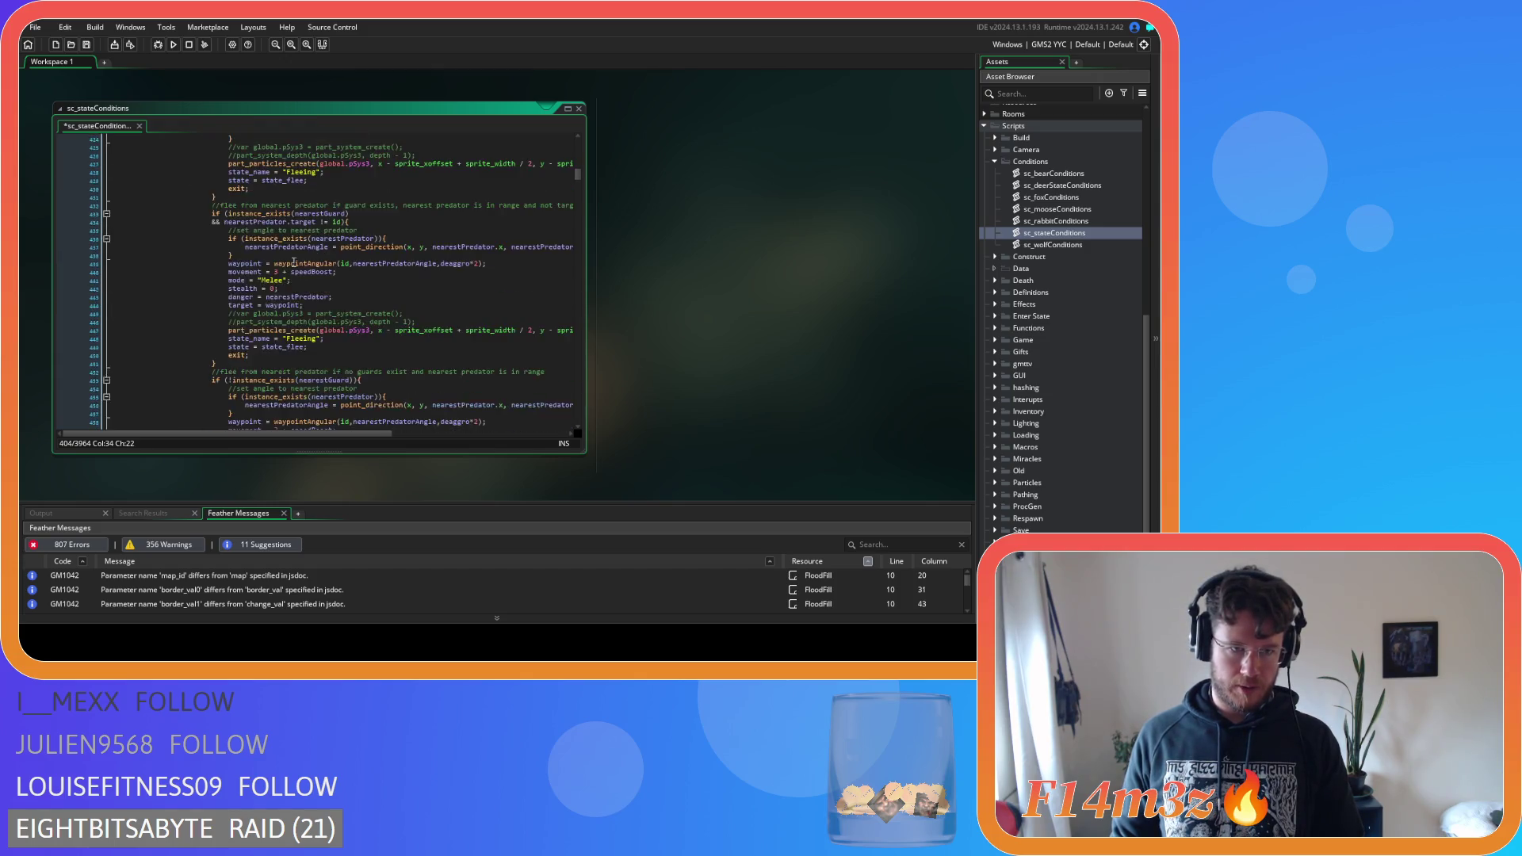
pyautogui.scroll(15, 293, 262)
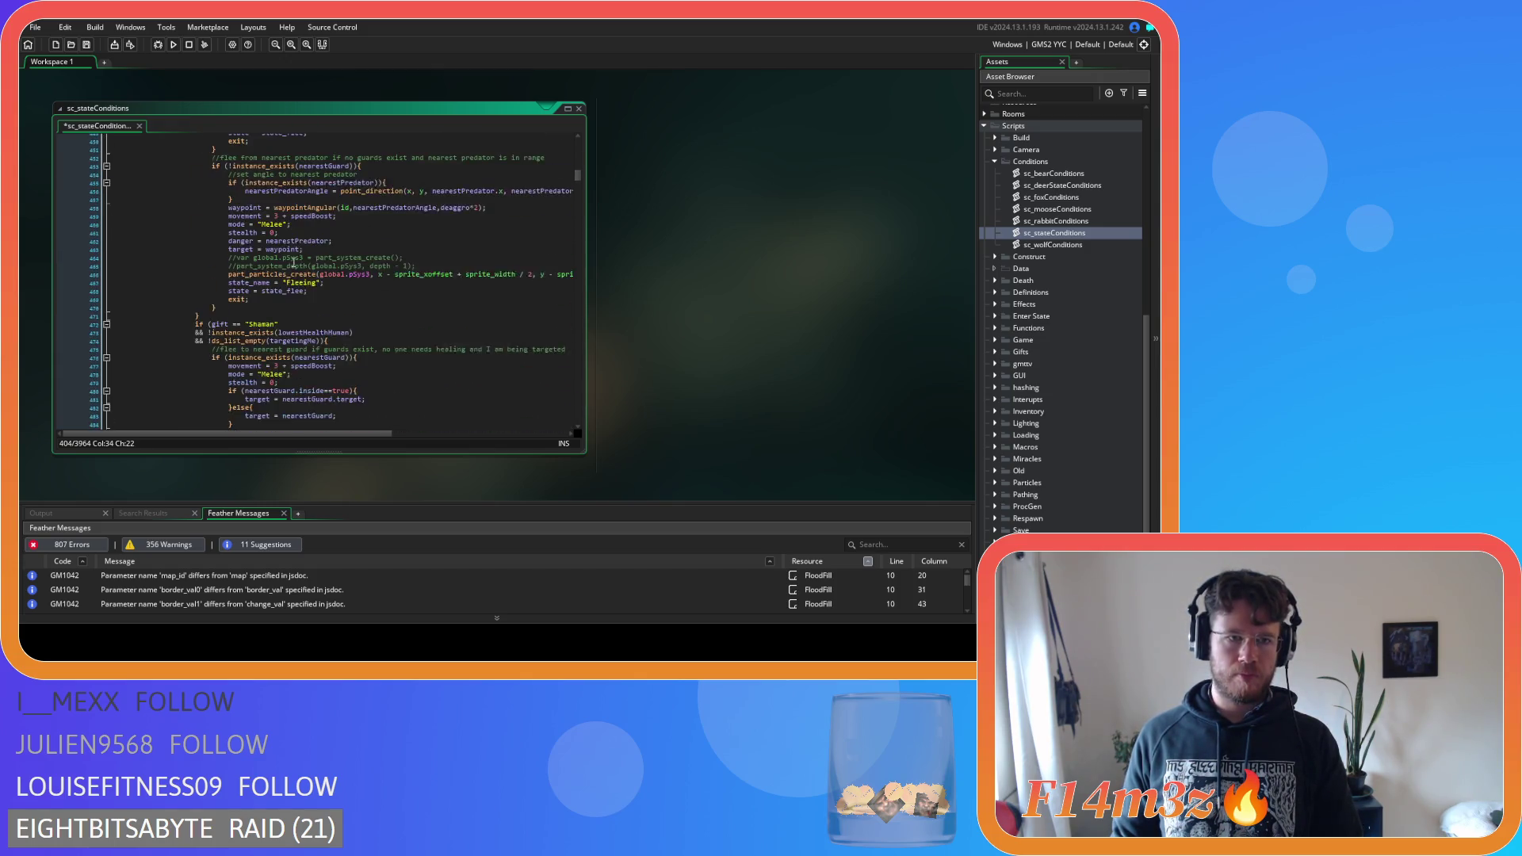
# Delete the space before != in the Guard and Shaman gift checks on lines 407–408
pyautogui.click(232, 276)
pyautogui.click(229, 283)
pyautogui.press('BackSpace')
pyautogui.click(226, 292)
pyautogui.press('BackSpace')
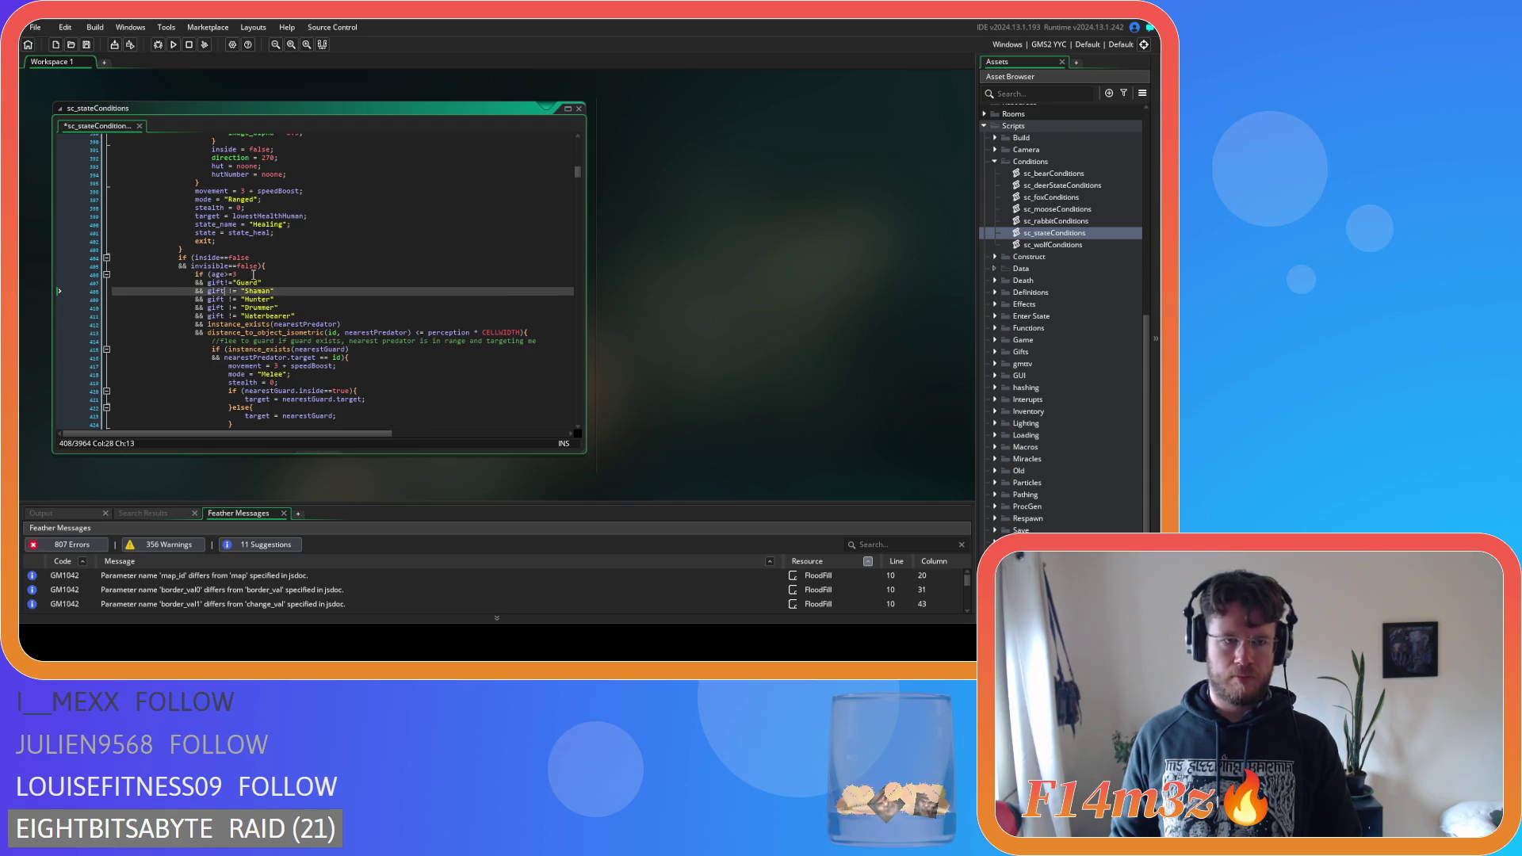